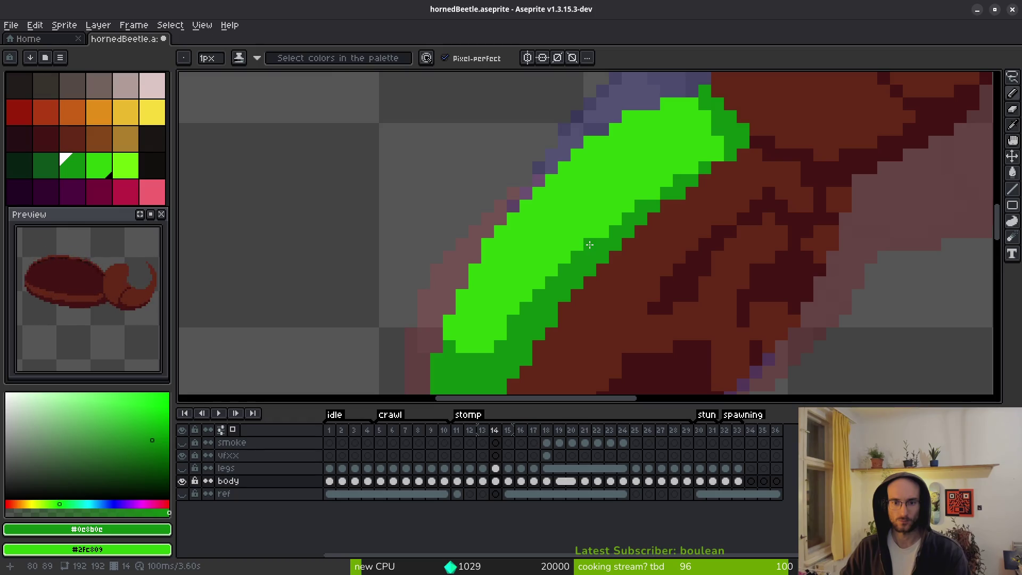
Zoom in and out to inspect the green shell shading on frame 14.
scroll(643, 267, "down", 5)
scroll(459, 318, "up", 6)
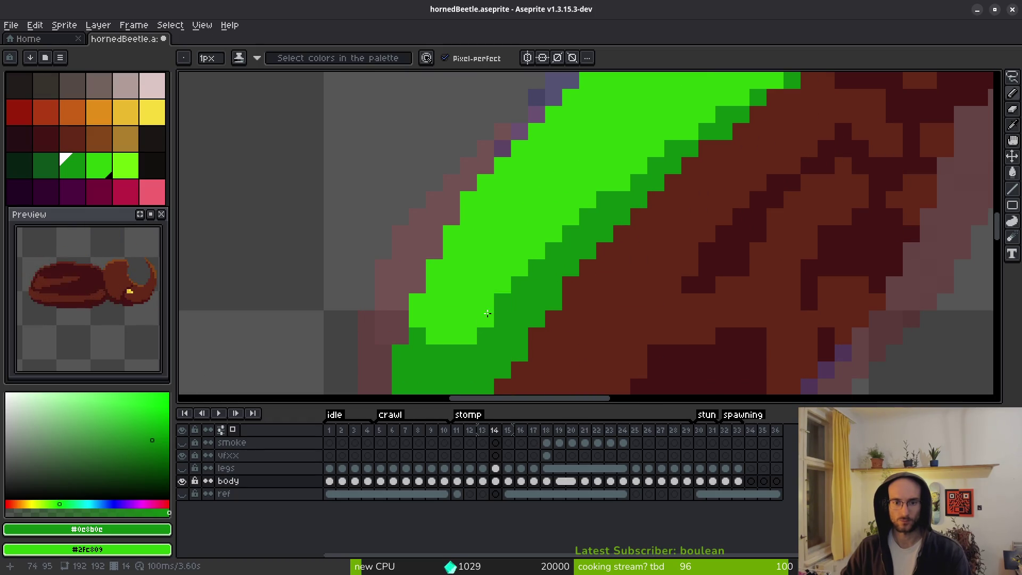
scroll(630, 308, "down", 4)
scroll(616, 325, "up", 3)
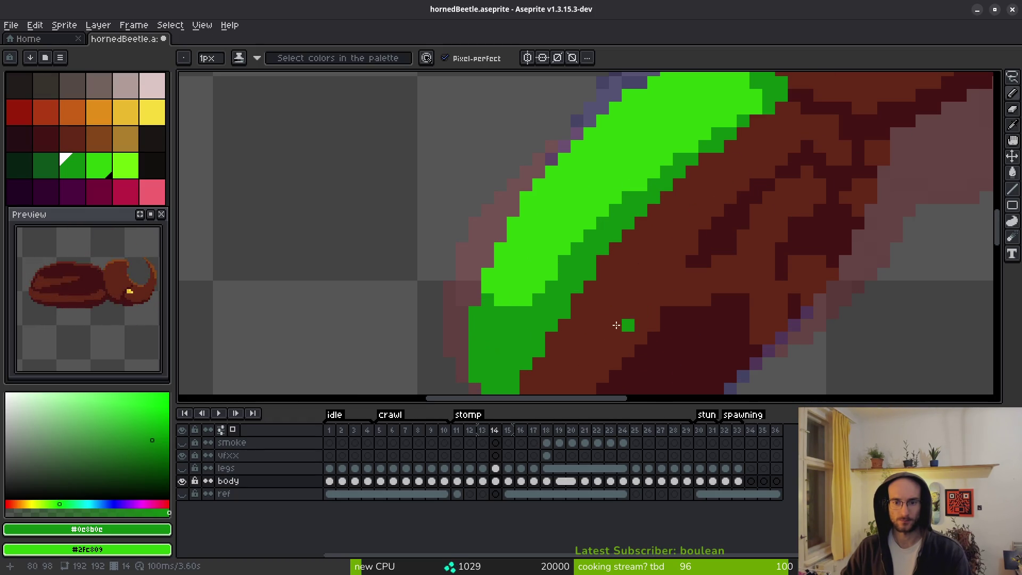
scroll(629, 297, "down", 2)
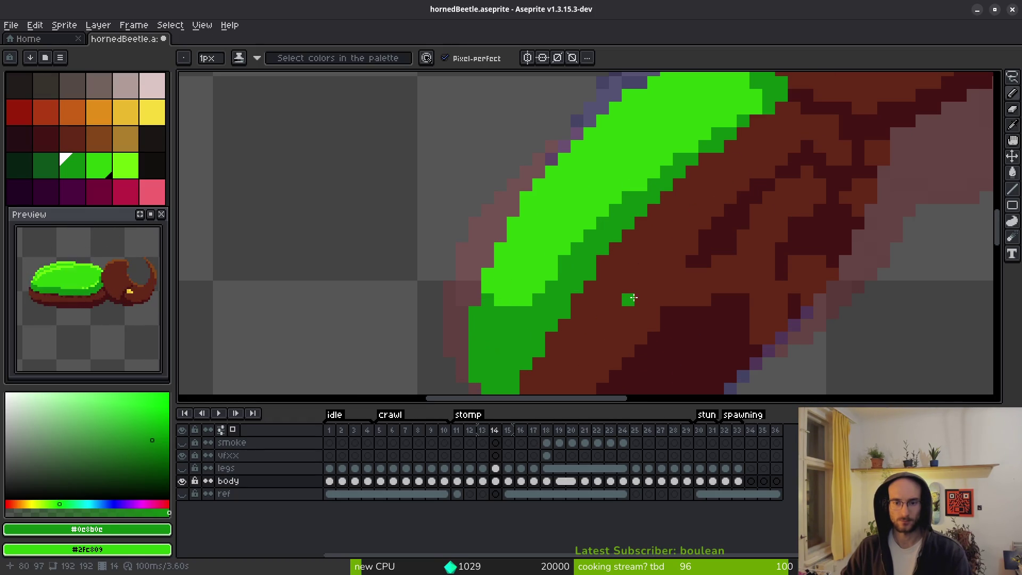
Advance to frame 15, pan along its shell and touch an edge pixel, then go to frame 16.
key(".")
scroll(684, 180, "up", 2)
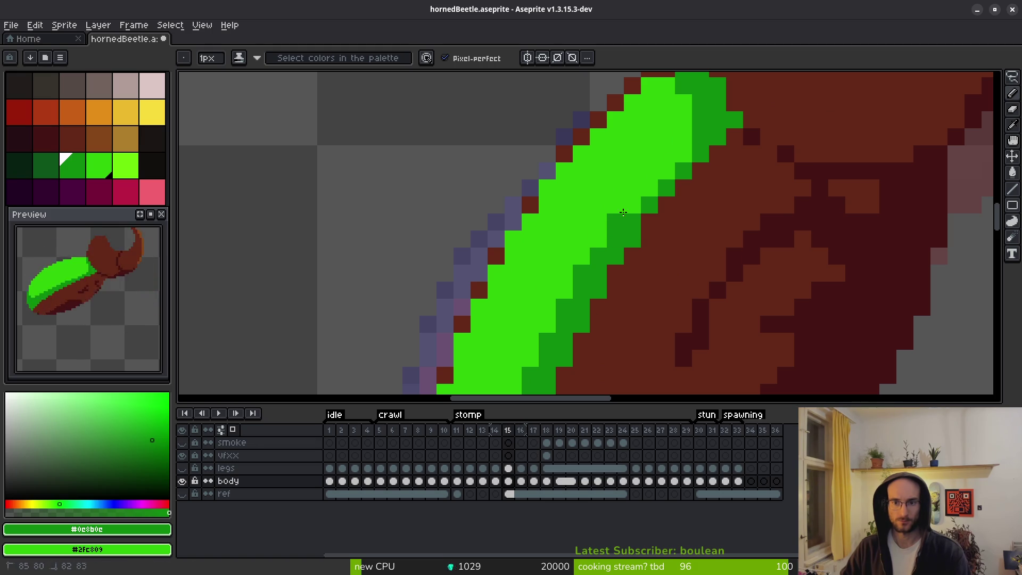
left_click_drag(612, 221, 659, 161)
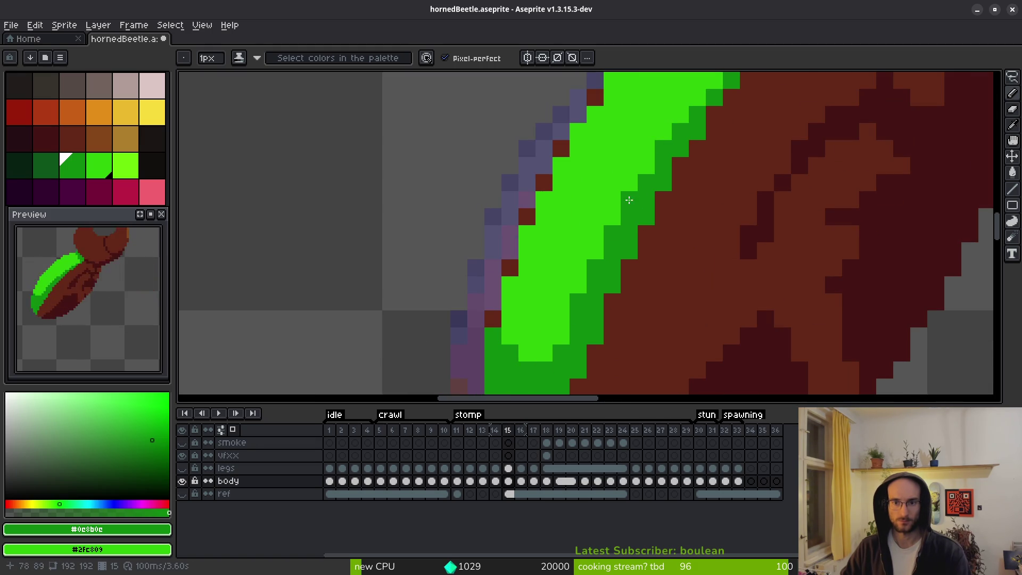
scroll(636, 208, "down", 4)
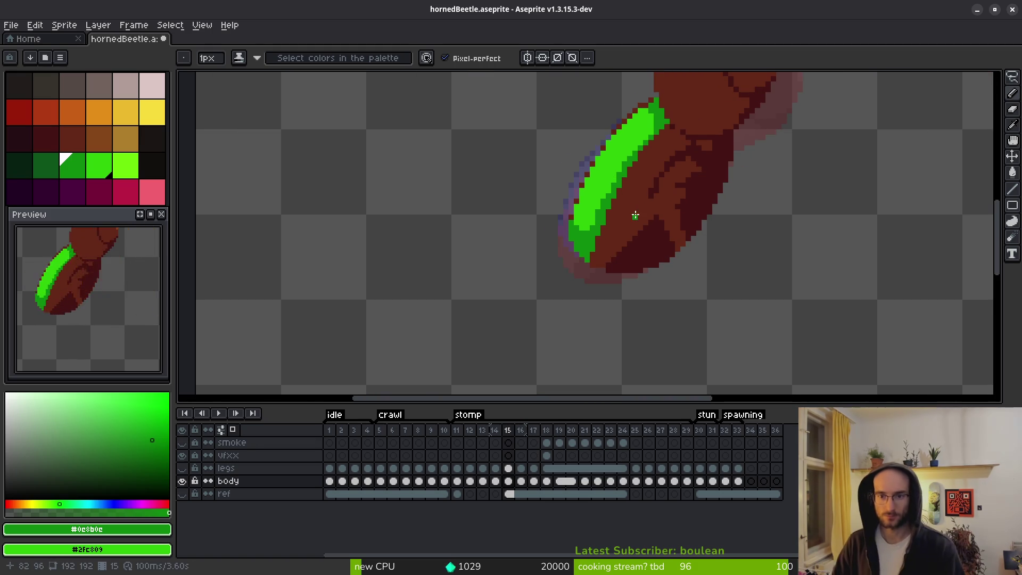
scroll(635, 215, "up", 4)
scroll(636, 186, "down", 4)
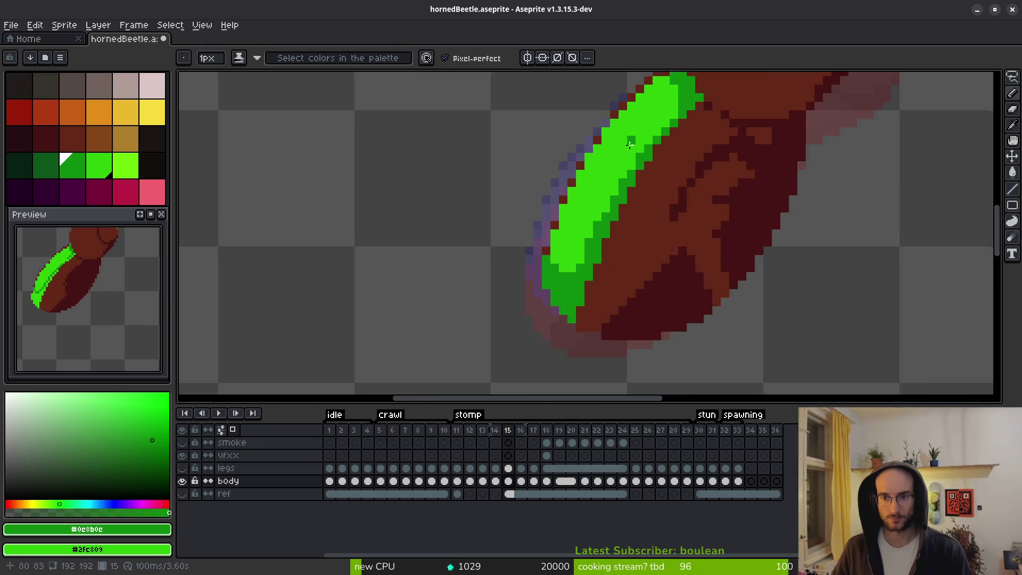
left_click(667, 206)
scroll(630, 244, "up", 3)
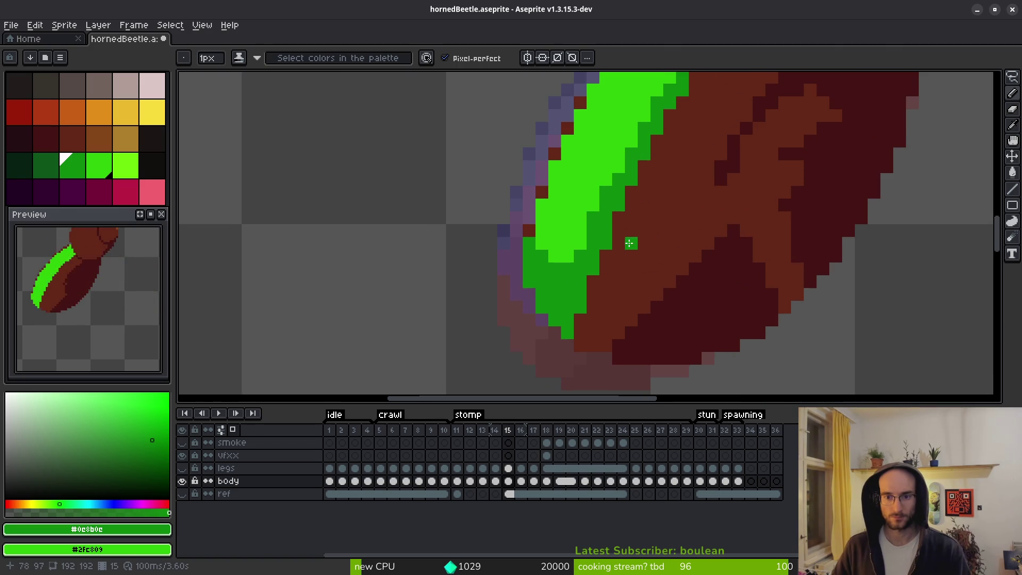
scroll(685, 271, "down", 3)
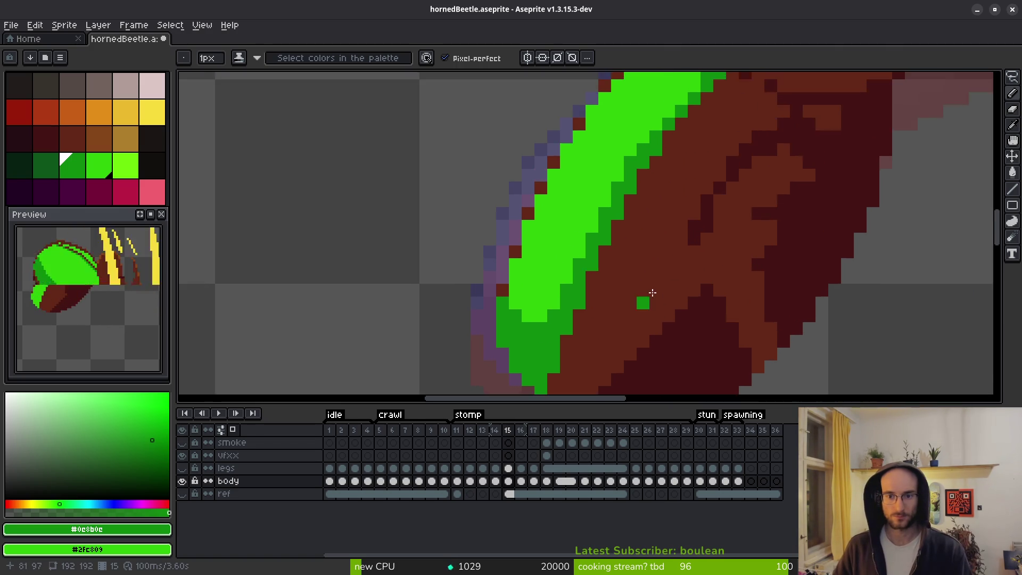
key("Right")
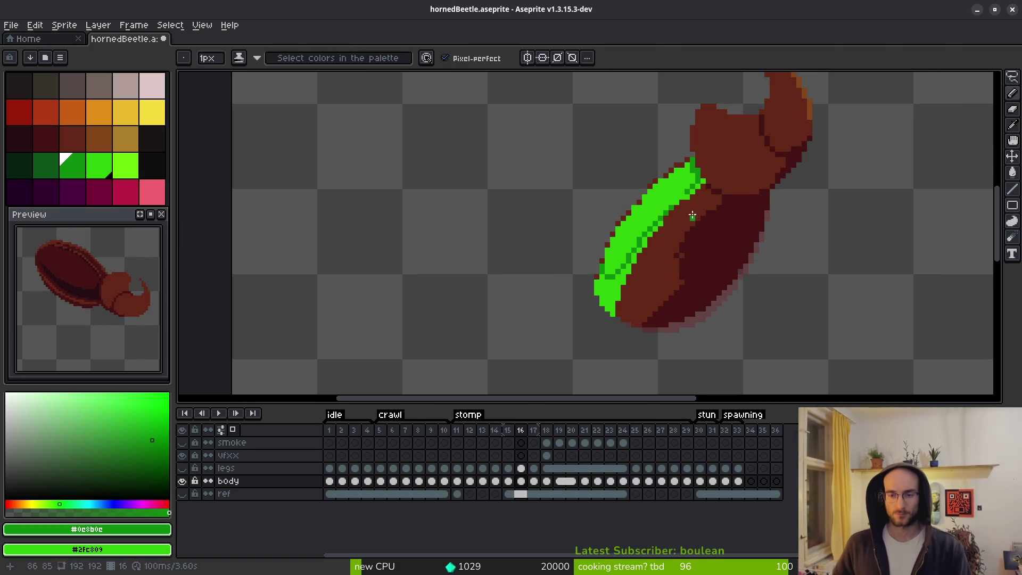
Paint the shell's inner edge dark green and bucket-fill its lower part dark green.
scroll(692, 215, "up", 3)
mouse_move(653, 172)
left_mouse_down()
mouse_move(672, 169)
mouse_move(721, 118)
left_mouse_up()
scroll(540, 304, "down", 3)
key("g")
left_click_drag(495, 319, 600, 147)
key("ctrl+z")
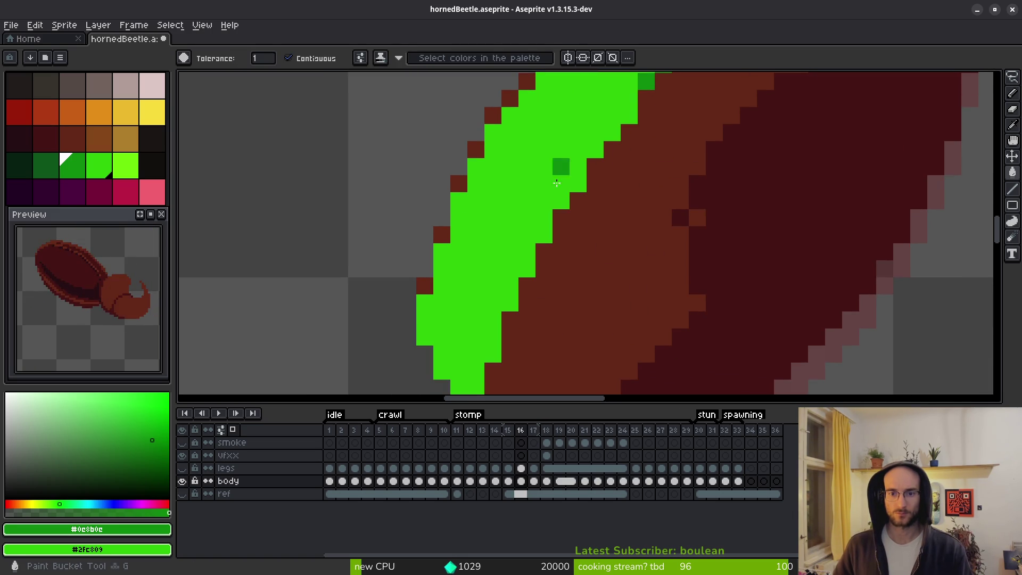
key("ctrl+z")
key("ctrl+y")
Restore a bright-green pixel on the shell, check the result, and move to frame 17.
key("b")
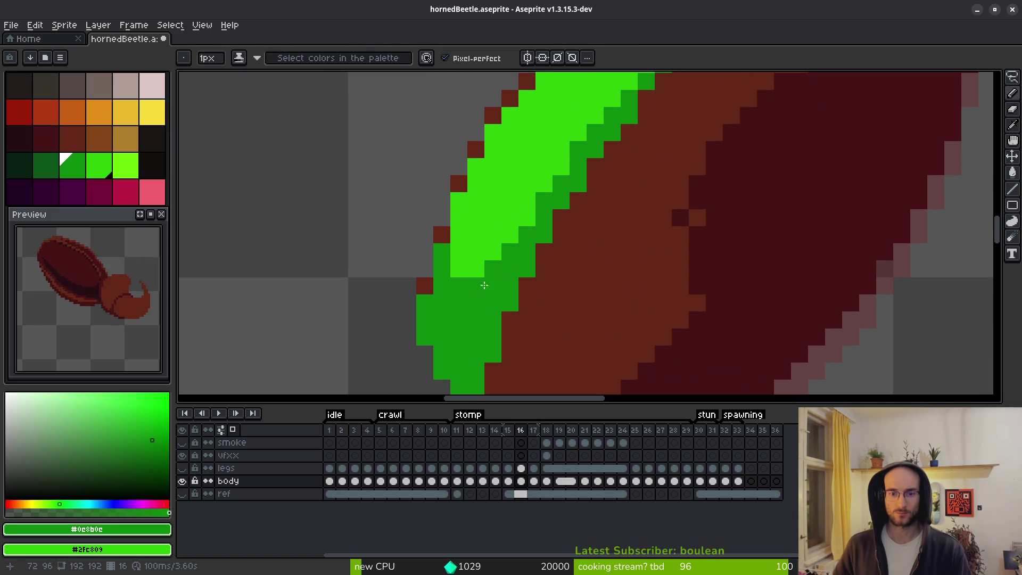
left_click(445, 249)
scroll(535, 286, "down", 5)
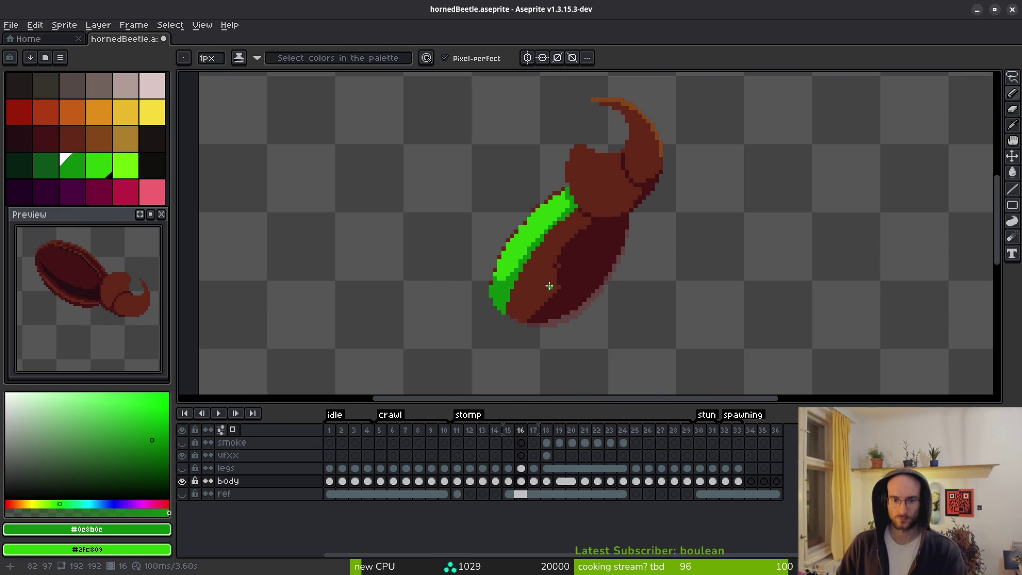
scroll(550, 286, "up", 3)
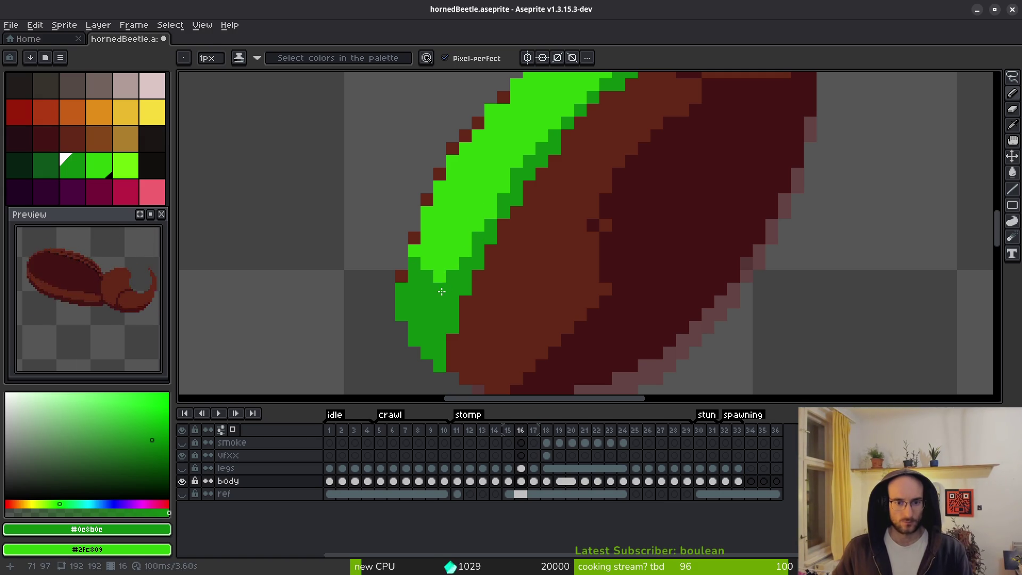
scroll(487, 279, "down", 4)
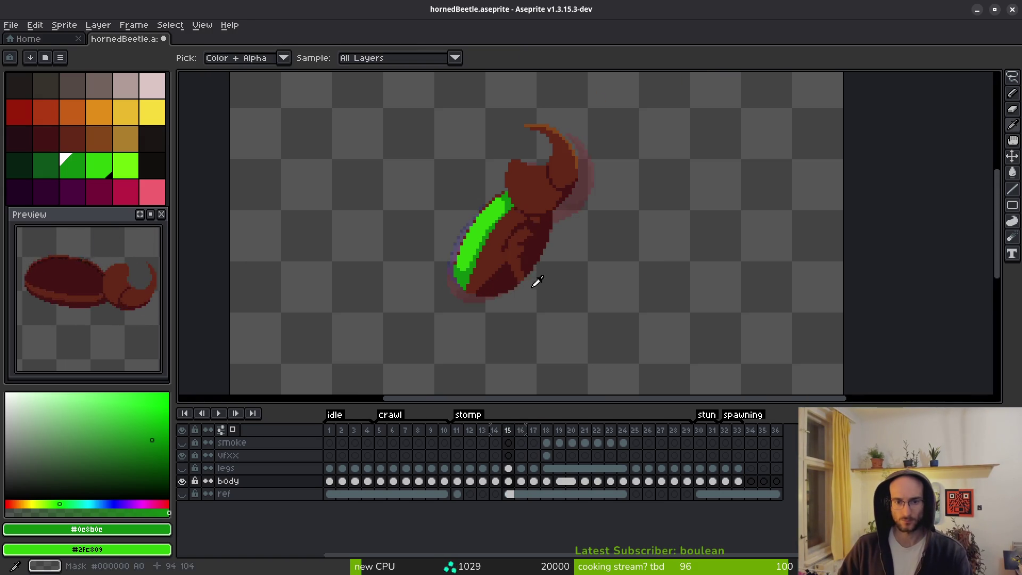
scroll(477, 263, "up", 4)
scroll(449, 252, "down", 4)
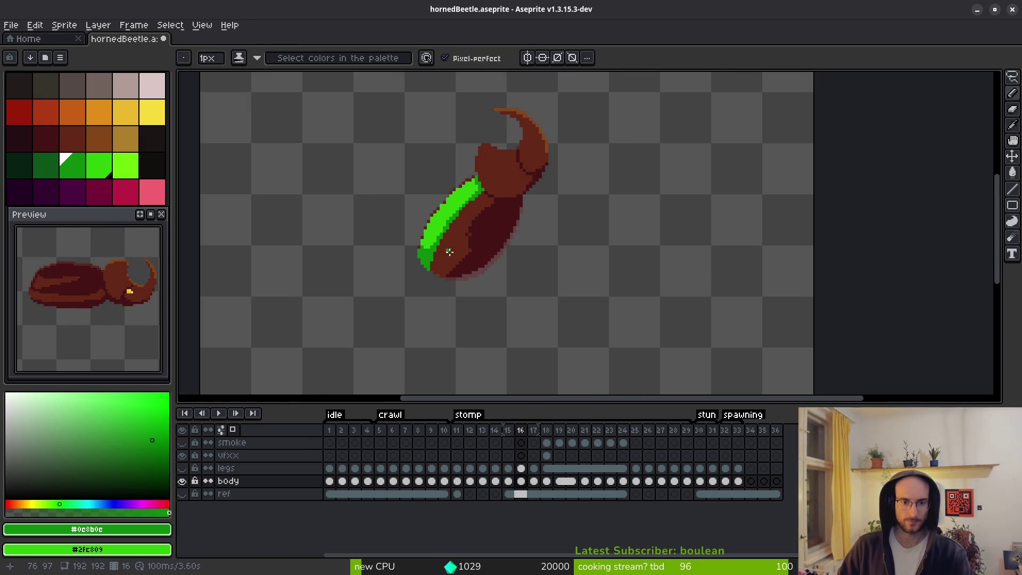
key("Right")
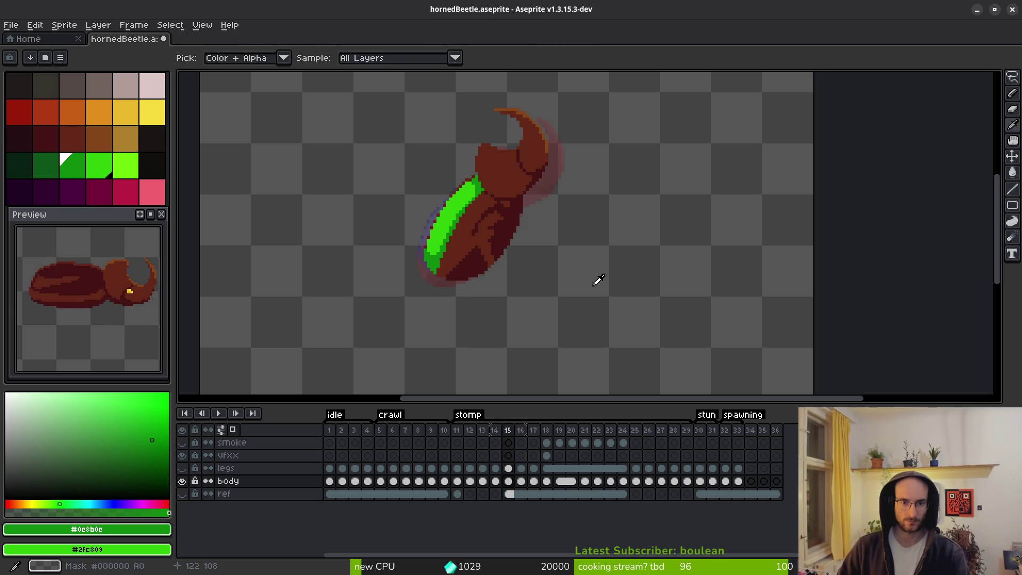
scroll(504, 228, "up", 4)
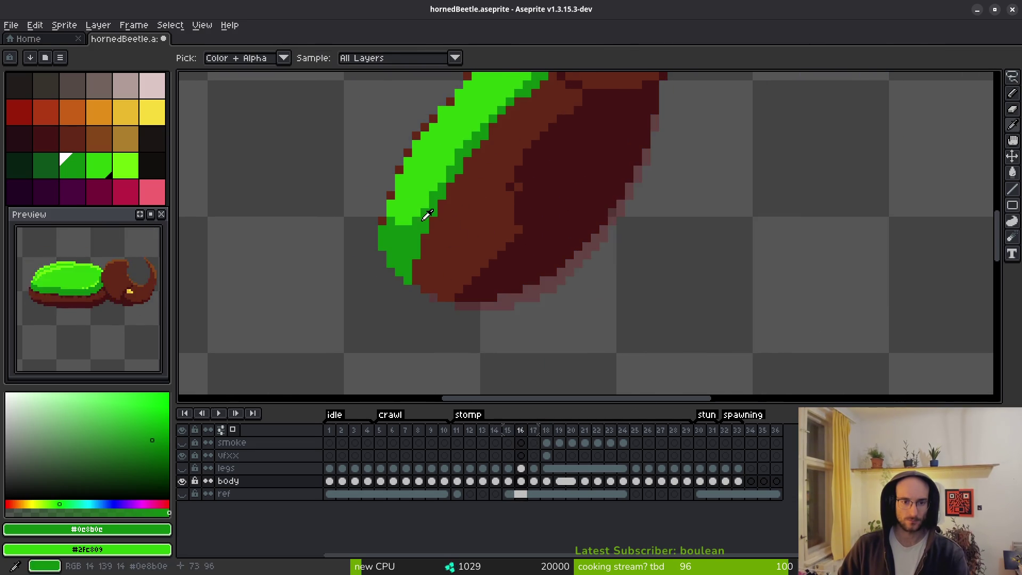
scroll(392, 246, "up", 1)
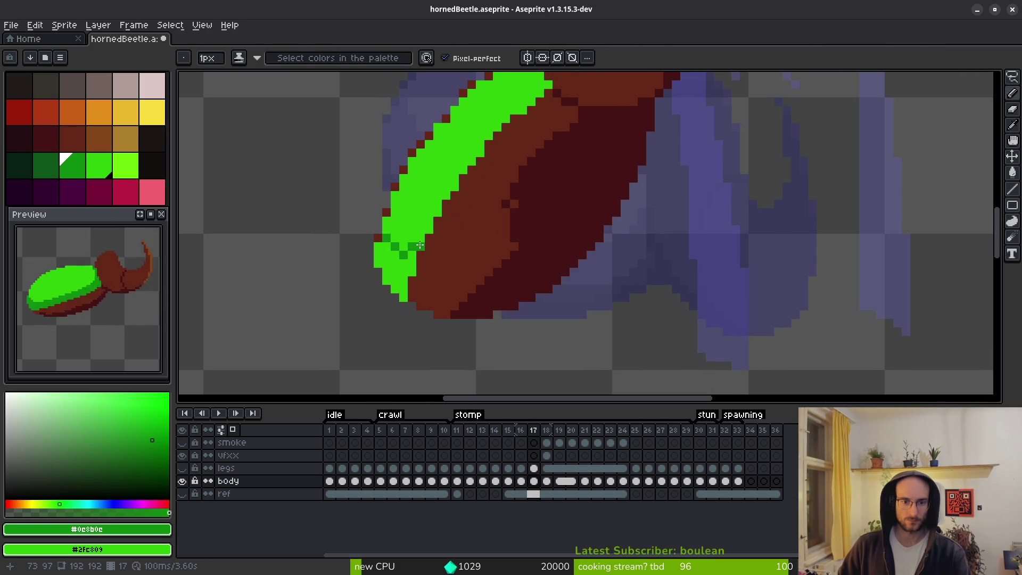
Shade the shell's upper-right and lower-right edges dark green, adding one bright-green edge pixel.
scroll(495, 156, "up", 1)
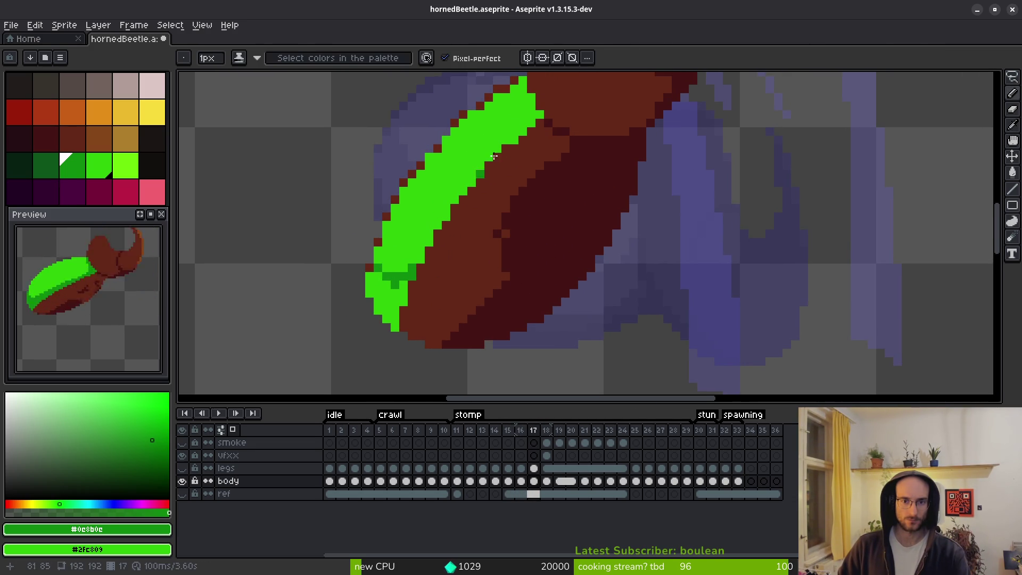
mouse_move(530, 96)
left_mouse_down()
mouse_move(522, 85)
mouse_move(532, 117)
mouse_move(485, 156)
left_mouse_up()
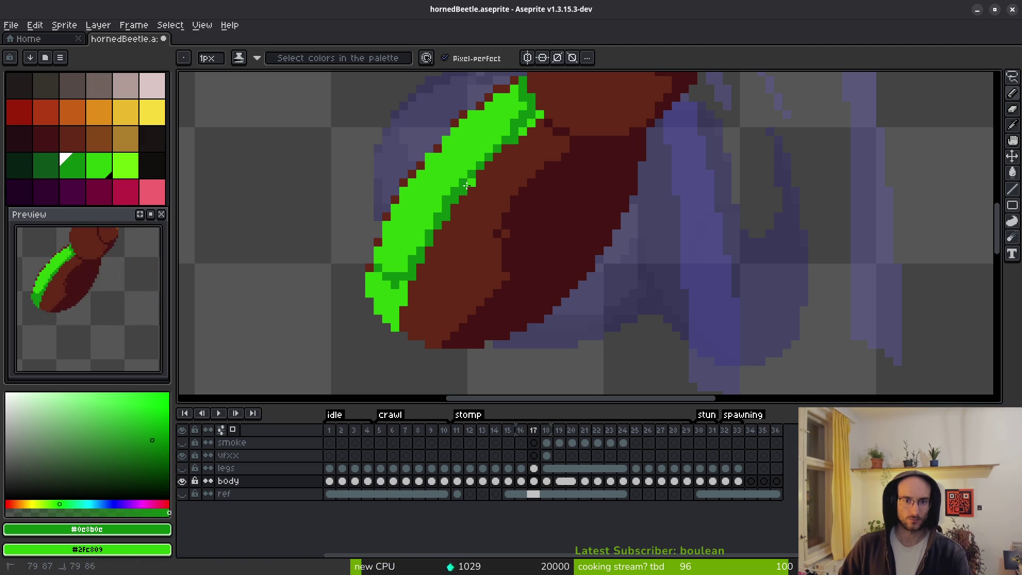
left_click(496, 166)
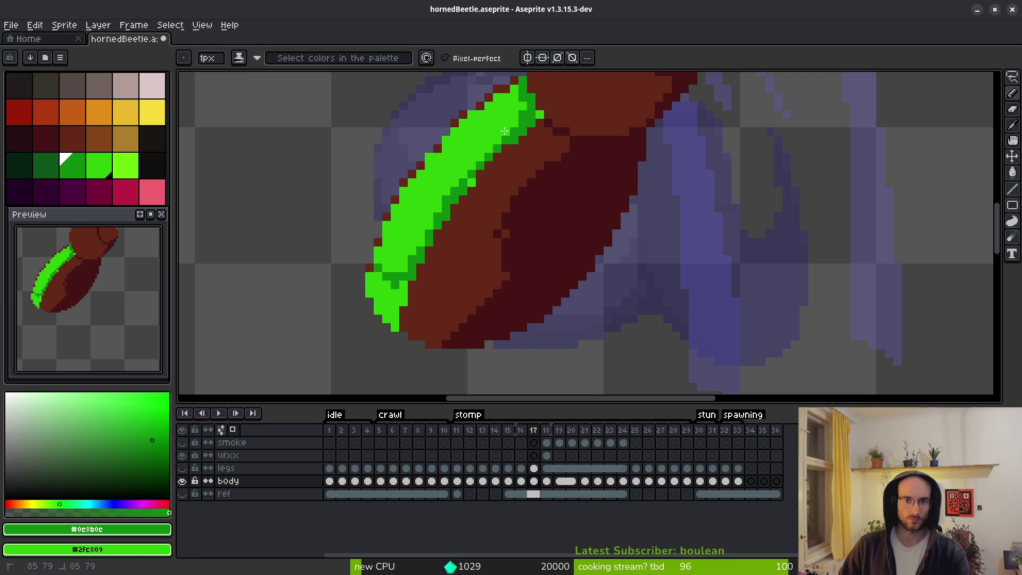
left_click_drag(460, 185, 446, 208)
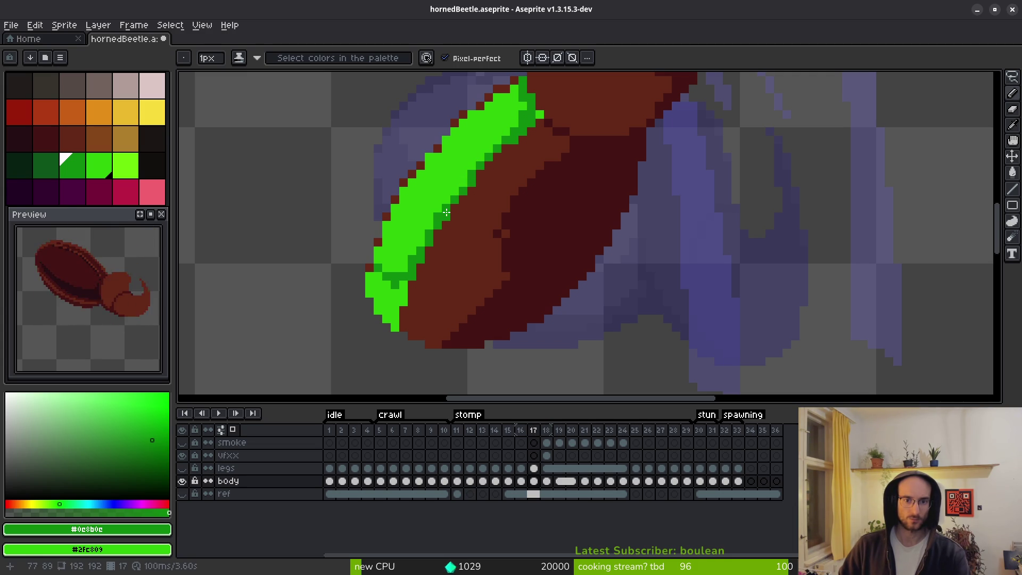
Fill the bottom of the shell dark green and extend dark-green shading at its lower-left.
key("g")
left_click(389, 282)
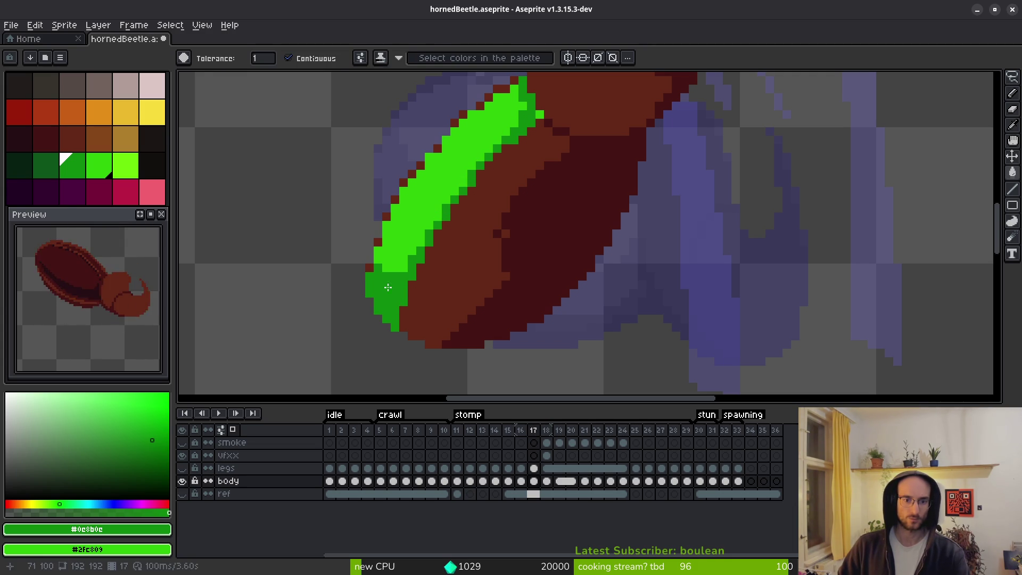
key("f")
left_click(385, 253)
left_click_drag(376, 255, 385, 268)
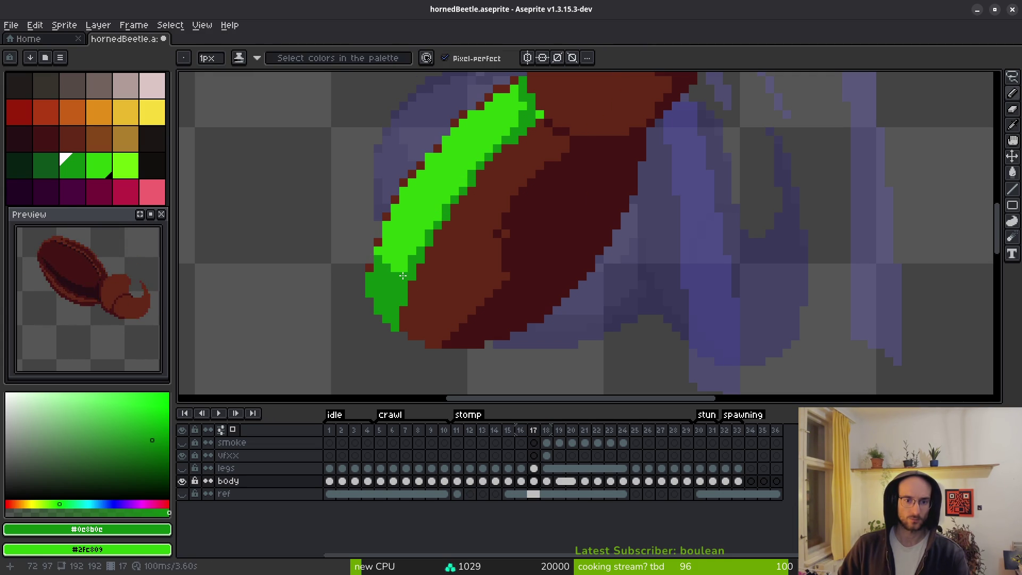
scroll(495, 233, "down", 5)
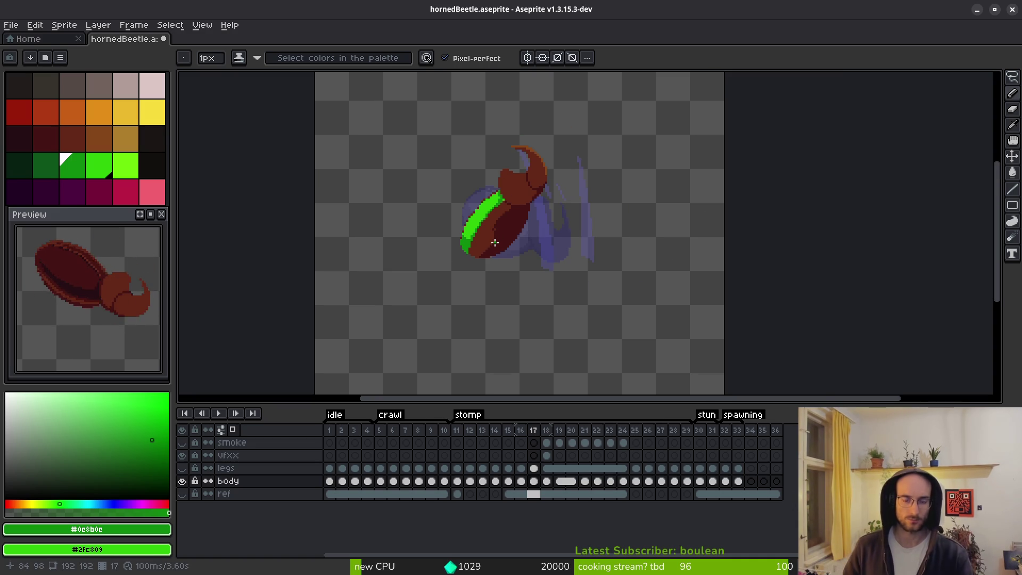
scroll(495, 242, "up", 6)
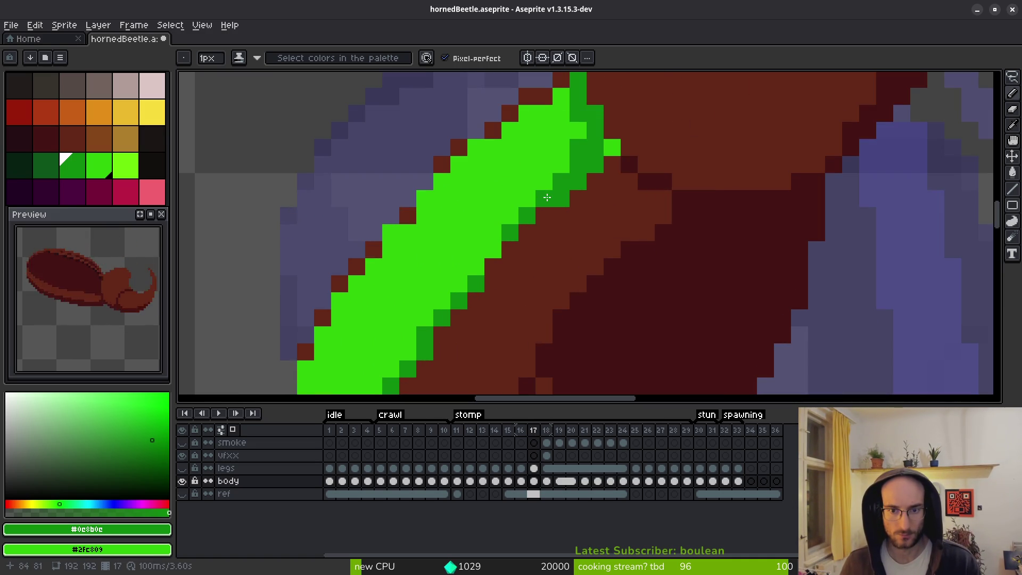
Repaint the band's edge pixels dark green and remove the stray green dot.
left_click_drag(547, 197, 517, 216)
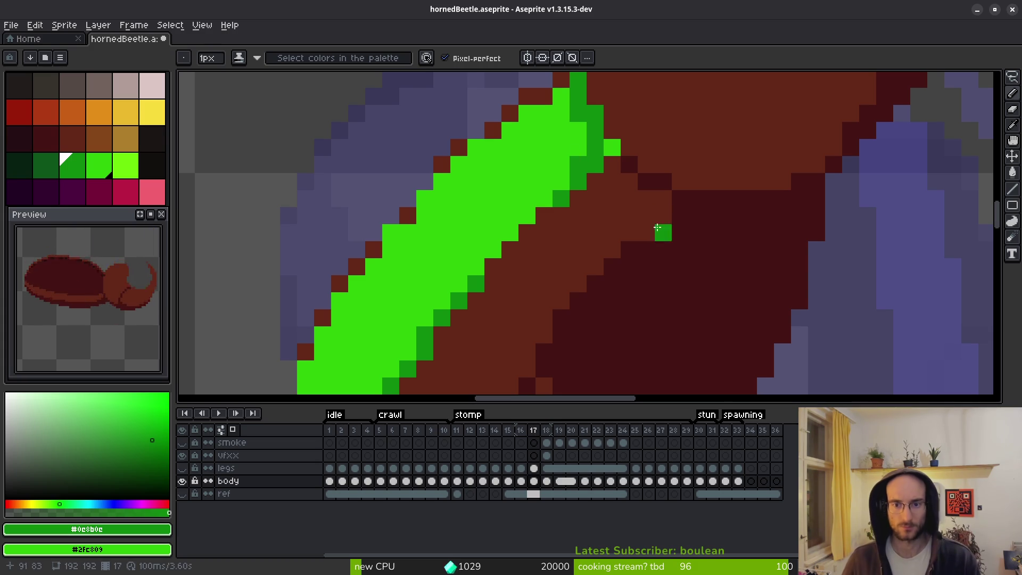
scroll(657, 228, "down", 5)
scroll(611, 245, "up", 7)
left_click(533, 116)
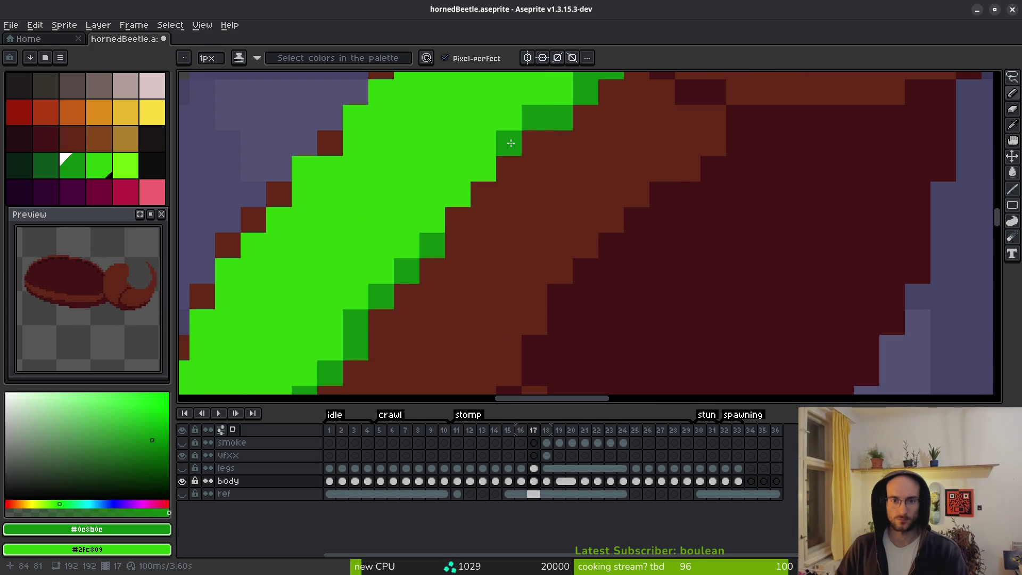
left_click_drag(521, 215, 541, 337)
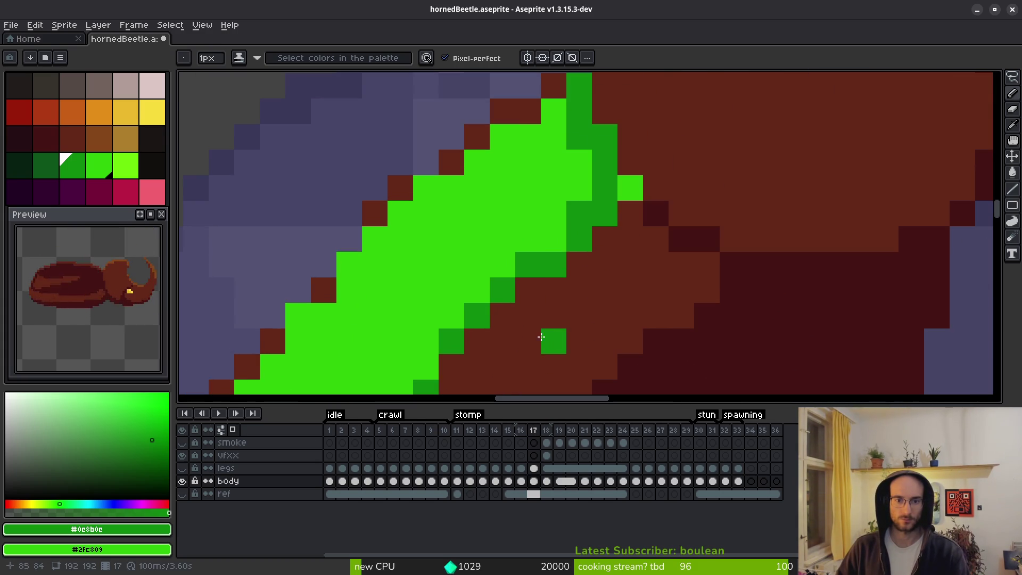
key("ctrl+z")
Darken four more band edge pixels, fill a gap bright green, and compare with the previous frame.
left_click(426, 366)
left_click(556, 239)
left_click(585, 192)
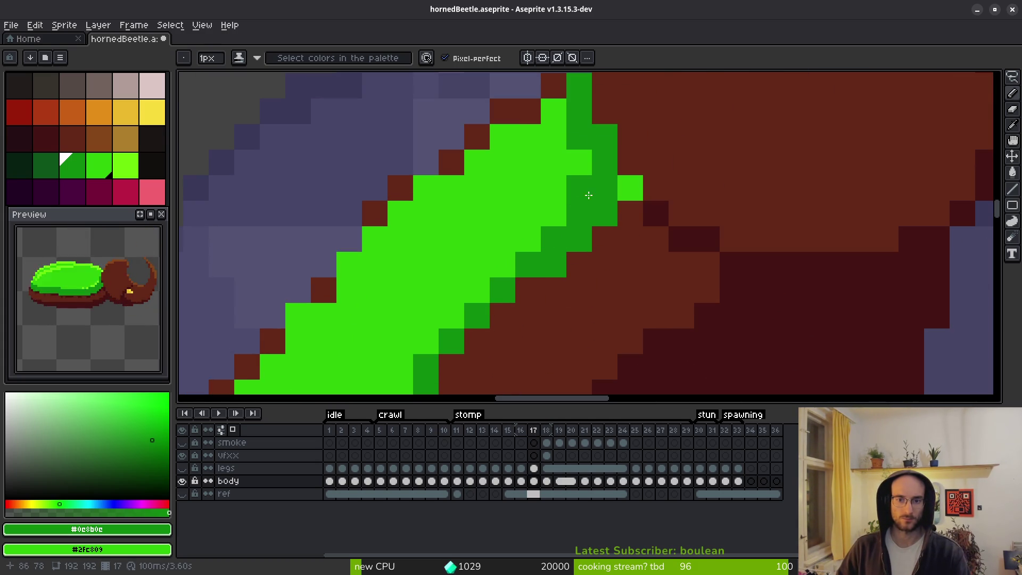
left_click(628, 188)
right_click(574, 181)
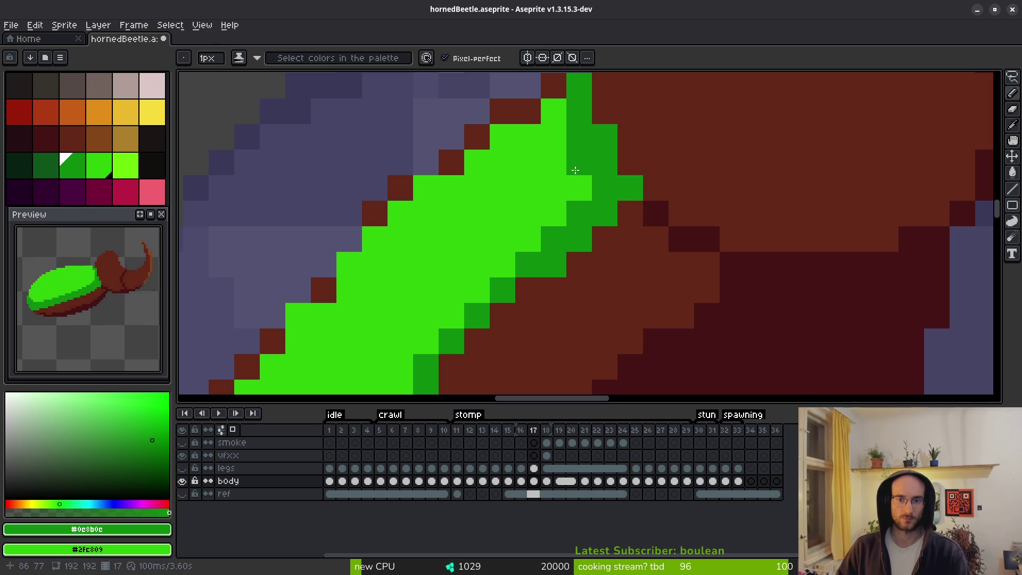
scroll(575, 170, "down", 4)
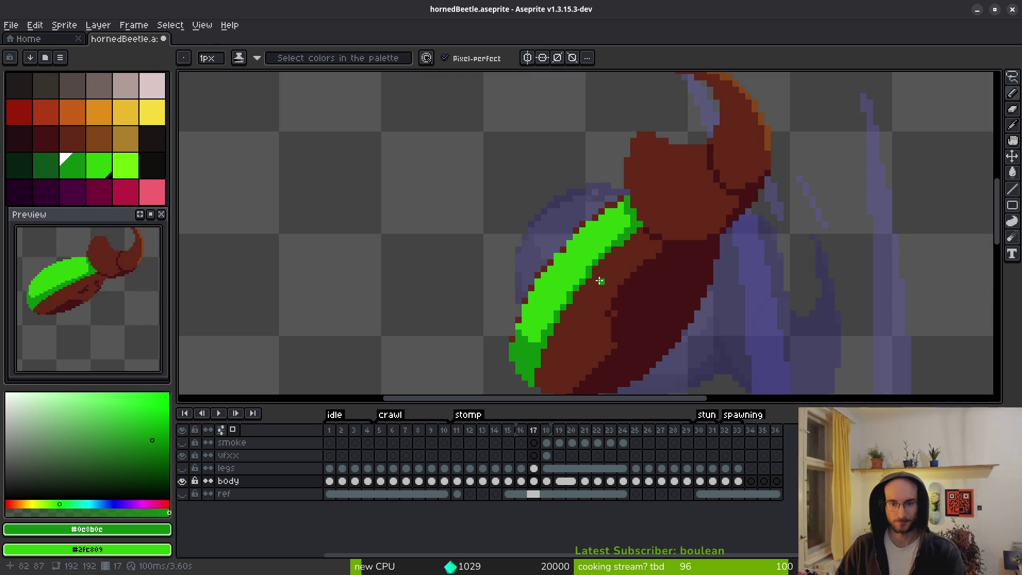
scroll(600, 280, "down", 3)
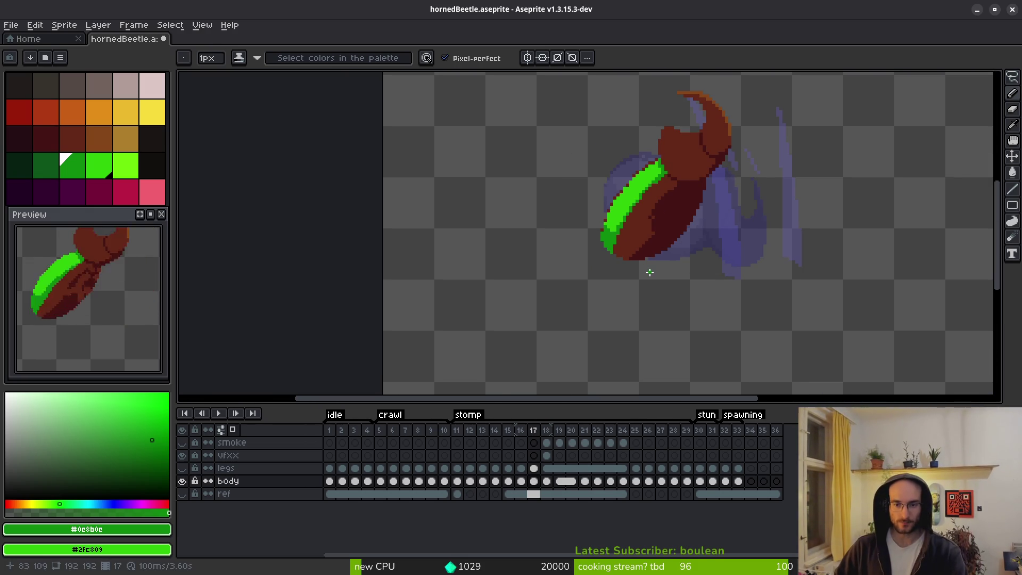
key("i")
key("Left")
key("Left")
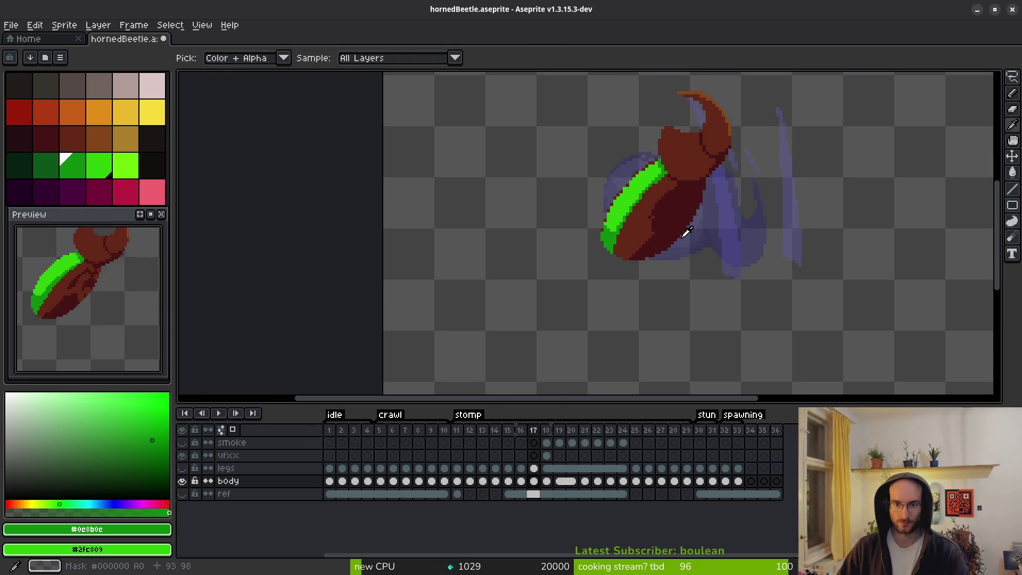
key("Right")
key("Right")
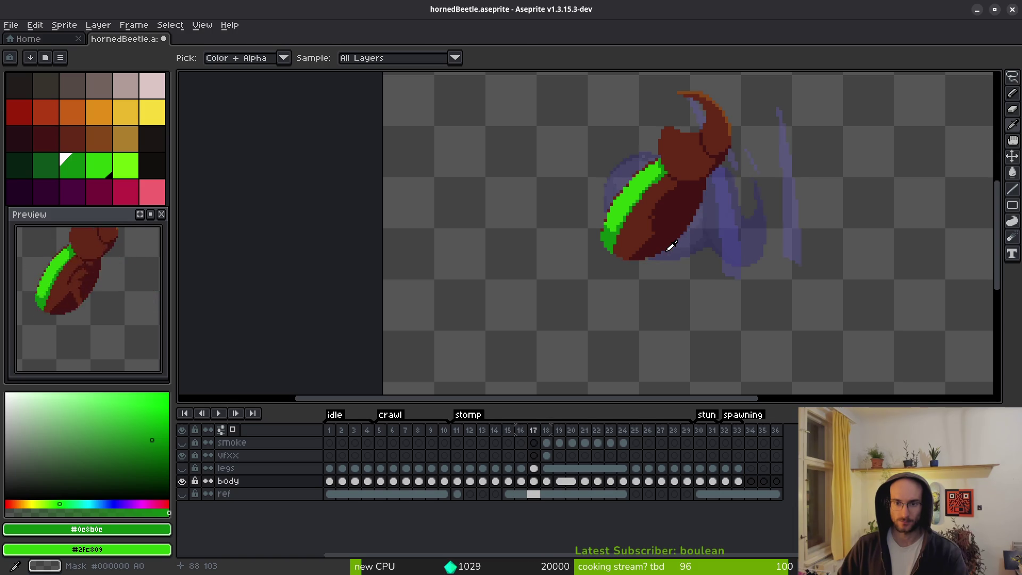
Flip between frames 16 and 17 to compare the shell, ending on frame 16.
key("b")
scroll(645, 215, "up", 2)
scroll(645, 215, "up", 3)
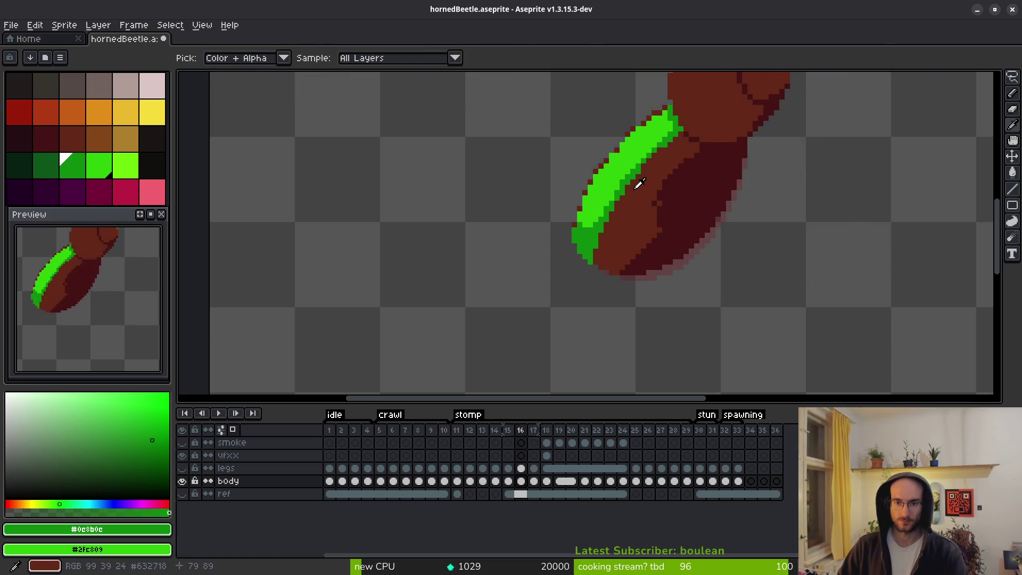
key("Left")
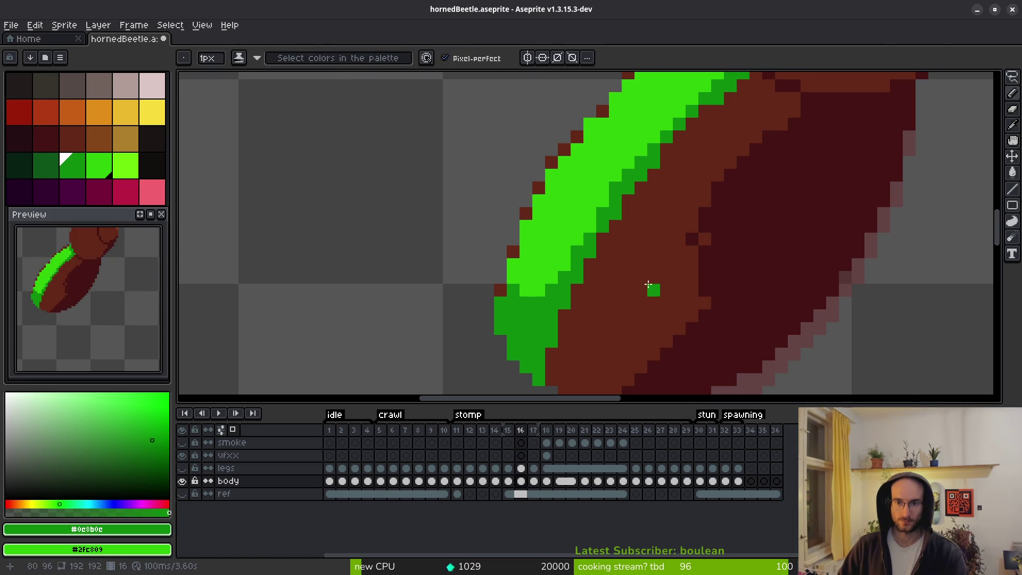
key("Right")
key("Left")
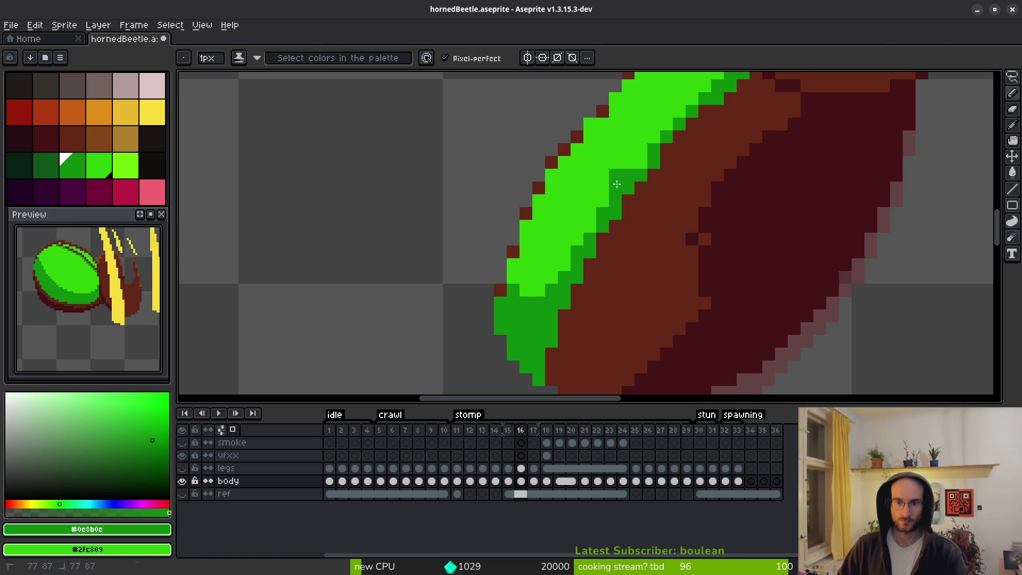
key("Right")
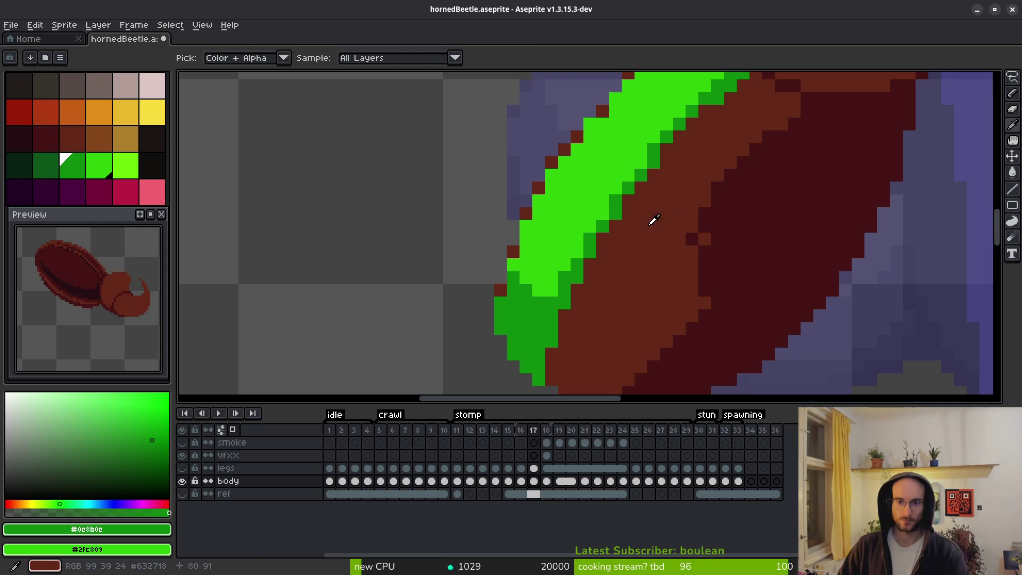
key("Left")
key("Right")
key("Left")
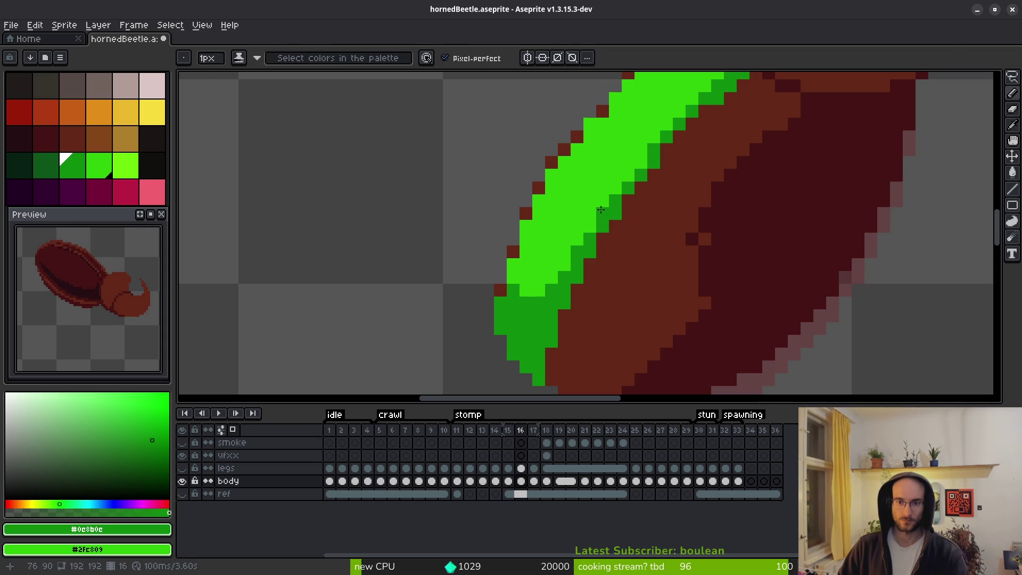
Add light-green pixels to the band edges on frame 16 and then frame 17.
left_click_drag(582, 244, 577, 254)
key("Right")
key("Left")
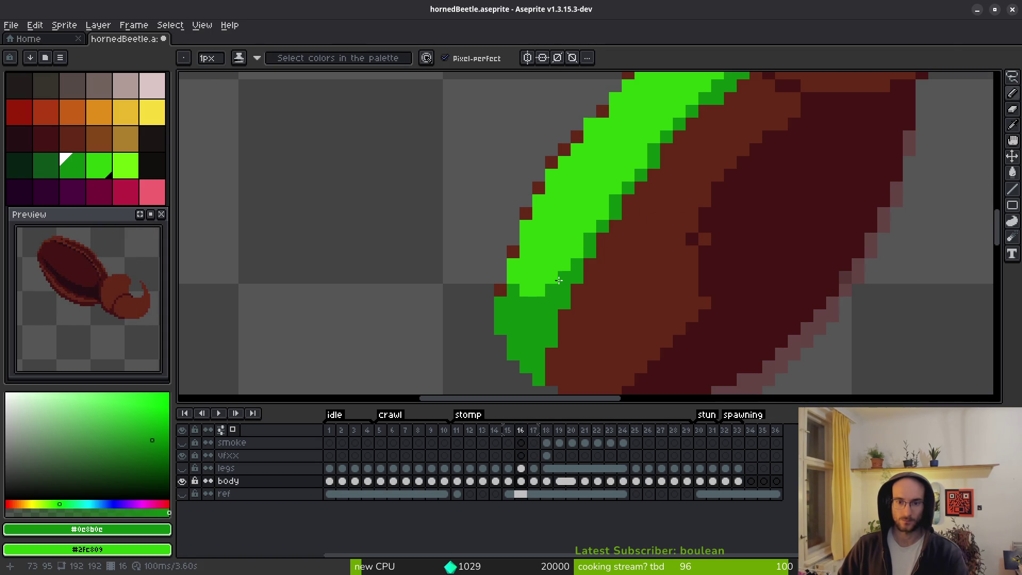
key("Right")
key("Left")
key("Right")
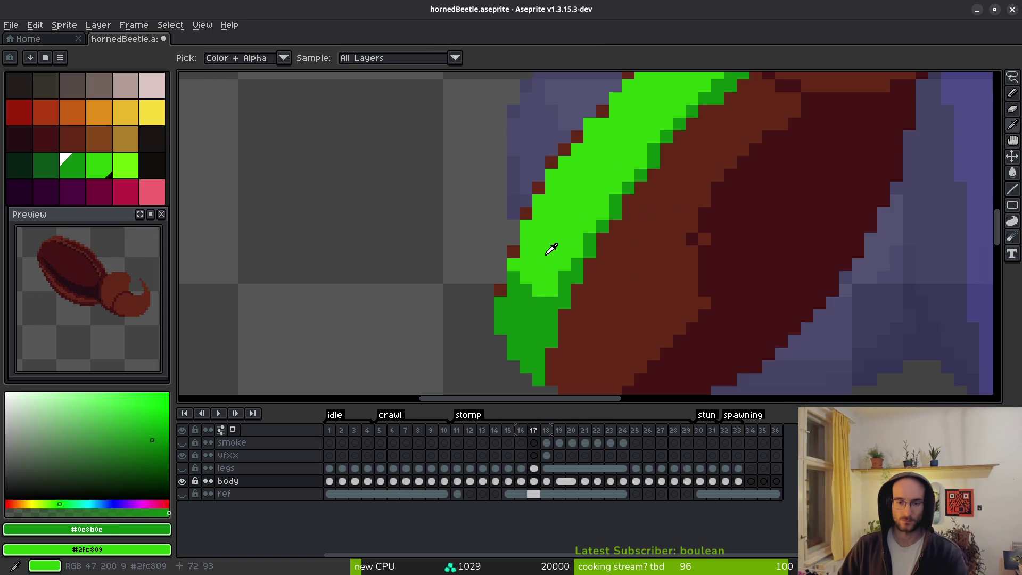
key("Left")
key("Right")
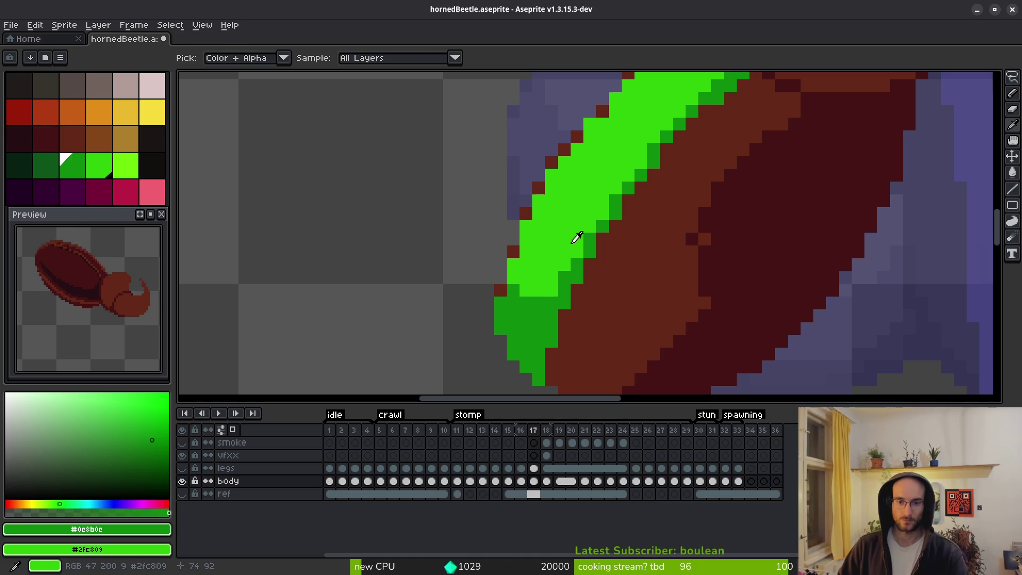
left_click(558, 278)
key("Left")
key("Right")
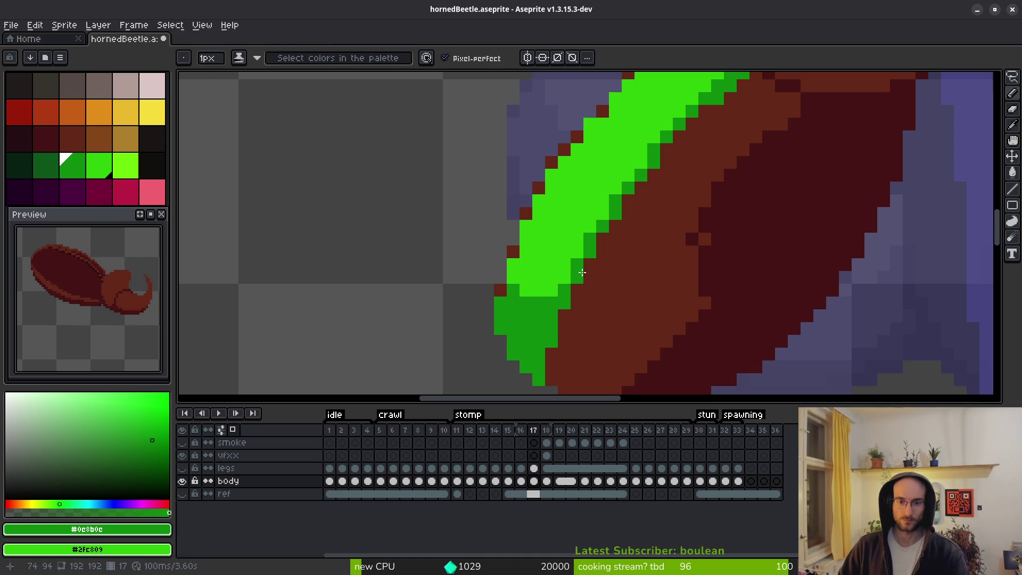
Step through frames 15 to 19 to review the shell, ending on frame 19.
key("Left")
key("Right")
scroll(577, 235, "down", 2)
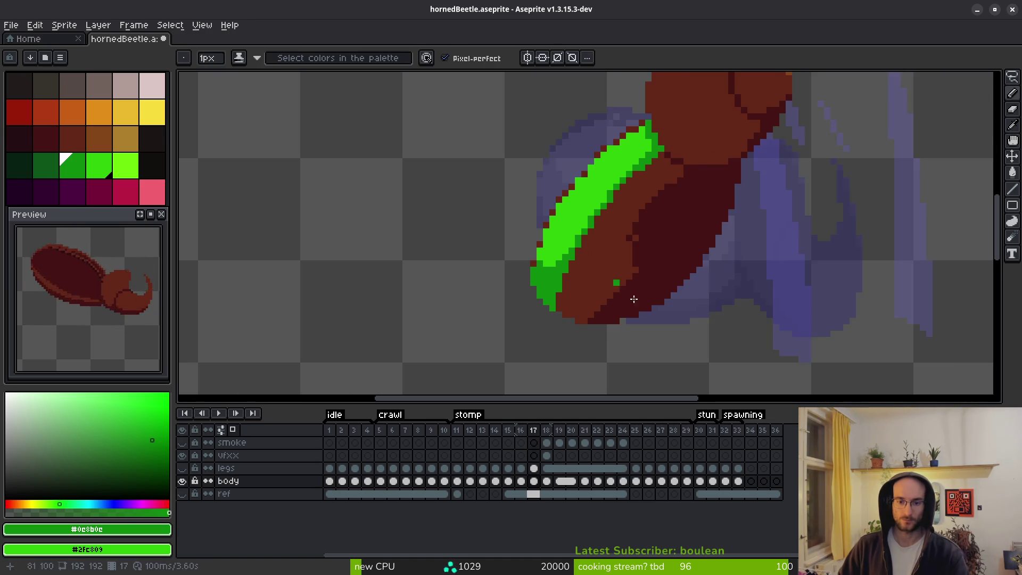
key("Left")
key("Left")
key("Right")
key("Right")
key("Right")
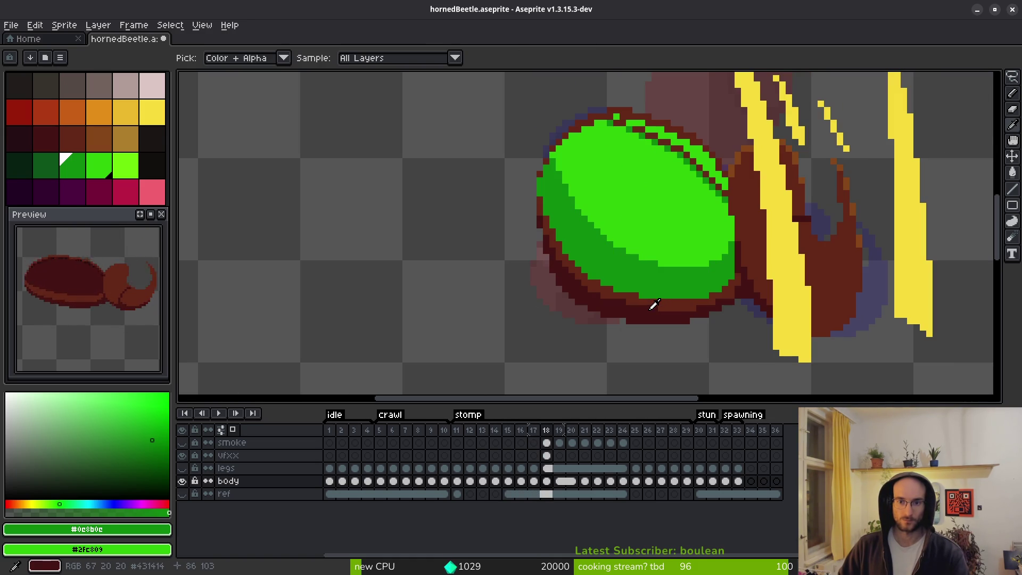
key("Right")
key("Left")
key("Right")
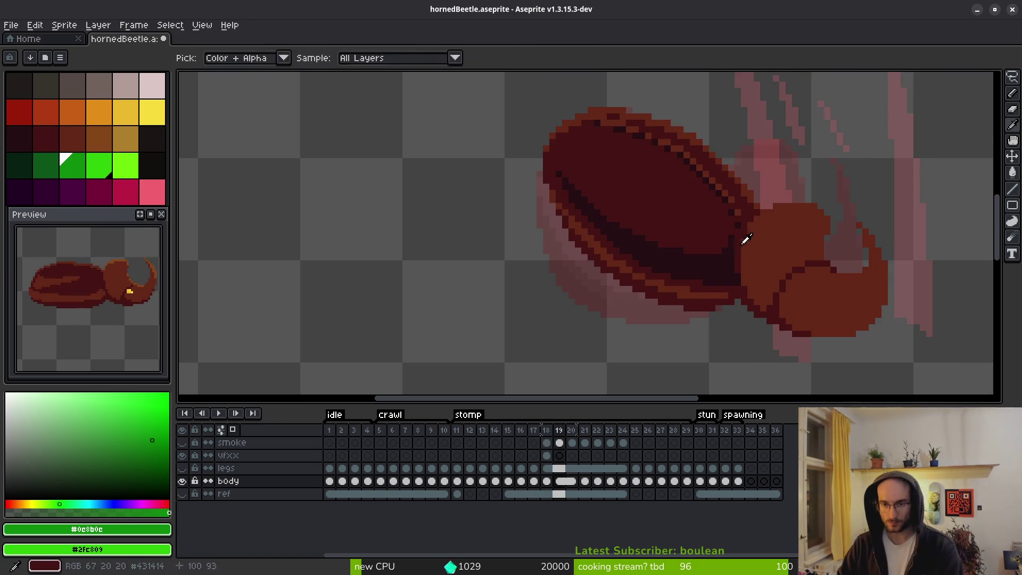
scroll(660, 239, "up", 1)
scroll(660, 238, "down", 2)
scroll(685, 242, "up", 1)
Bucket-fill the shell's dark interior green and sample the bright shell green from the canvas.
key("g")
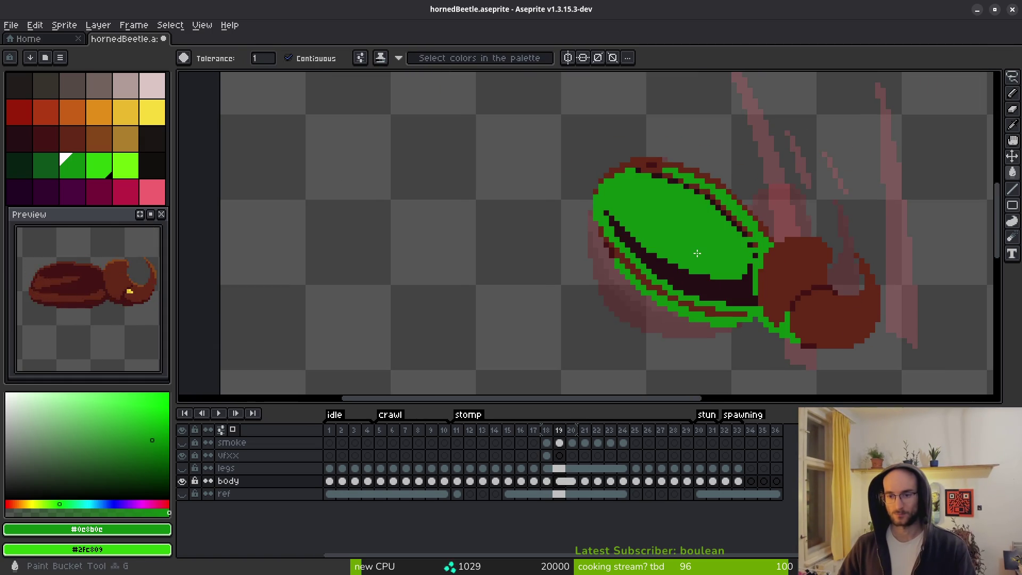
scroll(780, 328, "up", 1)
scroll(780, 328, "up", 1)
left_click(656, 192)
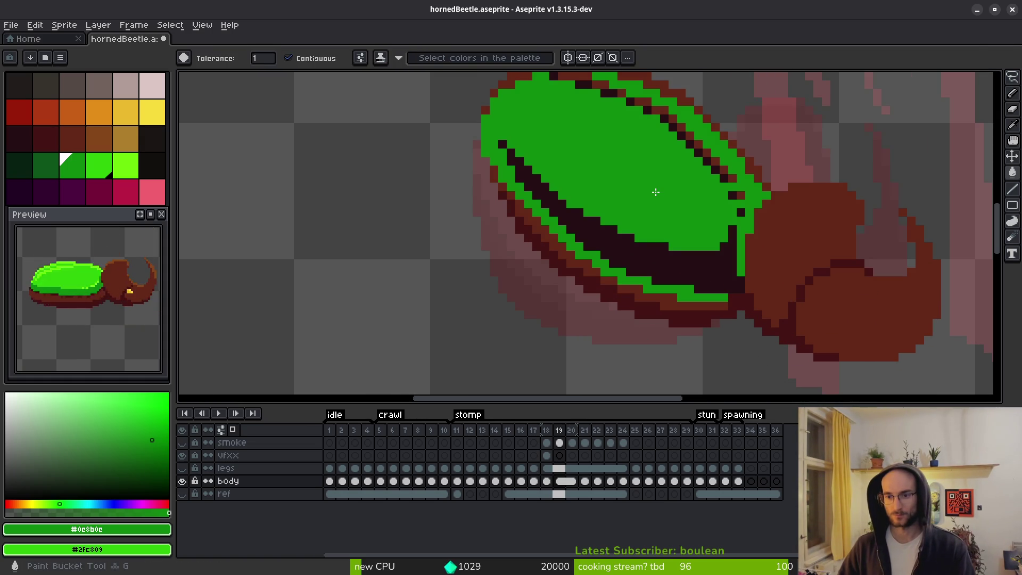
key("f")
scroll(667, 195, "down", 2)
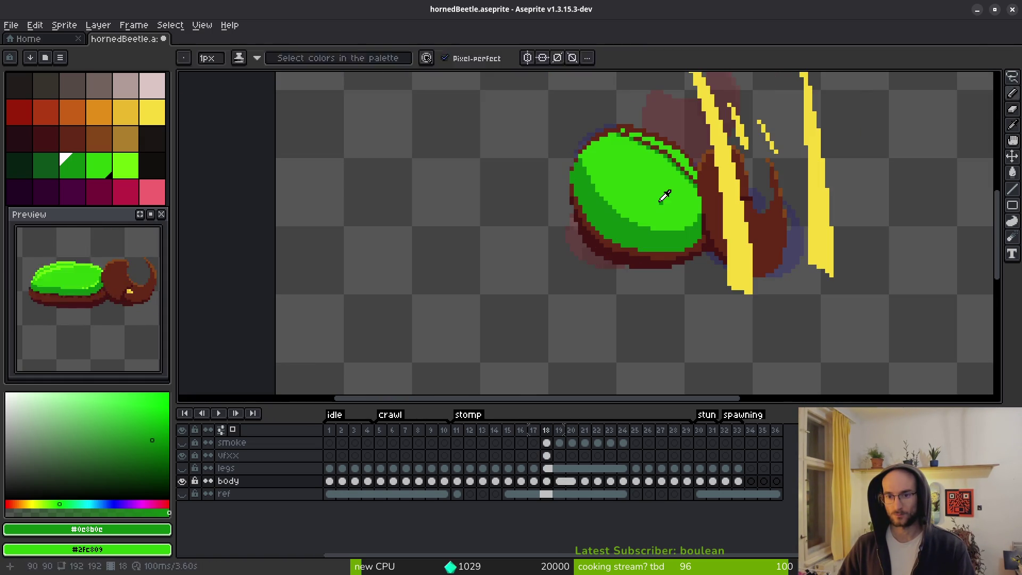
key("g")
left_click(652, 181)
key("i")
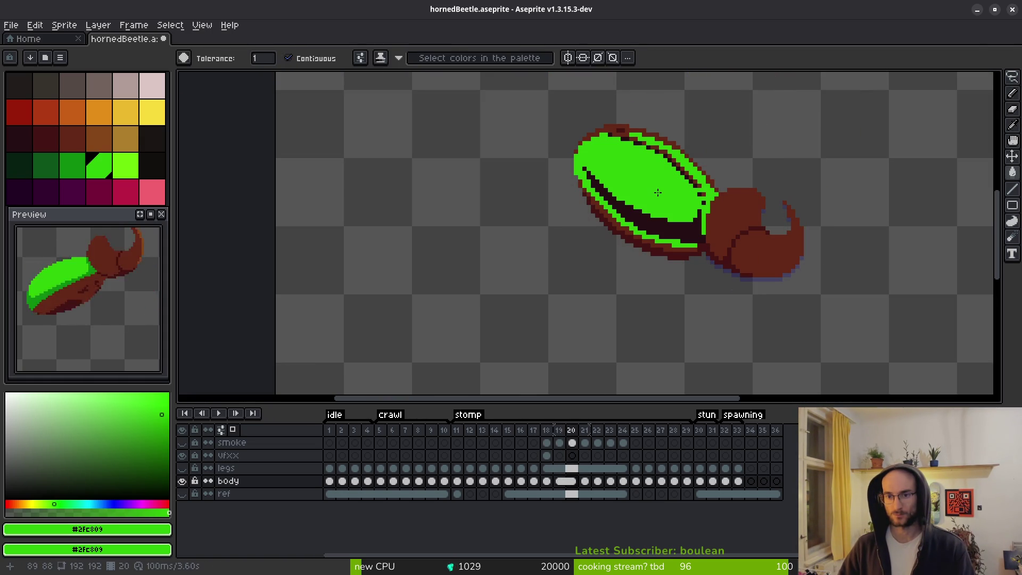
Fill the shells of frames 22 and 23 bright green, including leftover dark pixels and the lower strip.
key("Right")
key("Right")
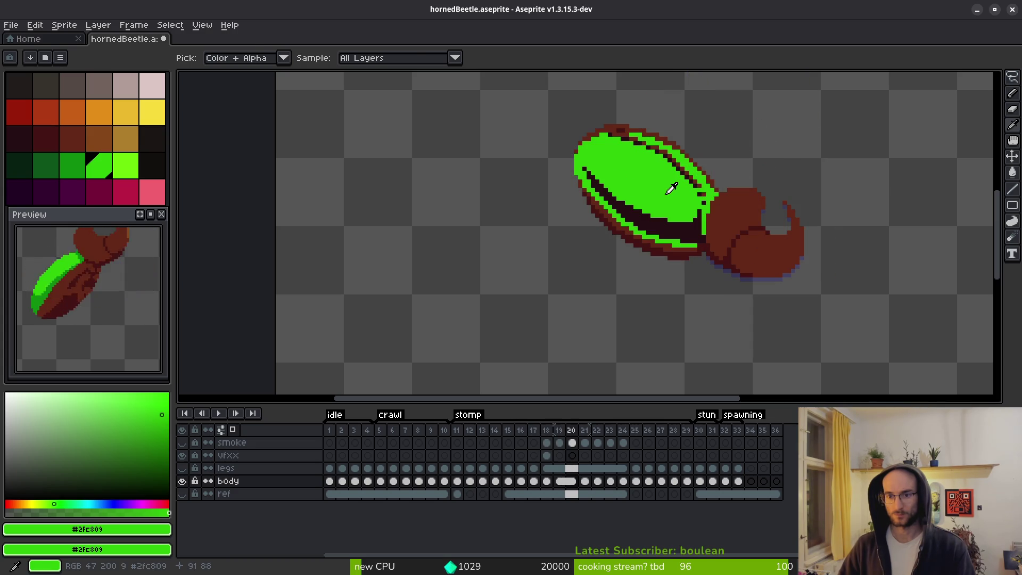
key("w")
scroll(656, 193, "up", 2)
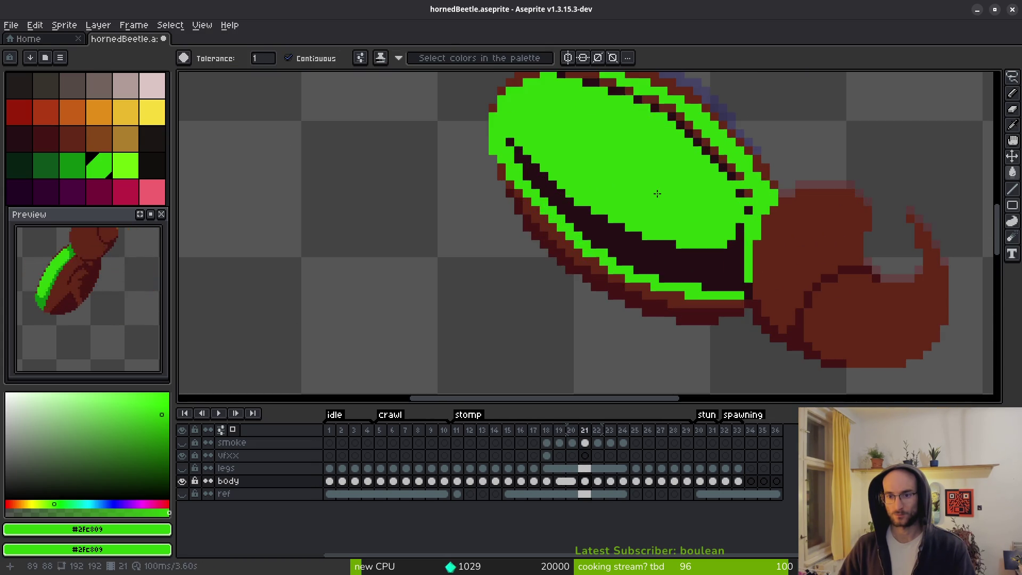
key("Right")
left_click(658, 189)
left_click(668, 280)
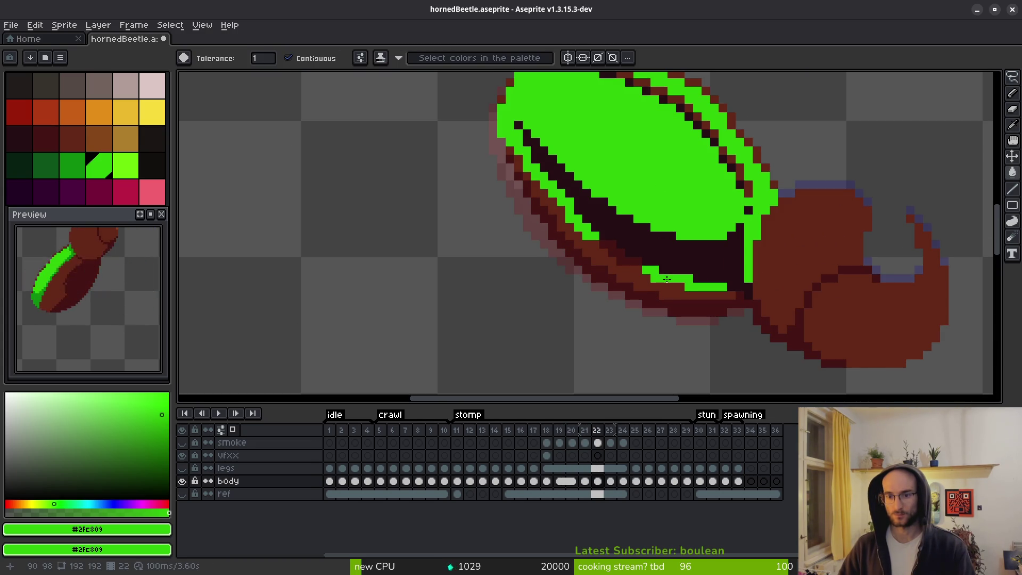
left_click_drag(678, 205, 670, 268)
key("Right")
left_click(670, 269)
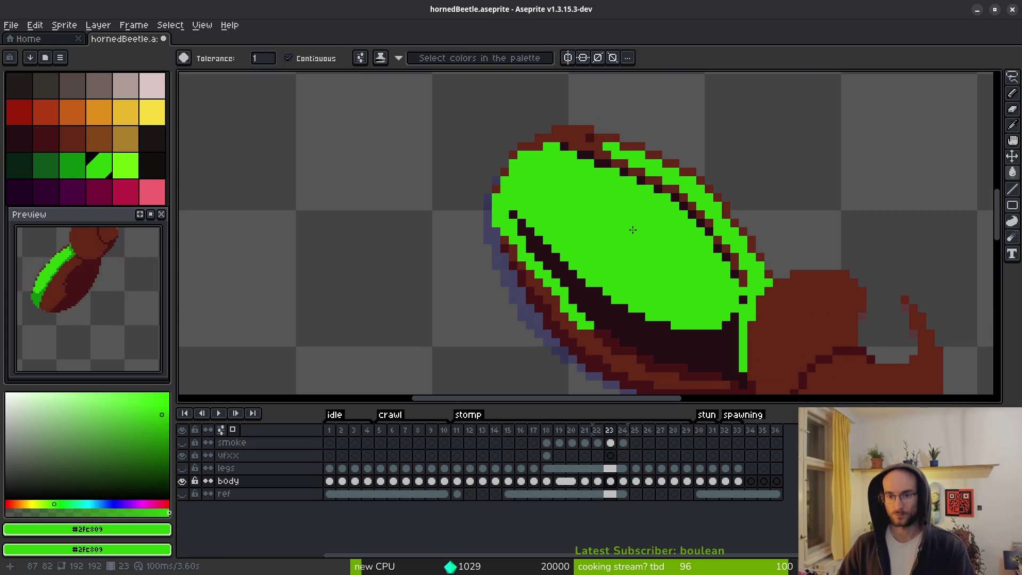
left_click(669, 365)
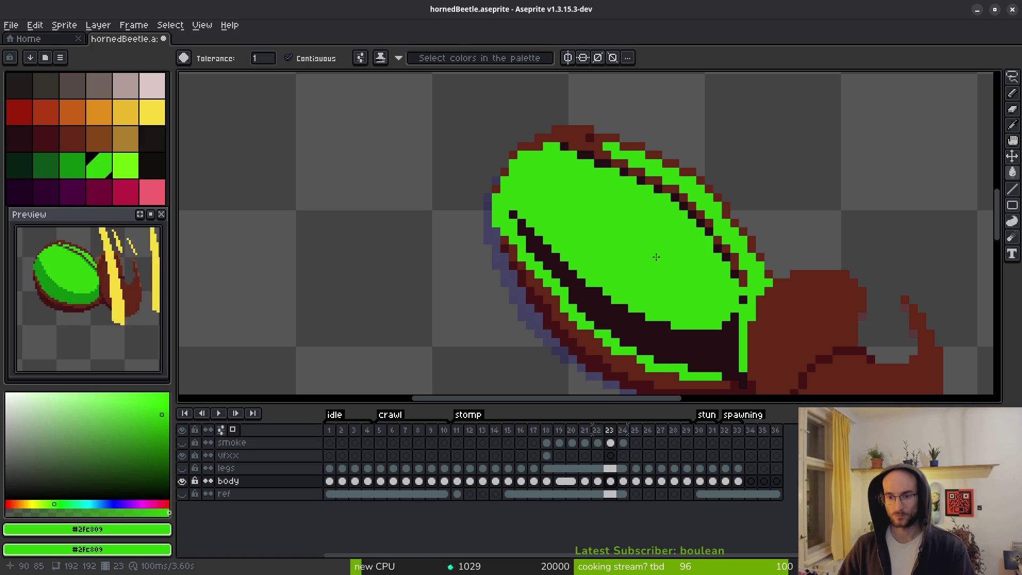
Fill frame 24's shell bright green, redoing the fill after an undo.
key("Right")
left_click(601, 200)
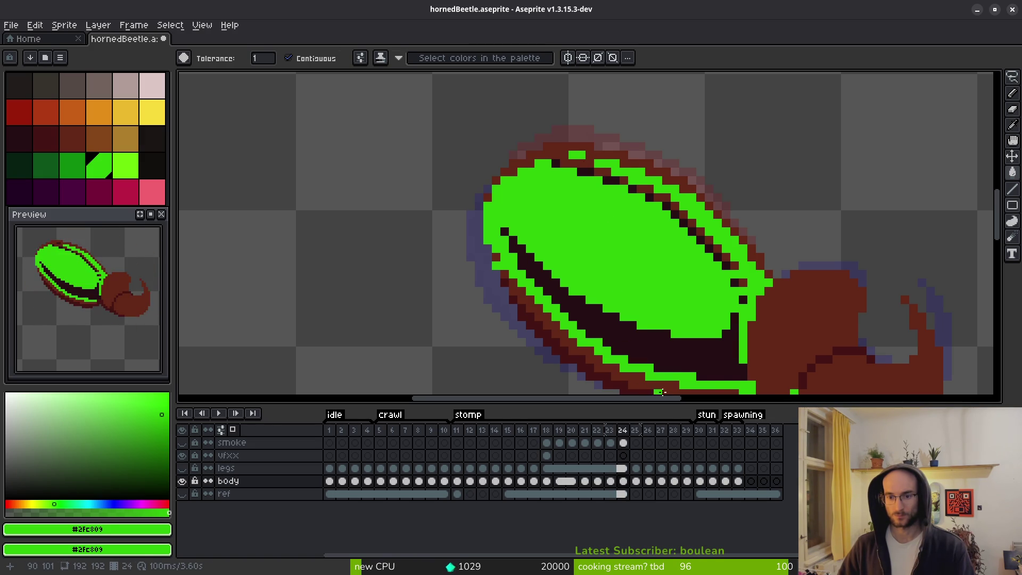
scroll(660, 392, "down", 1)
scroll(664, 279, "up", 2)
key("ctrl+z")
key("ctrl+z")
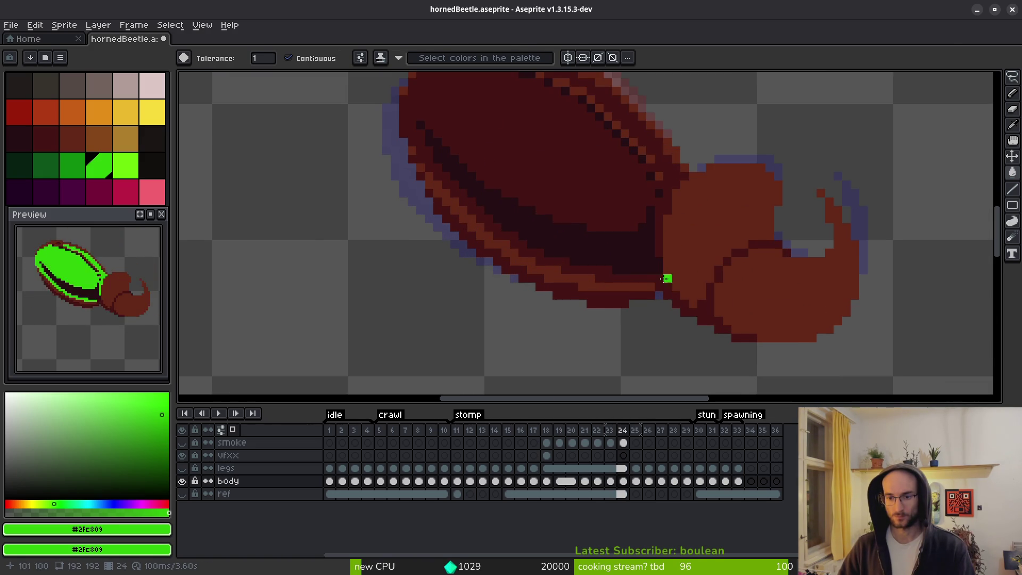
left_click(637, 268)
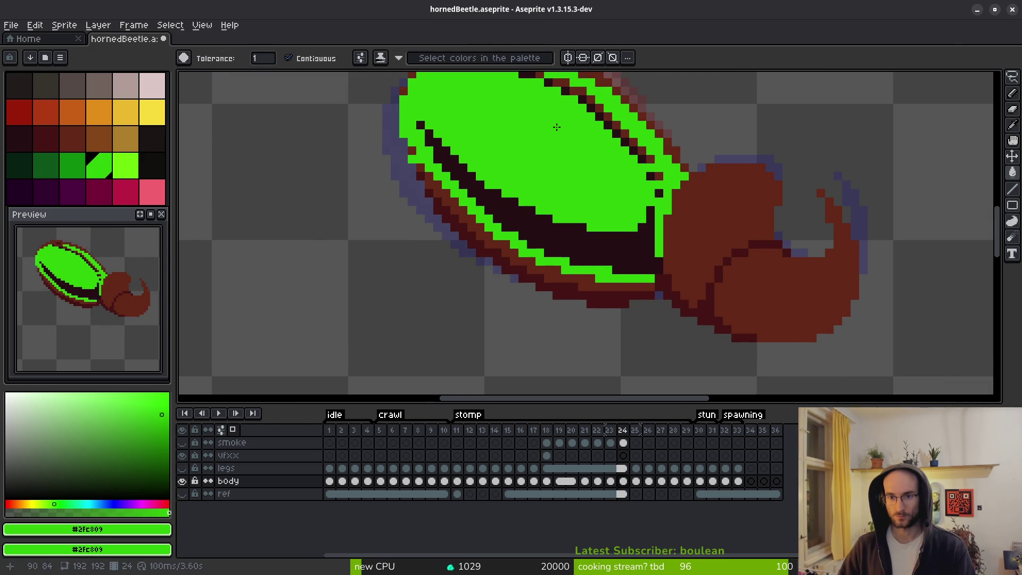
scroll(556, 127, "up", 3)
Check the fills back through frames 23 to 20, then advance to frame 25.
key("Left")
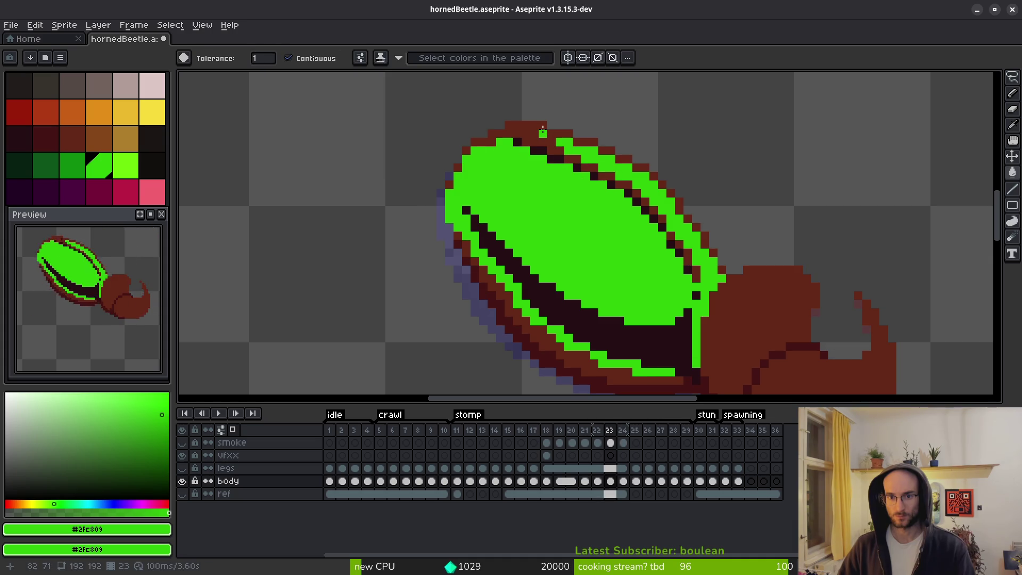
key("Left")
key("Left")
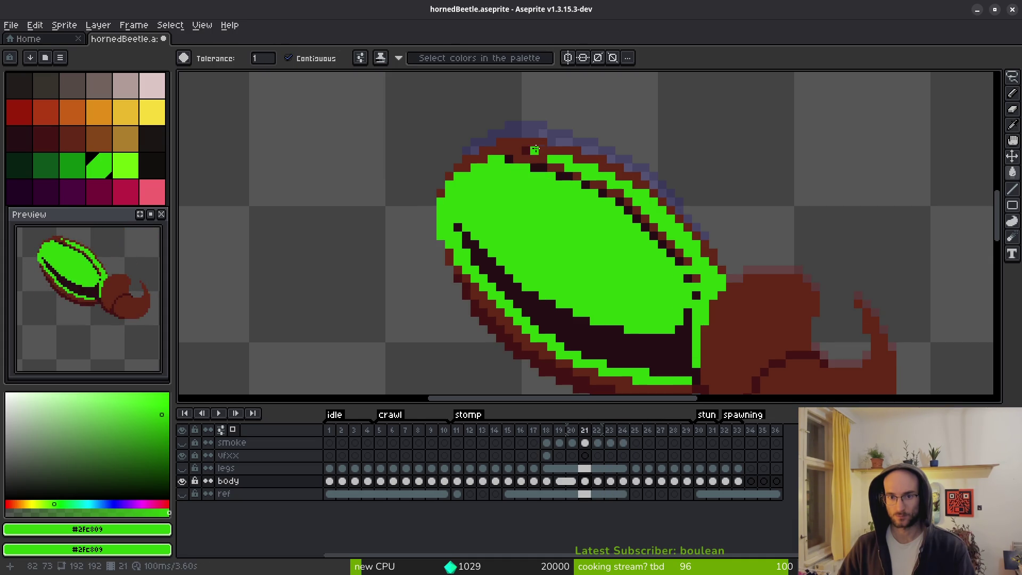
key("Left")
key("Right")
key("Right")
key("Right")
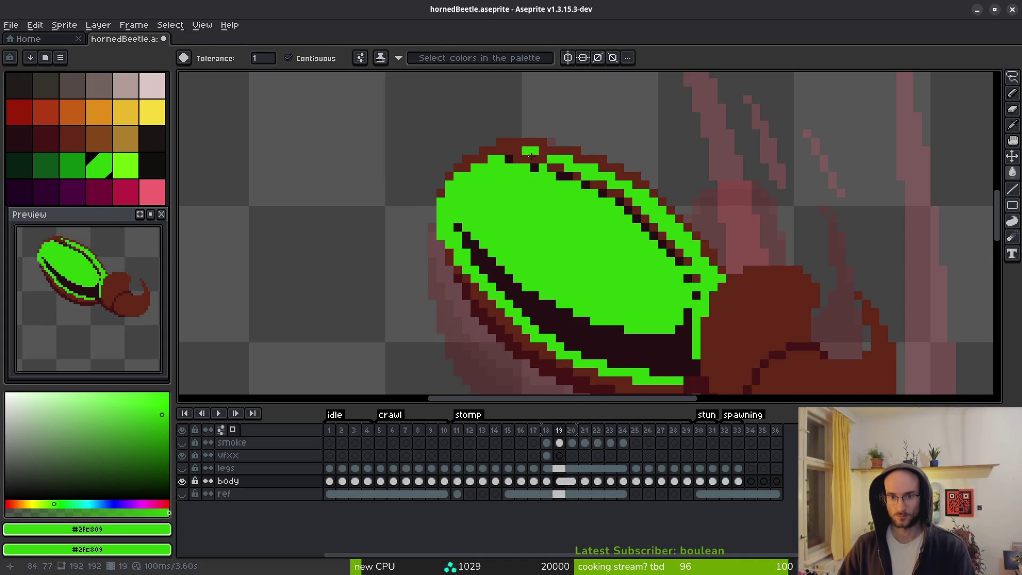
scroll(672, 270, "down", 3)
key("i")
key("Right")
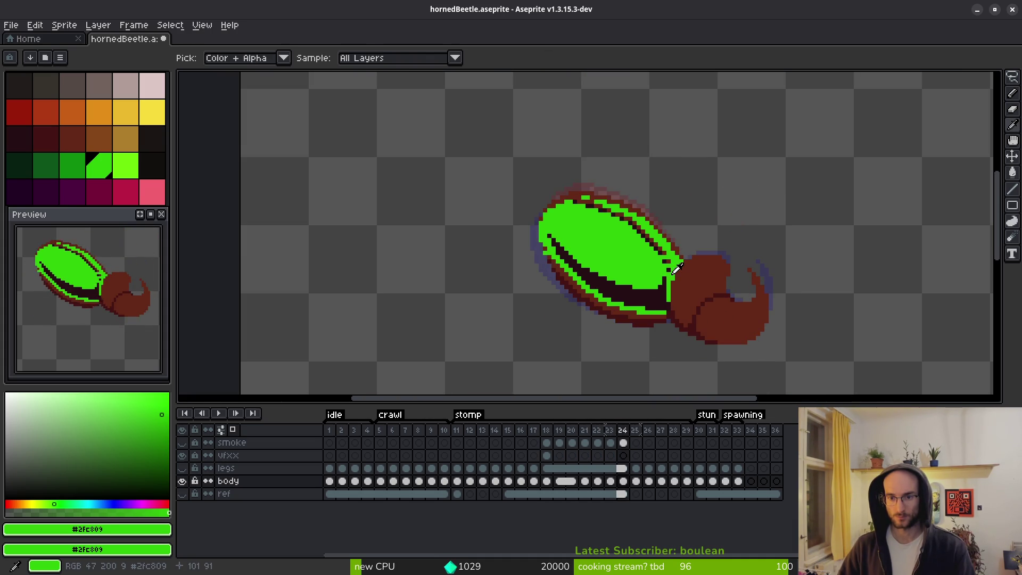
key("Right")
key("g")
key("b")
scroll(665, 309, "up", 2)
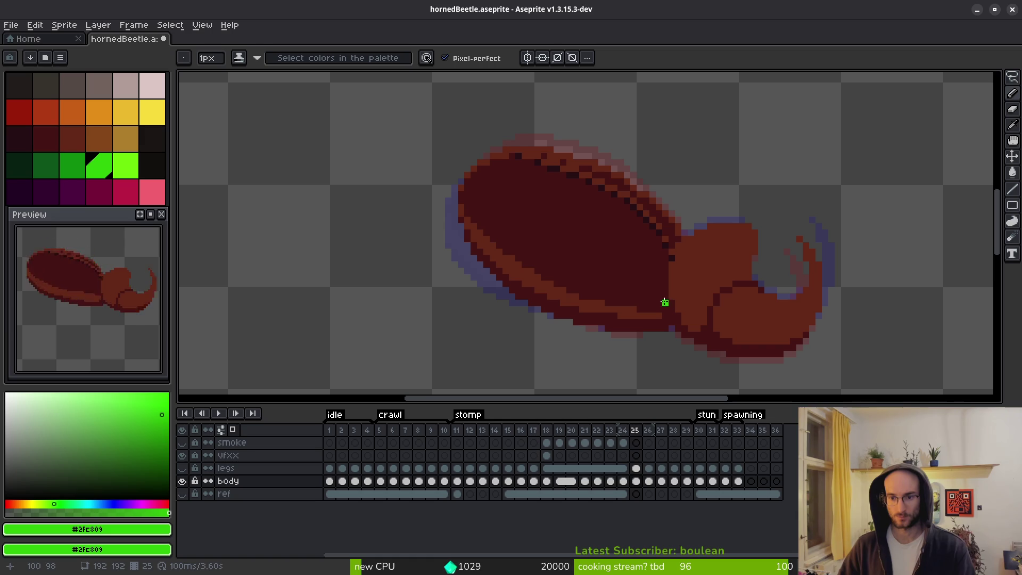
Fill the frame 25 shell and its small dark outline pockets with bright green.
left_click(665, 303)
key("g")
left_click(607, 264)
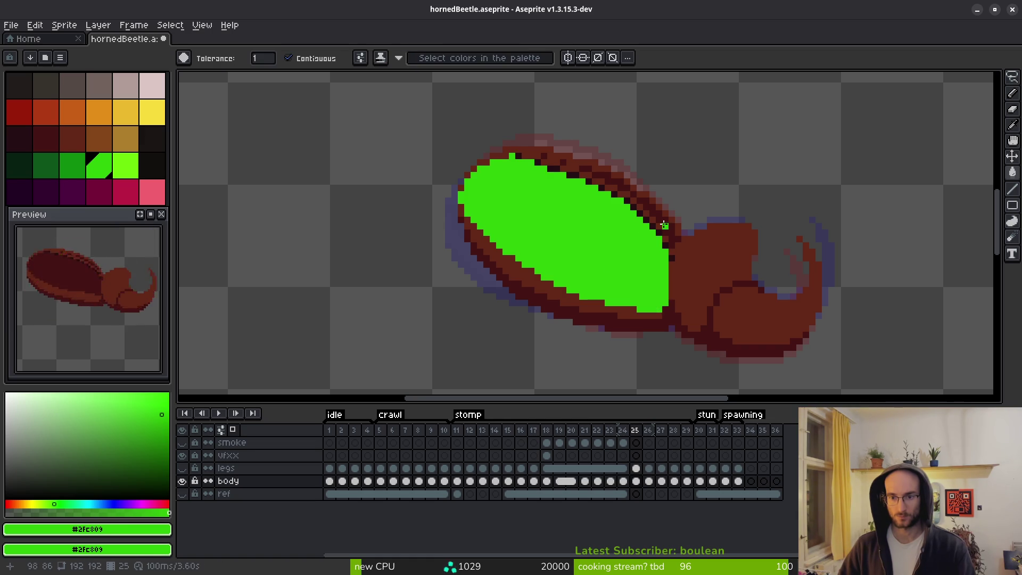
scroll(629, 178, "up", 3)
left_click(649, 268)
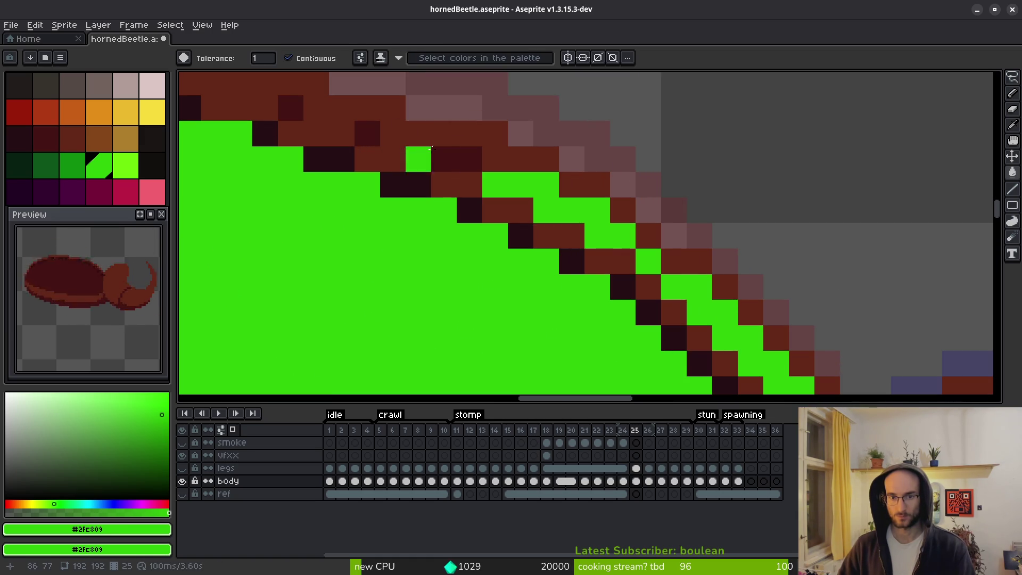
left_click(442, 159)
left_click(393, 133)
left_click(367, 133)
left_click(290, 108)
left_click(316, 133)
scroll(465, 244, "down", 5)
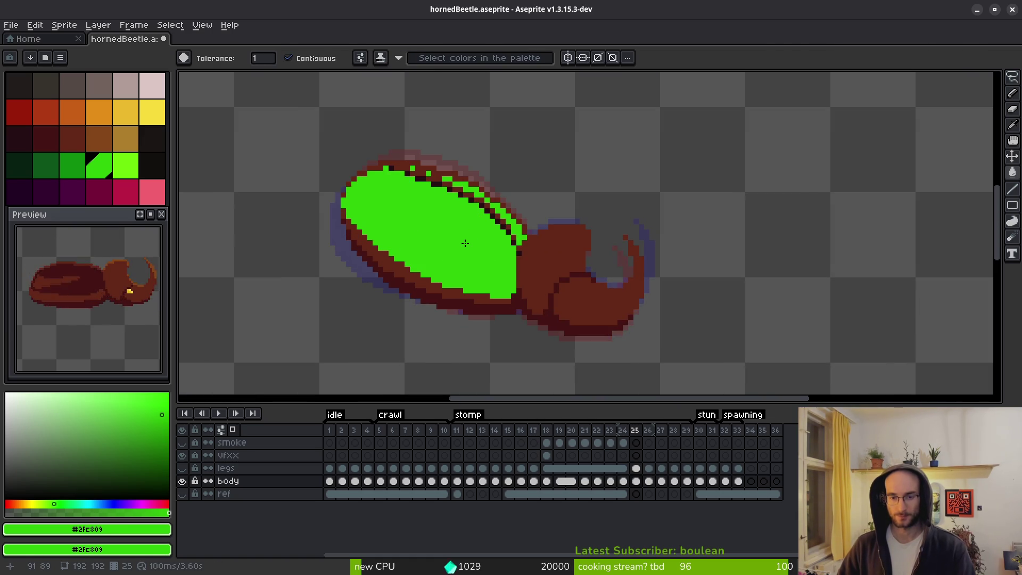
Fill the frame 26 shell bright green, redoing the fill after an accidental undo.
key("Right")
scroll(505, 256, "up", 1)
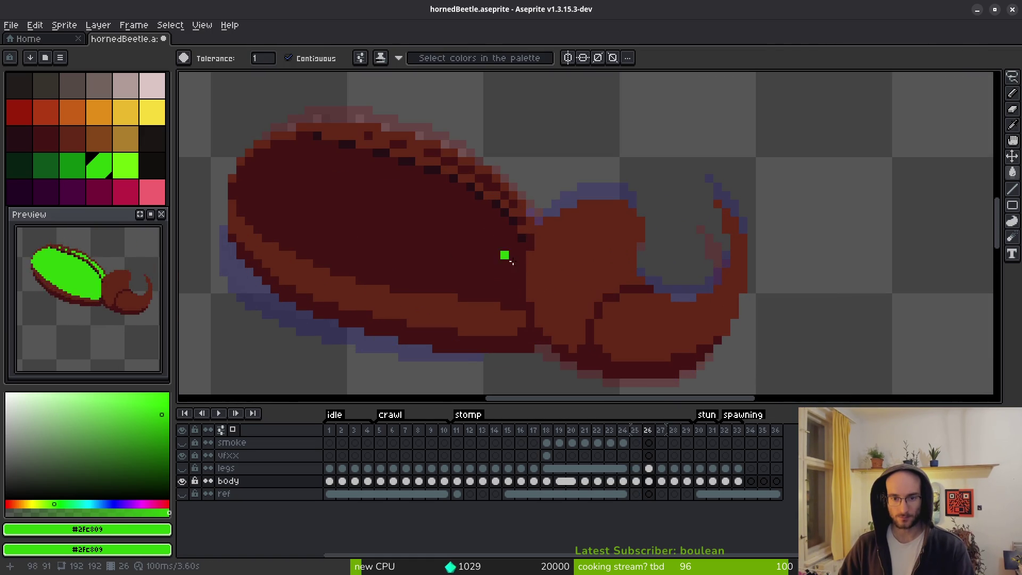
left_click(529, 306)
key("b")
key("ctrl+z")
key("Left")
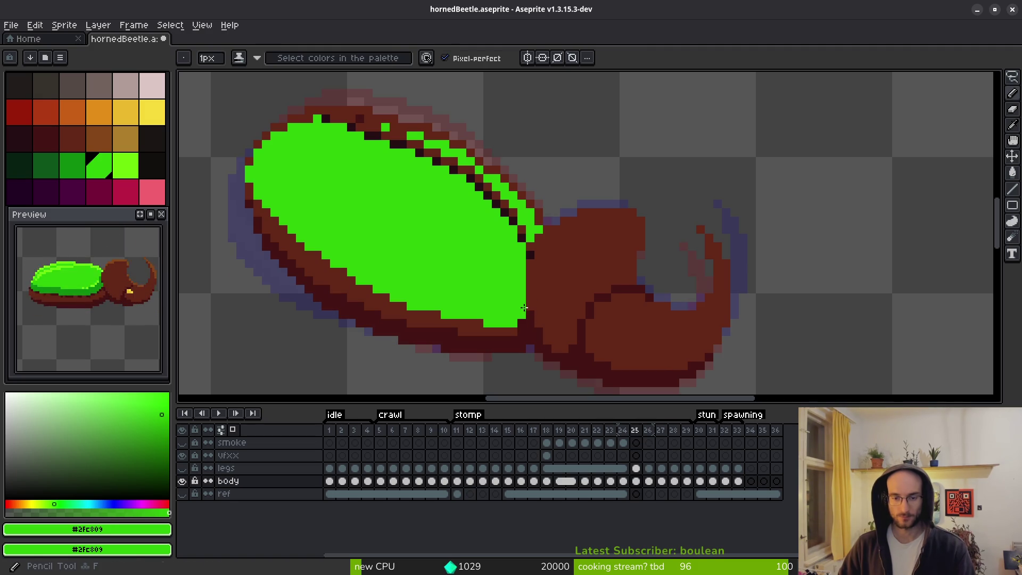
key("Left")
key("Right")
key("Right")
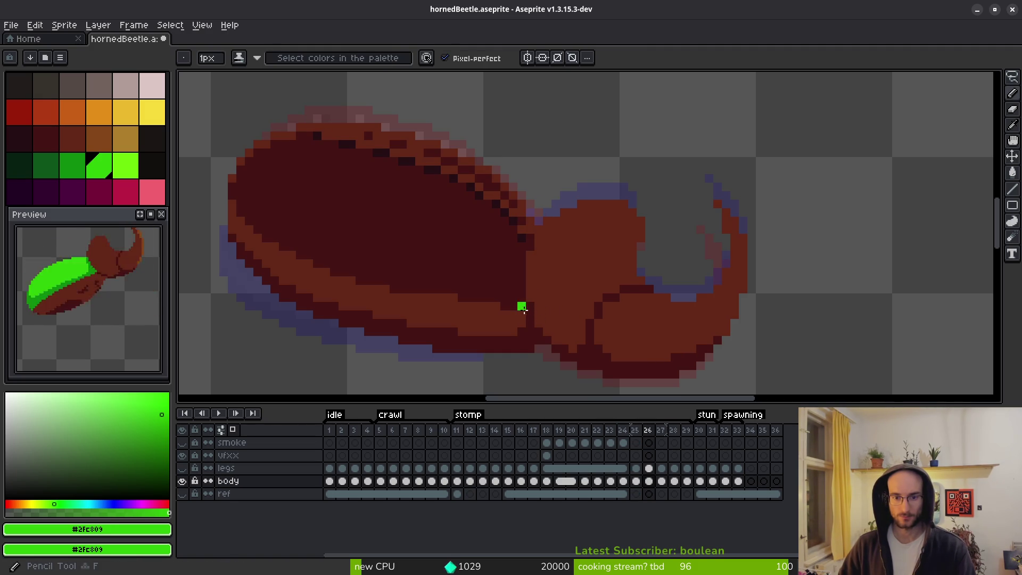
key("g")
left_click(523, 309)
Fill the remaining dark pockets along the frame 26 shell's top edge with green.
scroll(506, 213, "up", 2)
left_click(468, 175)
left_click(534, 222)
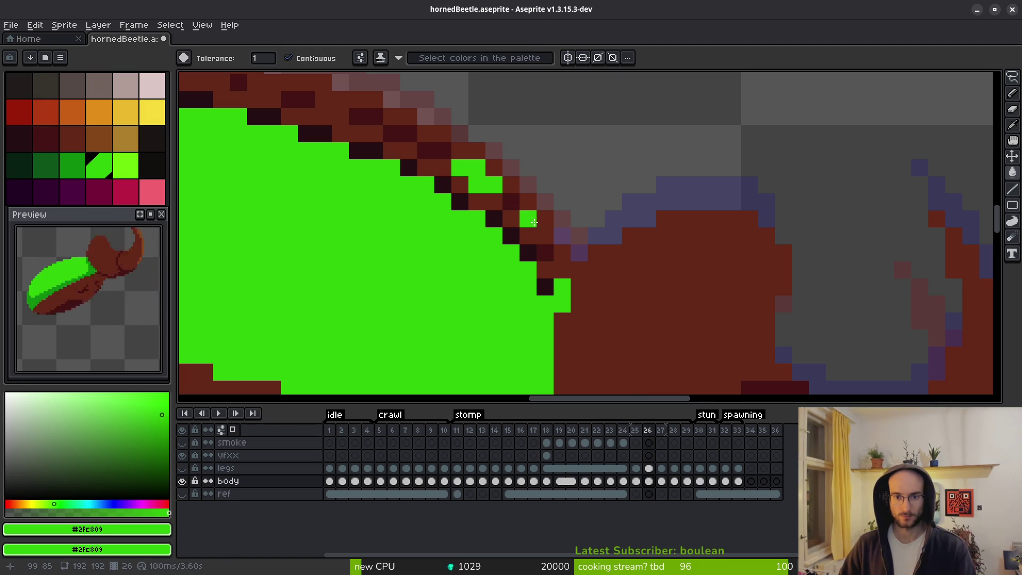
left_click(552, 265)
left_click(546, 252)
left_click_drag(546, 252, 691, 380)
left_click(580, 278)
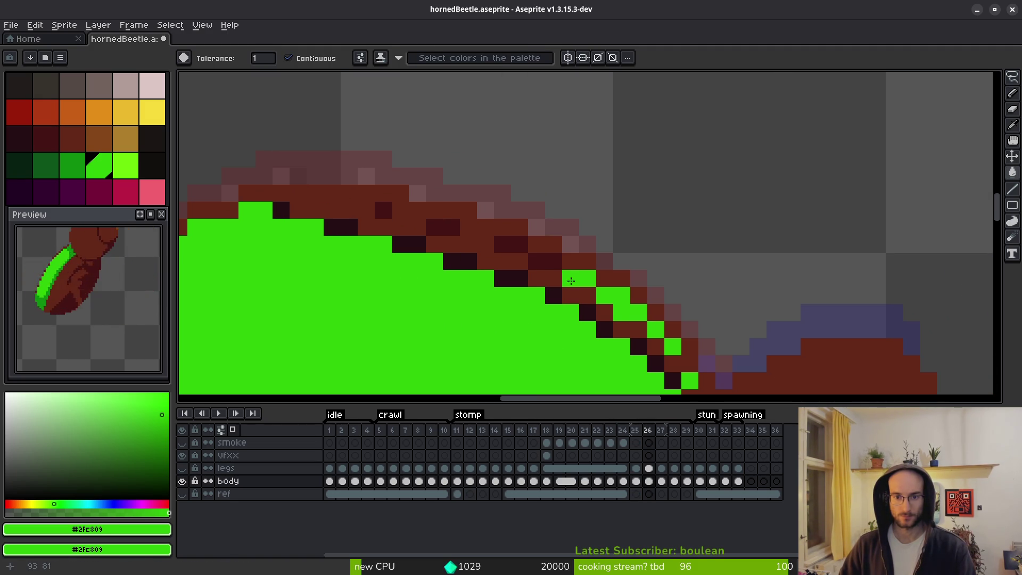
left_click(545, 261)
left_click(514, 244)
left_click(403, 215)
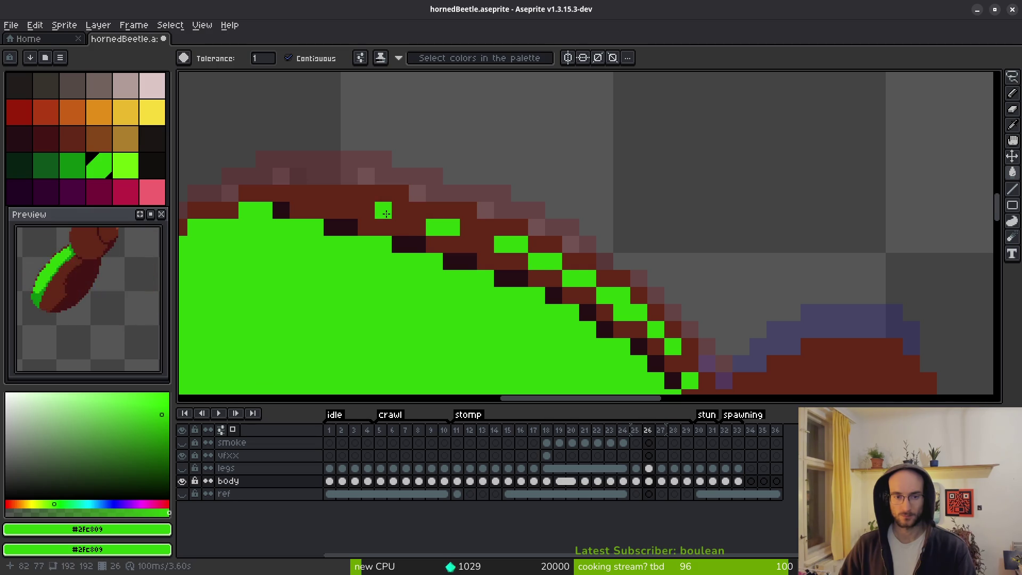
scroll(415, 229, "down", 3)
key("Right")
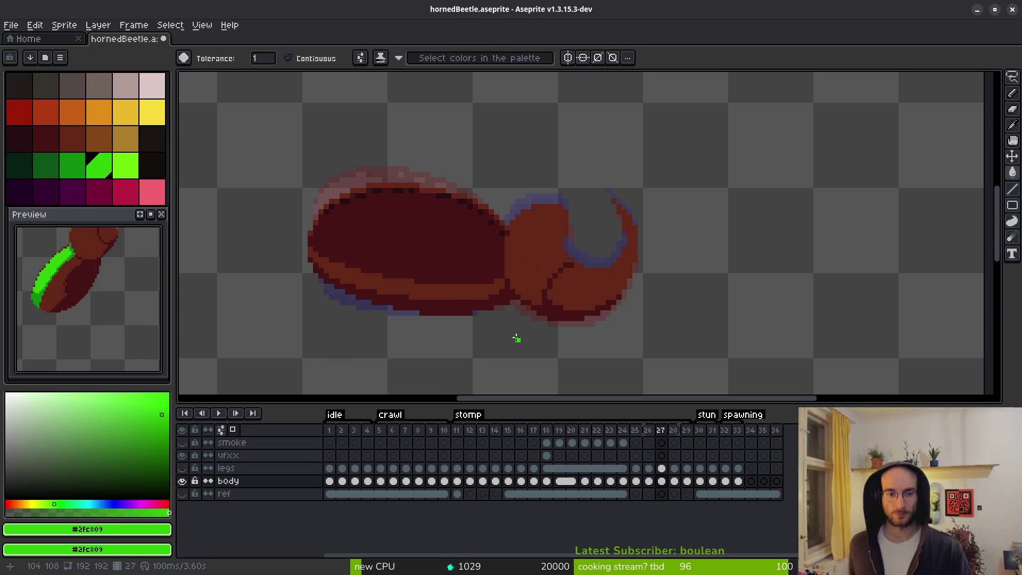
Fill the frame 27 shell bright green.
left_click(423, 236)
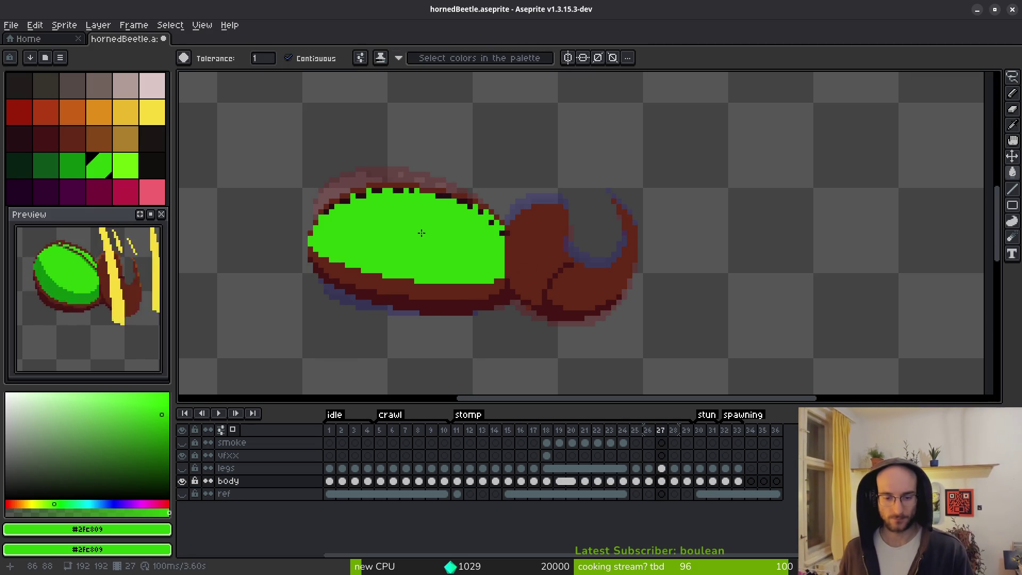
scroll(508, 258, "up", 4)
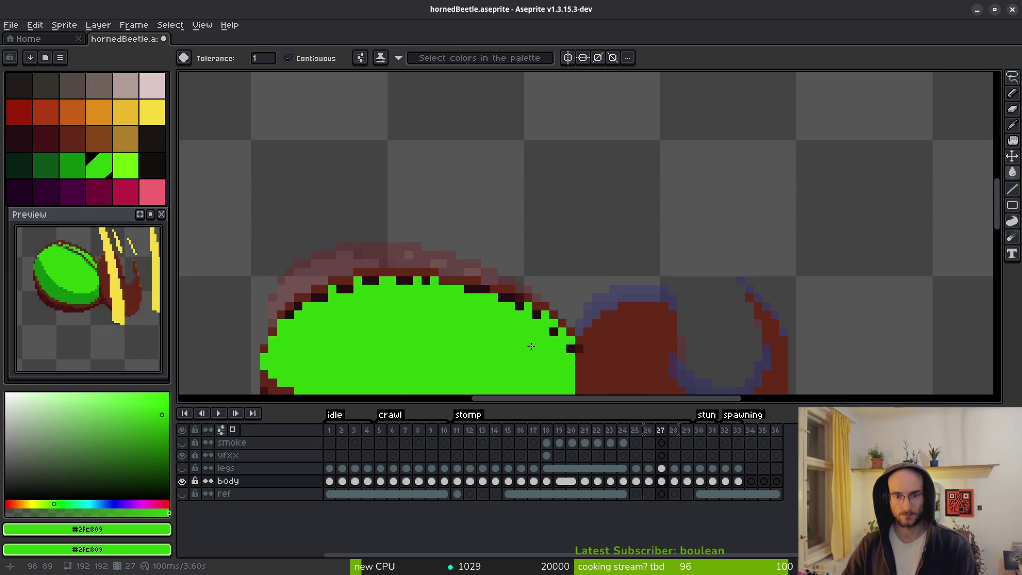
scroll(528, 283, "down", 3)
scroll(528, 282, "right", 3)
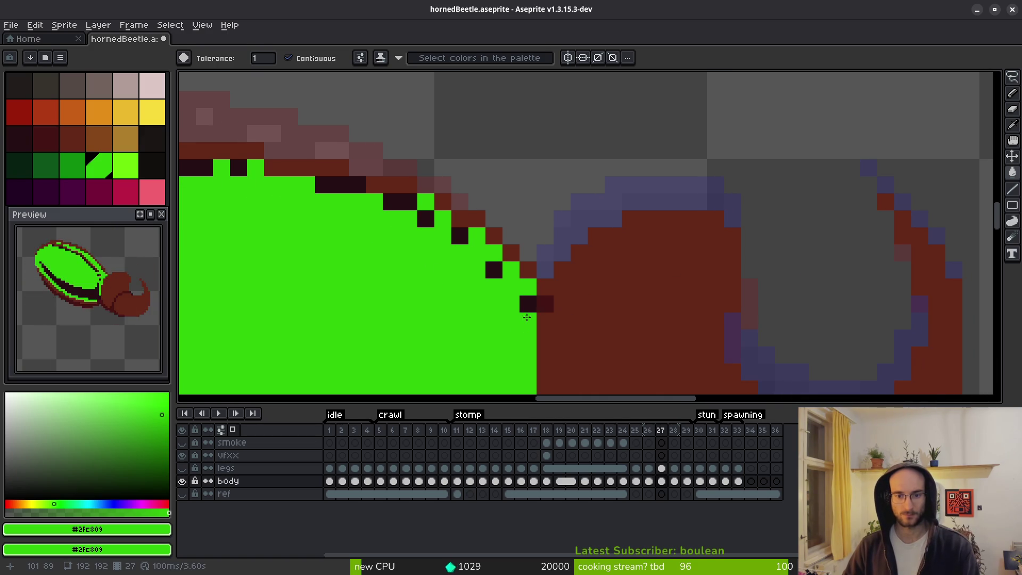
scroll(552, 305, "down", 5)
key("i")
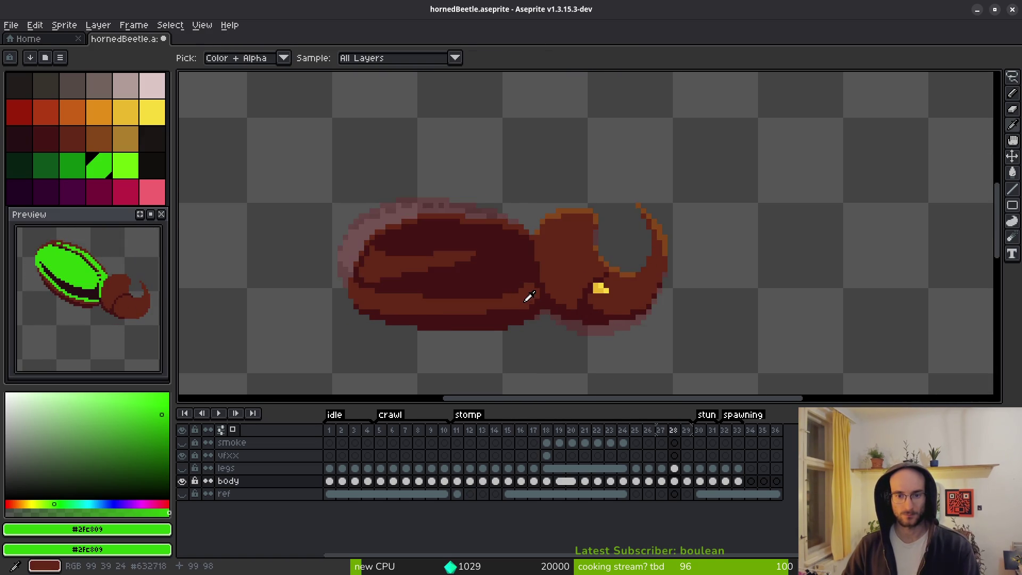
Fill the frame 28 shell and its dark stripe bright green, redoing the stripe fill.
key("Right")
key("Left")
key("Right")
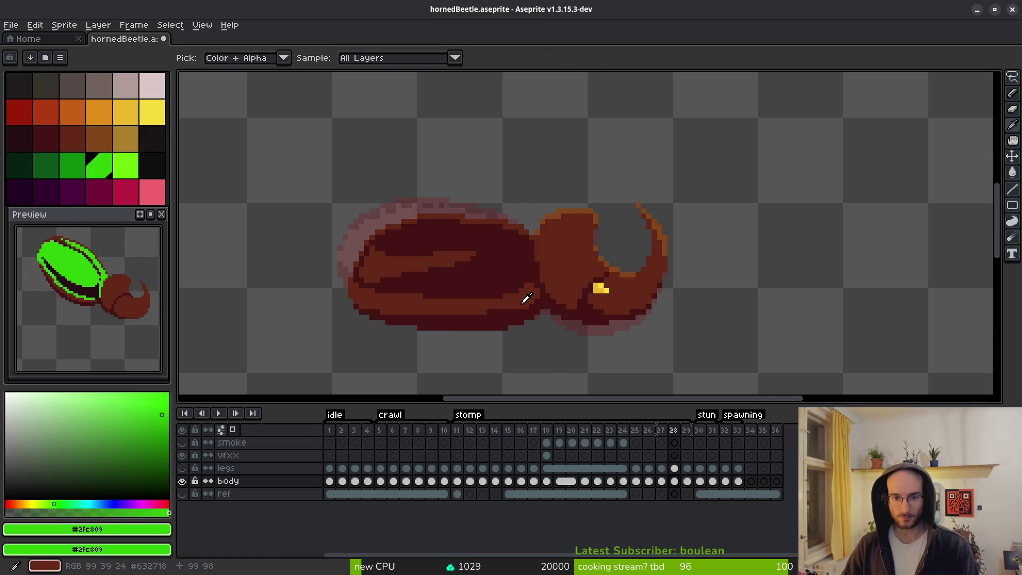
key("b")
scroll(536, 284, "up", 3)
key("g")
left_click(429, 246)
scroll(429, 247, "down", 3)
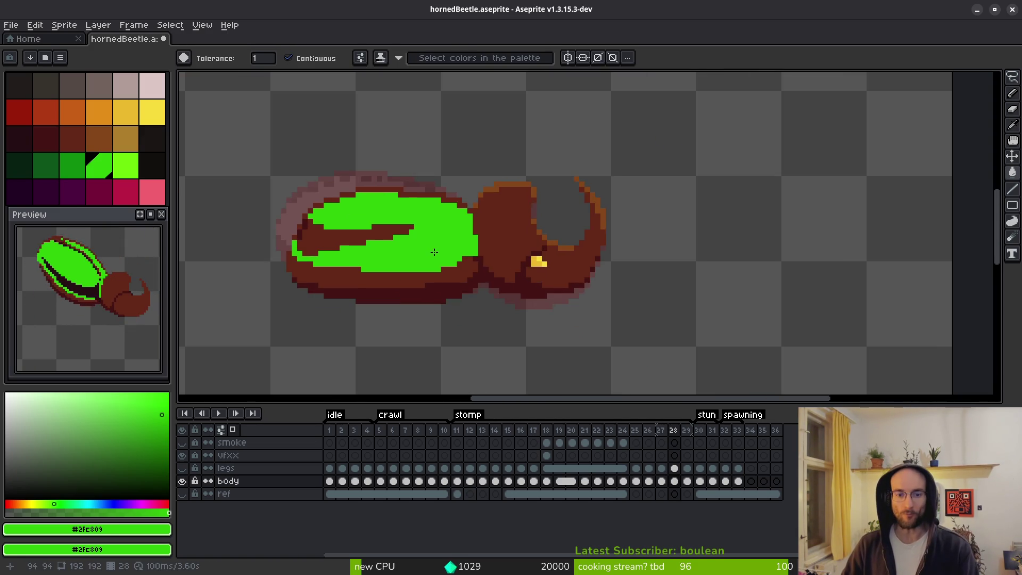
scroll(292, 233, "up", 3)
scroll(438, 251, "up", 1)
left_click(469, 252)
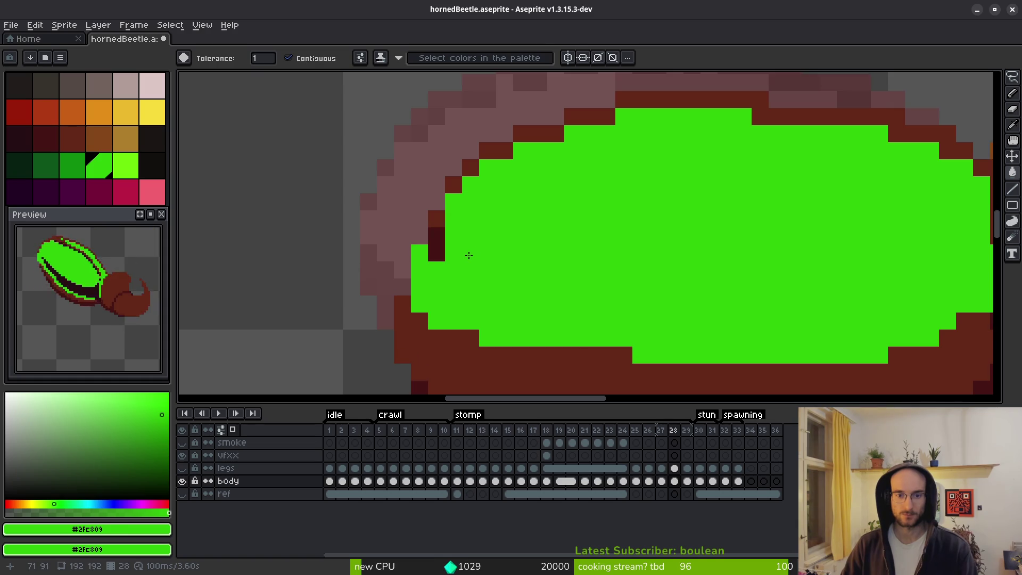
key("ctrl+z")
left_click(487, 254)
Undo the frame 28 shell fill and refill the shell green.
scroll(633, 288, "down", 3)
key("i")
key("ctrl+z")
key("g")
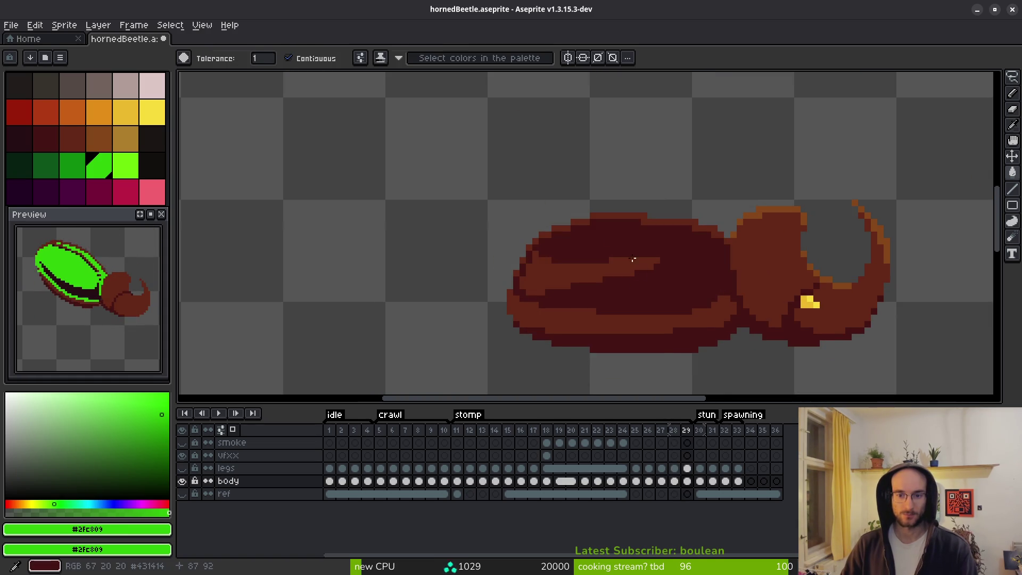
left_click(555, 268)
Step through the frames back to frame 22.
key("Right")
scroll(739, 307, "up", 3)
scroll(735, 300, "down", 3)
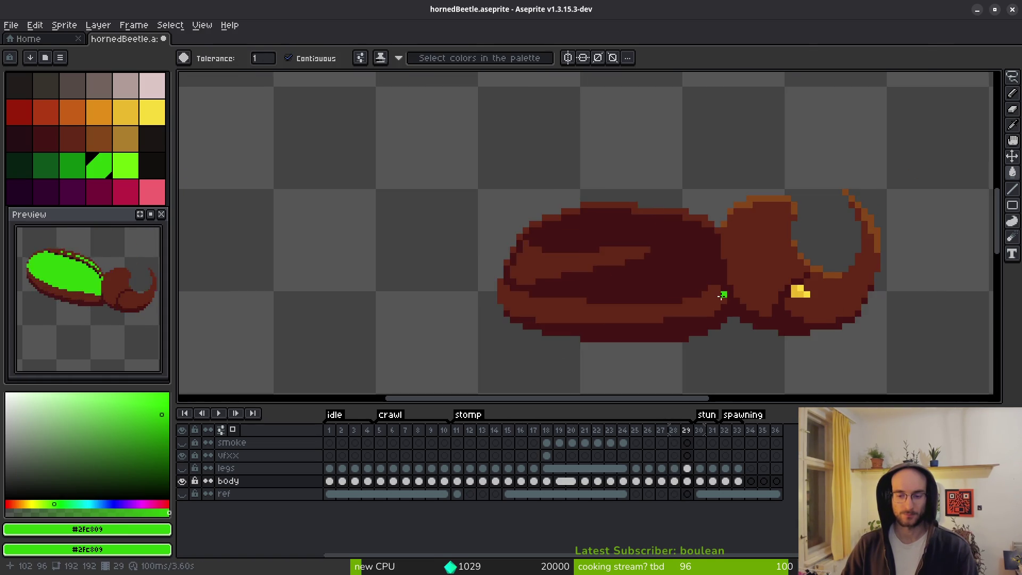
key("i")
key("Left")
key("Left")
key("Left")
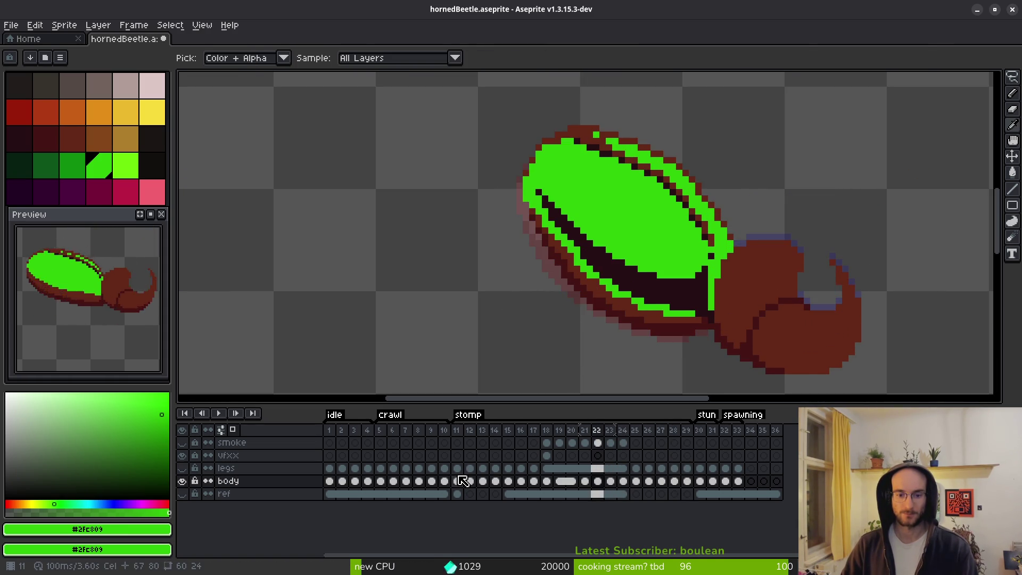
Select frames 11 and 29 in the timeline and play the animation.
left_click(459, 480)
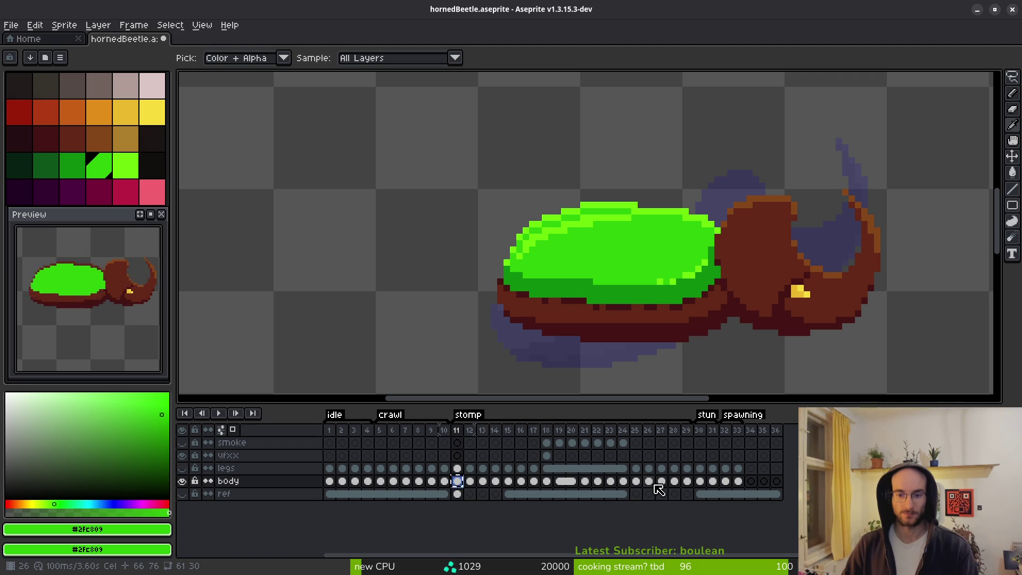
left_click(675, 481)
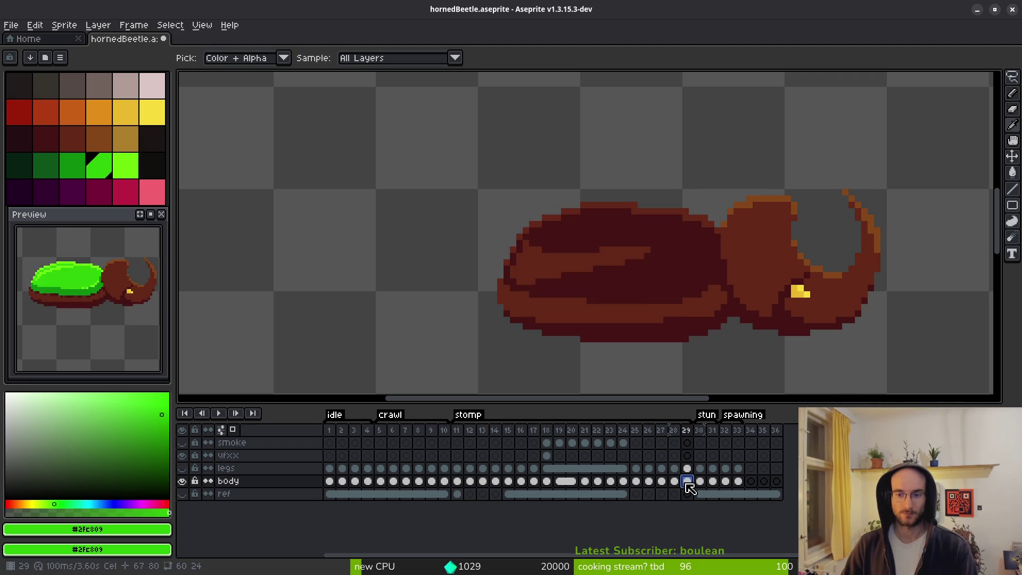
left_click(687, 480)
key("Return")
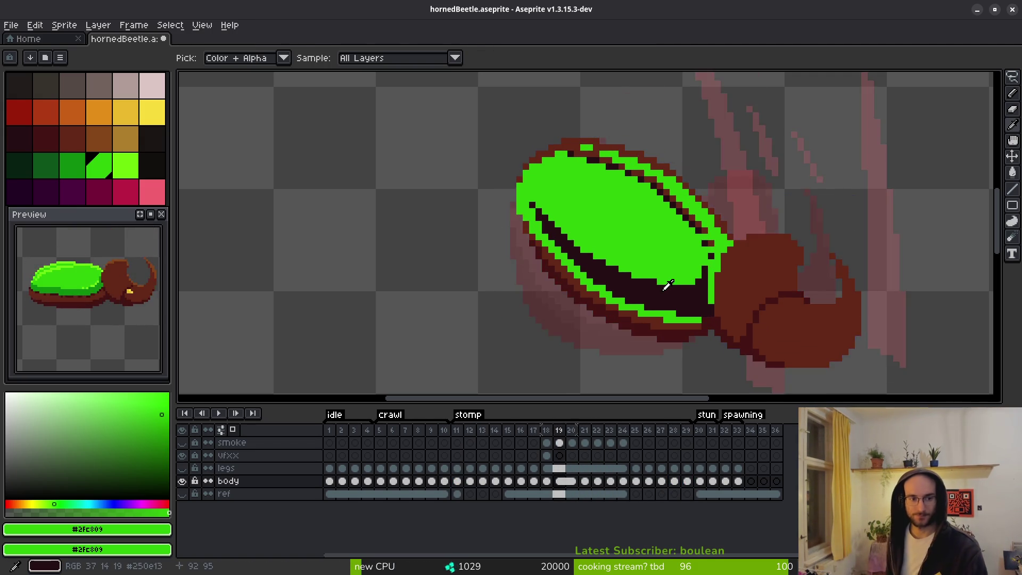
Step back and forth through frames 15–17 to compare the beetle's poses.
key("Right")
key("Right")
key("Right")
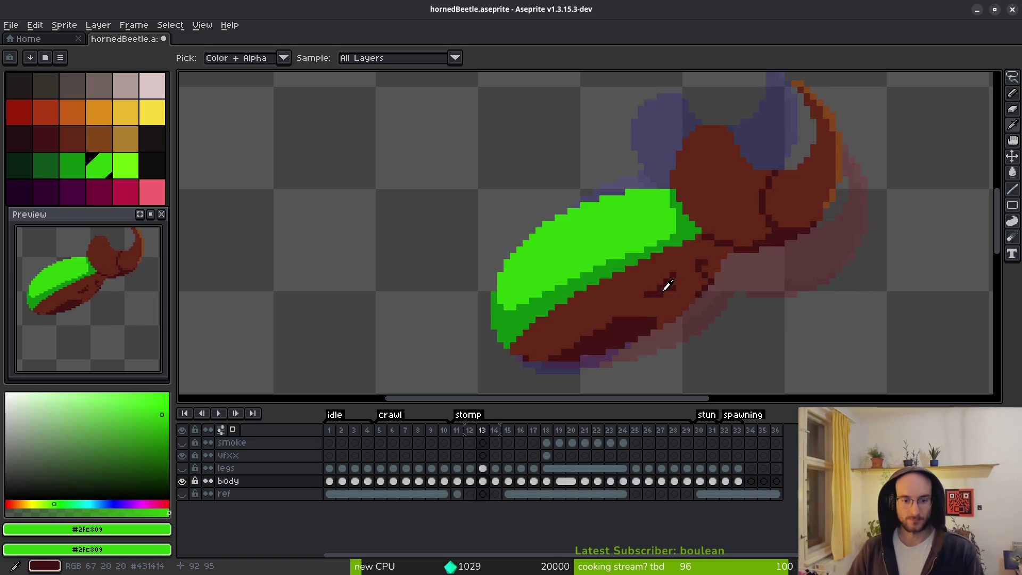
key("Left")
key("Left")
key("Left")
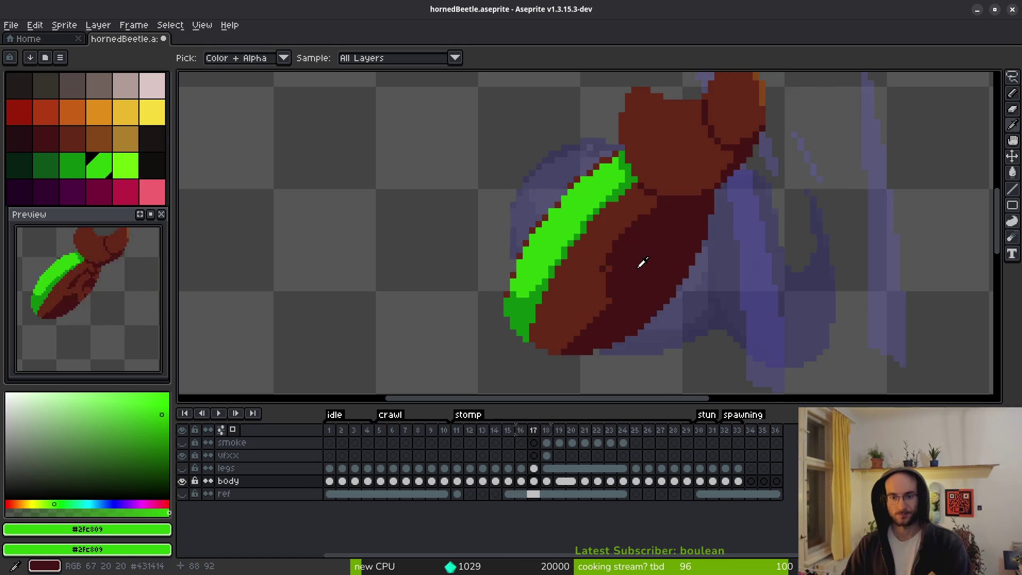
key("Right")
key("Right")
key("Right")
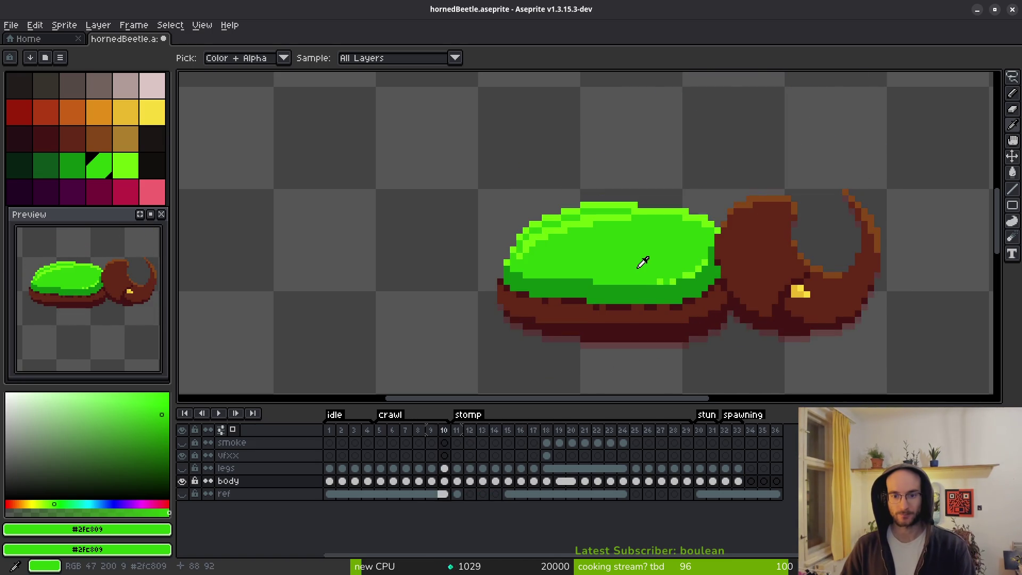
key("Right")
key("Right")
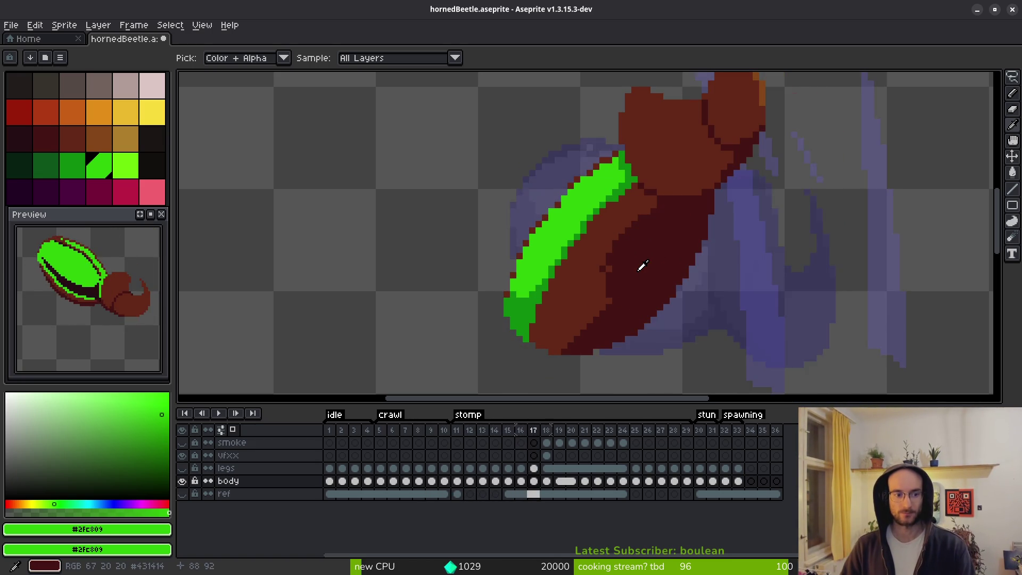
key("Left")
key("Left")
key("Right")
key("Right")
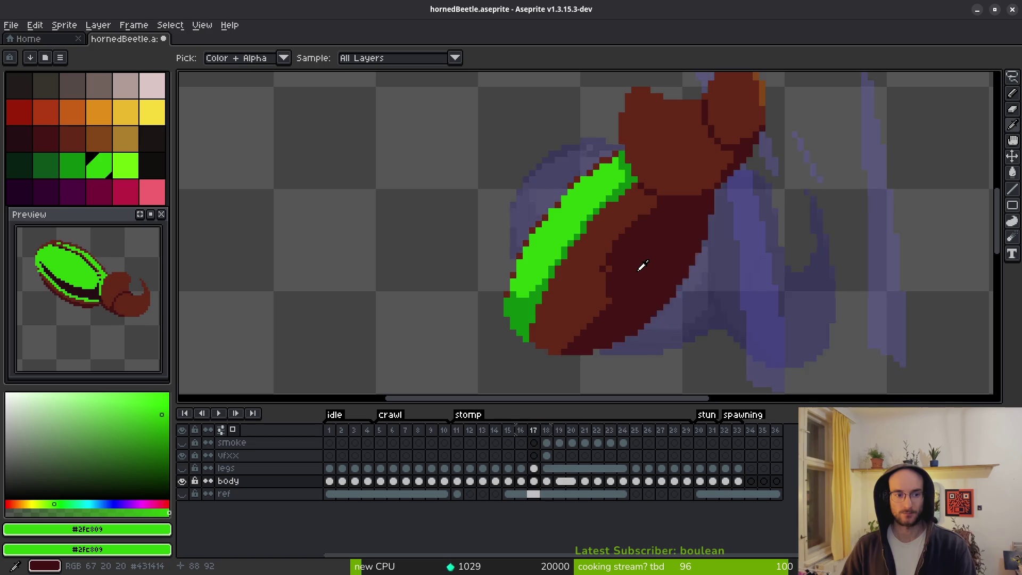
key("Right")
key("Right")
Pick dark green and bucket-fill the dark shell region with it.
scroll(650, 269, "up", 2)
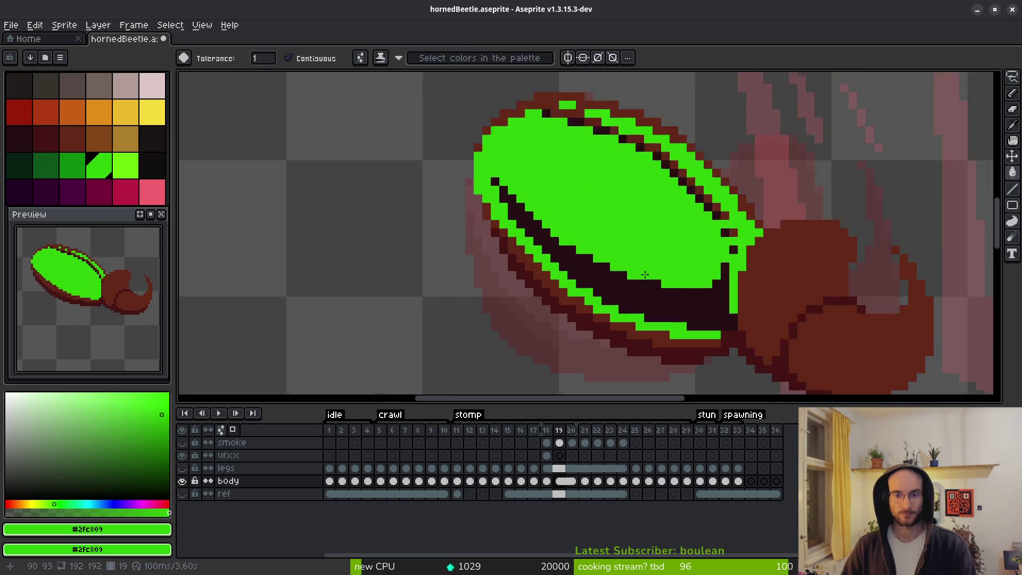
key("Left")
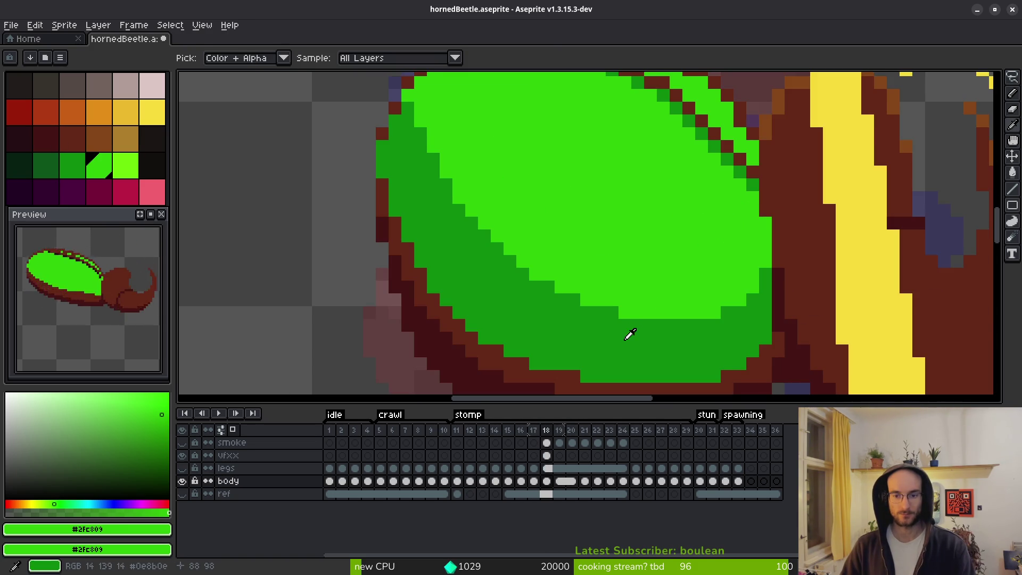
left_click(630, 335)
key("Right")
key("g")
left_click(656, 318)
key("Left")
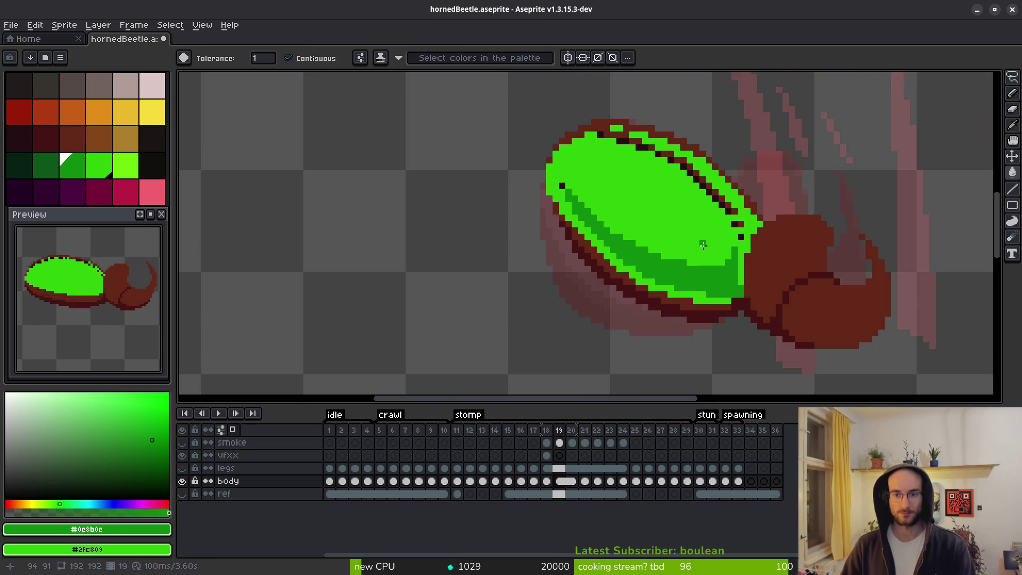
key("Right")
Eyedrop near-black #250e13 and dark green, then replace the near-black with dark green on this frame.
key("i")
left_click(753, 176)
right_click(745, 302)
key("shift+r")
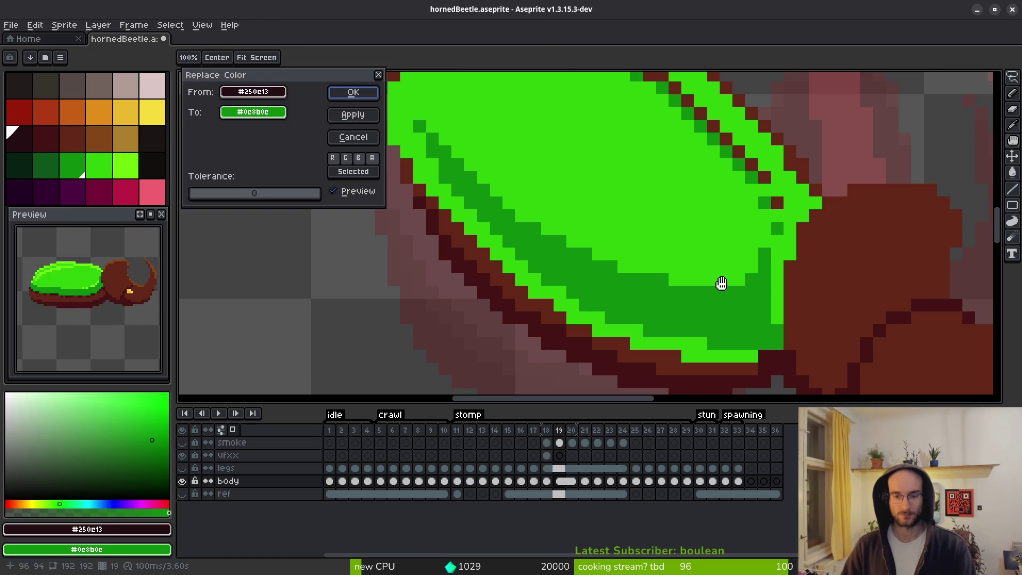
left_click(348, 94)
Replace the near-black shading with dark green on frame 22.
key("Right")
key("g")
key("i")
key("Right")
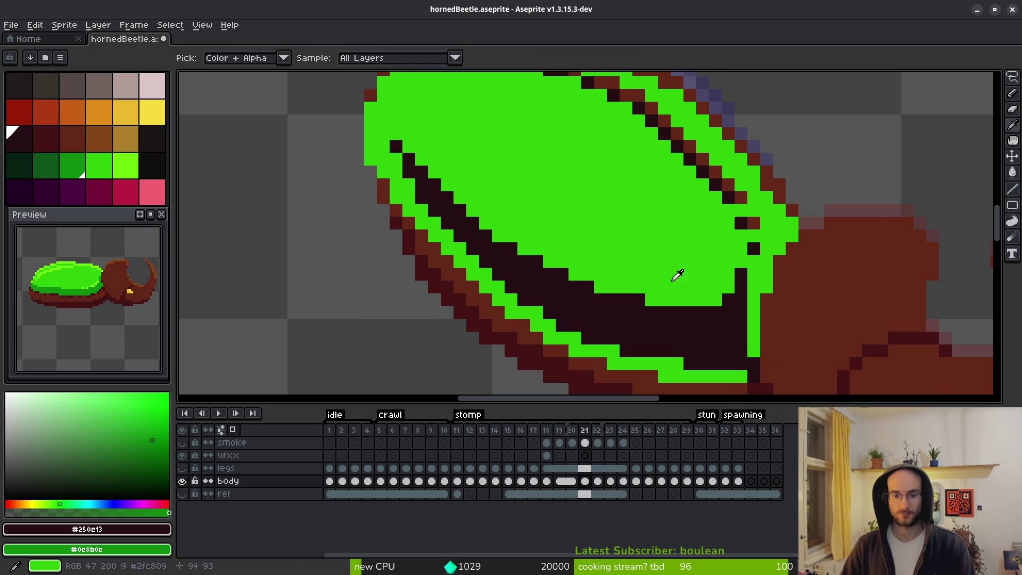
key("Right")
key("shift+r")
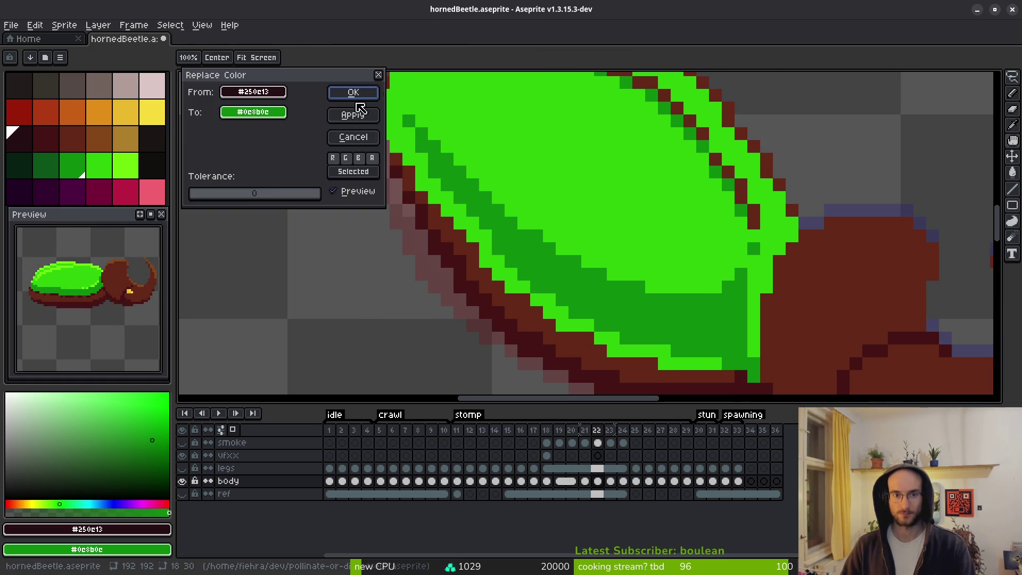
left_click(353, 114)
key("space")
key("Return")
Replace near-black with dark green on frames 23 through 26.
key("g")
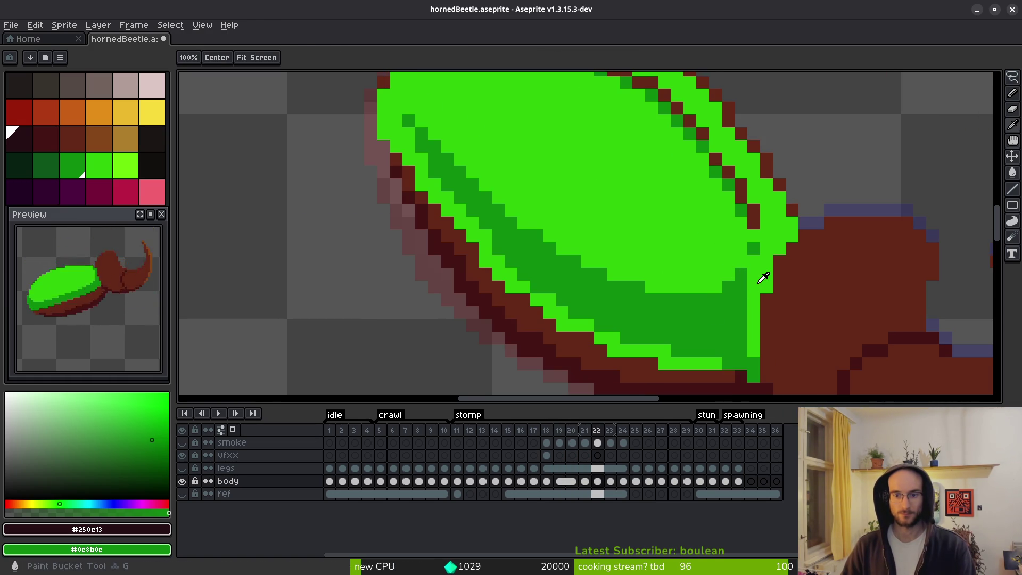
key("Right")
key("shift+r")
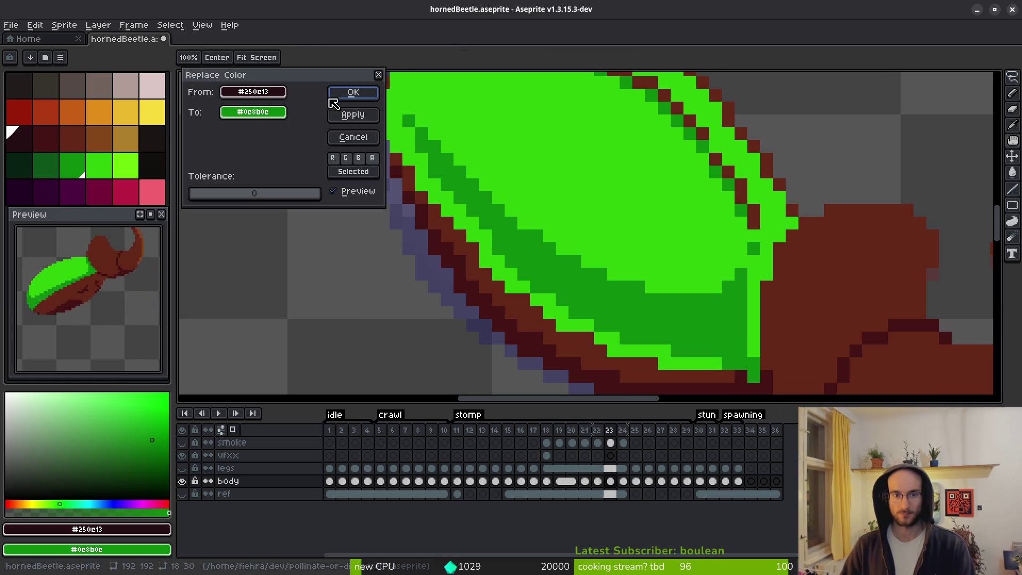
left_click(348, 96)
key("Right")
key("Right")
key("shift+r")
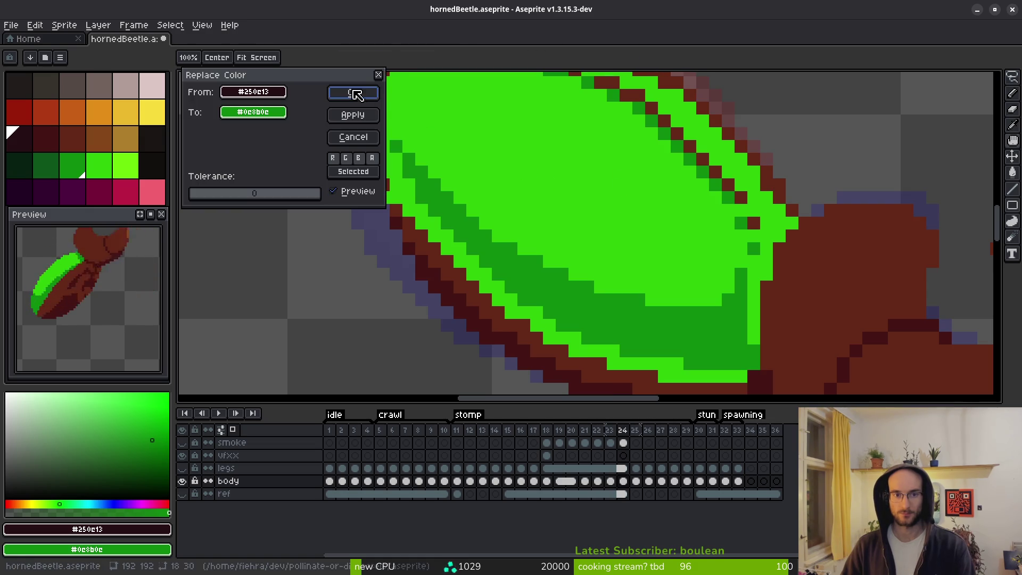
key("Return")
key("shift+r")
key("Return")
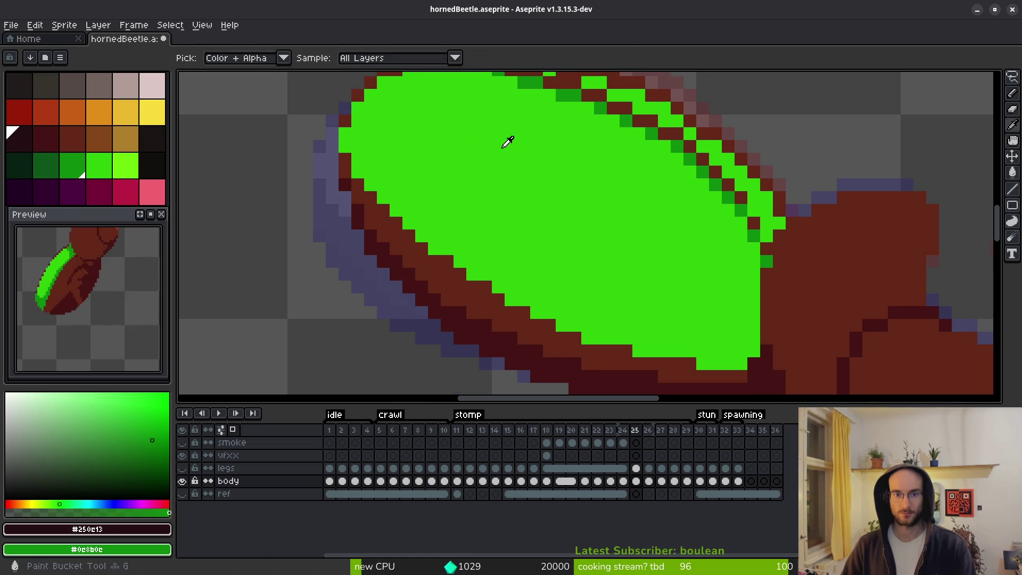
key("Right")
key("shift+r")
left_click(371, 96)
Replace near-black with dark green on frames 27 and 28.
key("Right")
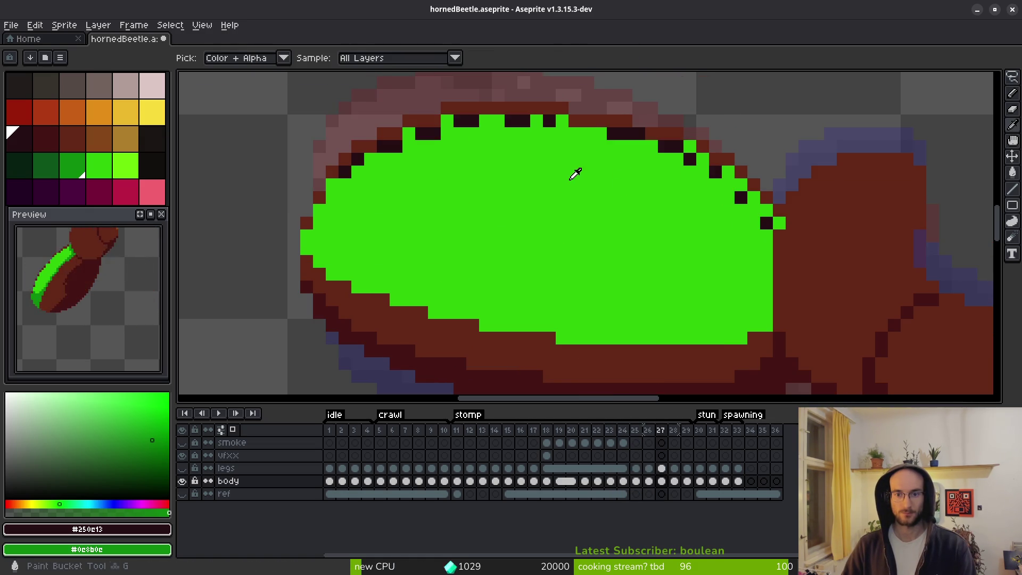
key("shift+r")
left_click(370, 96)
key("Right")
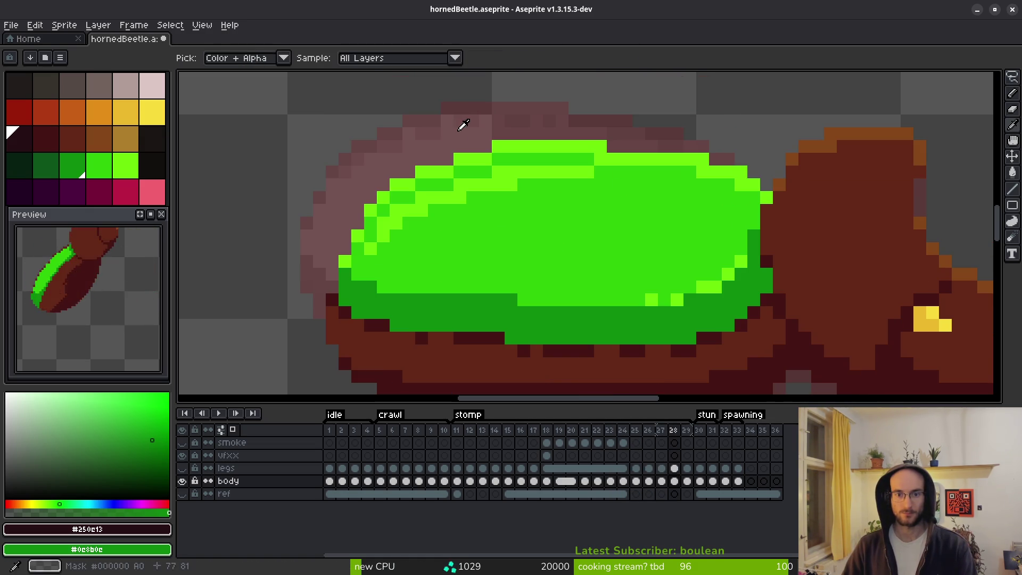
key("shift+r")
key("Return")
Move to frame 29, then return to frame 27 to check it with the Magic Wand ready.
key("Right")
key("g")
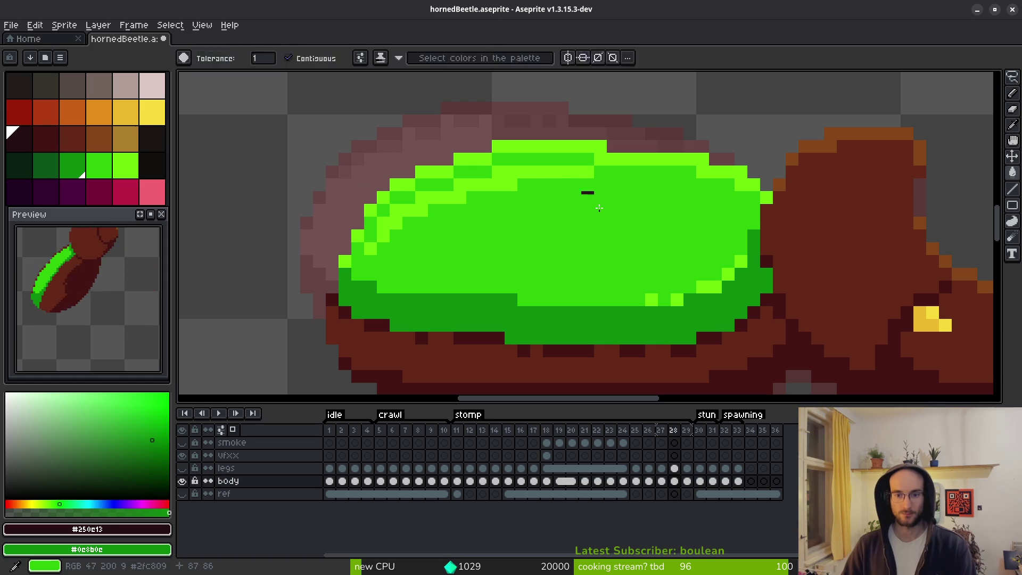
key("i")
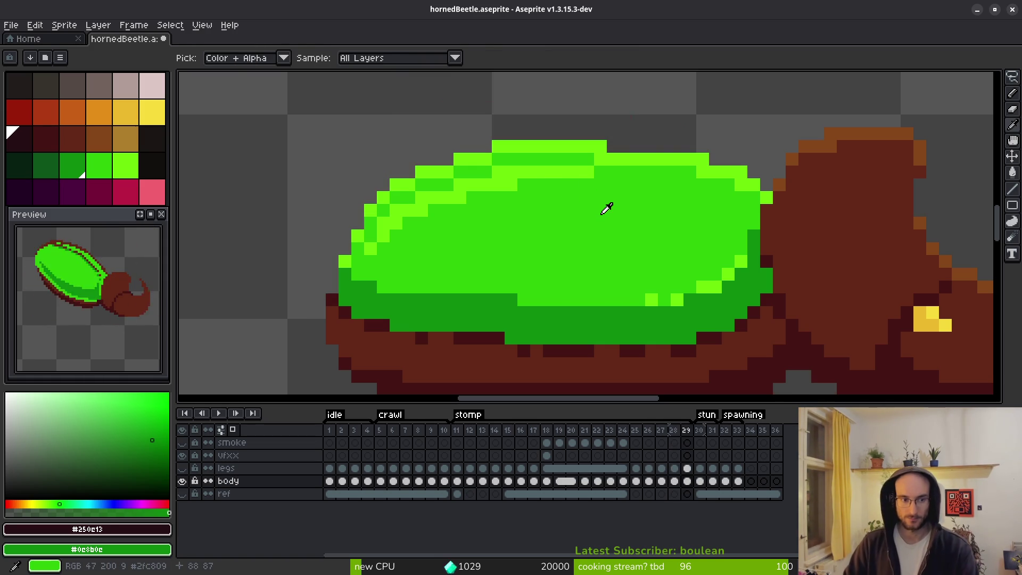
key("Left")
key("Left")
scroll(607, 209, "down", 1)
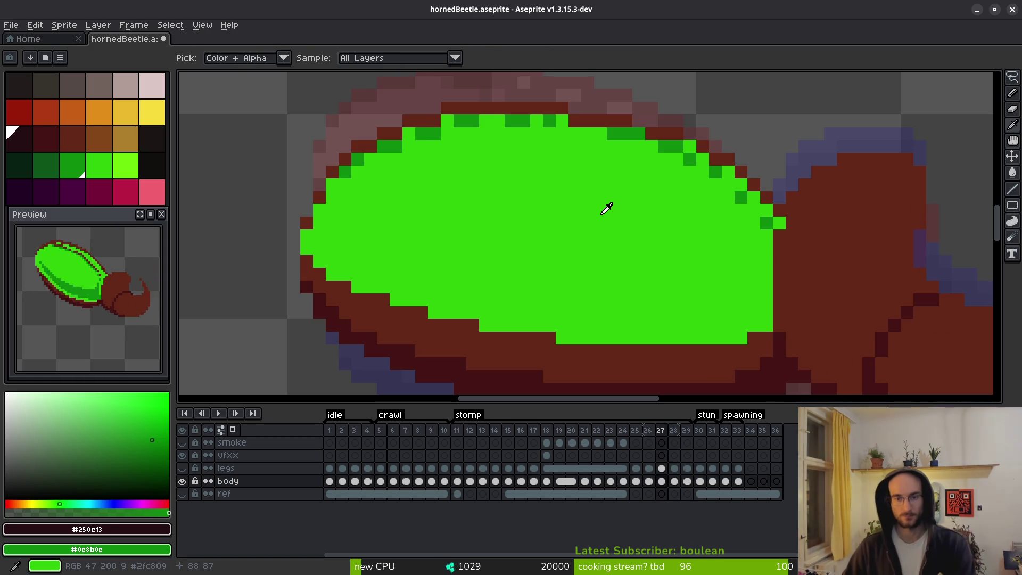
key("w")
scroll(637, 238, "down", 2)
scroll(616, 231, "up", 4)
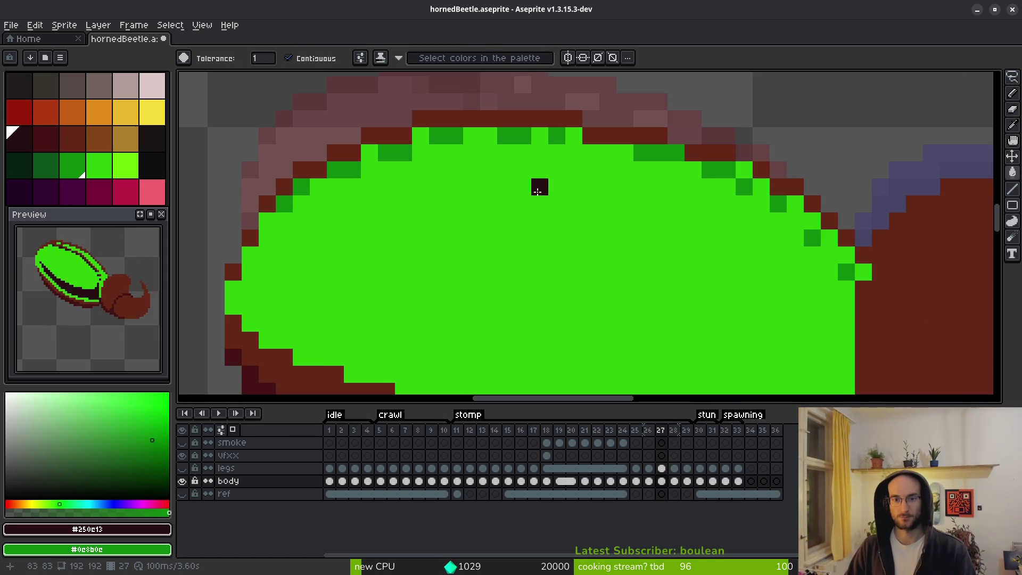
Dot a lime (swatch idx-22) highlight on frame 27's upper-left shell rim, then lasso the top rim.
left_click(125, 165)
key("b")
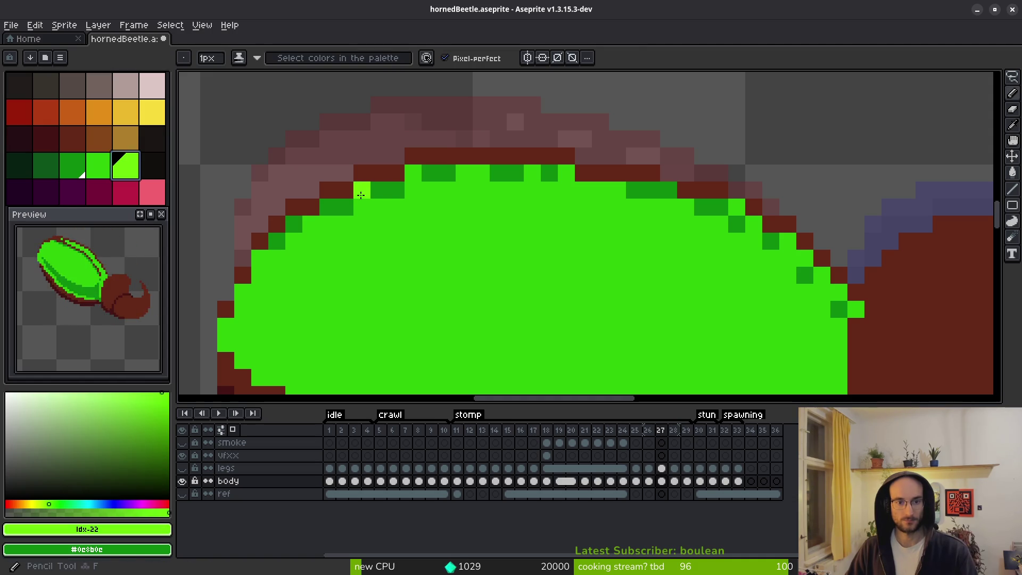
left_click(362, 190)
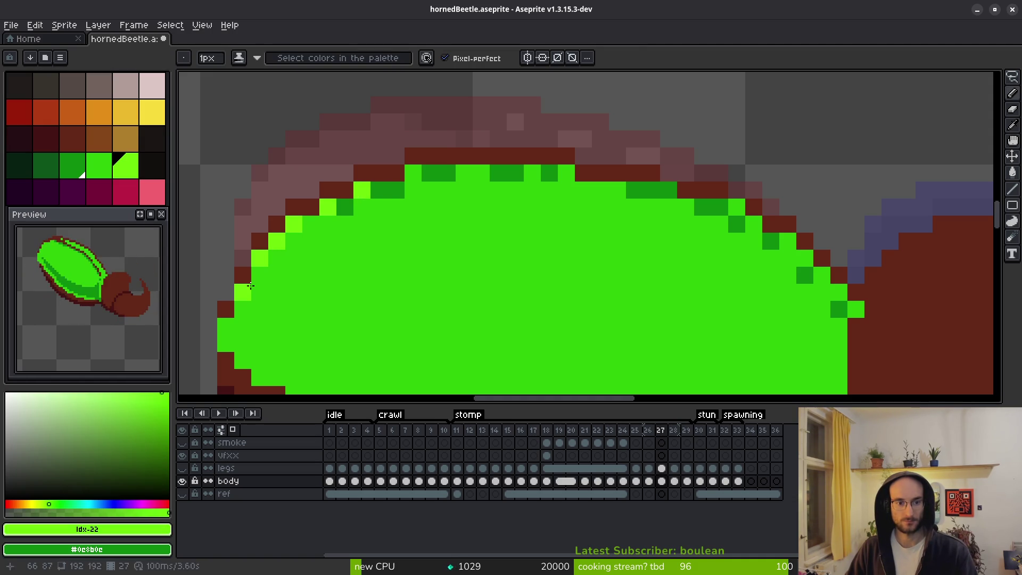
key("ctrl+z")
key("ctrl+z")
key("ctrl+z")
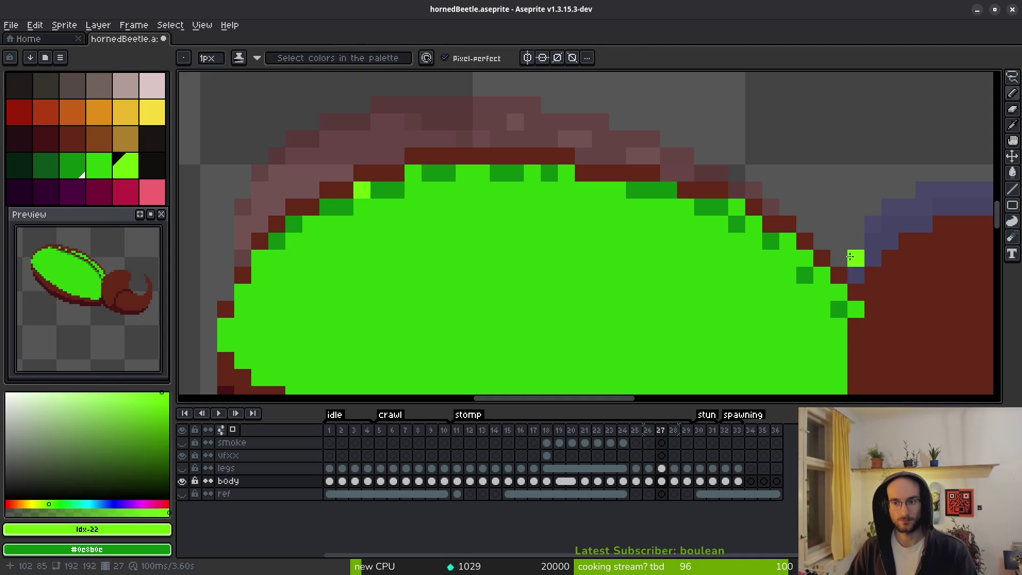
key("q")
mouse_move(850, 258)
left_mouse_down()
mouse_move(708, 170)
mouse_move(235, 215)
mouse_move(319, 326)
mouse_move(807, 292)
mouse_move(858, 300)
left_mouse_up()
Sample the rim's dark red and replace it with bright green inside the selection.
key("i")
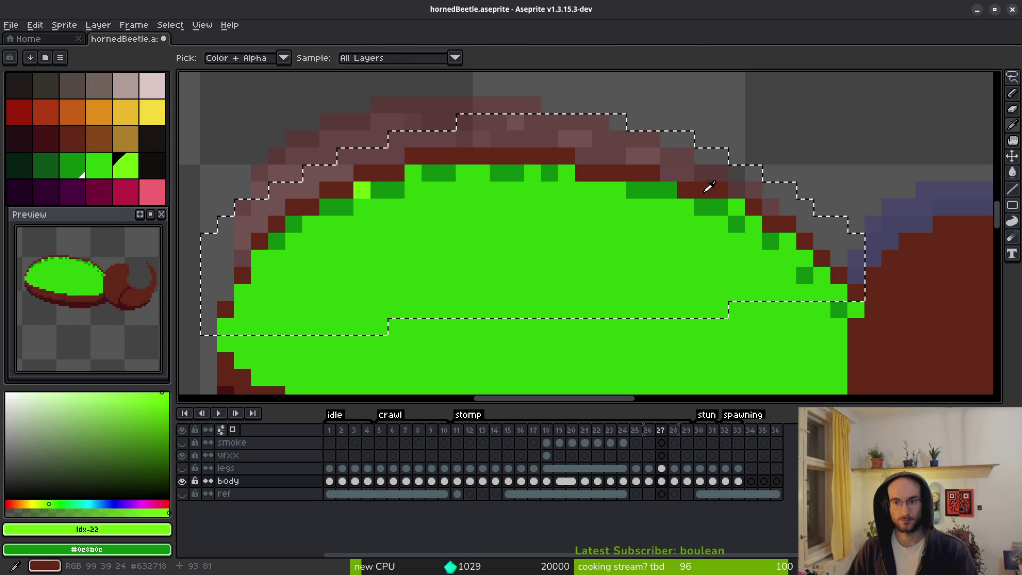
left_click(707, 182)
right_click(127, 169)
key("shift+r")
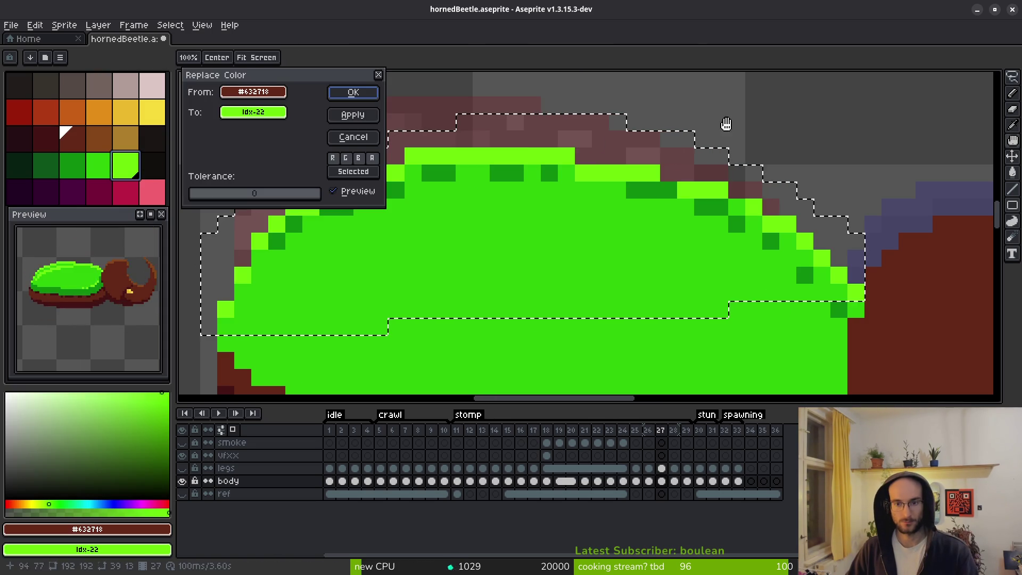
left_click(349, 91)
scroll(650, 239, "down", 3)
On frame 26, lasso the shell's top half and recolour its dark rim green.
key("comma")
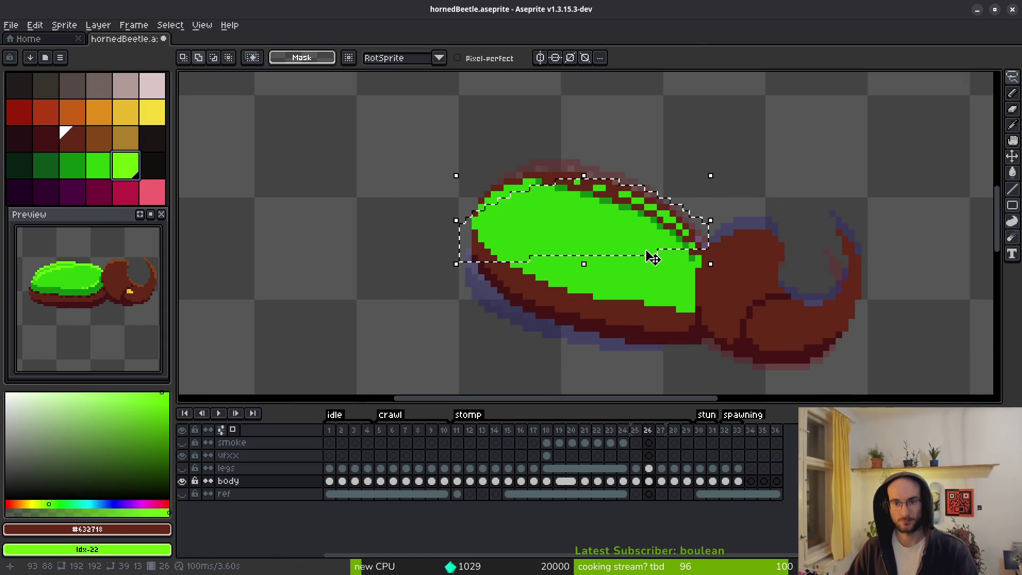
key("ctrl+d")
scroll(660, 230, "up", 3)
mouse_move(761, 244)
left_mouse_down()
mouse_move(746, 280)
mouse_move(373, 229)
mouse_move(248, 157)
mouse_move(774, 141)
mouse_move(767, 248)
left_mouse_up()
key("shift+r")
key("Return")
scroll(612, 201, "down", 3)
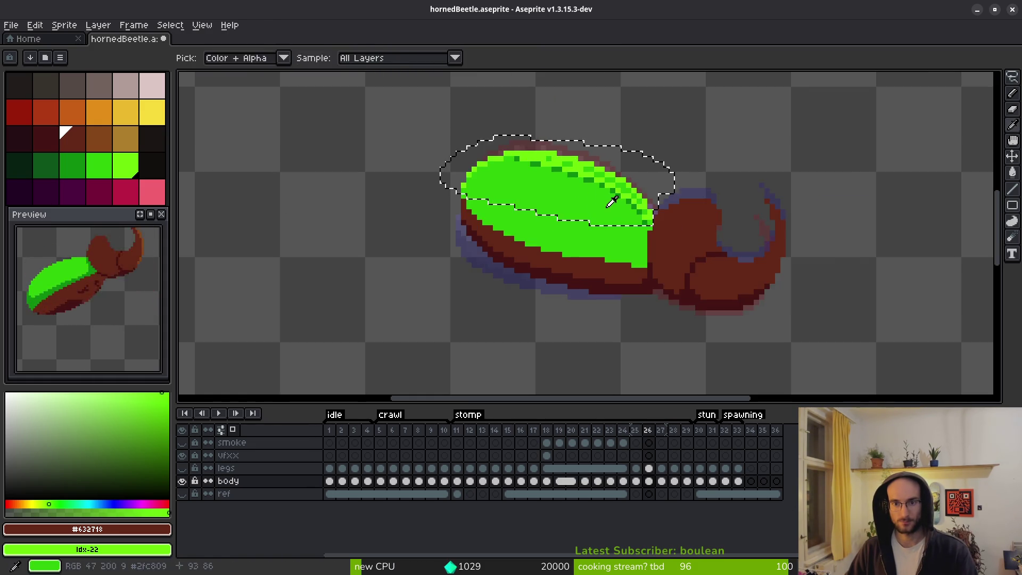
On frame 25, lasso the shell above the black line and recolour that line green.
key("comma")
key("ctrl+t")
scroll(630, 210, "up", 1)
scroll(617, 236, "up", 1)
key("ctrl+d")
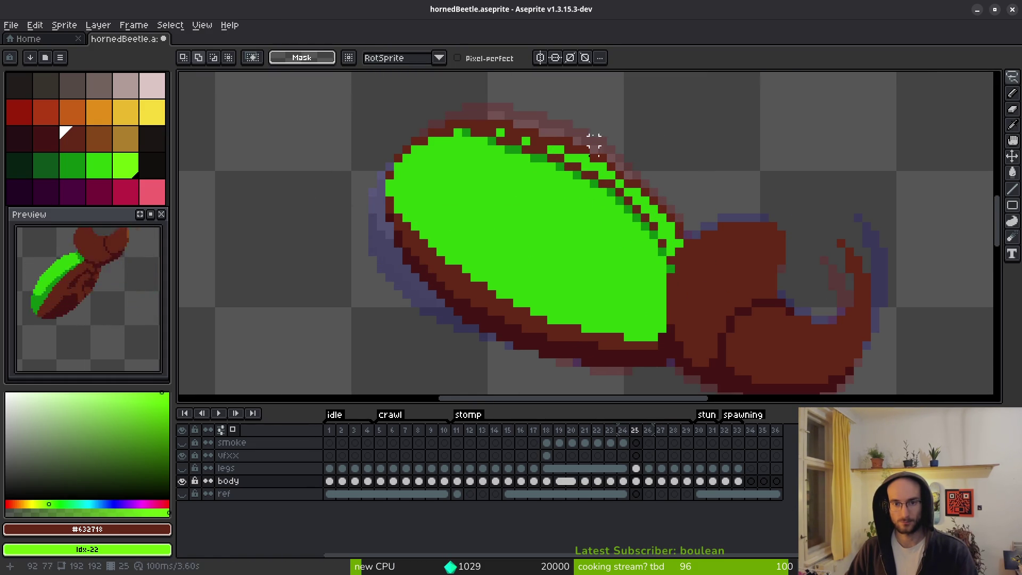
mouse_move(461, 83)
left_mouse_down()
mouse_move(343, 176)
mouse_move(660, 277)
left_mouse_up()
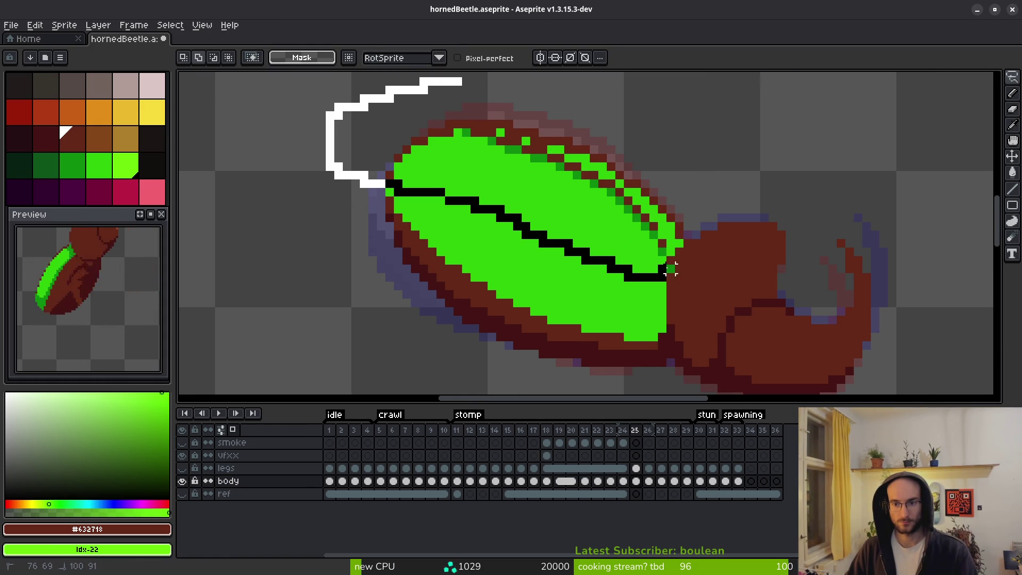
left_click_drag(629, 114, 628, 149)
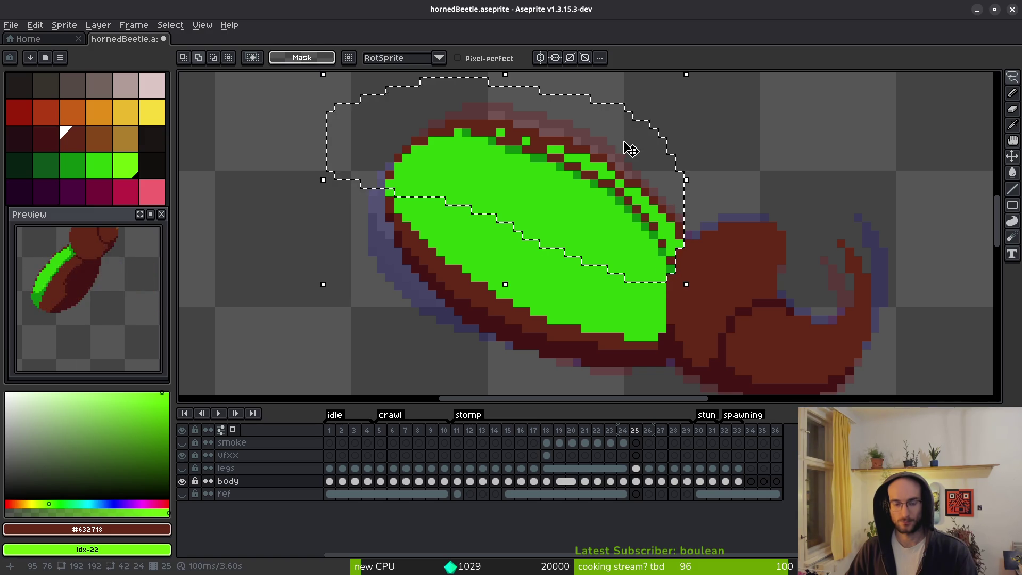
key("shift+r")
left_click(351, 93)
On frame 24, start replacing the outlined shell edge with light green.
key("comma")
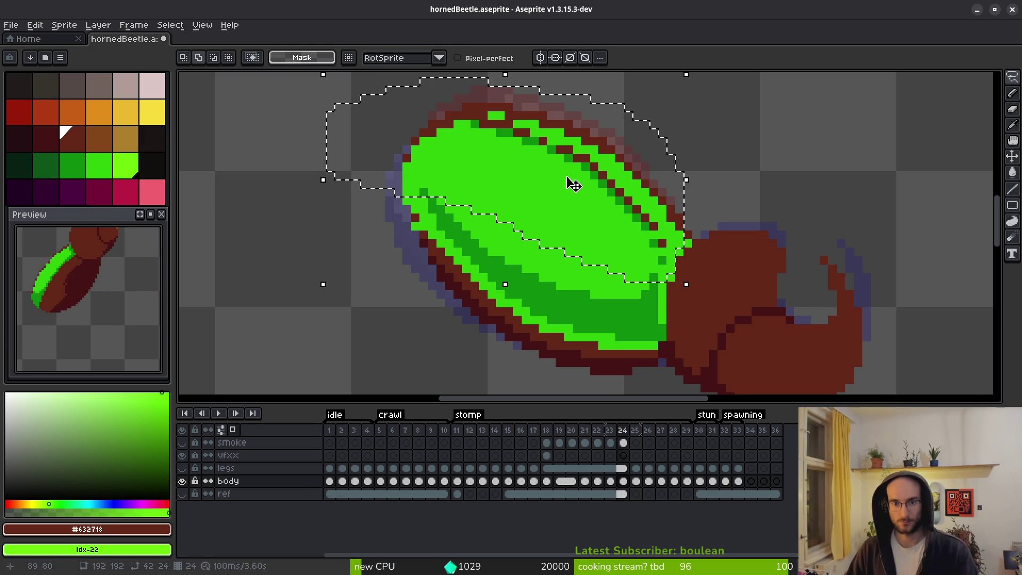
scroll(701, 234, "up", 1)
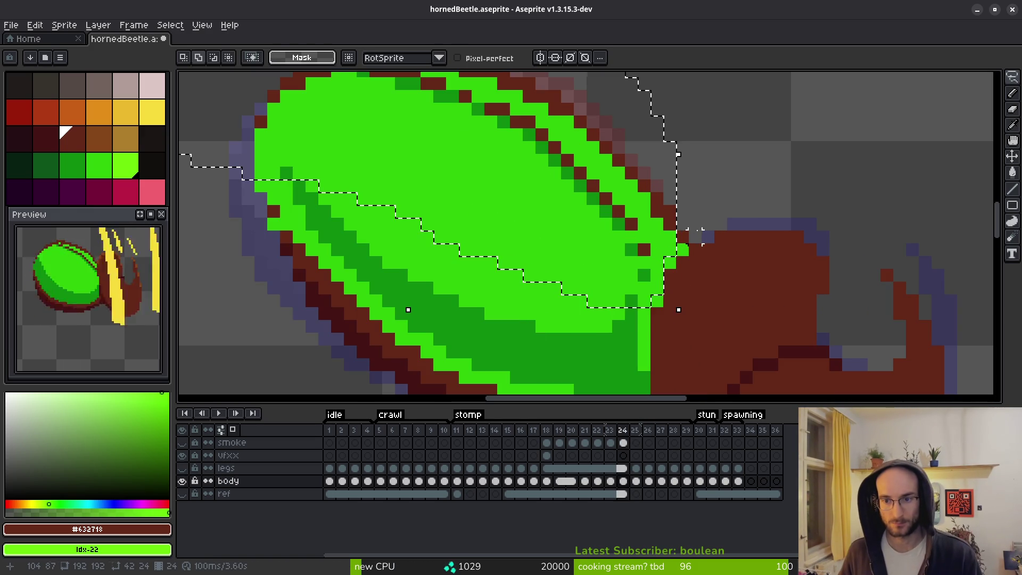
scroll(713, 186, "down", 2)
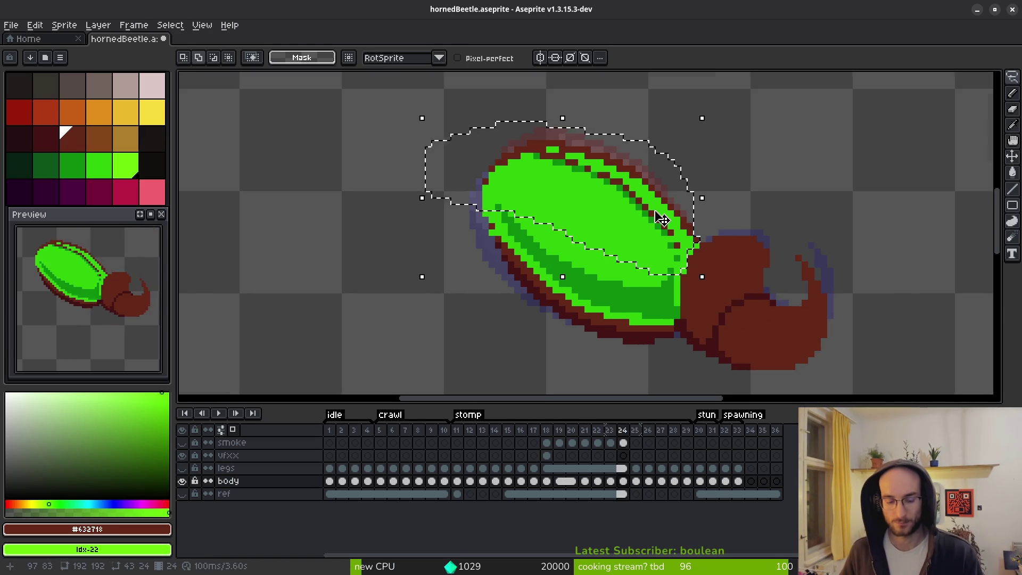
scroll(638, 310, "up", 2)
key("shift+r")
Confirm frame 24's recolour, then turn frame 23's dark-red shell edge light green.
key("Return")
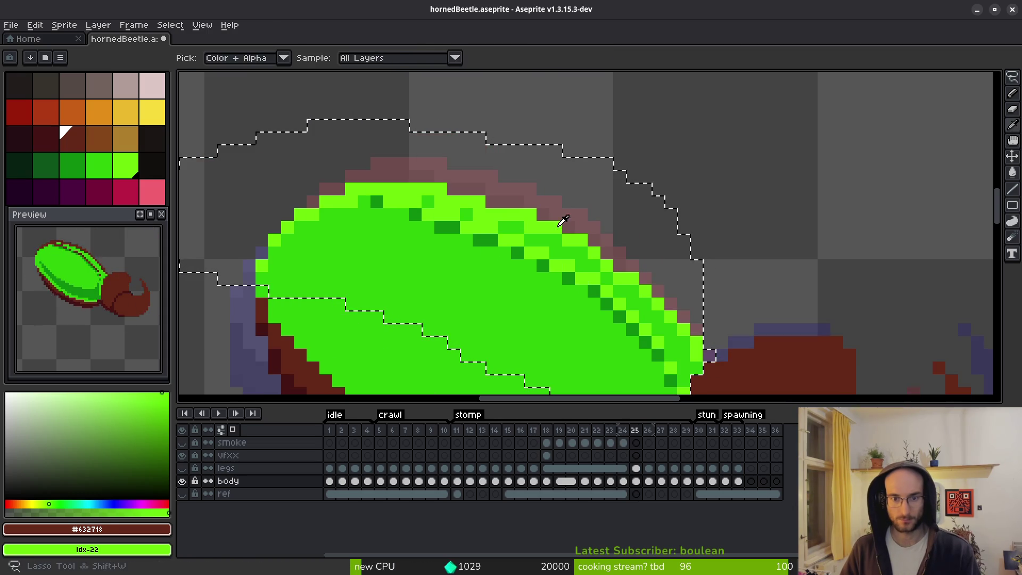
key("period")
key("comma")
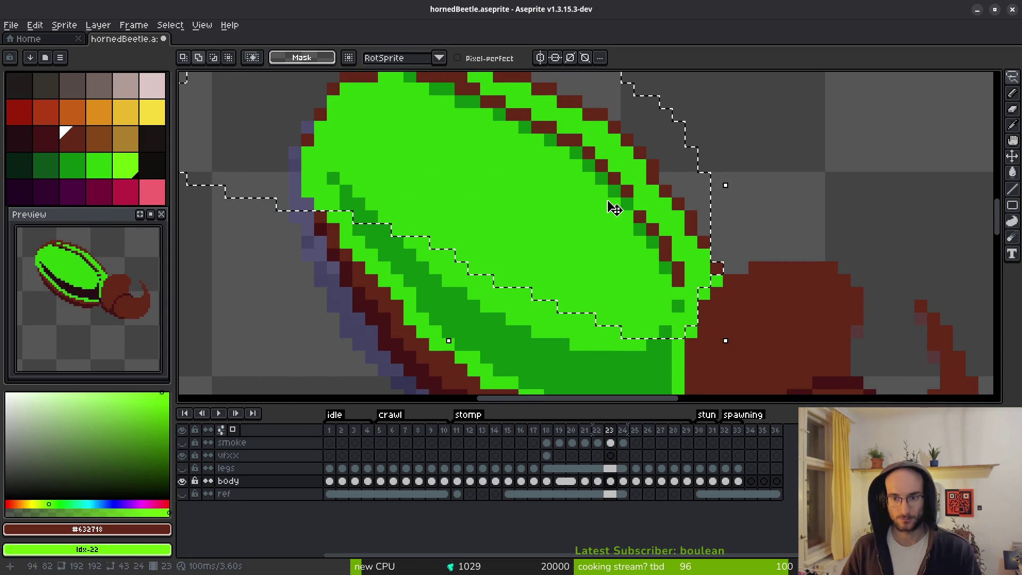
key("comma")
scroll(619, 241, "down", 1)
key("shift+r")
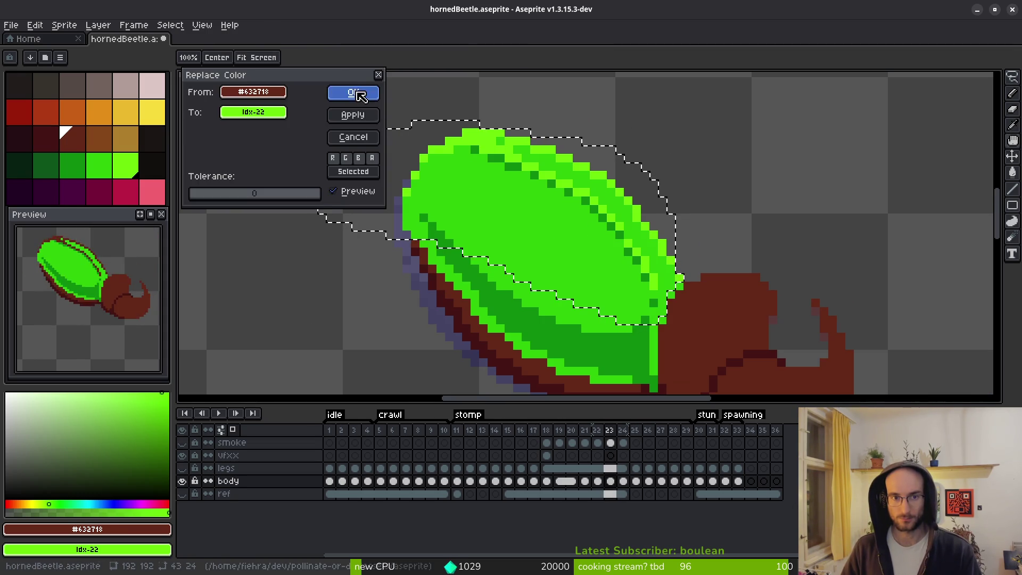
left_click(356, 92)
Replace #632718 with light green on the shell edge of frames 22 and 21.
key("comma")
key("i")
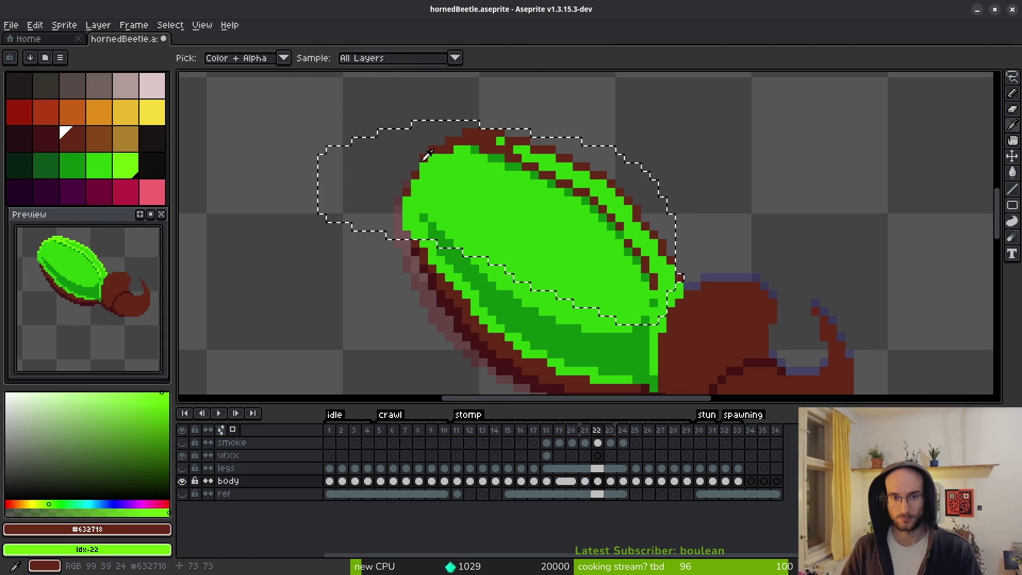
key("shift+r")
left_click(355, 91)
key("comma")
key("shift+w")
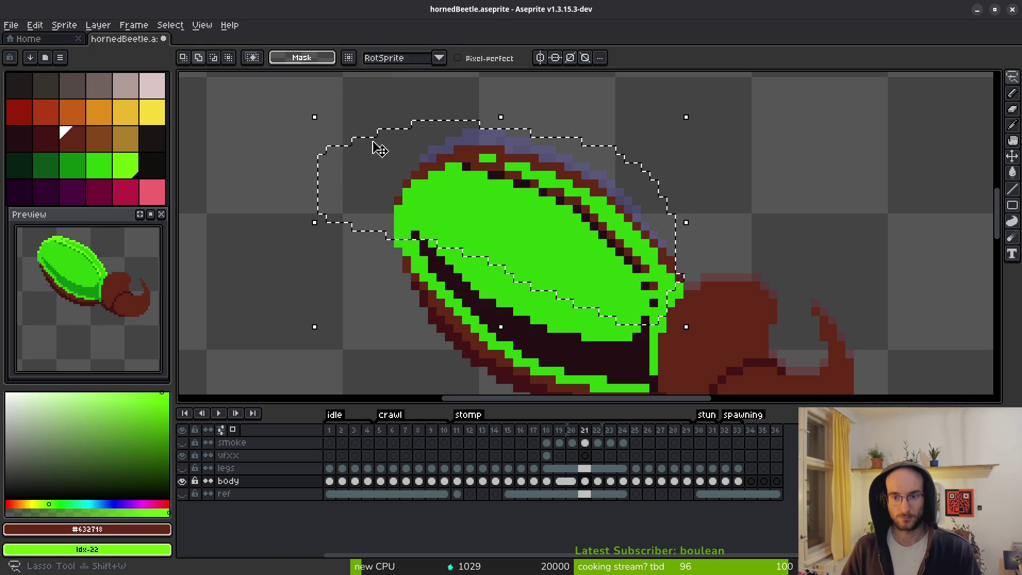
key("shift+r")
left_click(352, 94)
Recolour frame 20's shell edge from #632718 to light green, then move to frame 18.
key("comma")
key("i")
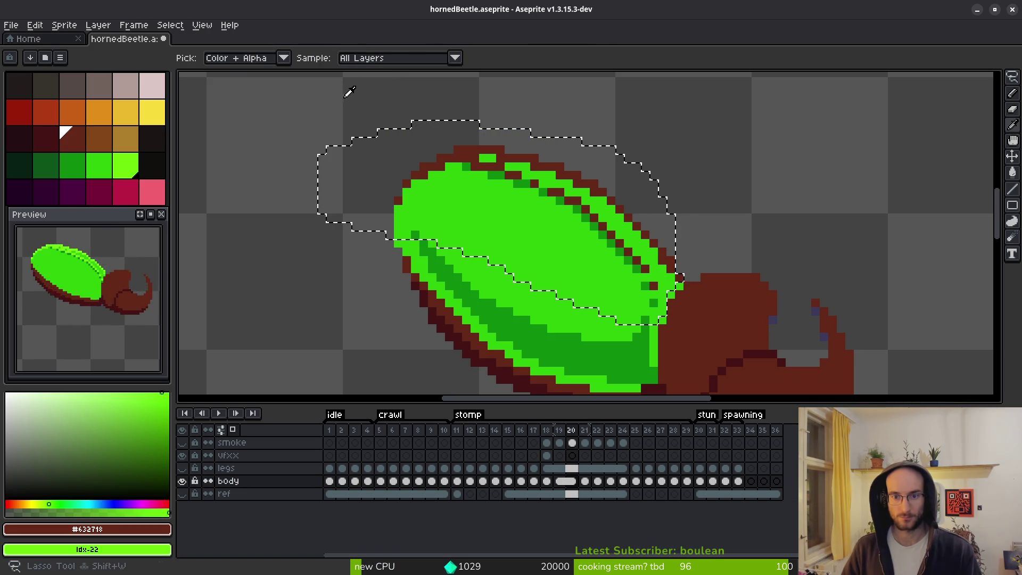
key("shift+r")
left_click(354, 94)
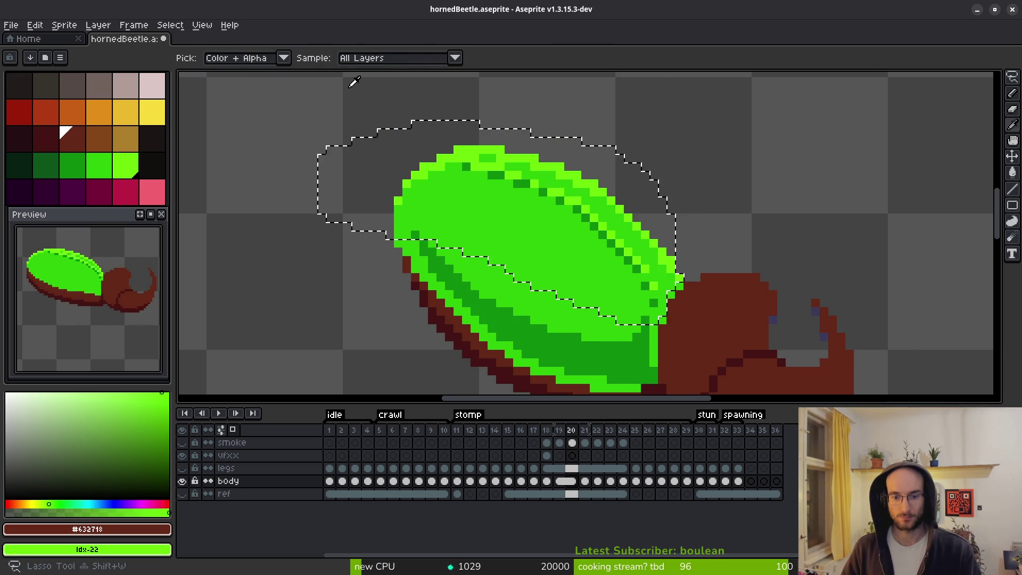
key("comma")
key("comma")
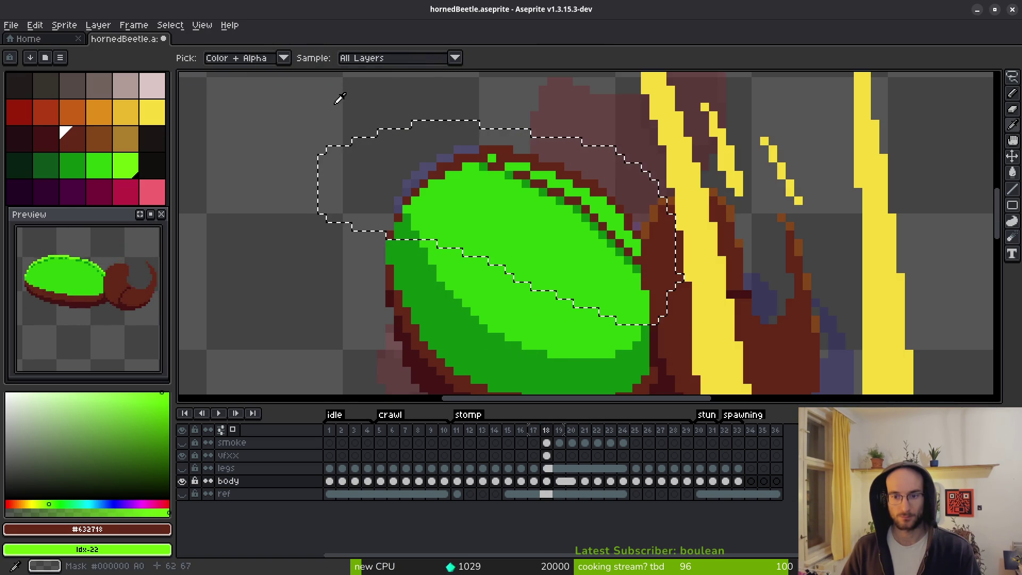
key("m")
Lasso frame 18's shell top, recolour its edge light green, and move to frame 17.
left_click_drag(636, 209, 636, 278)
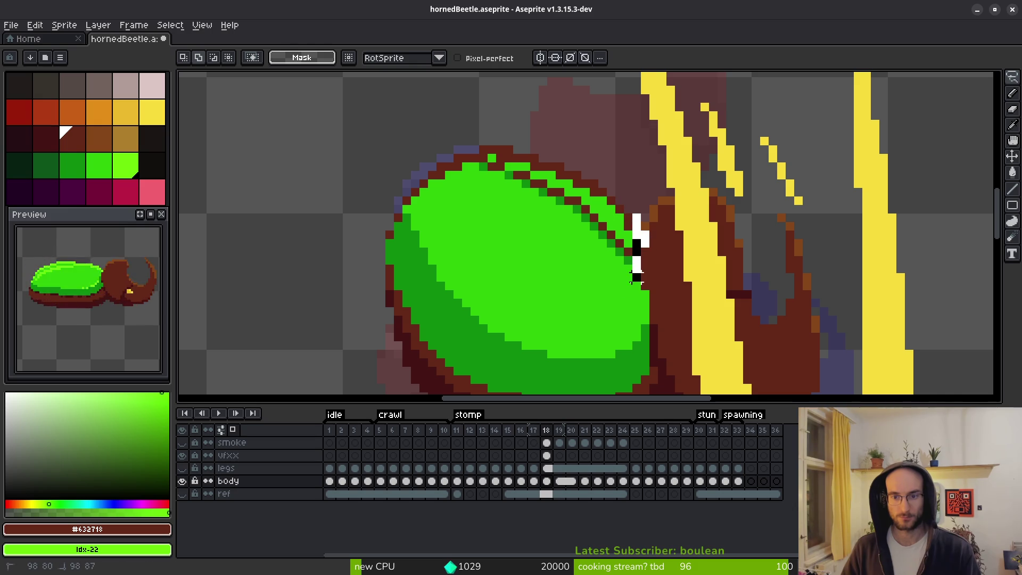
mouse_move(431, 268)
left_mouse_down()
mouse_move(433, 142)
mouse_move(639, 210)
mouse_move(644, 223)
left_mouse_up()
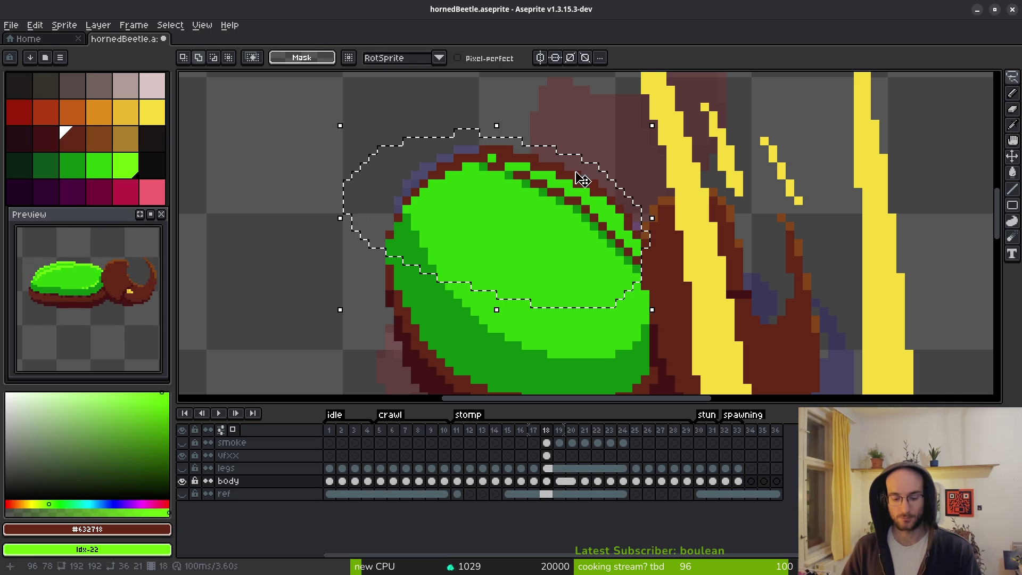
key("shift+r")
left_click(353, 93)
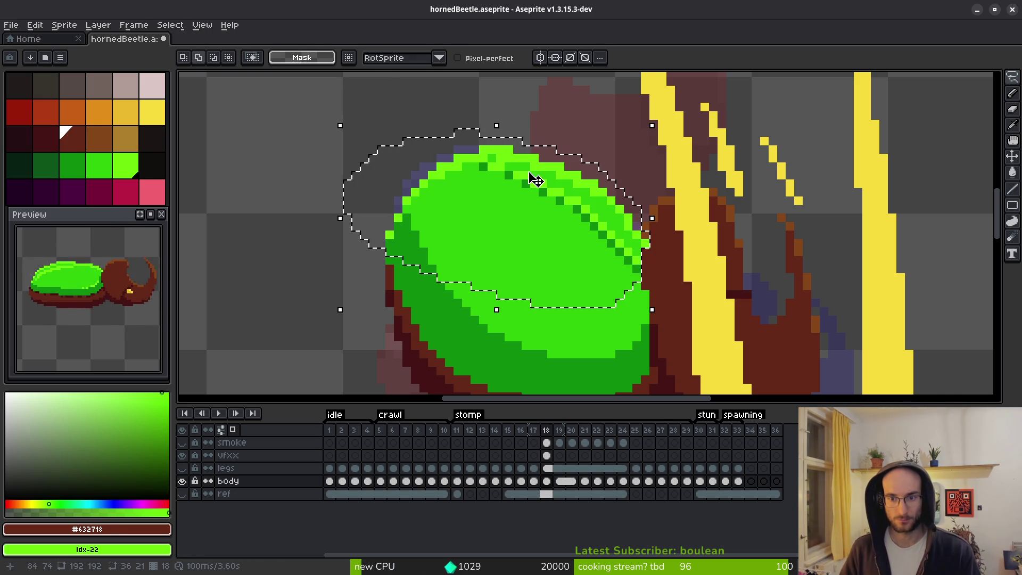
key("ctrl+d")
scroll(628, 237, "up", 3)
key("ctrl+z")
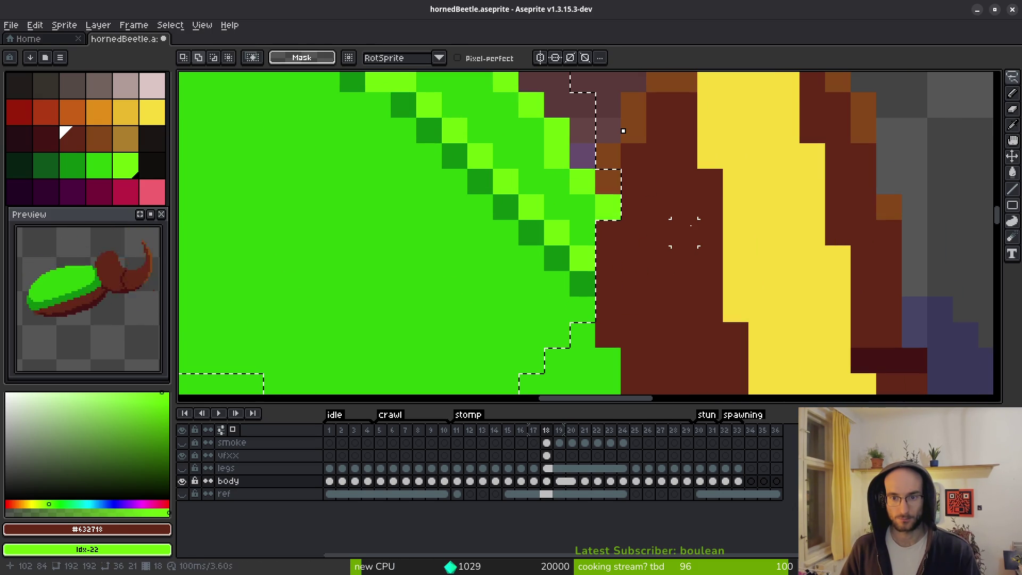
key("ctrl+z")
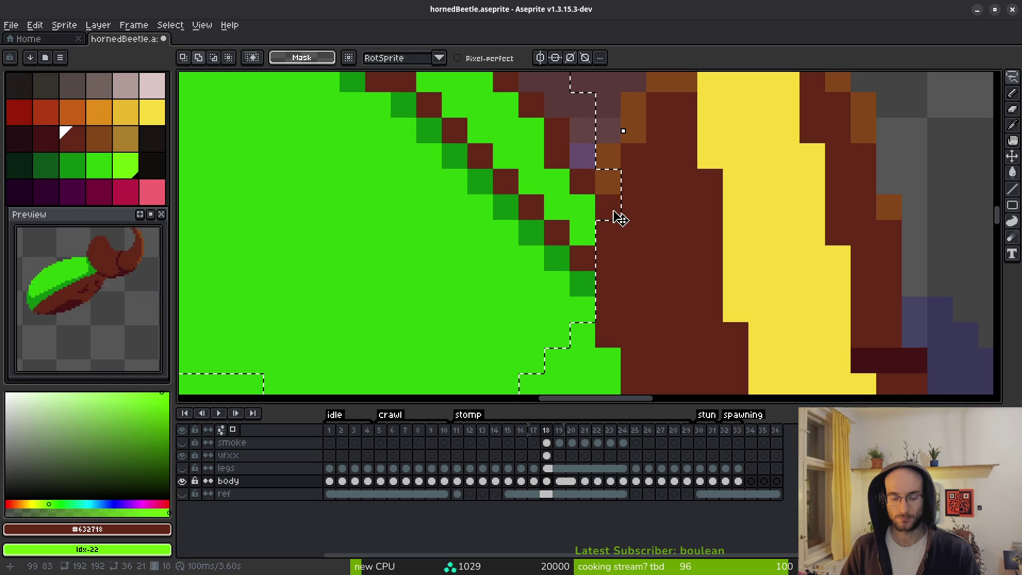
key("ctrl+y")
key("ctrl+y")
key("b")
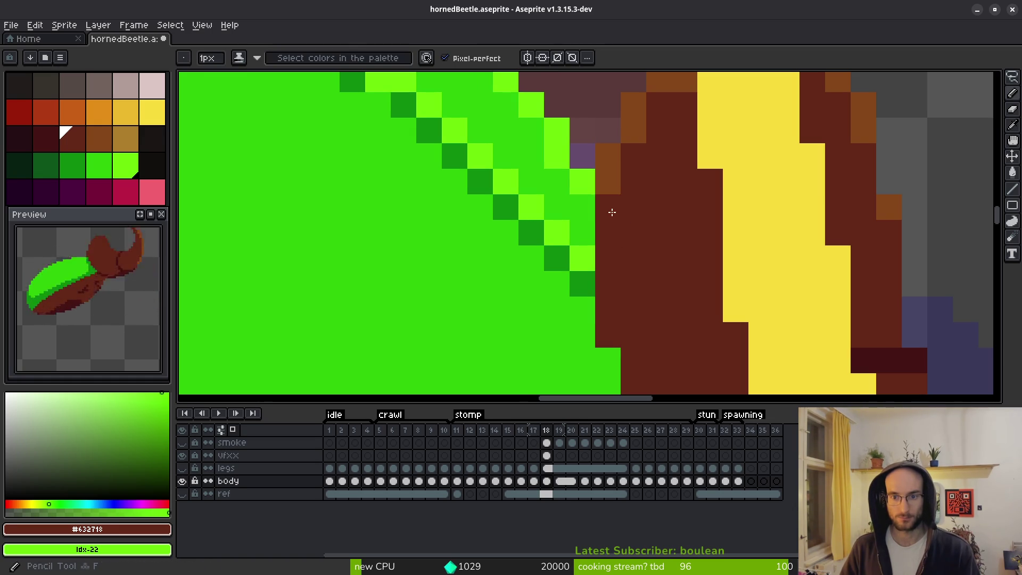
scroll(611, 210, "down", 5)
key("Left")
Recolour the shell's dark-red edge light green on frames 17, 16 and 15.
scroll(585, 213, "up", 1)
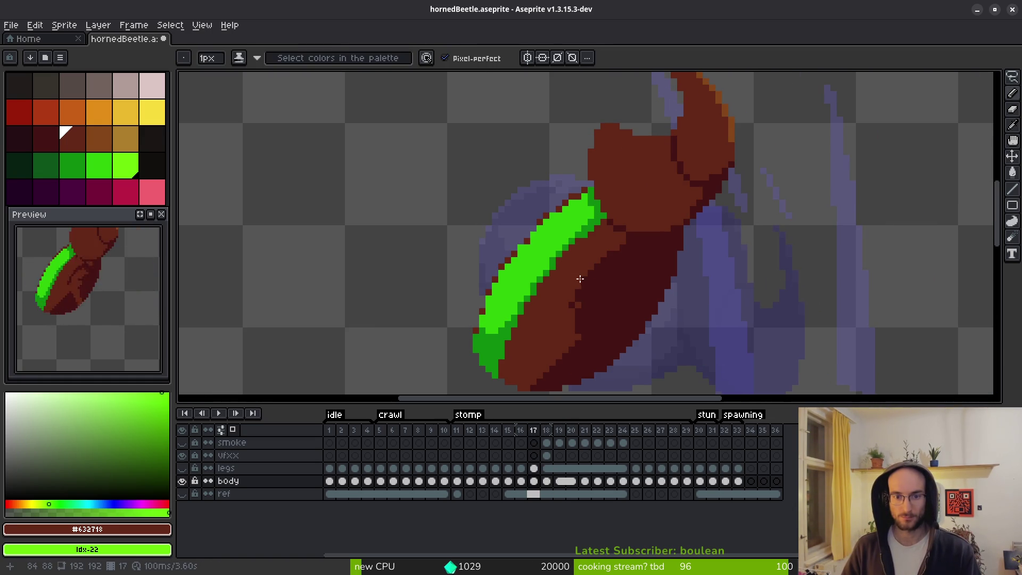
key("shift+w")
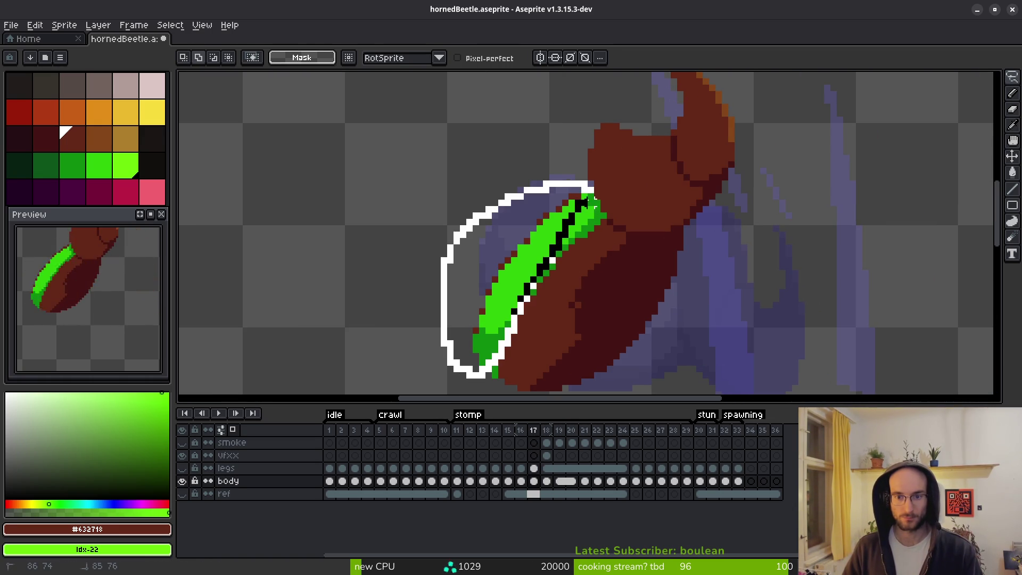
key("shift+r")
left_click(354, 99)
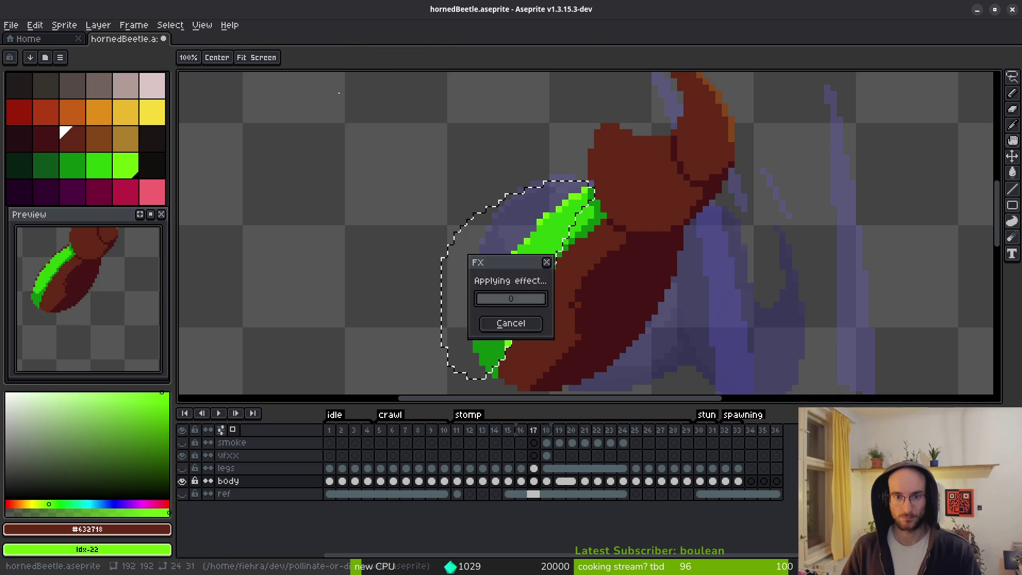
key("Left")
key("i")
key("shift+r")
left_click(358, 95)
key("Left")
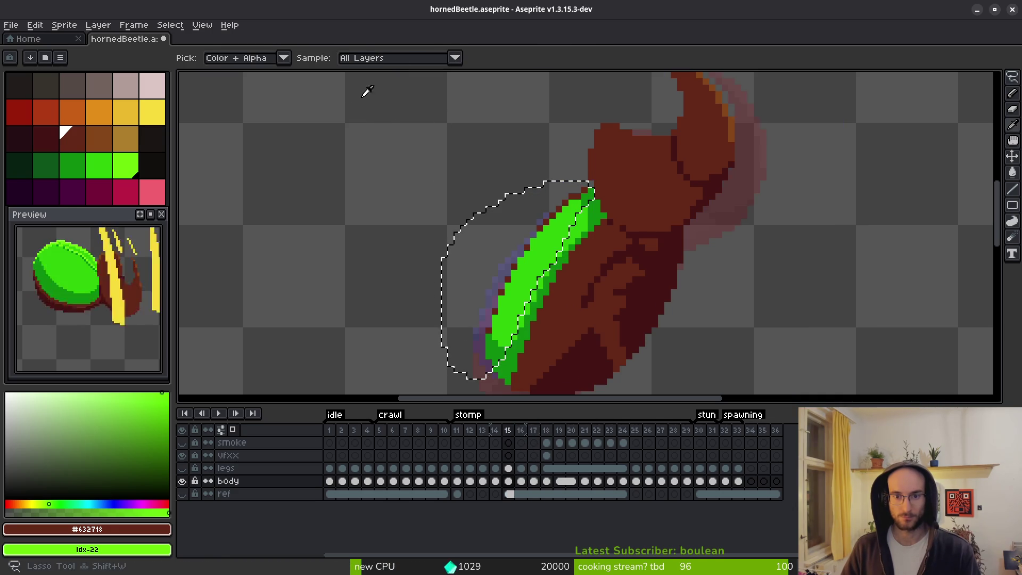
key("shift+r")
left_click(354, 95)
Review the shells across the animation frames and settle on frame 21.
key("Left")
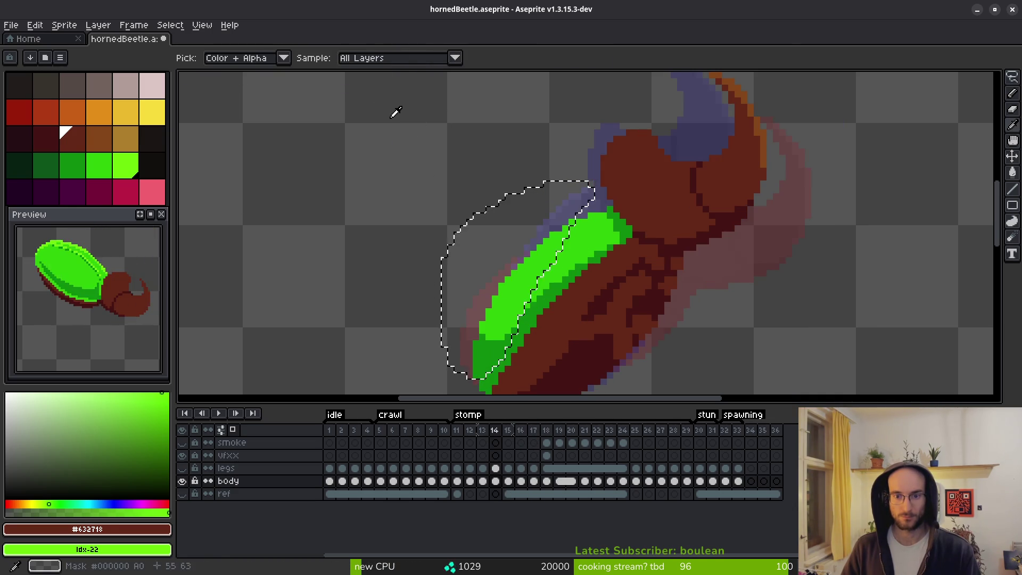
key("q")
key("i")
key("Left")
key("Left")
key("Left")
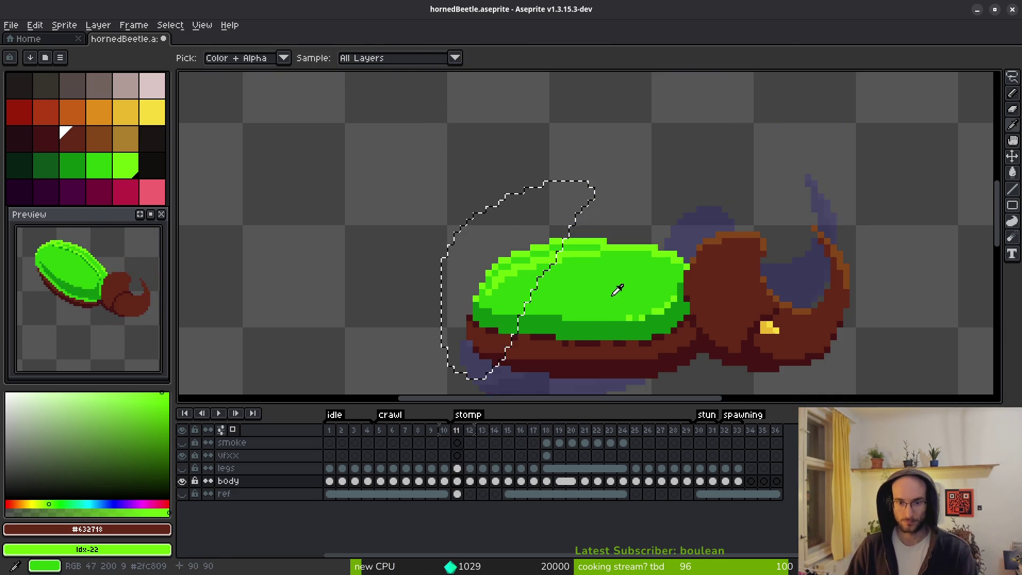
key("Left")
key("Left")
key("Left")
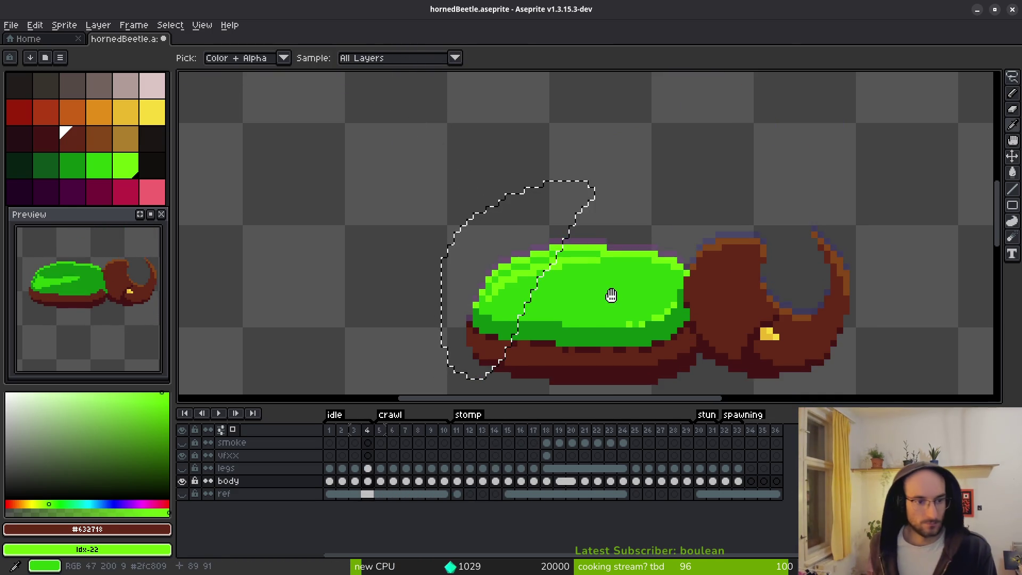
key("Left")
key("Left")
key("Left")
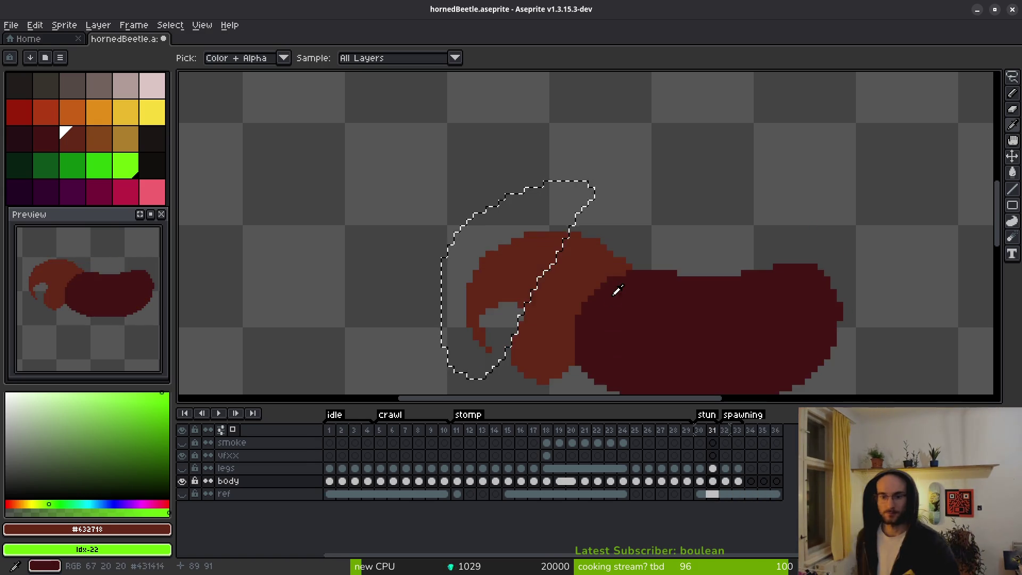
key("Right")
key("Right")
key("Right")
key("Left")
key("Left")
key("Left")
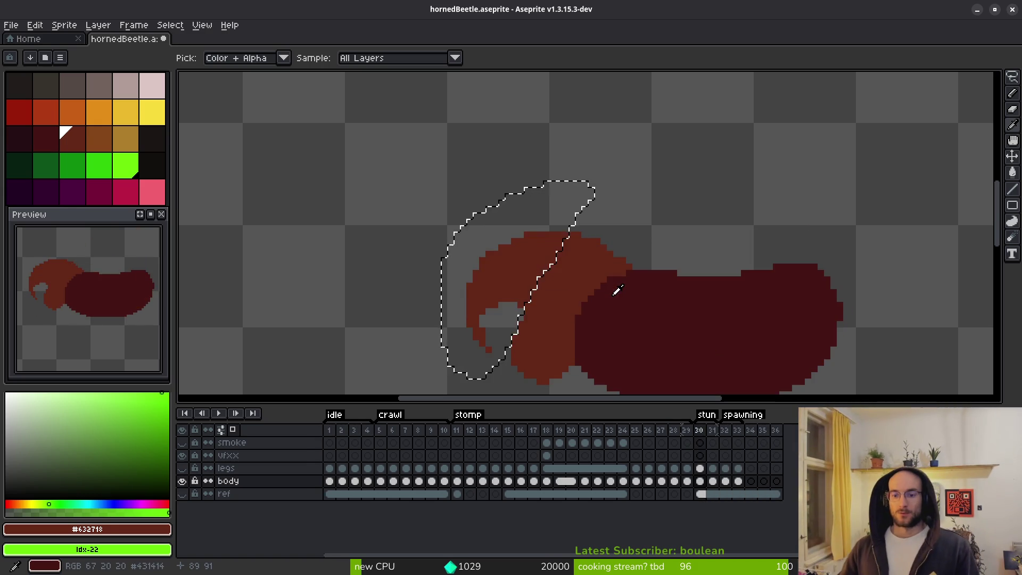
key("Left")
key("Left")
key("Left")
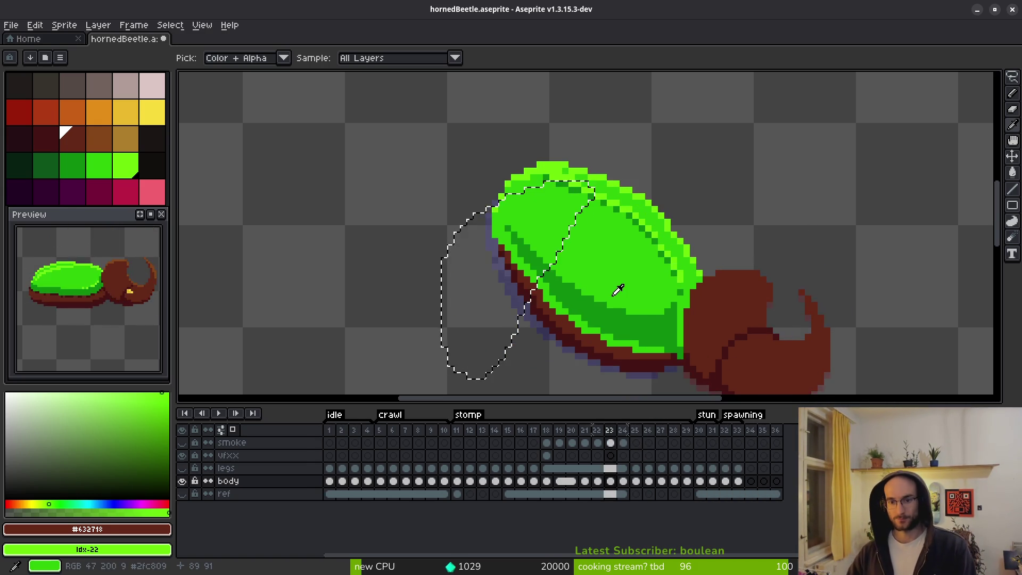
key("Right")
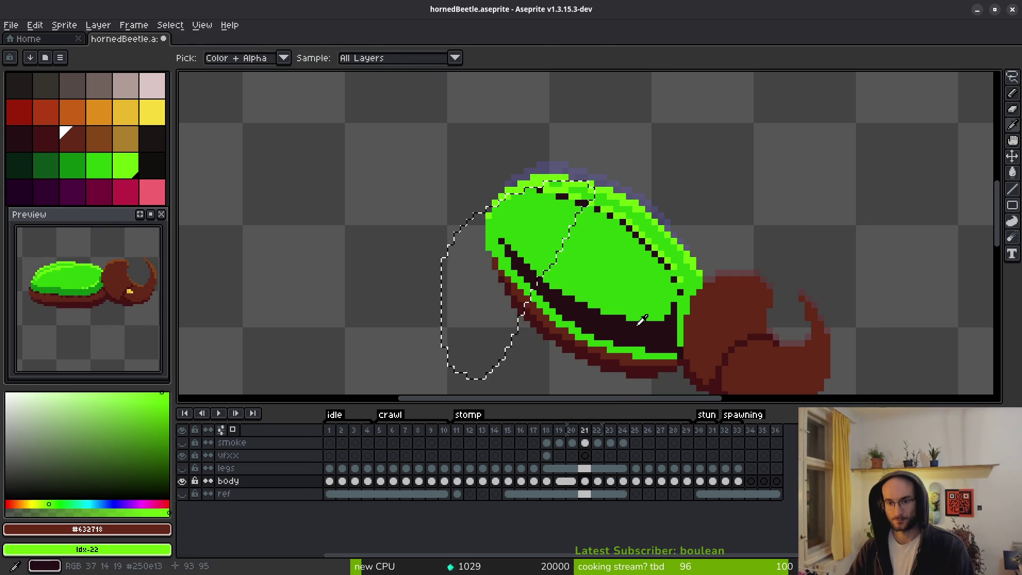
Replace frame 21's near-black #250e13 stripes with the darker green.
left_click(613, 314, "alt")
left_click(78, 167)
key("shift+r")
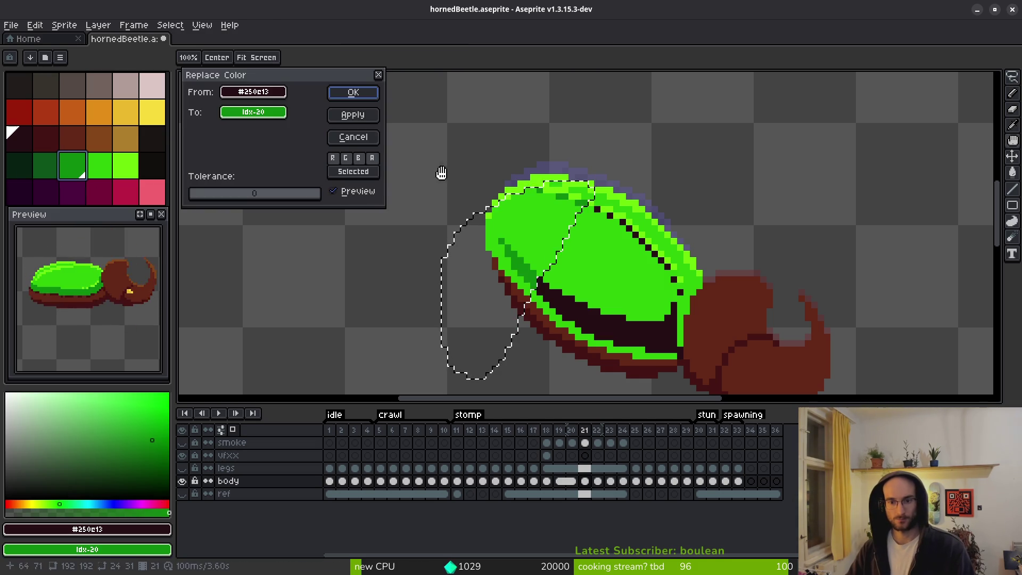
key("Escape")
key("ctrl+d")
key("shift+r")
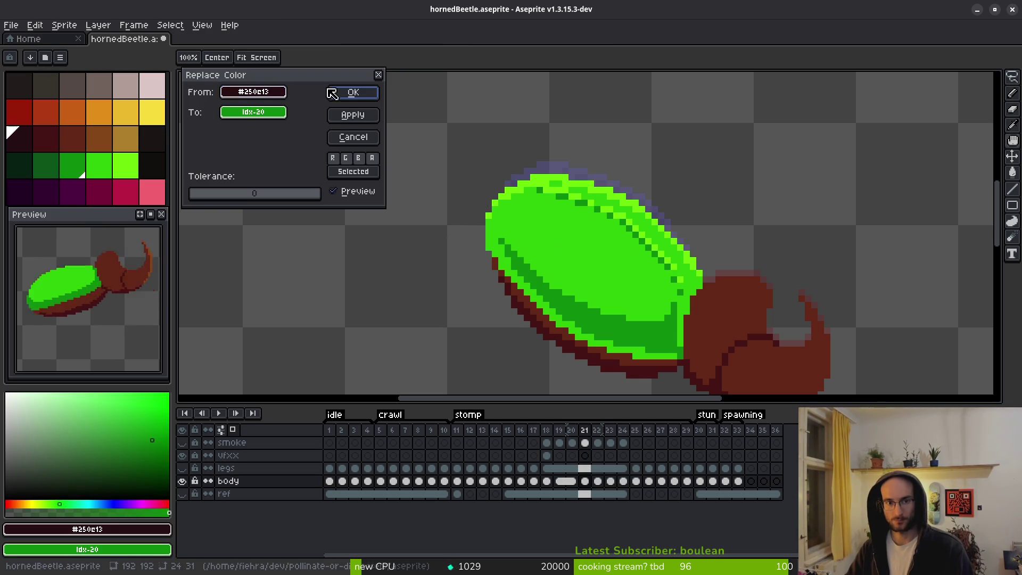
left_click(333, 95)
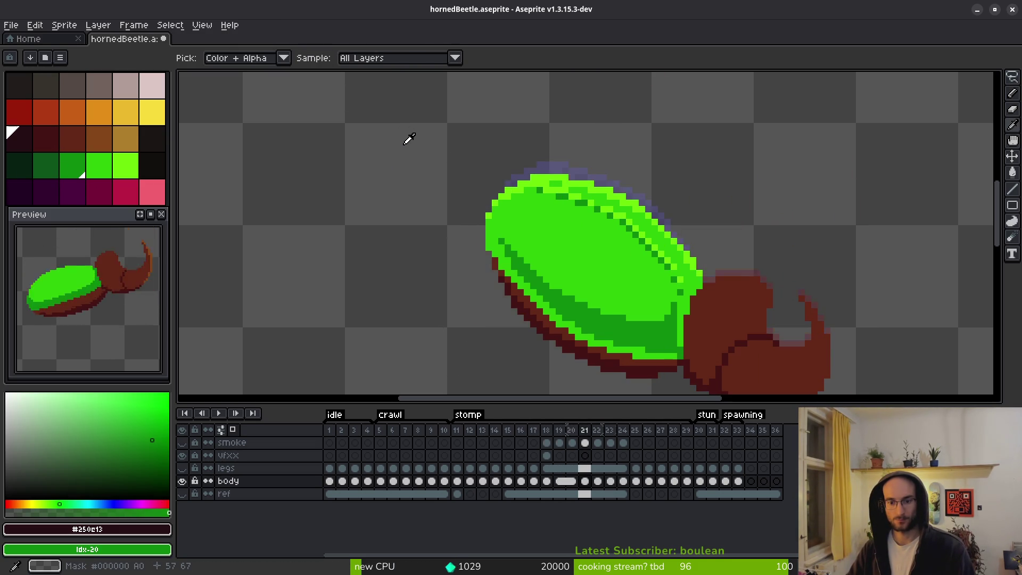
Sample the dark shell green and move to frame 17.
key("Left")
key("Left")
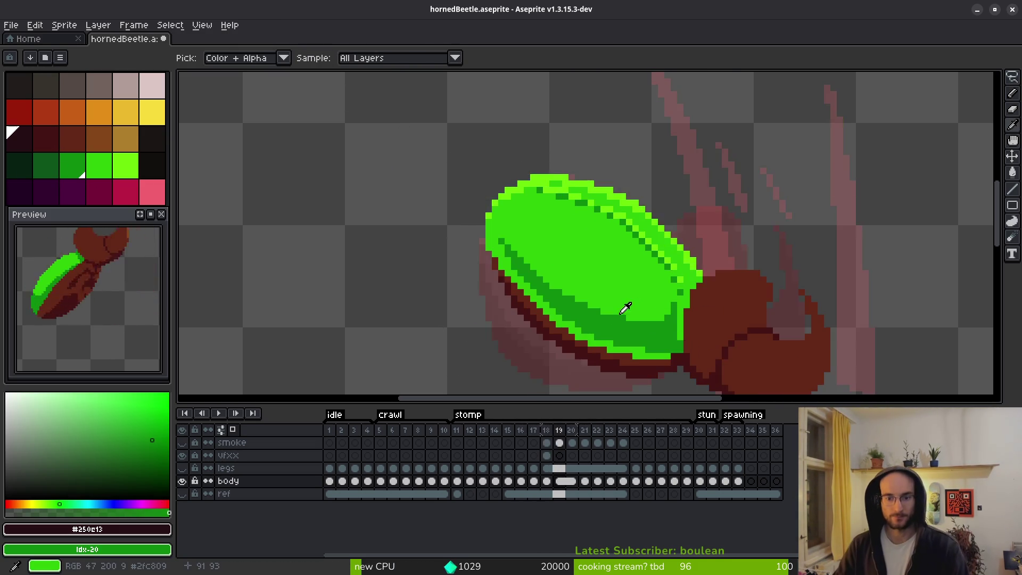
key("Left")
key("Left")
key("Left")
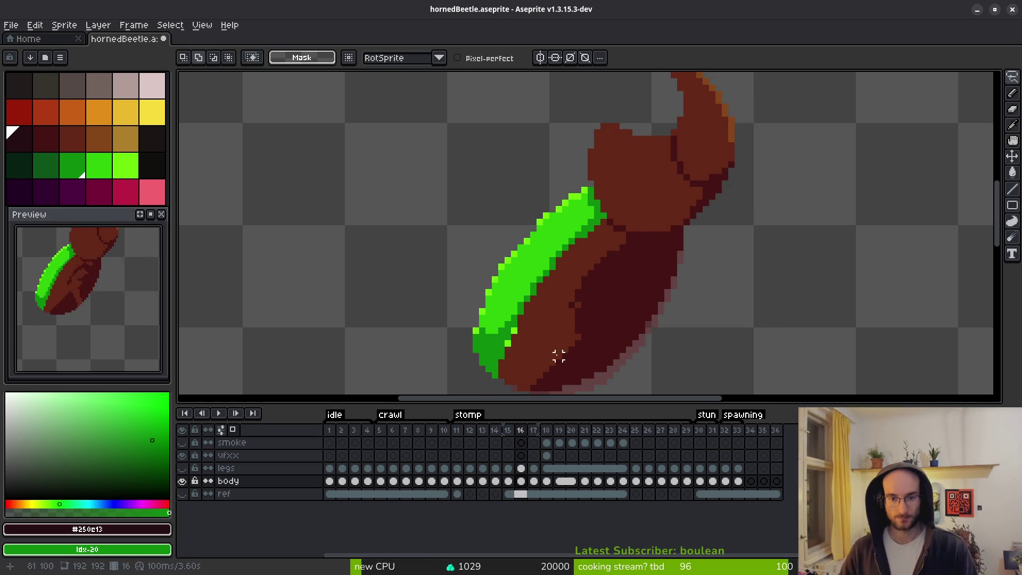
scroll(559, 356, "up", 3)
left_click(621, 216, "alt")
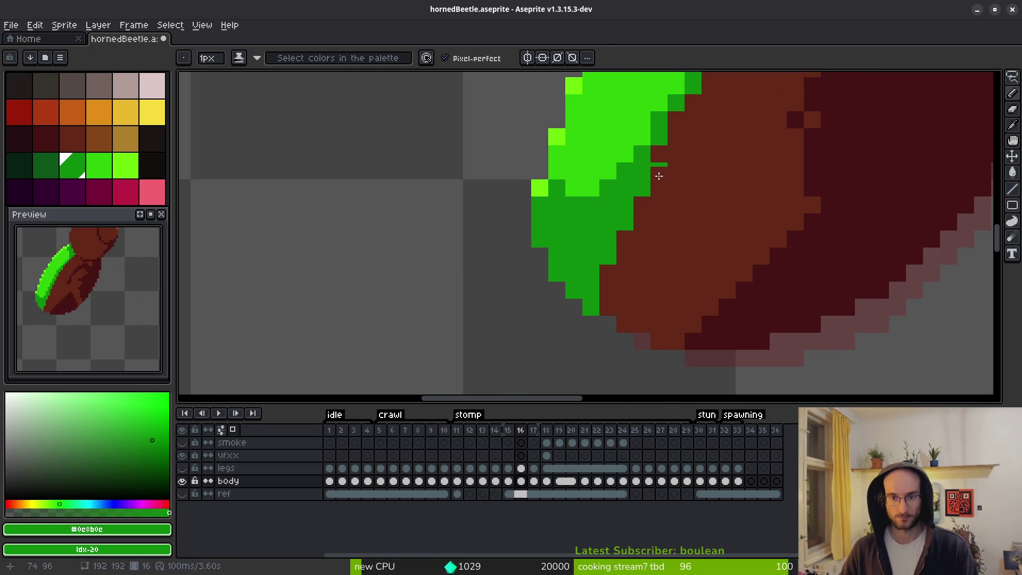
scroll(657, 276, "down", 2)
key("Right")
key("Right")
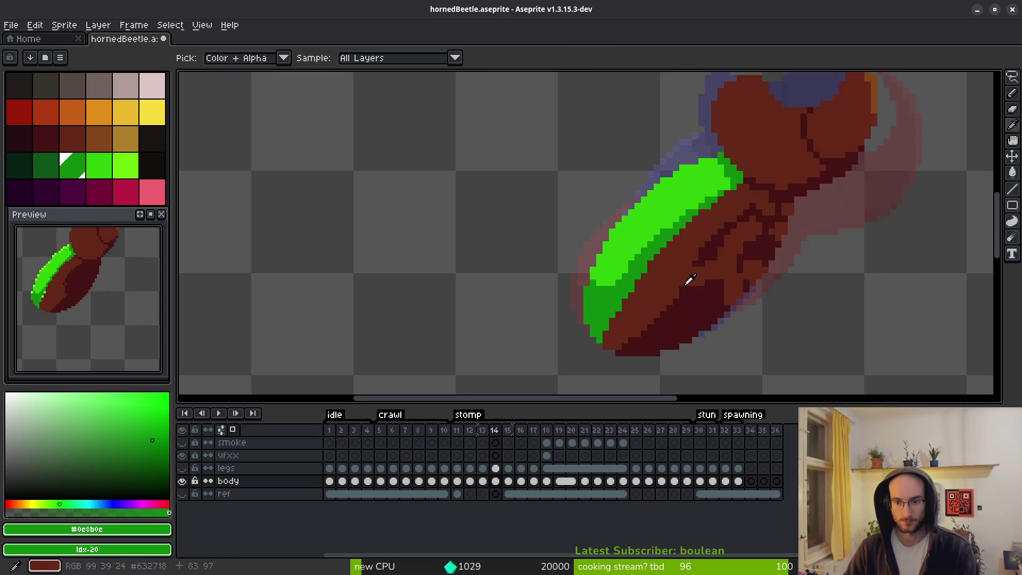
key("Left")
scroll(611, 247, "up", 2)
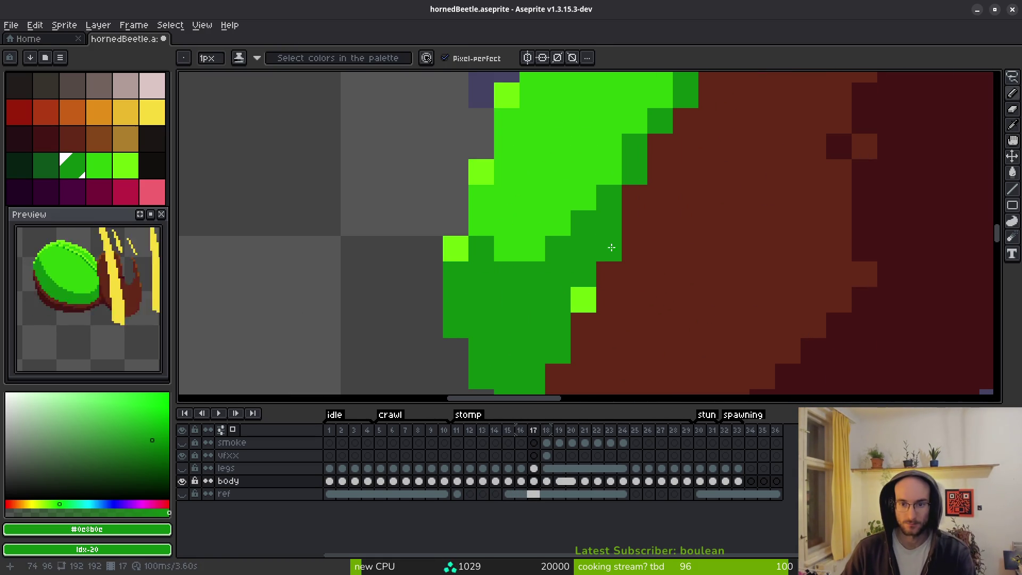
scroll(619, 316, "down", 2)
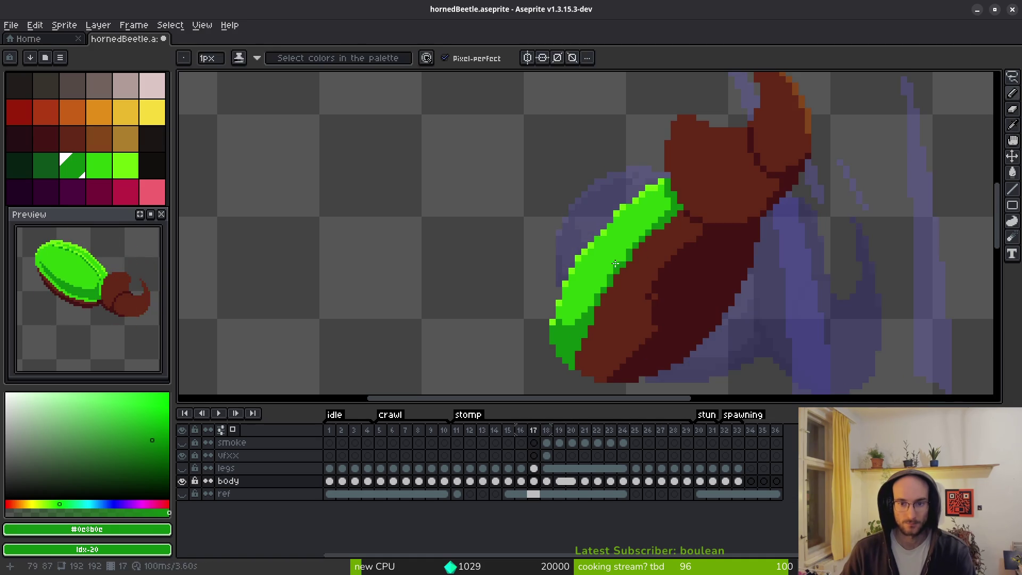
Pick the light green #6cff0a and pencil a highlight along the shell's upper edge.
left_click(607, 227, "alt")
scroll(606, 225, "up", 2)
left_click(607, 225, "alt")
left_click(593, 226)
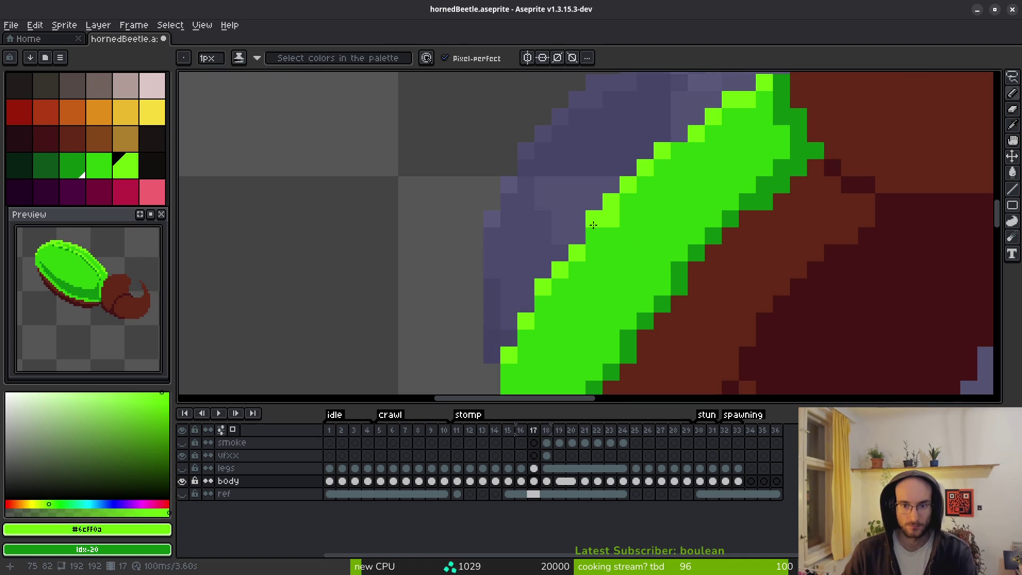
left_click_drag(599, 226, 579, 243)
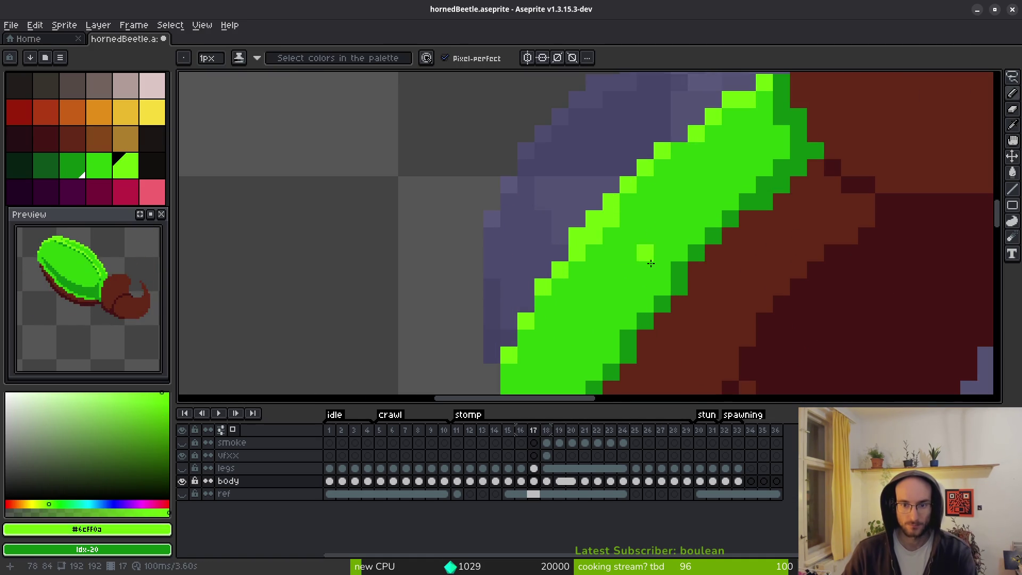
Set the secondary colour to the shell green and inspect the highlighted shell.
scroll(650, 263, "down", 5)
scroll(636, 280, "up", 5)
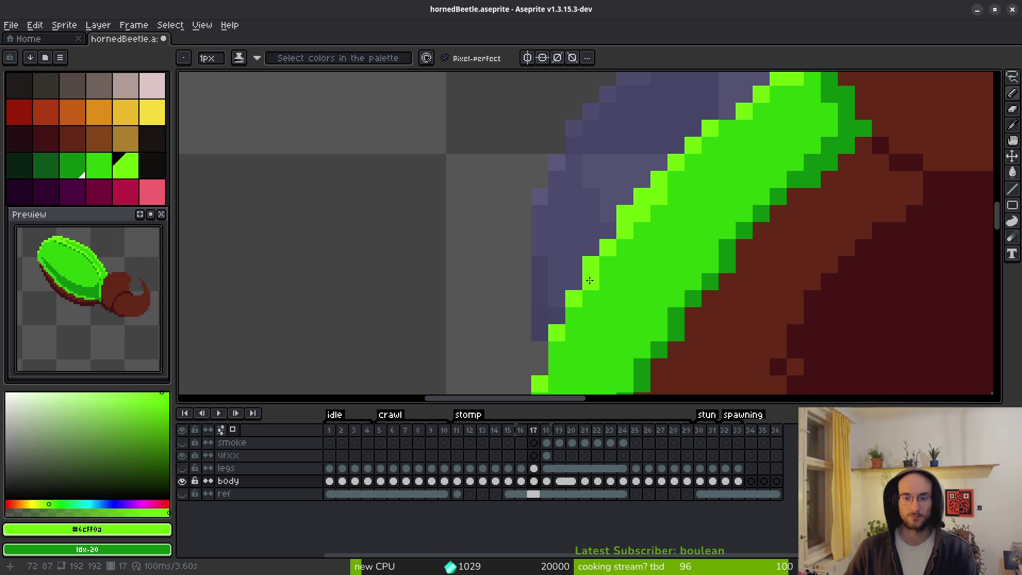
scroll(590, 280, "down", 2)
scroll(654, 283, "up", 2)
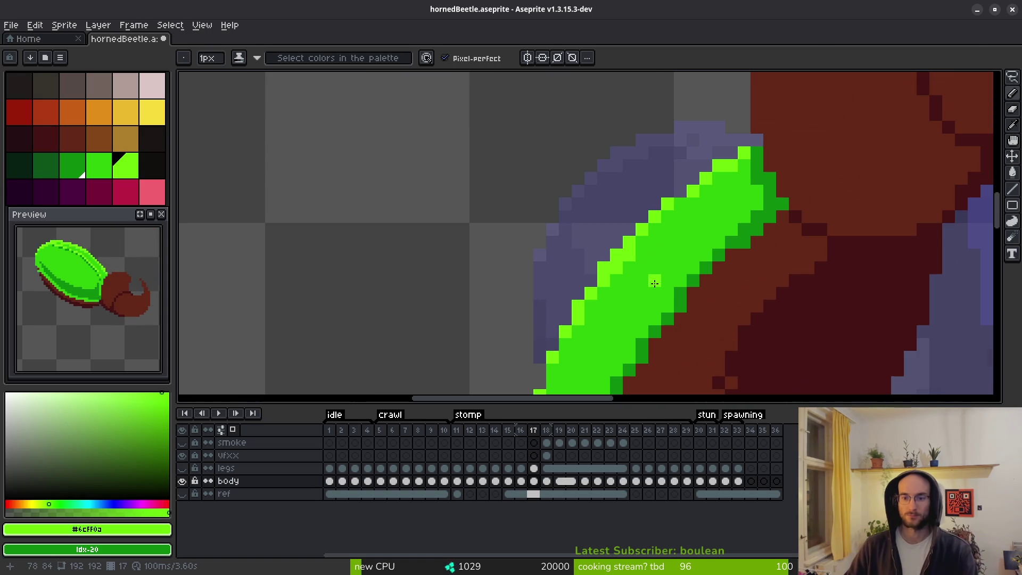
right_click(631, 260, "alt")
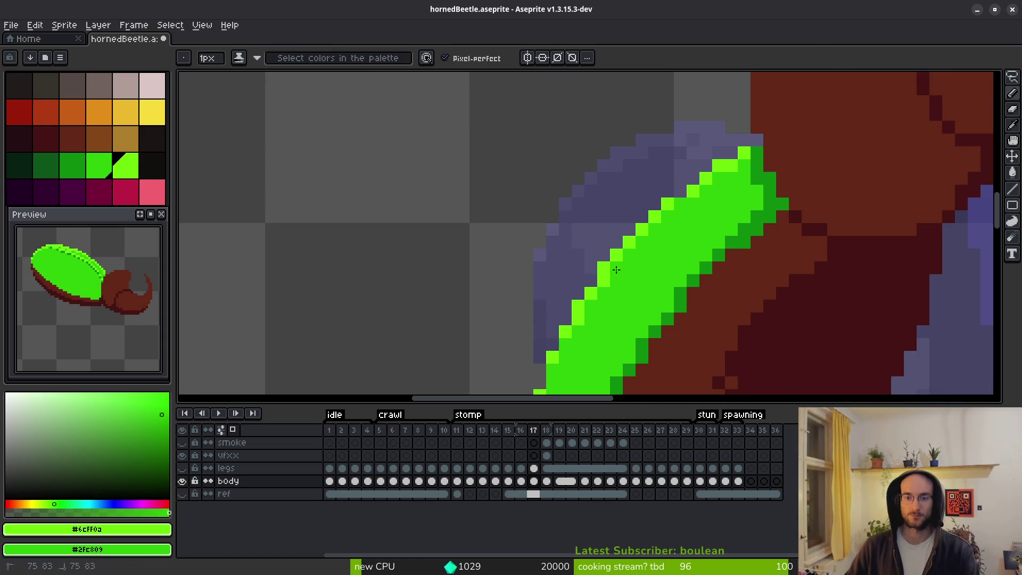
scroll(663, 286, "down", 3)
scroll(672, 286, "up", 2)
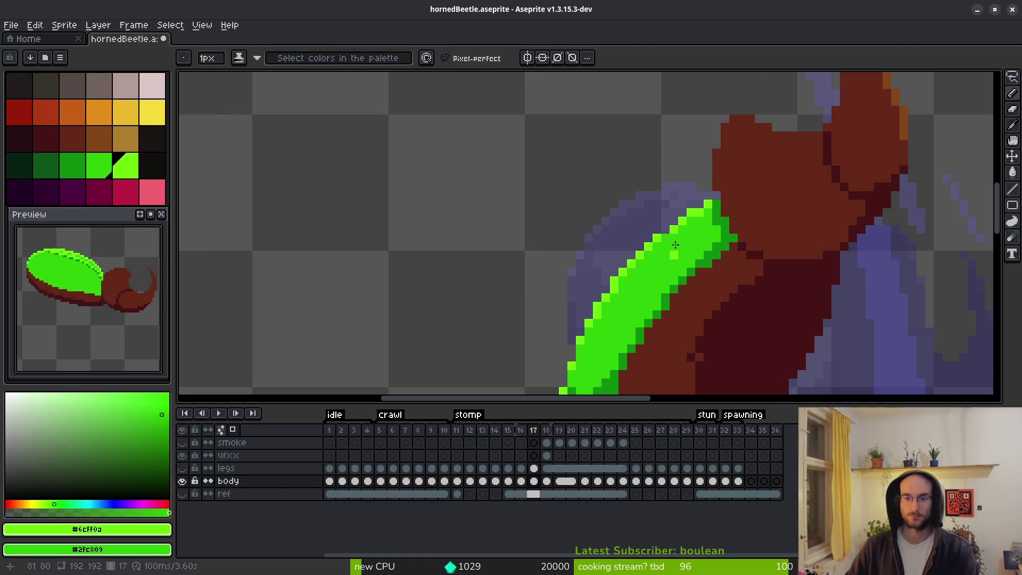
scroll(718, 243, "down", 2)
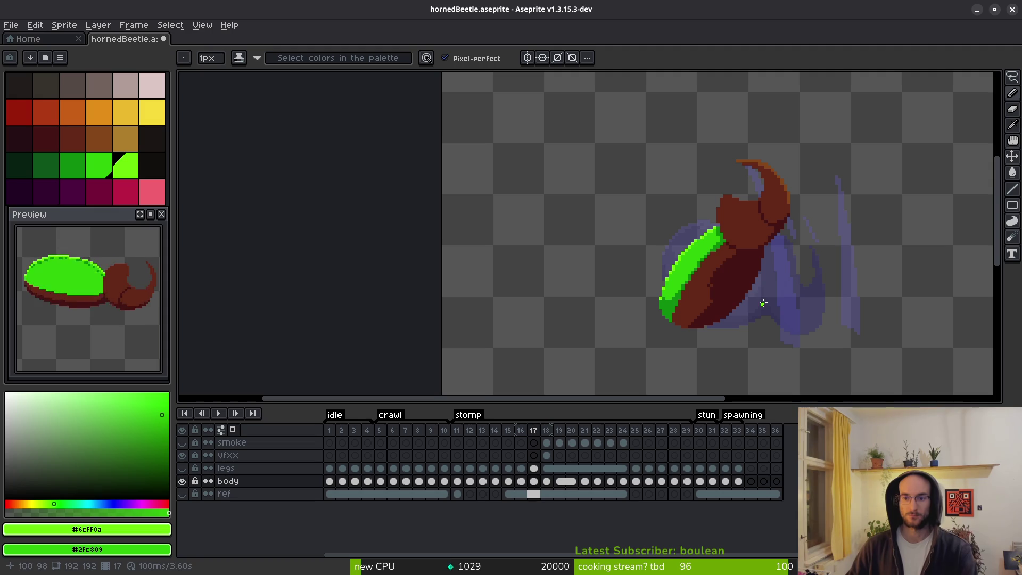
scroll(692, 211, "up", 2)
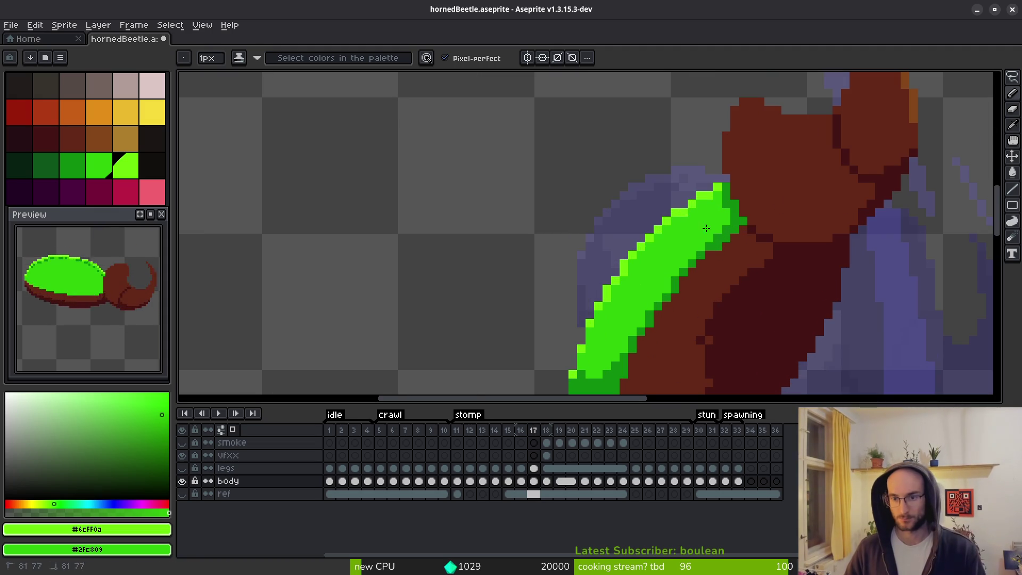
scroll(705, 229, "down", 2)
scroll(722, 263, "up", 1)
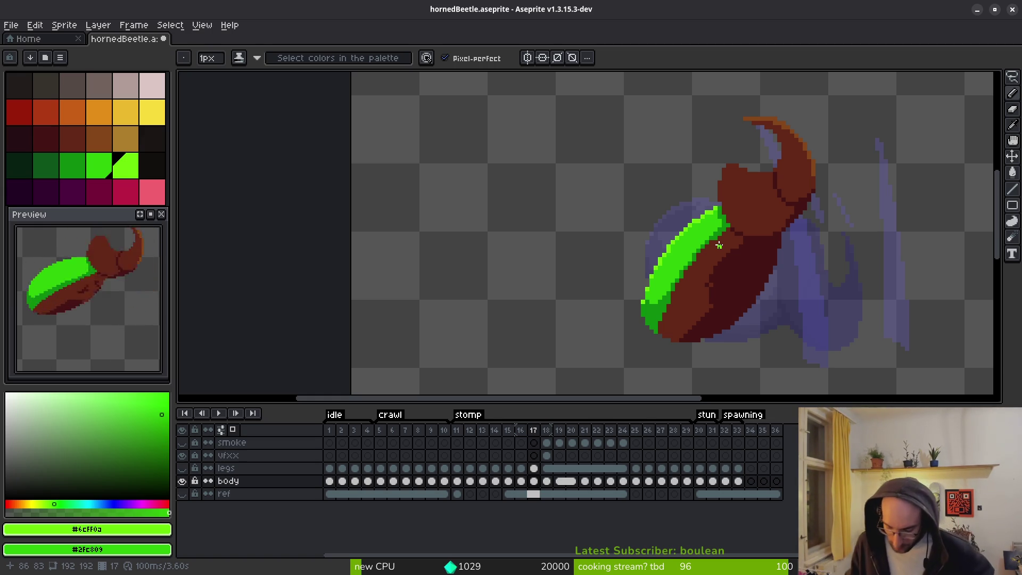
Go to frame 15 and add a light-green highlight pixel on the shell edge.
key("i")
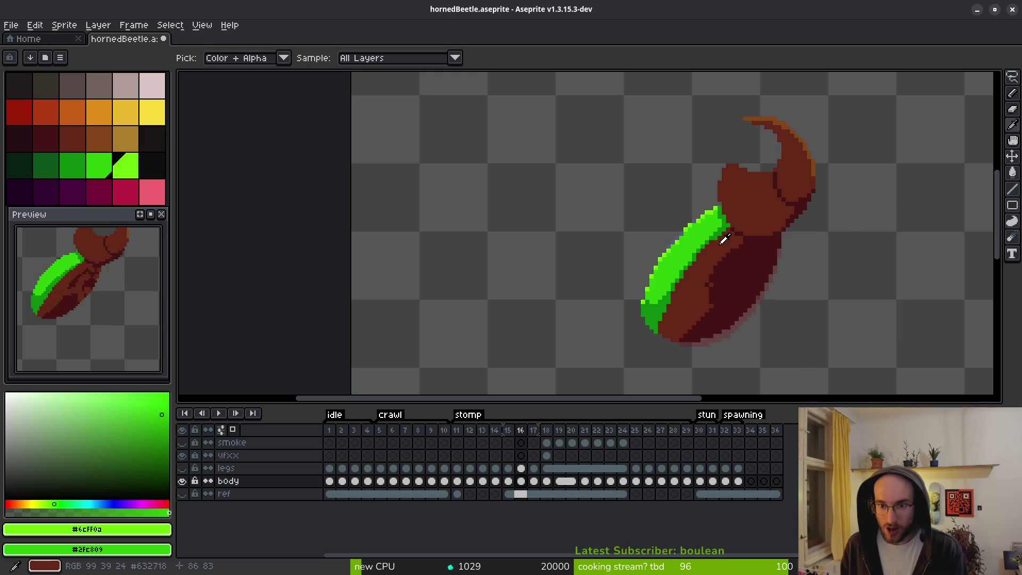
key("b")
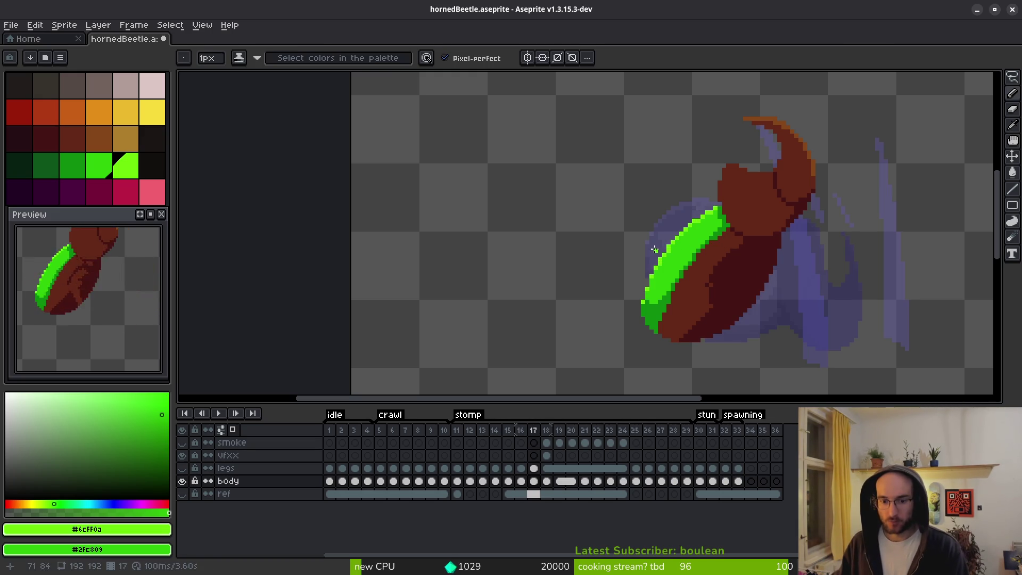
key("Left")
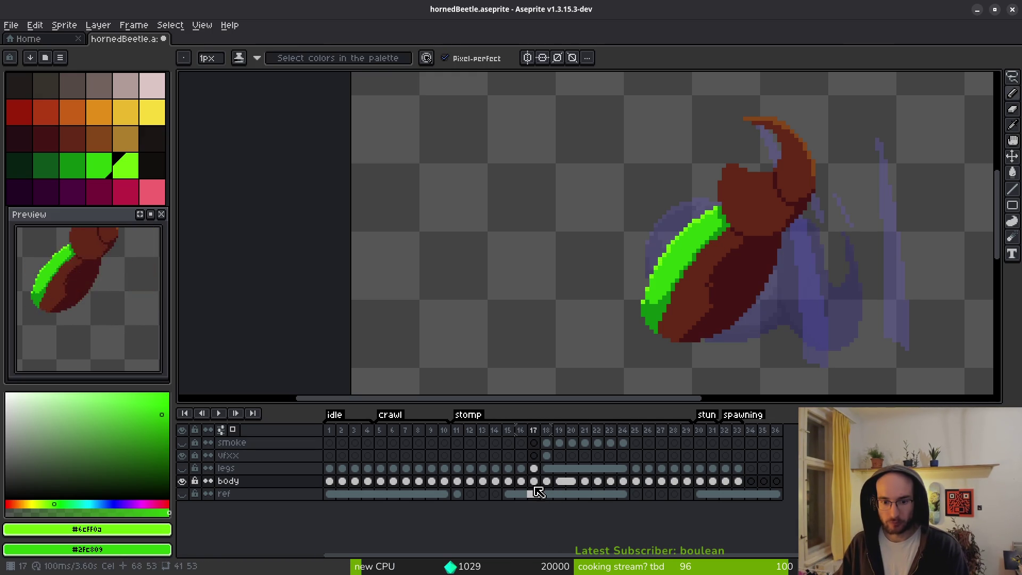
left_click(522, 481)
left_click(512, 482)
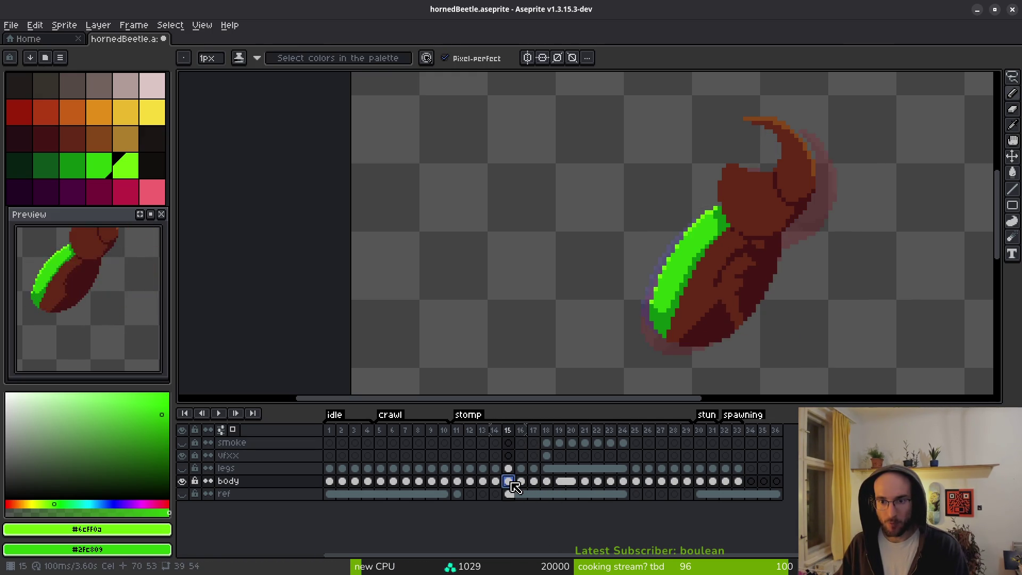
scroll(685, 269, "up", 3)
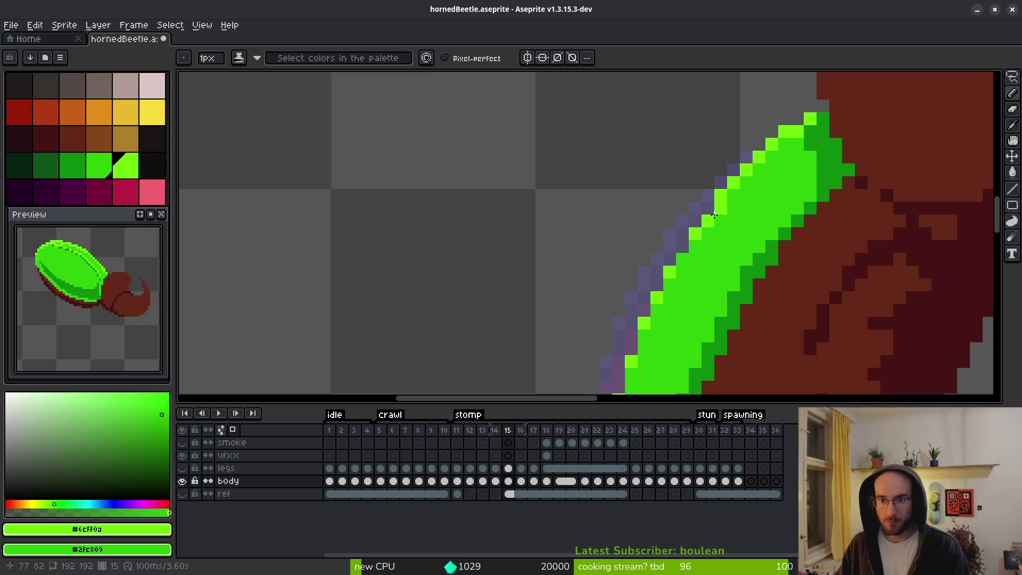
left_click(683, 259)
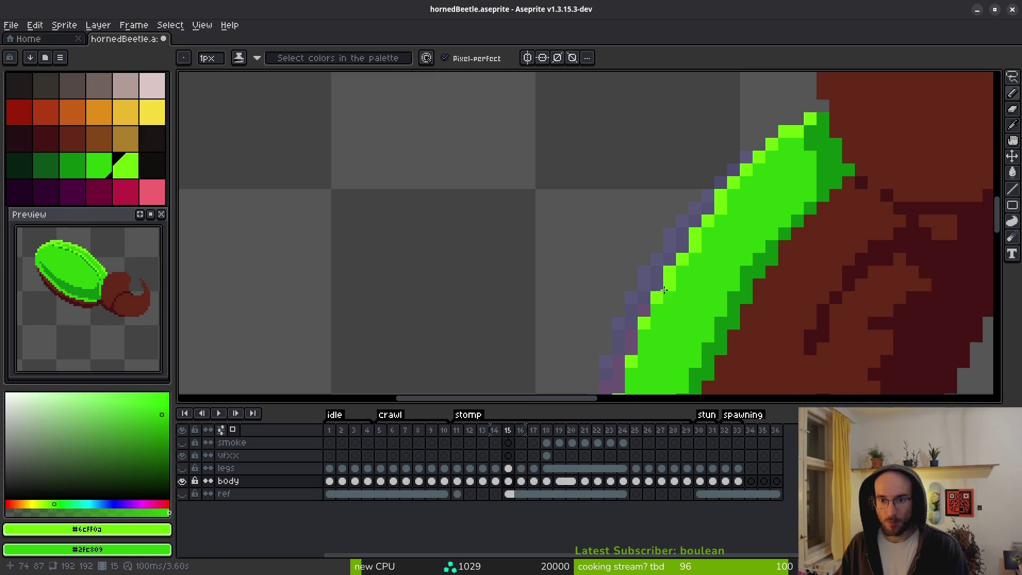
Compare frame 15 with frame 14, sample the shell's mid green, then check frame 16.
scroll(665, 288, "down", 3)
key("alt")
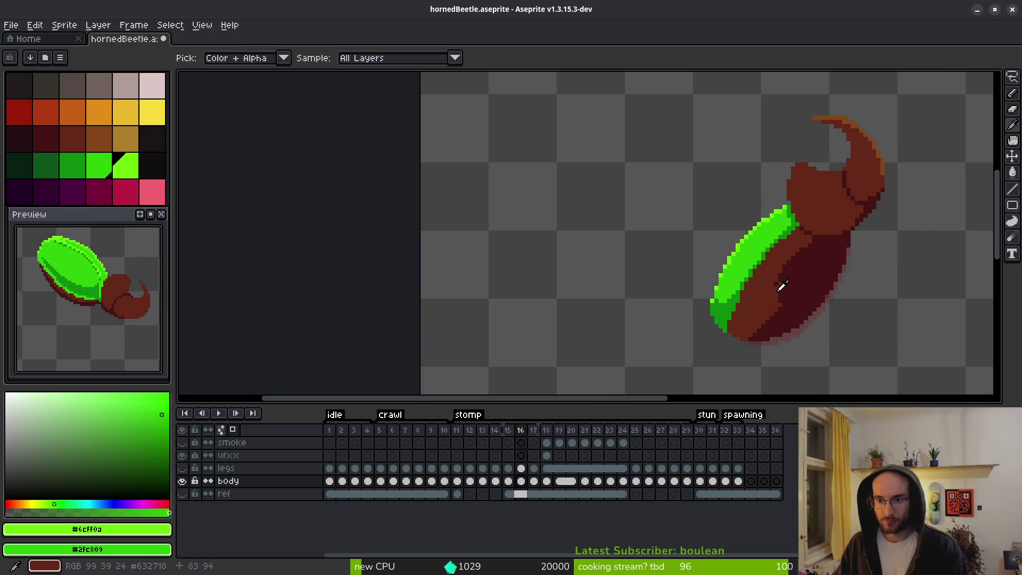
key("comma")
key("period")
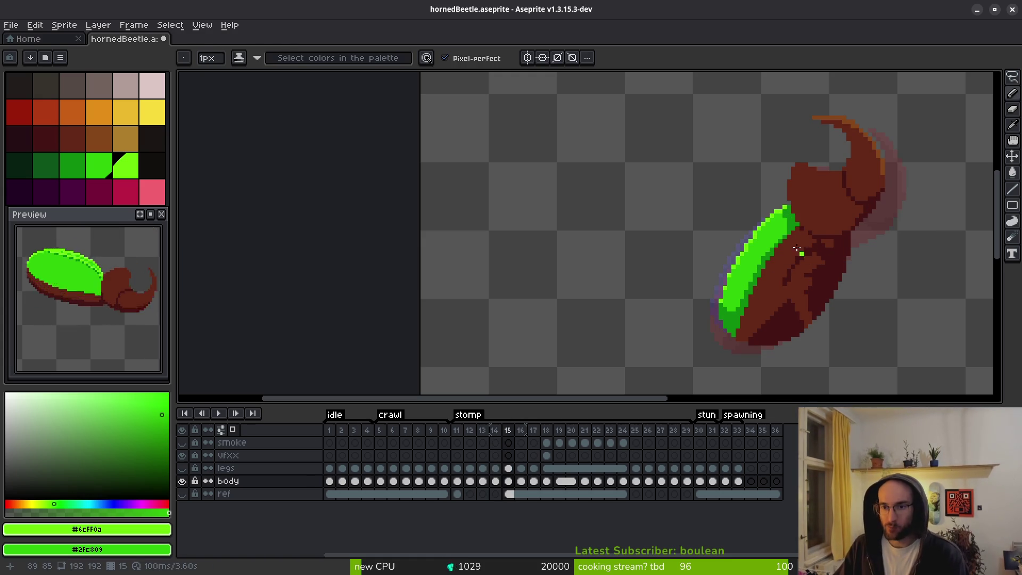
scroll(787, 243, "up", 3)
left_click(791, 198, "alt")
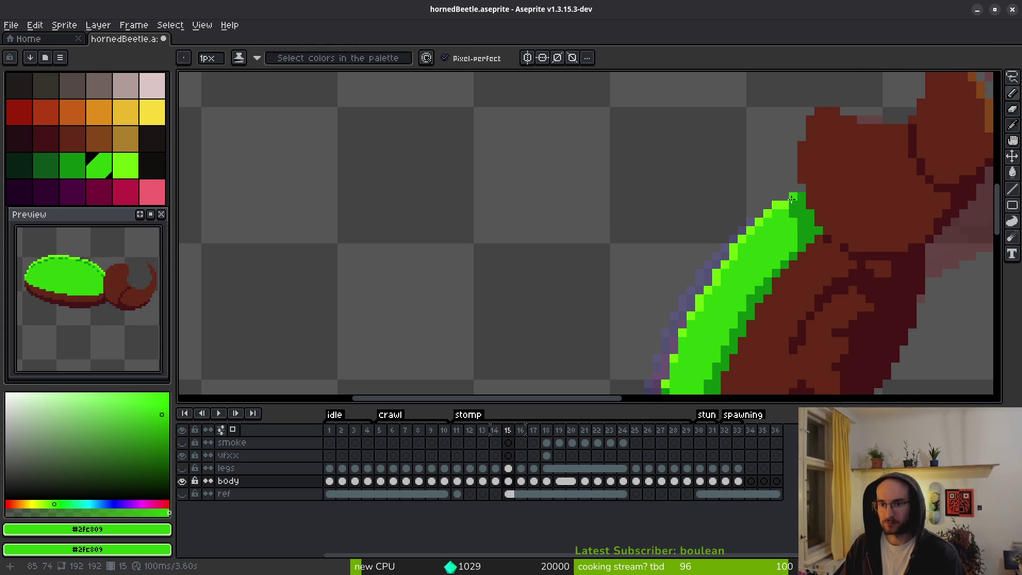
scroll(791, 206, "down", 3)
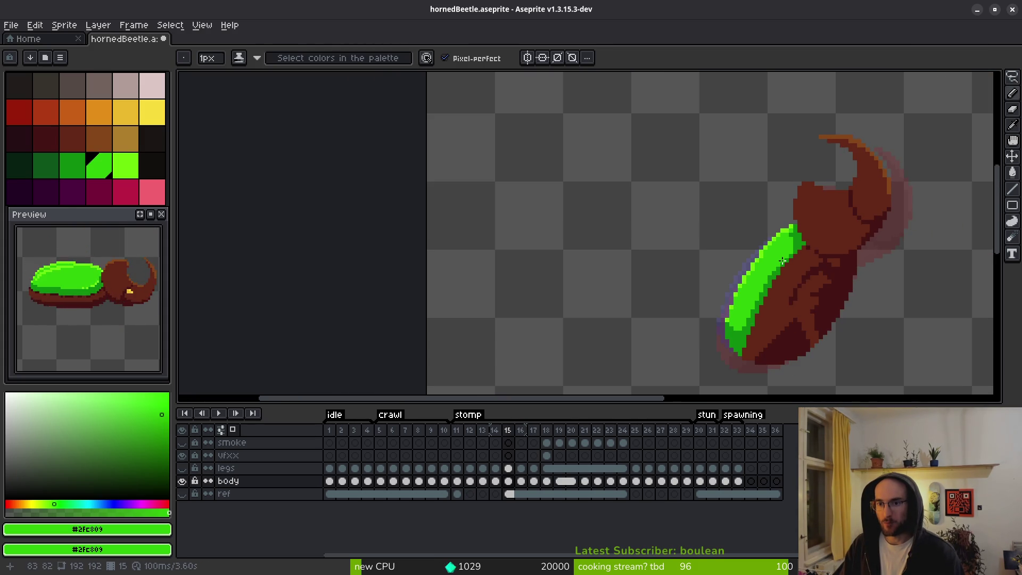
scroll(786, 248, "up", 2)
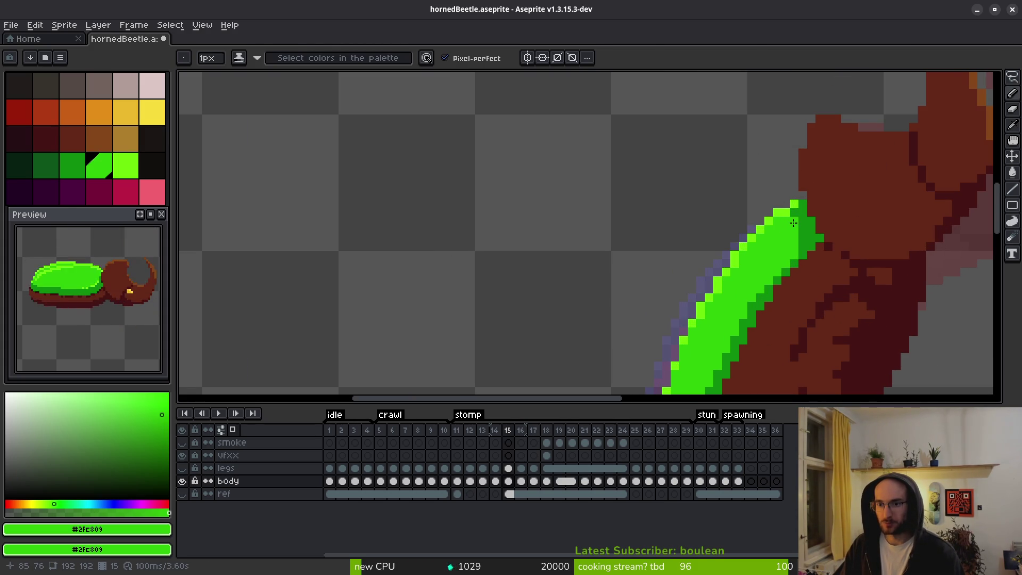
scroll(790, 256, "down", 2)
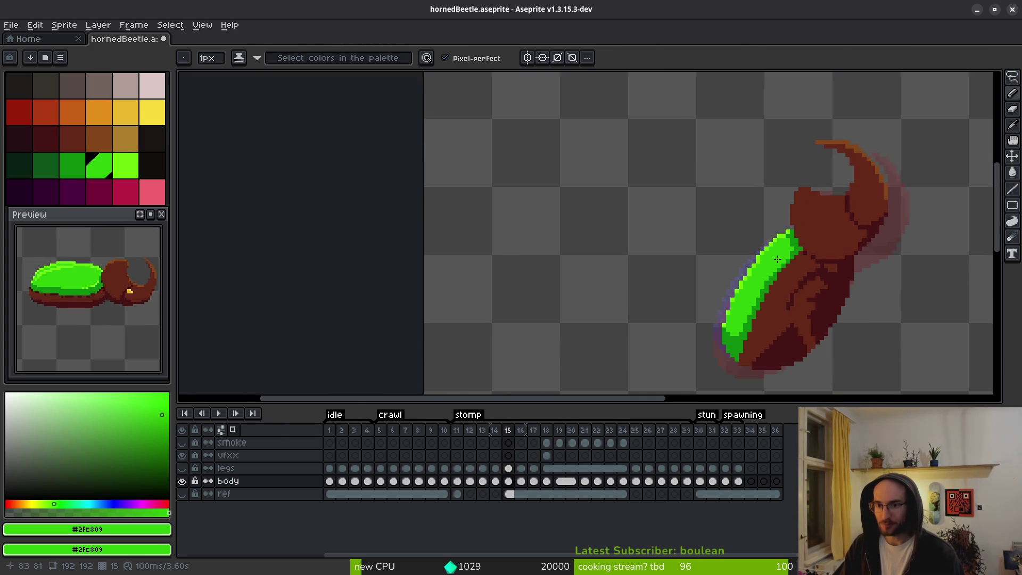
scroll(791, 243, "up", 2)
scroll(756, 285, "down", 2)
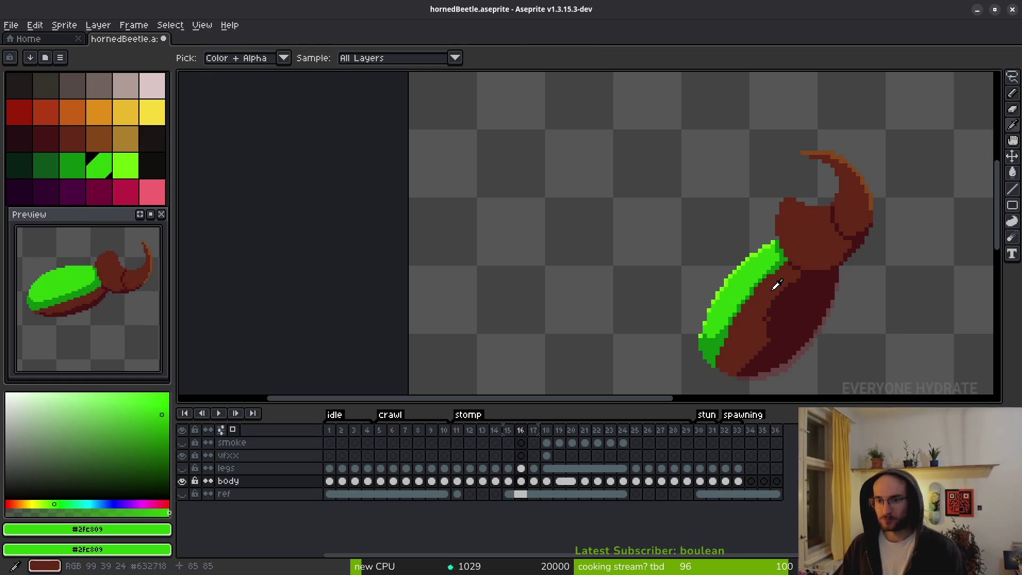
key("Right")
Paint a bright green pixel on frame 15's shell edge.
scroll(774, 250, "up", 1)
key("Left")
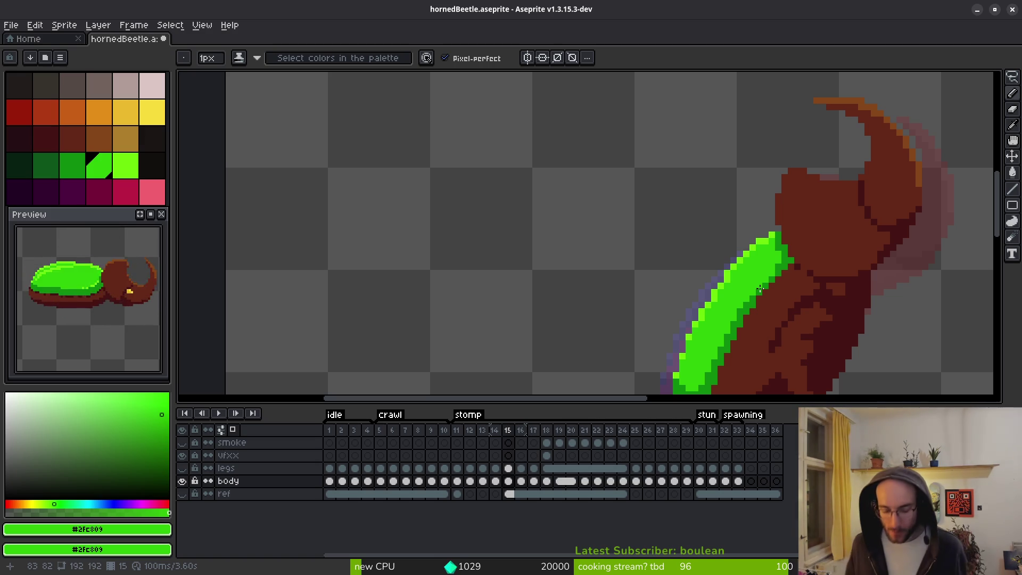
left_click(702, 215)
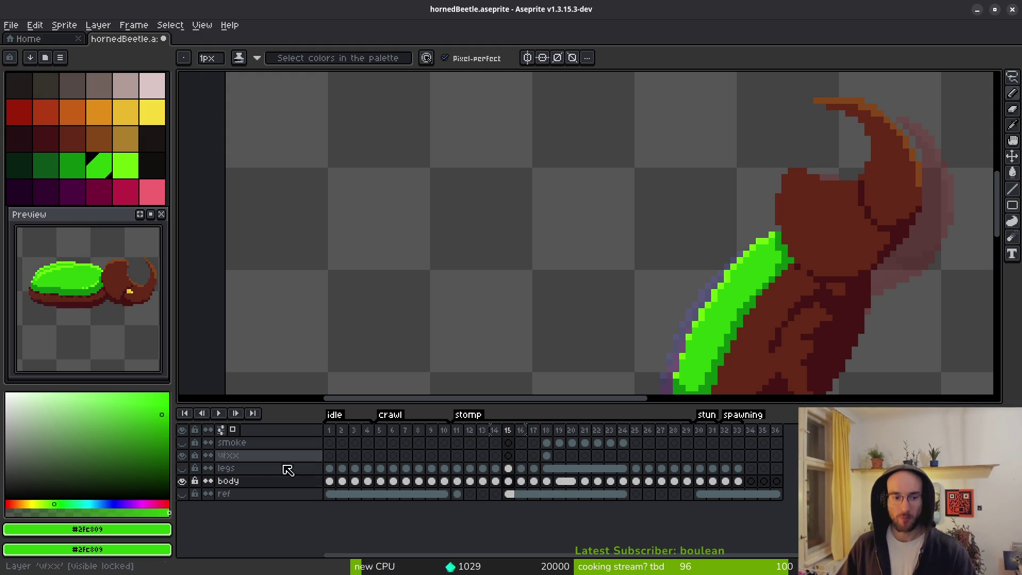
Make the legs layer visible again and go to frame 12.
left_click(182, 467)
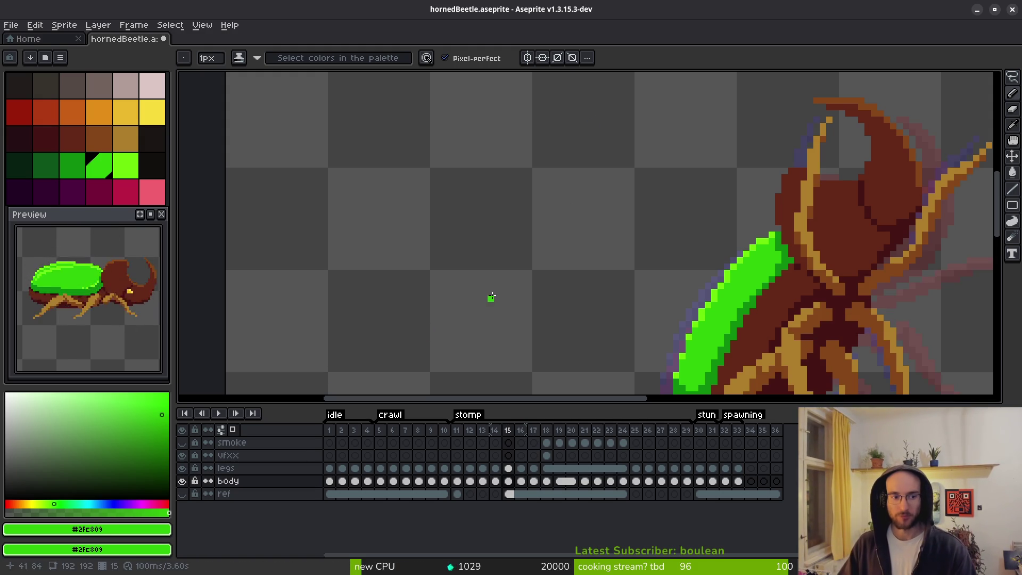
scroll(543, 296, "down", 1)
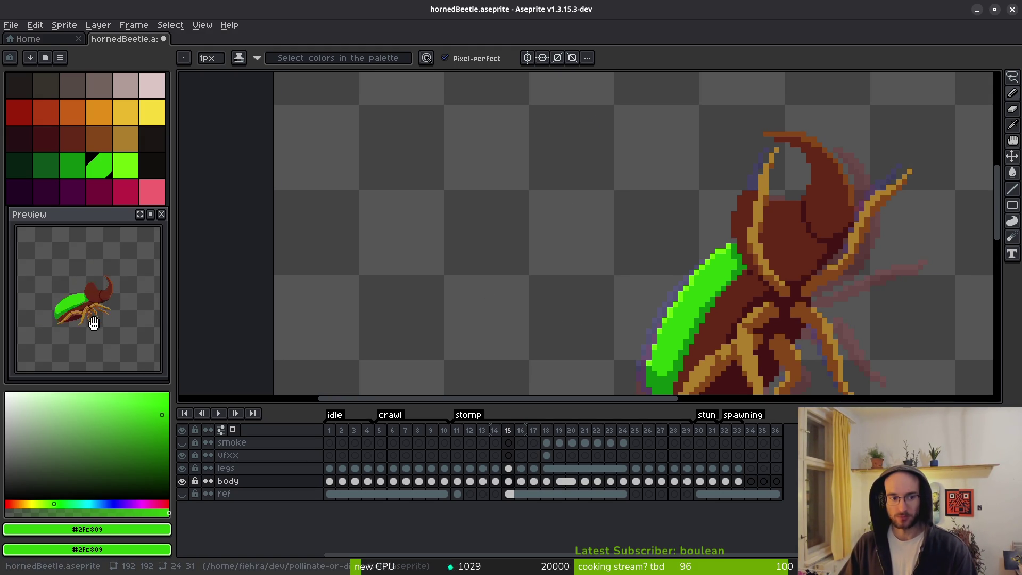
key("Left")
key("Left")
key("Left")
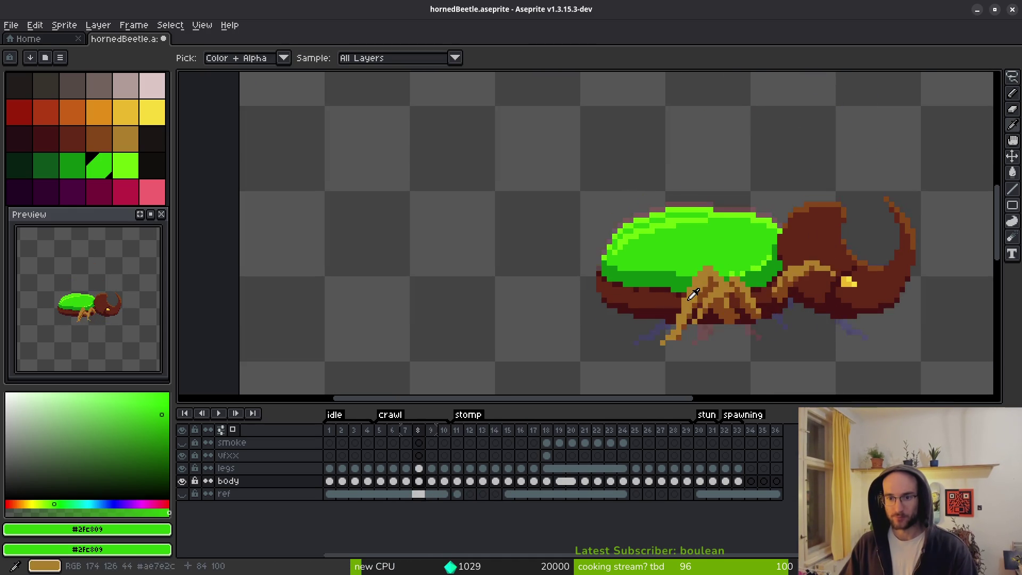
key("Right")
Add a light-green Outline rim to the magic-wand-selected green shell on frame 12.
key("w")
left_click(684, 256)
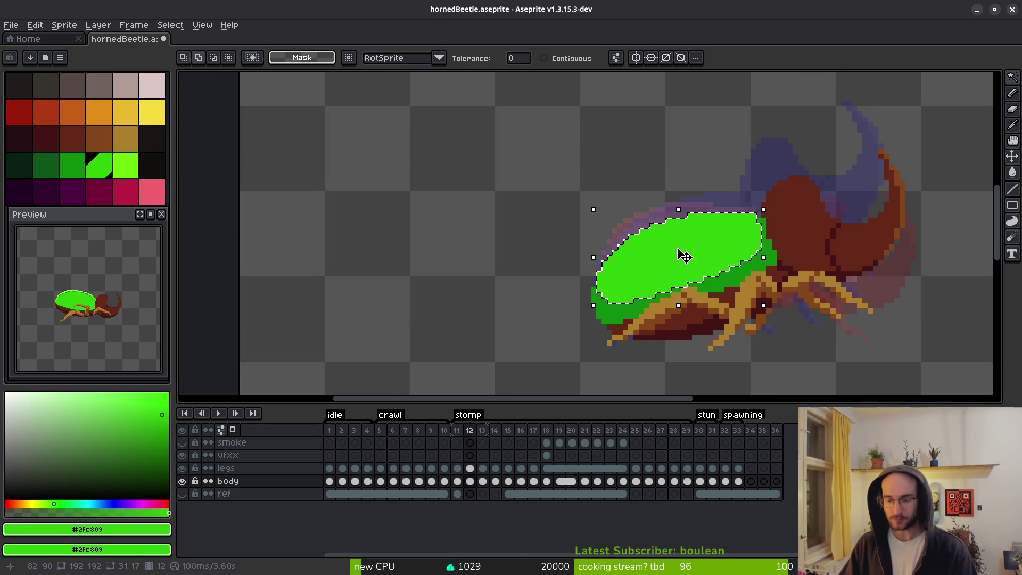
key("shift+o")
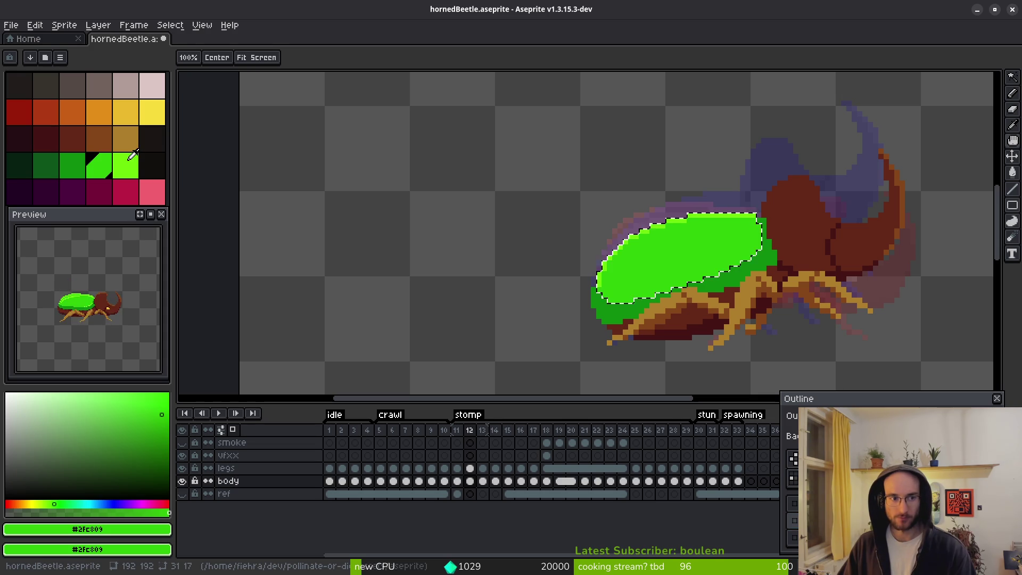
key("Return")
key("ctrl+d")
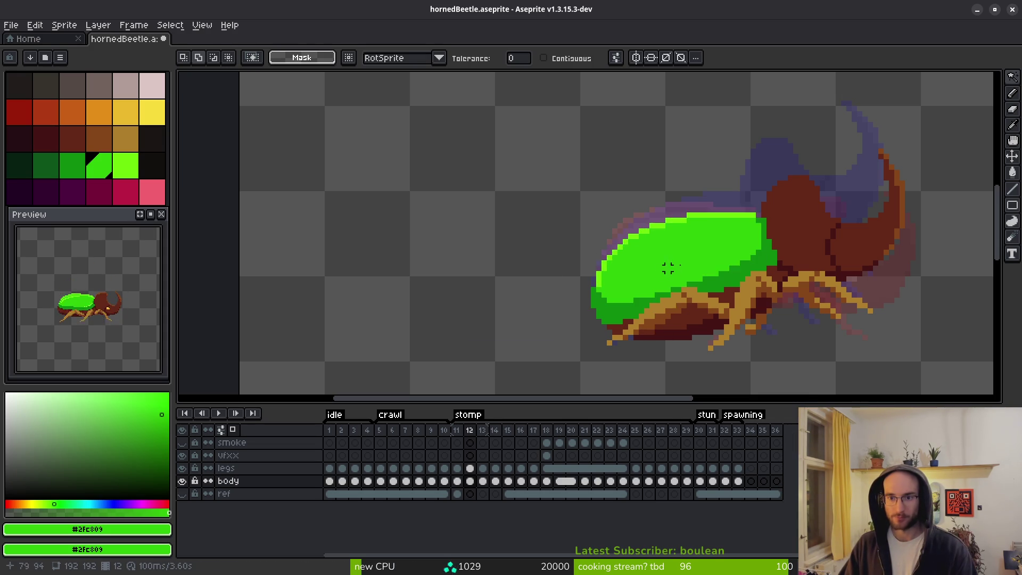
scroll(695, 261, "up", 2)
scroll(694, 261, "down", 2)
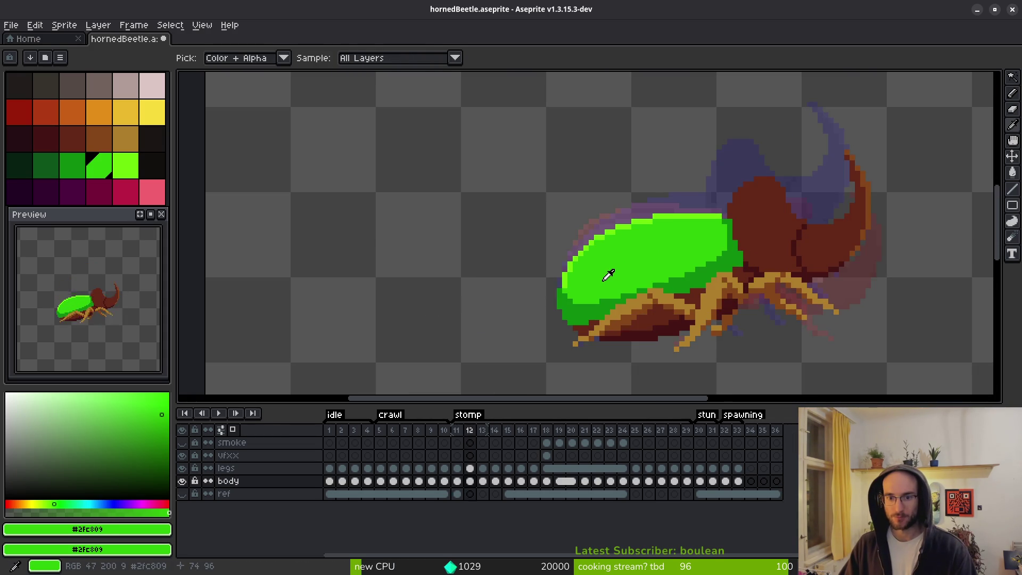
scroll(563, 296, "up", 2)
scroll(620, 285, "down", 2)
key("i")
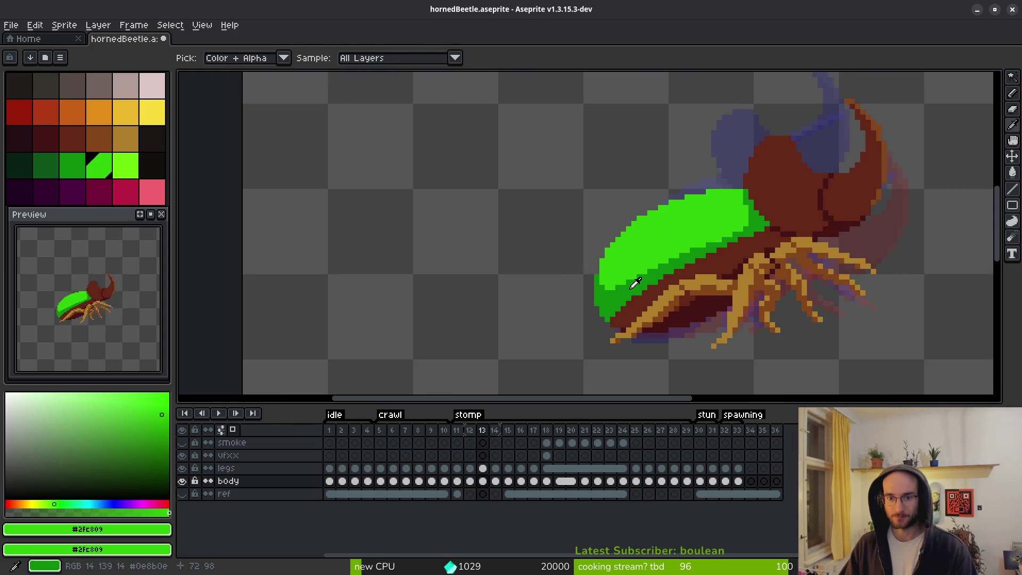
Give the frame 13 shell the same light-green outline along its upper edge.
key(".")
key("w")
left_click(662, 260)
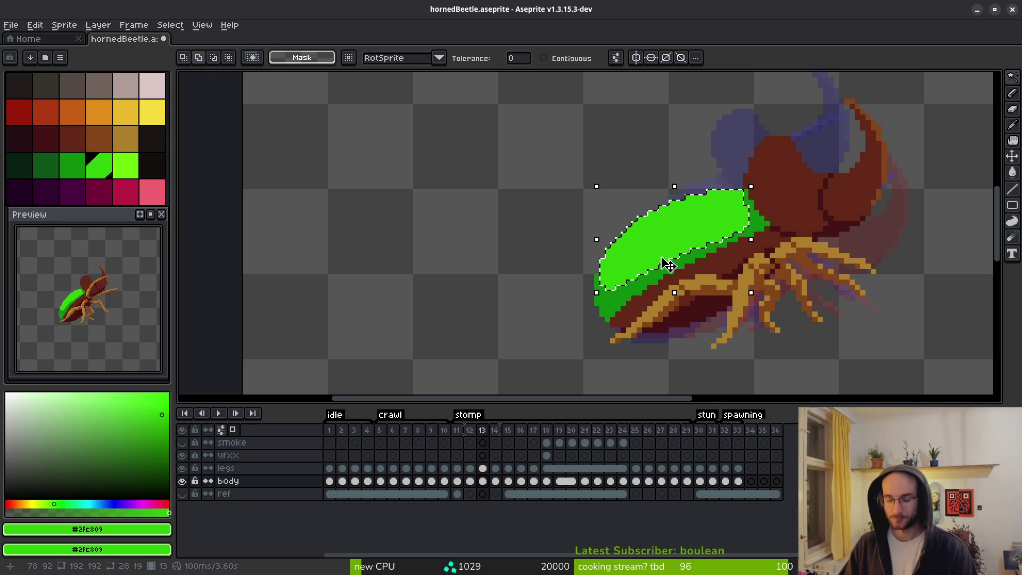
key("shift+o")
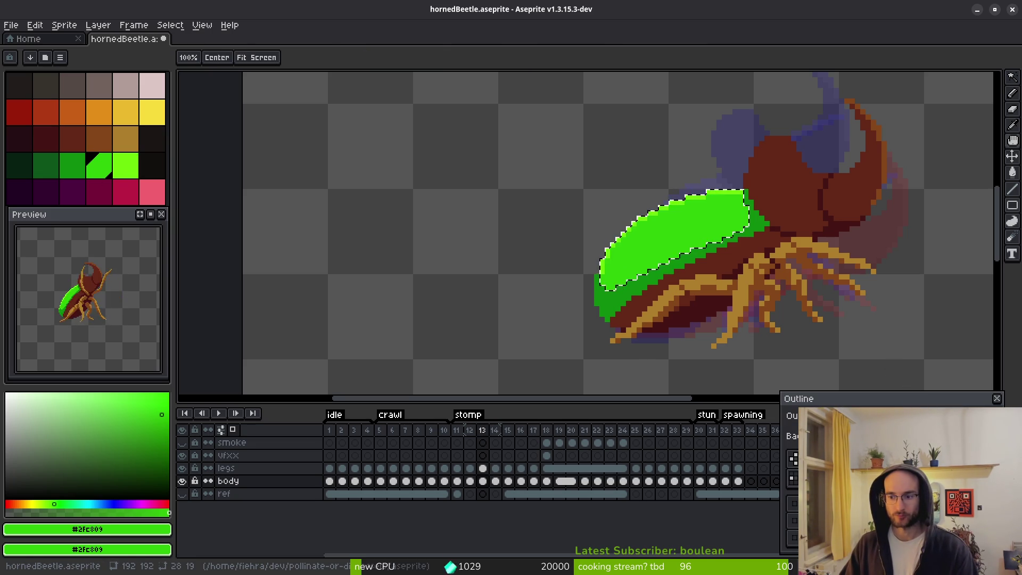
key("Escape")
key("ctrl+d")
key("period")
Outline the green shell on frame 14 with a light-green rim.
left_click_drag(686, 240, 694, 266)
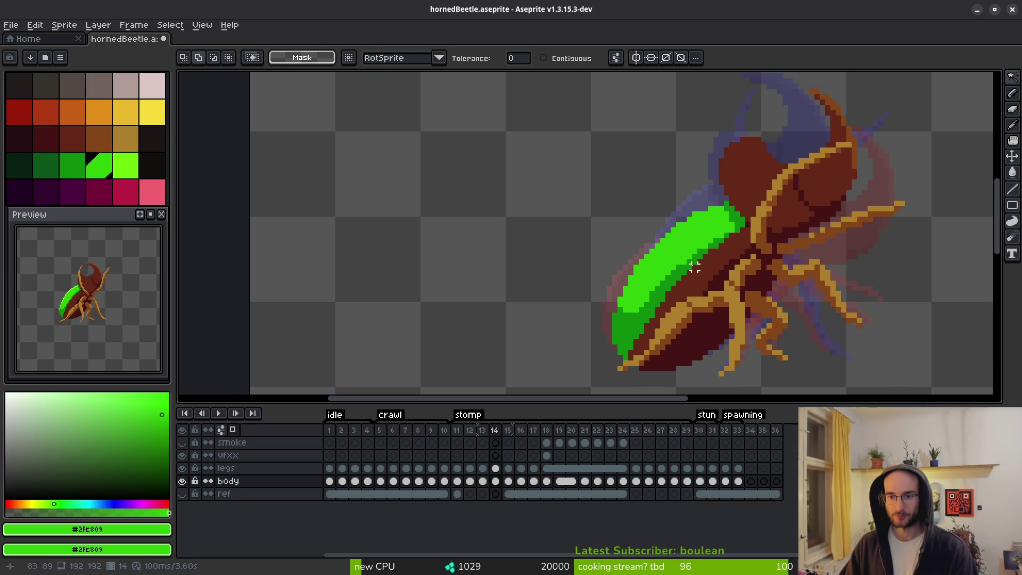
scroll(695, 266, "up", 2)
left_click(676, 256)
key("shift+o")
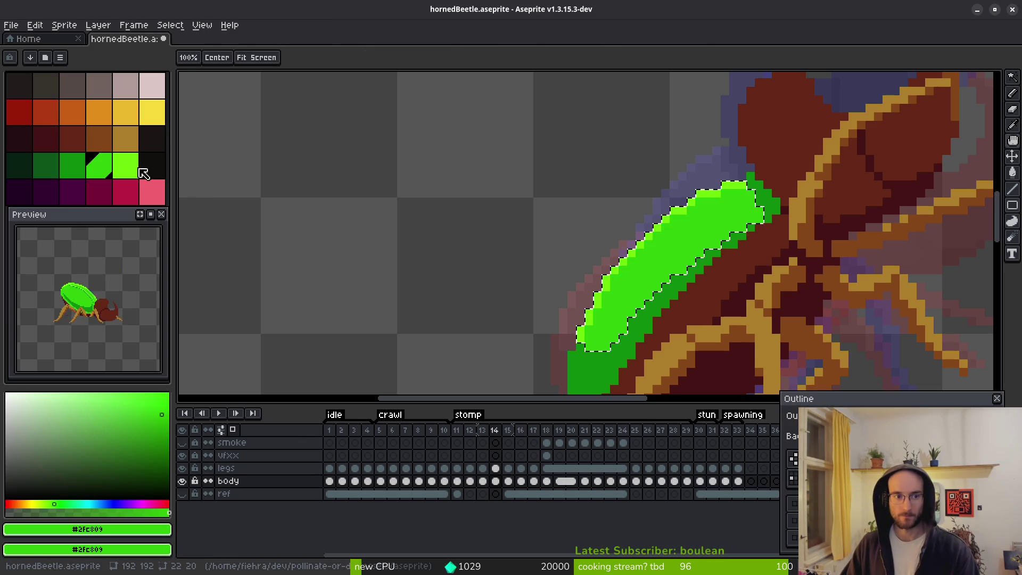
key("Return")
scroll(636, 235, "up", 2)
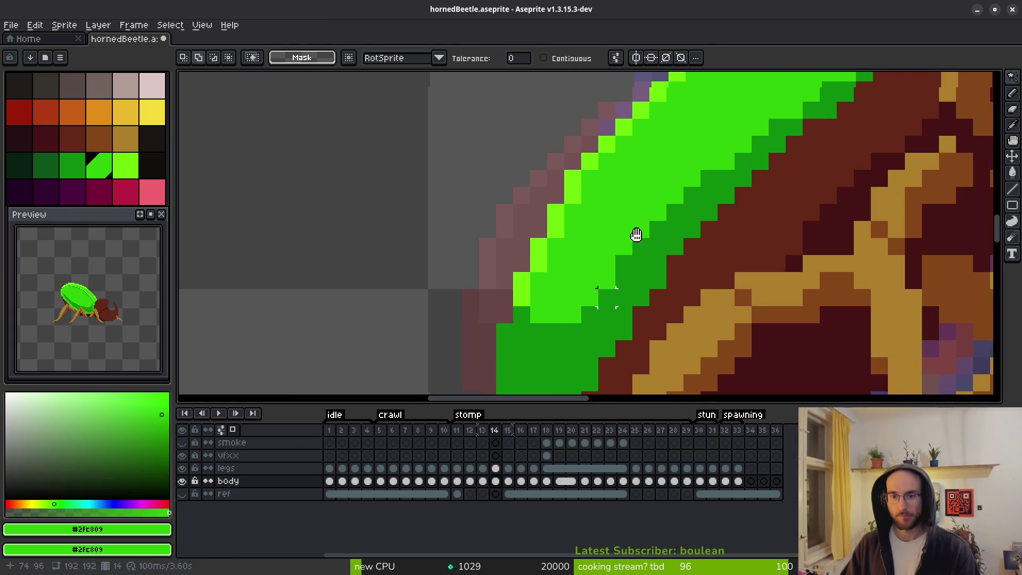
Zoom to the shell edge and sample its bright, mid and dark greens with the Pencil.
left_click_drag(636, 234, 671, 150)
key("b")
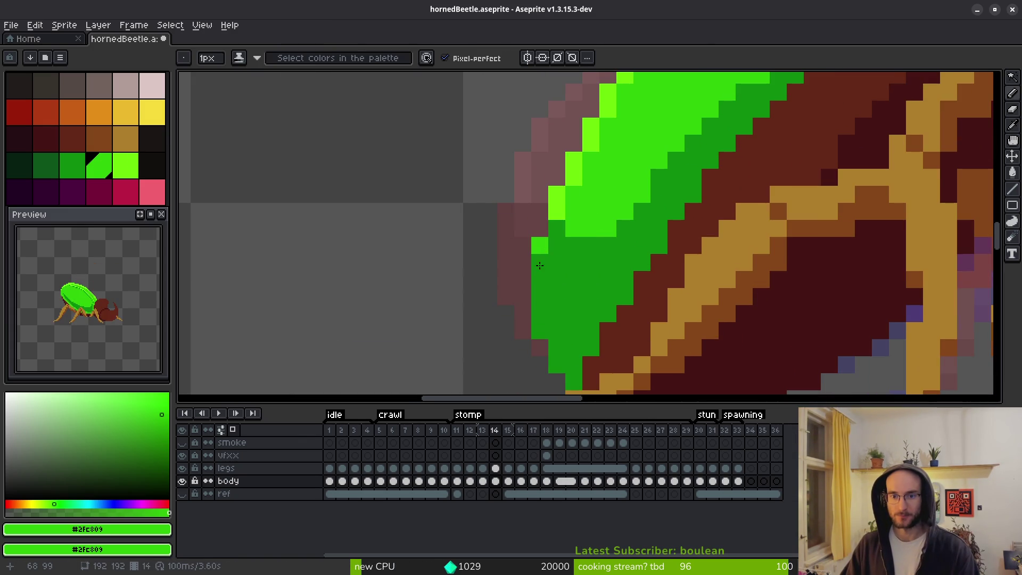
scroll(595, 256, "down", 3)
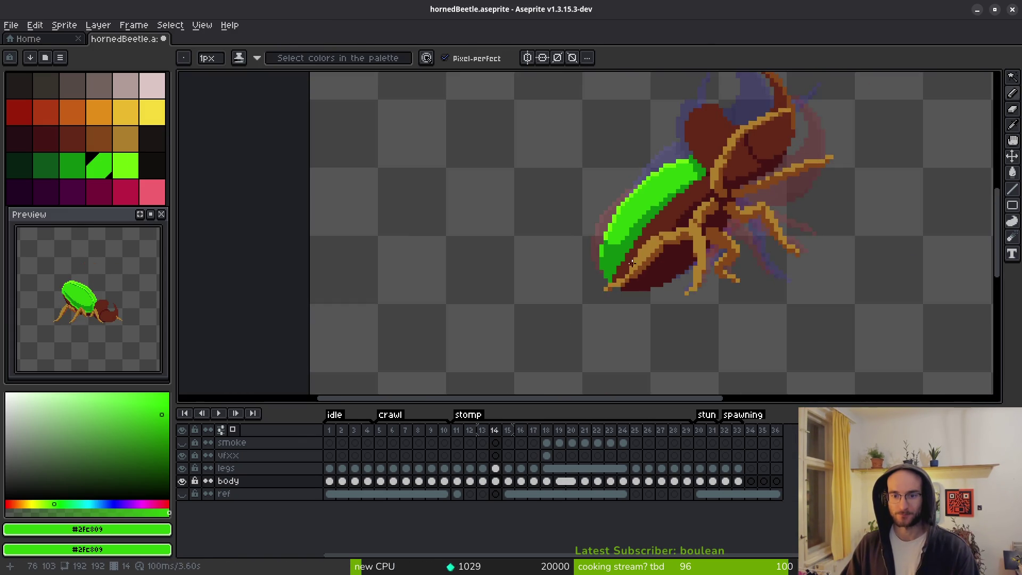
scroll(609, 233, "up", 2)
left_click(609, 233, "alt")
left_click(610, 242, "alt")
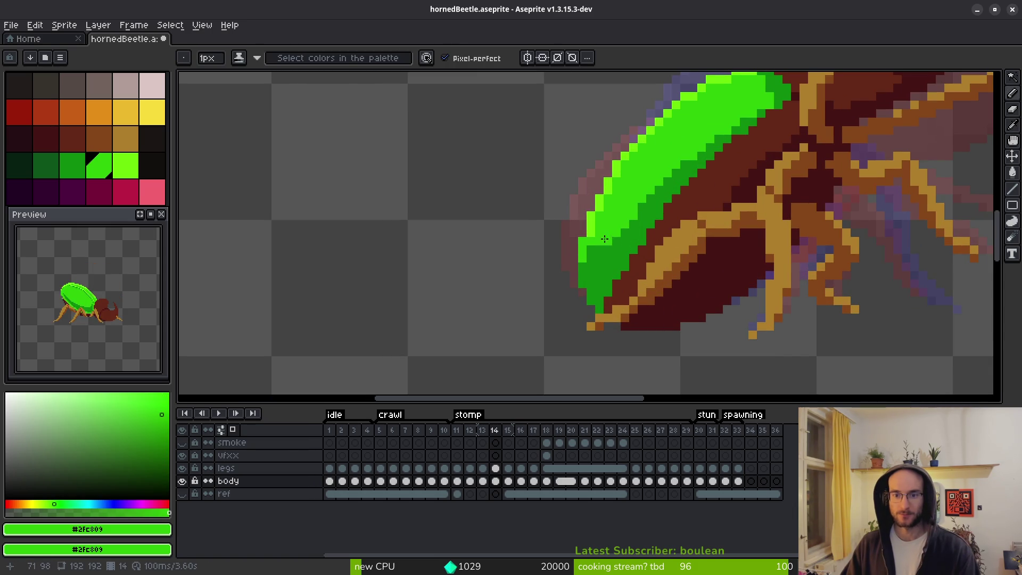
left_click(595, 241, "alt")
scroll(616, 248, "down", 2)
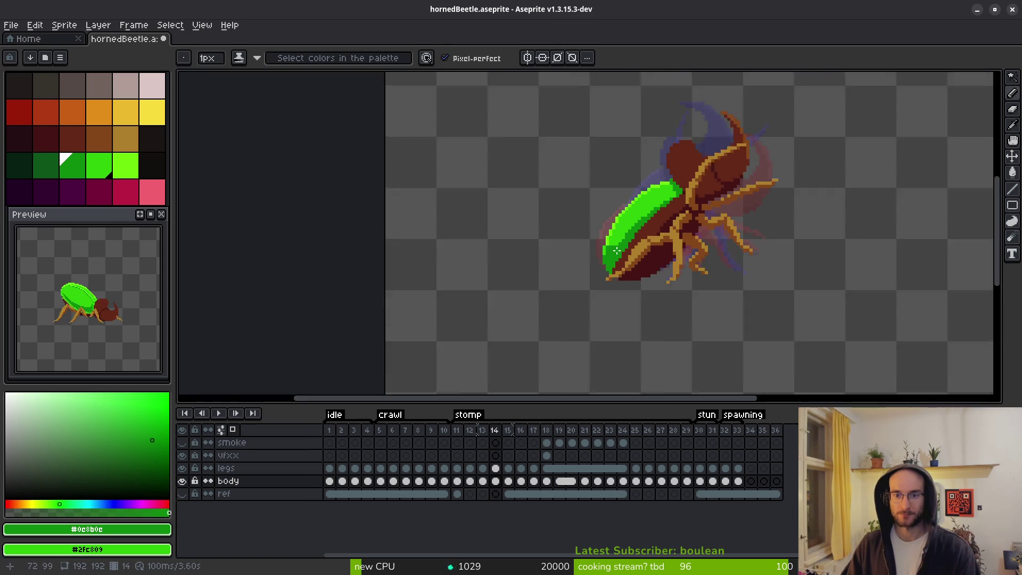
scroll(607, 245, "up", 4)
scroll(621, 233, "down", 5)
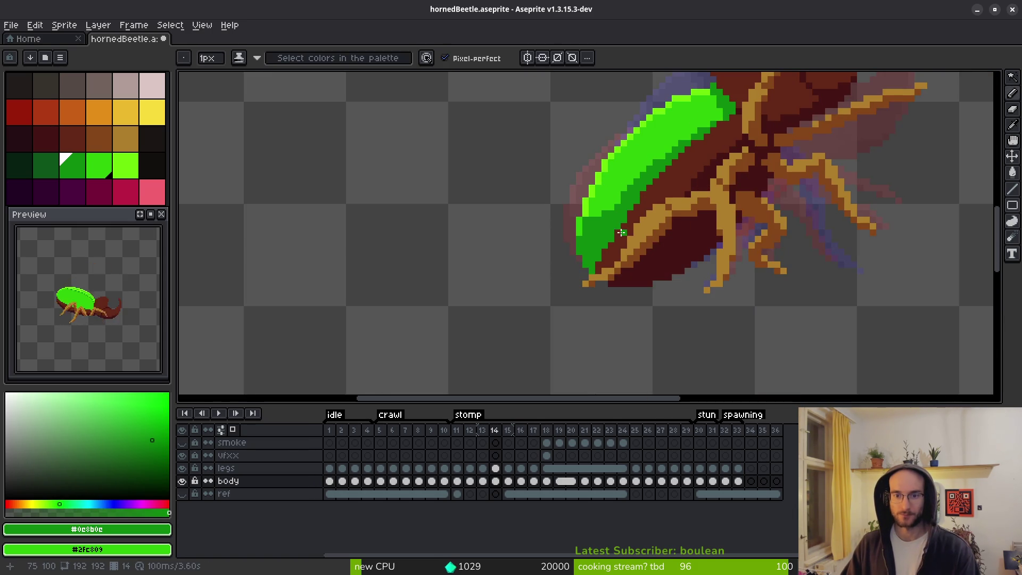
scroll(619, 215, "up", 3)
scroll(628, 261, "down", 3)
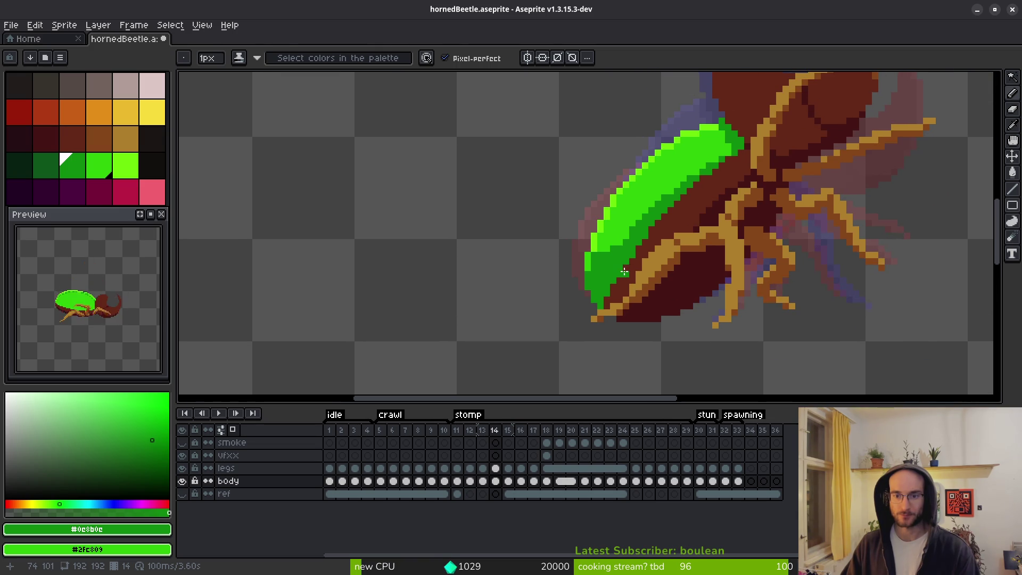
Compare with frame 13 and touch up frame 14's edge with mid and bright highlight greens.
key("comma")
scroll(618, 256, "up", 3)
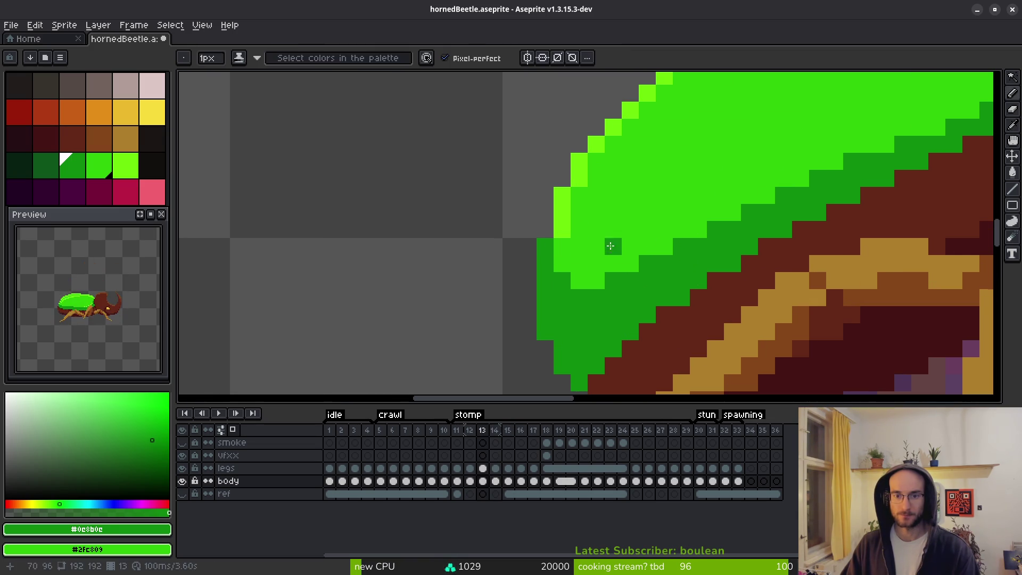
scroll(611, 246, "down", 3)
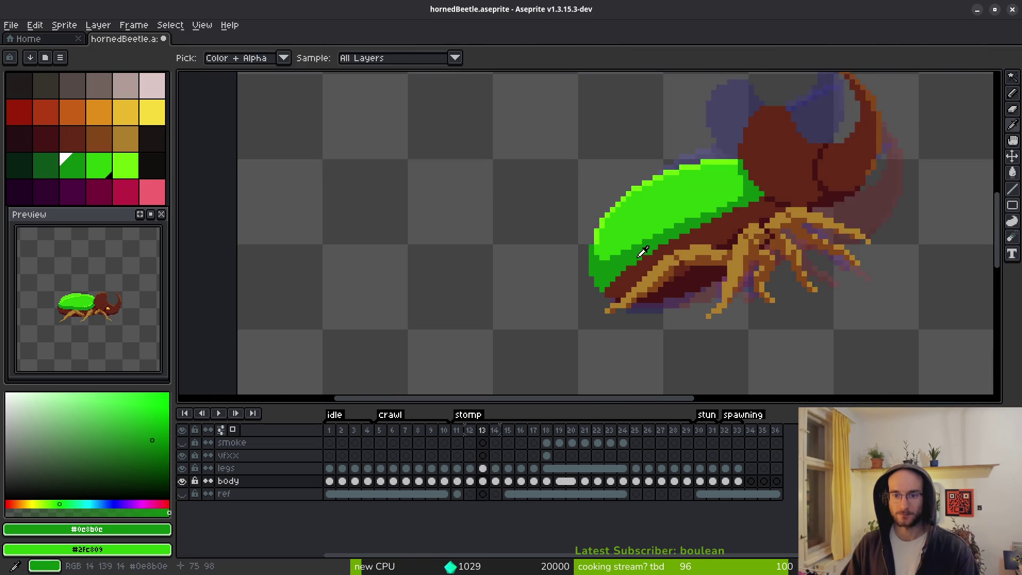
key("period")
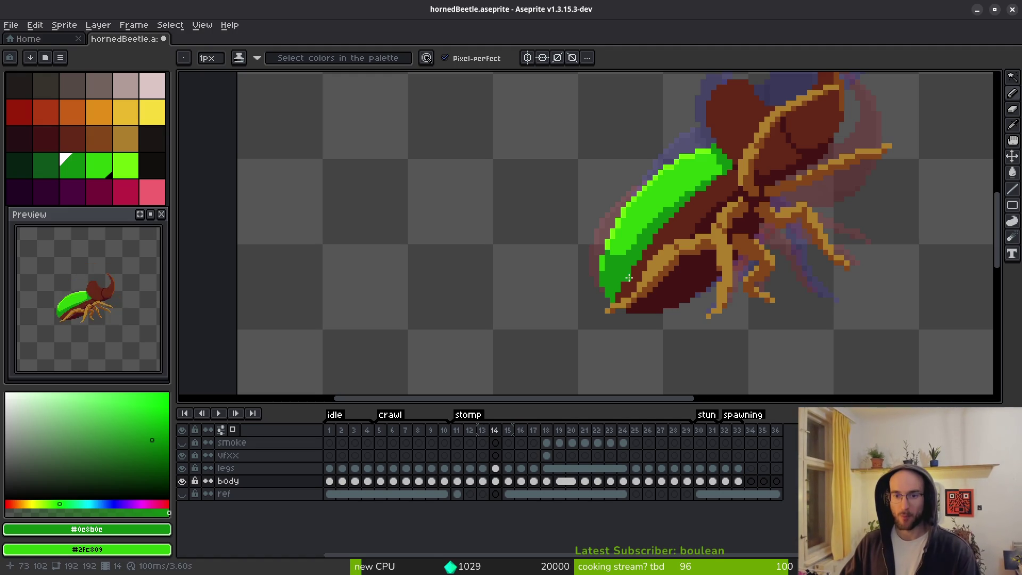
scroll(607, 251, "up", 3)
left_click(581, 255, "alt")
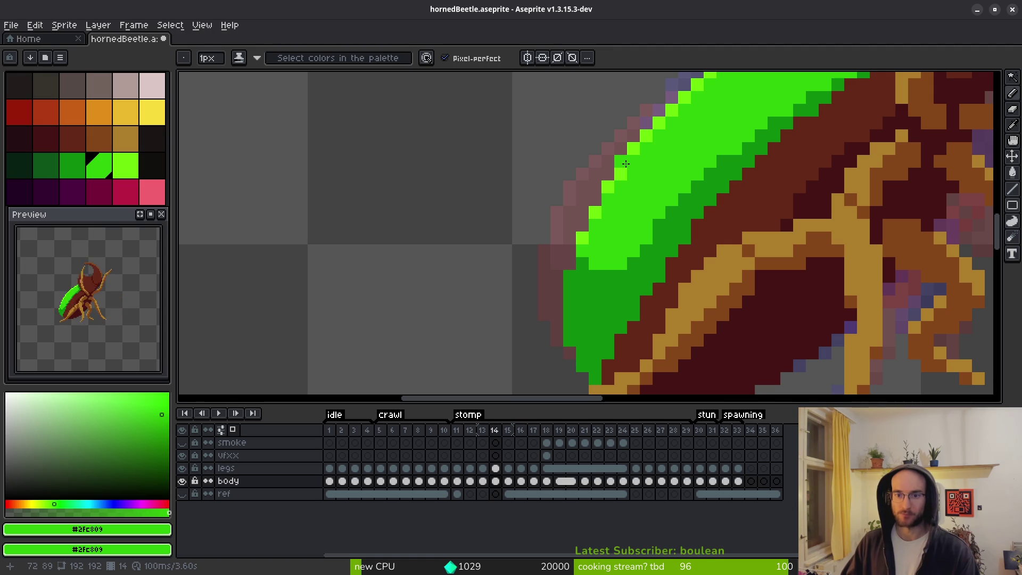
left_click(639, 146, "alt")
scroll(674, 216, "down", 5)
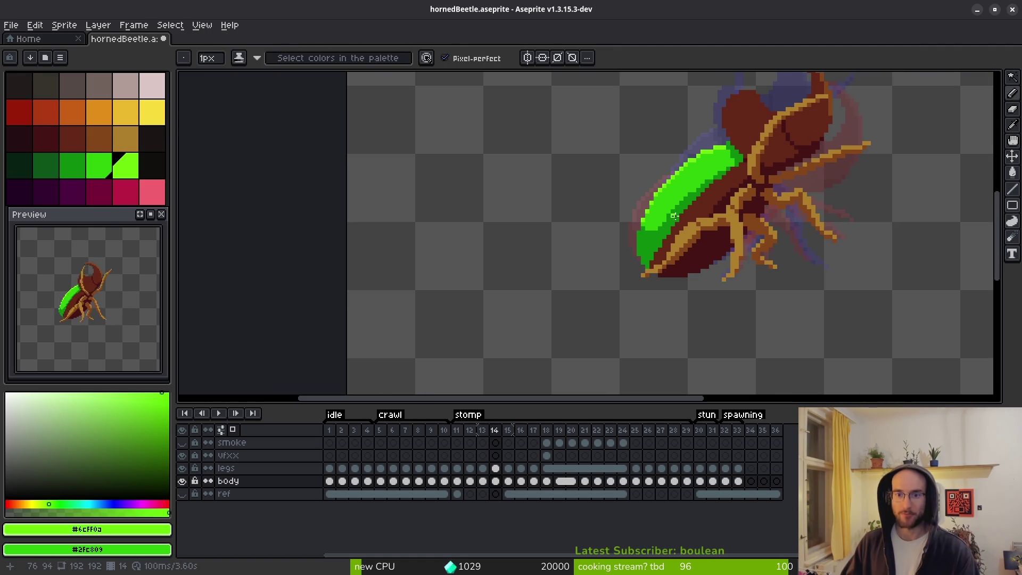
key("alt")
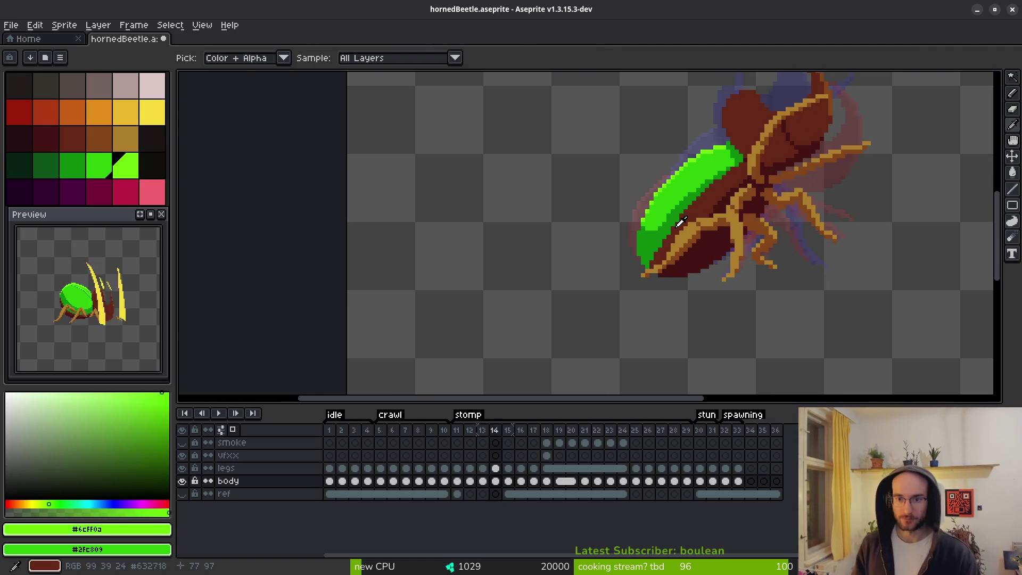
key("comma")
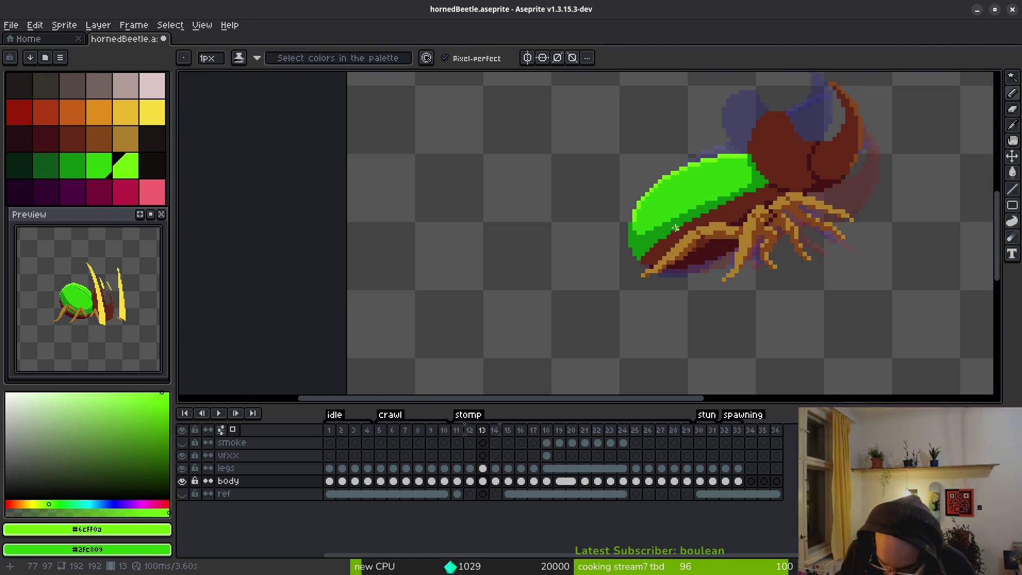
Sample the shell's mid green and play through the frames to check the shell.
scroll(577, 219, "up", 3)
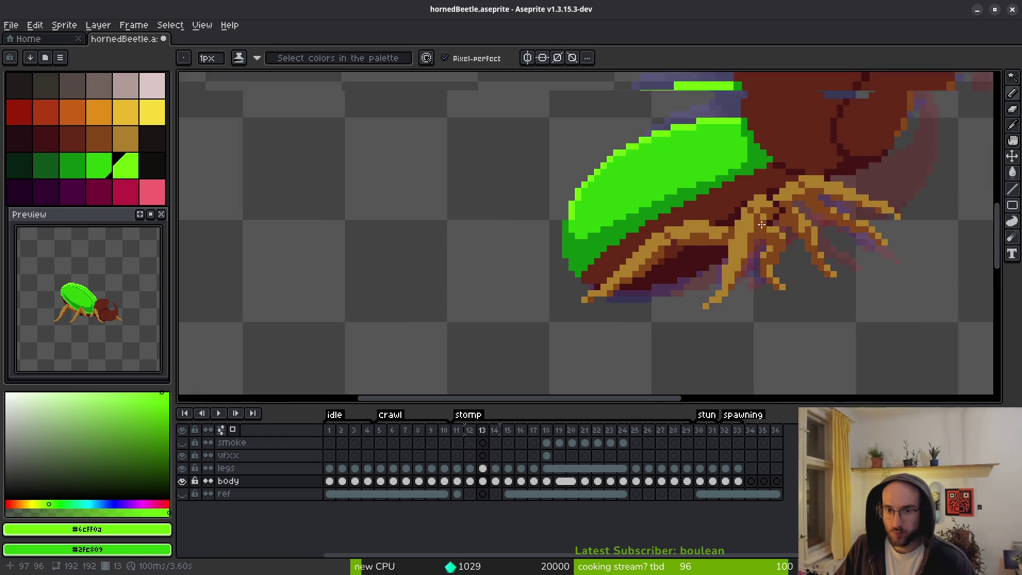
left_click(440, 214, "alt")
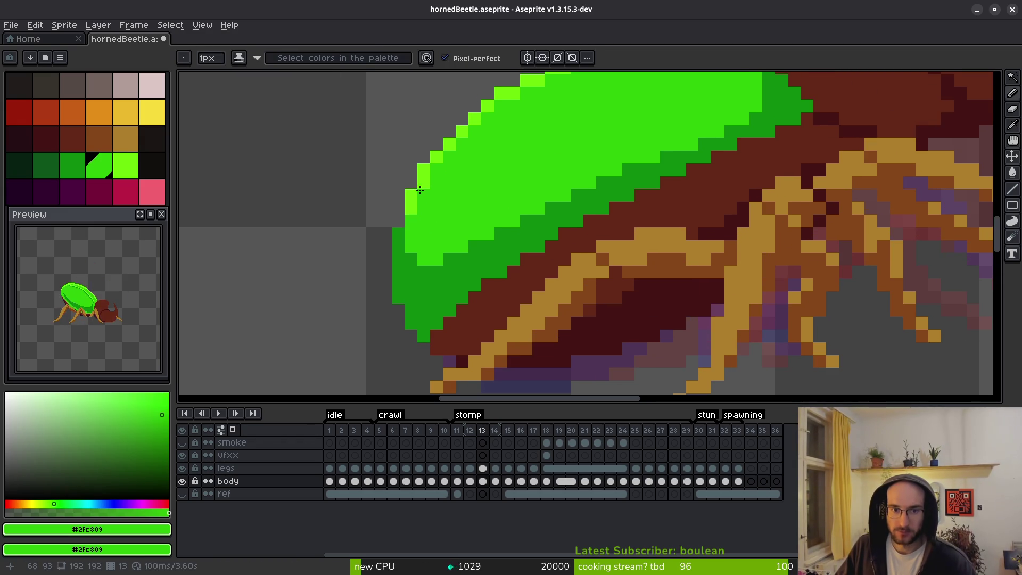
scroll(434, 185, "down", 3)
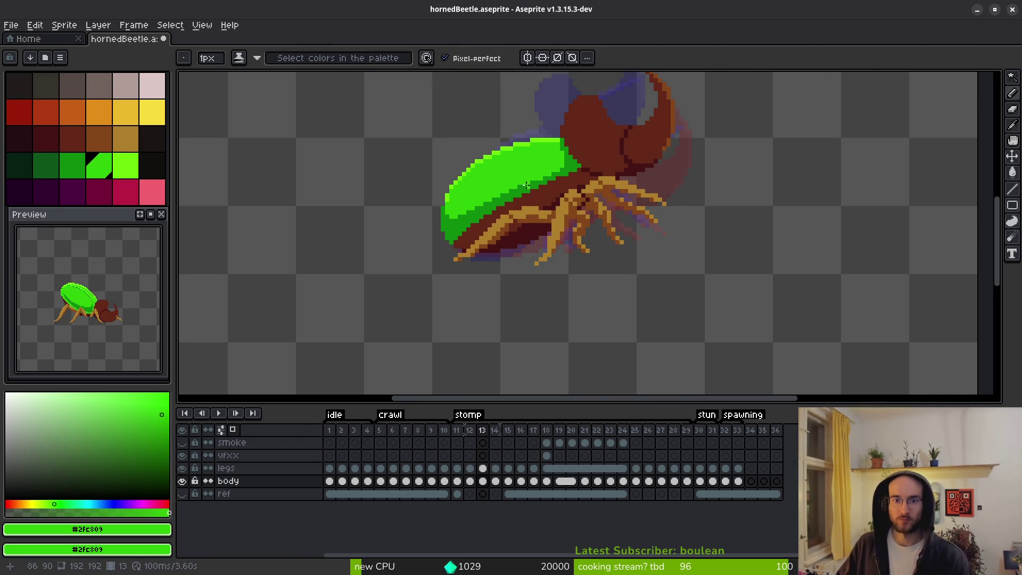
key("Return")
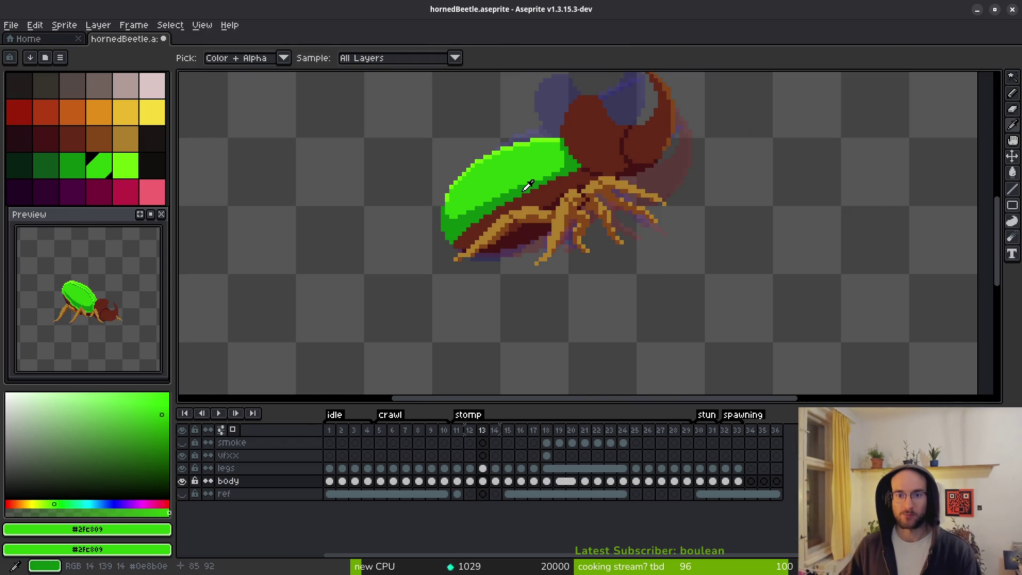
Step back through frames 11, 10 and earlier to review the green shell on each pose.
scroll(553, 157, "up", 2)
scroll(560, 140, "down", 2)
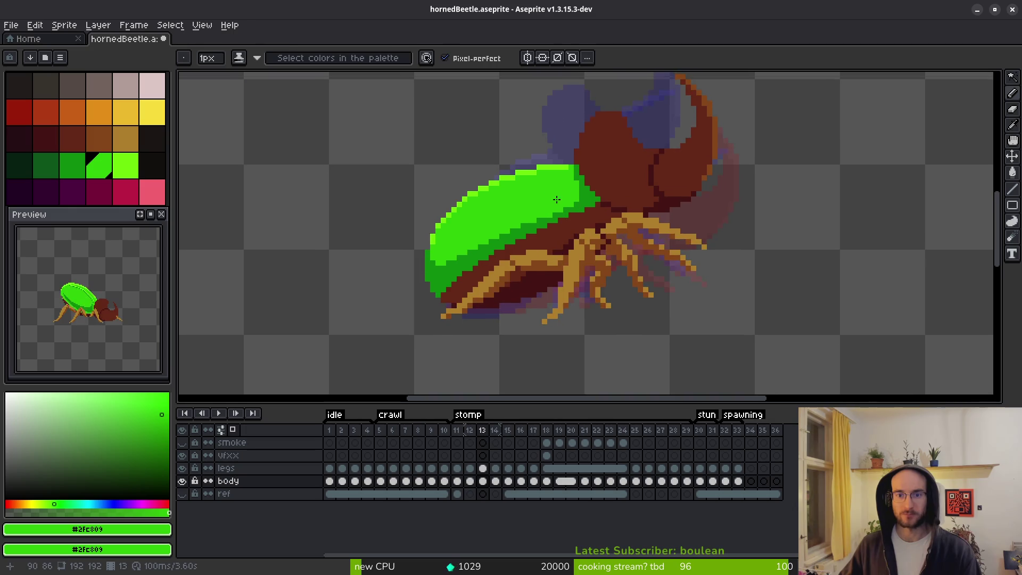
key("Left")
scroll(584, 186, "up", 3)
key("Left")
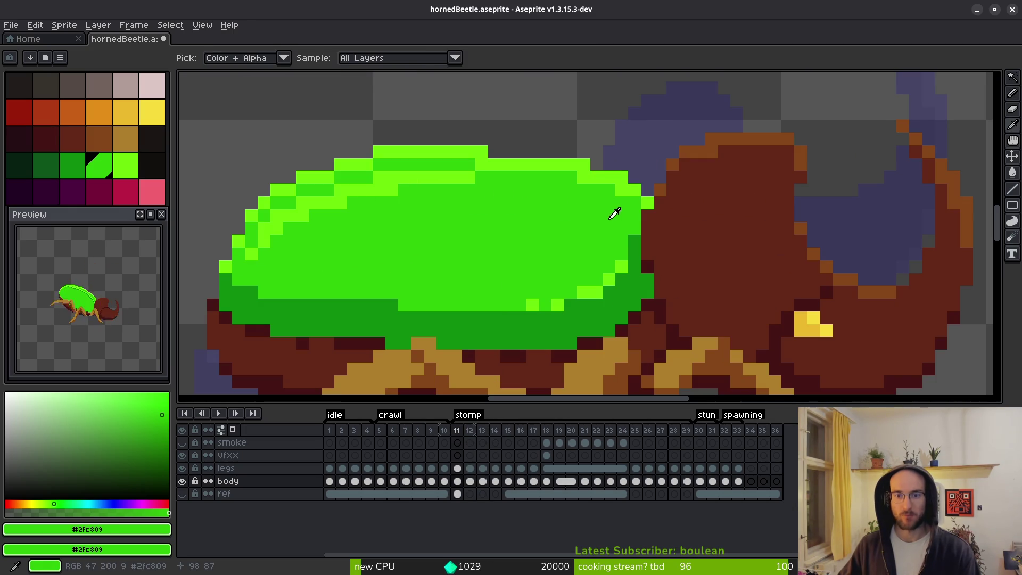
scroll(625, 224, "down", 3)
key("Left")
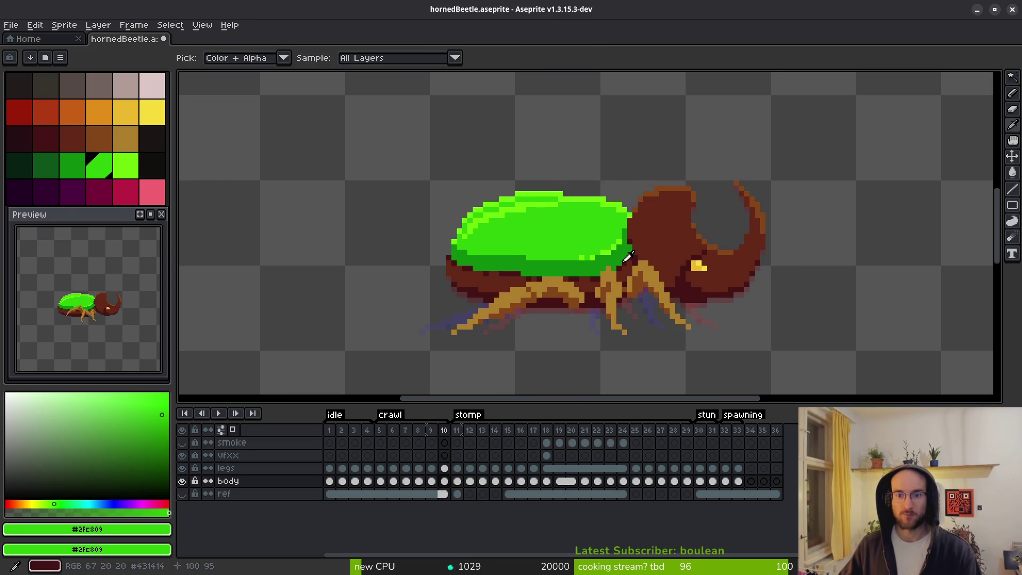
scroll(626, 218, "up", 2)
key("Left")
key("Left")
key("Left")
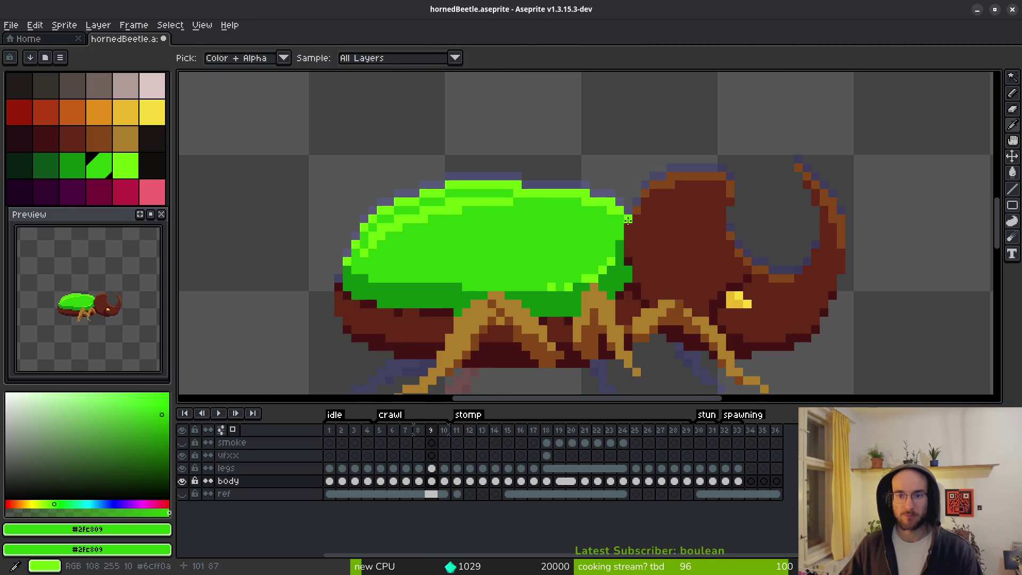
Flip between the early idle frames to compare shell poses, ending on idle frame 4.
key("Left")
key("Left")
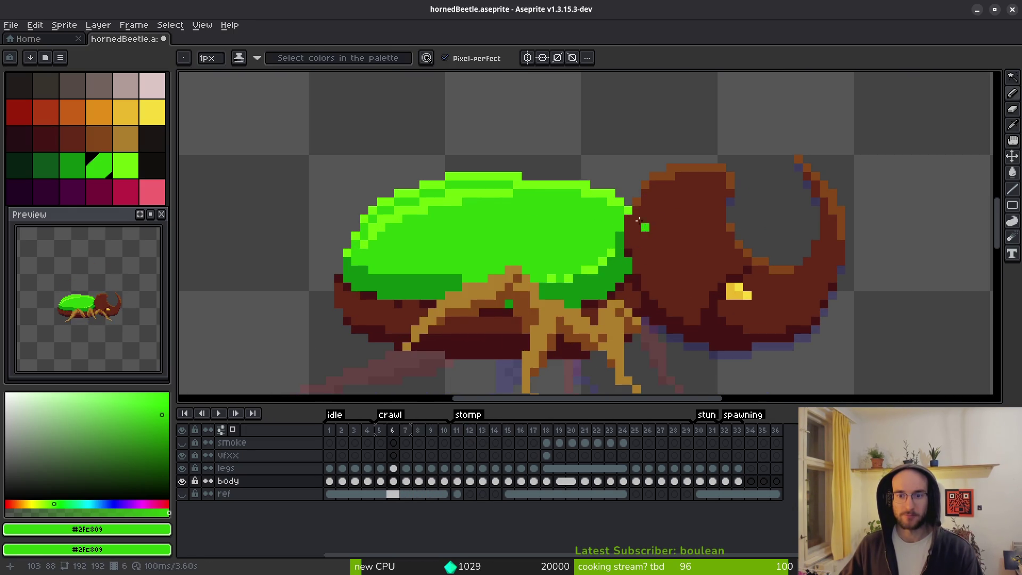
key("Left")
key("Left")
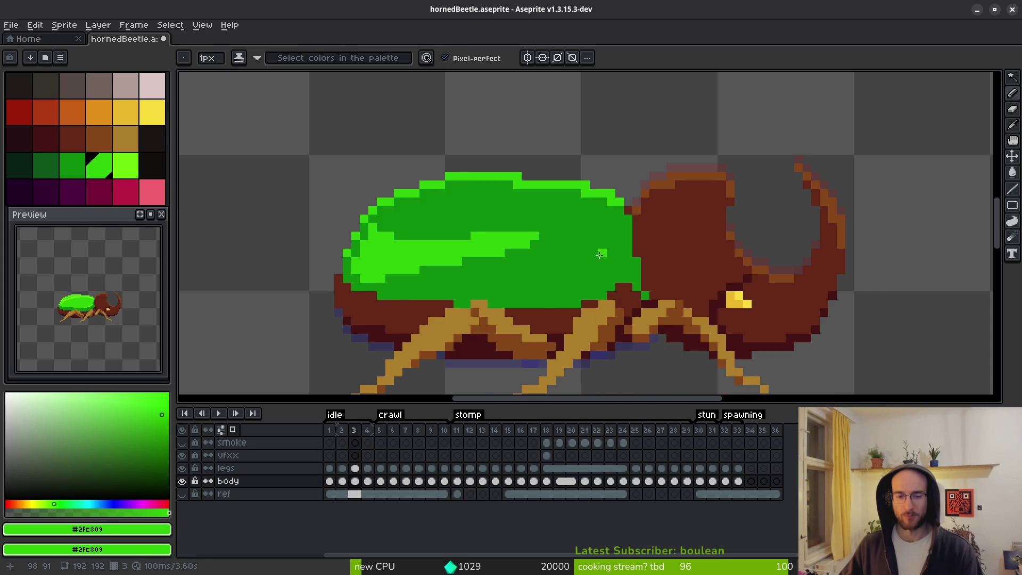
key("i")
key("Right")
key("Left")
key("Right")
key("Left")
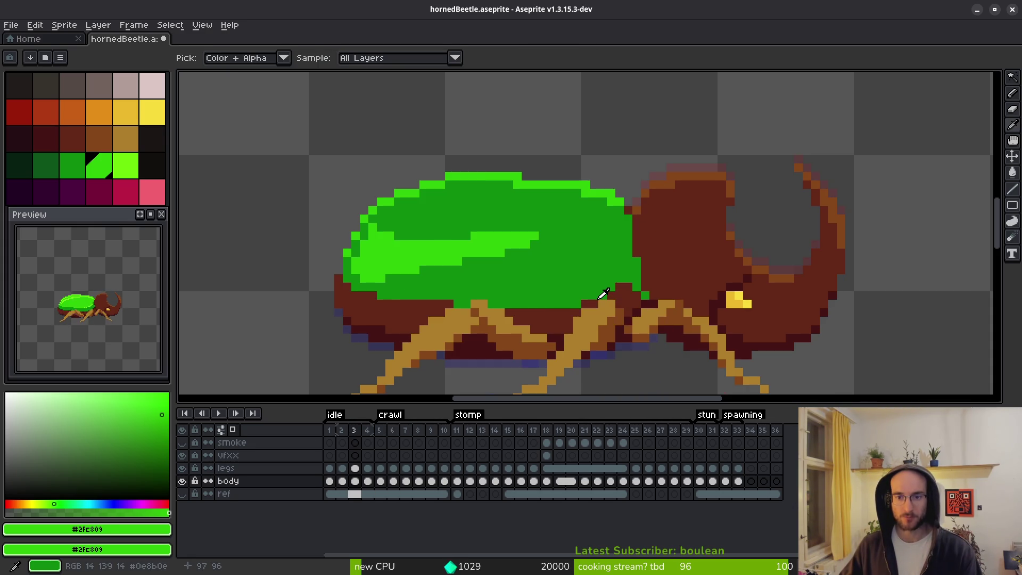
key("Left")
key("Left")
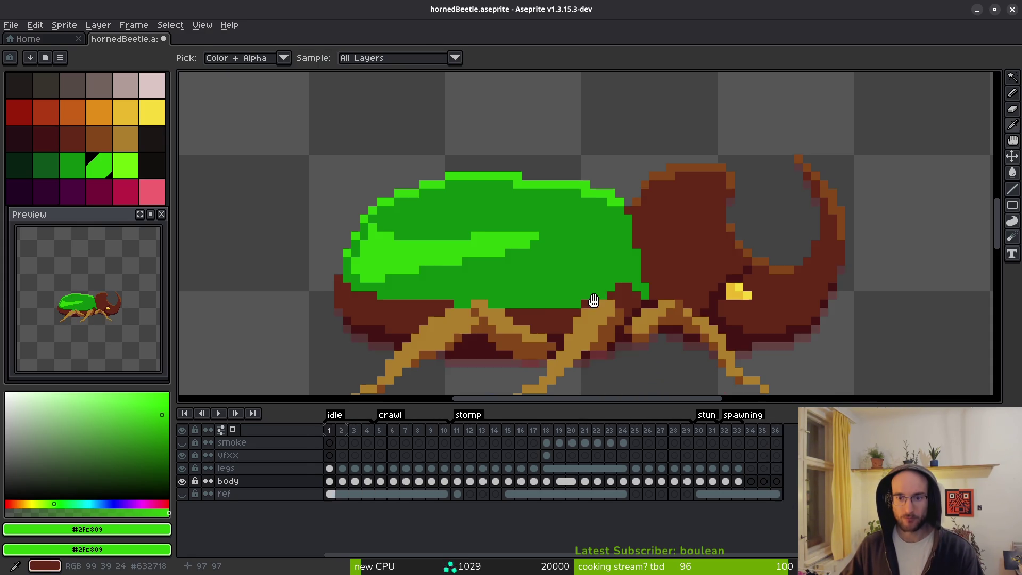
key("Right")
key("Right")
key("Right")
Marquee-select the shaded beetle on frame 4 and copy it.
key("m")
mouse_move(290, 125)
left_mouse_down()
mouse_move(359, 171)
mouse_move(940, 394)
left_mouse_up()
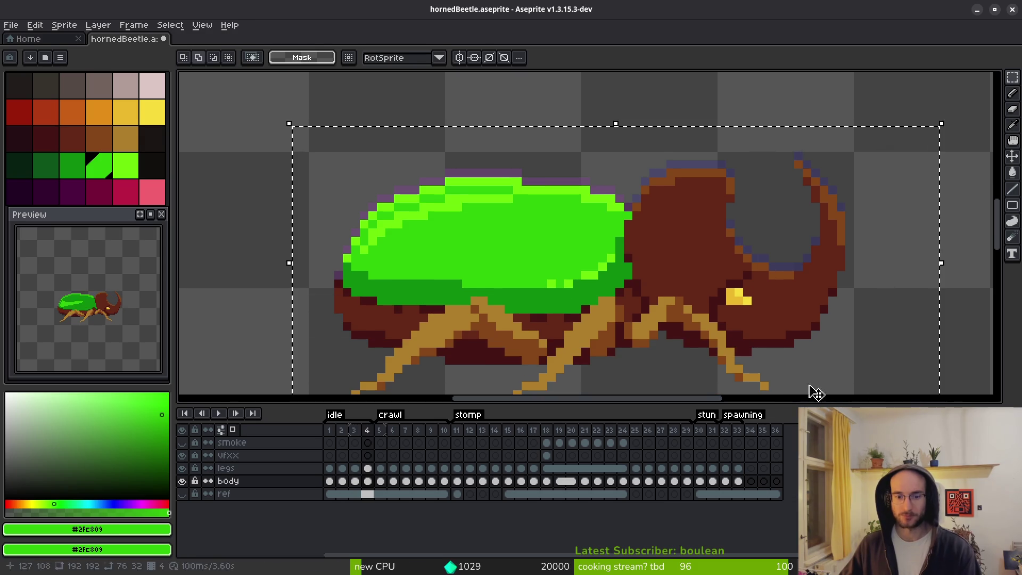
key("ctrl+d")
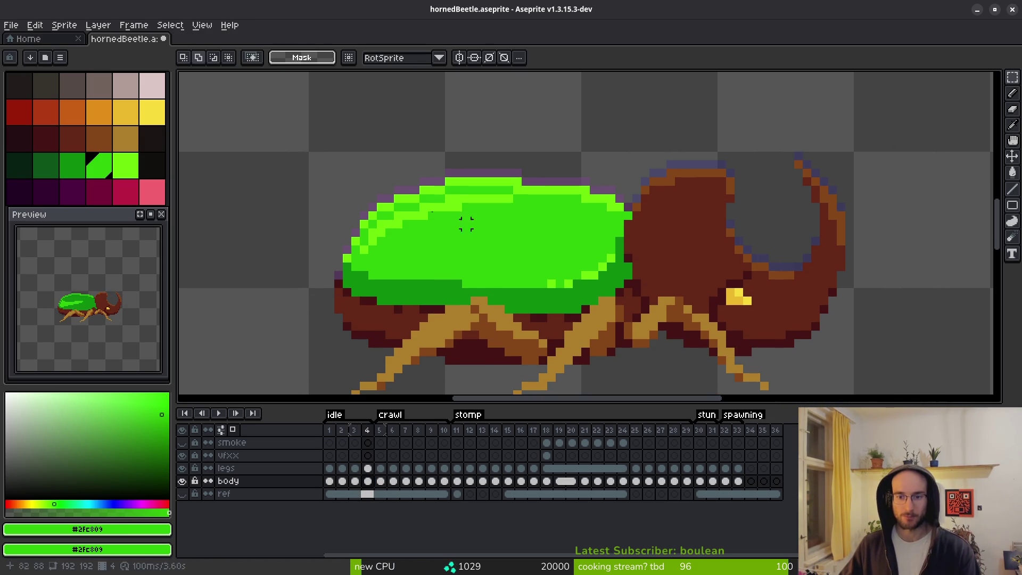
mouse_move(292, 103)
left_mouse_down()
mouse_move(740, 351)
mouse_move(837, 288)
left_mouse_up()
scroll(771, 231, "down", 2)
scroll(718, 238, "up", 3)
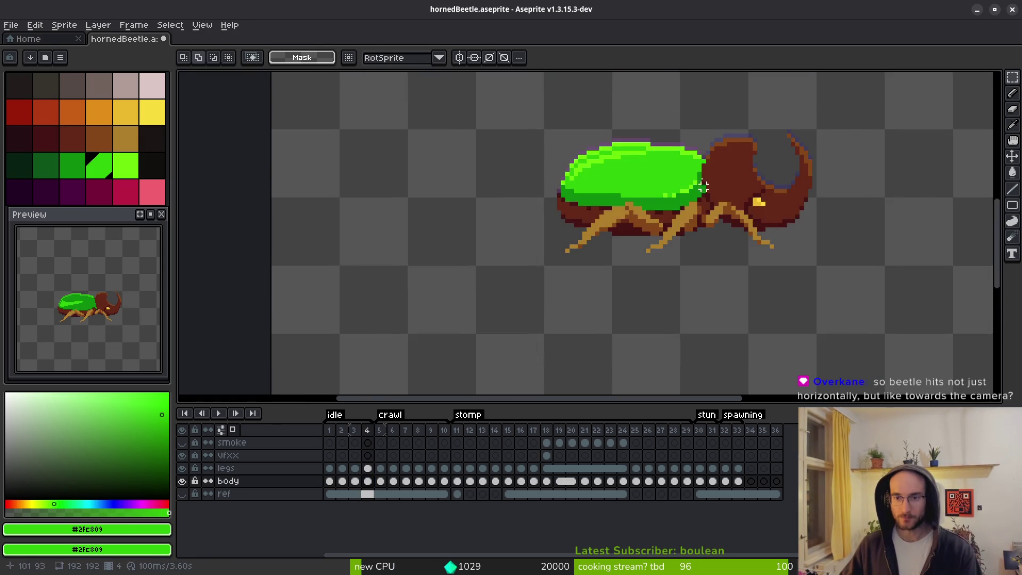
key("comma")
key("i")
key("period")
key("comma")
key("period")
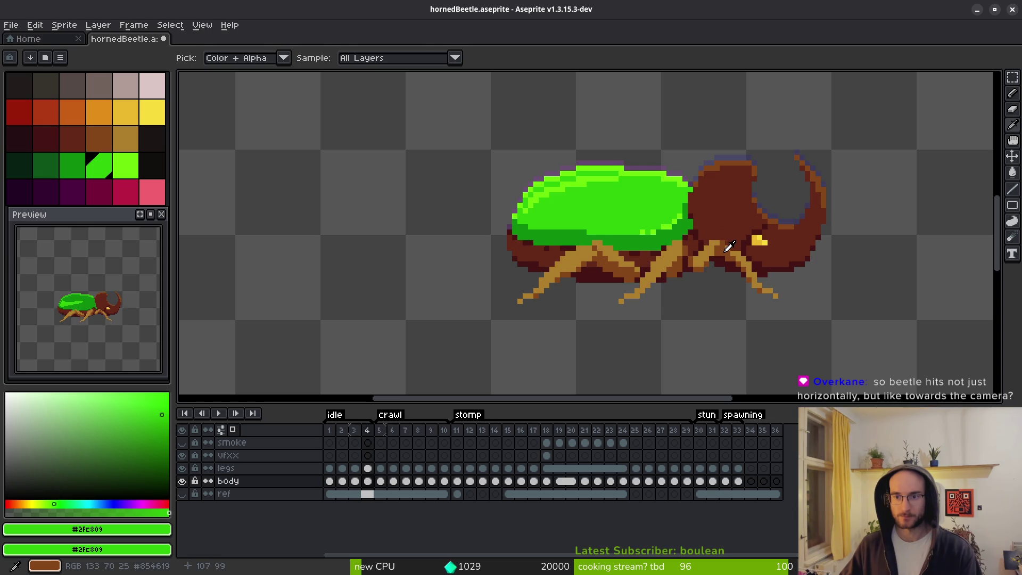
key("m")
Paste the shaded shell onto the body cel of idle frame 1.
scroll(711, 281, "up", 1)
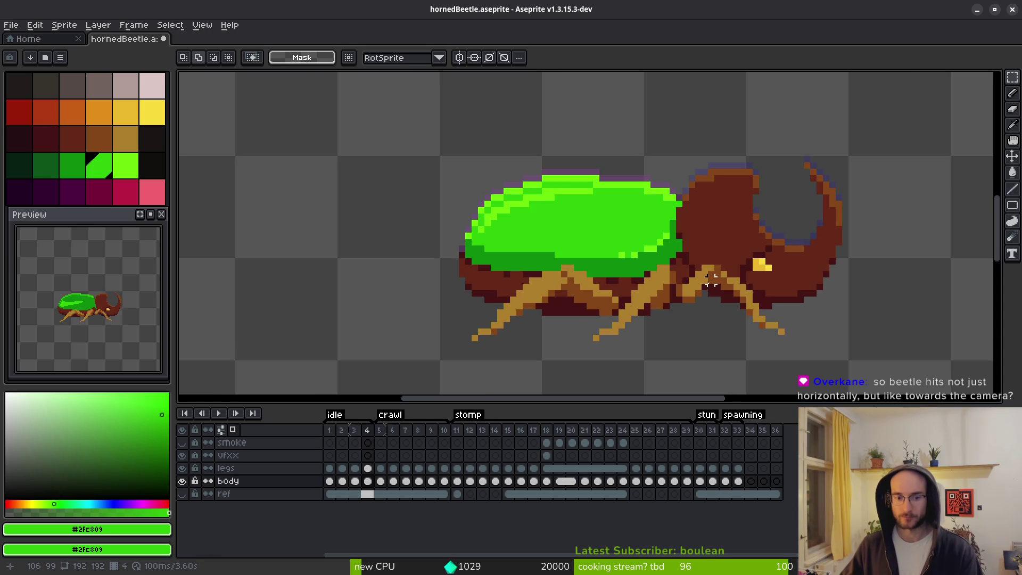
double_click(330, 482)
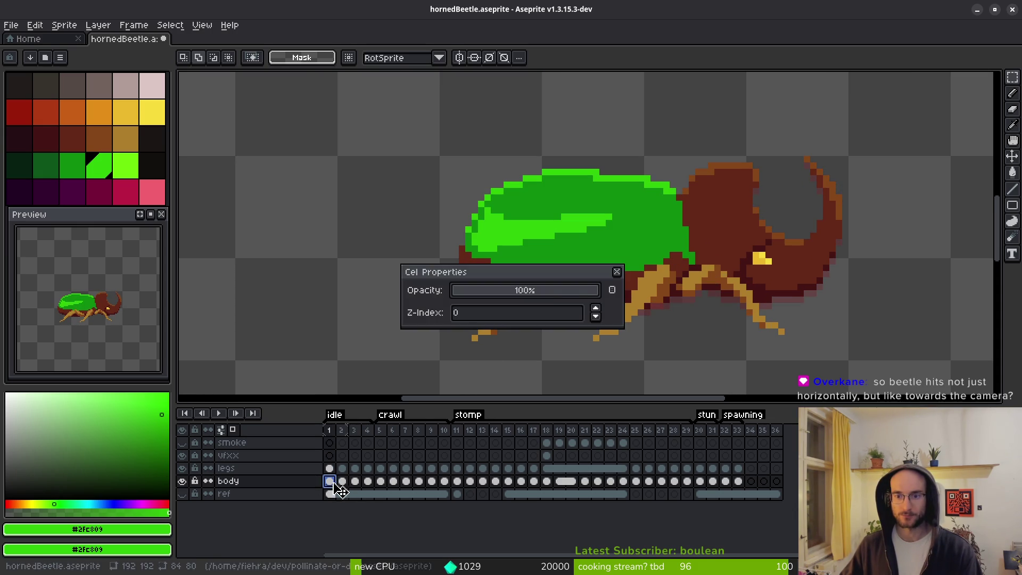
key("Escape")
key("ctrl+v")
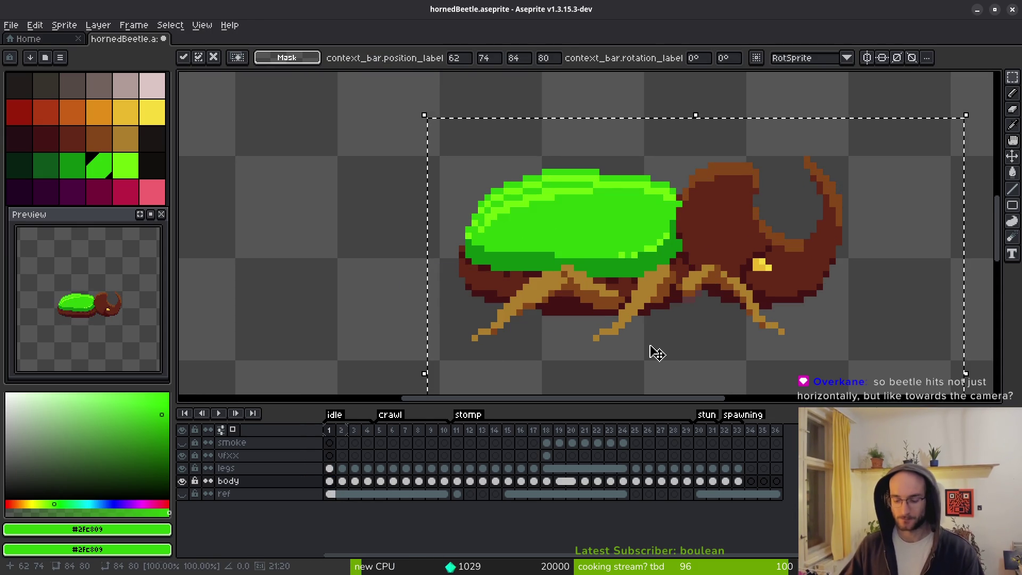
Commit the frame 1 paste and paste the shaded shell onto idle frames 2 and 3.
key("Return")
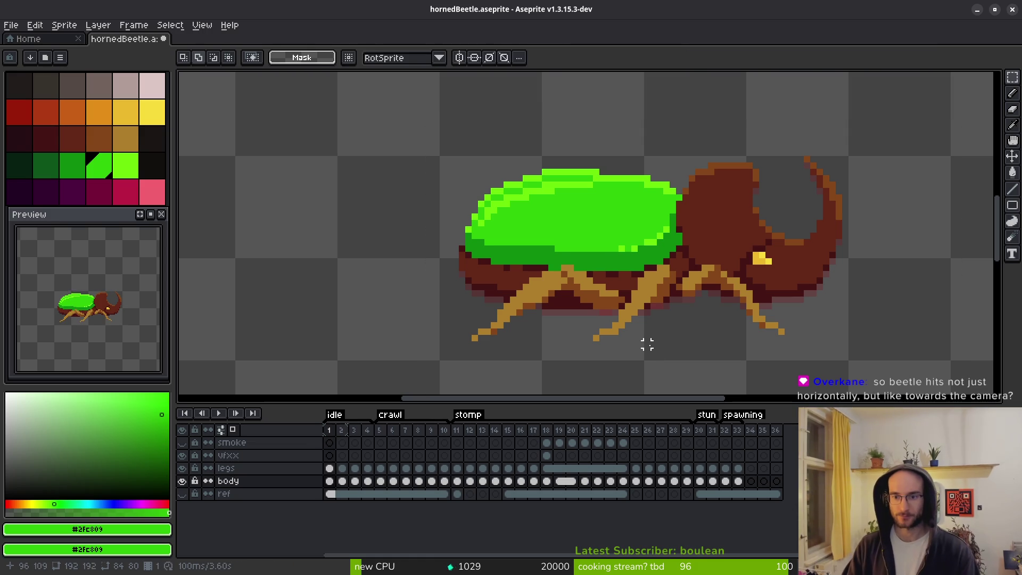
key("Right")
key("ctrl+v")
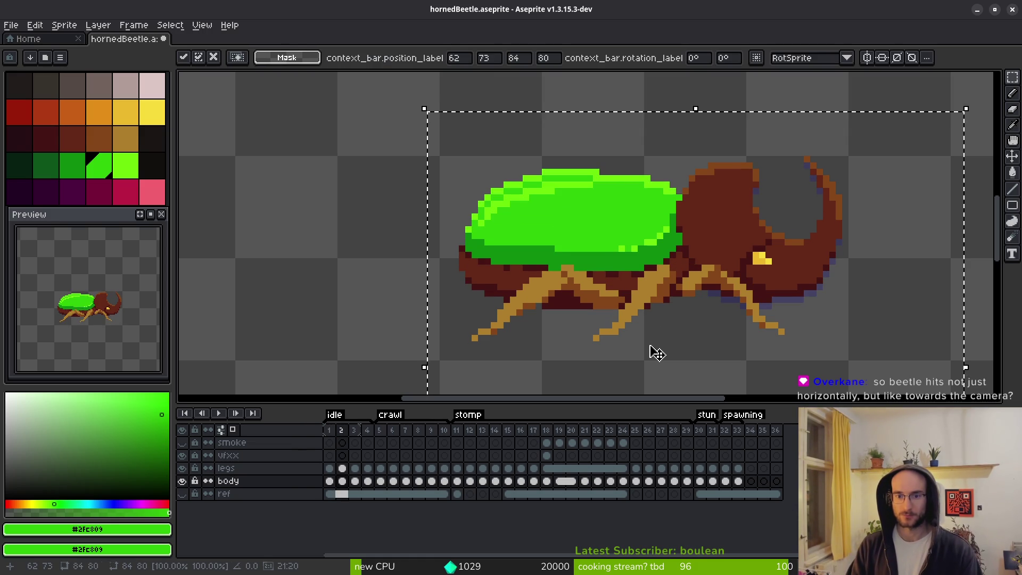
key("Return")
key("Right")
key("ctrl+v")
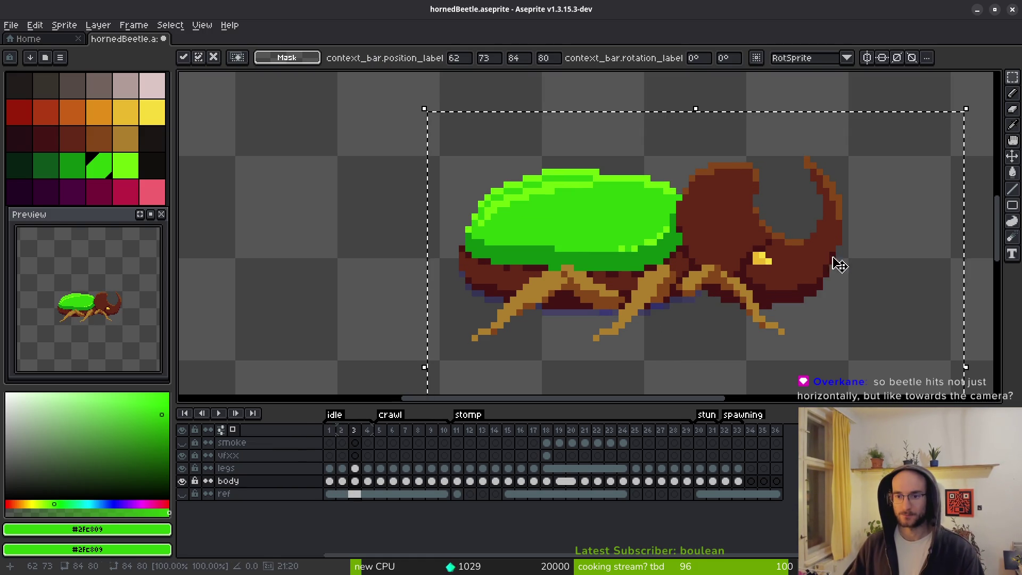
key("Return")
Lasso around the head and horn on frame 3, comparing with frame 4.
scroll(701, 182, "up", 1)
left_click_drag(667, 101, 655, 183)
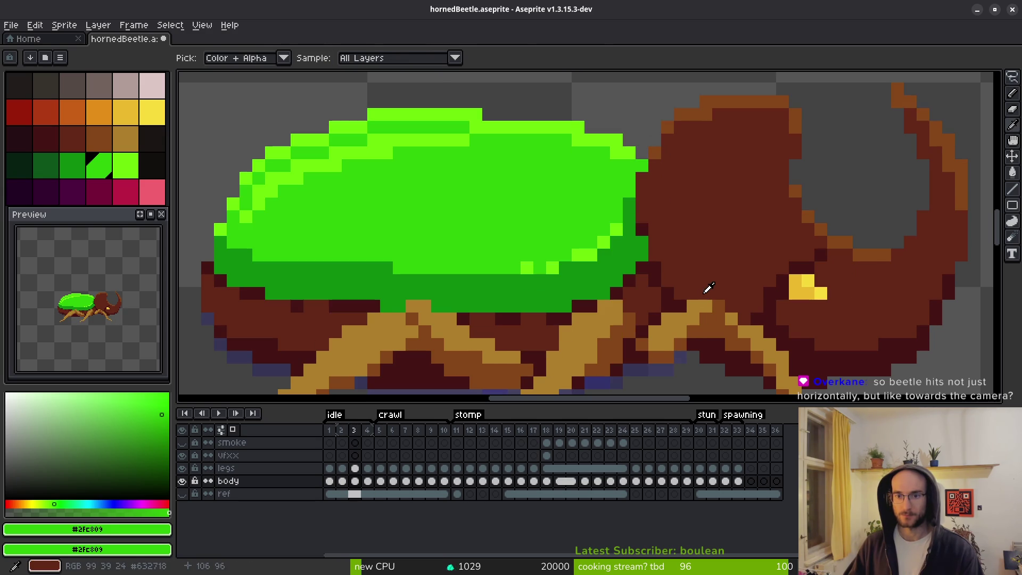
left_click_drag(667, 128, 655, 153)
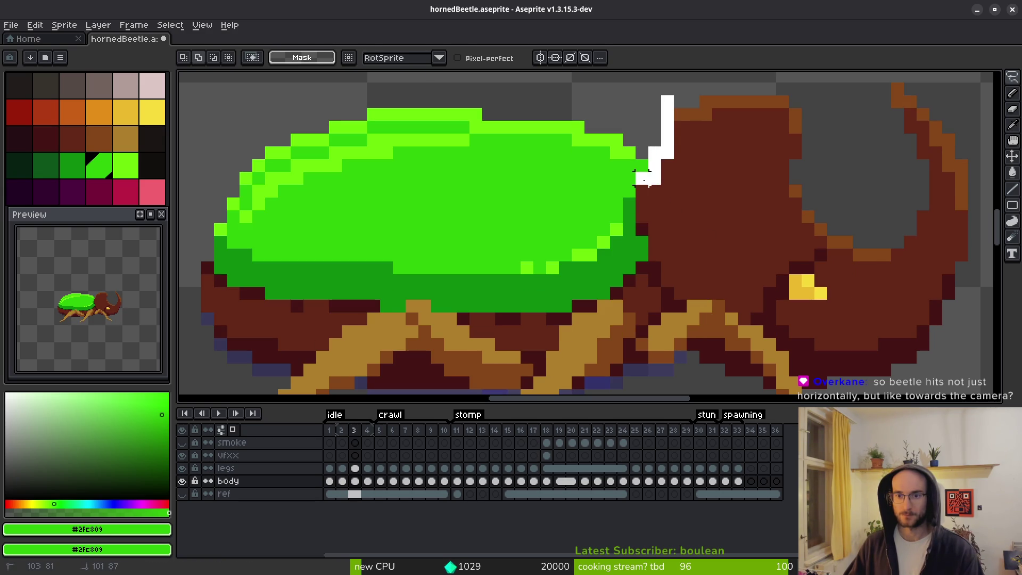
mouse_move(655, 239)
left_mouse_down()
mouse_move(665, 336)
mouse_move(696, 365)
mouse_move(830, 380)
mouse_move(694, 120)
mouse_move(668, 176)
left_mouse_up()
scroll(682, 352, "down", 1)
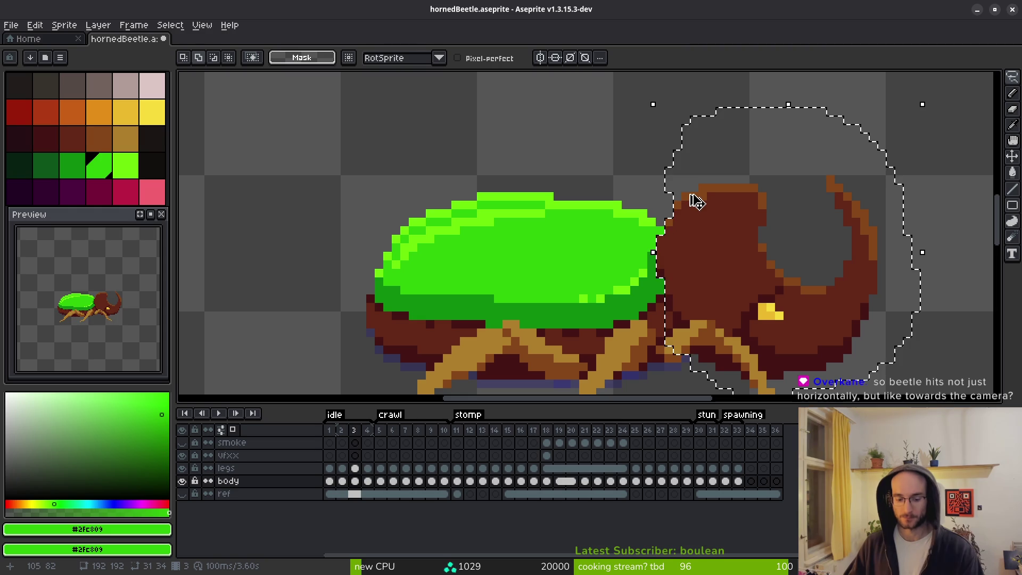
key("ctrl+d")
key("i")
key("period")
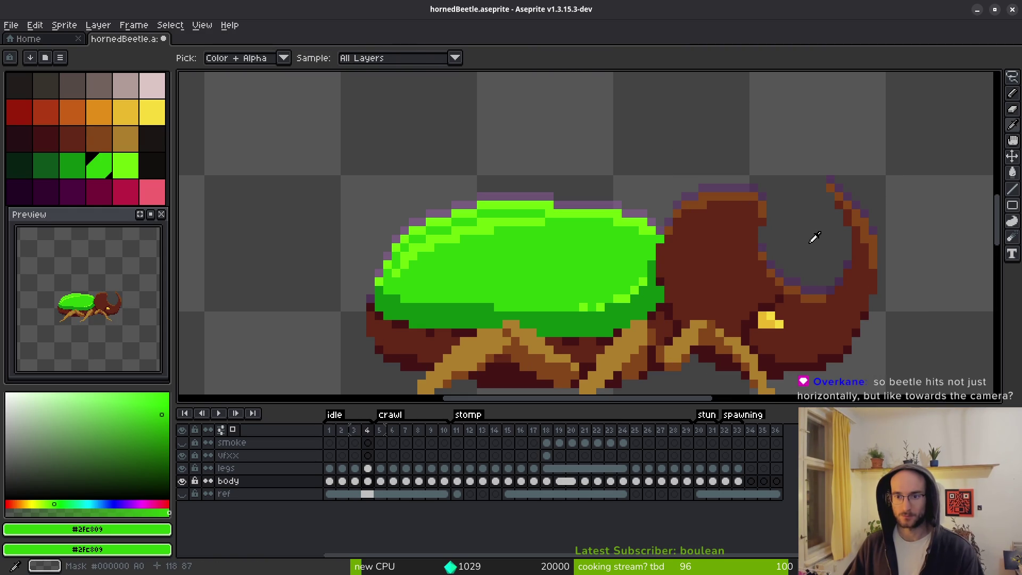
key("comma")
Re-outline the head and horn on frame 3 and settle it down against the shell.
key("q")
key("period")
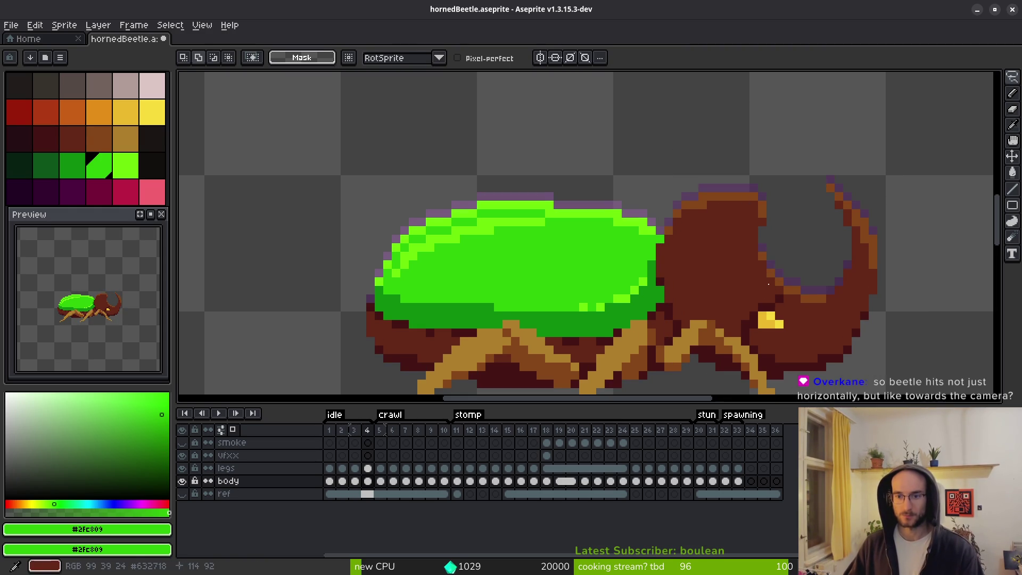
left_click_drag(771, 282, 705, 186)
mouse_move(685, 88)
left_mouse_down()
mouse_move(611, 116)
mouse_move(625, 149)
left_mouse_up()
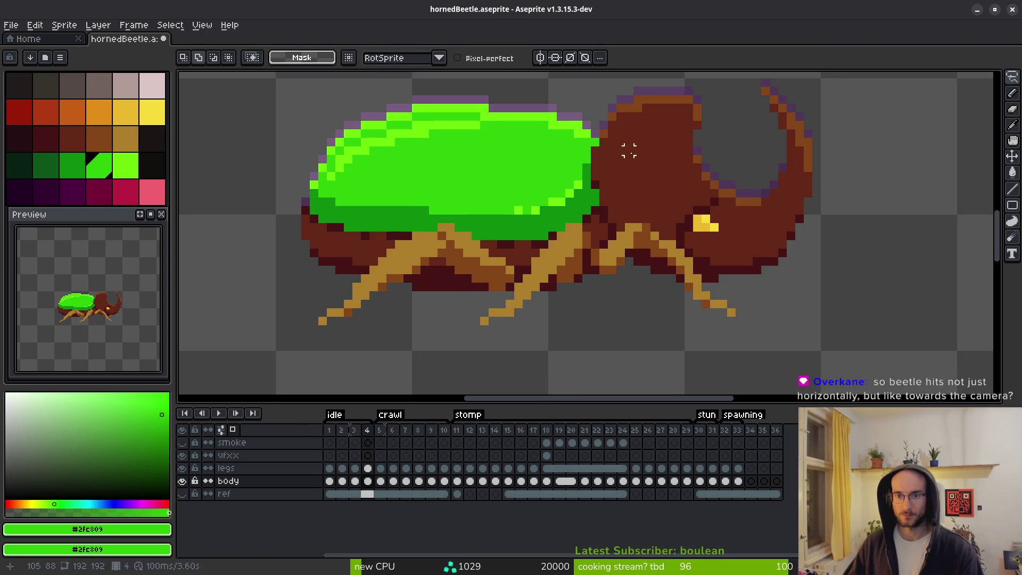
key("comma")
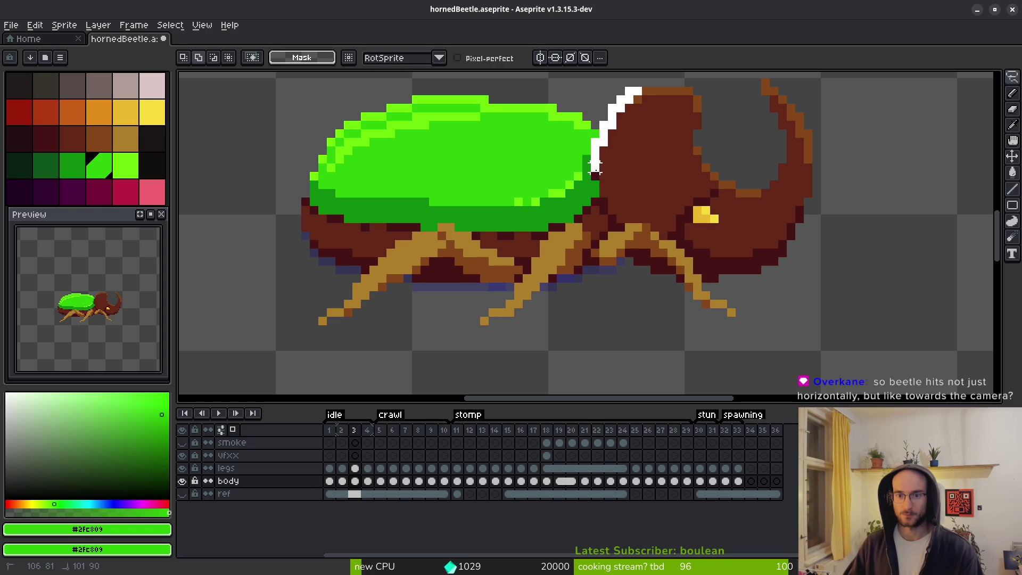
mouse_move(612, 225)
left_mouse_down()
mouse_move(756, 313)
mouse_move(910, 100)
mouse_move(881, 77)
left_mouse_up()
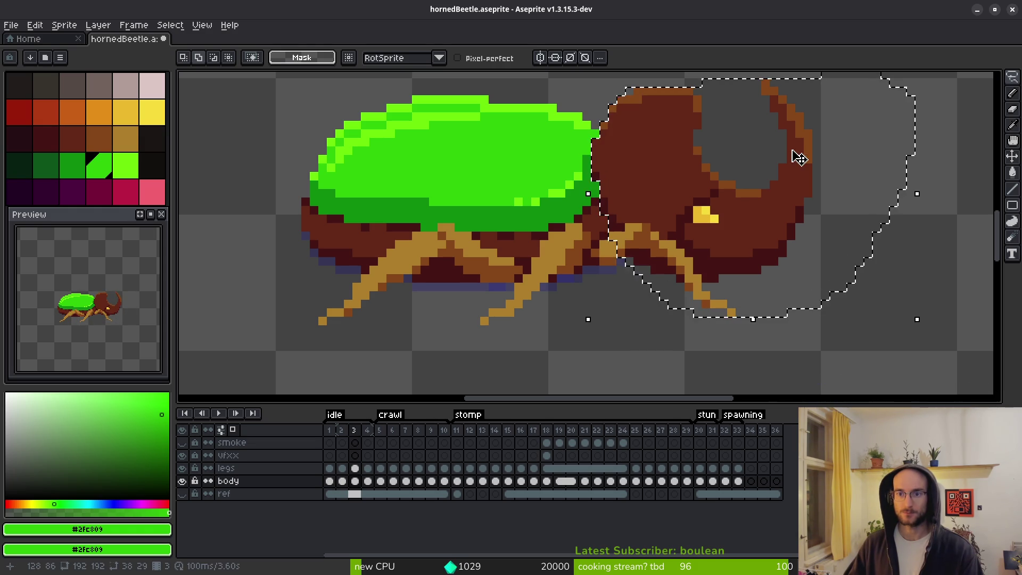
key("ctrl+z")
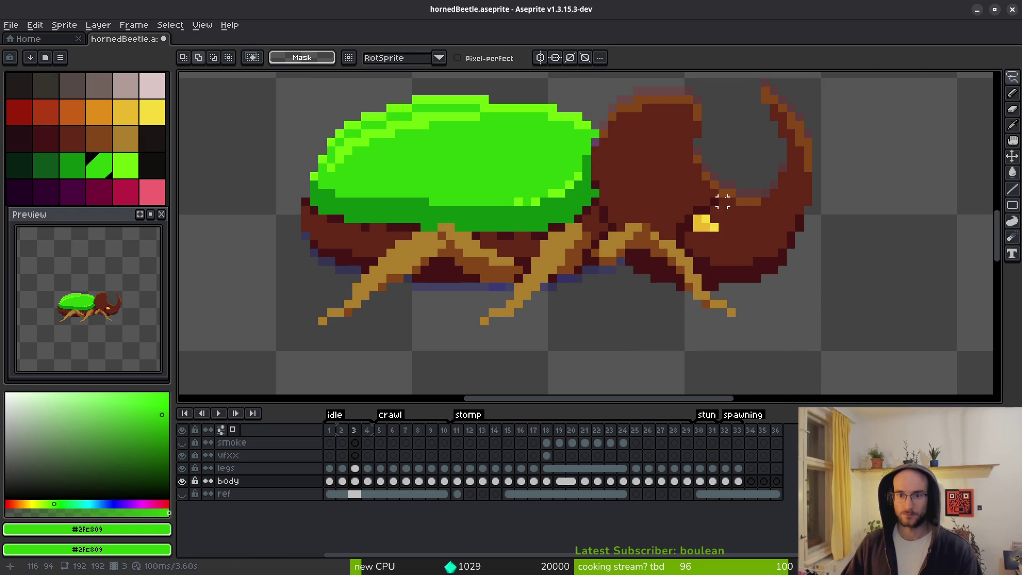
scroll(662, 221, "up", 5)
Test green pixels on the beetle's head, undo them, and sample the dark red head colour.
key("b")
left_click(659, 278)
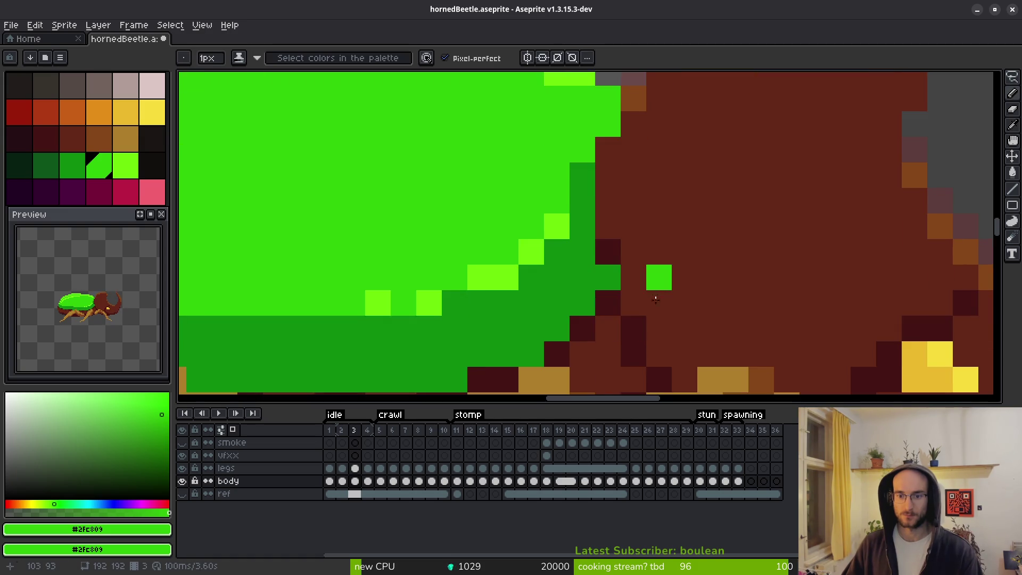
scroll(655, 300, "down", 3)
key("ctrl+z")
left_click(712, 229)
scroll(713, 234, "down", 1)
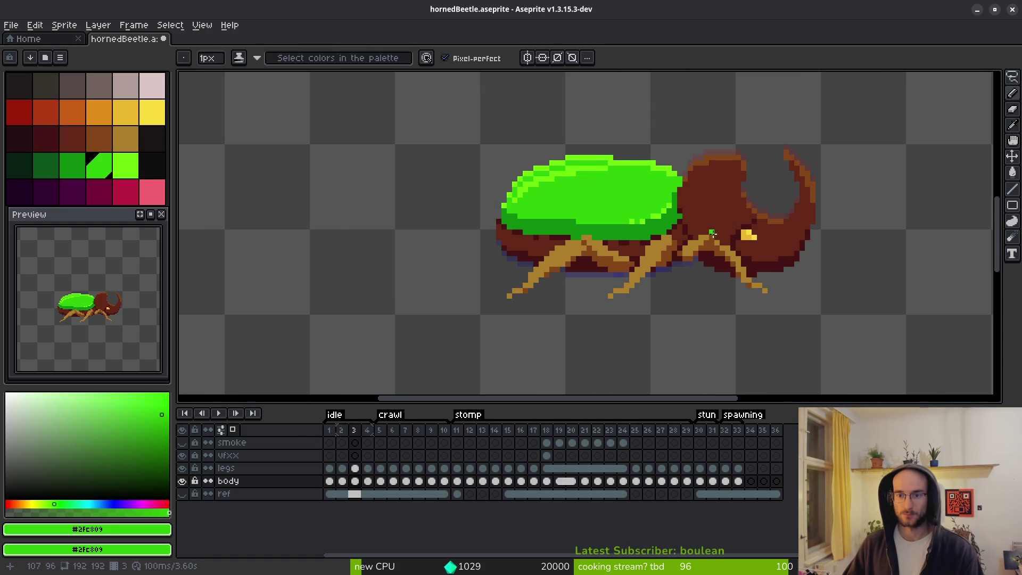
key("ctrl+z")
scroll(662, 211, "up", 3)
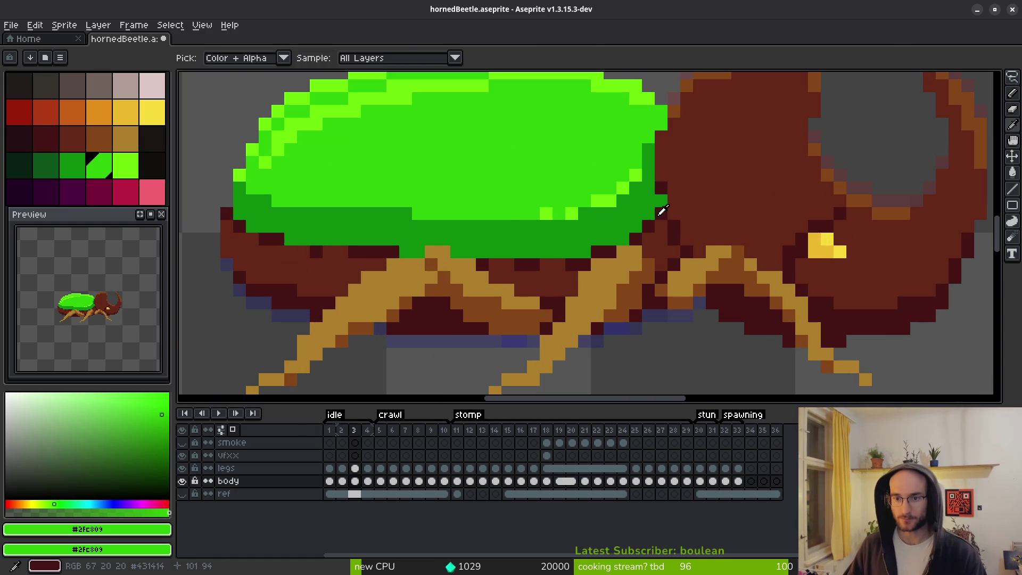
left_click(662, 212)
Flip between idle frames 1, 2 and 3 to compare the horn shading.
key("comma")
scroll(753, 244, "down", 3)
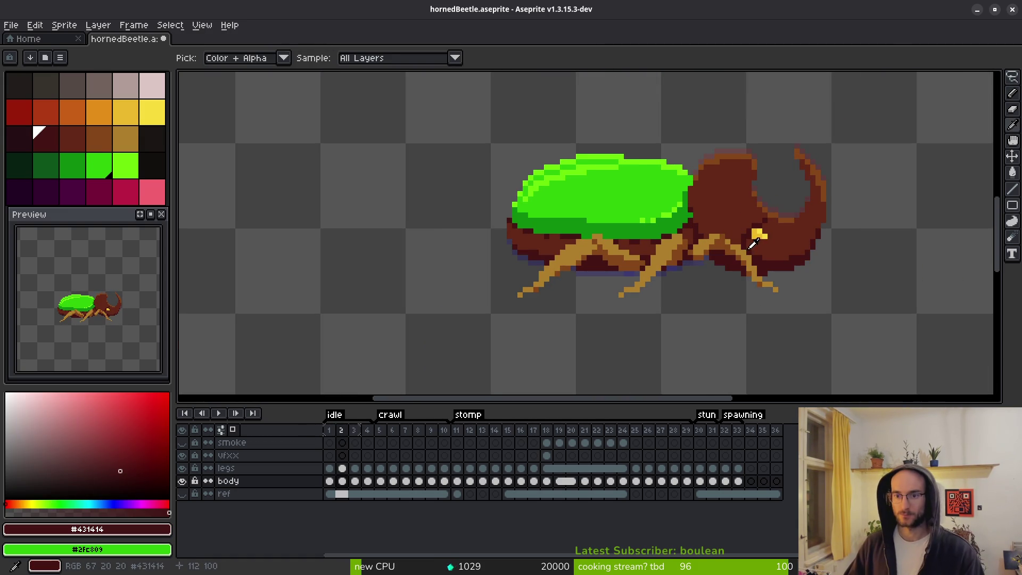
key("period")
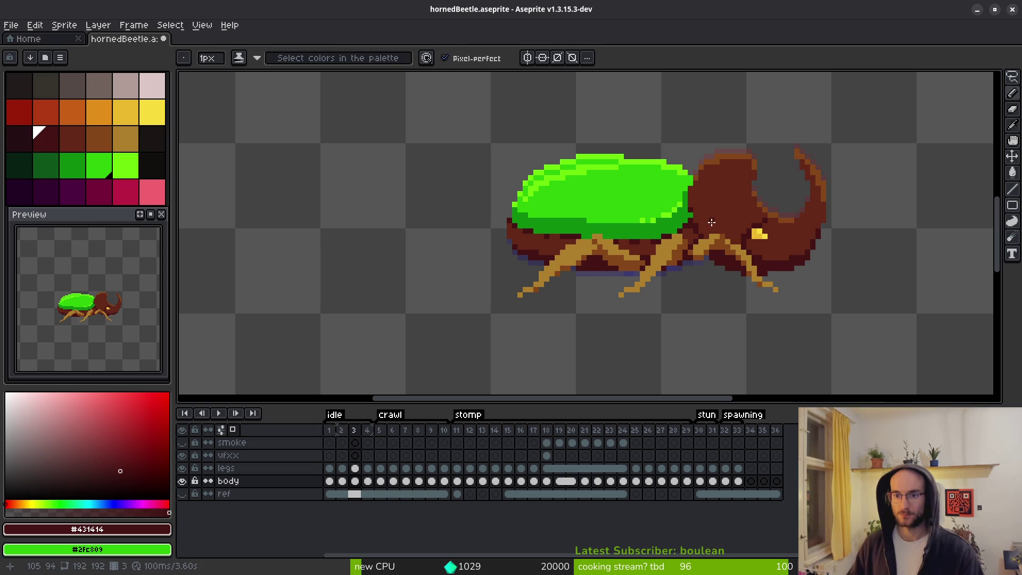
key("comma")
key("comma")
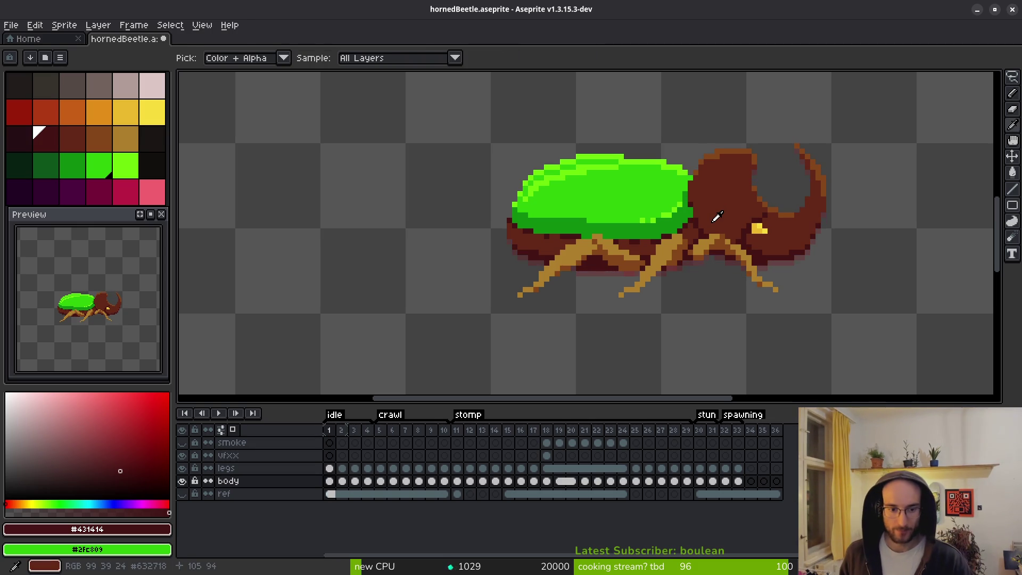
key("period")
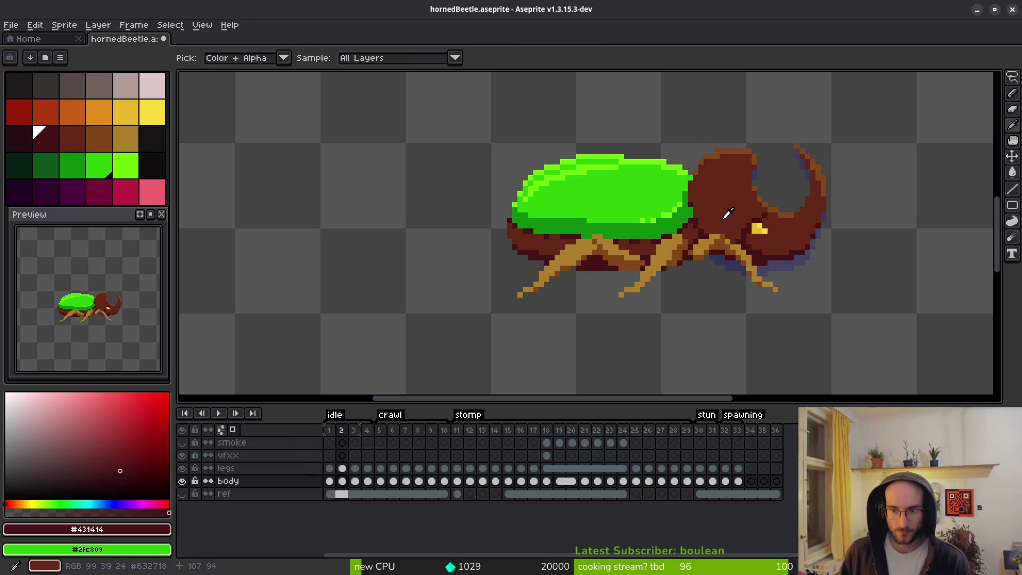
key("comma")
key("period")
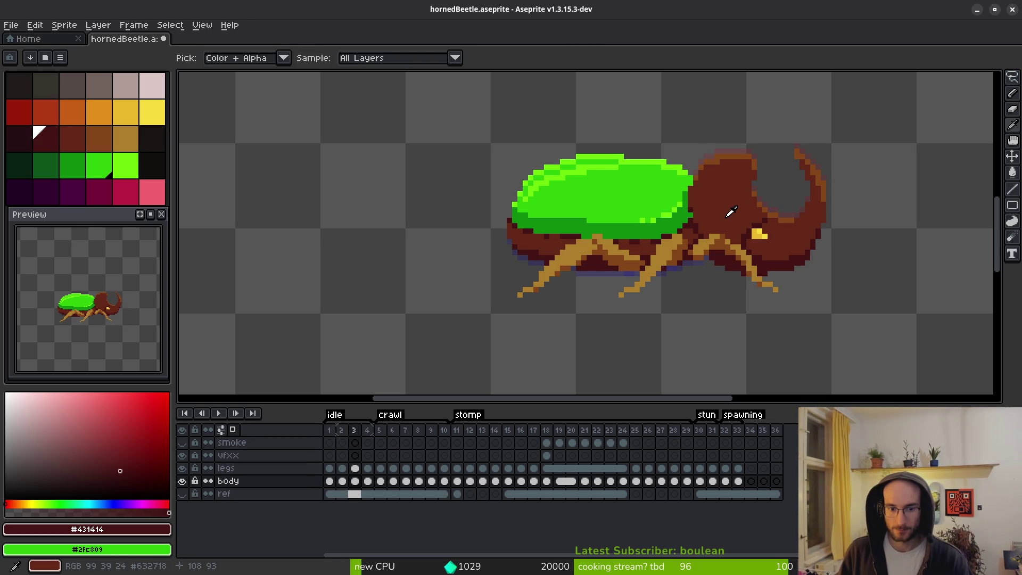
key("period")
Restore the head selection on frame 3 and clear the leftover selection fragment on frame 4.
key("ctrl+z")
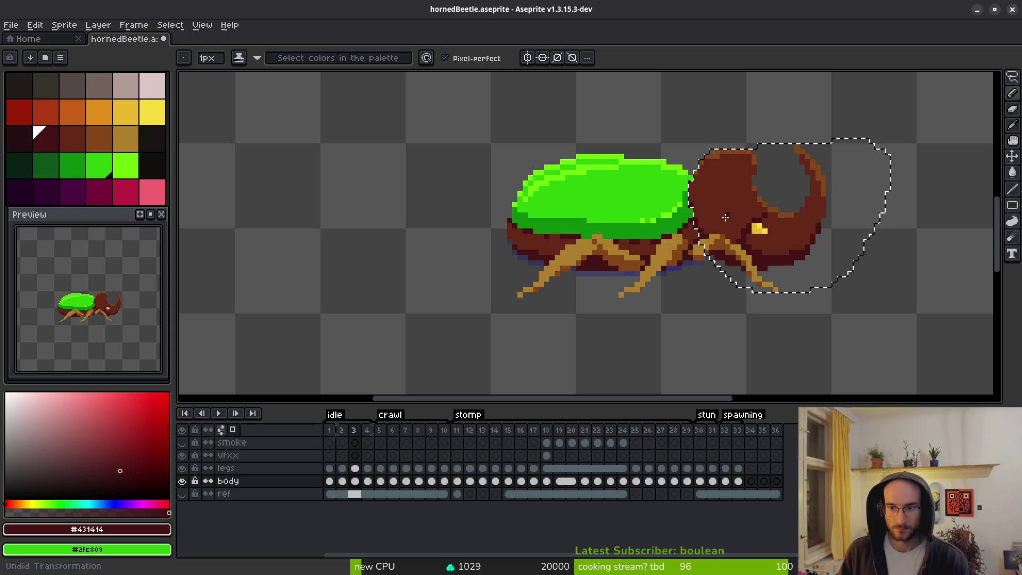
key("period")
key("ctrl+d")
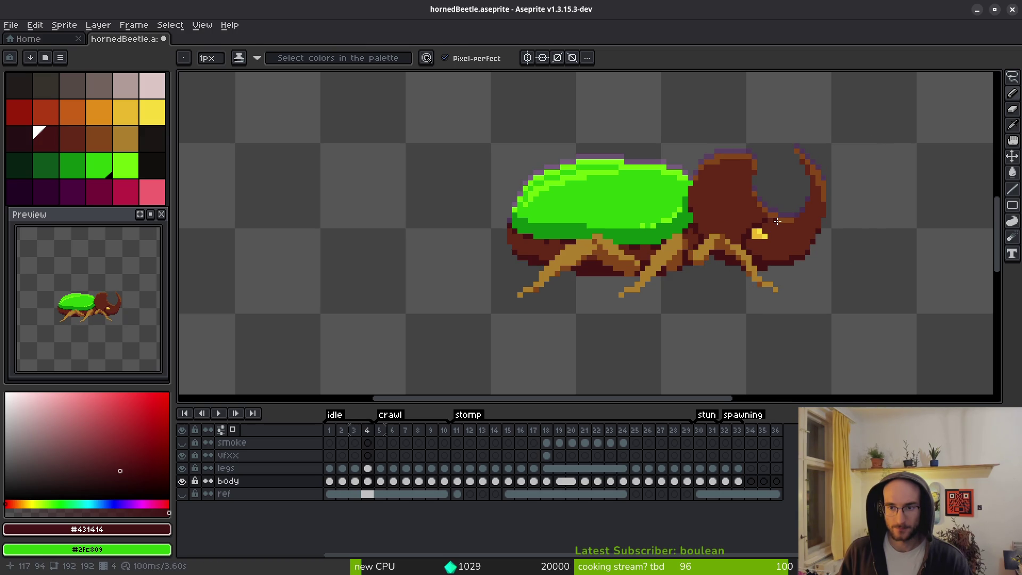
key("comma")
key("ctrl+z")
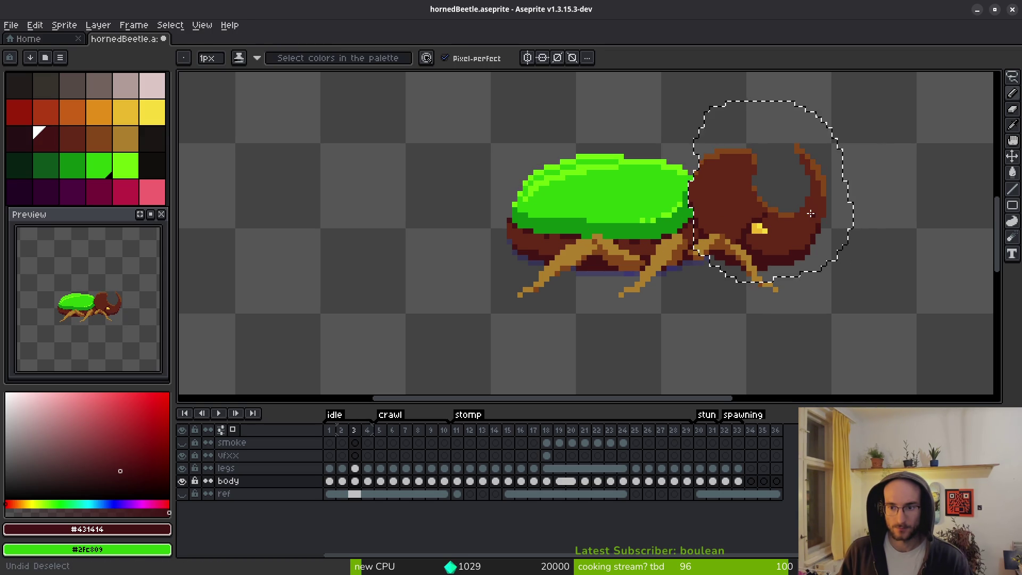
Compare older and newer shells on frame 3, keep the older version, and open clipboard history.
key("ctrl+z")
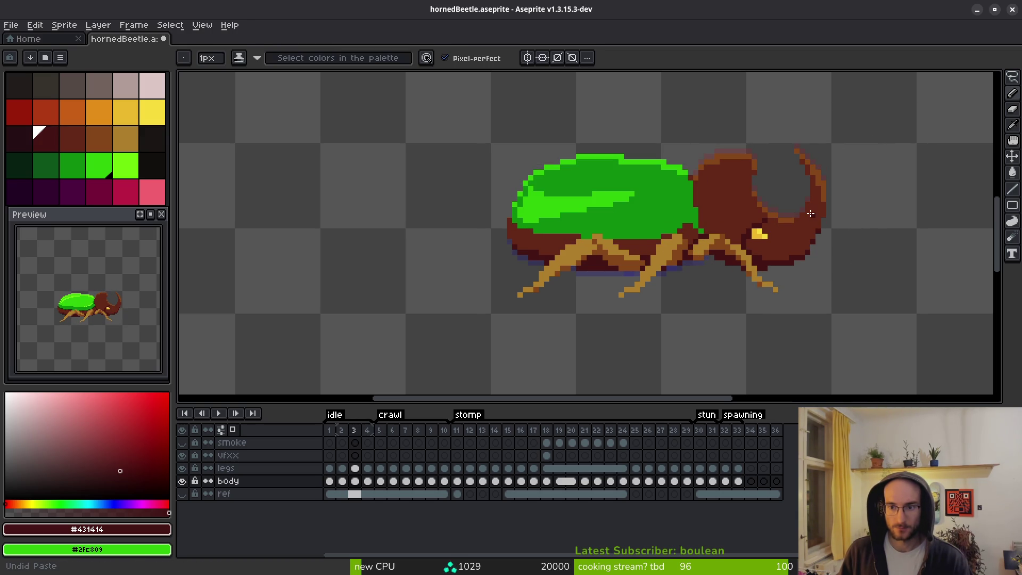
key("ctrl+y")
key("ctrl+y")
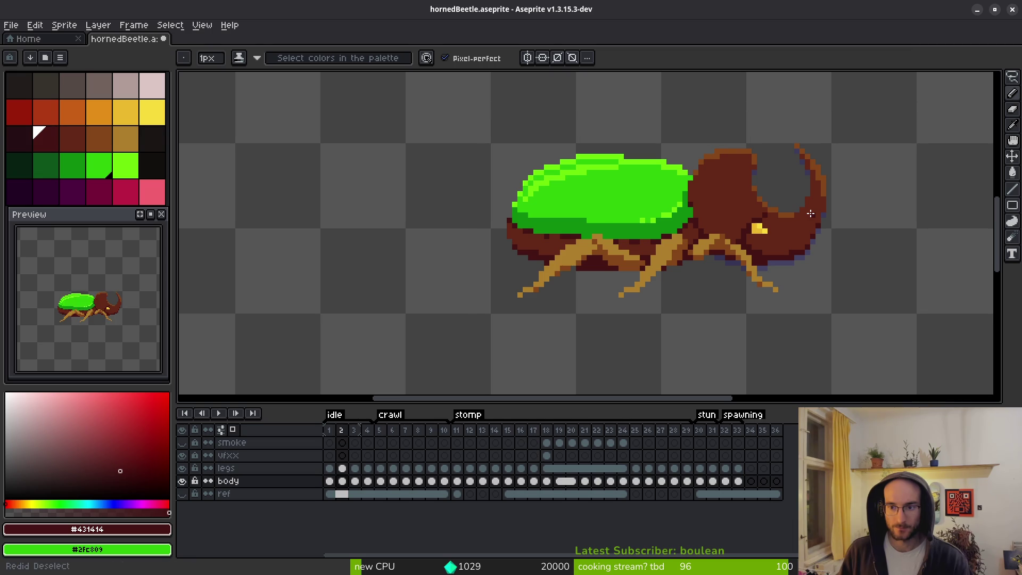
key("ctrl+z")
key("ctrl+y")
key("i")
key("ctrl+z")
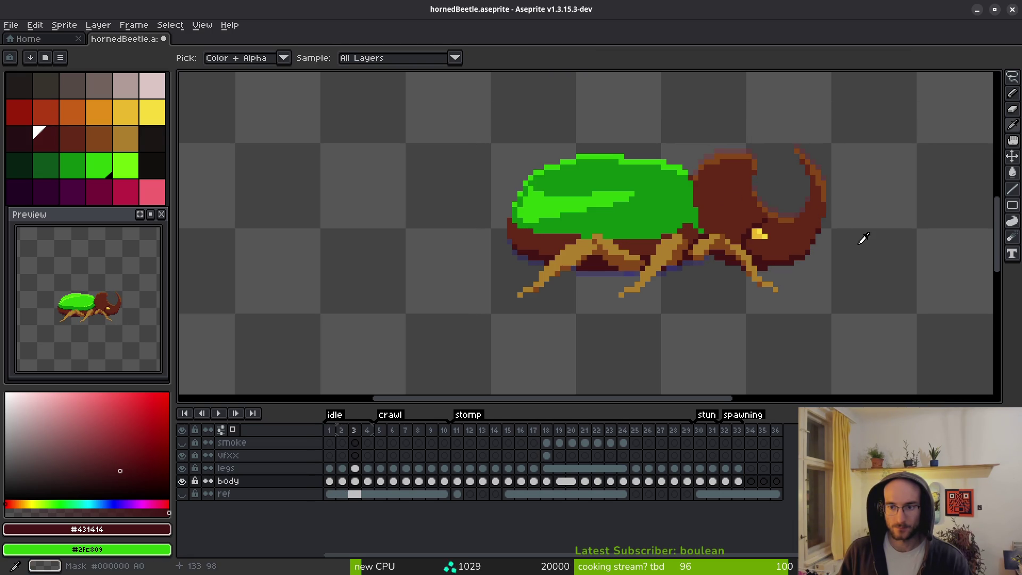
key("ctrl+y")
key("ctrl+z")
key("ctrl+y")
key("ctrl+z")
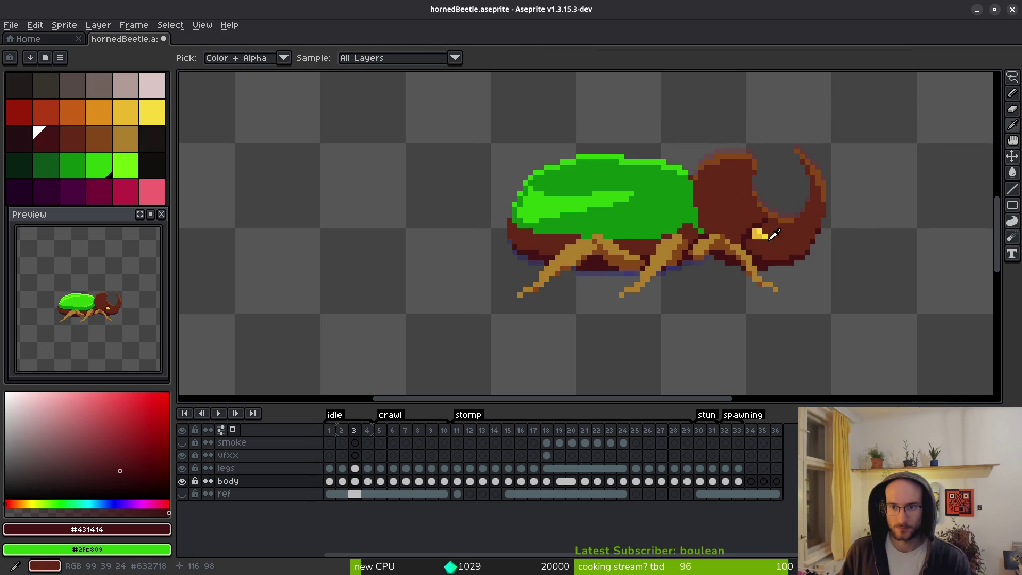
key("b")
key("alt+v")
Paste the second copied beetle image from CopyQ, then discard the floating copy.
key("Down")
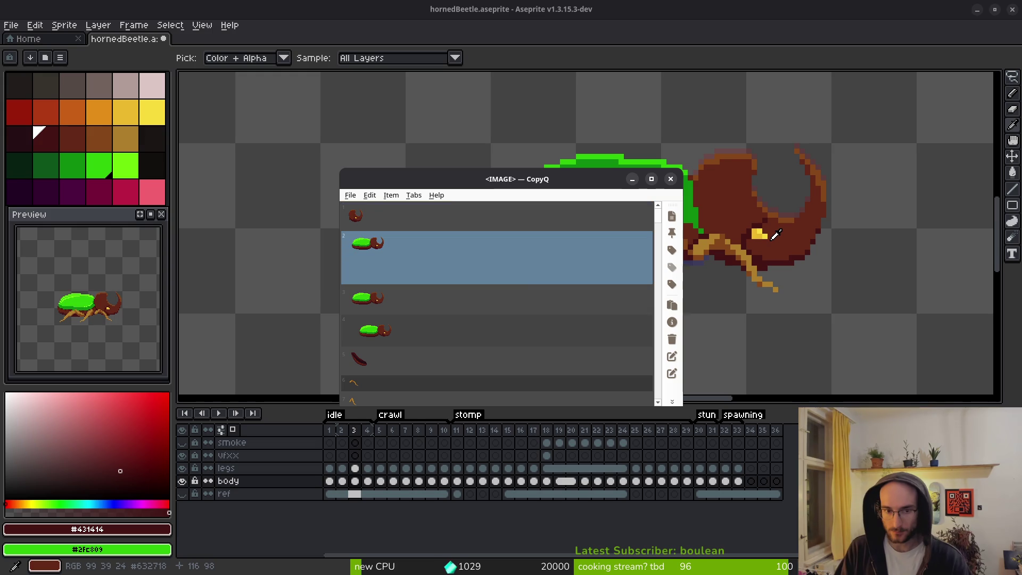
key("Return")
key("ctrl+v")
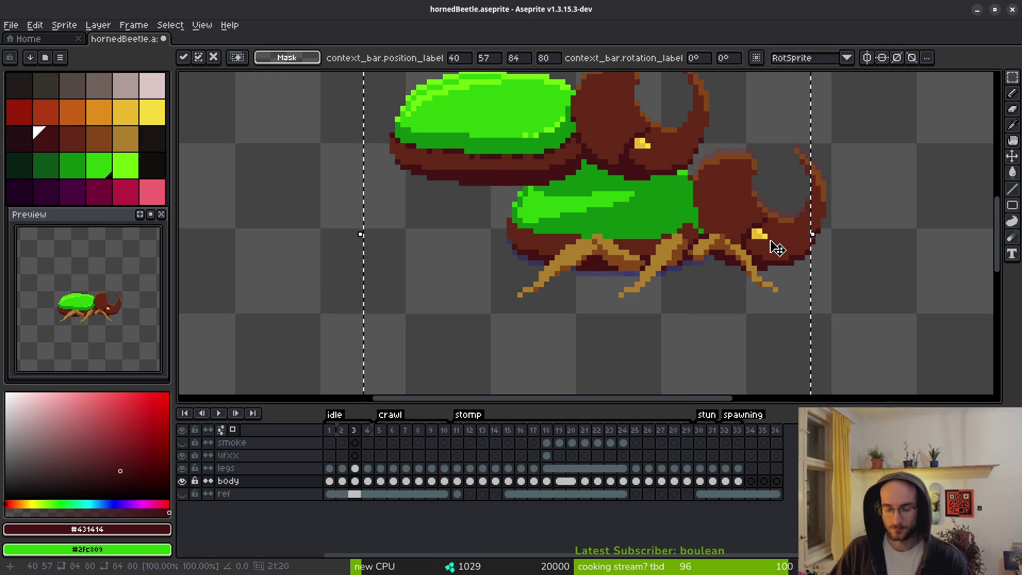
key("Escape")
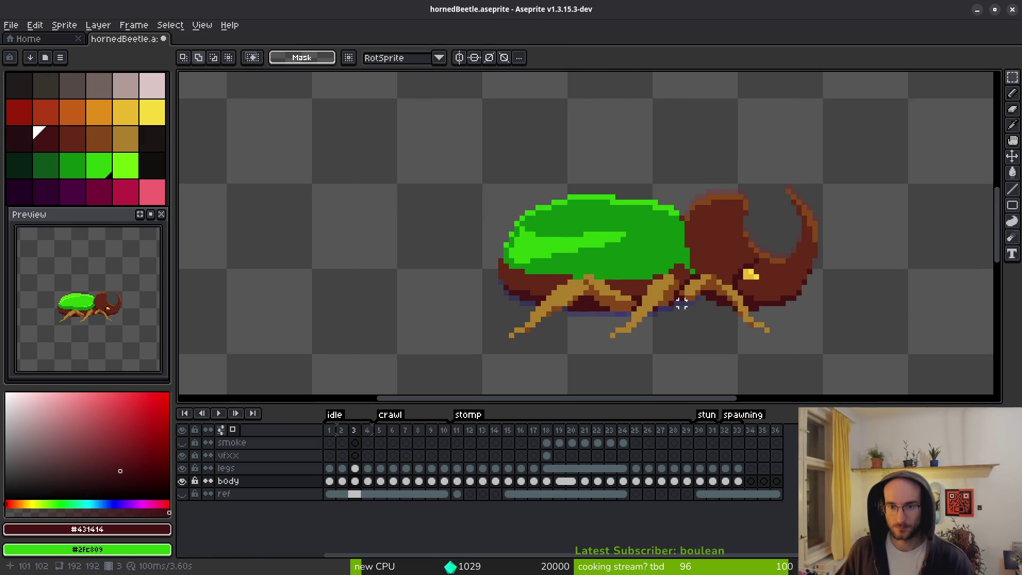
Lasso the beetle's body and shell on frame 3 and nudge it up one pixel.
left_click(355, 481)
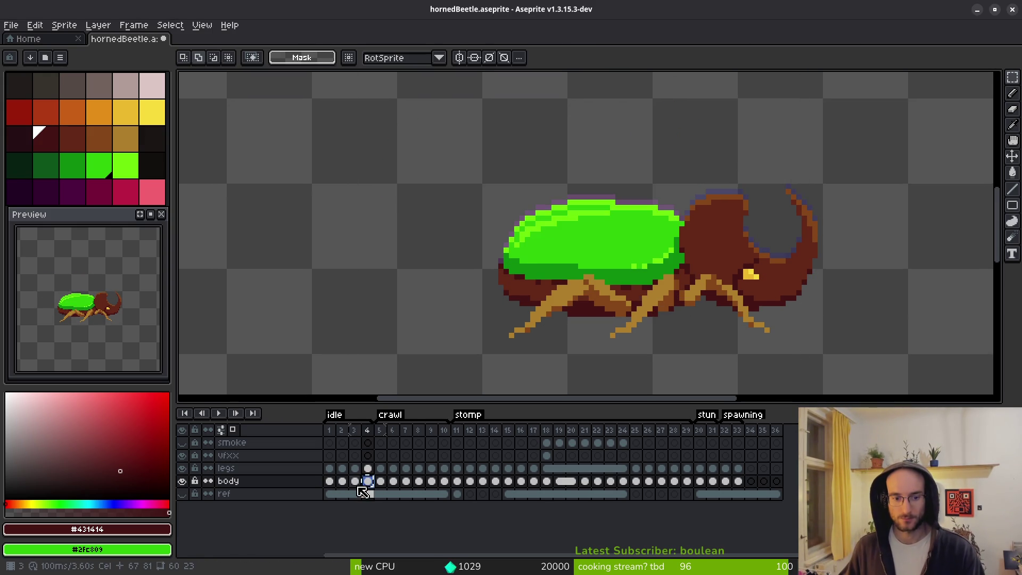
key("shift+w")
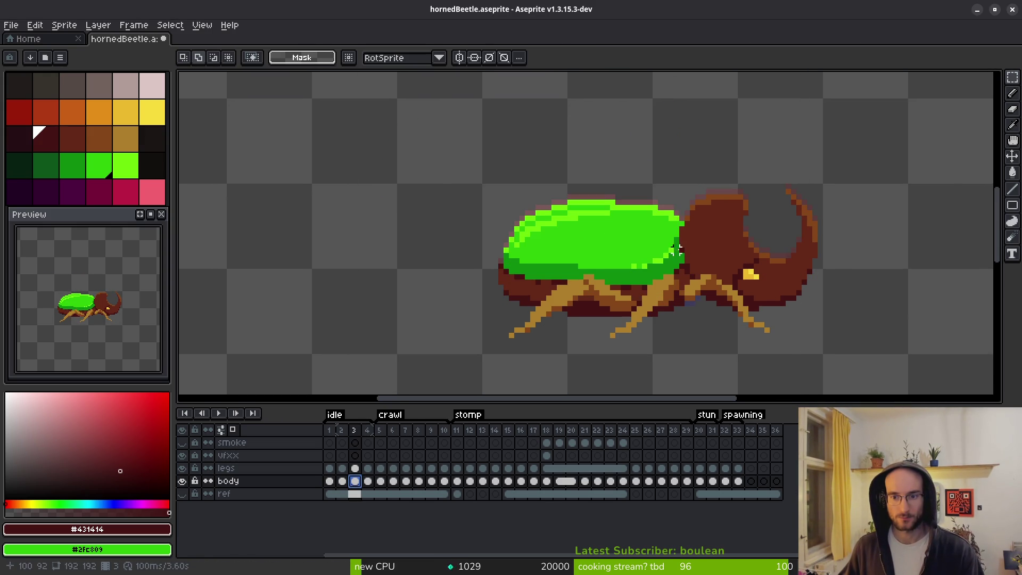
scroll(706, 251, "up", 1)
left_click_drag(706, 250, 721, 208)
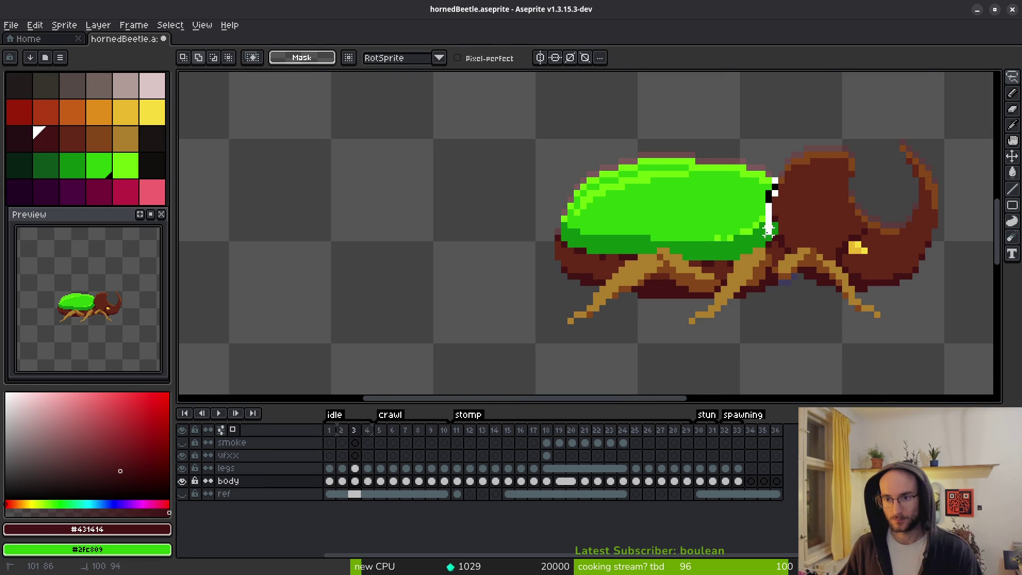
mouse_move(799, 296)
left_mouse_down()
mouse_move(541, 142)
mouse_move(777, 152)
left_mouse_up()
key("Up")
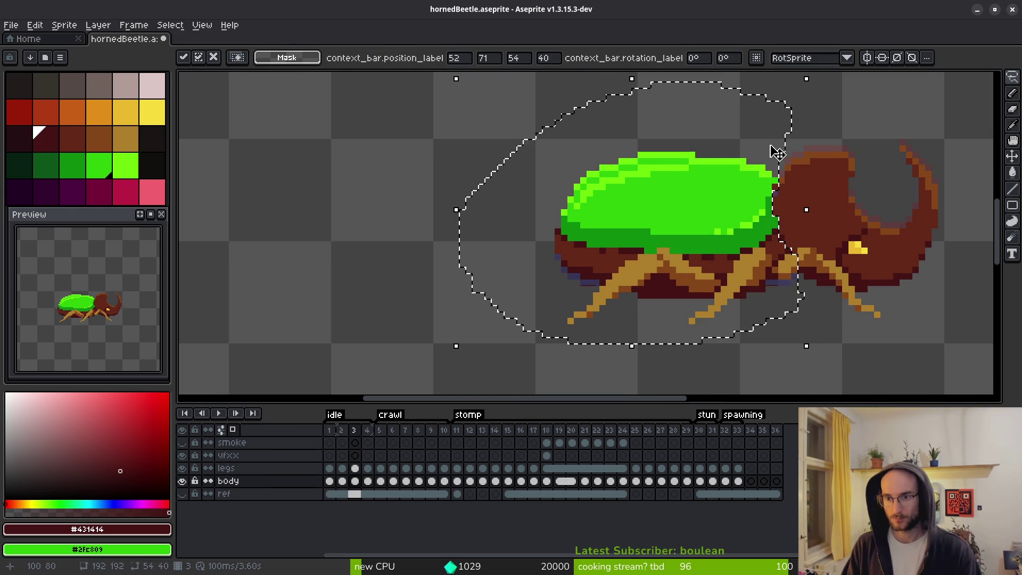
scroll(800, 207, "up", 5)
key("b")
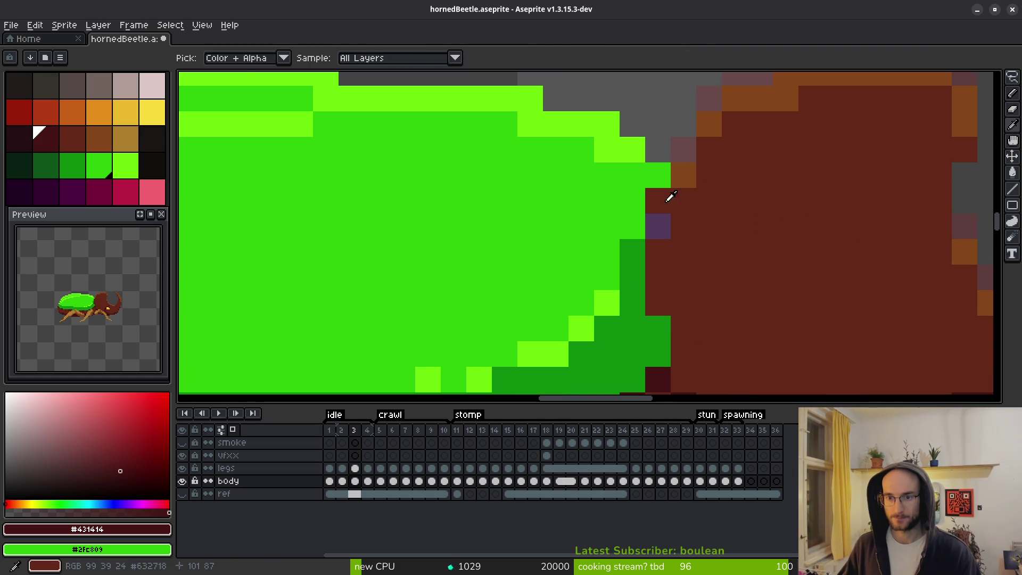
Patch the shell-head seam with green pixels at the edge and notch, brown below.
left_click(662, 166, "alt")
left_click(660, 215)
left_click(658, 203)
left_click(684, 203, "alt")
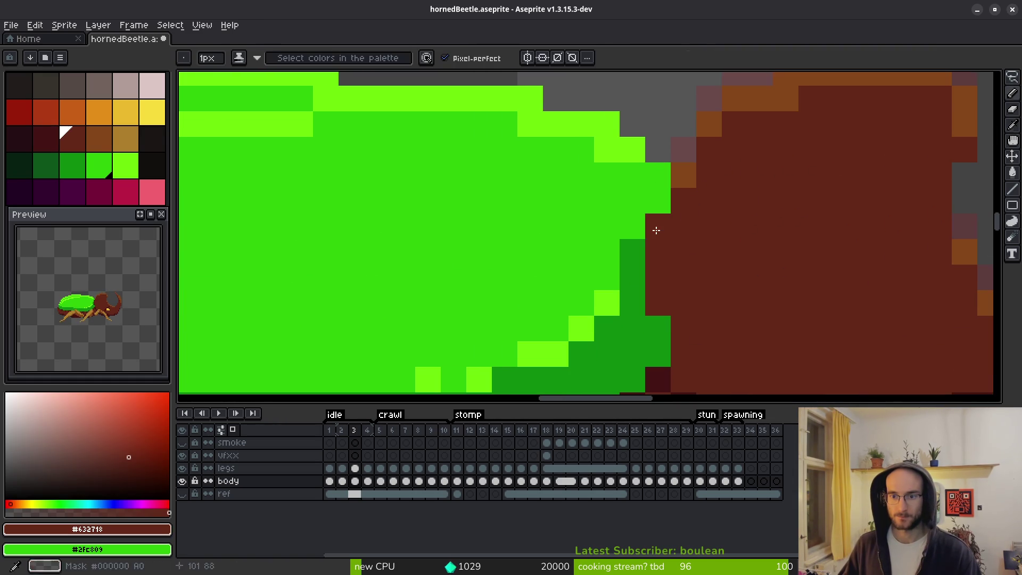
left_click(658, 227)
scroll(730, 210, "down", 4)
scroll(736, 230, "down", 5)
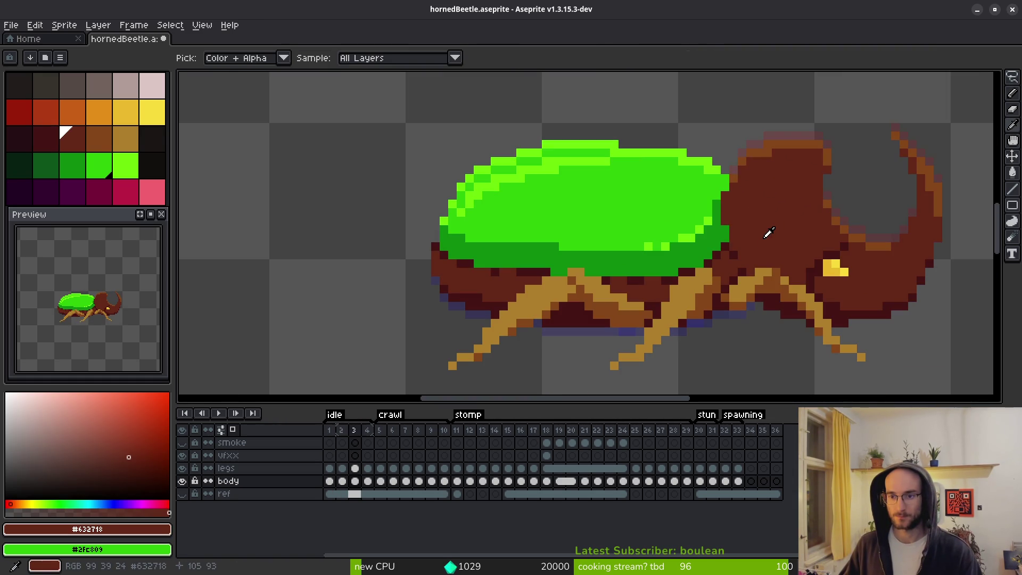
Flip between idle frames 1, 3 and 4 to check how the head fits the shell.
key("Right")
key("Left")
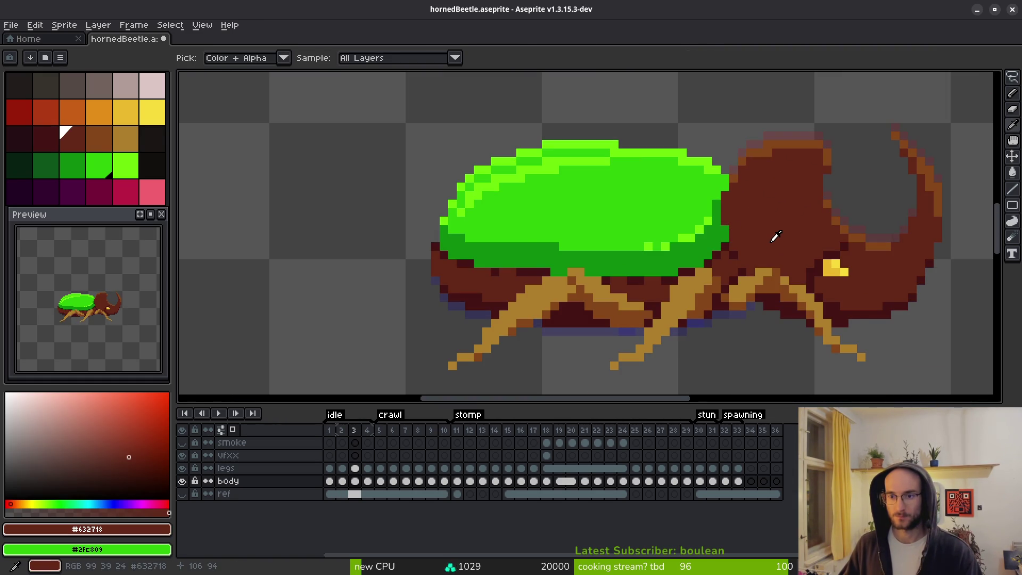
scroll(773, 234, "down", 1)
key("Right")
key("Left")
key("Left")
key("Left")
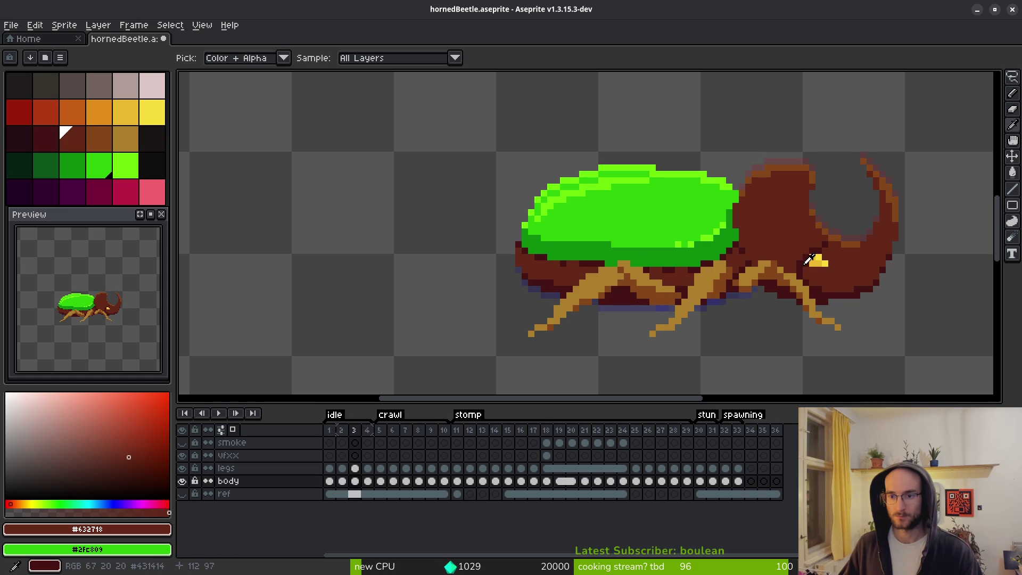
key("Right")
key("Right")
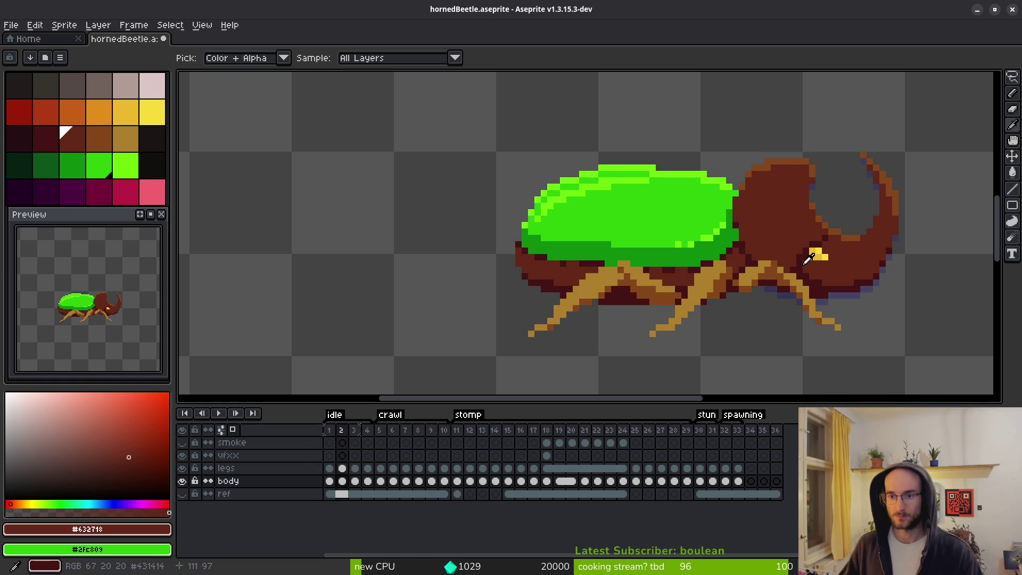
key("Right")
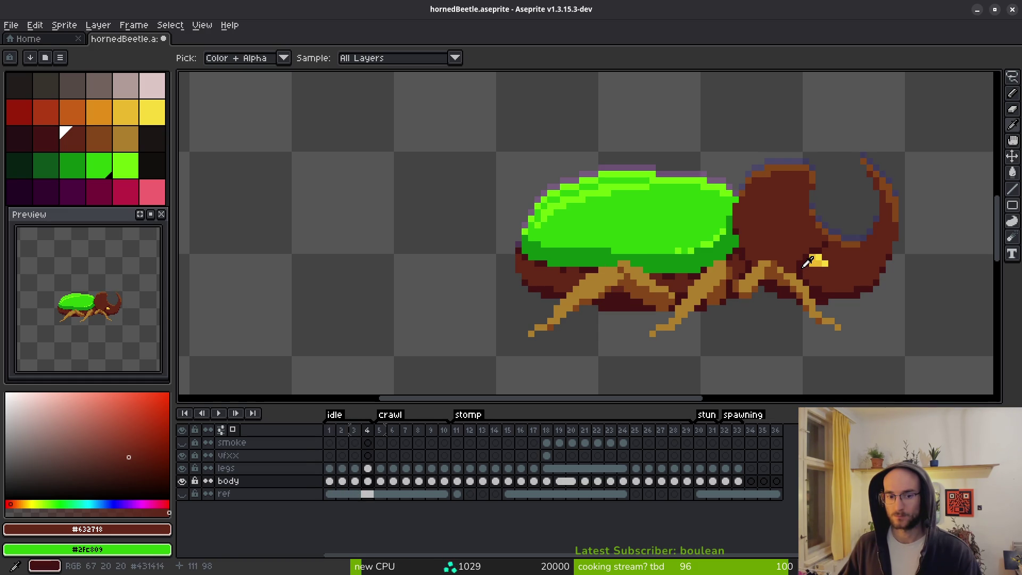
Step from idle frame 1 through the frames to preview the idle loop.
key("b")
left_click(330, 431)
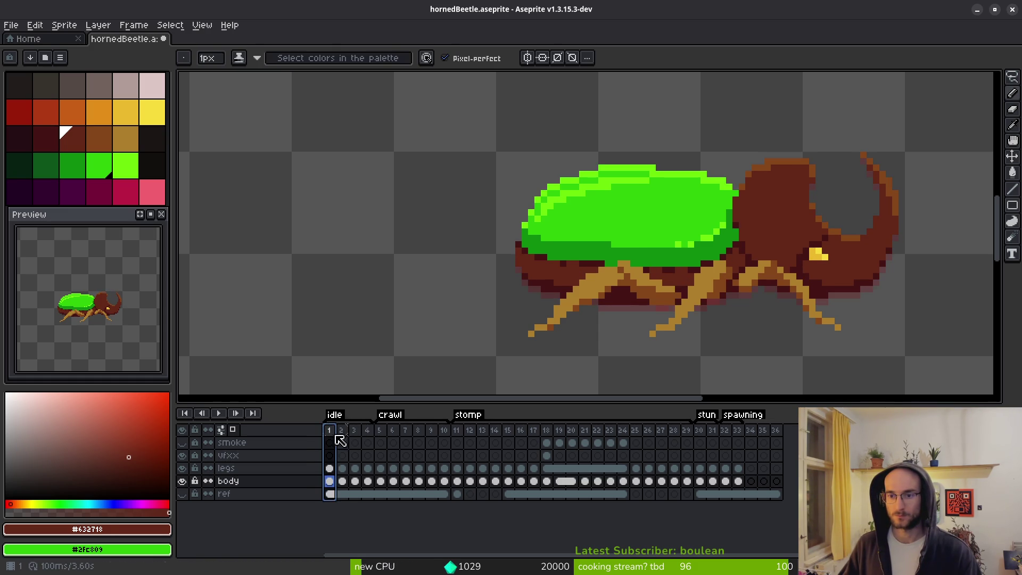
key("i")
key("Left")
key("Left")
key("Right")
key("Right")
key("Right")
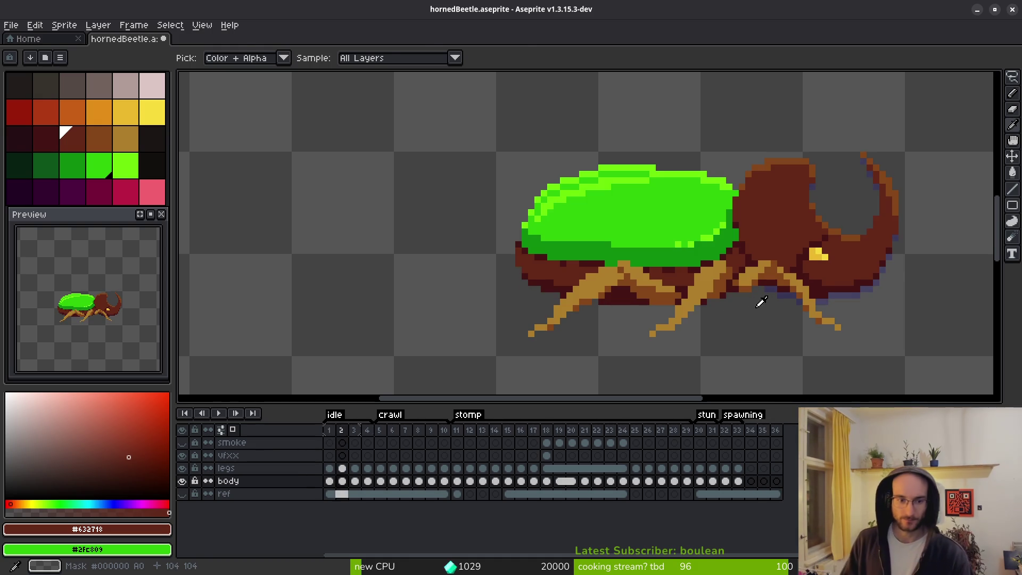
key("Right")
key("b")
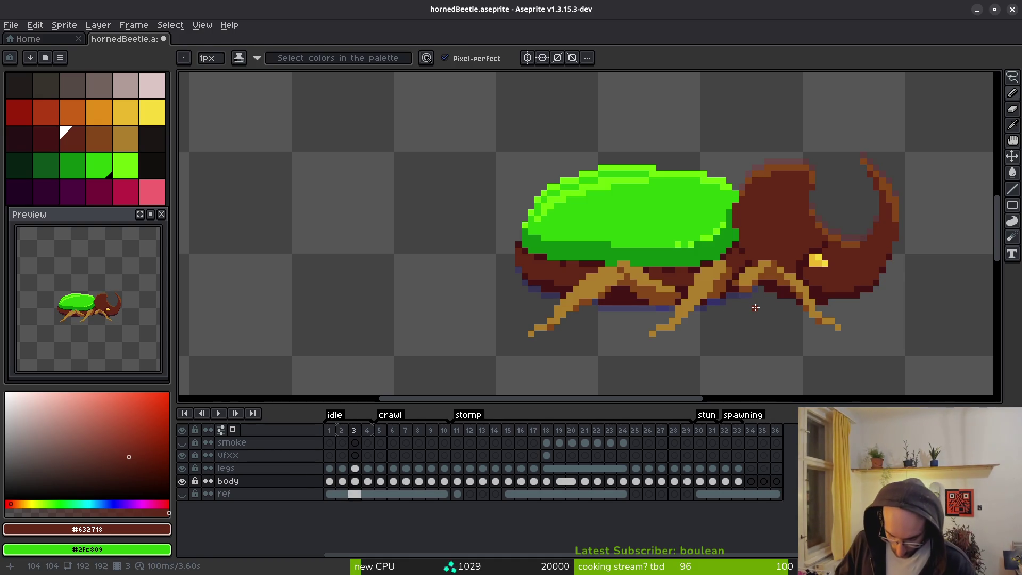
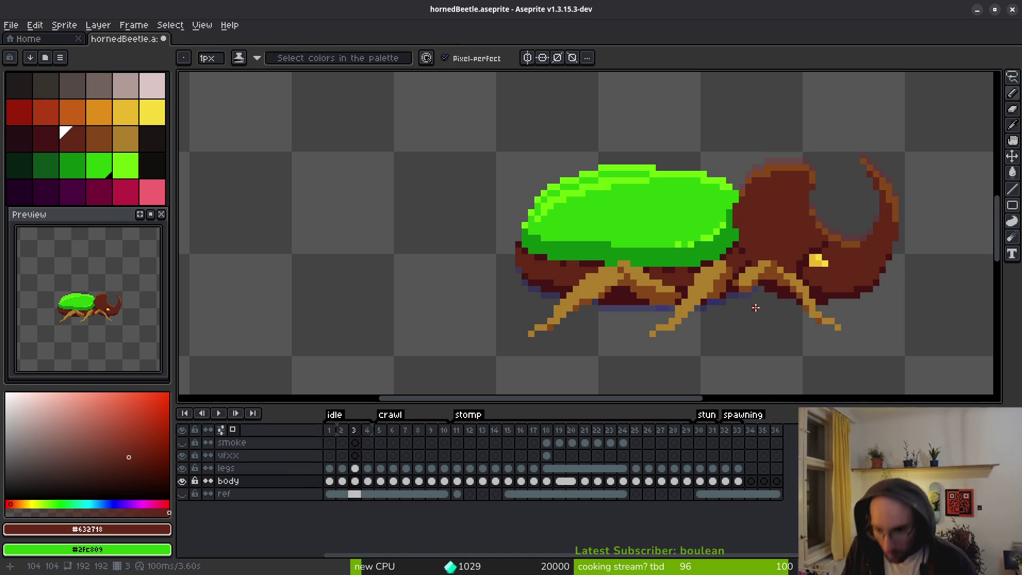
On frame 2, lasso the head and horn and move them snug against the green shell.
key("i")
key("Left")
key("b")
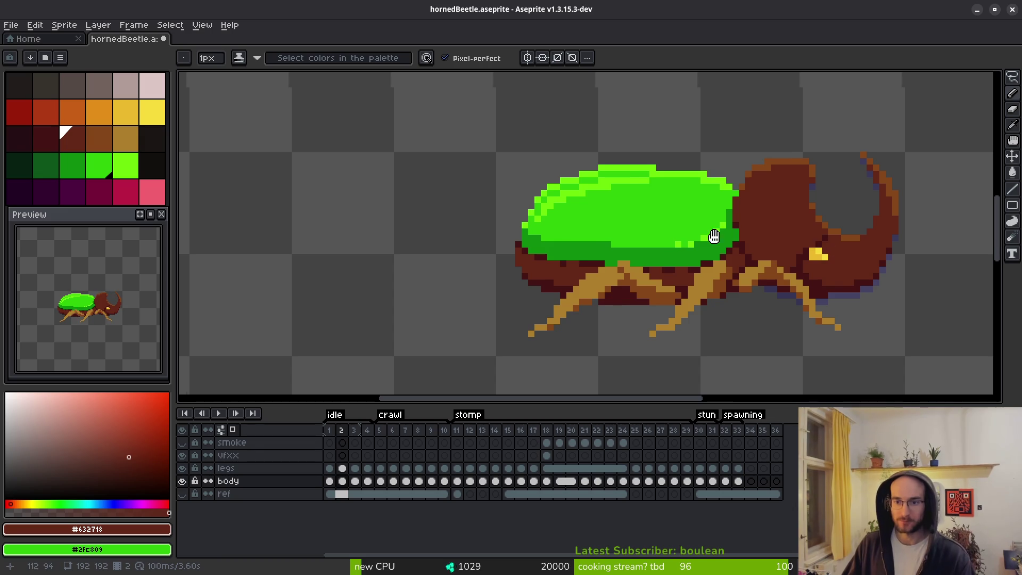
left_click_drag(714, 235, 633, 234)
key("m")
scroll(633, 155, "up", 2)
left_click_drag(633, 114, 633, 150)
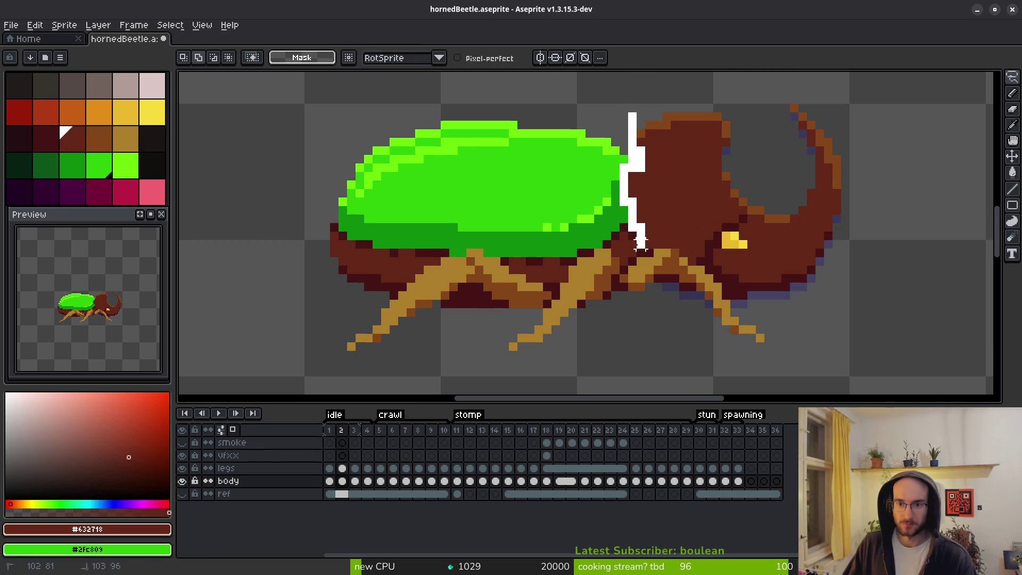
mouse_move(638, 244)
left_mouse_down()
mouse_move(684, 322)
mouse_move(873, 141)
mouse_move(632, 114)
mouse_move(662, 104)
left_mouse_up()
key("ctrl+d")
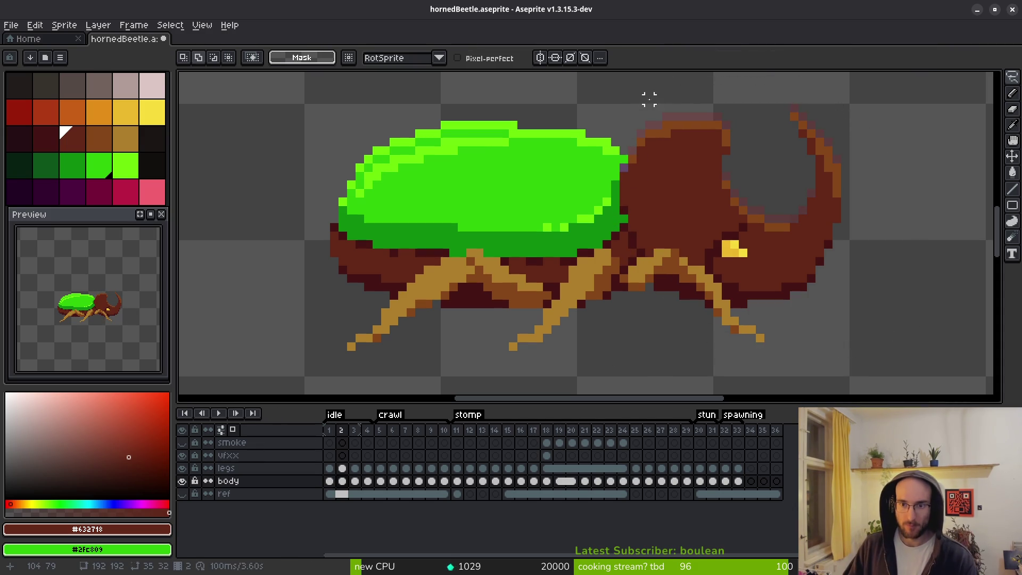
Sample the shell's mid green and lighter green for drawing.
scroll(624, 176, "up", 2)
key("b")
left_click(620, 162, "alt")
scroll(627, 160, "down", 3)
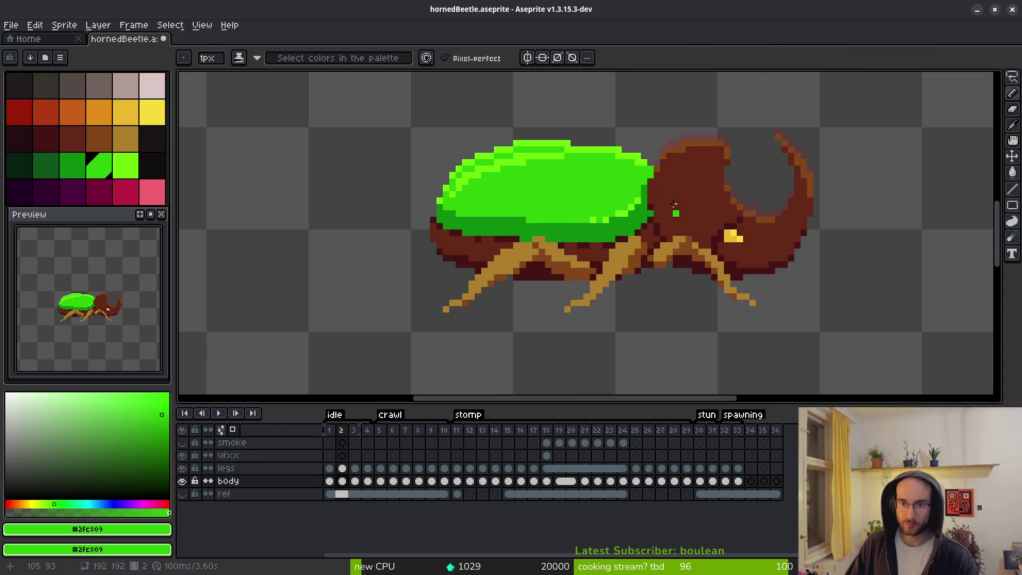
scroll(632, 151, "up", 2)
left_click(632, 151, "alt")
scroll(703, 176, "down", 3)
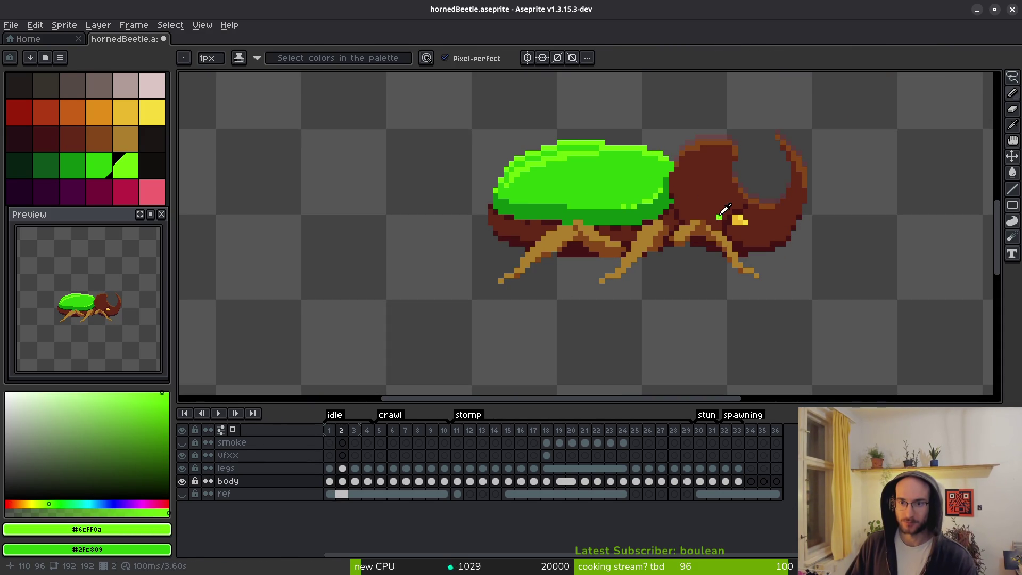
Flip between frames 1, 2 and 3 to compare the beetle's poses.
key("alt")
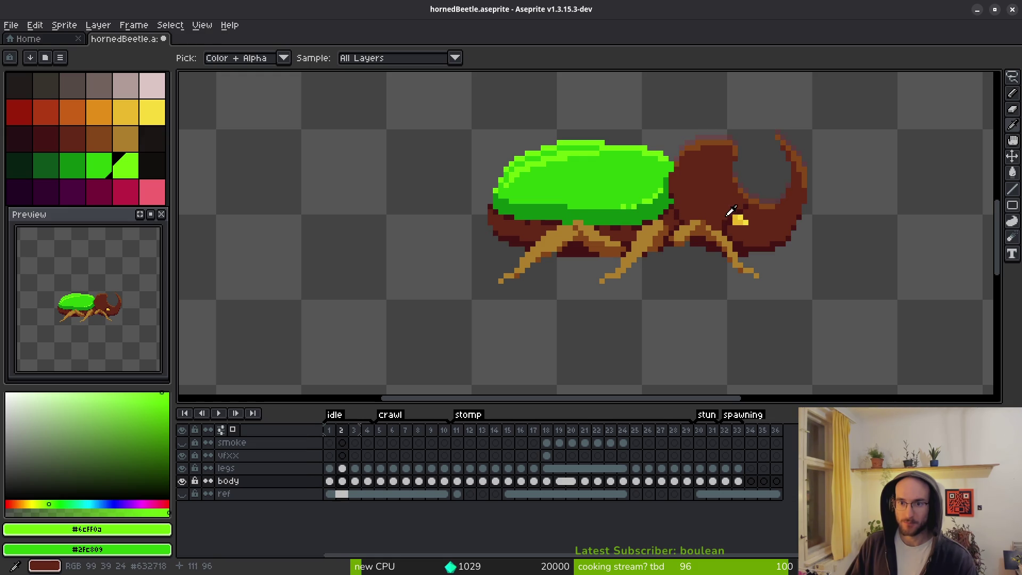
key("Right")
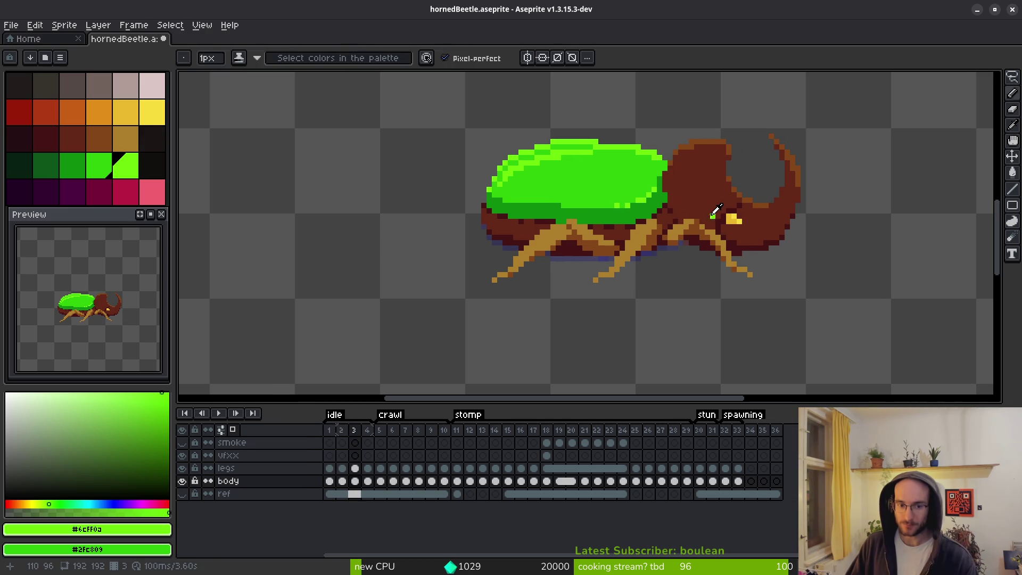
key("alt")
key("Left")
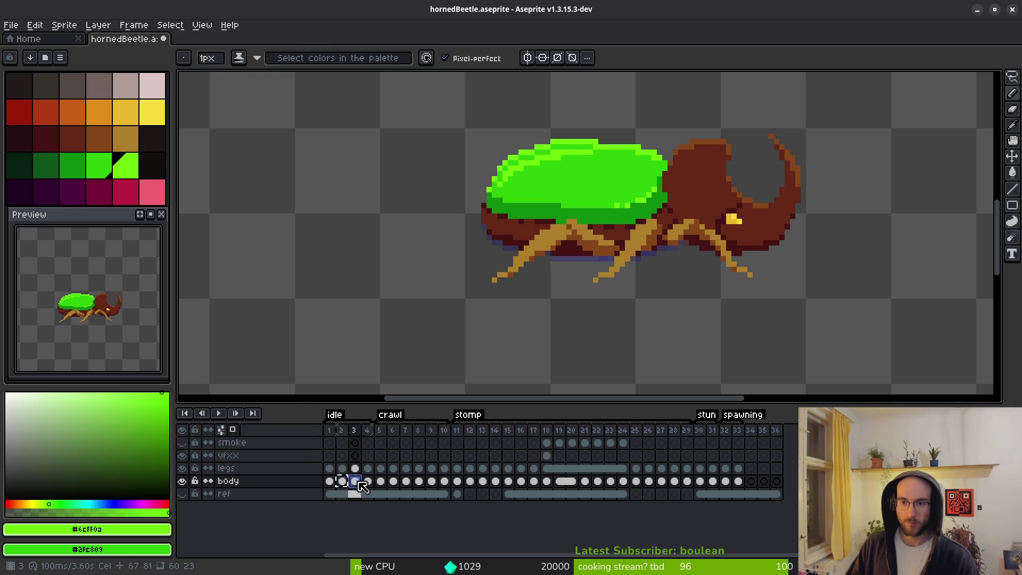
key("alt")
key("Left")
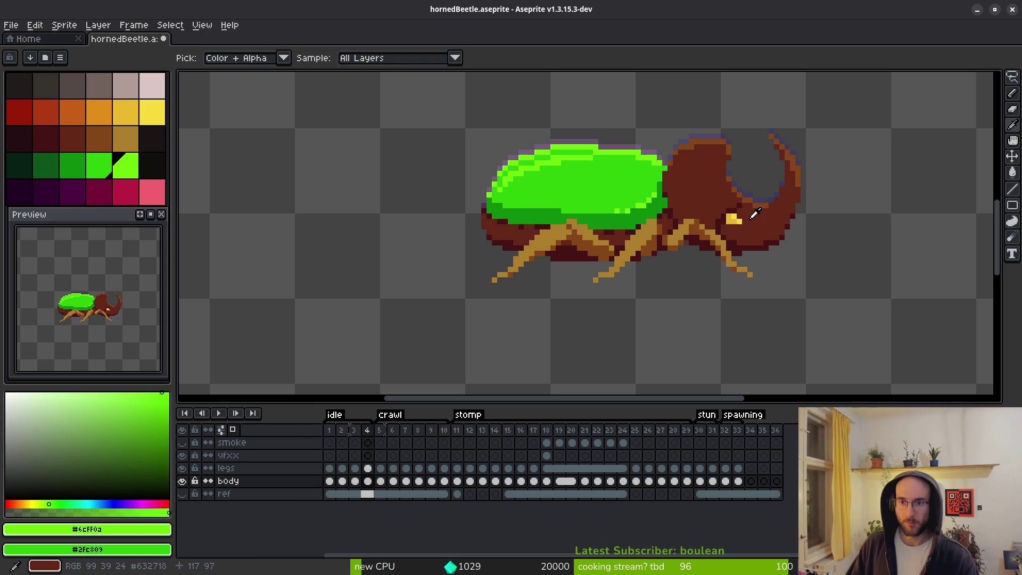
key("Right")
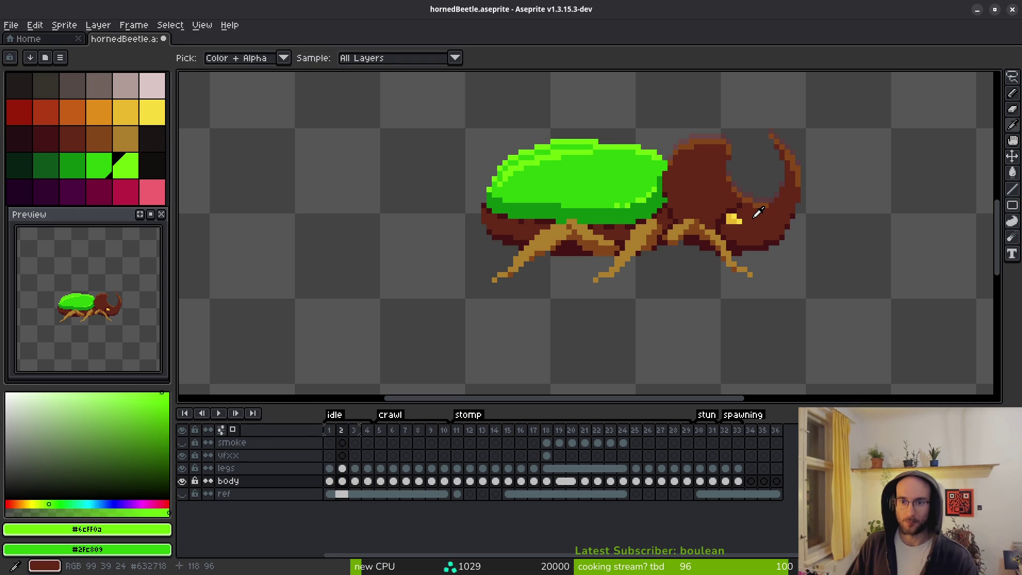
key("Left")
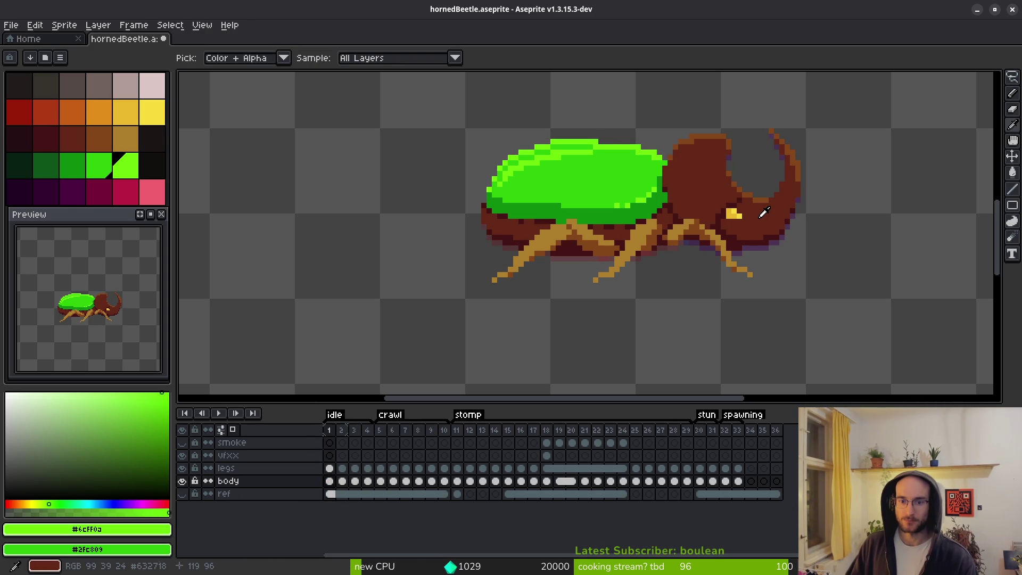
key("Right")
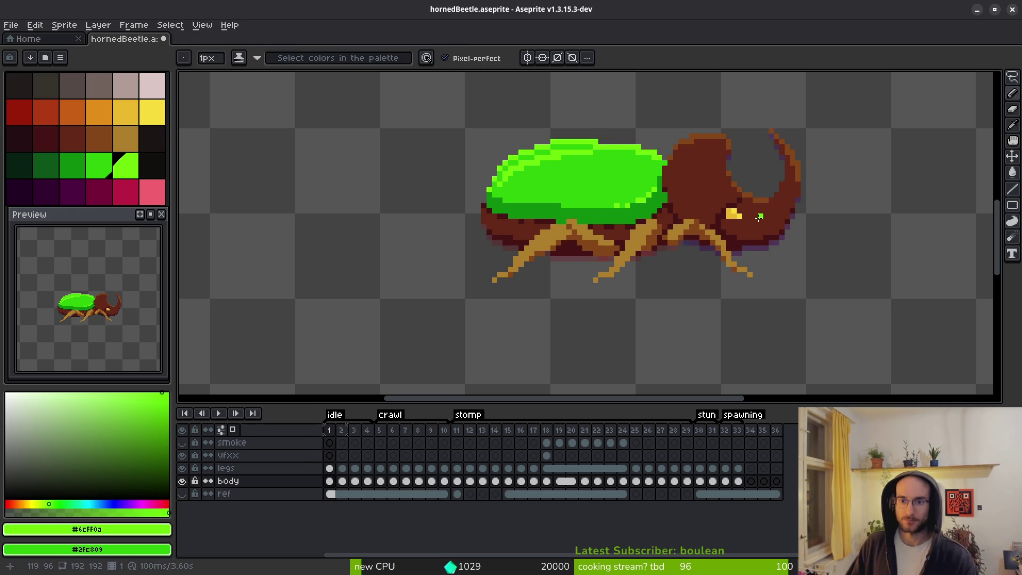
key("Left")
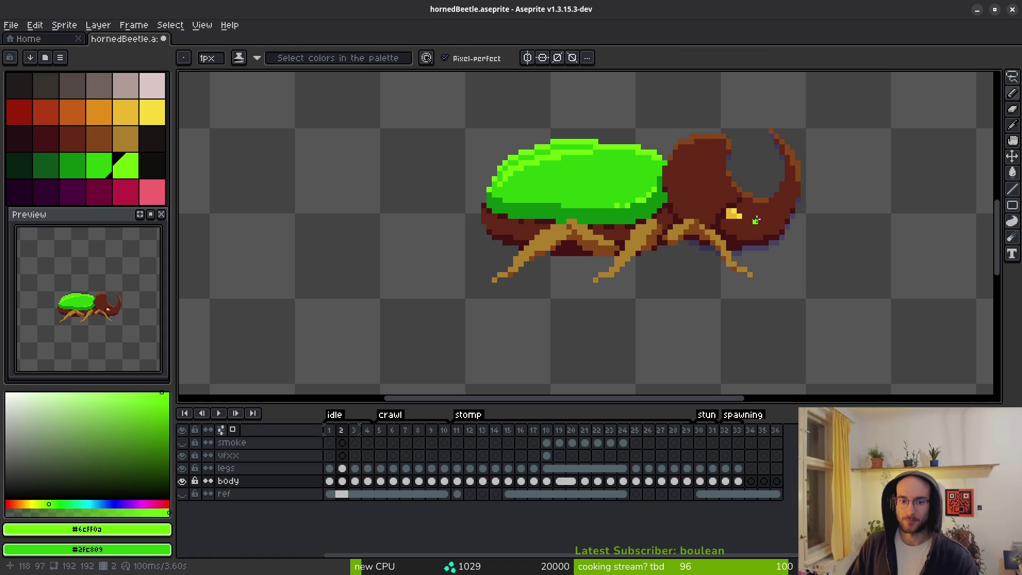
key("alt")
key("Right")
Sample the head's dark brown and yellow eye colours, ending on frame 2 with the pencil.
left_click_drag(751, 218, 730, 206)
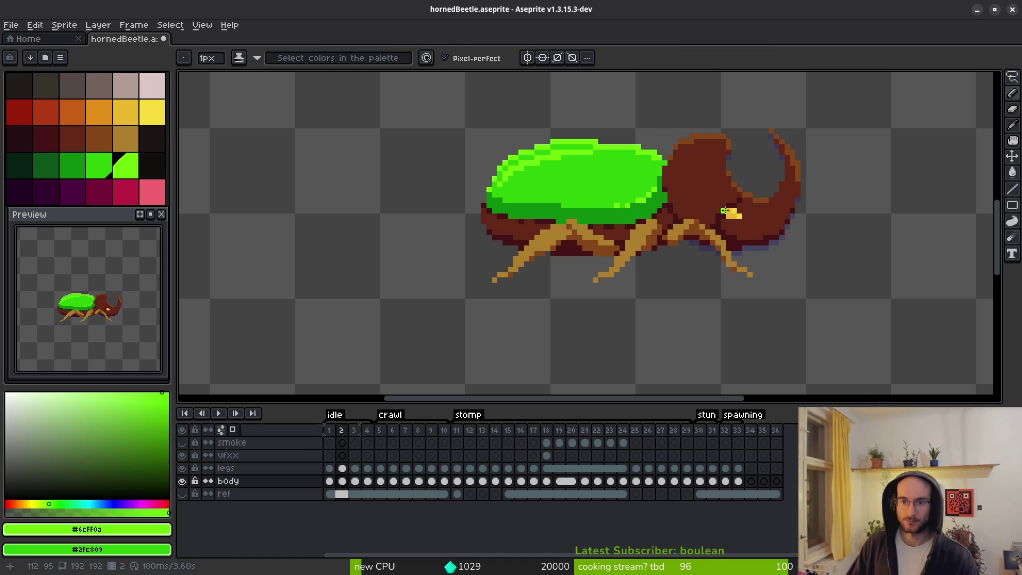
key("Left")
key("alt")
left_click(731, 209)
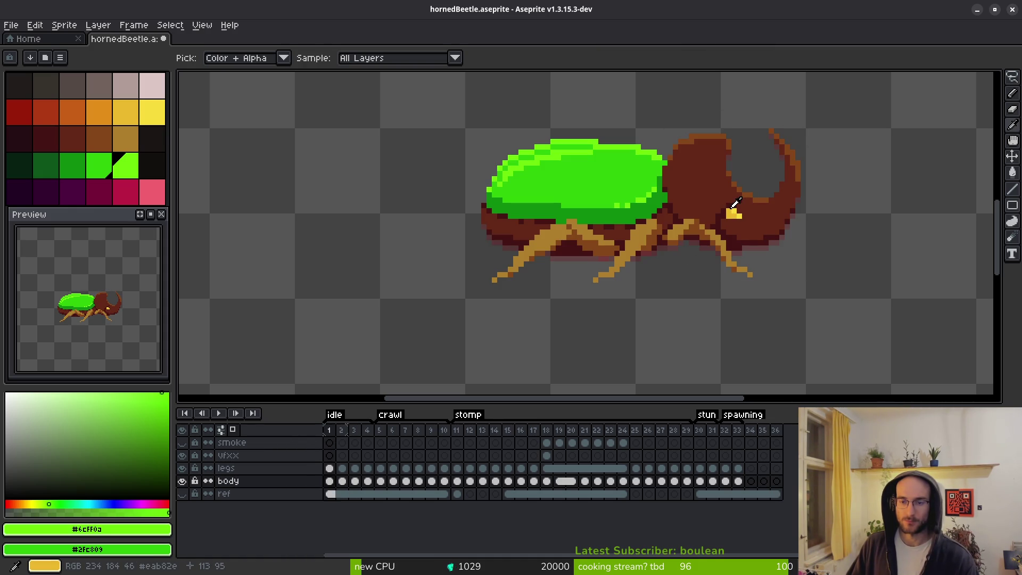
key("Right")
key("Right")
key("Right")
left_click(734, 203)
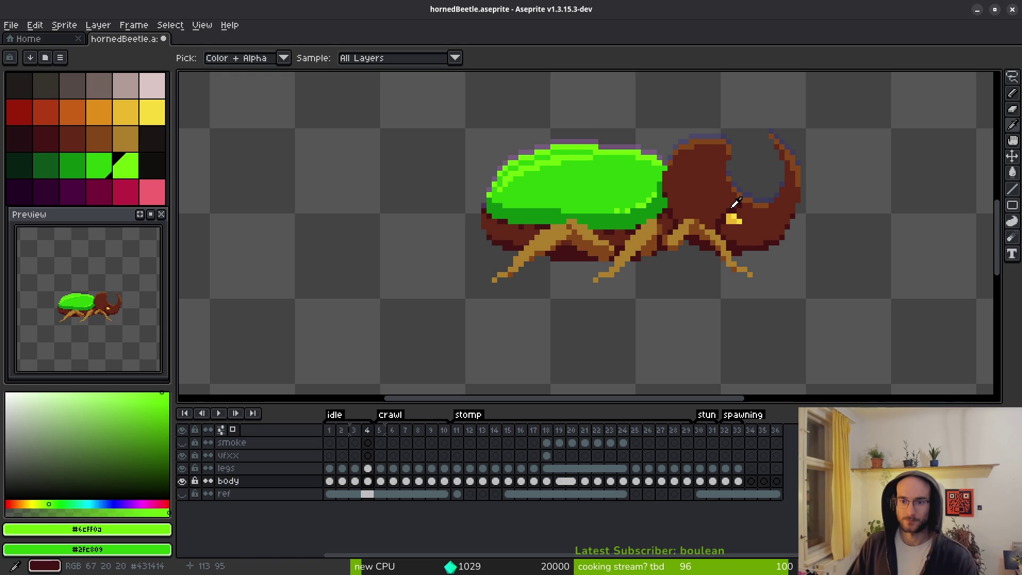
key("Left")
key("Left")
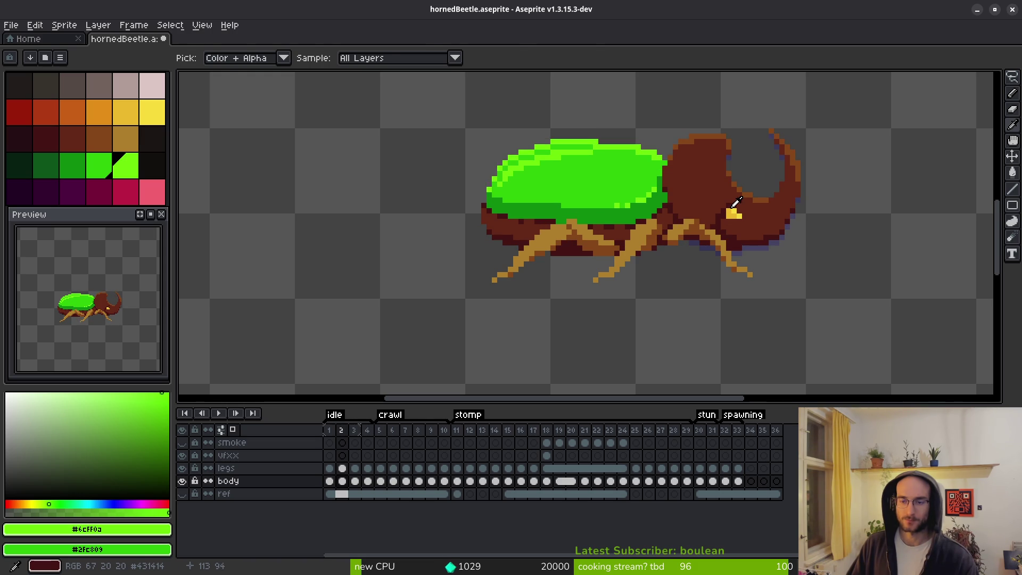
key("b")
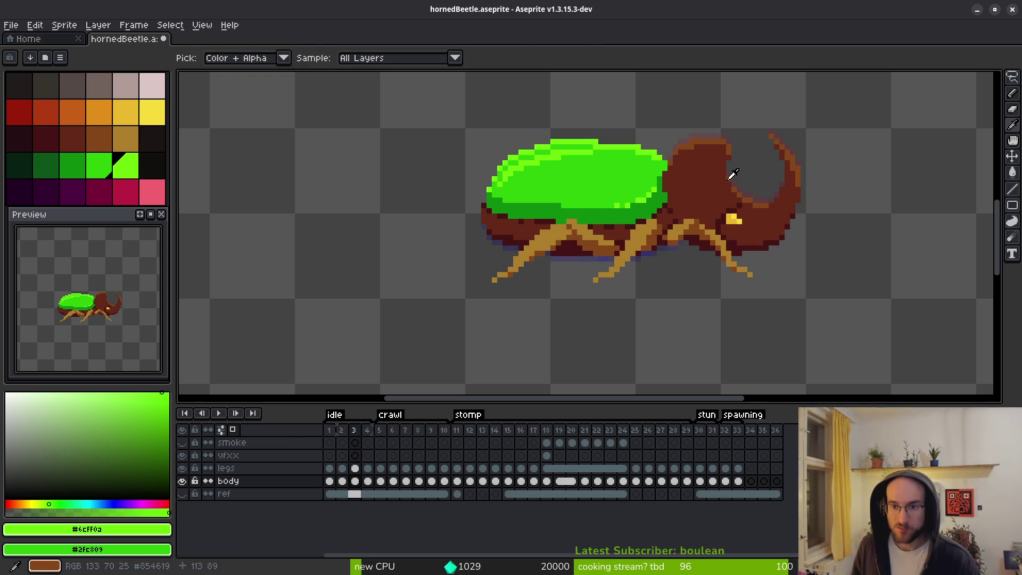
Compare frames 2, 3 and 4 by flipping back and forth.
key("Right")
key("Right")
key("Left")
key("Left")
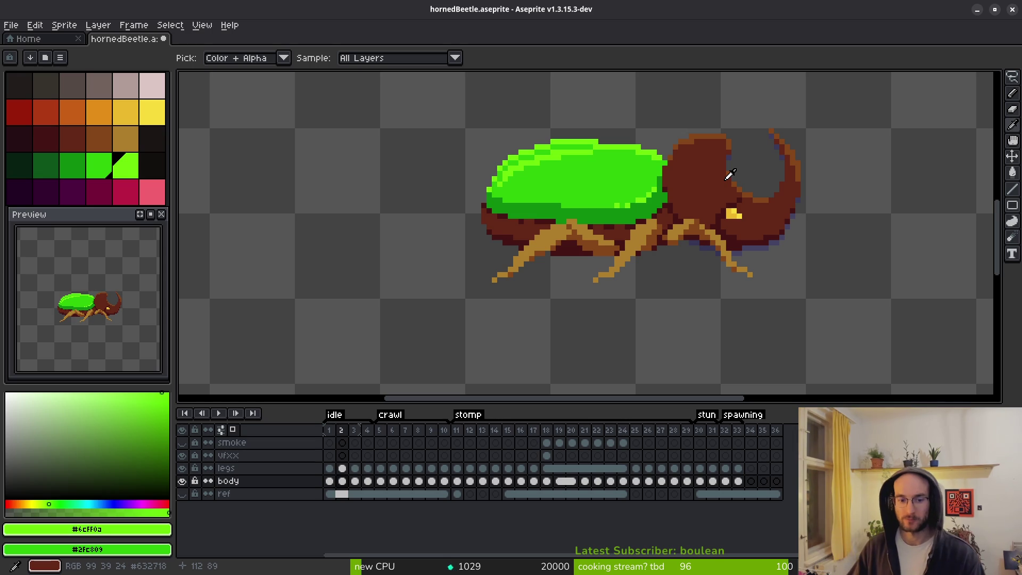
key("Right")
key("Left")
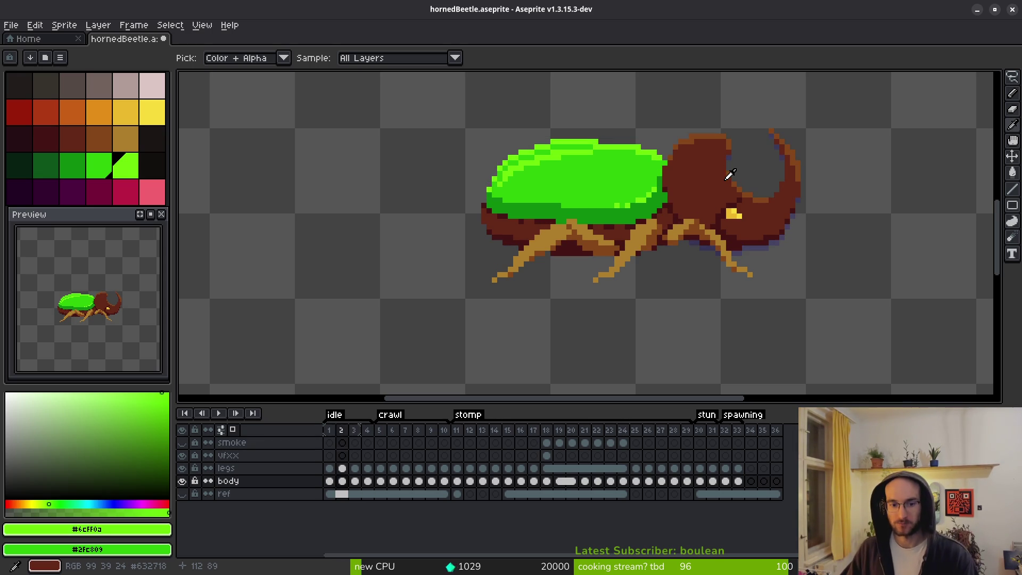
key("Right")
key("Left")
key("Right")
key("Left")
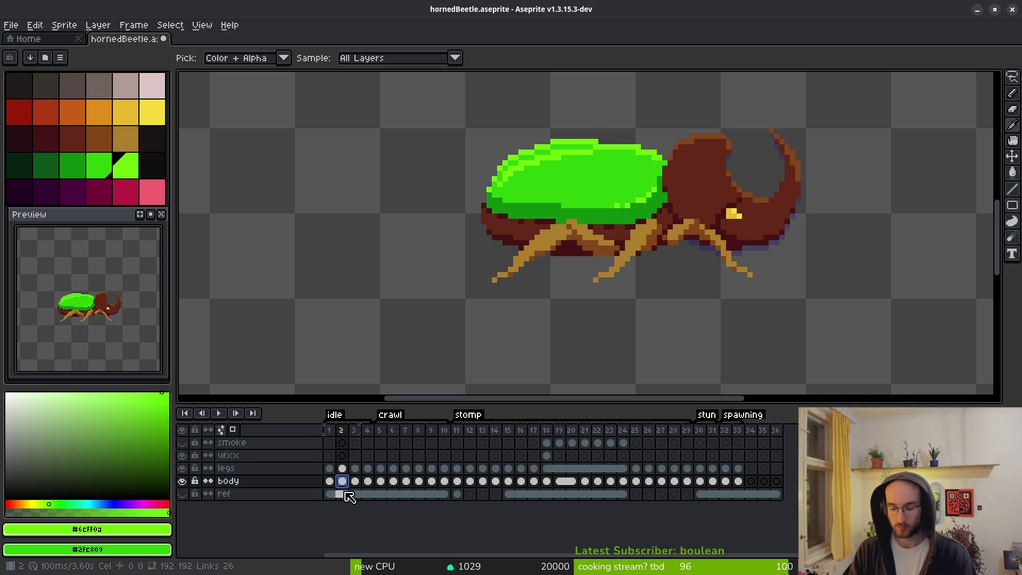
Drag the body cel from frame 2 to frame 3 and check it against neighbouring frames.
left_click_drag(348, 496, 369, 502)
key("Left")
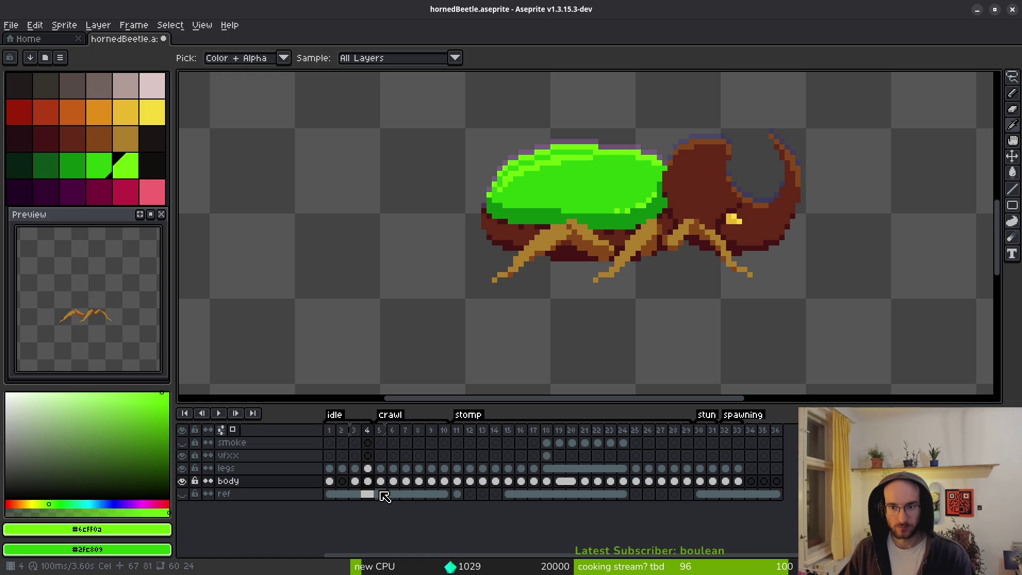
key("Right")
key("Left")
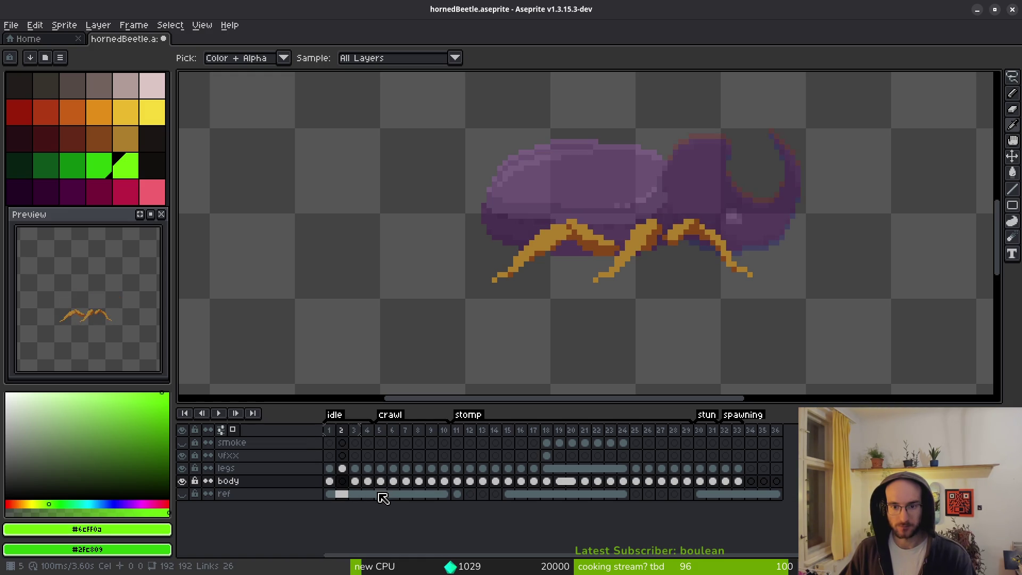
key("Right")
key("Left")
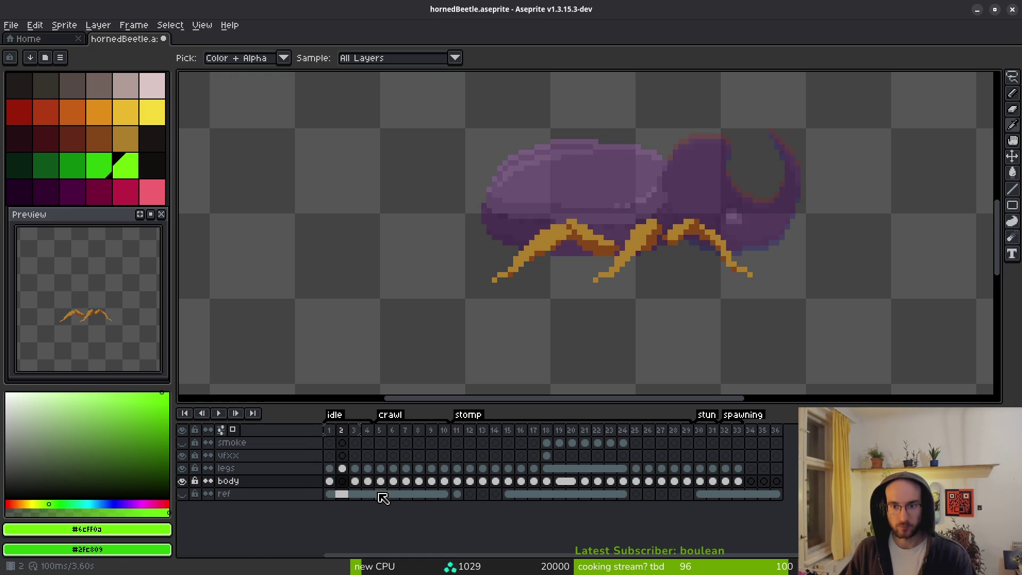
key("Left")
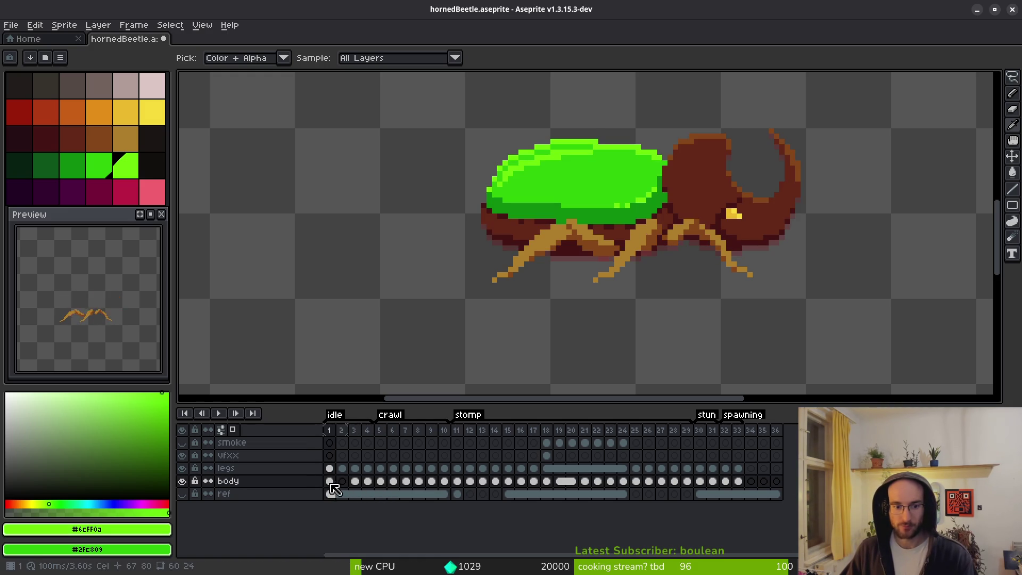
Select and deselect the whole beetle on frame 3, compare with frame 4, and preview the animation.
left_click(356, 480)
key("v")
key("m")
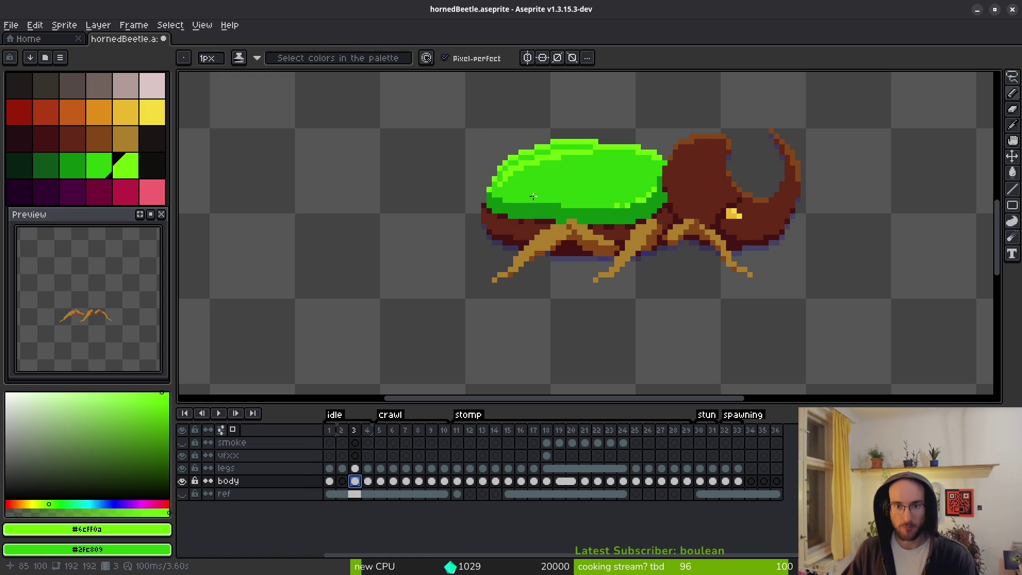
left_click_drag(436, 88, 887, 312)
key("ctrl+d")
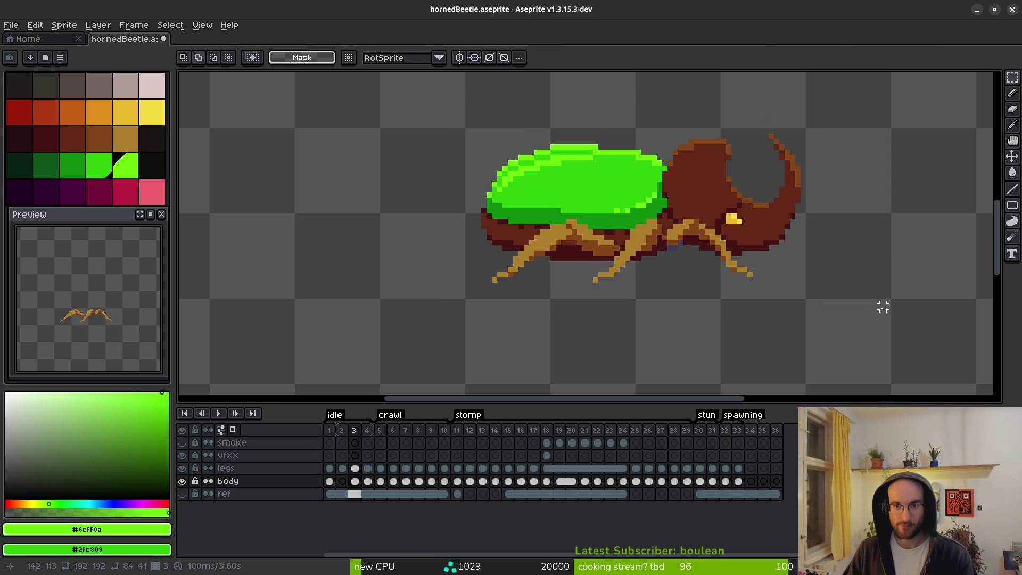
key("i")
key("Right")
key("Left")
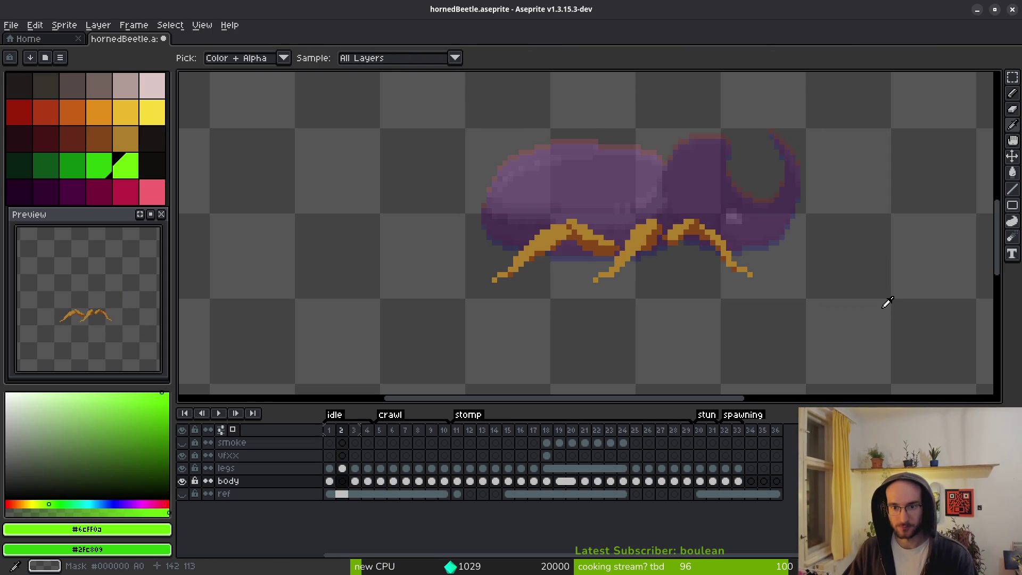
key("Right")
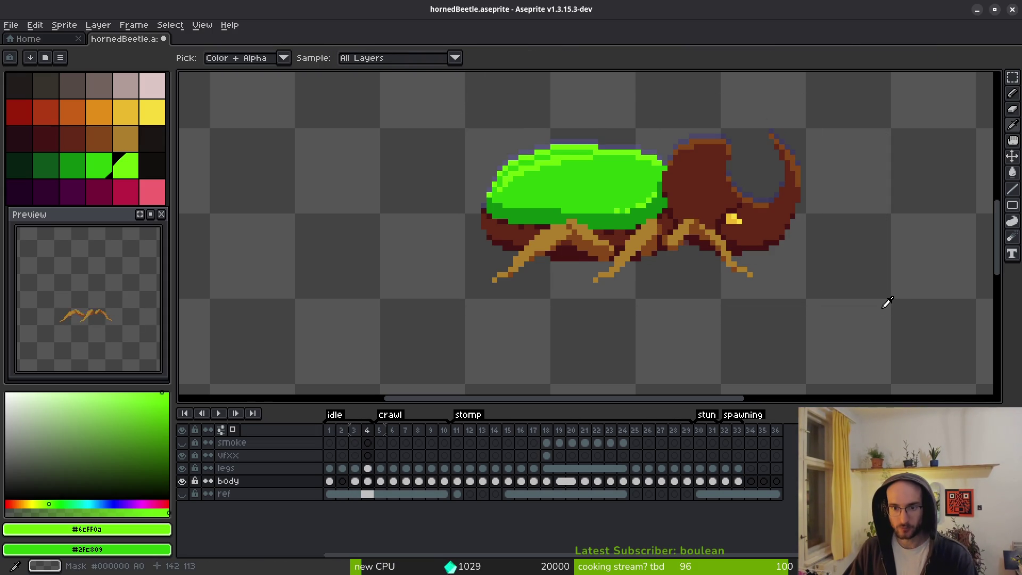
key("Left")
left_click(355, 468)
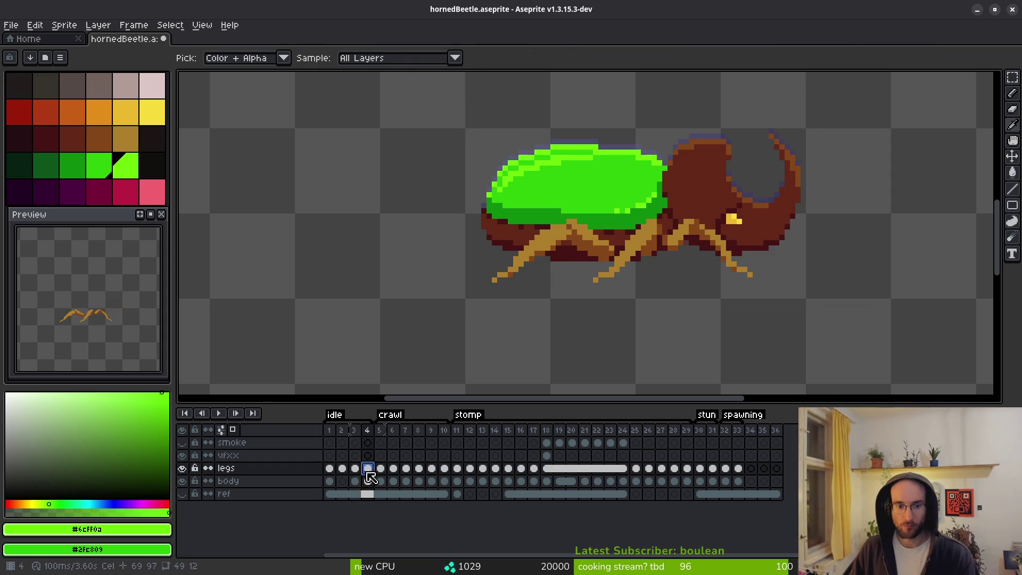
key("Return")
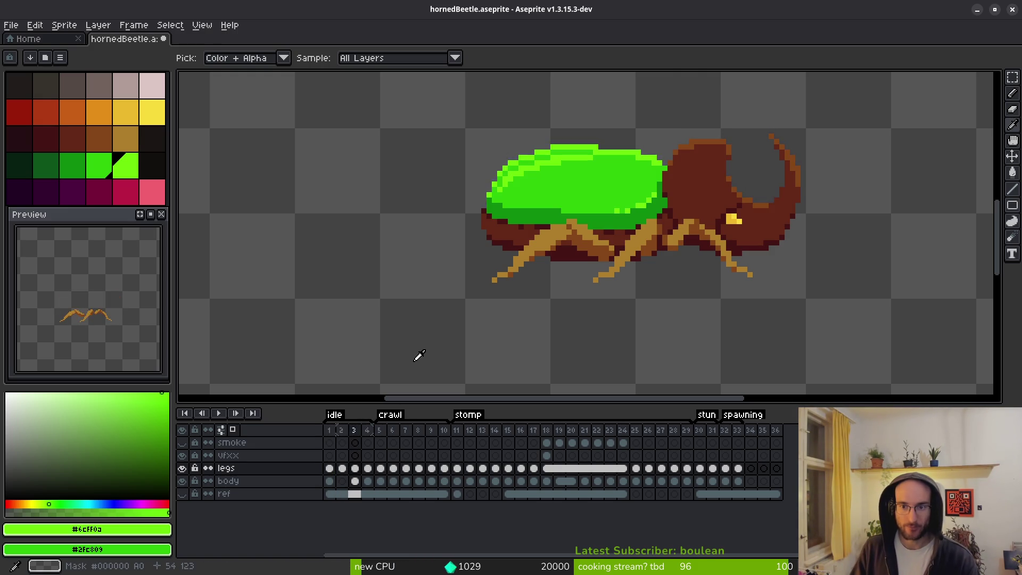
Make the body layer's frame-2 cel active, ready to lasso the head.
key("m")
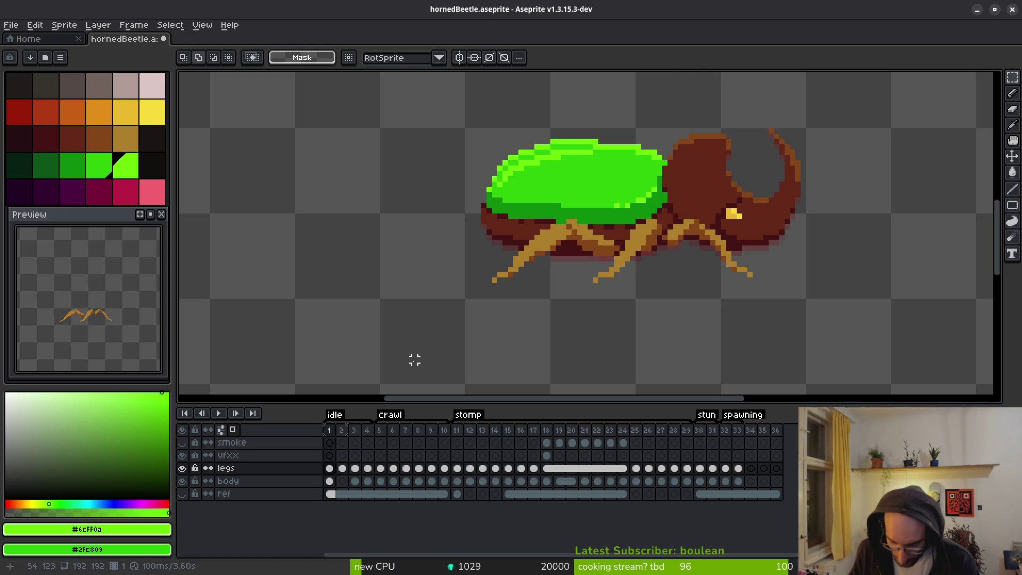
key("Right")
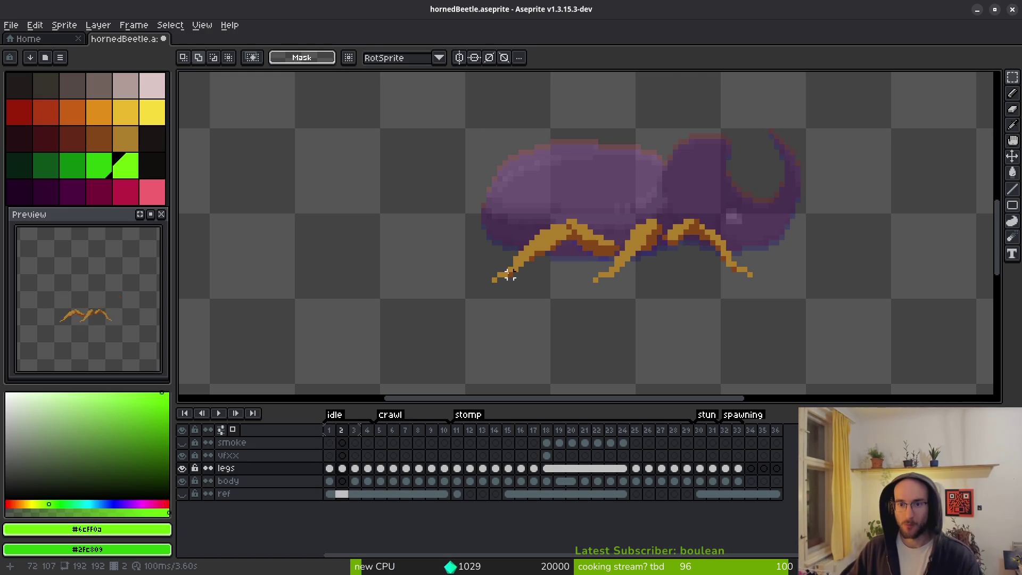
left_click(342, 481)
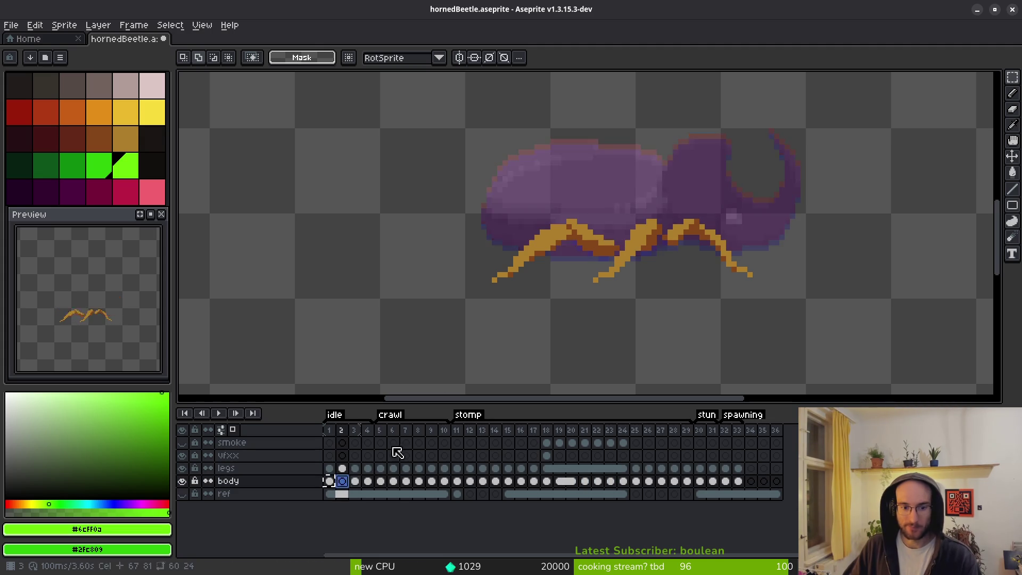
key("q")
scroll(713, 137, "up", 1)
Lasso the horned head on frame 2 and nudge it down one pixel against the shell.
left_click_drag(701, 123, 619, 156)
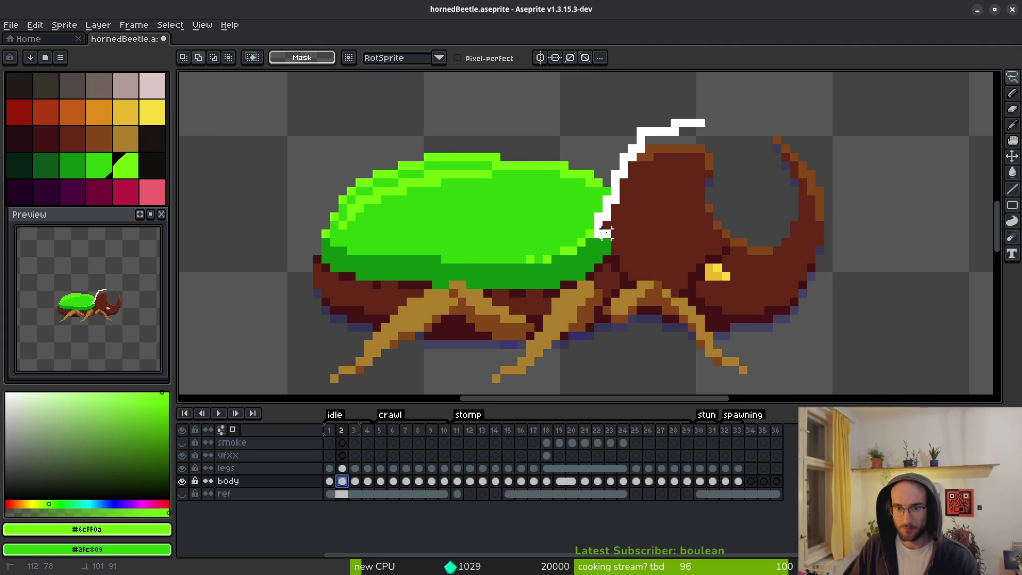
mouse_move(631, 285)
left_mouse_down()
mouse_move(845, 331)
mouse_move(695, 98)
mouse_move(703, 124)
left_mouse_up()
scroll(608, 239, "up", 3)
scroll(602, 232, "up", 1)
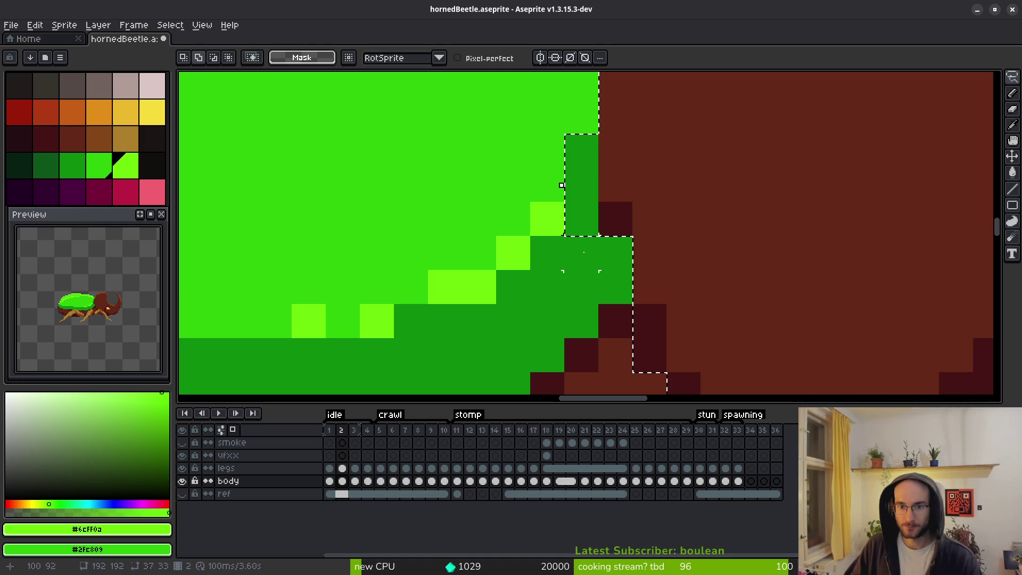
scroll(676, 236, "down", 4)
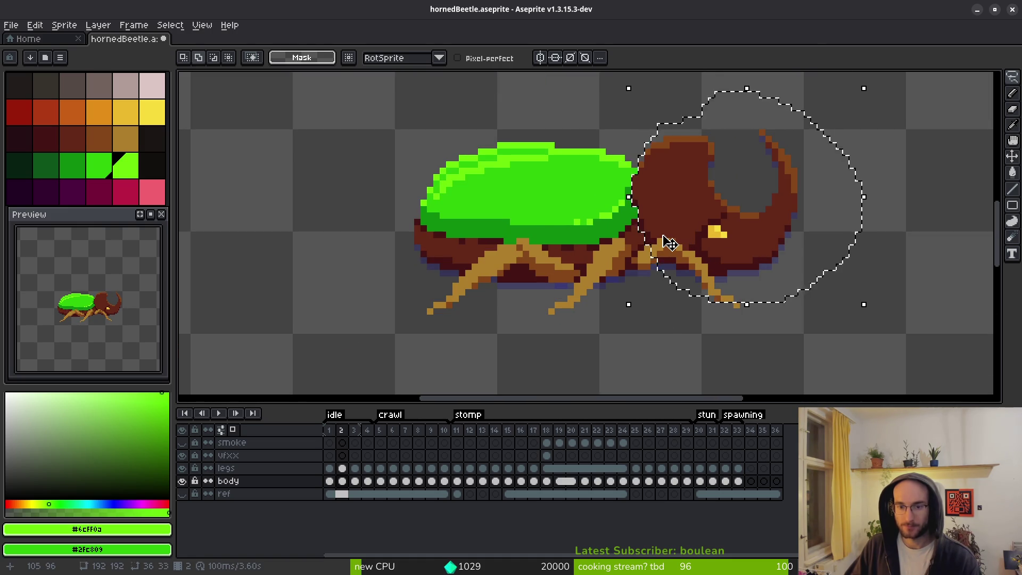
key("Down")
key("Return")
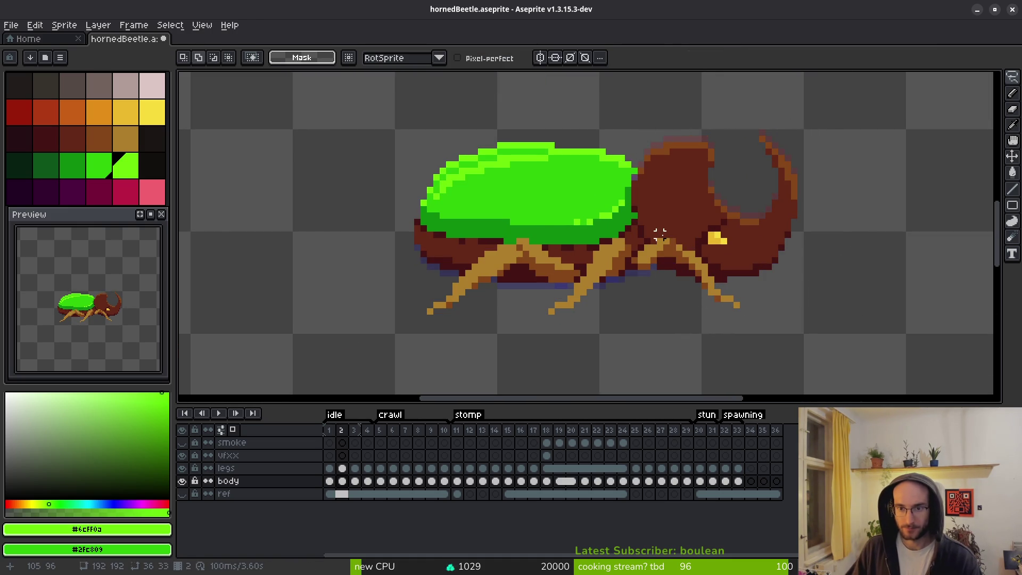
scroll(660, 234, "up", 3)
Sample the shell green #2fc809, dark red #431414 and brown swatch #632718.
key("b")
left_click(580, 218, "alt")
scroll(643, 290, "down", 2)
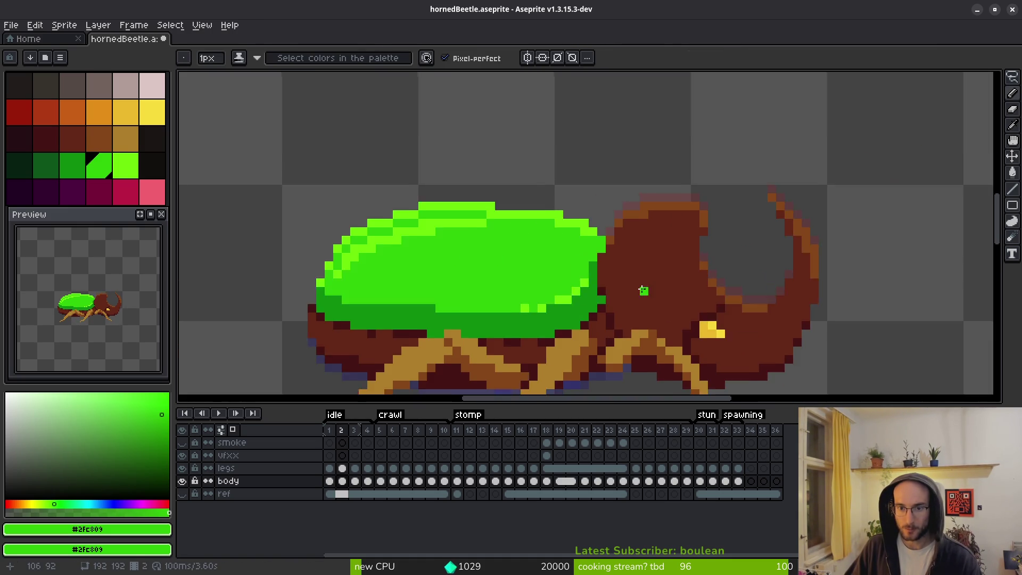
left_click_drag(643, 290, 647, 250)
left_click(598, 281)
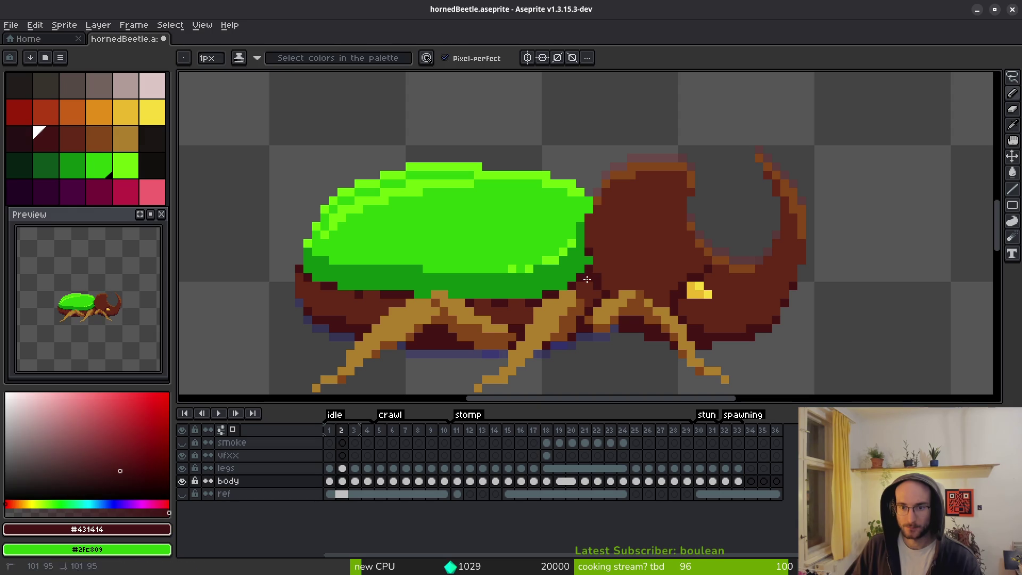
scroll(652, 273, "down", 3)
scroll(613, 365, "up", 3)
key("]")
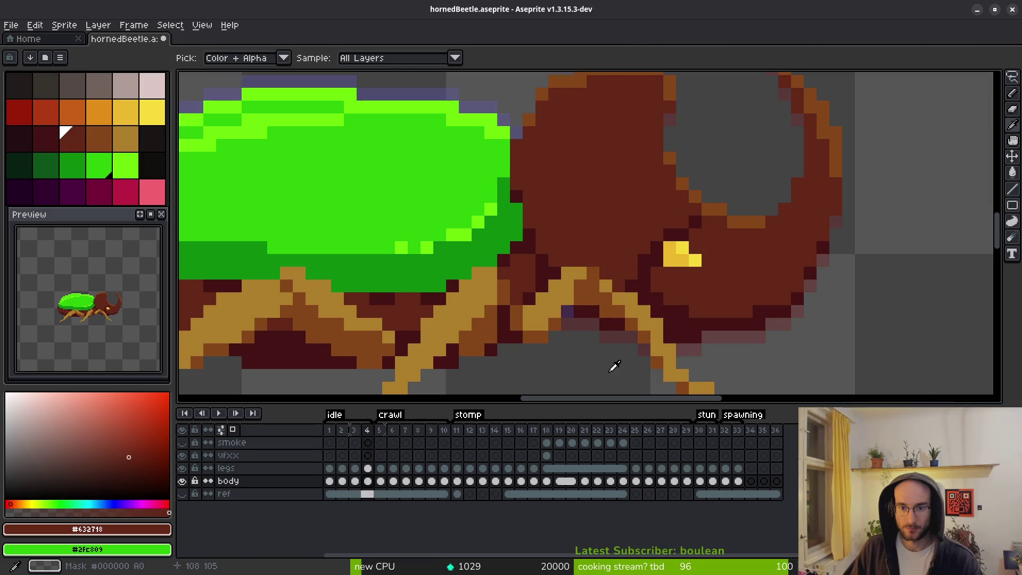
Hide the legs layer and compare frames 3 and 4, sampling dark red #431414.
key("Right")
key("Right")
key("Left")
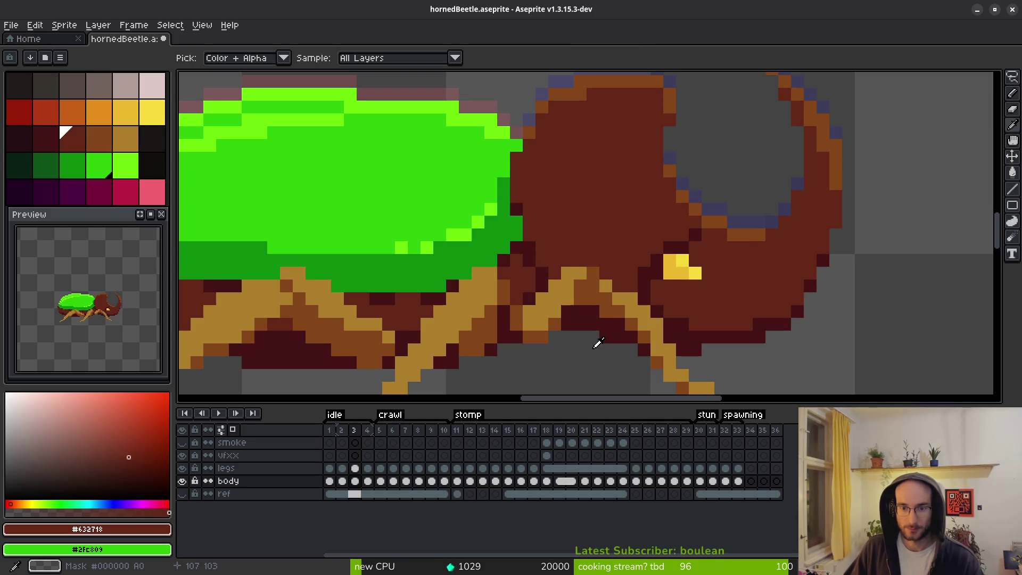
left_click(182, 468)
key("Right")
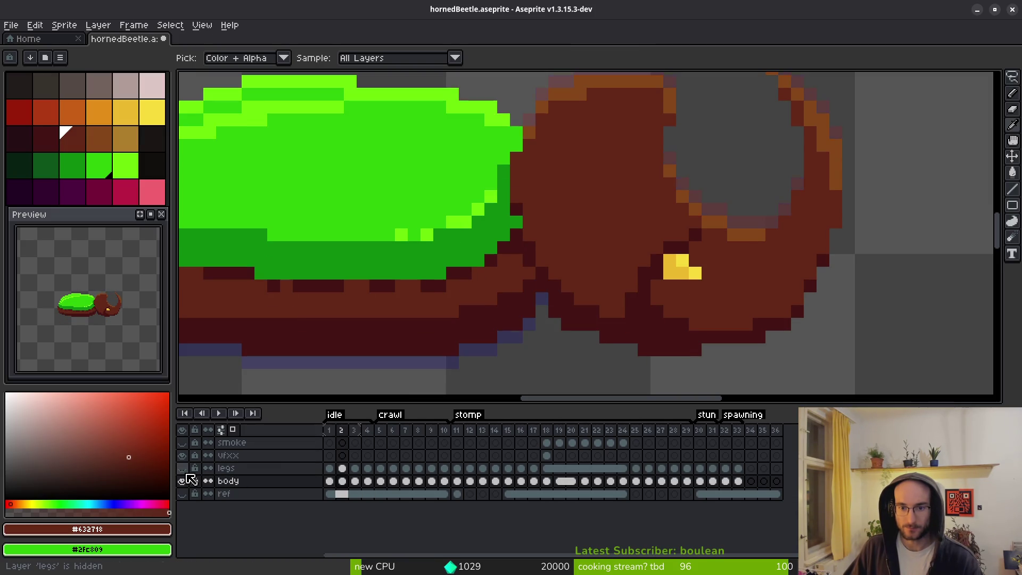
key("Left")
key("Right")
key("Left")
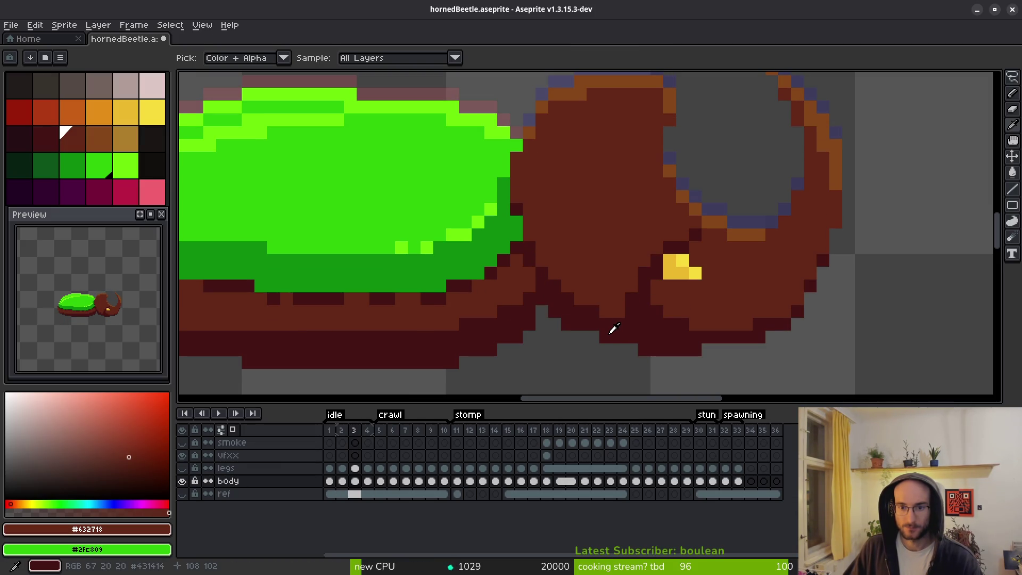
key("Right")
key("Left")
key("Right")
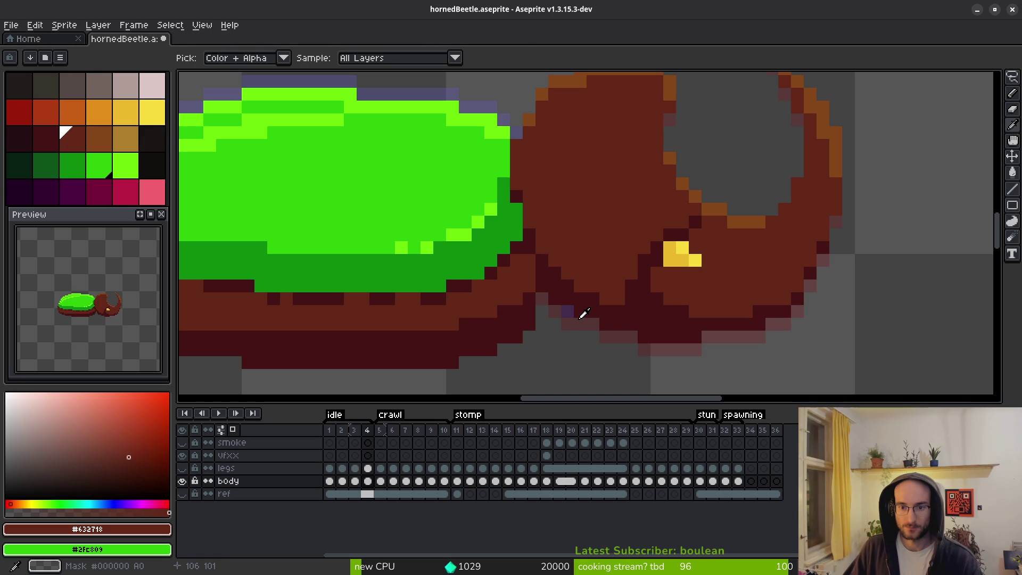
left_click(583, 309)
scroll(713, 312, "down", 5)
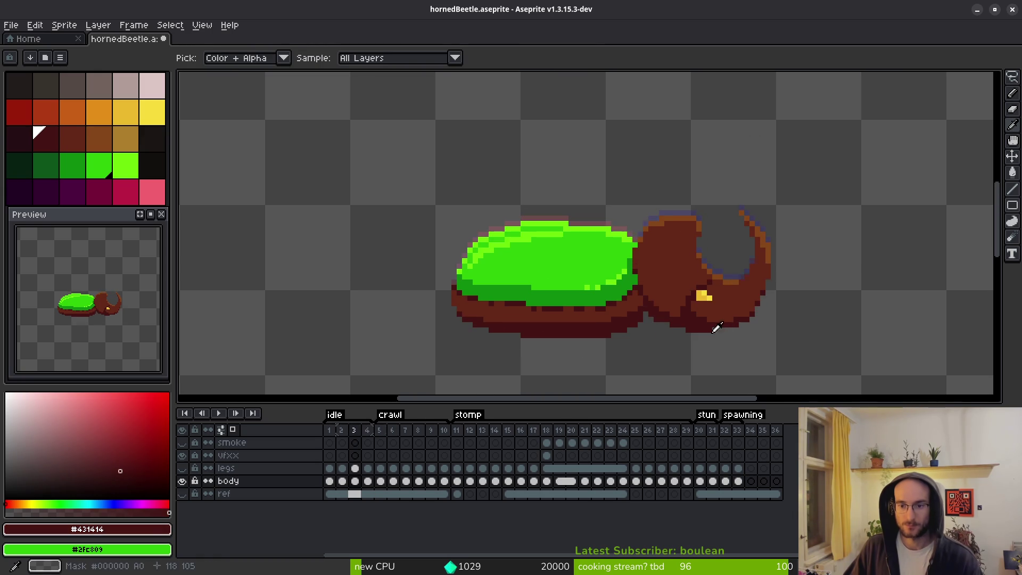
Show the legs layer again and flip between frames 4 and 5 to compare poses.
left_click(182, 468)
key("b")
scroll(53, 290, "up", 2)
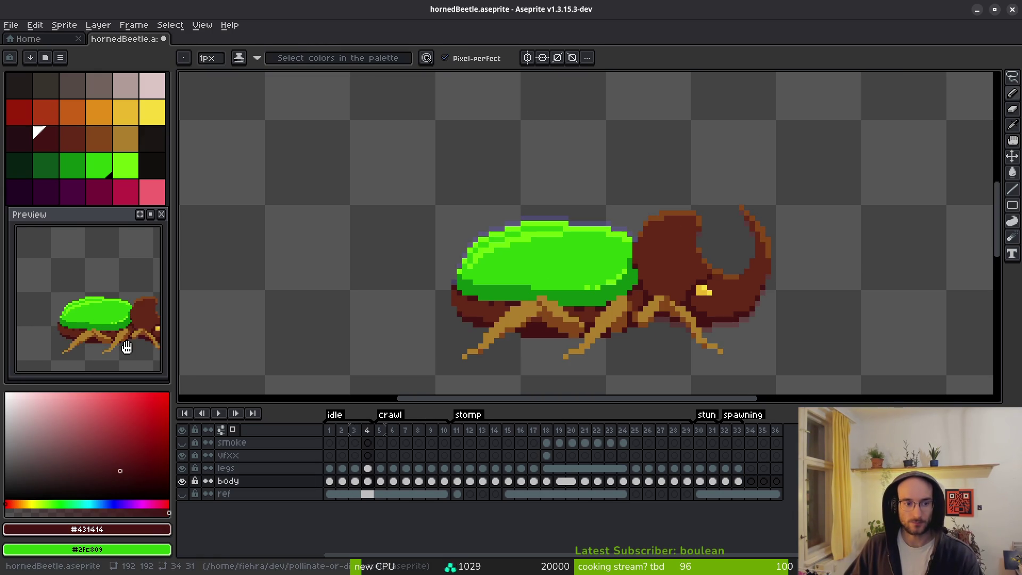
left_click_drag(130, 346, 93, 331)
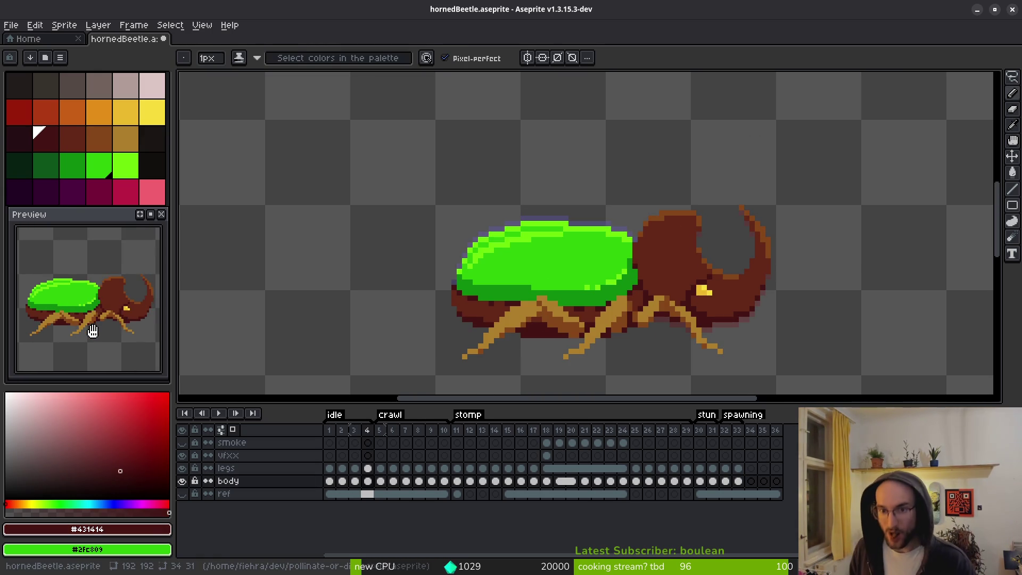
key("Right")
key("Left")
key("Right")
key("i")
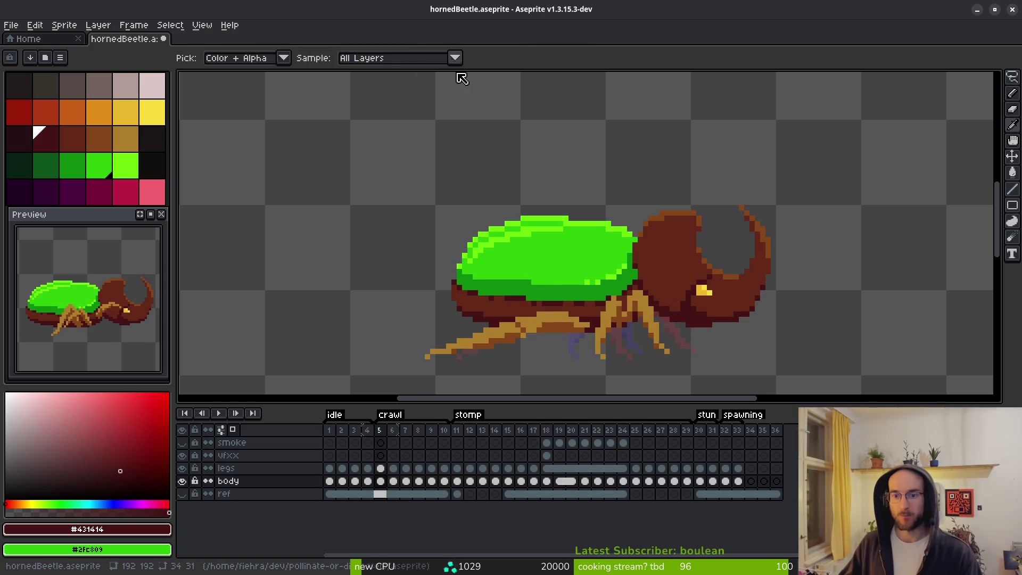
key("Left")
key("b")
scroll(615, 235, "up", 1)
Sample the darker shell green #2fc809 from the sprite.
left_click(617, 237, "alt")
scroll(646, 270, "down", 1)
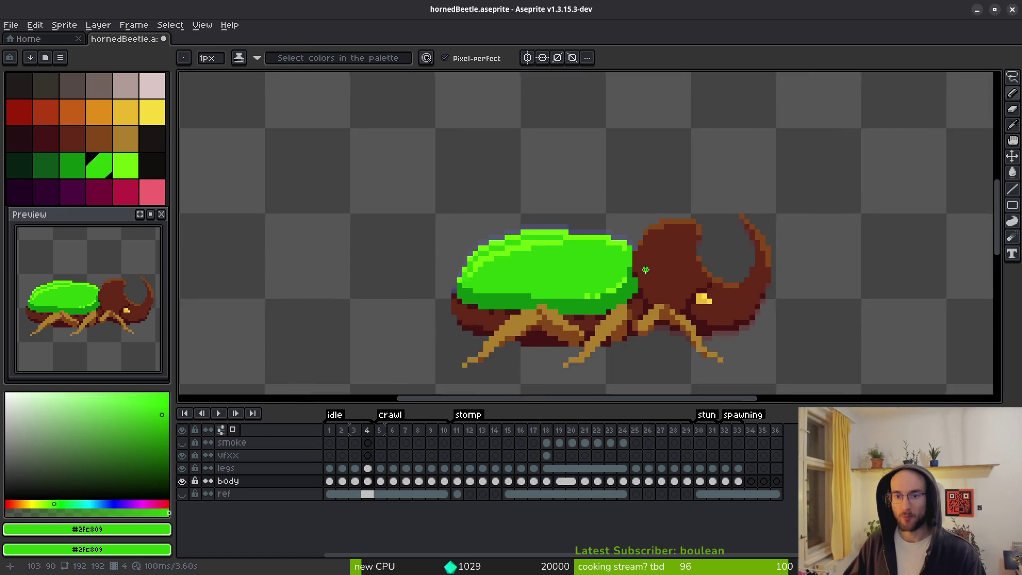
scroll(623, 250, "up", 1)
scroll(624, 250, "down", 1)
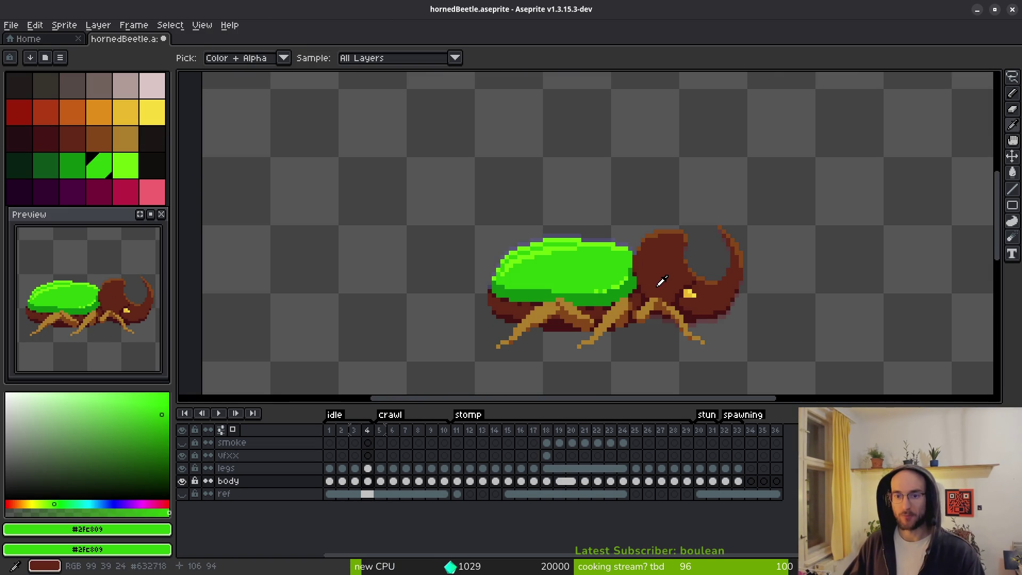
scroll(644, 254, "up", 1)
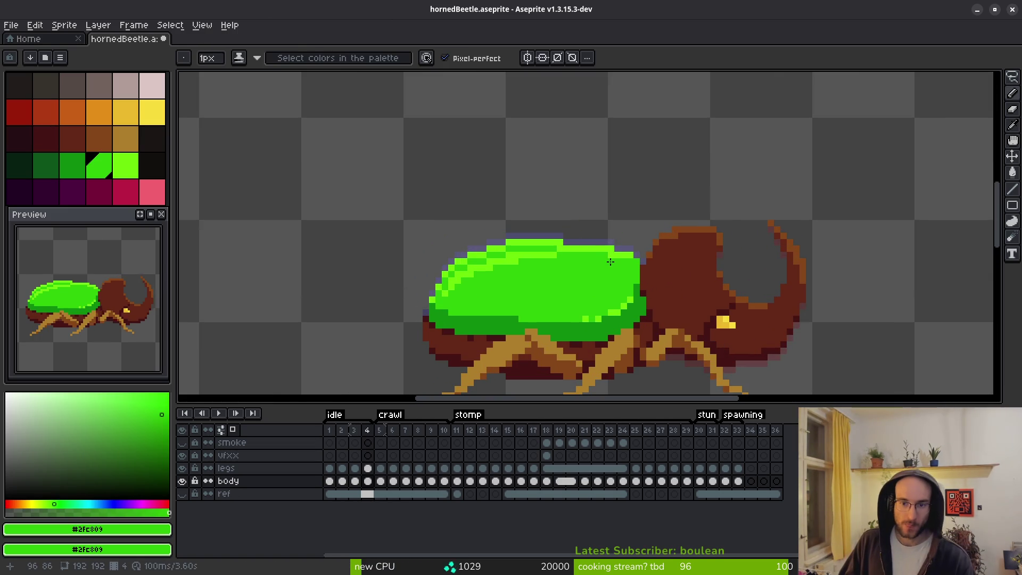
scroll(624, 284, "down", 1)
Flick between frames 2, 3 and 5 to check the leg motion.
key("alt")
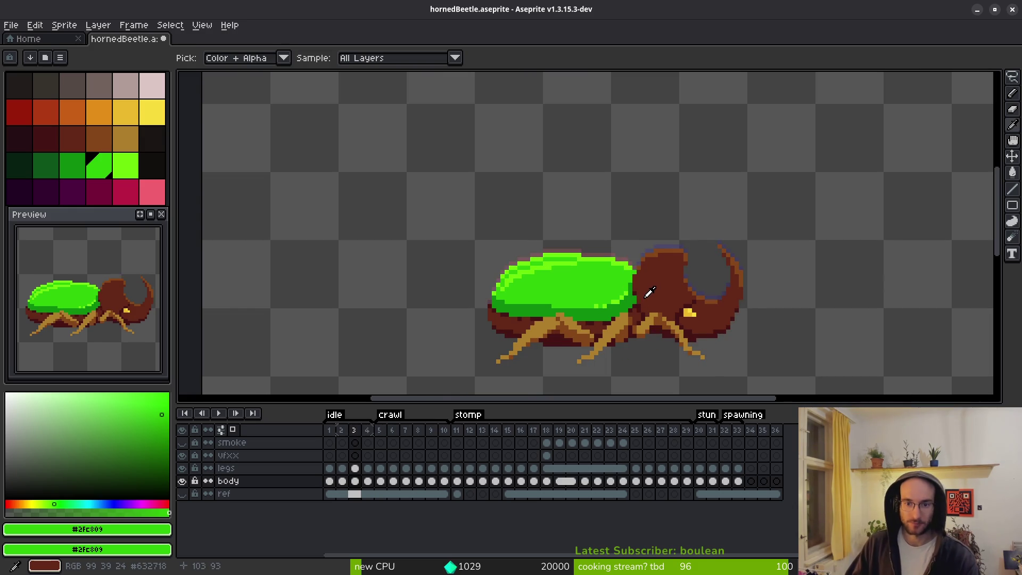
key("Left")
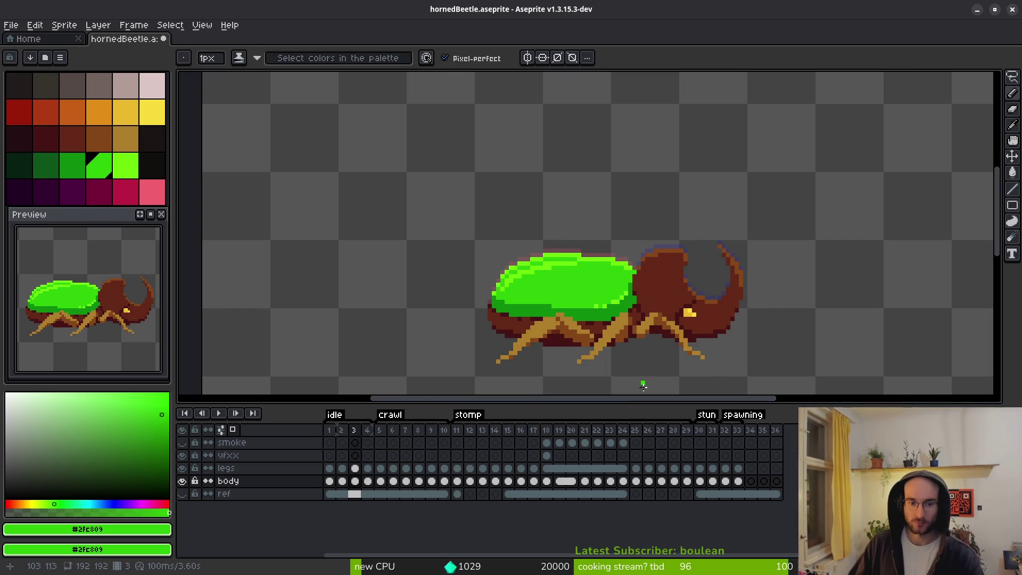
key("alt")
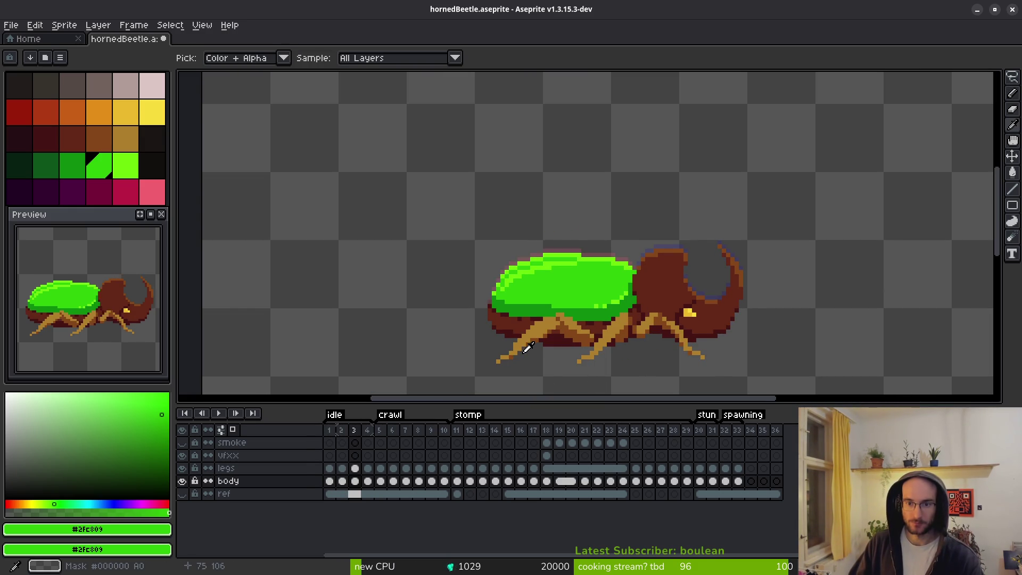
key("Right")
key("Right")
key("Left")
key("Left")
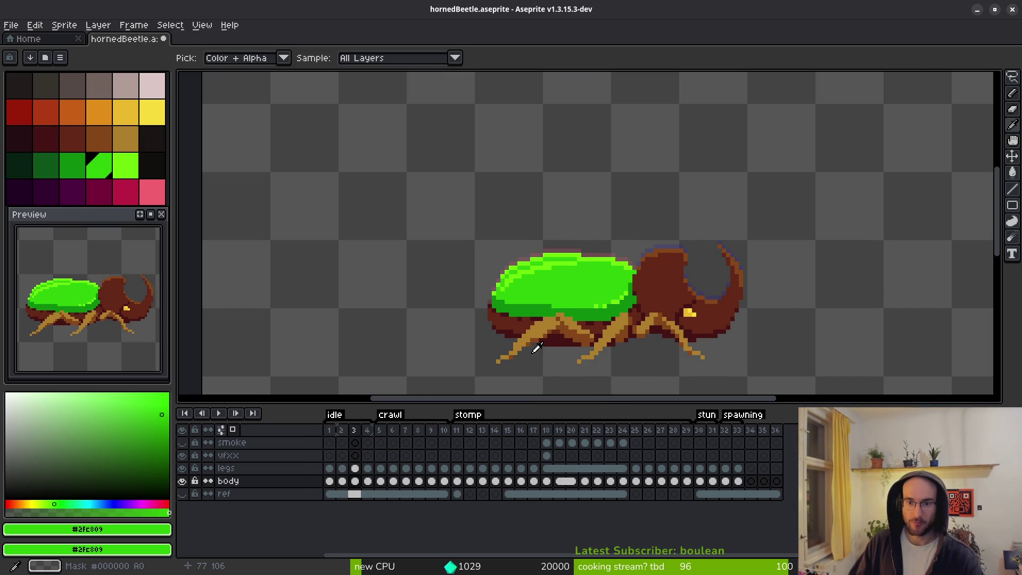
key("Right")
key("Right")
key("Left")
key("Left")
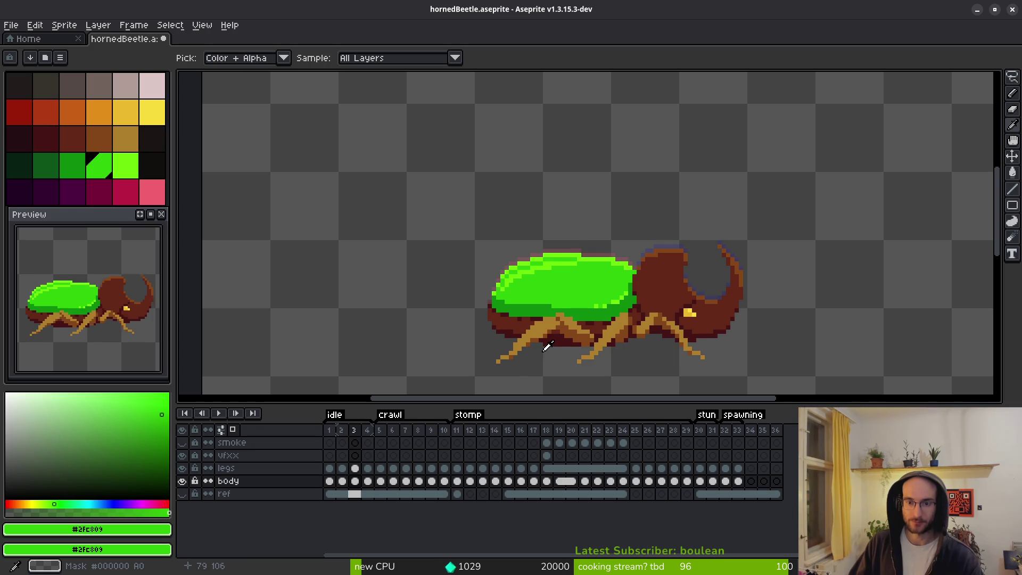
key("Left")
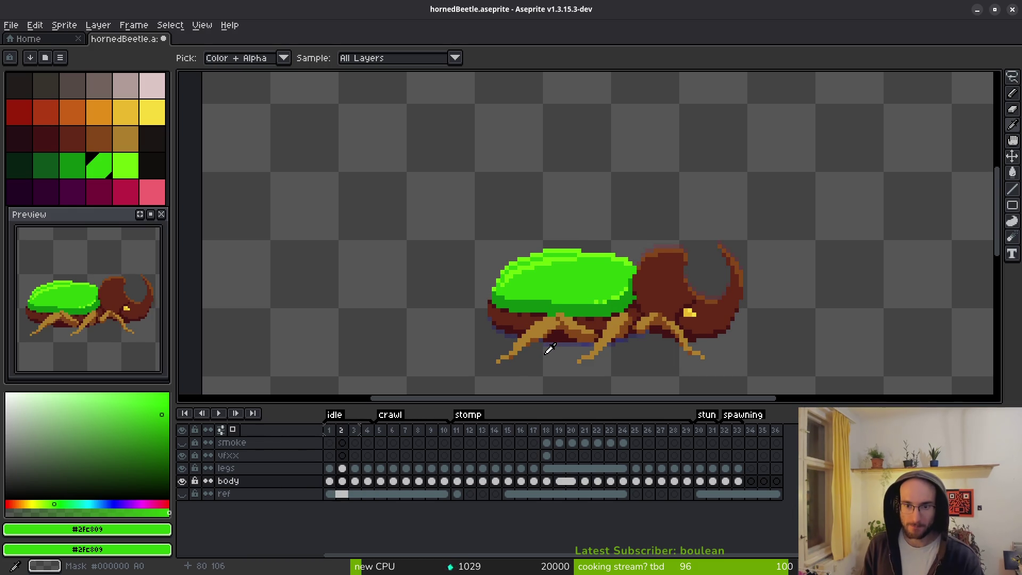
key("Right")
key("b")
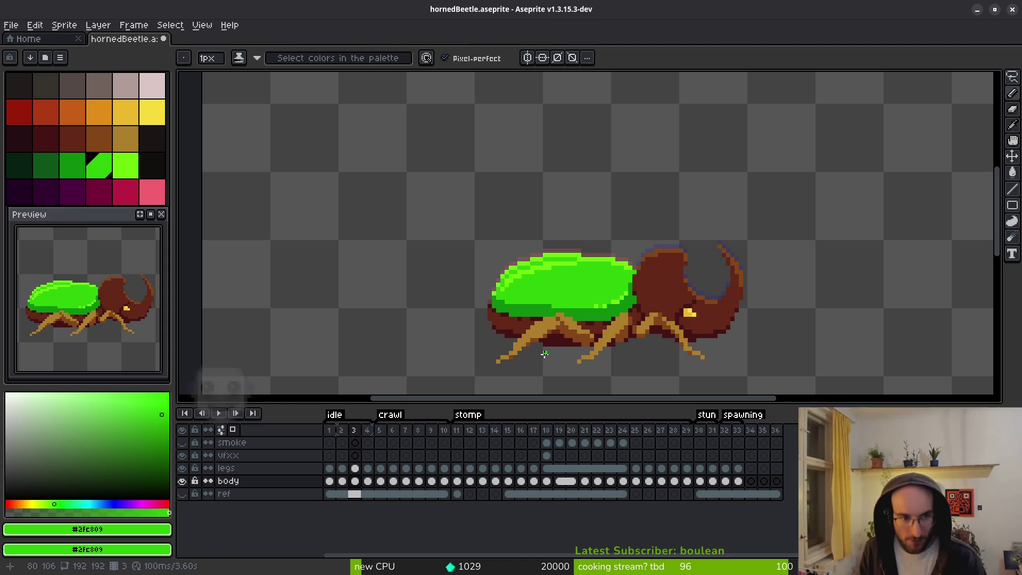
Step through stomp frames 6 to 14, settle back on frame 12, and frame the shell.
key("i")
key("Right")
key("Right")
key("Right")
key("b")
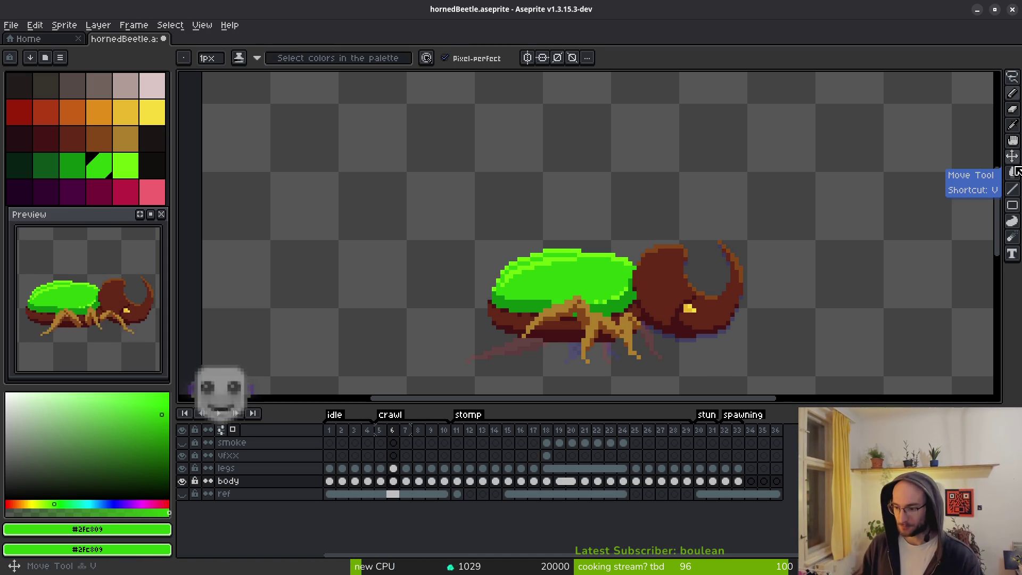
key("Right")
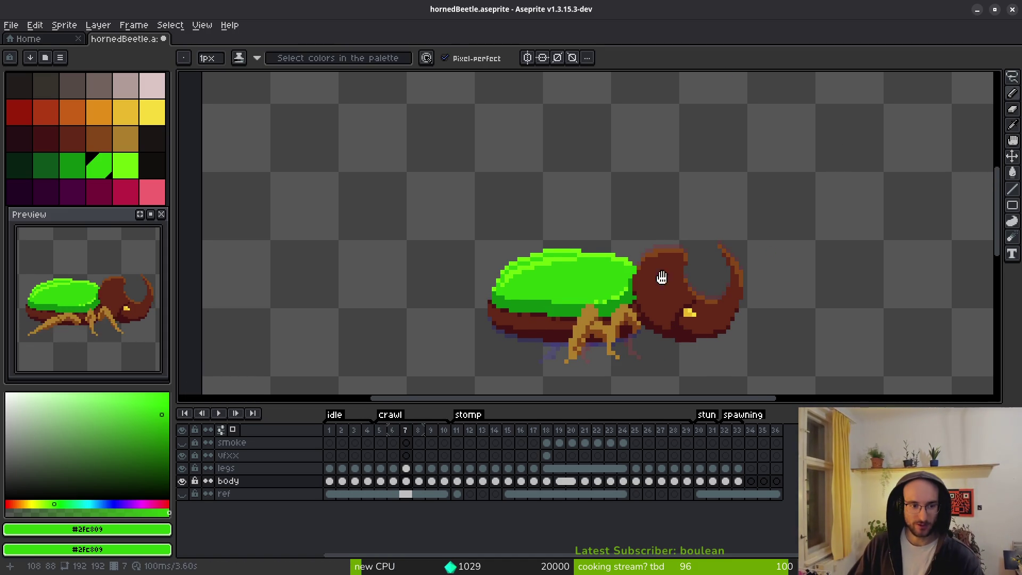
key("i")
mouse_move(661, 277)
left_mouse_down()
mouse_move(632, 272)
mouse_move(622, 294)
mouse_move(641, 286)
left_mouse_up()
key("Right")
key("Right")
key("Right")
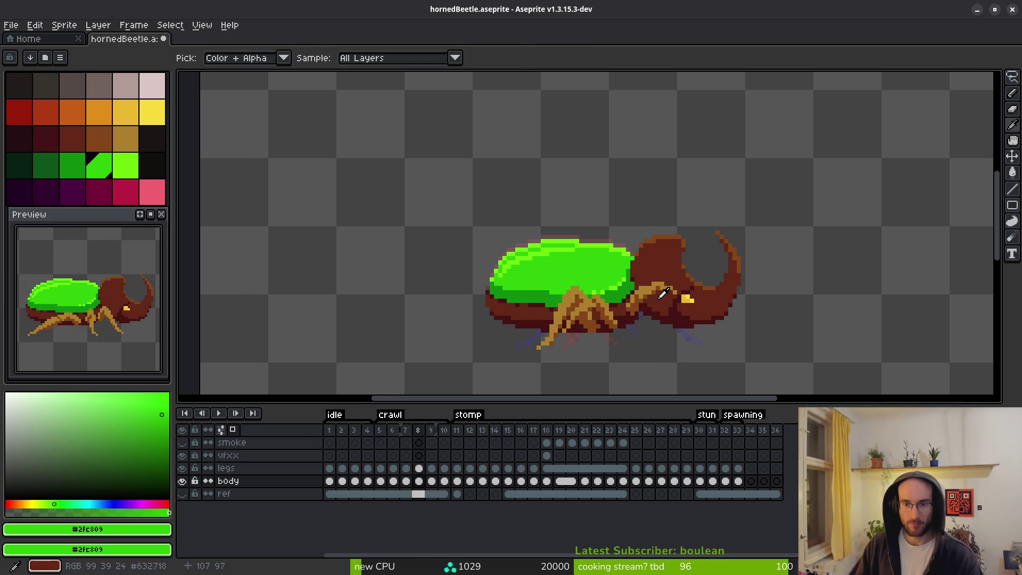
key("Right")
key("Right")
key("Right")
key("Right")
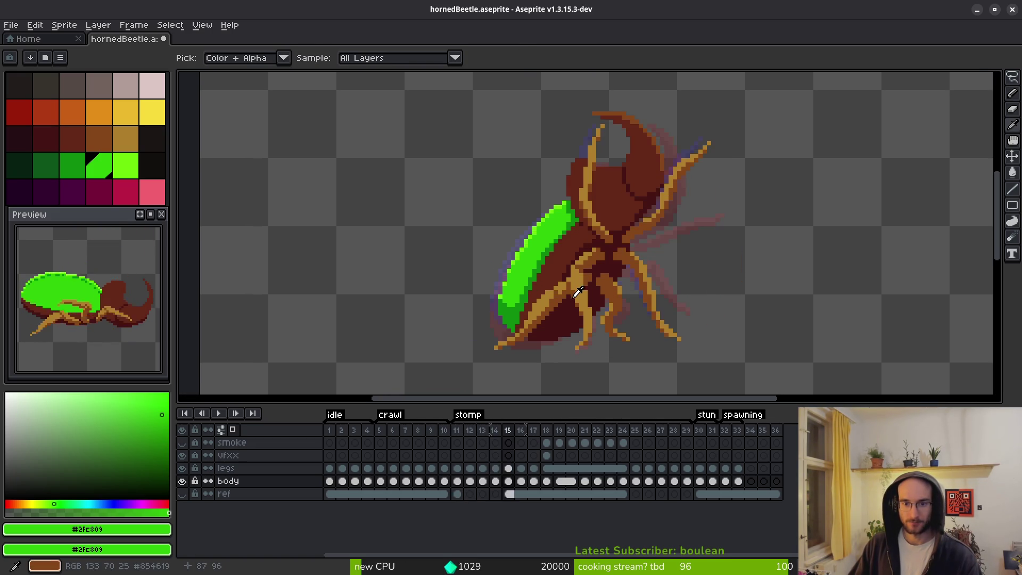
key("Left")
key("Left")
key("Left")
key("Right")
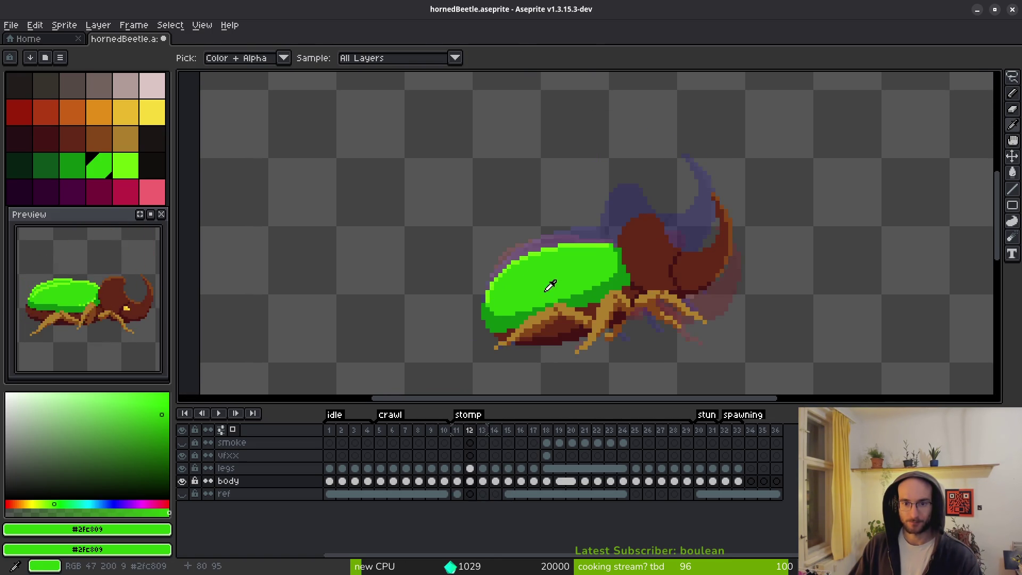
key("b")
key("Left")
left_click_drag(540, 281, 579, 258)
Pick the #6cff0a shell green and try highlight pixels along the shell top, undoing misplaced ones.
scroll(580, 258, "up", 2)
left_click(536, 217, "alt")
scroll(536, 217, "up", 3)
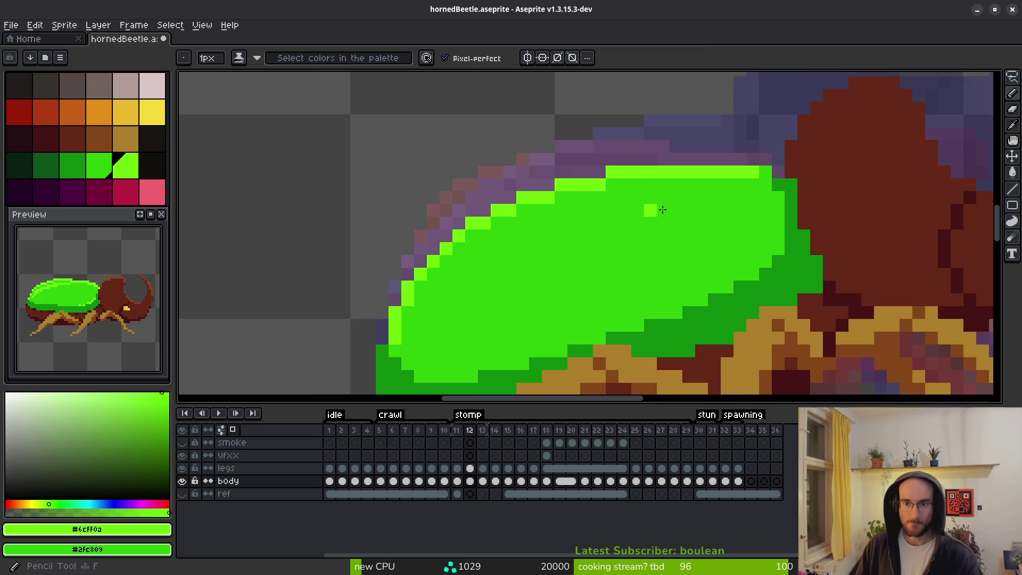
key("ctrl+z")
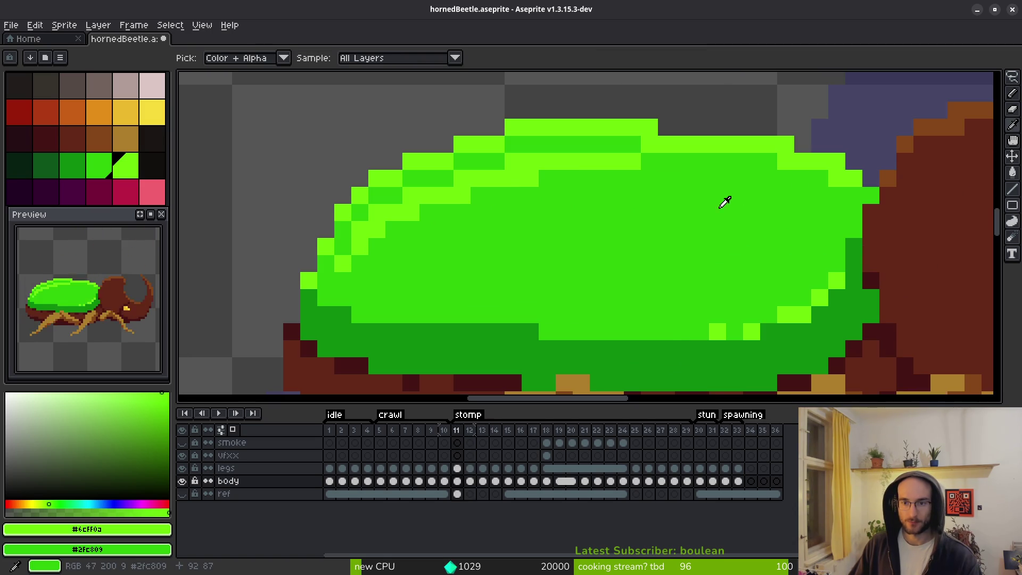
left_click(751, 213)
left_click_drag(687, 191, 773, 191)
key("ctrl+z")
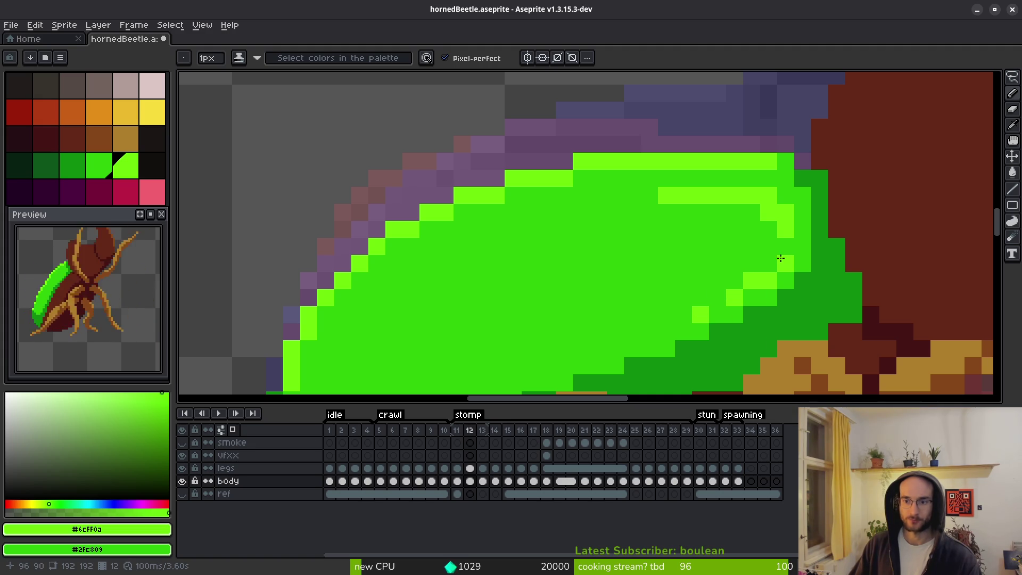
Draw the highlight up the shell's front edge and across the top, repainting part darker green.
left_click_drag(771, 259, 774, 230)
scroll(756, 213, "down", 3)
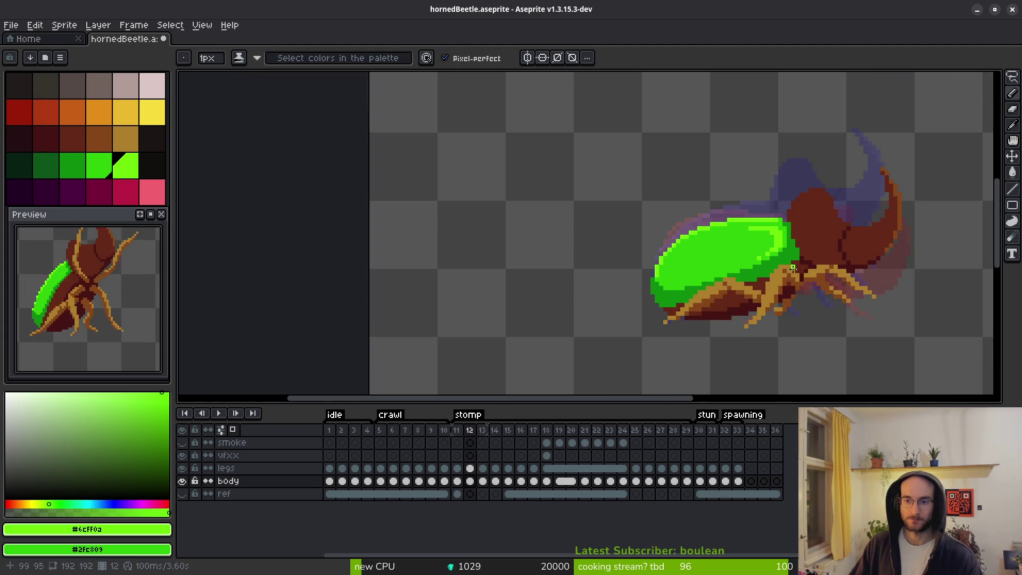
scroll(809, 240, "up", 2)
scroll(809, 240, "down", 3)
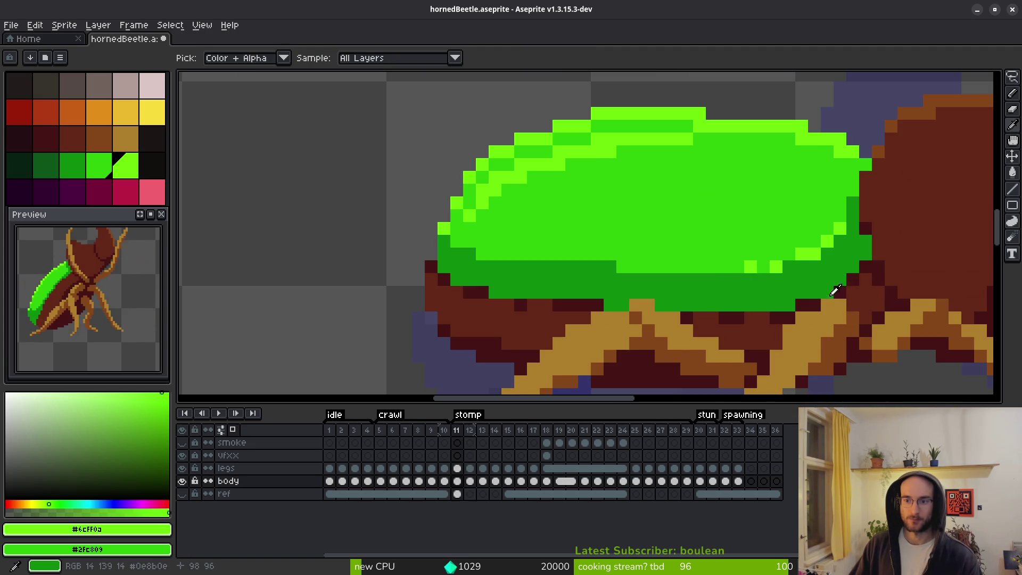
scroll(825, 263, "up", 3)
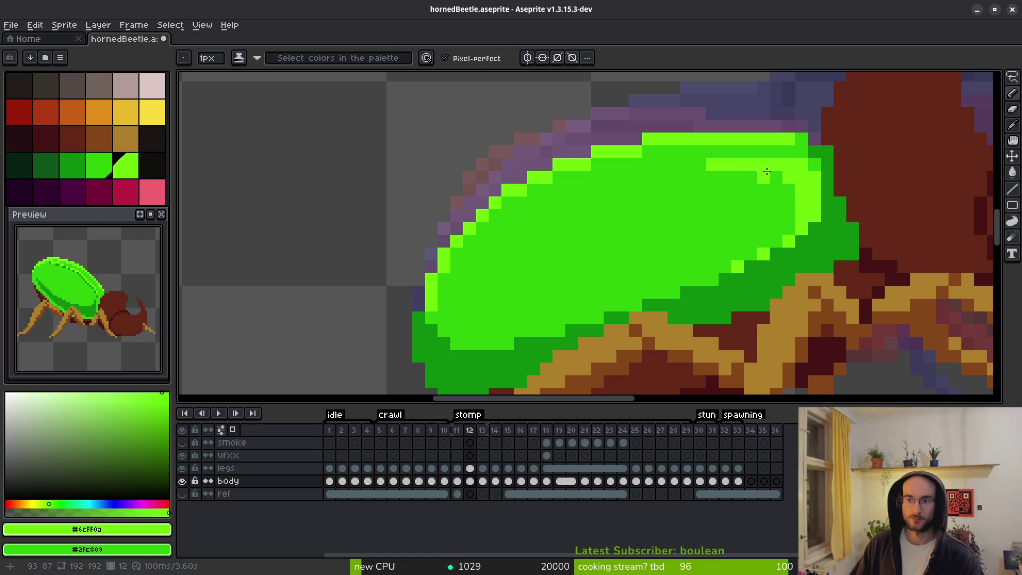
left_click_drag(786, 153, 741, 148)
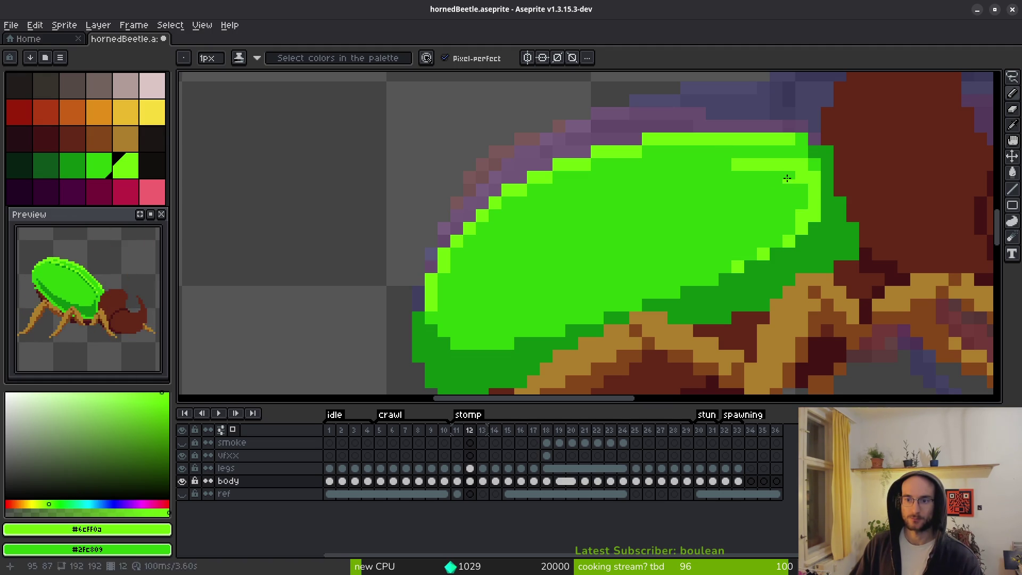
left_click_drag(780, 169, 709, 168)
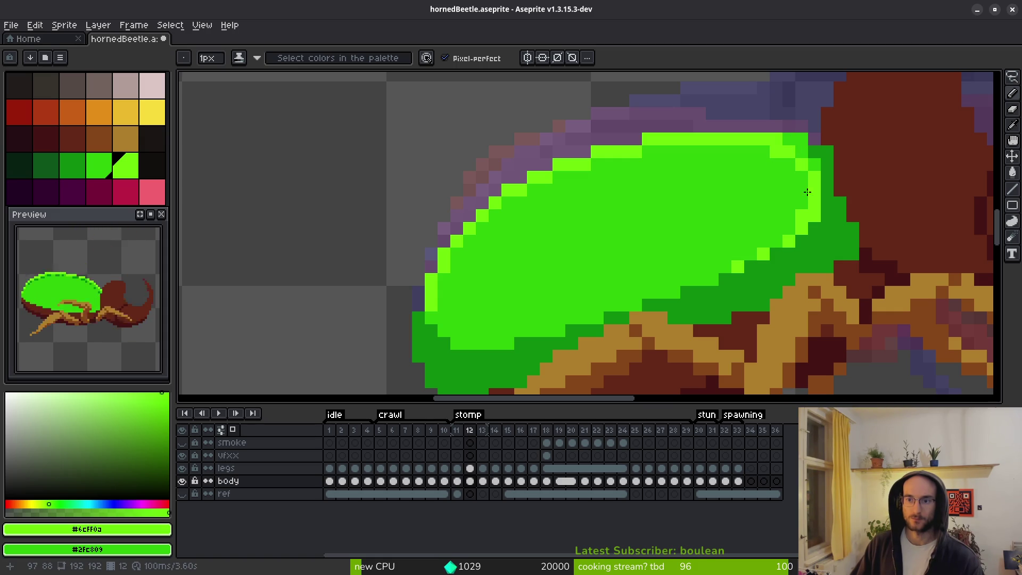
scroll(808, 192, "down", 5)
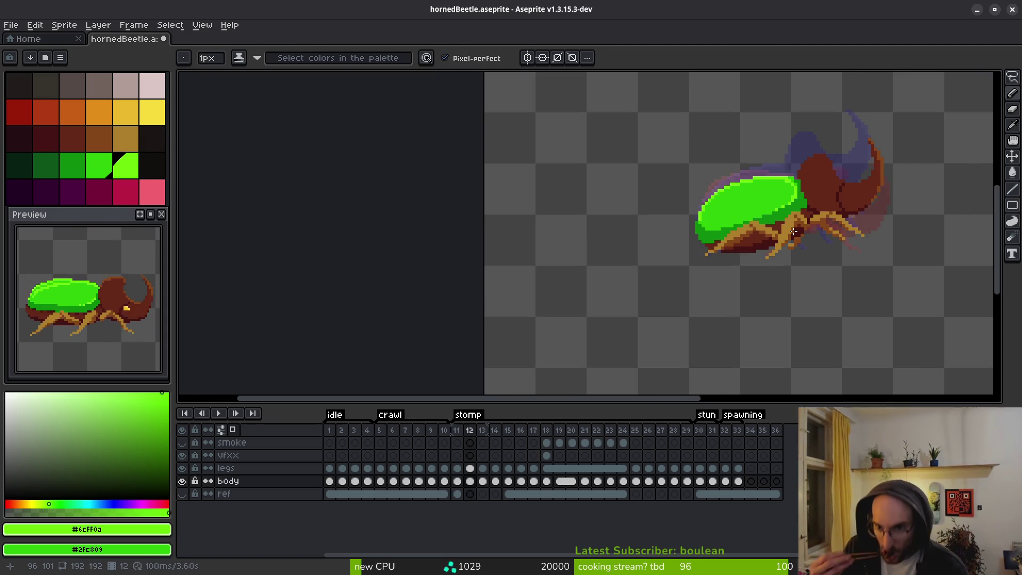
On frame 13, paint a light-green row along the shell top, toning parts back to mid green.
key("period")
scroll(788, 181, "up", 8)
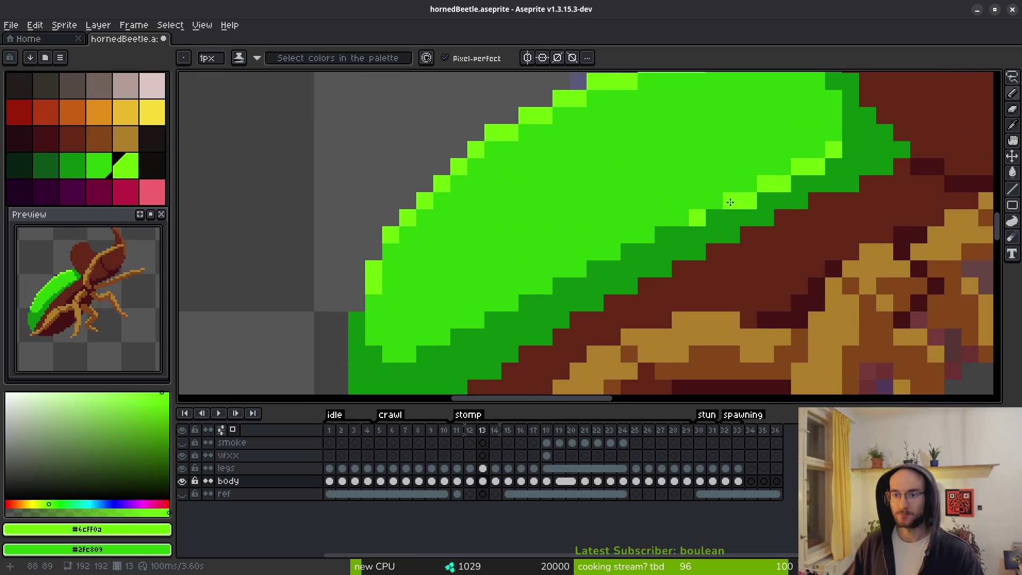
left_click_drag(657, 233, 587, 324)
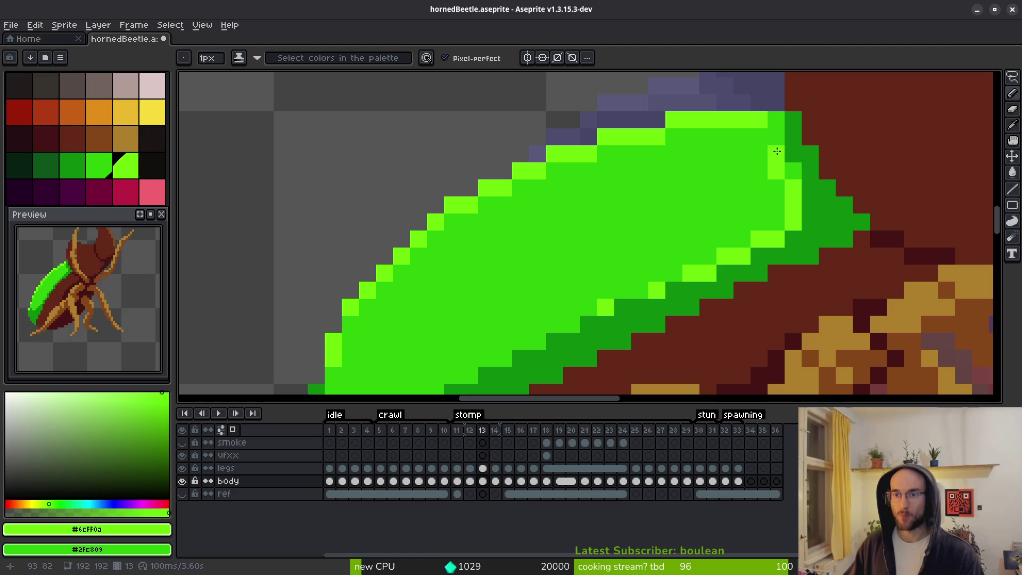
key("ctrl+z")
mouse_move(680, 147)
left_mouse_down()
mouse_move(761, 160)
mouse_move(741, 146)
left_mouse_up()
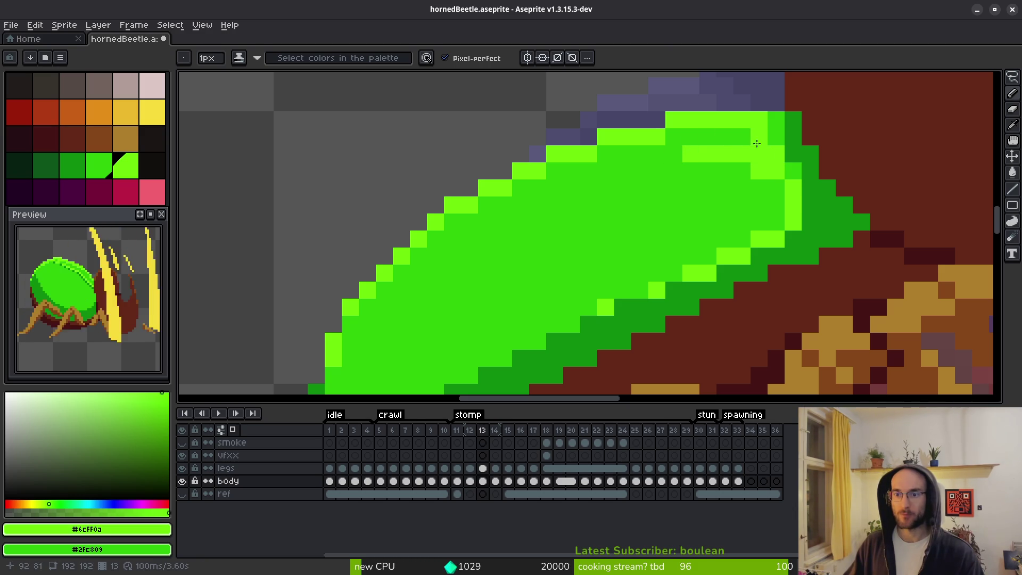
left_click_drag(744, 155, 701, 152)
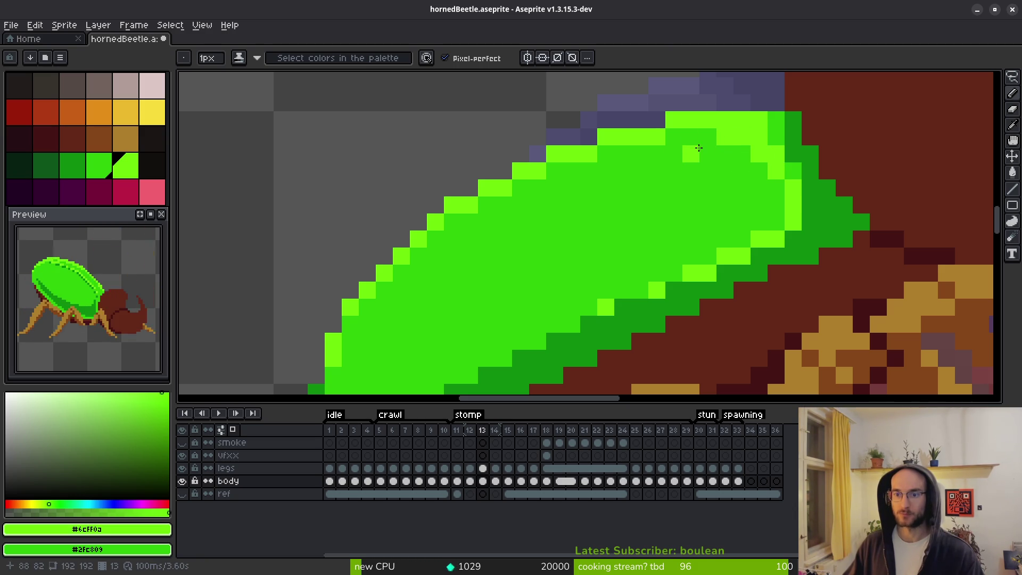
mouse_move(753, 134)
left_mouse_down()
mouse_move(709, 141)
mouse_move(724, 138)
left_mouse_up()
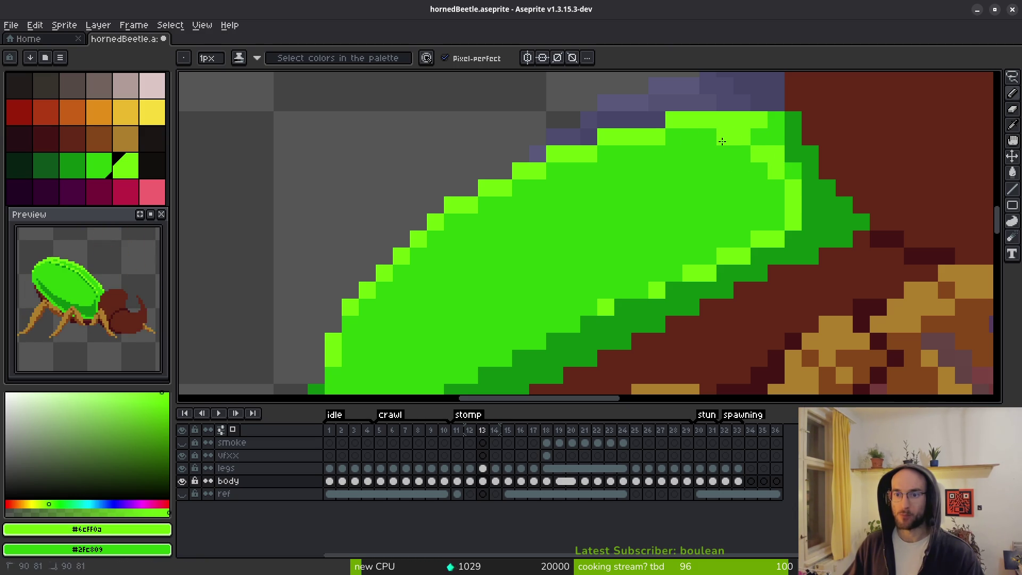
mouse_move(777, 204)
left_mouse_down()
mouse_move(787, 154)
mouse_move(785, 174)
left_mouse_up()
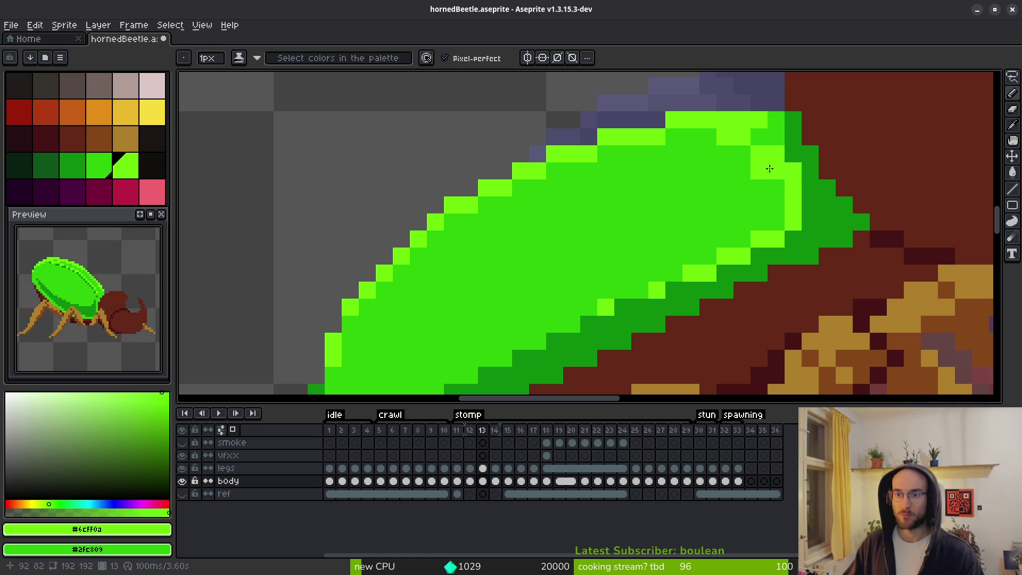
Shift the shell-edge highlight one pixel left, covering the old highlight pixels with mid green.
scroll(793, 228, "down", 4)
scroll(793, 227, "up", 4)
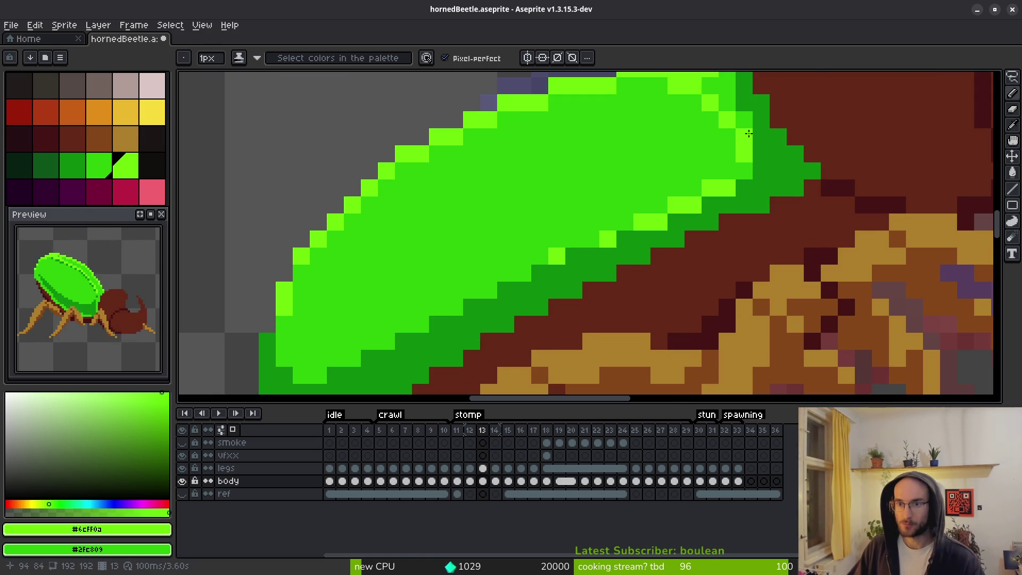
left_click(727, 170)
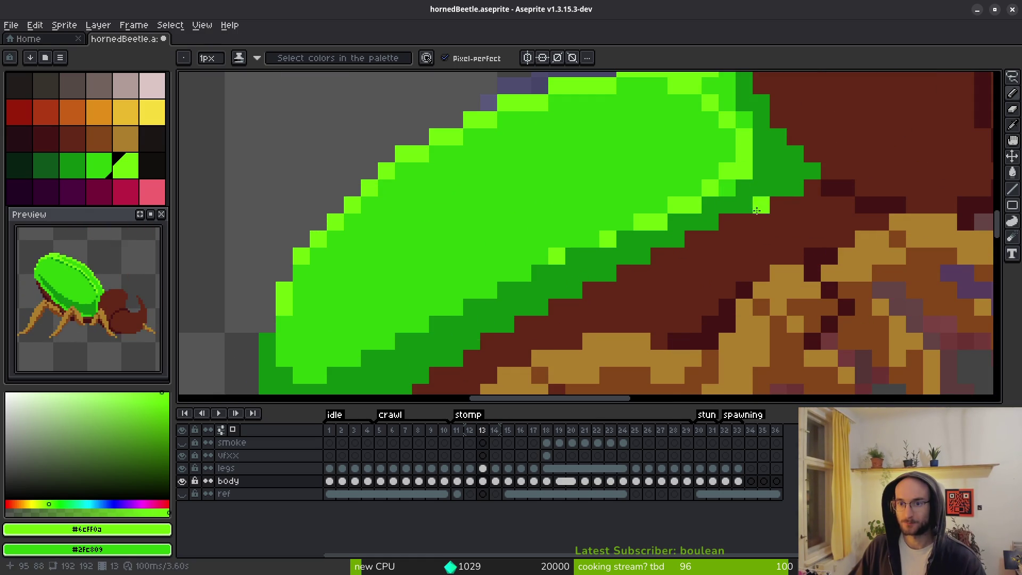
right_click(744, 169)
left_click(727, 154)
right_click(751, 148)
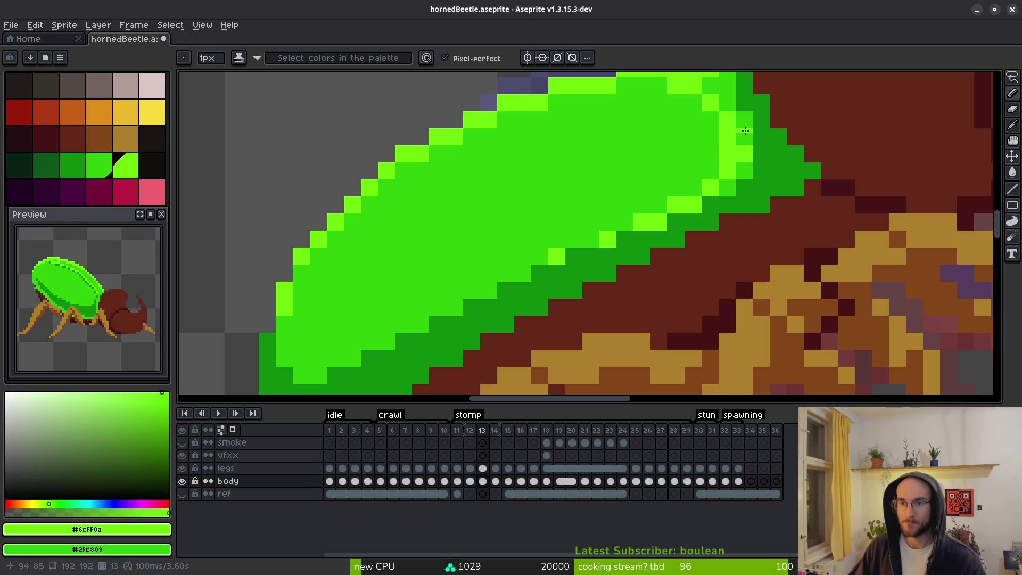
Flip between stomp frames 12 and 13 to compare the poses, then advance to frame 14.
key("i")
scroll(790, 228, "down", 3)
key("comma")
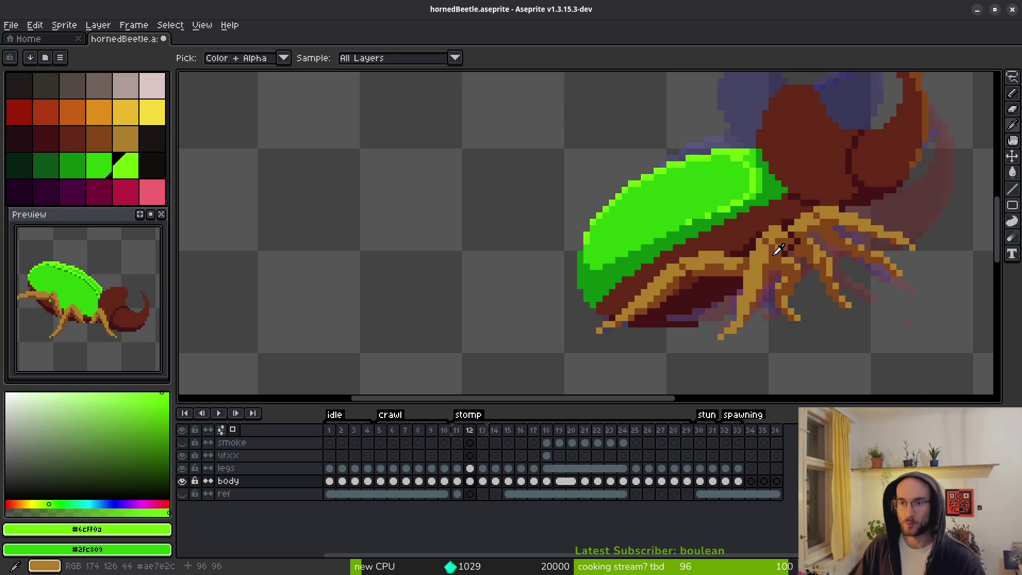
key("b")
scroll(769, 198, "up", 3)
scroll(789, 242, "down", 4)
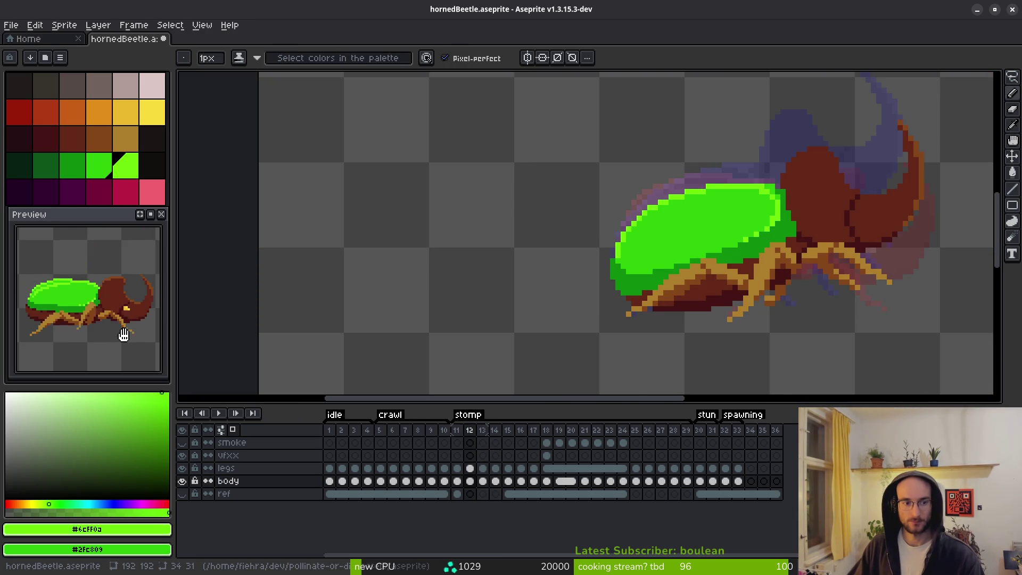
key("comma")
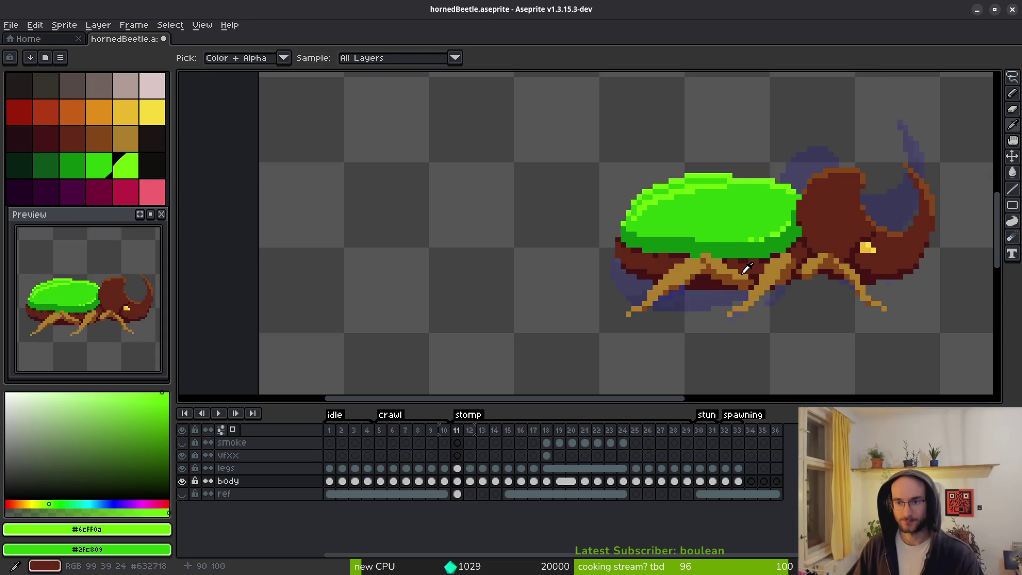
key("period")
key("period")
key("period")
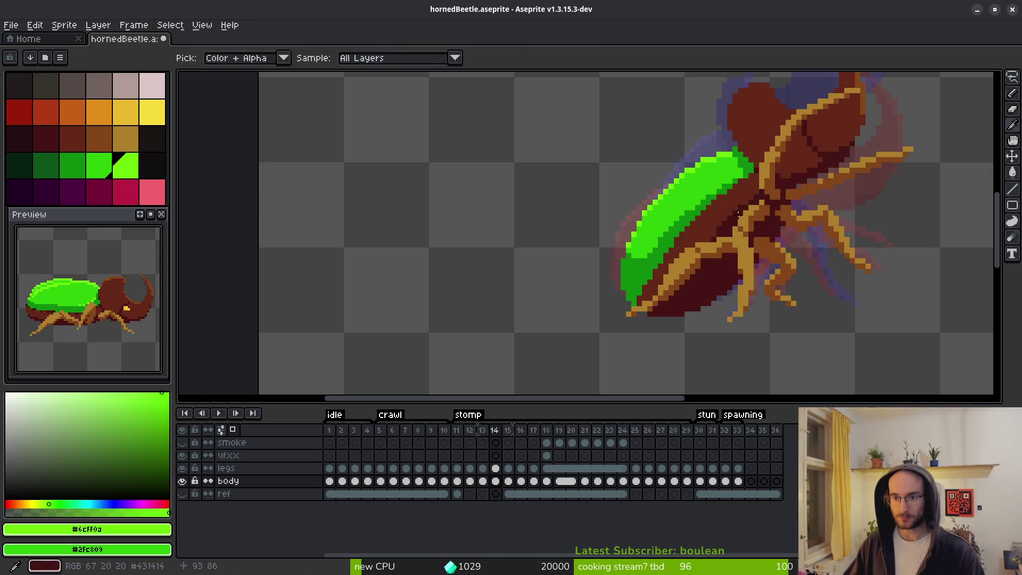
Place nine #6cff0a pixels along frame 14's shell front edge, then zoom out to check.
scroll(745, 181, "up", 5)
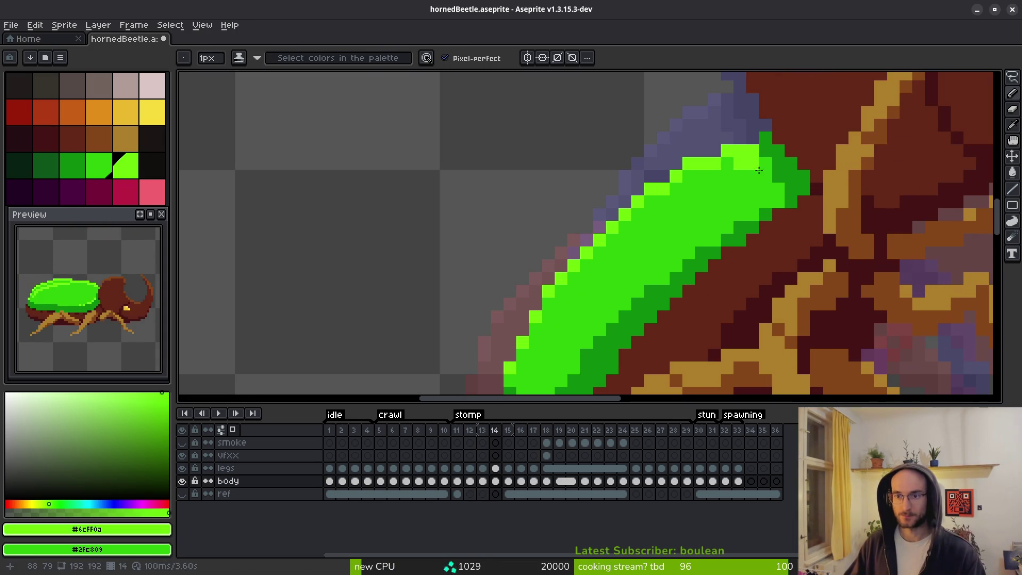
left_click(766, 202)
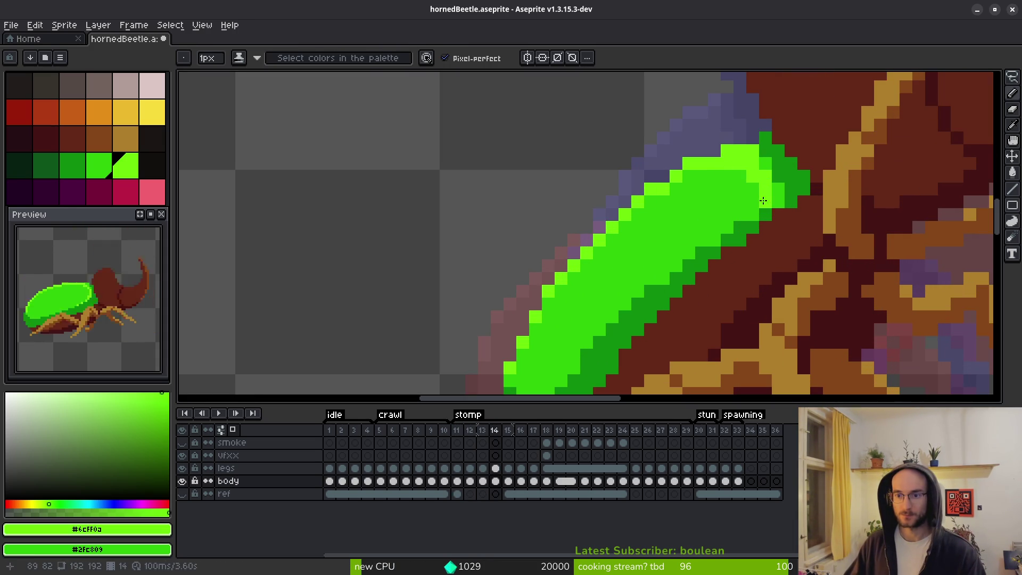
left_click(752, 214)
left_click(740, 215)
left_click(714, 240)
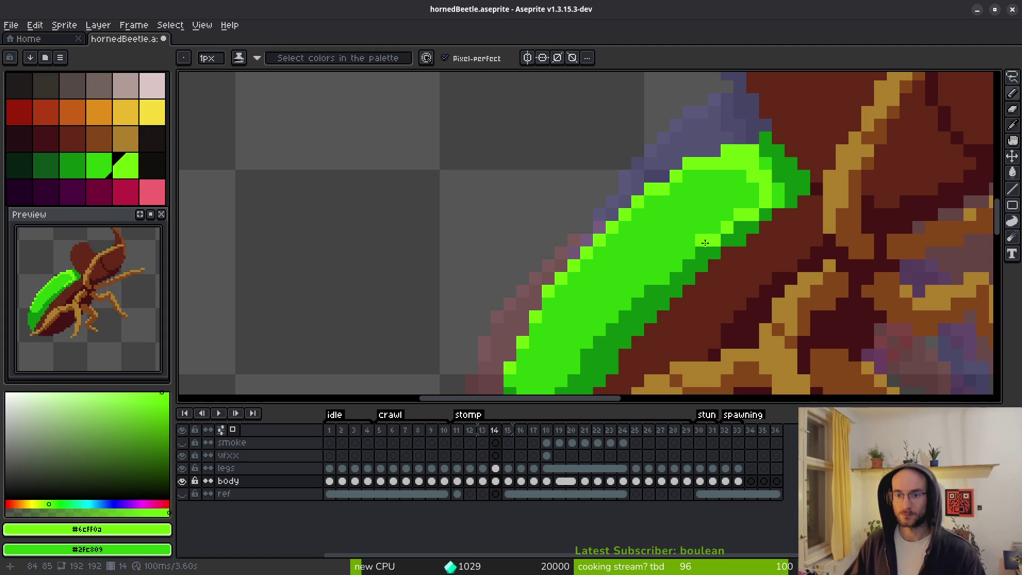
left_click(688, 254)
left_click(753, 202)
left_click(747, 190)
left_click(742, 203)
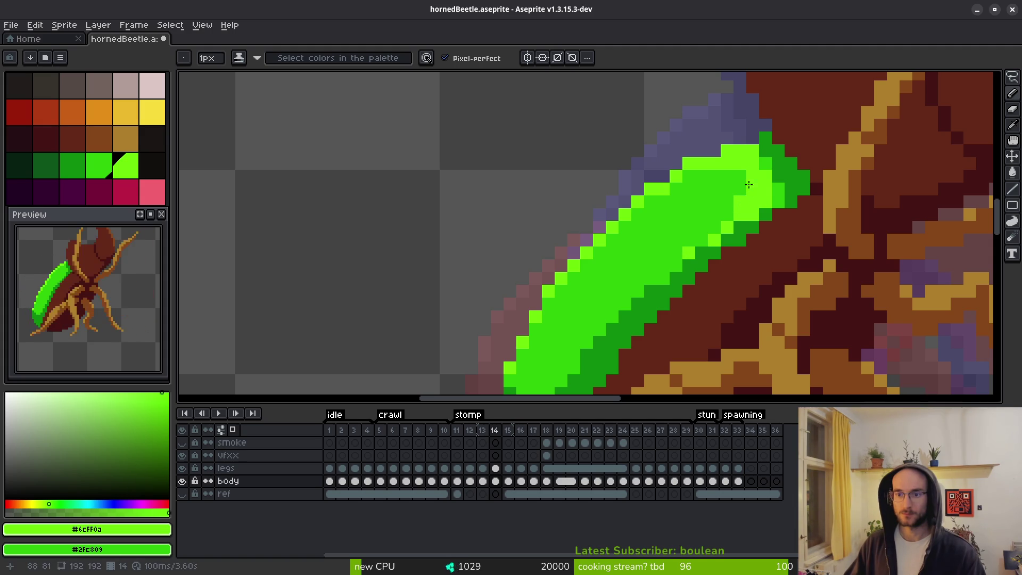
left_click(728, 216)
scroll(766, 268, "down", 5)
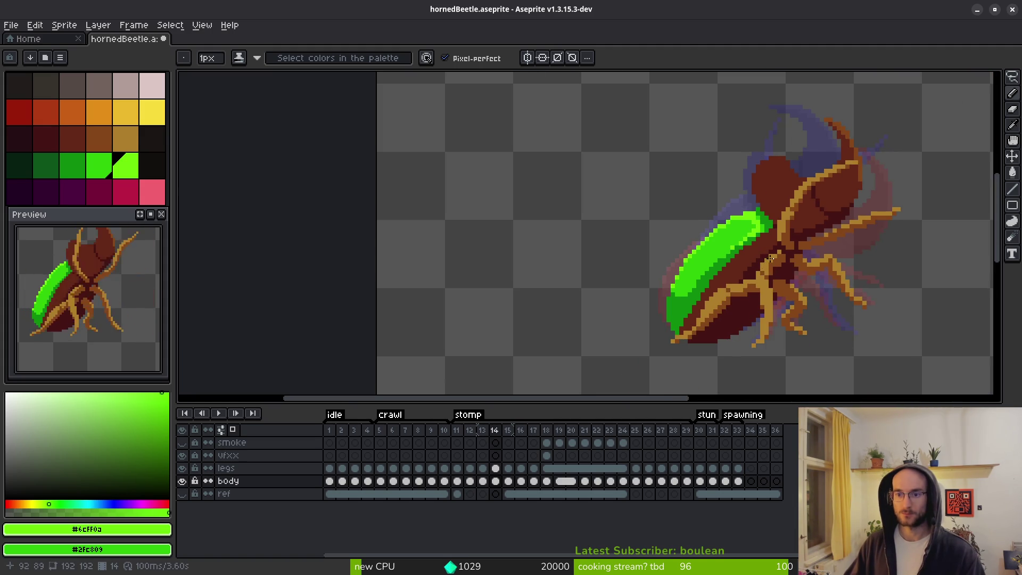
scroll(719, 215, "up", 5)
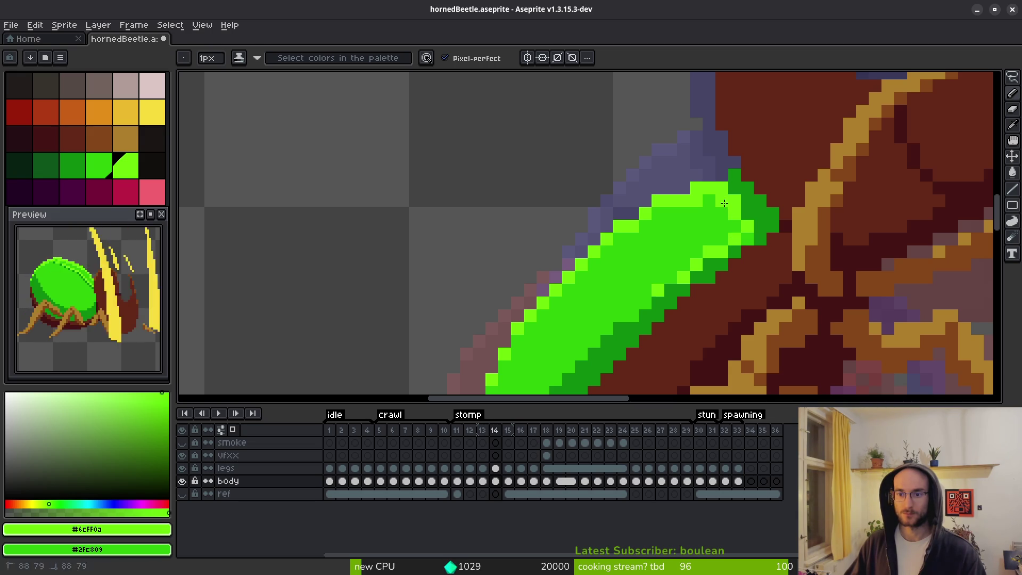
scroll(742, 248, "down", 5)
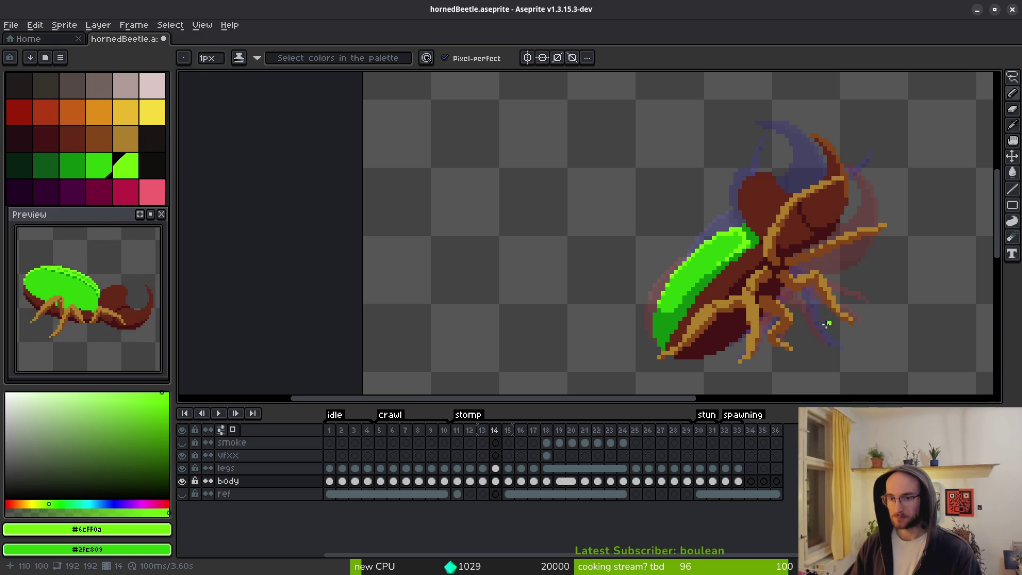
scroll(827, 324, "down", 2)
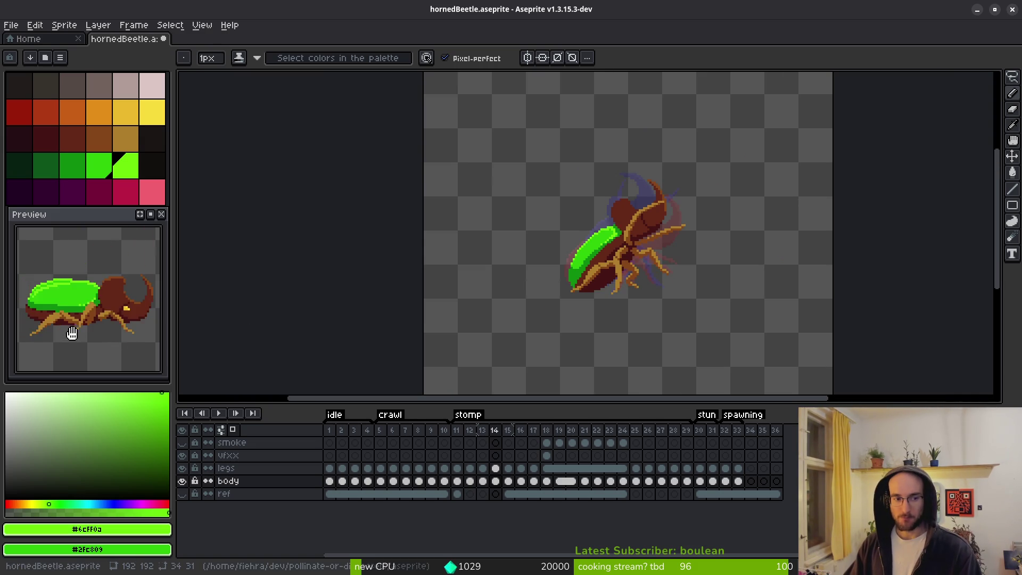
Show the smoke layer, play the stomp animation to review it, then stop on frame 15.
left_click(181, 442)
left_click_drag(495, 280, 445, 286)
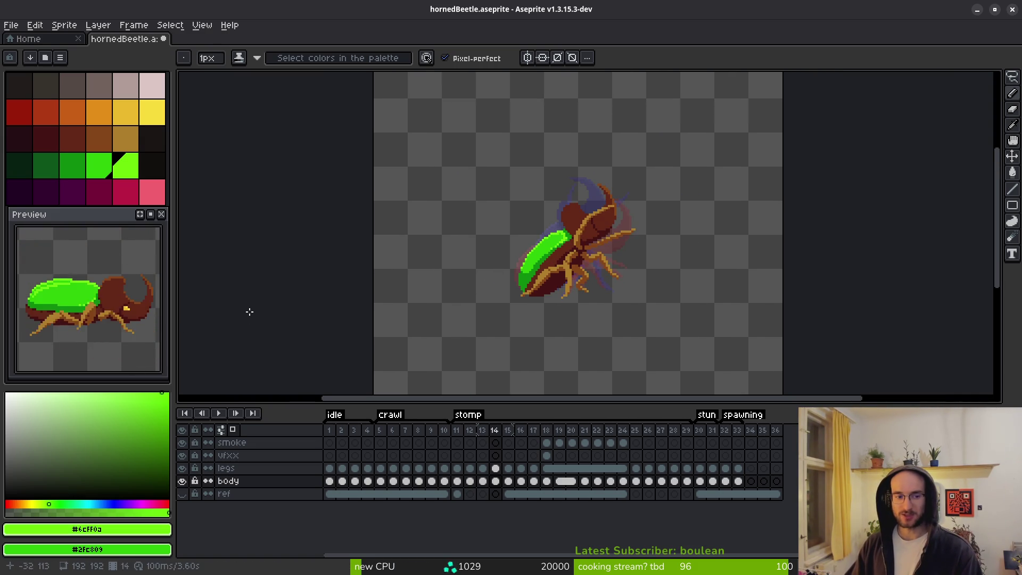
key("Return")
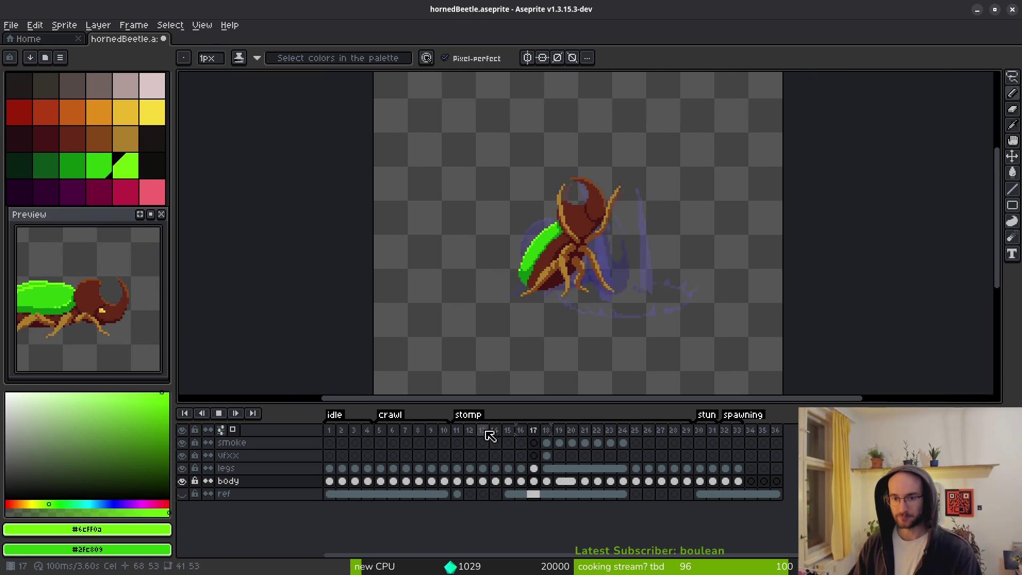
left_click_drag(614, 312, 552, 328)
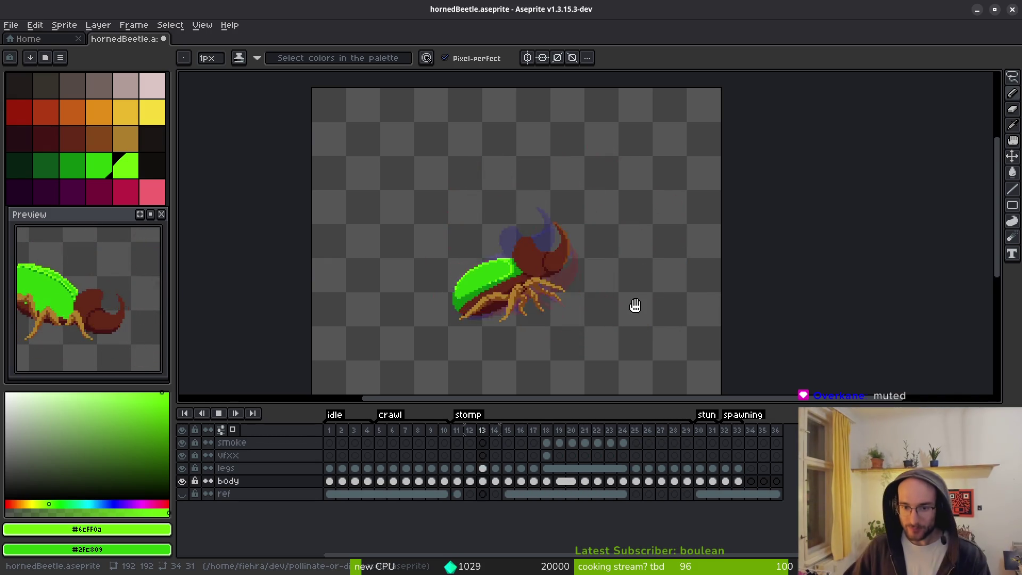
mouse_move(543, 309)
left_mouse_down()
mouse_move(503, 280)
mouse_move(530, 289)
left_mouse_up()
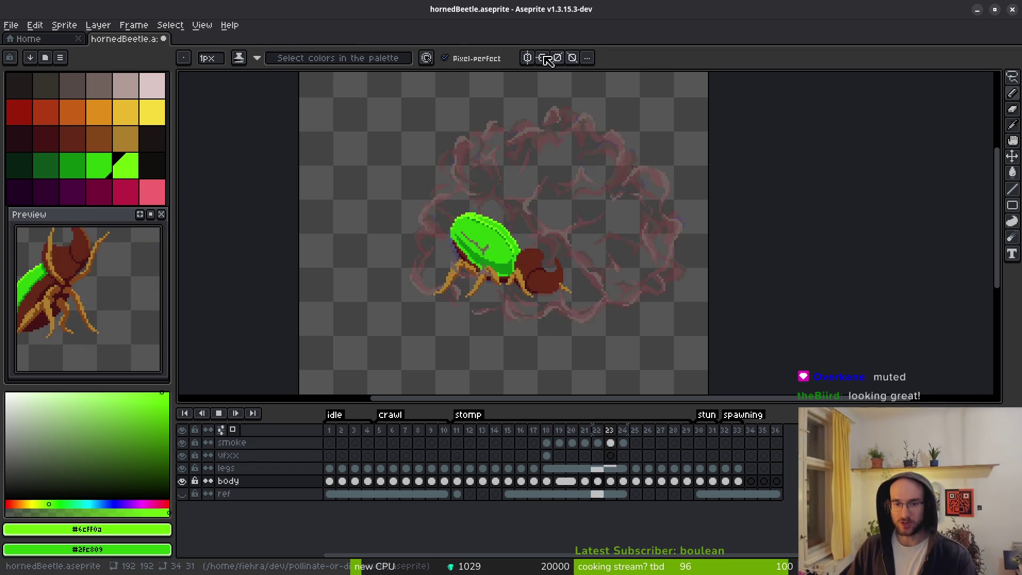
key("Return")
key("i")
key("Right")
key("Right")
key("Right")
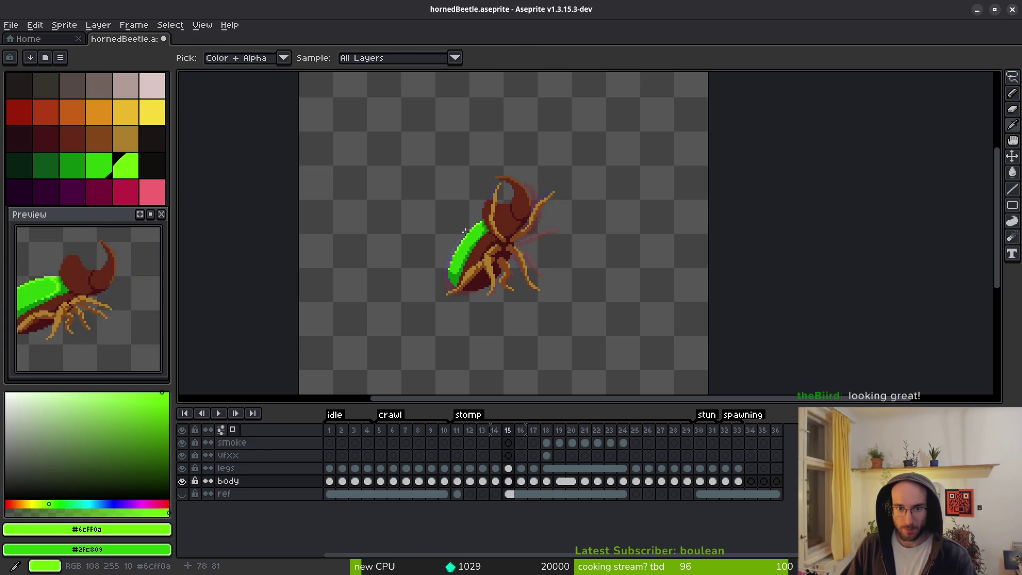
Add a light-green pixel to the shell edge on frame 15.
key("b")
scroll(484, 207, "up", 5)
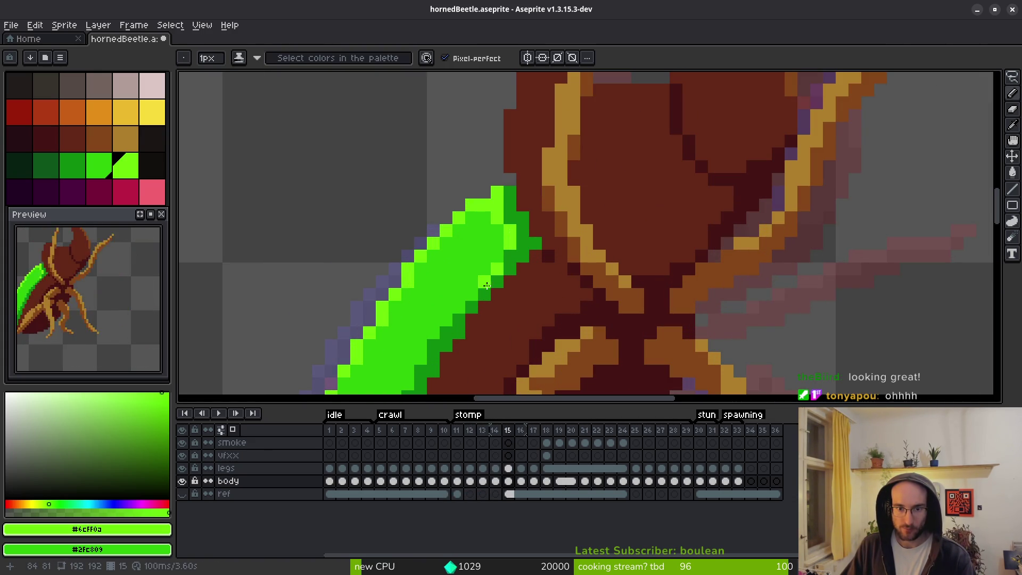
left_click(466, 307)
scroll(500, 255, "down", 4)
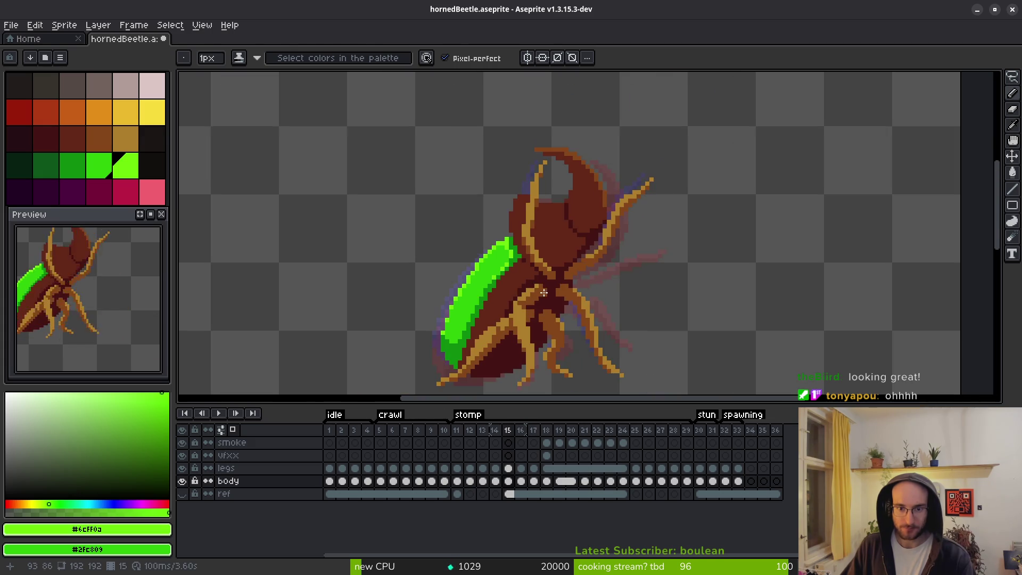
On frame 16, add #6cff0a pixels along the shell's top edge and down its left side.
key("i")
key("Right")
key("b")
scroll(500, 225, "up", 4)
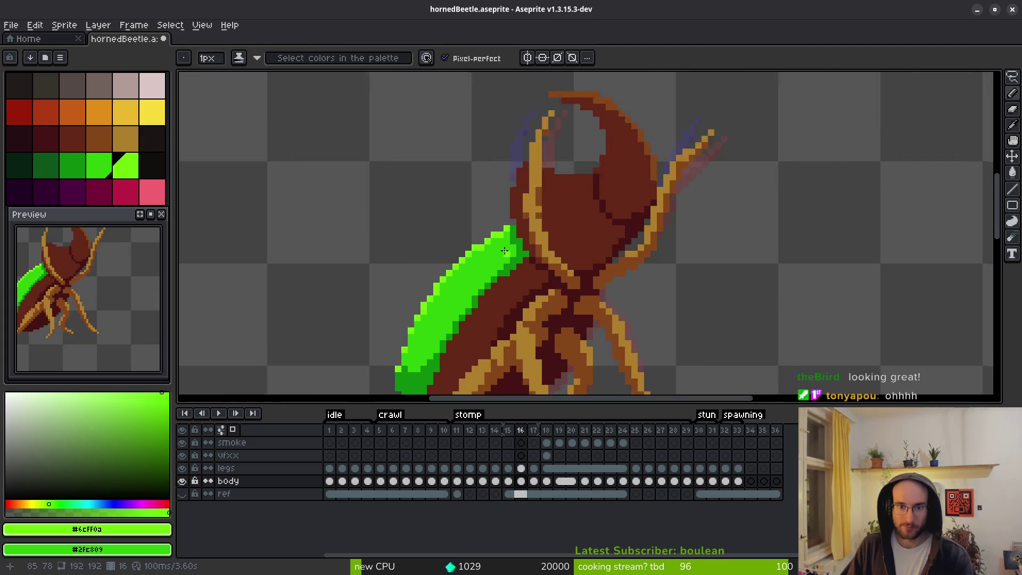
left_click(499, 225)
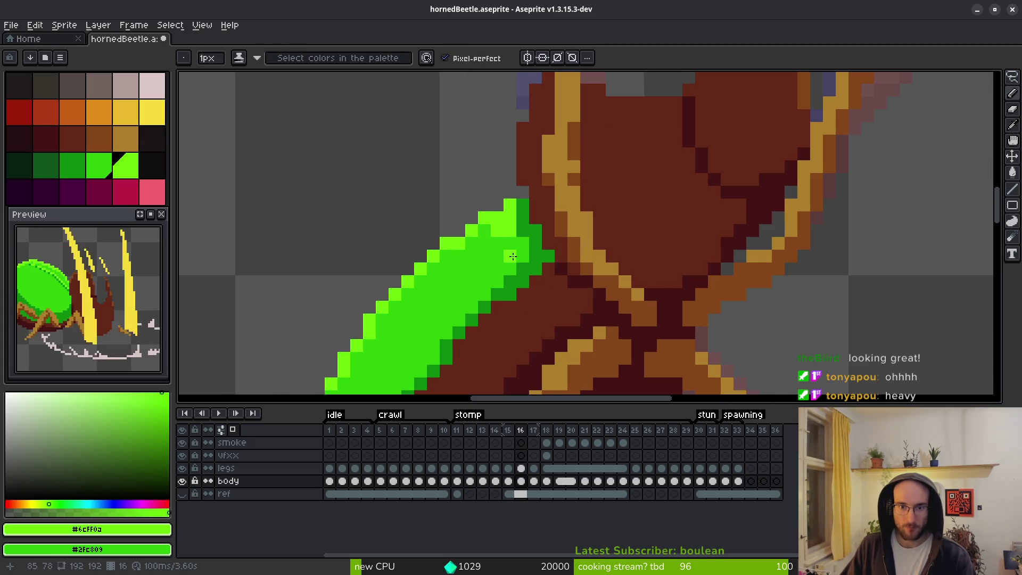
left_click_drag(509, 270, 497, 282)
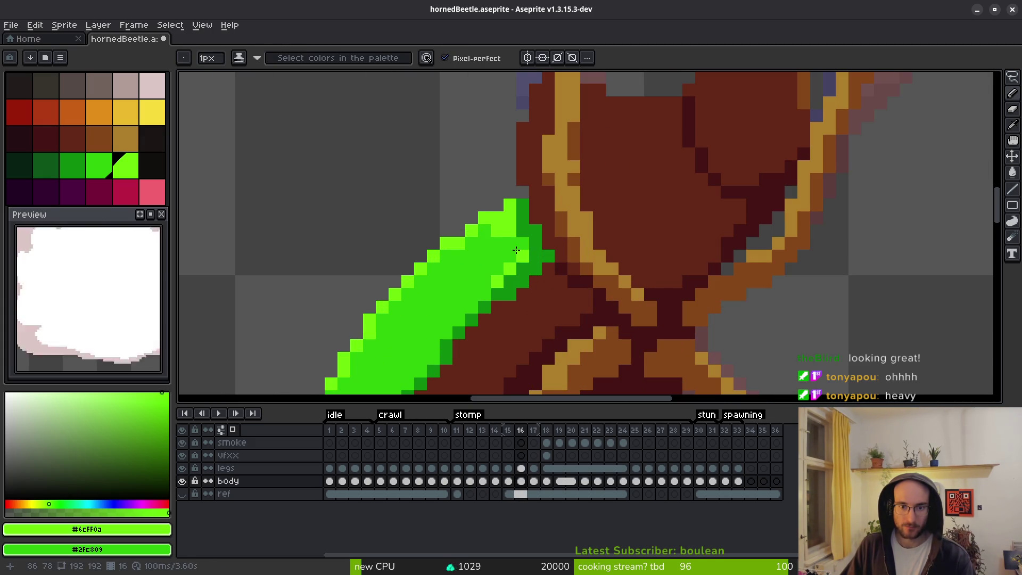
left_click(485, 282)
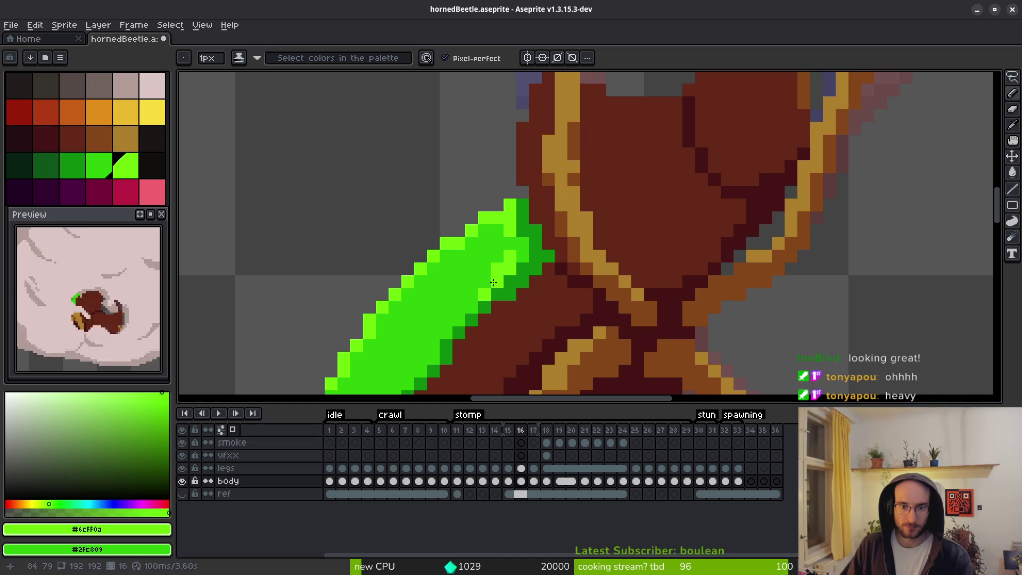
scroll(467, 316, "down", 5)
scroll(466, 293, "up", 3)
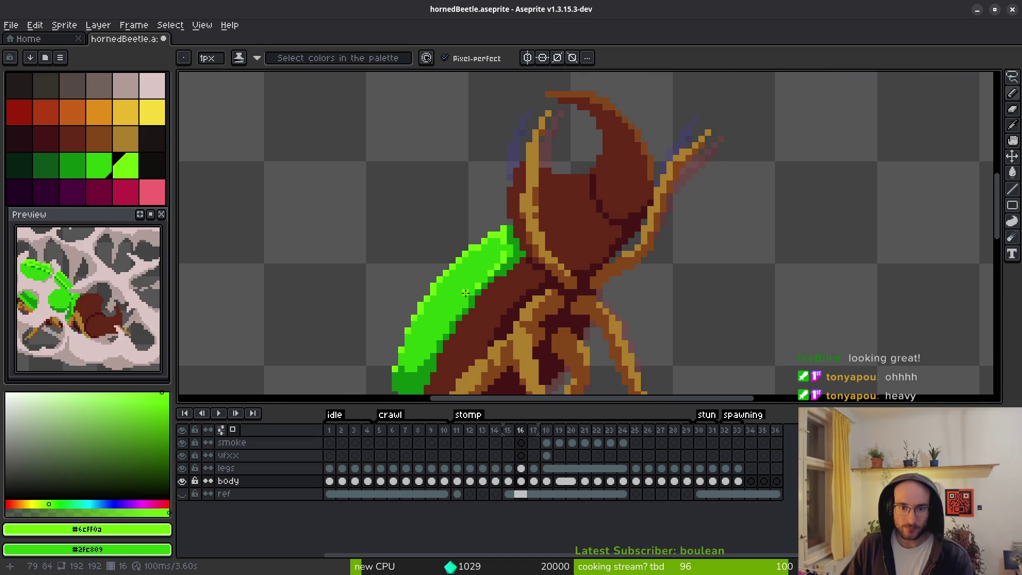
scroll(473, 293, "down", 4)
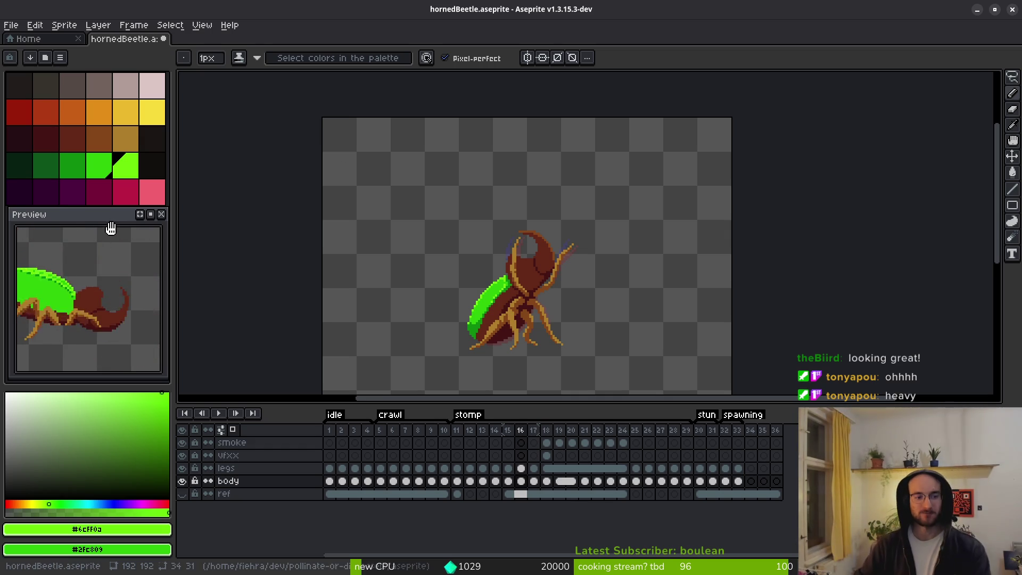
scroll(97, 325, "down", 3)
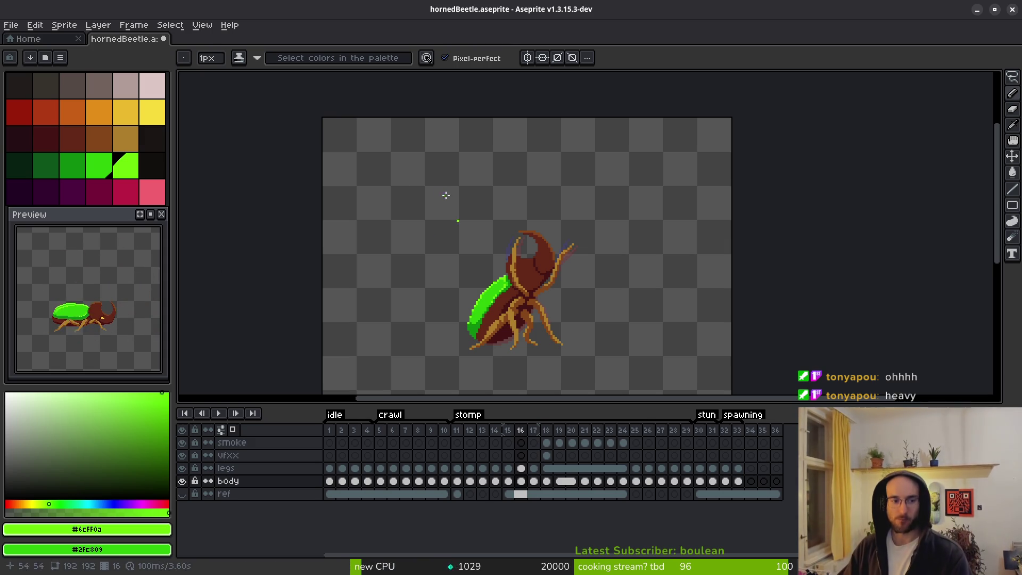
On frame 16, pick the shell's dark green and repaint a stray light-green pixel dark.
scroll(527, 317, "up", 3)
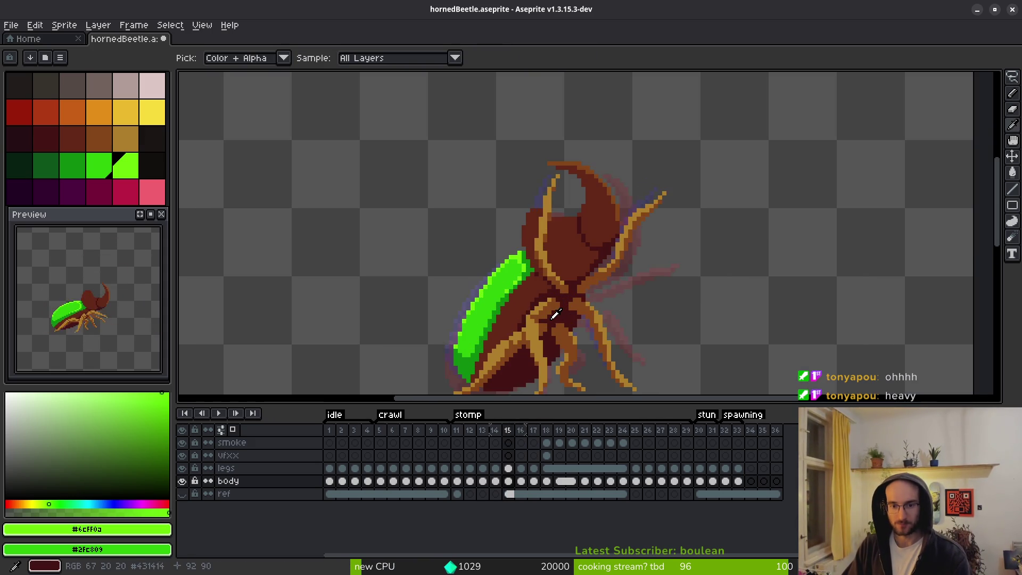
key("Right")
key("Left")
key("Left")
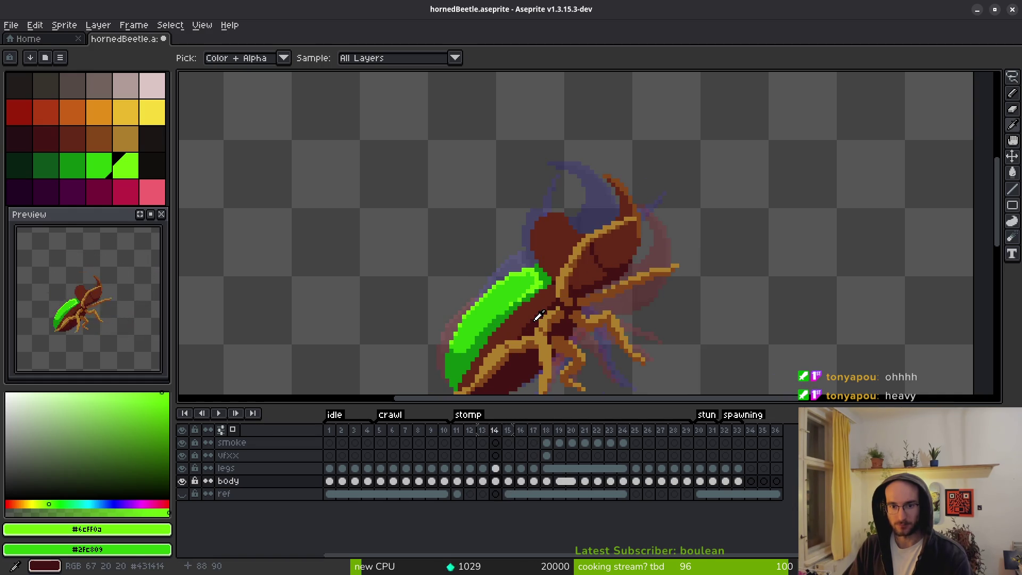
key("Right")
scroll(451, 334, "up", 3)
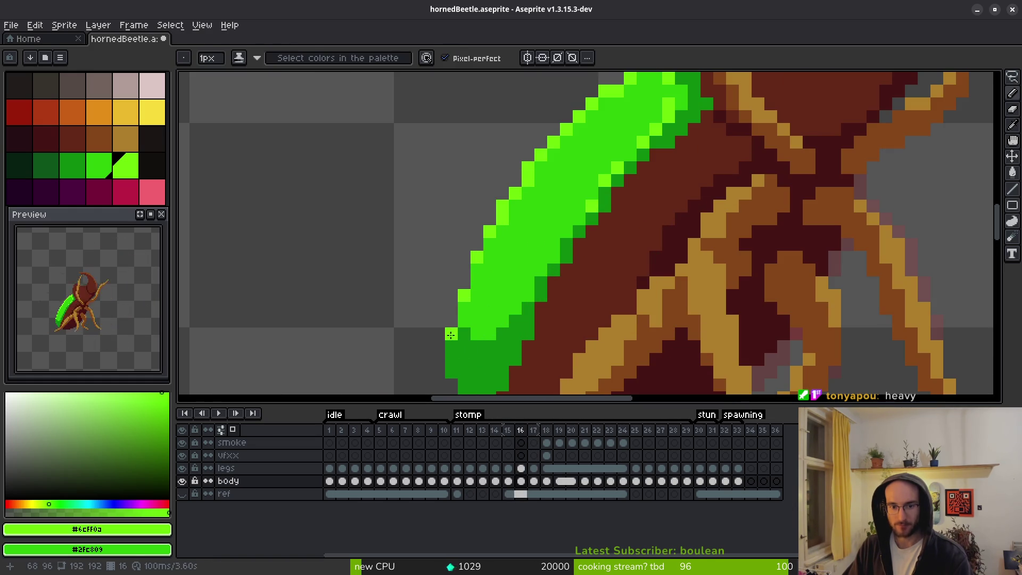
left_click(468, 348, "alt")
left_click(451, 334)
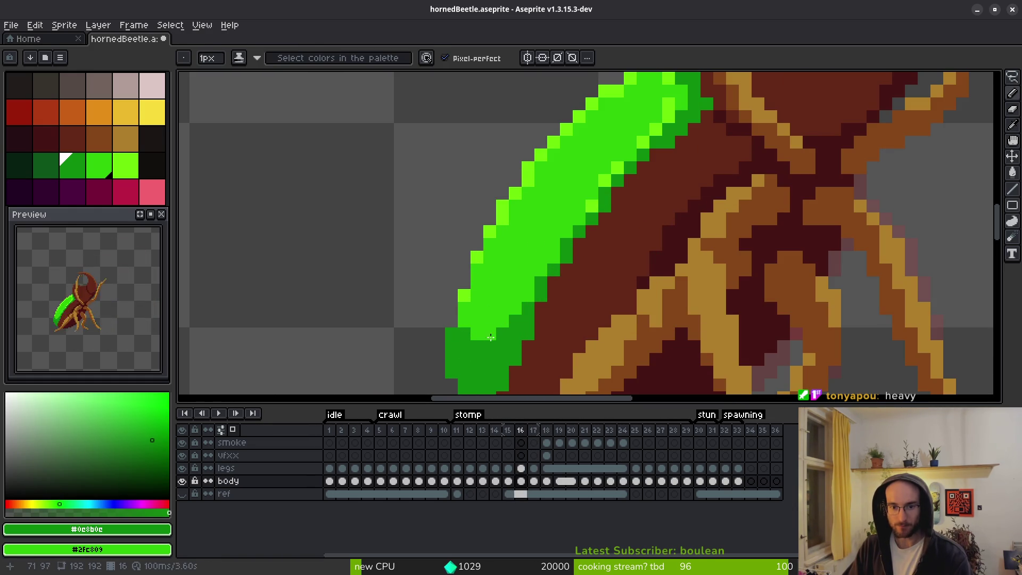
Paint a dark-green pixel on frame 17's shell, sample mid green #2fc809, and compare frames 15–17.
key("Right")
scroll(491, 336, "down", 3)
scroll(468, 307, "up", 3)
left_click(460, 295)
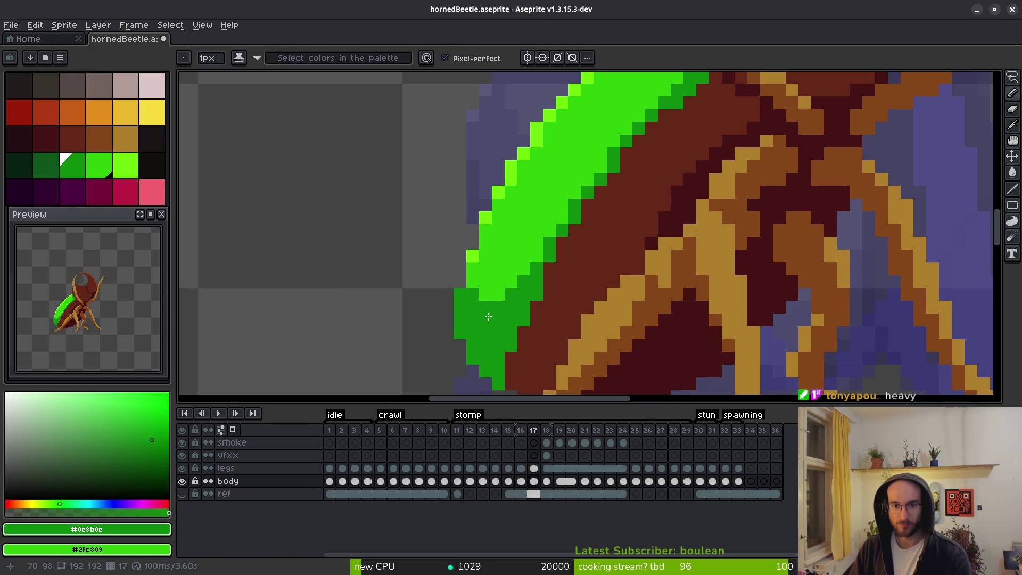
key("Right")
key("Left")
left_click(477, 299, "alt")
key("Left")
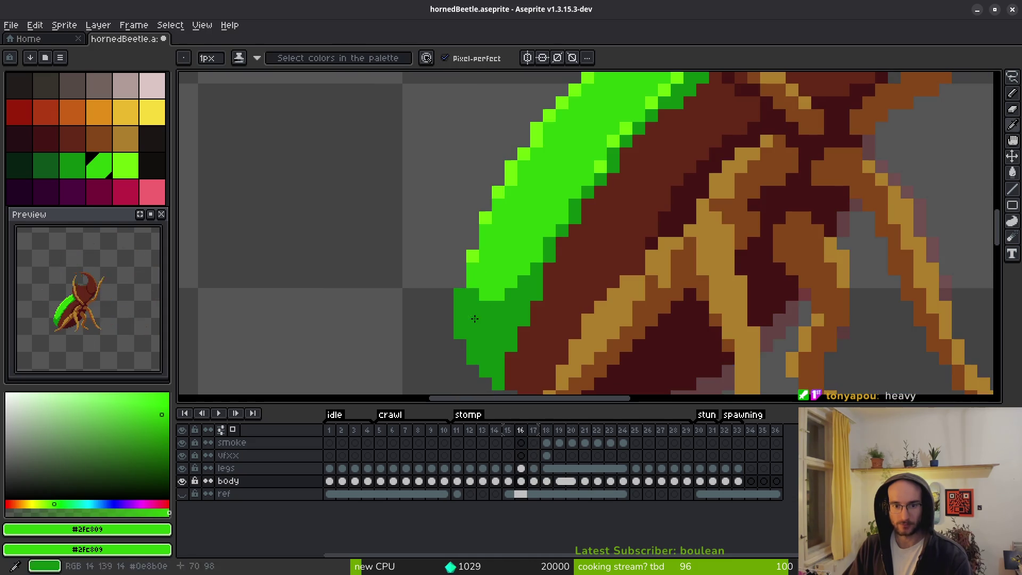
scroll(474, 318, "down", 4)
key("Left")
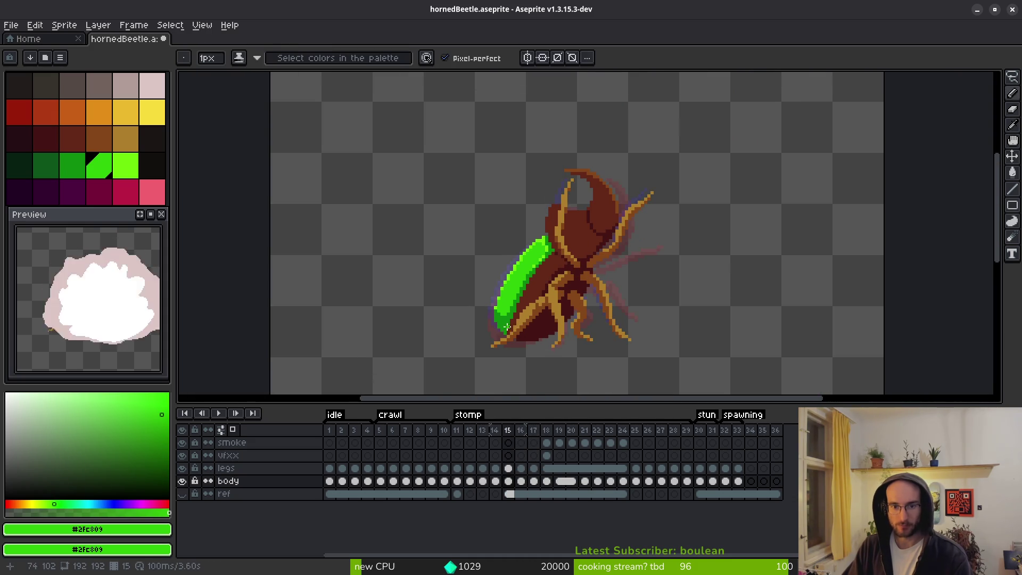
scroll(506, 326, "up", 3)
key("Right")
key("Right")
On frame 17, add #6cff0a highlight pixels along the shell's lower-right edge.
left_click(559, 213, "alt")
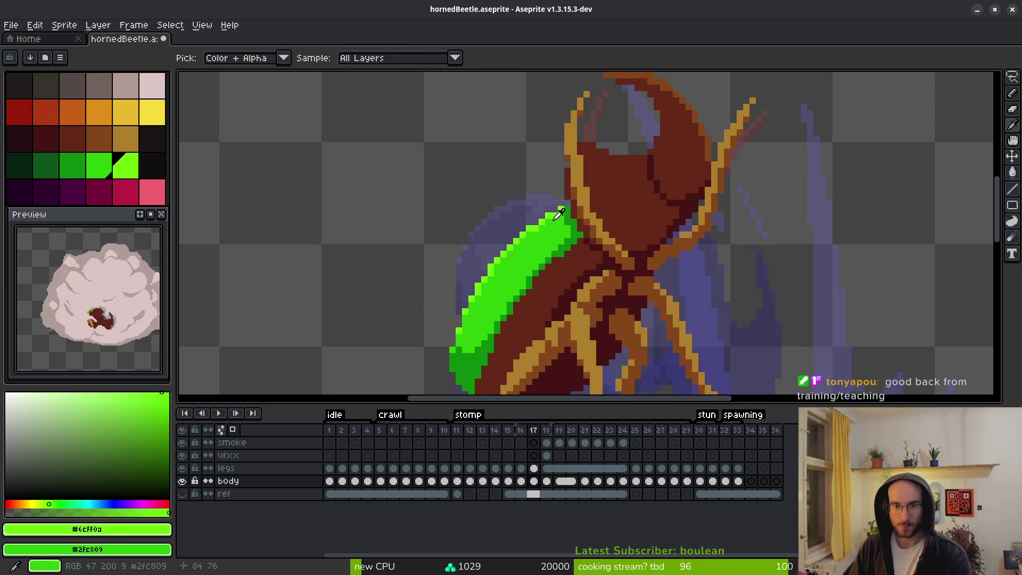
scroll(559, 213, "up", 2)
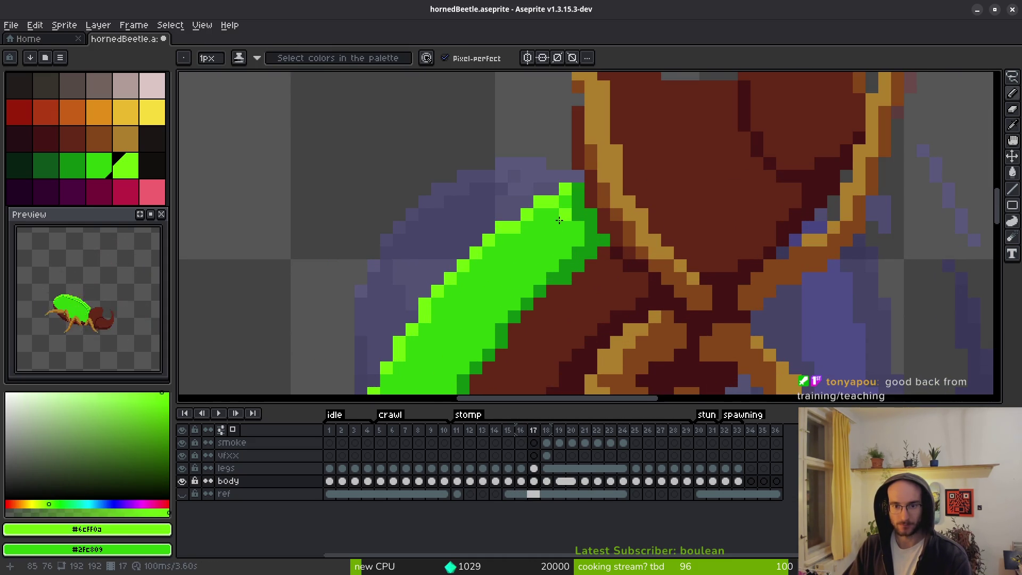
left_click(560, 249)
left_click(553, 261)
left_click(539, 278)
left_click(527, 303)
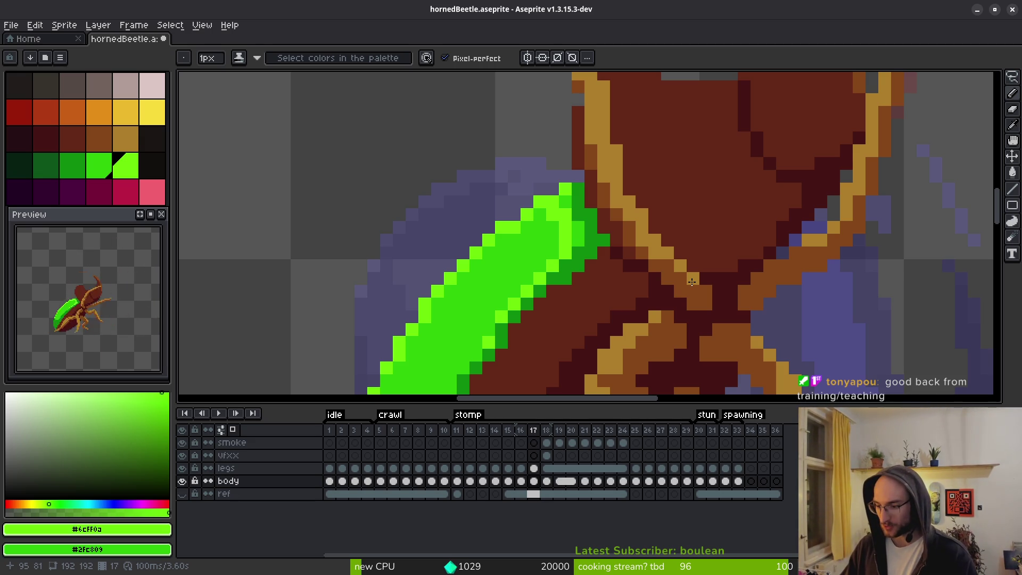
Step through the stomp animation frames to reach frame 21.
scroll(706, 288, "down", 3)
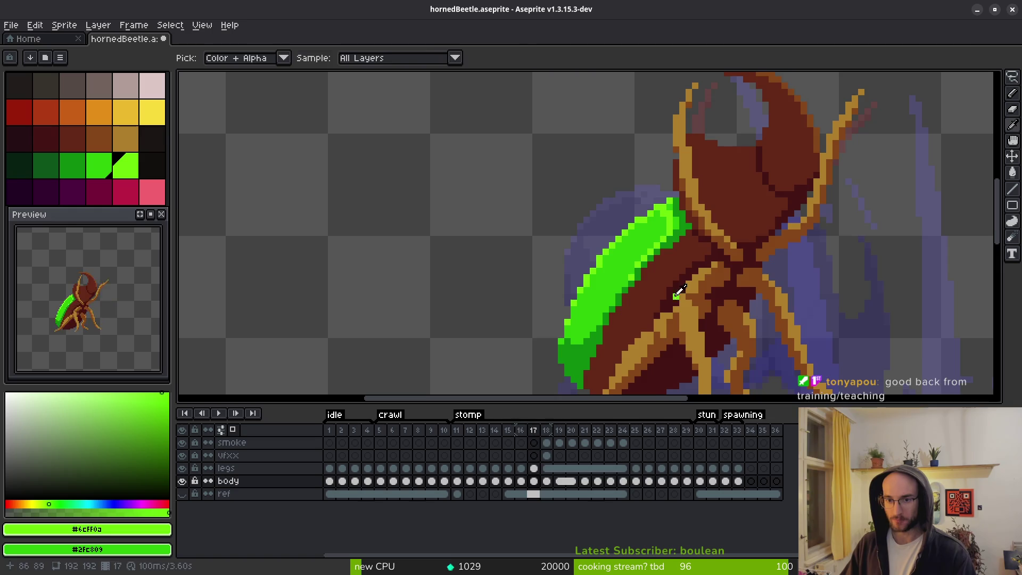
key("Right")
scroll(679, 258, "down", 3)
key("i")
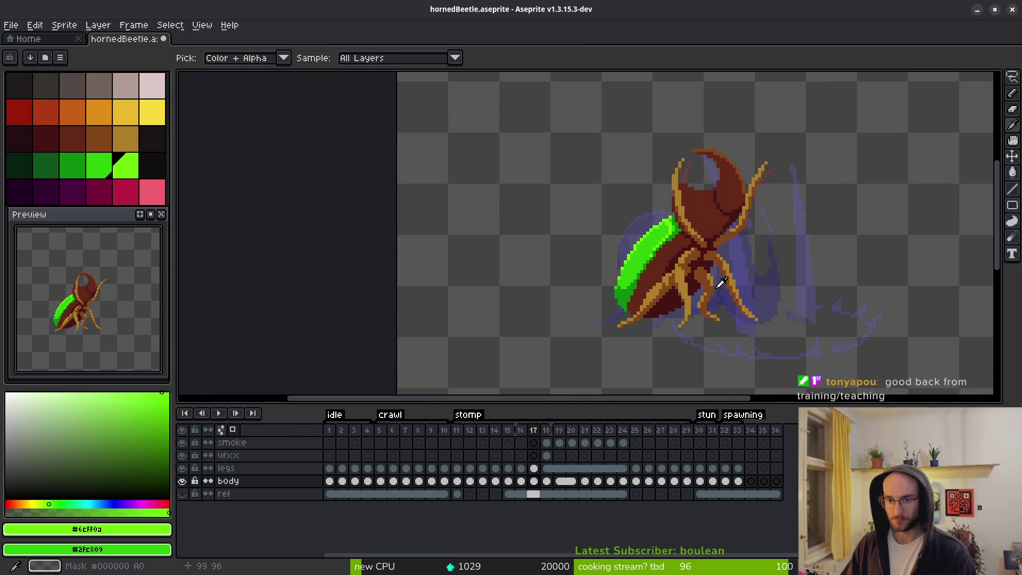
scroll(706, 288, "up", 3)
key("b")
key("Left")
key("Left")
key("Left")
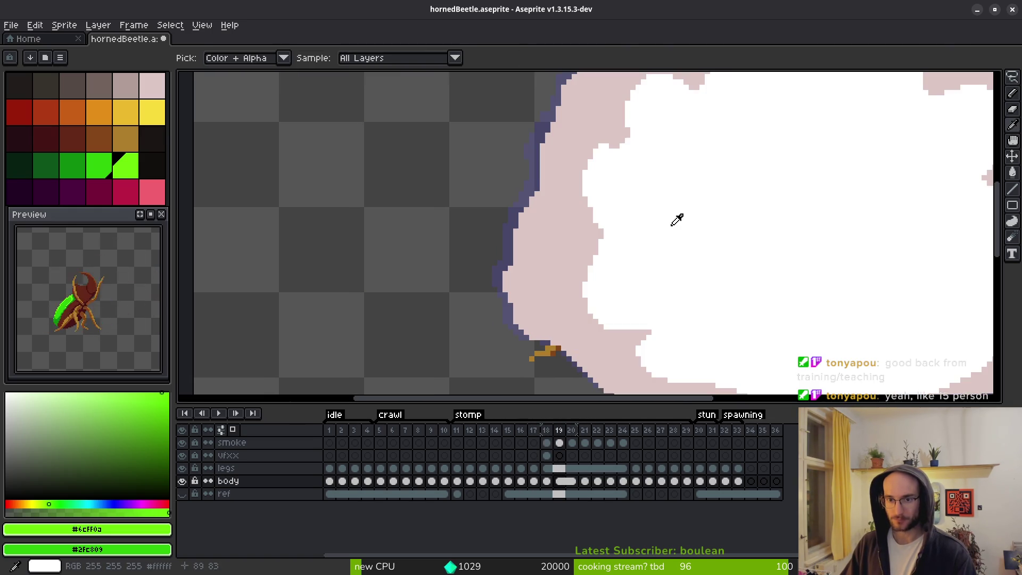
key("Right")
key("Right")
key("Right")
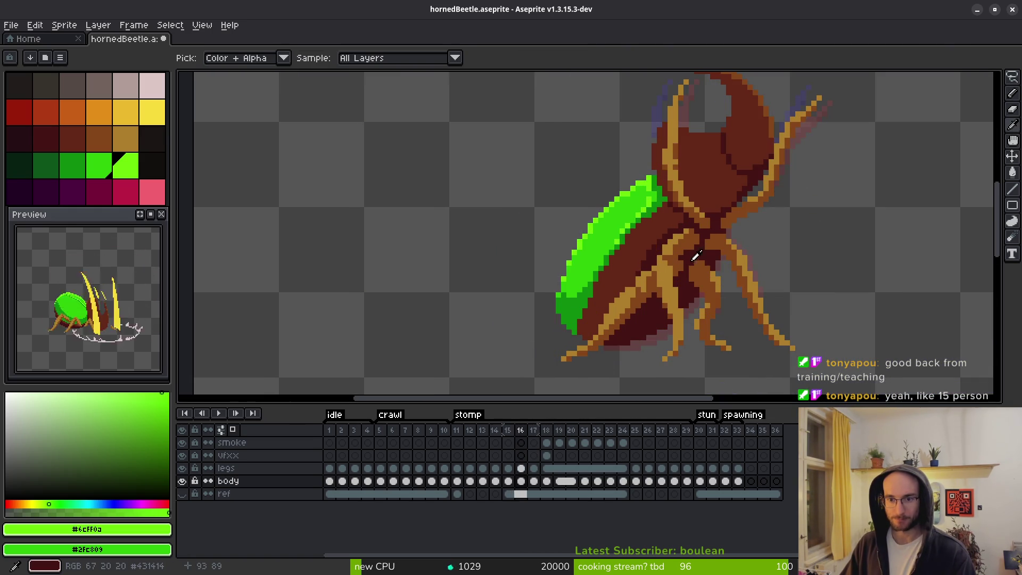
key("Right")
key("Right")
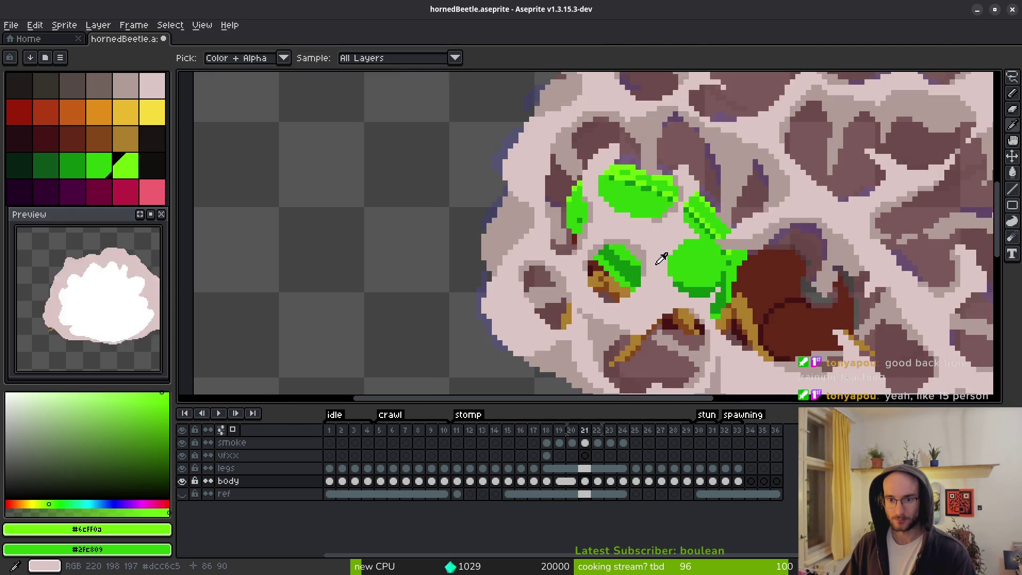
key("Right")
key("Left")
scroll(706, 286, "up", 1)
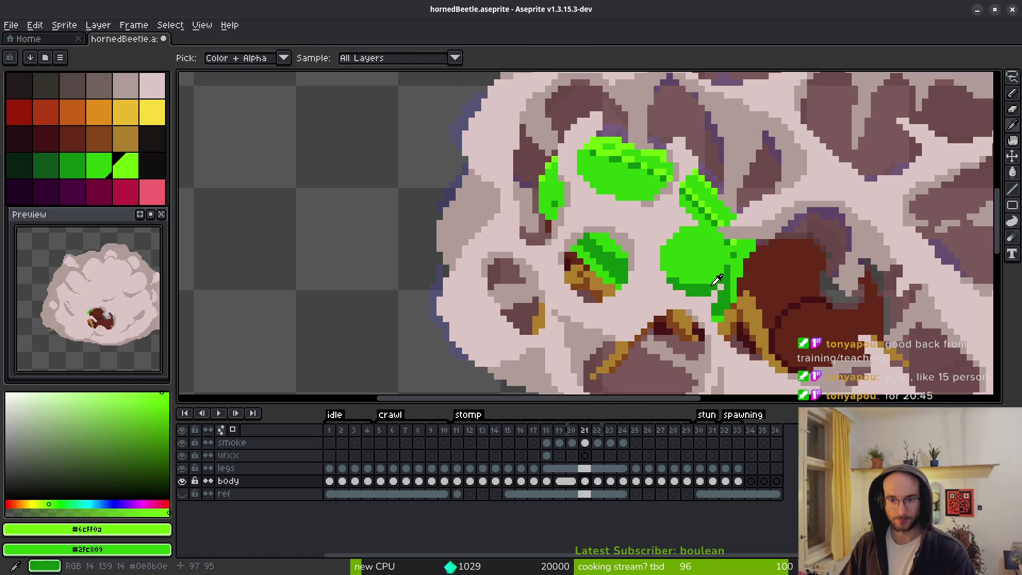
Hide the vfxx, legs and smoke layers so only the beetle body shows.
left_click(706, 286, "alt")
left_click(182, 455)
left_click(182, 469)
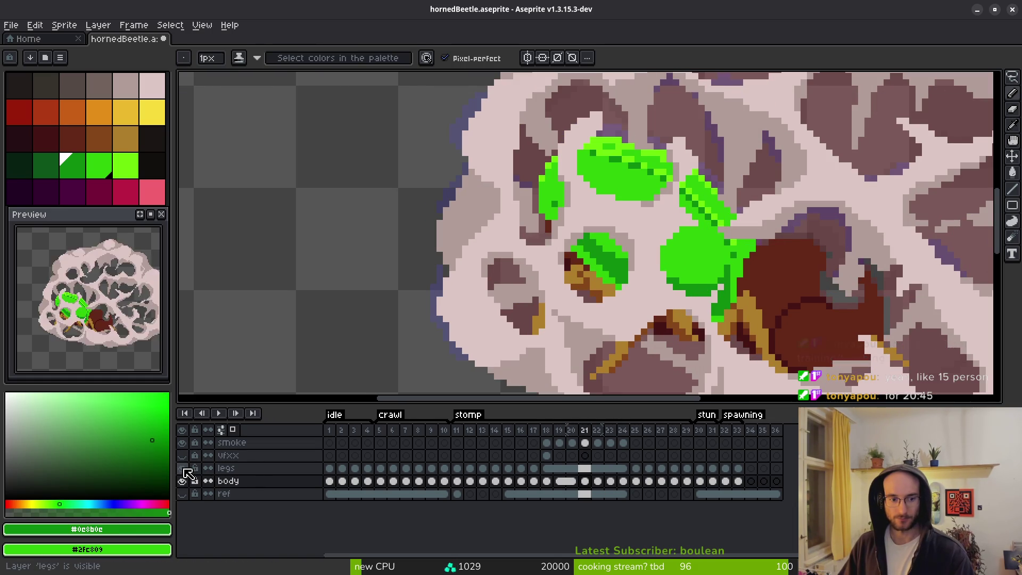
left_click(182, 442)
scroll(700, 319, "up", 3)
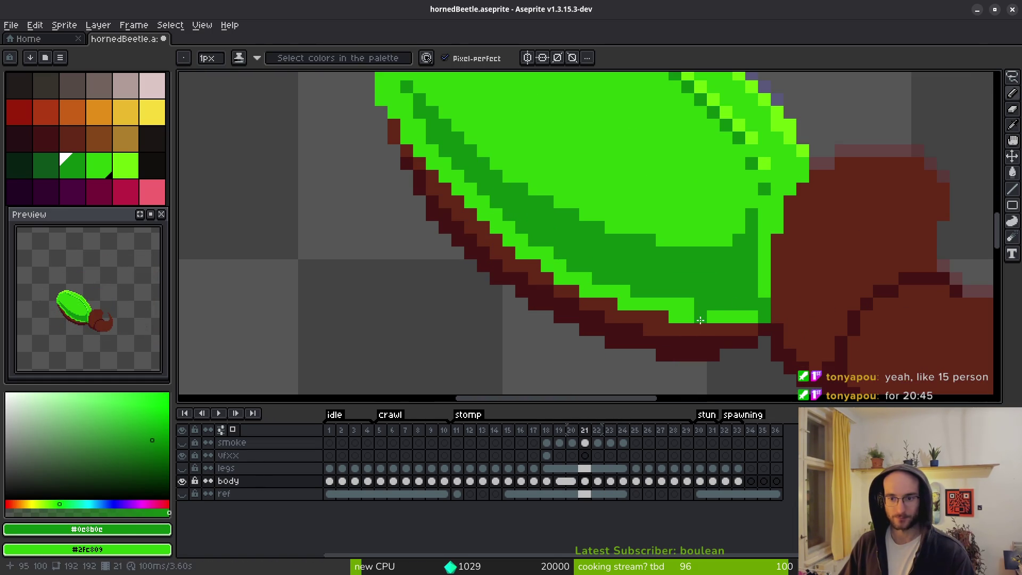
Darken the shell's bottom row with dark green, undoing a mistaken fill and stray pixels.
left_click(772, 282, "alt")
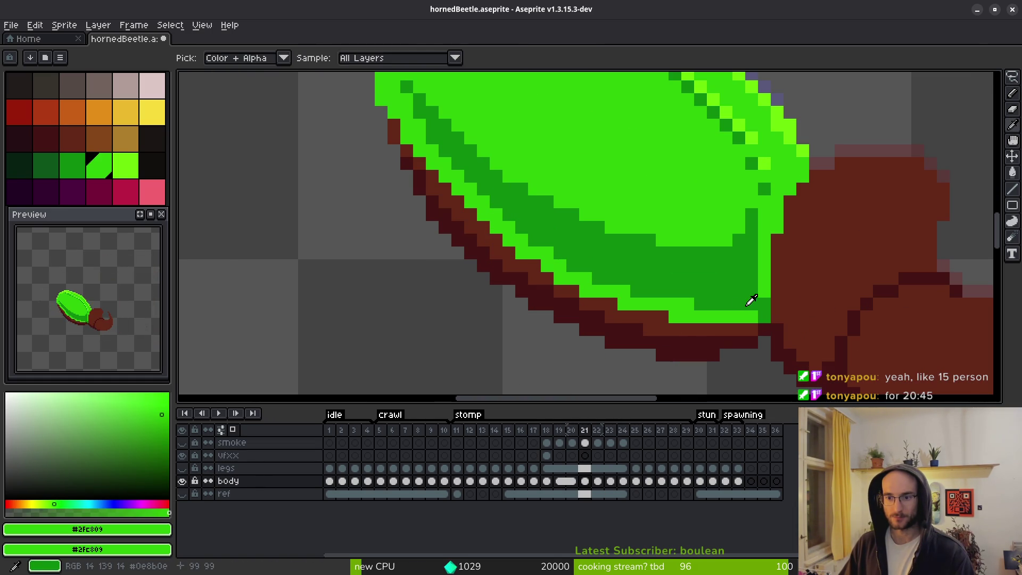
left_click(750, 300, "alt")
left_click_drag(751, 316, 686, 316)
key("g")
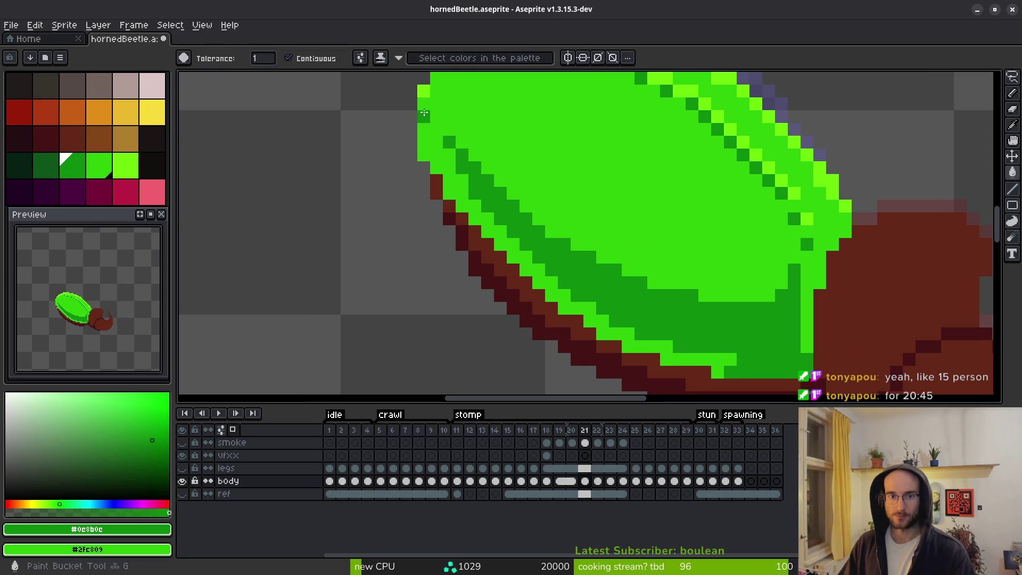
left_click(453, 171)
key("ctrl+z")
key("b")
left_click_drag(423, 129, 436, 142)
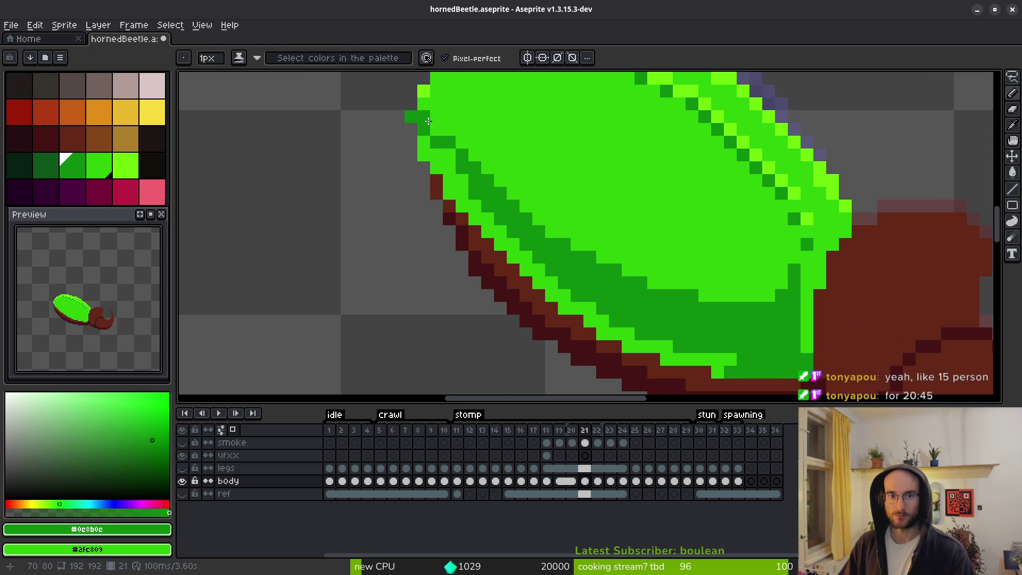
key("ctrl+z")
Paint #2fc809 light green into the shell's dark-green shading band and left shading.
key("g")
scroll(662, 274, "down", 2)
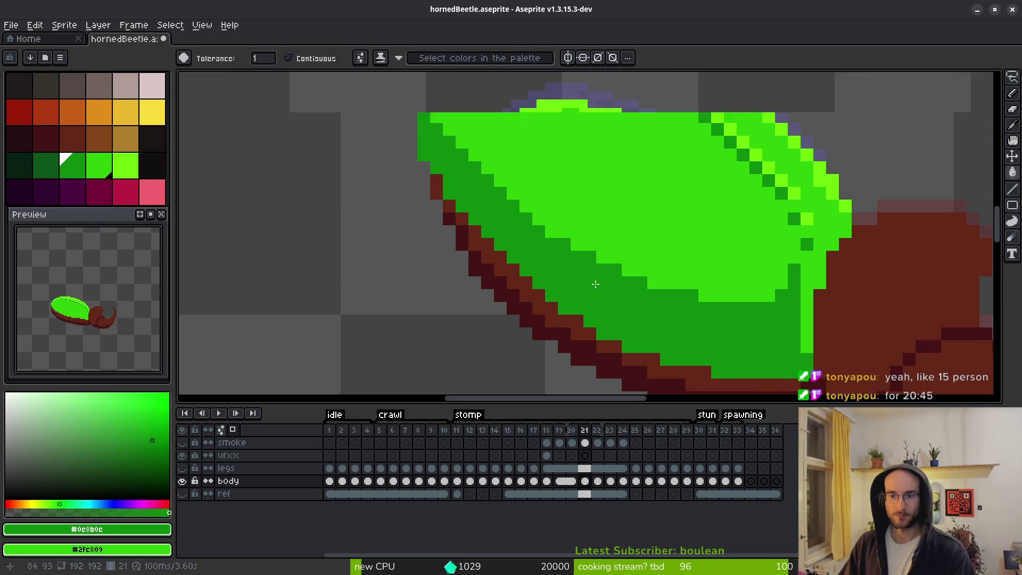
scroll(721, 324, "up", 2)
left_click_drag(721, 324, 661, 281)
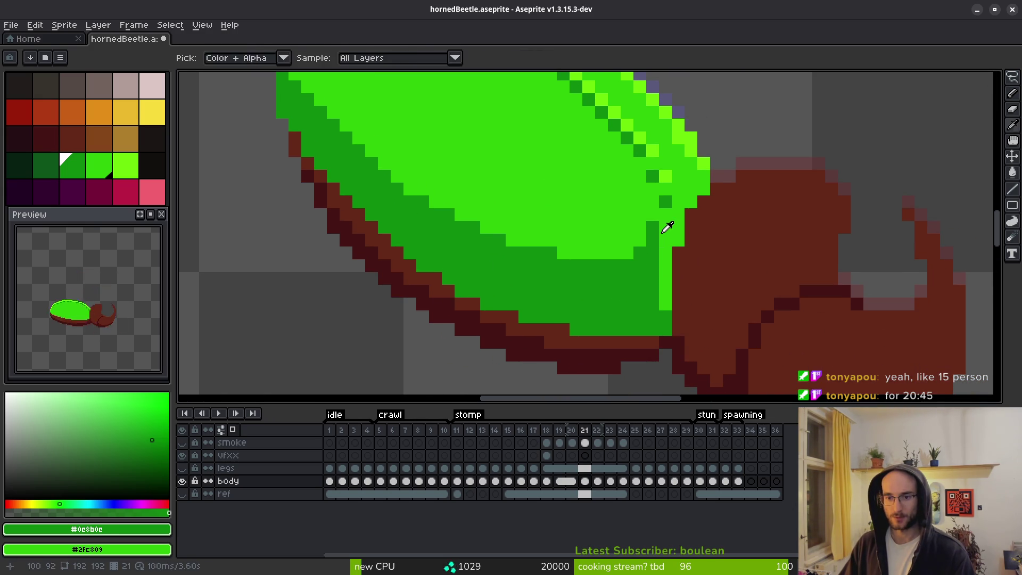
left_click(659, 233, "alt")
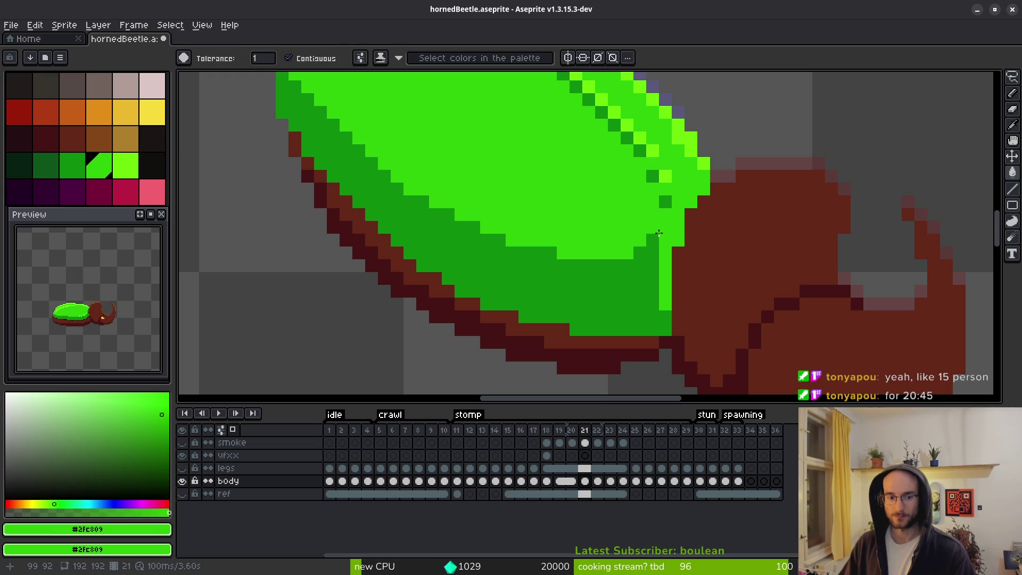
key("b")
left_click(626, 265)
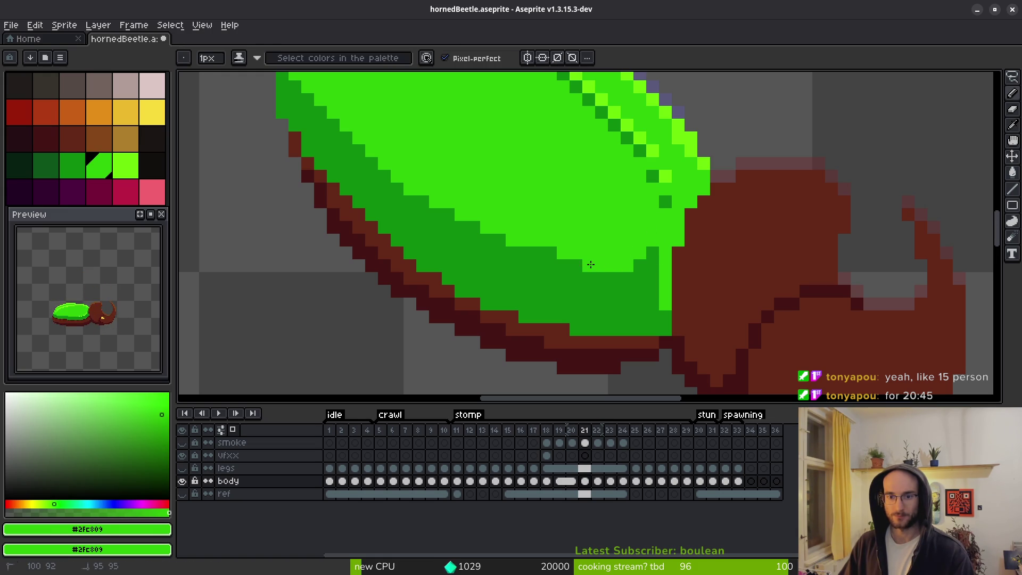
mouse_move(538, 253)
left_mouse_down()
mouse_move(525, 253)
mouse_move(572, 268)
left_mouse_up()
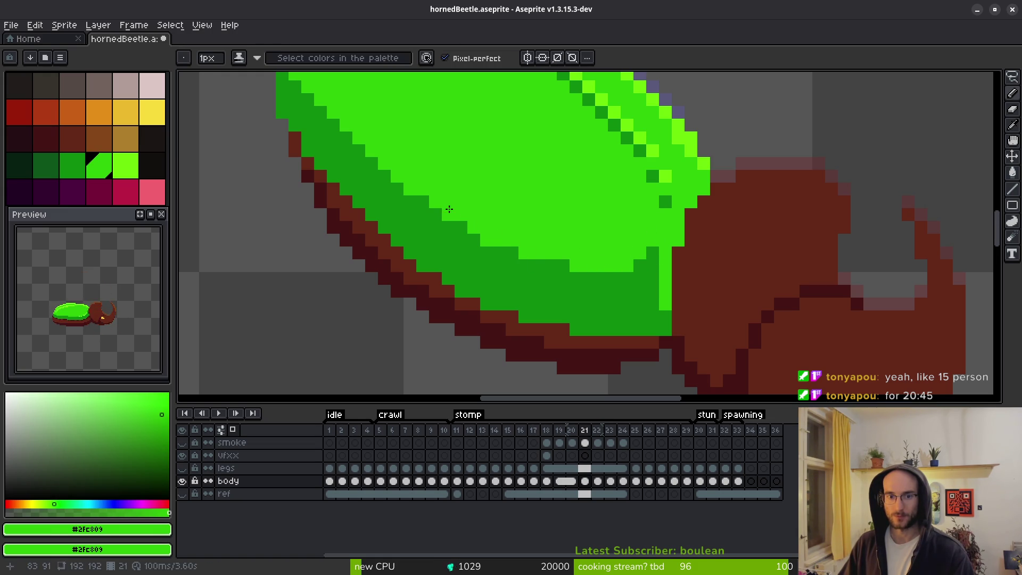
left_click_drag(461, 228, 600, 293)
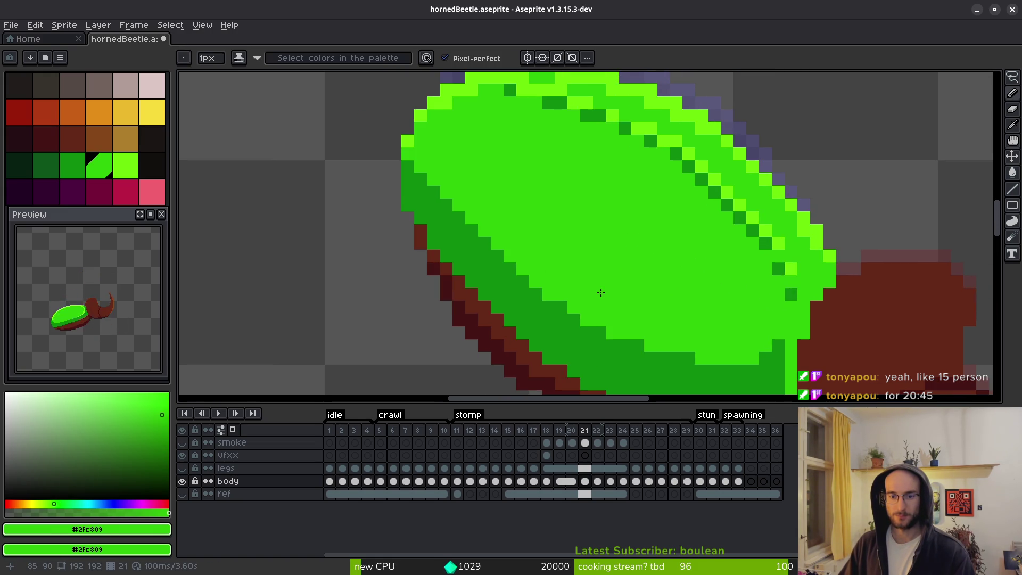
left_click_drag(408, 169, 527, 287)
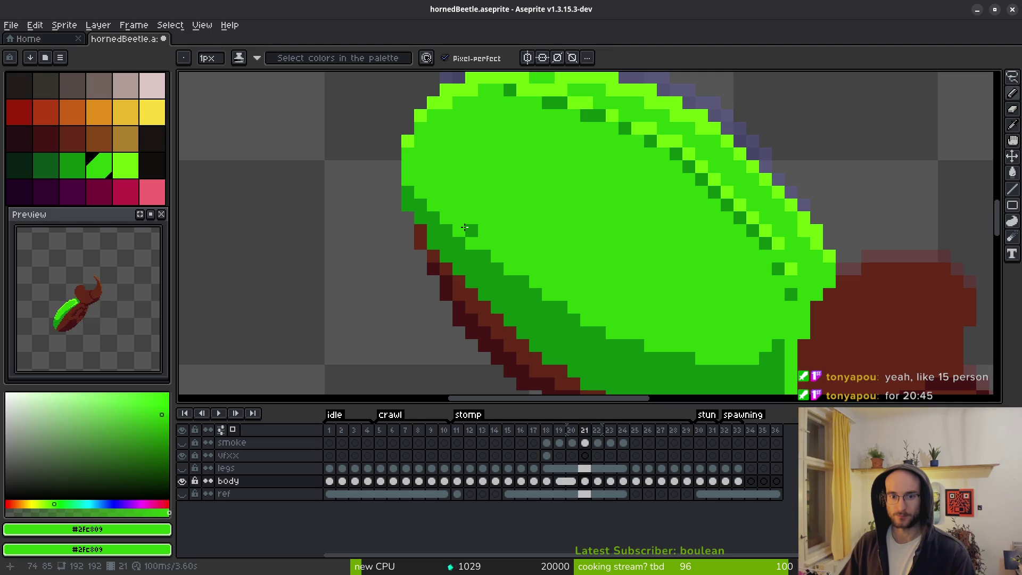
scroll(599, 299, "down", 3)
scroll(529, 245, "up", 4)
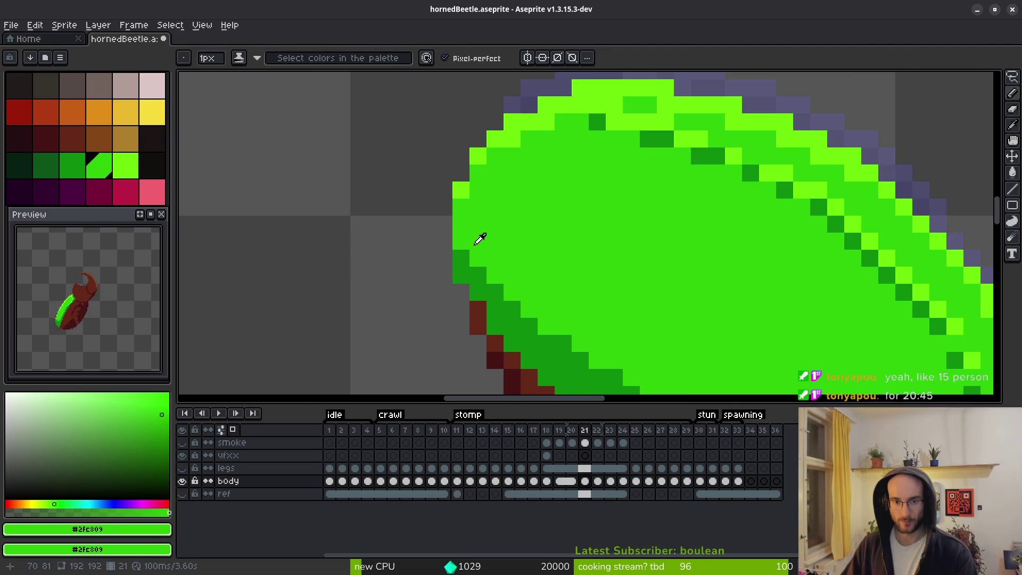
Add dark-green #0c8b0c pixels on the shell's left edge, undoing the last one.
left_click(479, 237, "alt")
left_click(478, 259)
left_click(495, 275)
key("ctrl+z")
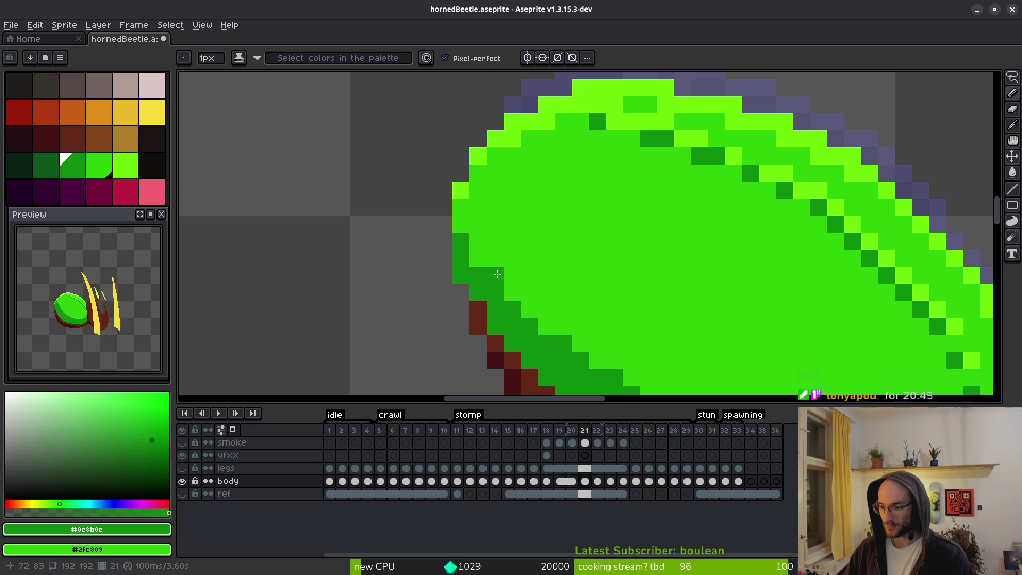
mouse_move(599, 287)
left_mouse_down()
mouse_move(561, 226)
mouse_move(531, 250)
left_mouse_up()
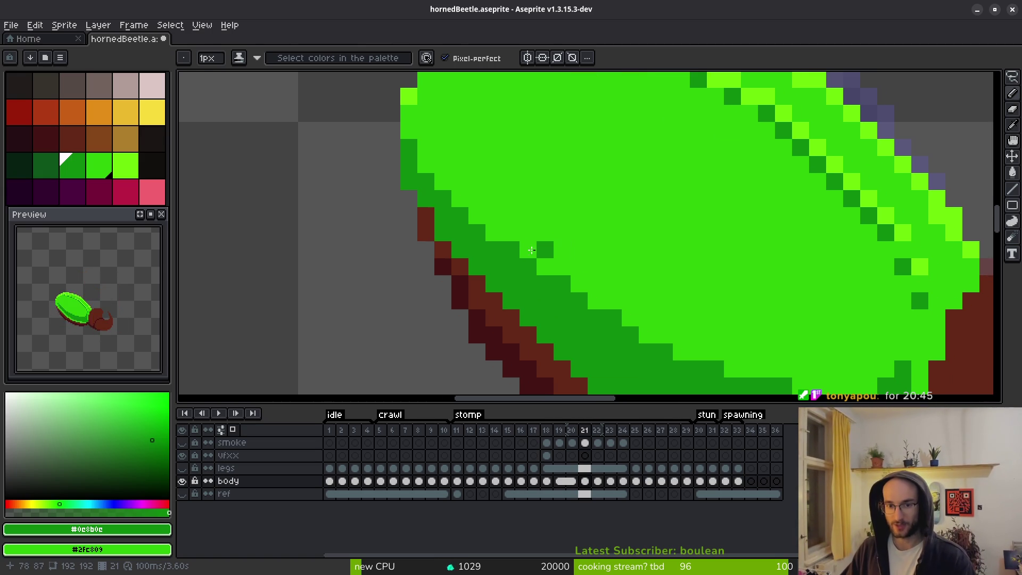
left_click(524, 239, "alt")
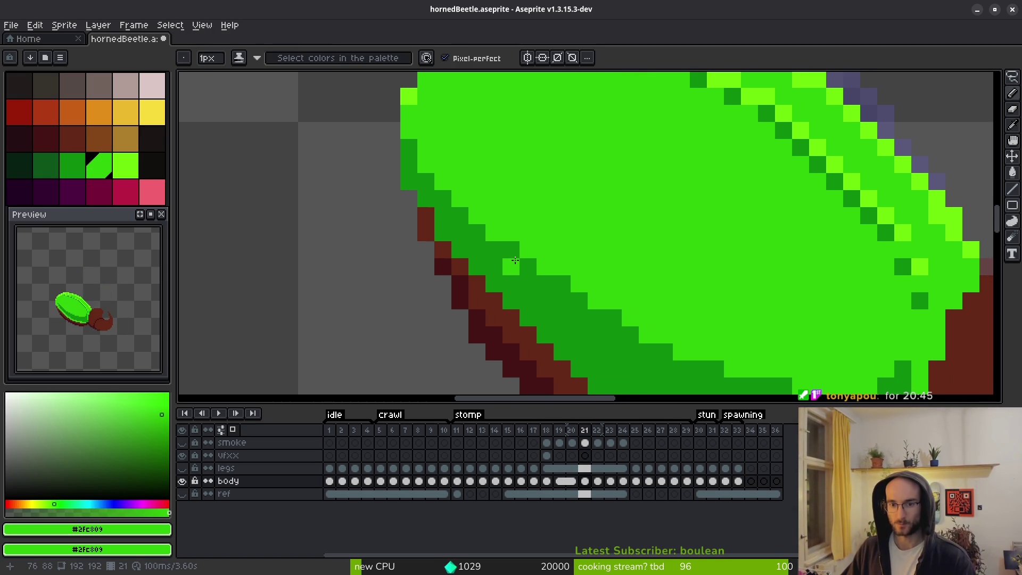
left_click_drag(581, 298, 553, 268)
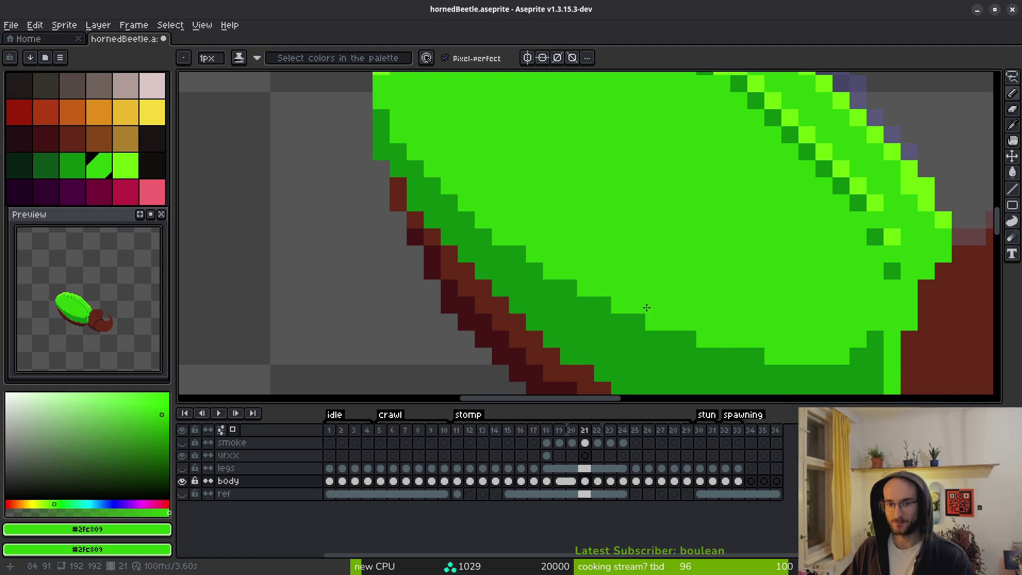
scroll(647, 308, "down", 3)
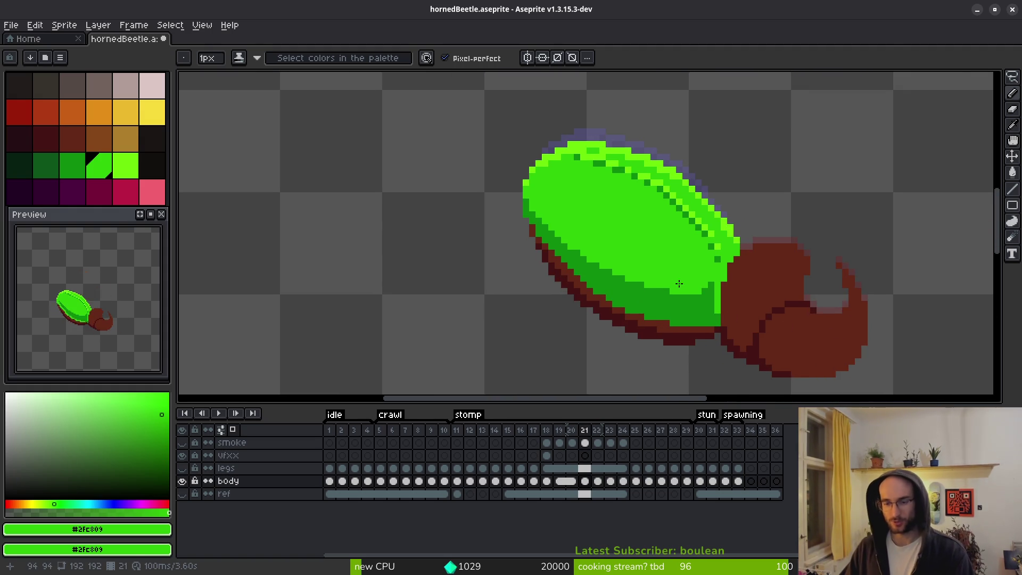
Repaint the light-green shell–head junction column with dark green #0e8b0e, undoing the extra stroke.
scroll(679, 284, "up", 1)
scroll(635, 262, "up", 2)
left_click(691, 250, "alt")
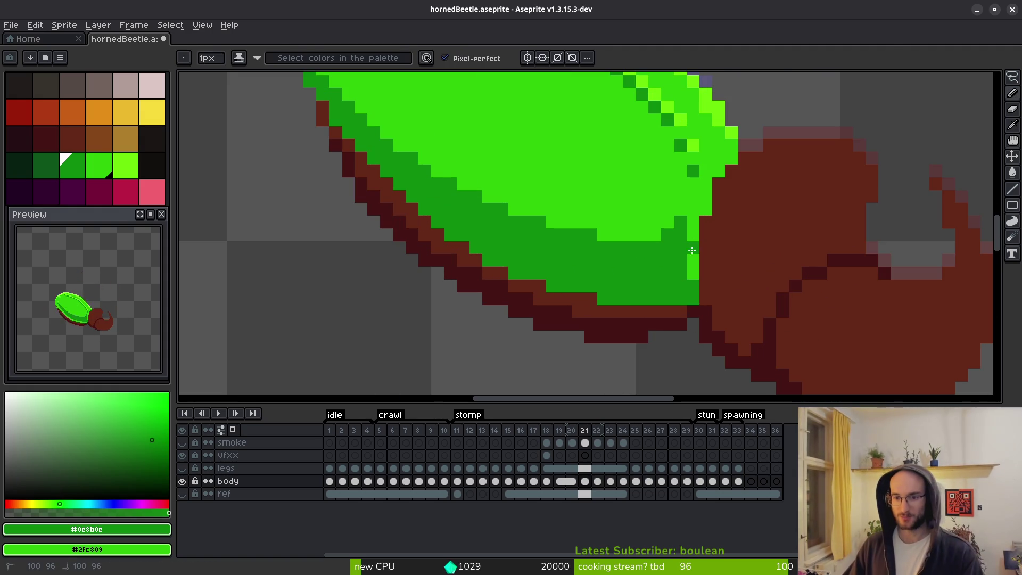
left_click_drag(692, 250, 685, 247)
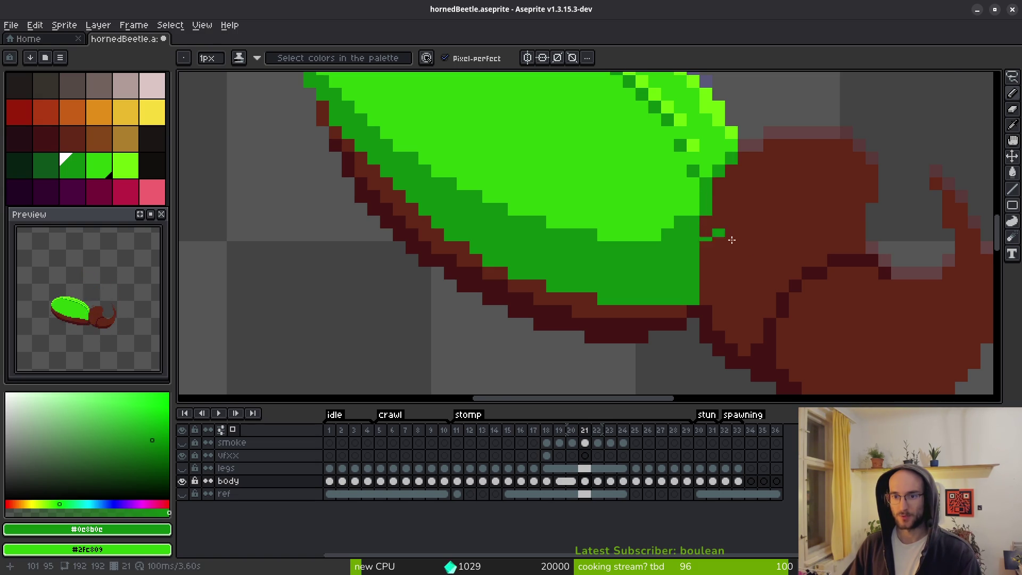
scroll(732, 240, "down", 3)
scroll(717, 244, "up", 2)
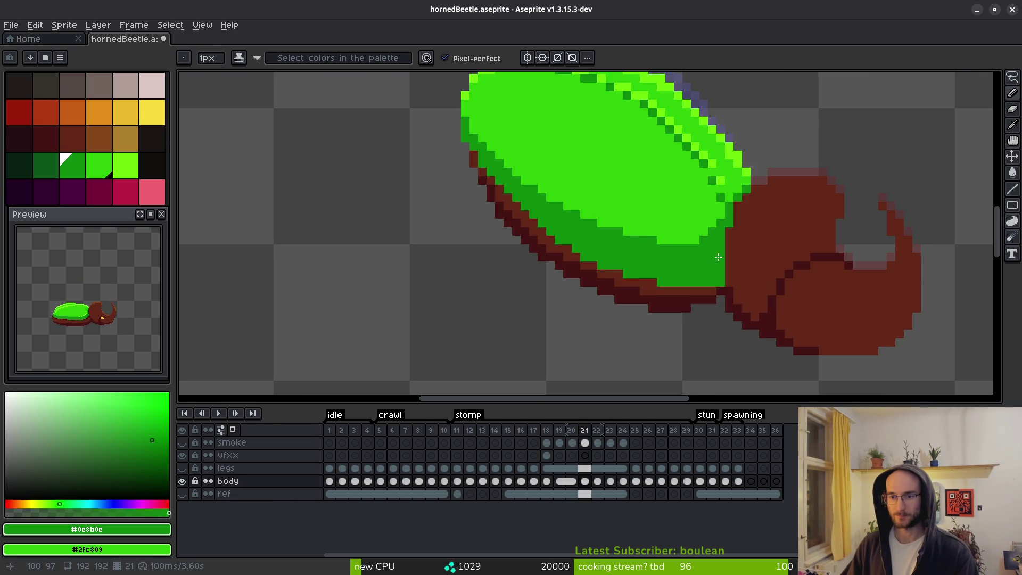
scroll(718, 257, "up", 2)
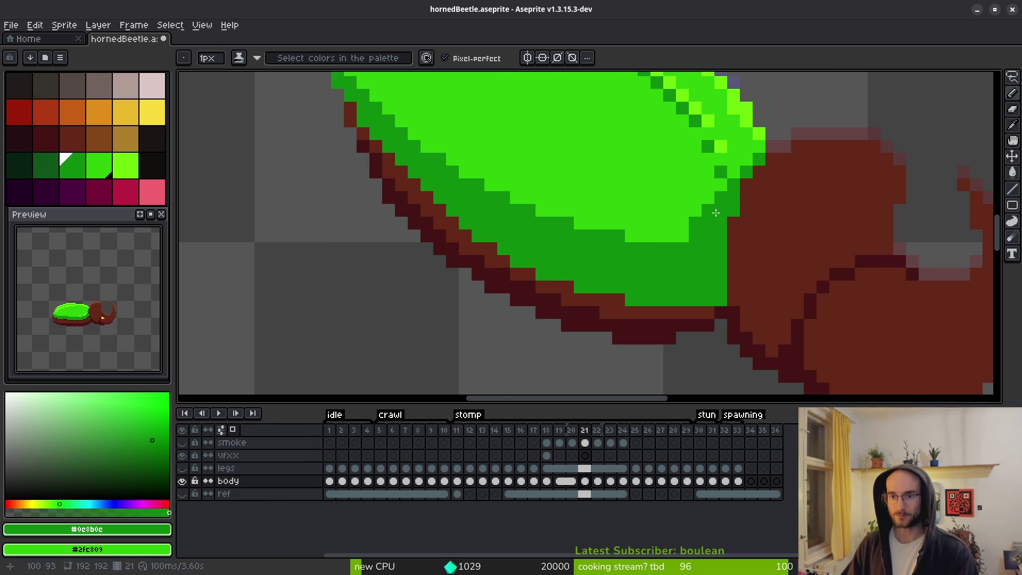
scroll(721, 256, "down", 3)
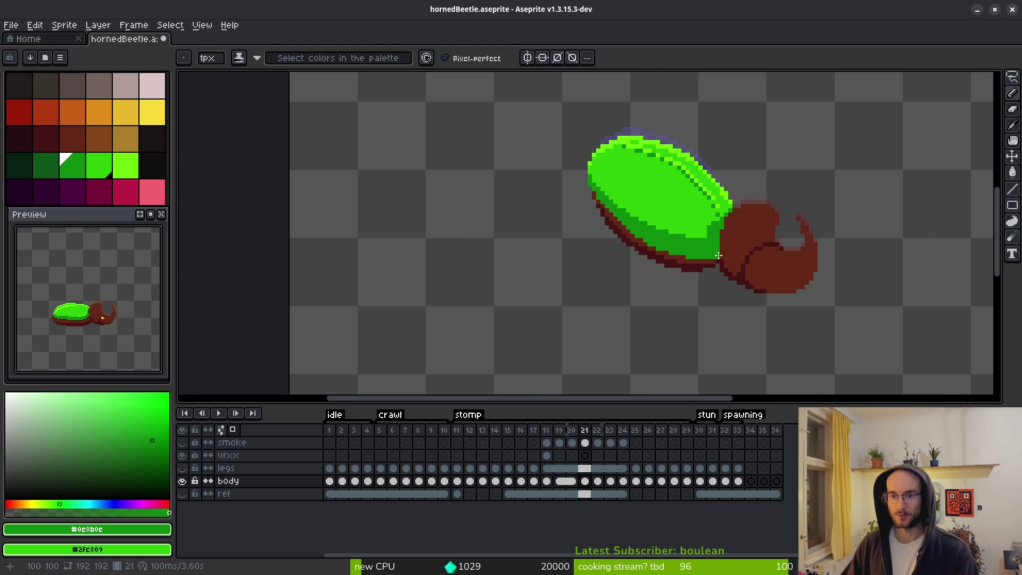
key("ctrl+z")
Zoom around the junction to review the result and ready the freehand lasso.
scroll(717, 254, "up", 3)
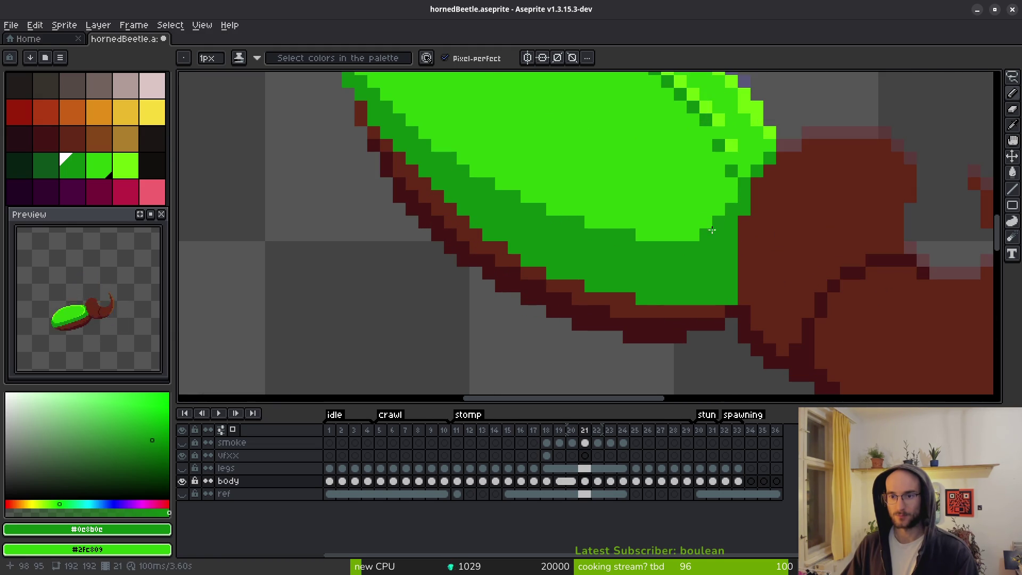
scroll(725, 250, "down", 3)
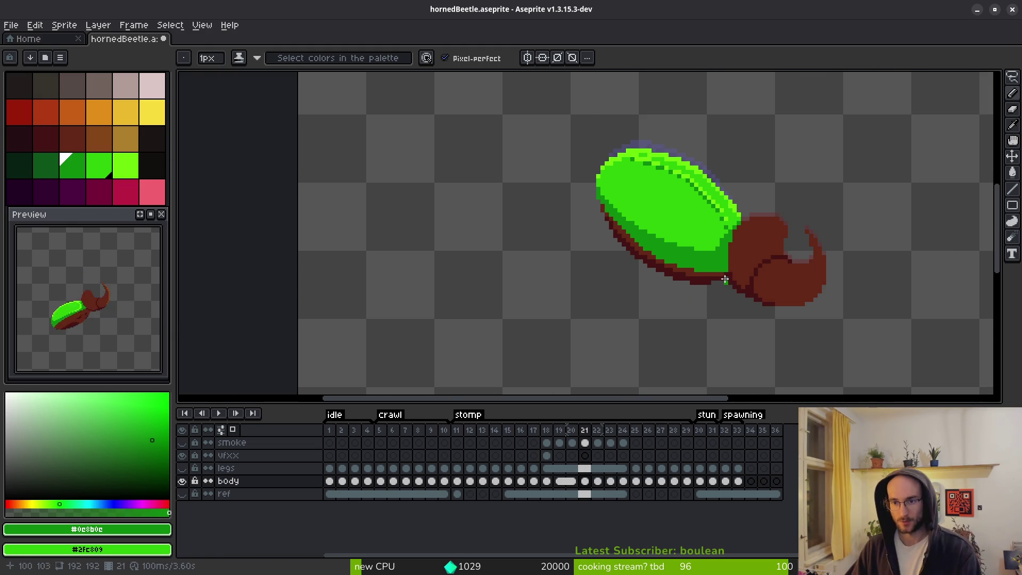
scroll(720, 271, "down", 1)
key("alt")
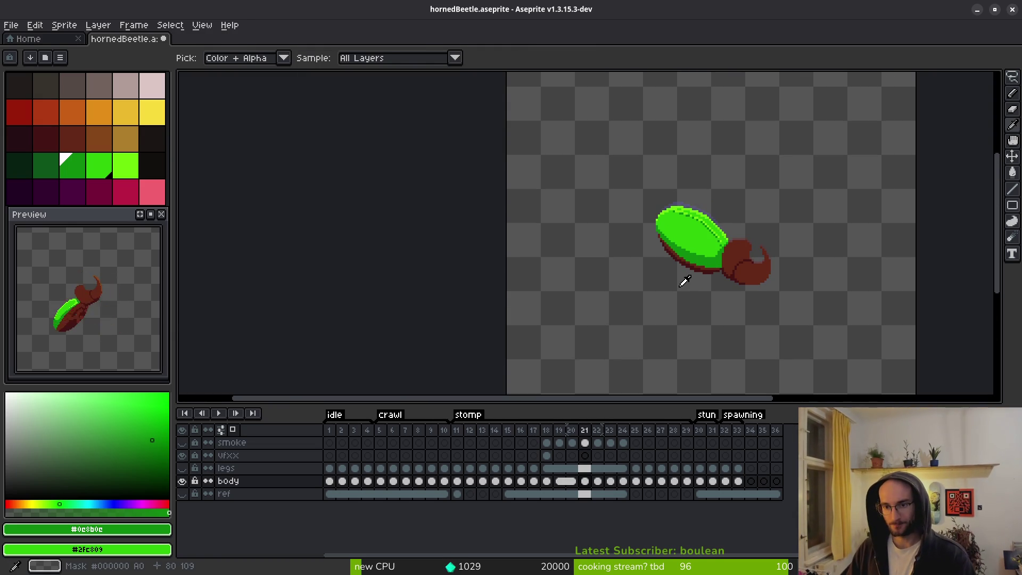
key("alt")
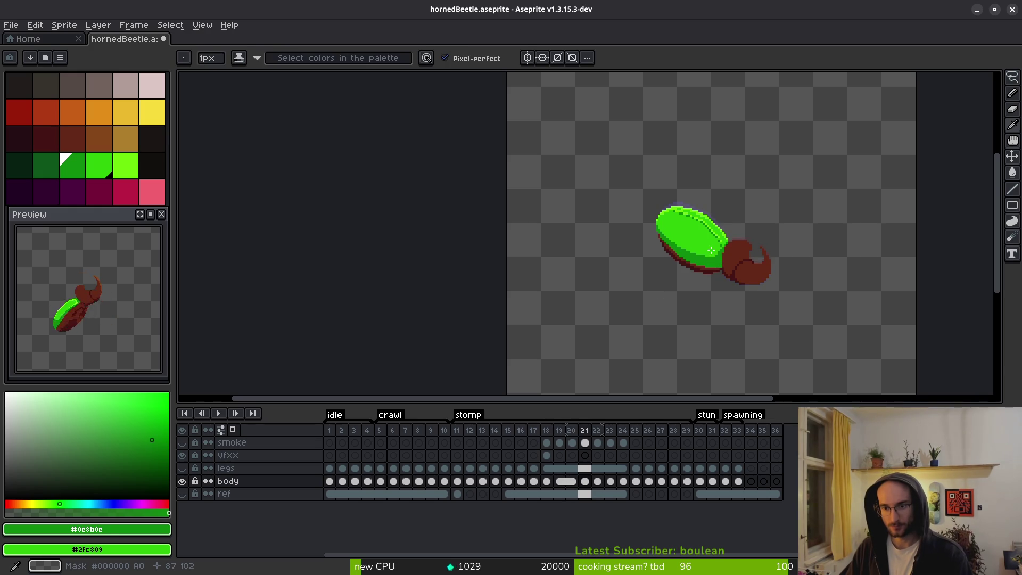
scroll(657, 290, "up", 4)
key("shift+w")
Lasso the shell, deselect, and step through frames 19 and 20 to check the junction.
mouse_move(734, 248)
left_mouse_down()
mouse_move(660, 320)
mouse_move(716, 101)
mouse_move(772, 210)
left_mouse_up()
key("alt")
key("comma")
key("comma")
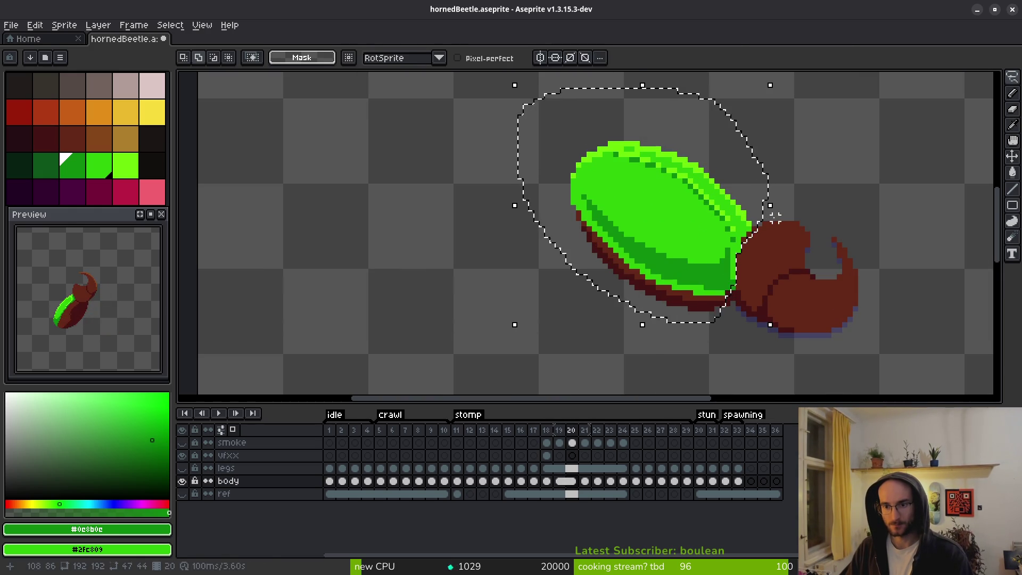
key("ctrl+d")
scroll(757, 280, "up", 2)
key("period")
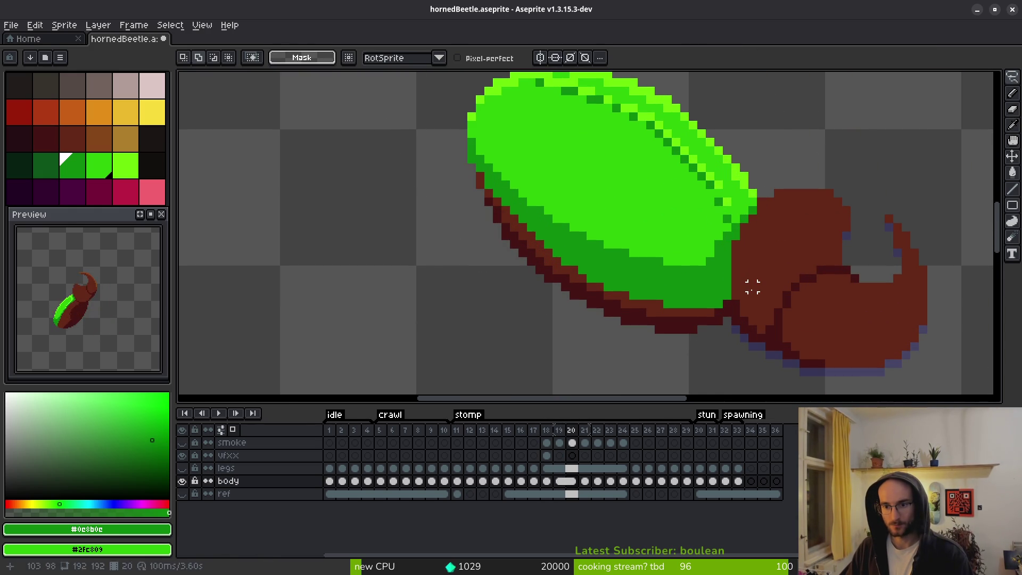
Pick dark brown #431414 at the junction and return to frame 21.
key("b")
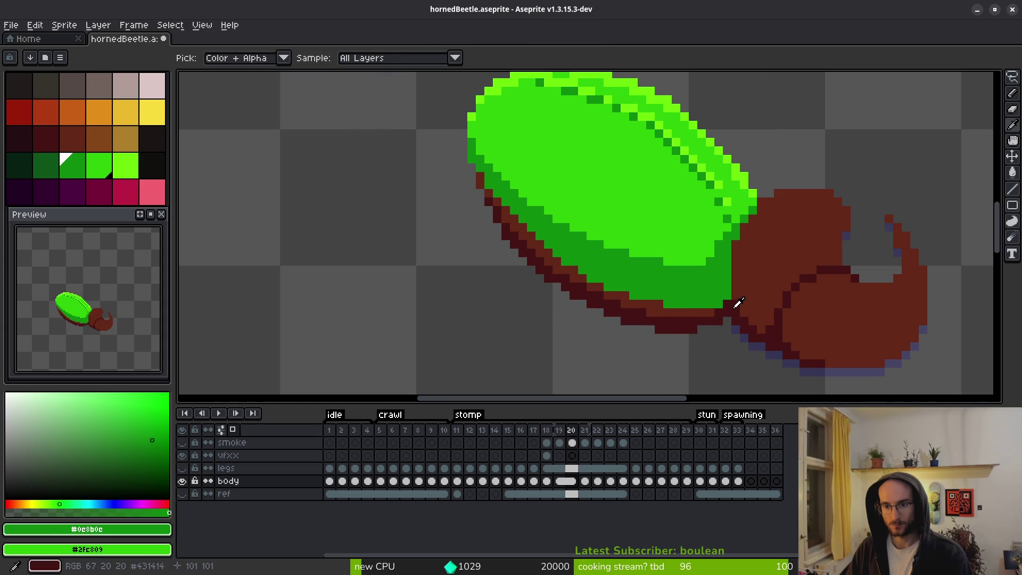
left_click(735, 301, "alt")
scroll(725, 306, "up", 2)
scroll(724, 307, "down", 2)
scroll(725, 307, "down", 1)
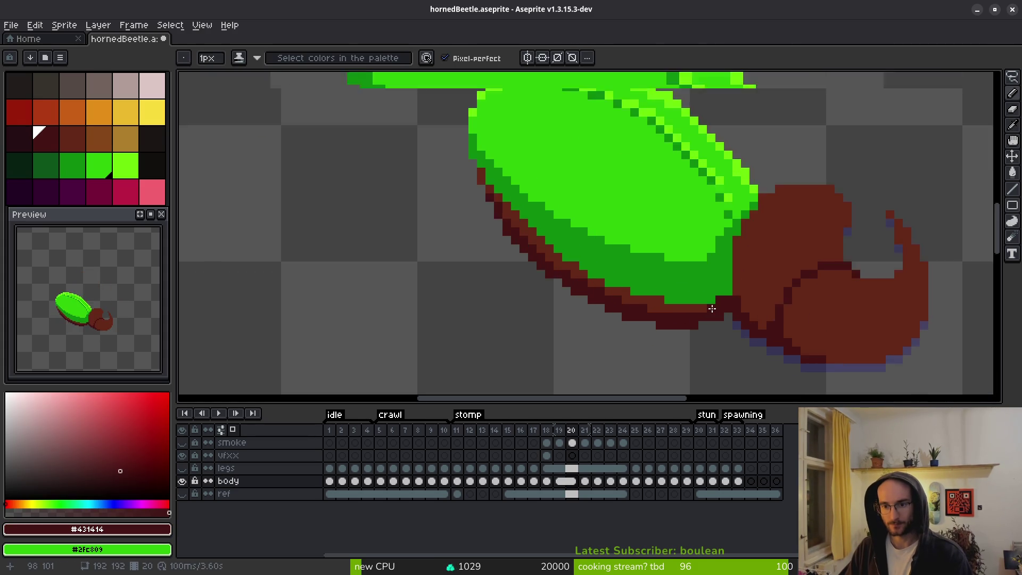
scroll(713, 313, "up", 2)
scroll(711, 315, "down", 3)
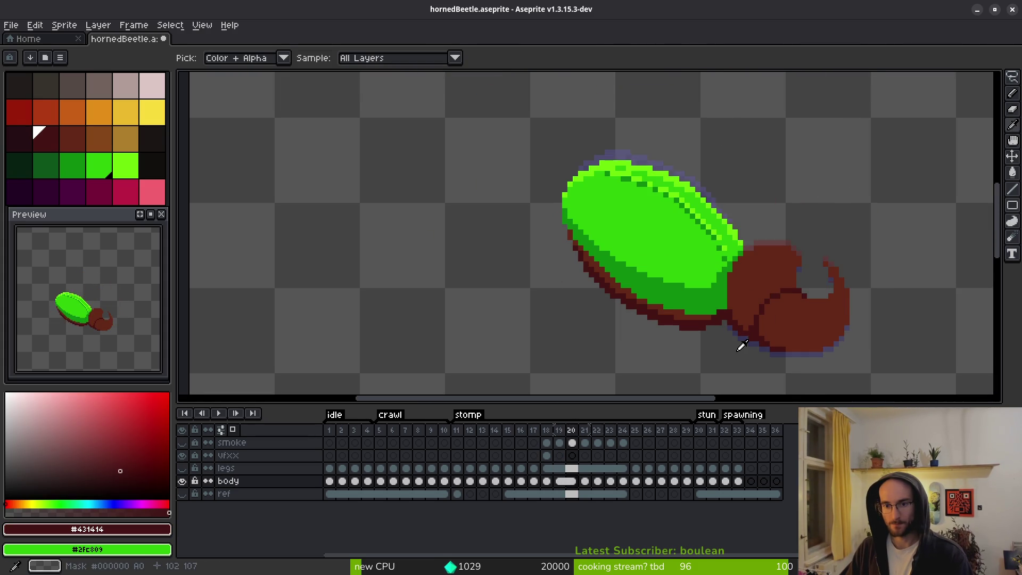
key("period")
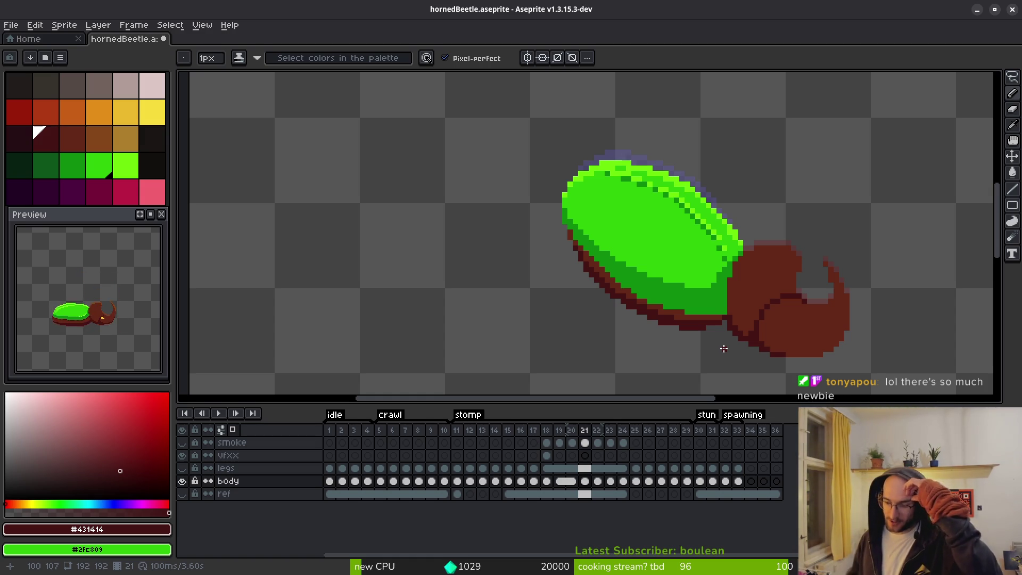
Flip back and forth between frames 20 and 21 to compare the shell–head junction.
scroll(724, 349, "up", 3)
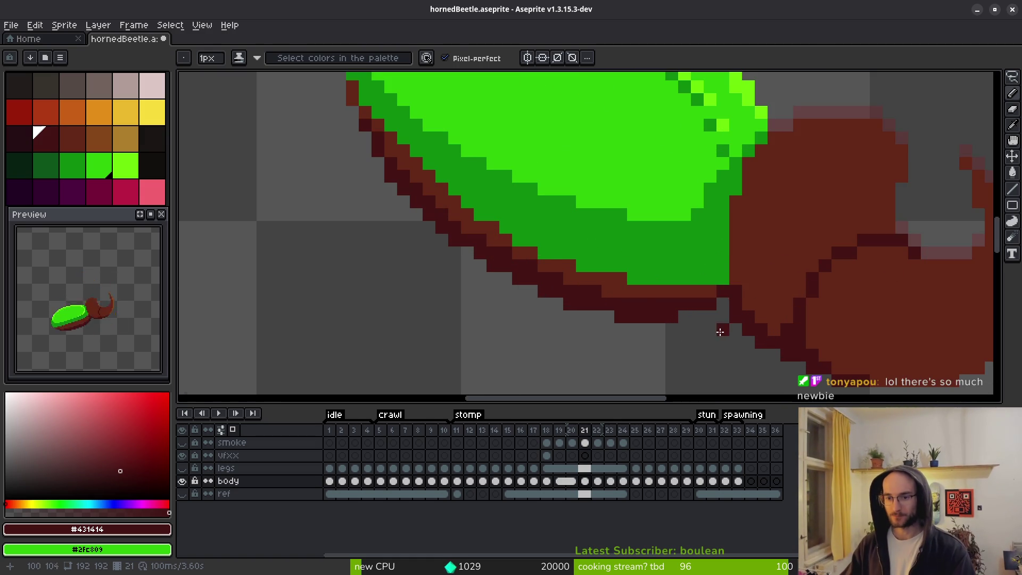
key("Left")
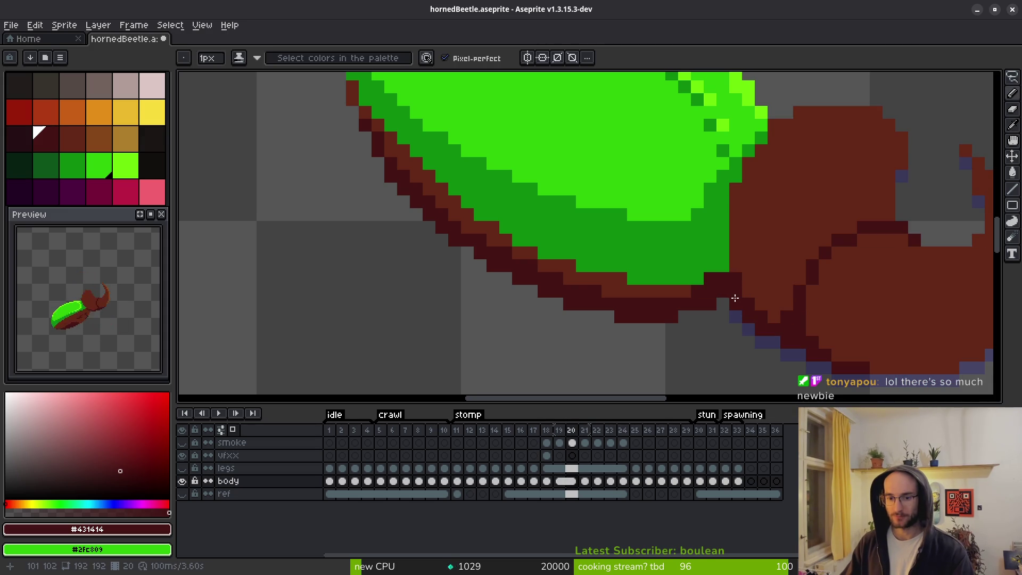
key("Right")
key("Left")
key("Right")
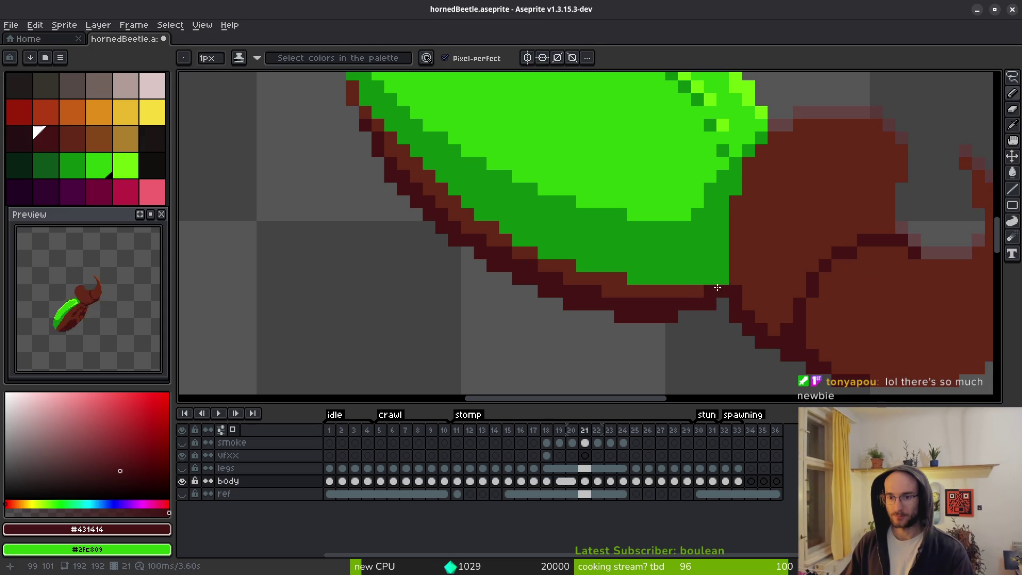
key("Left")
key("Right")
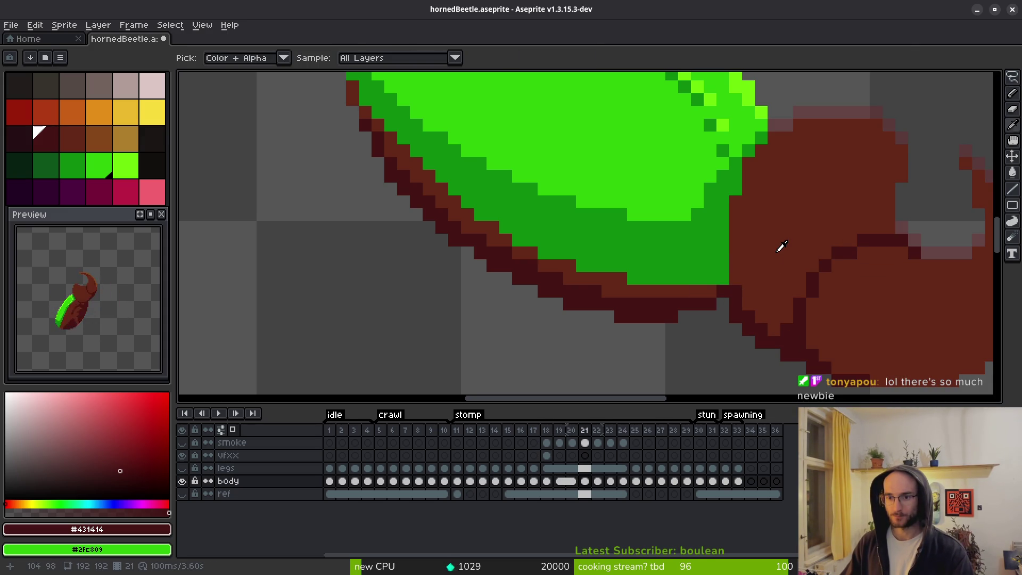
key("Left")
key("Right")
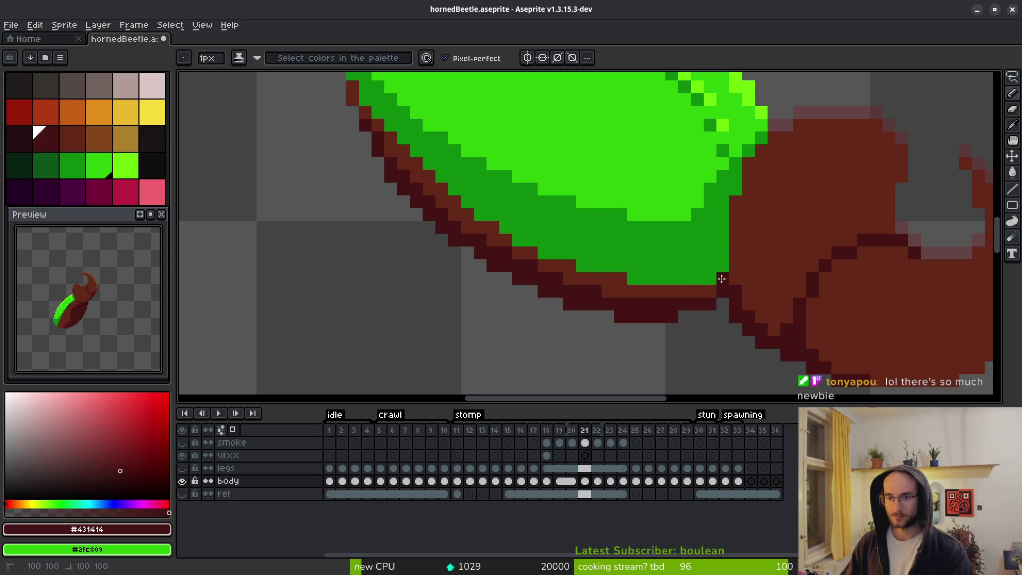
Compare frames 20 and 21 once more, then advance to frame 22 and zoom out.
key("Left")
key("Right")
key("Left")
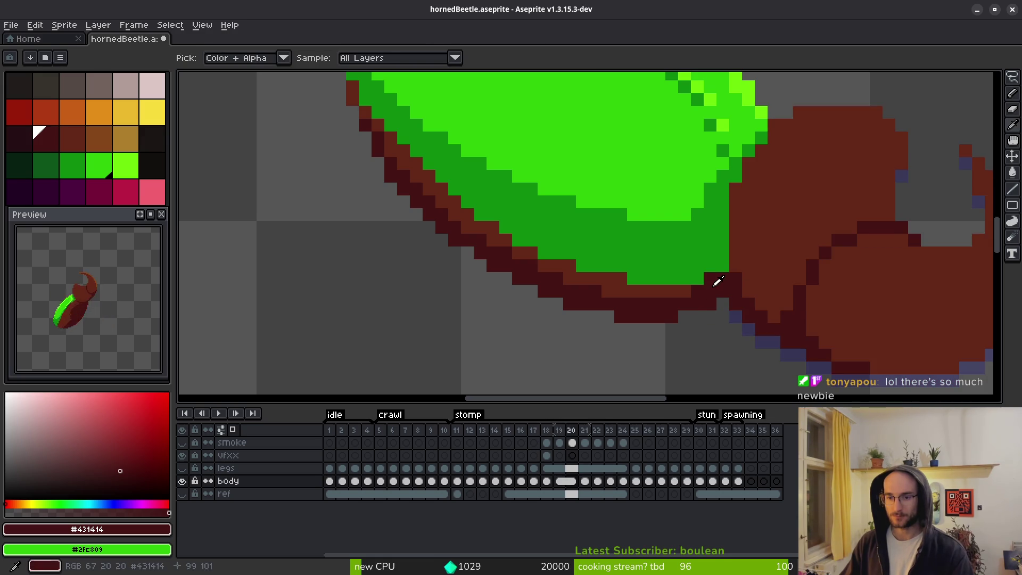
key("Right")
key("Left")
key("Right")
key("Right")
scroll(755, 334, "down", 4)
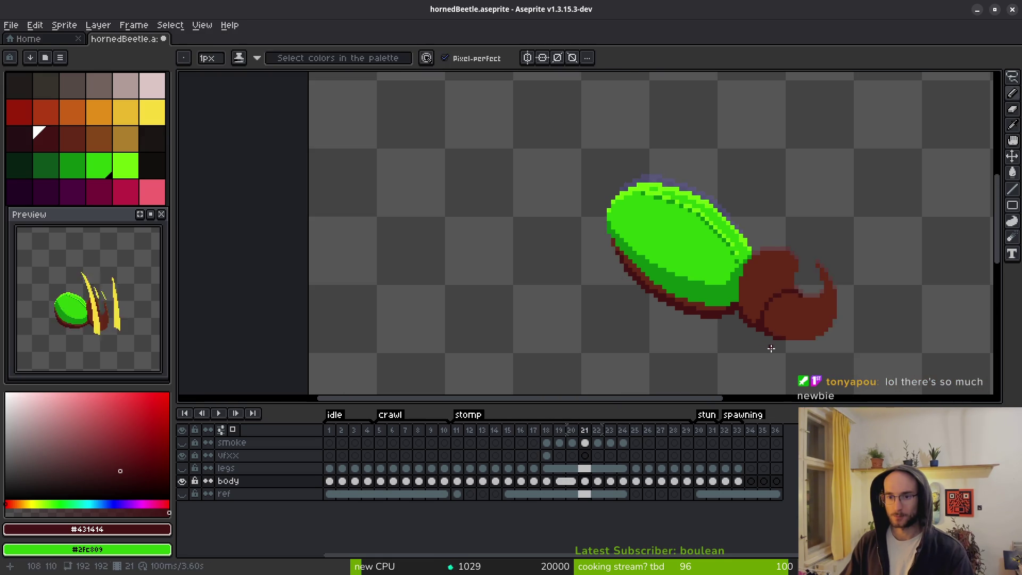
scroll(759, 333, "up", 4)
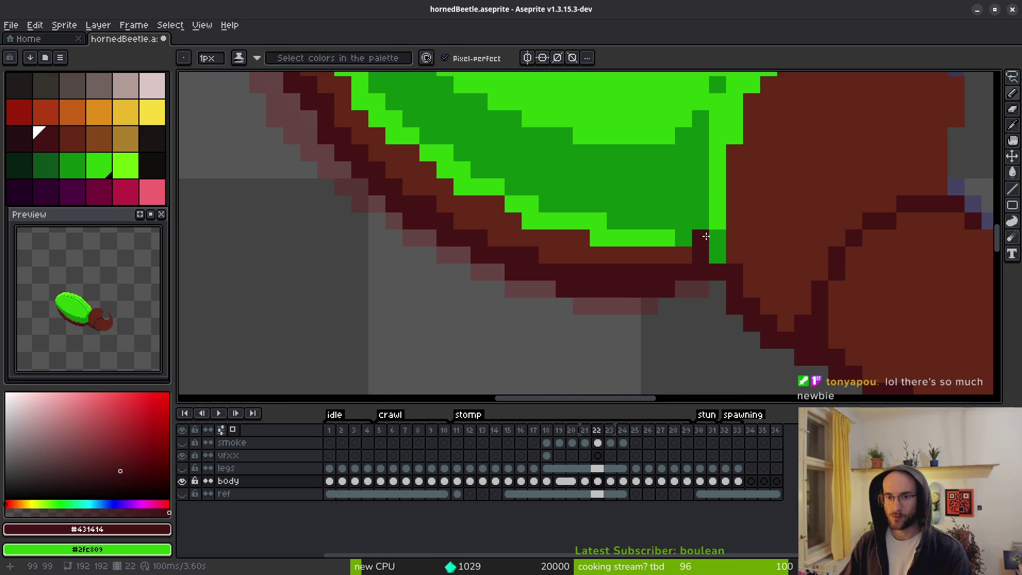
Paint dark maroon pixels at the shell–head junction, comparing frames 21 and 22.
left_click_drag(703, 234, 712, 274)
scroll(712, 274, "down", 1)
key("i")
key("Left")
key("Right")
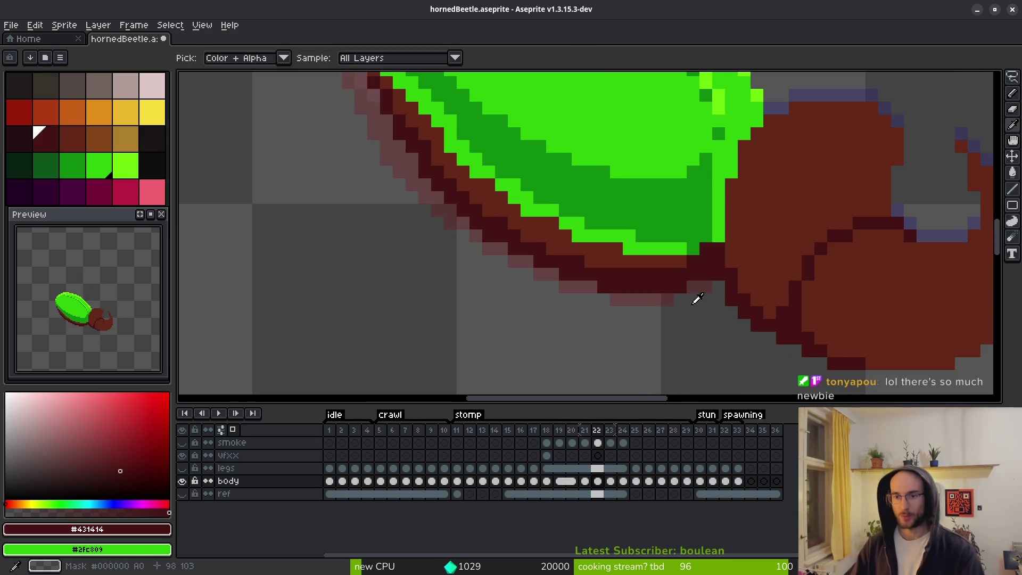
key("Left")
scroll(559, 324, "down", 3)
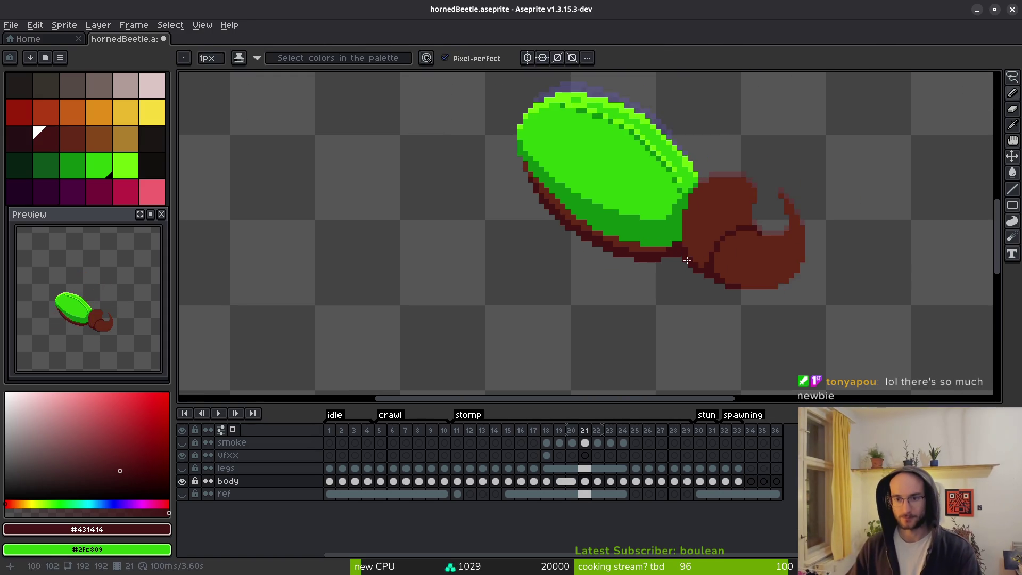
key("Right")
Pencil dark green #0c8b0c at the green/brown edge on frame 22, undoing a bad bucket fill.
key("b")
scroll(655, 178, "up", 2)
left_click(654, 178, "alt")
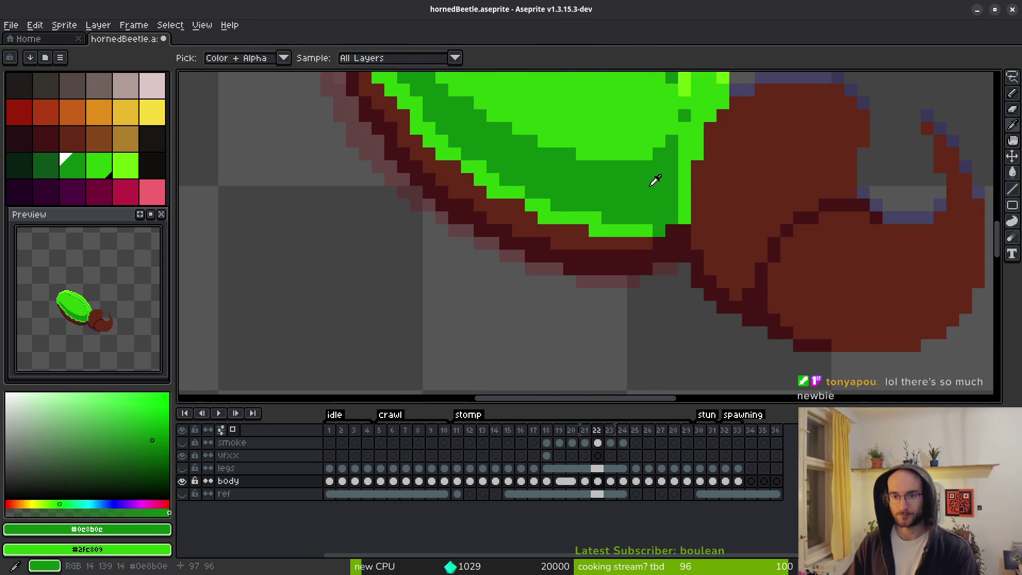
mouse_move(708, 192)
left_mouse_down()
mouse_move(695, 193)
mouse_move(695, 261)
left_mouse_up()
scroll(643, 234, "down", 1)
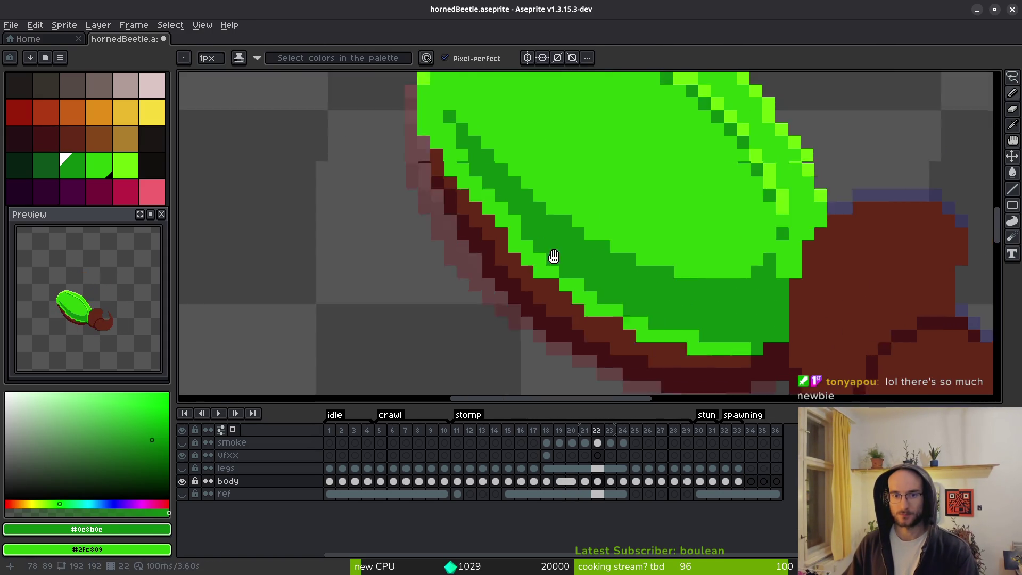
scroll(548, 257, "up", 1)
key("g")
left_click(540, 188)
key("ctrl+z")
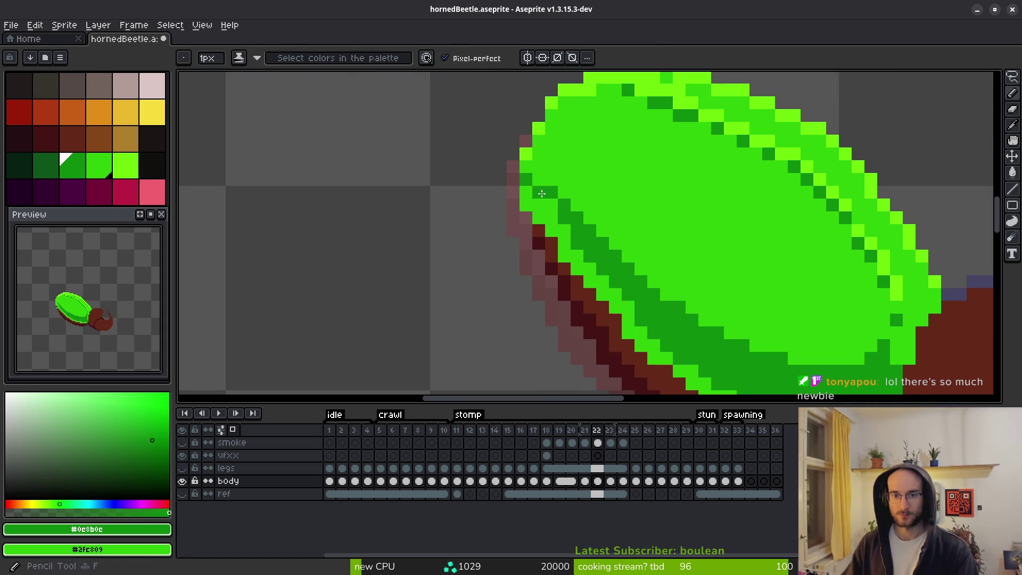
Paint the shell's lower edge dark green, then pick the dark red #431414.
left_click_drag(676, 319, 628, 234)
scroll(628, 234, "down", 2)
key("b")
mouse_move(639, 287)
left_mouse_down()
mouse_move(642, 315)
mouse_move(792, 344)
left_mouse_up()
scroll(782, 320, "down", 1)
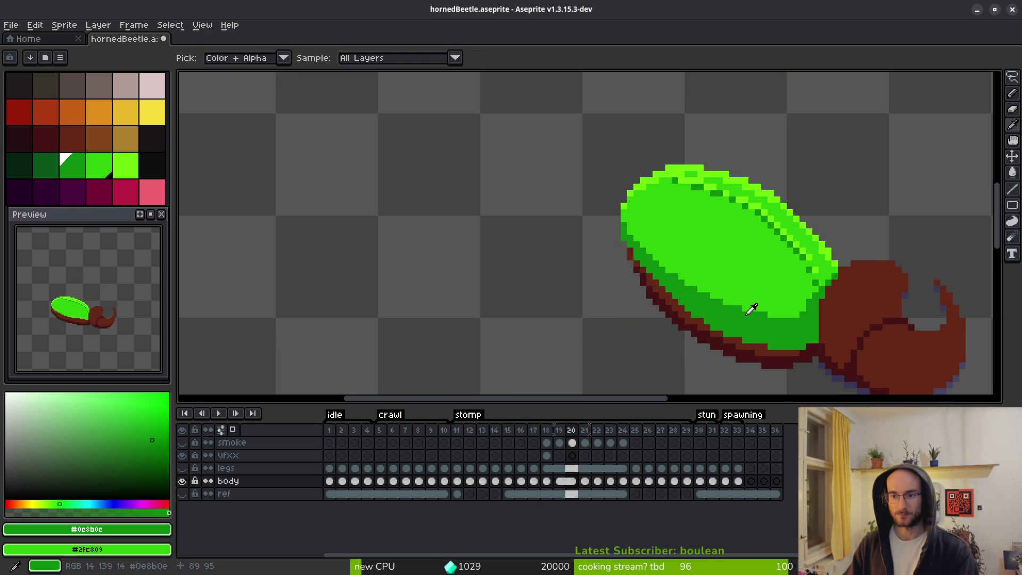
left_click(793, 346)
key("g")
scroll(796, 323, "up", 2)
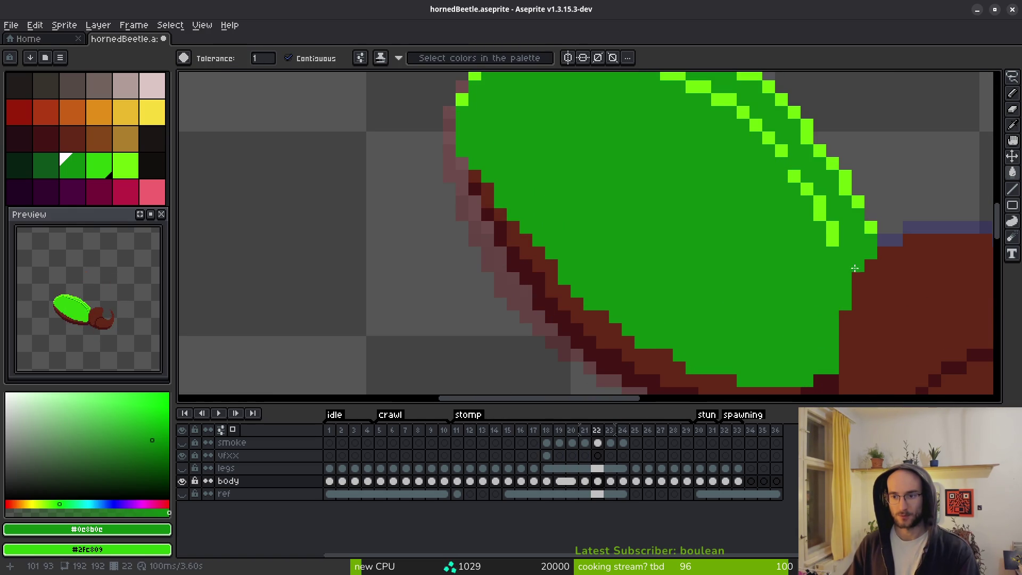
Sample brown #632718, check against frame 21, and repaint the lower-right shell edge dark green.
key("i")
left_click(909, 261)
key("Left")
key("Right")
key("g")
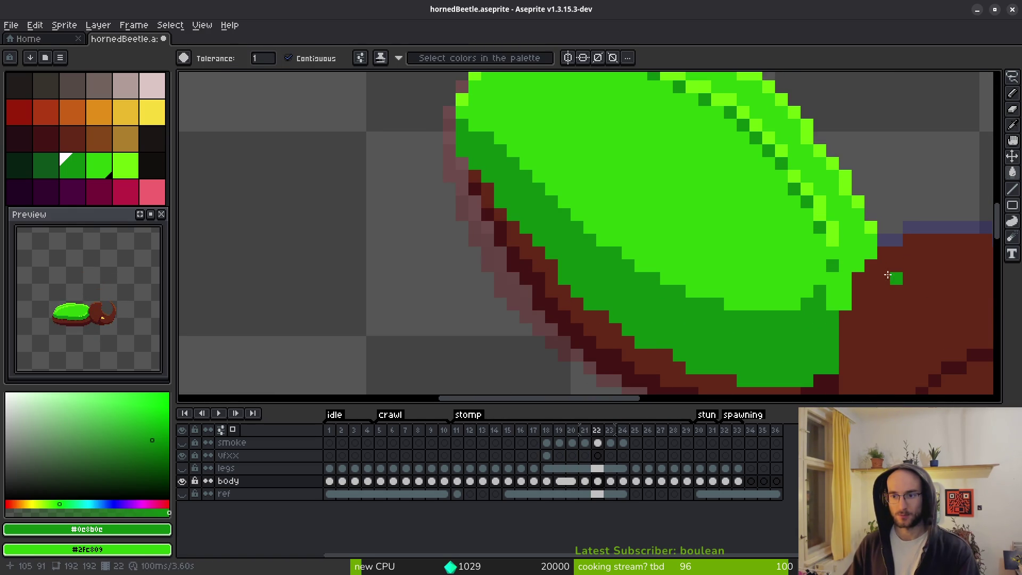
key("b")
mouse_move(847, 273)
left_mouse_down()
mouse_move(846, 296)
mouse_move(831, 304)
left_mouse_up()
Cover stray dark green specks on the shell with light green.
right_click(807, 308)
mouse_move(768, 323)
left_mouse_down()
mouse_move(583, 235)
mouse_move(481, 126)
mouse_move(469, 128)
mouse_move(618, 269)
mouse_move(775, 329)
left_mouse_up()
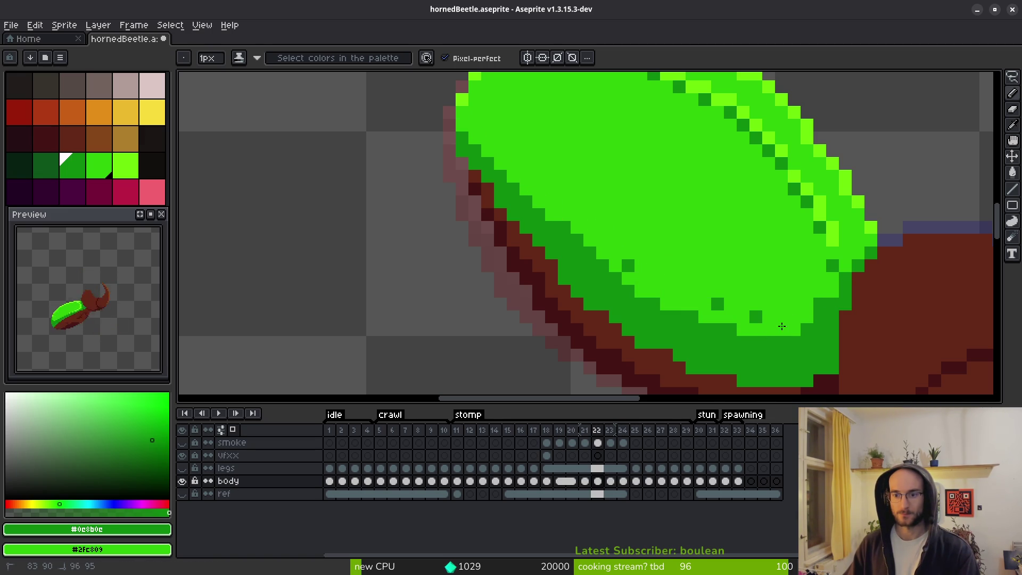
left_click(623, 264)
left_click(755, 314)
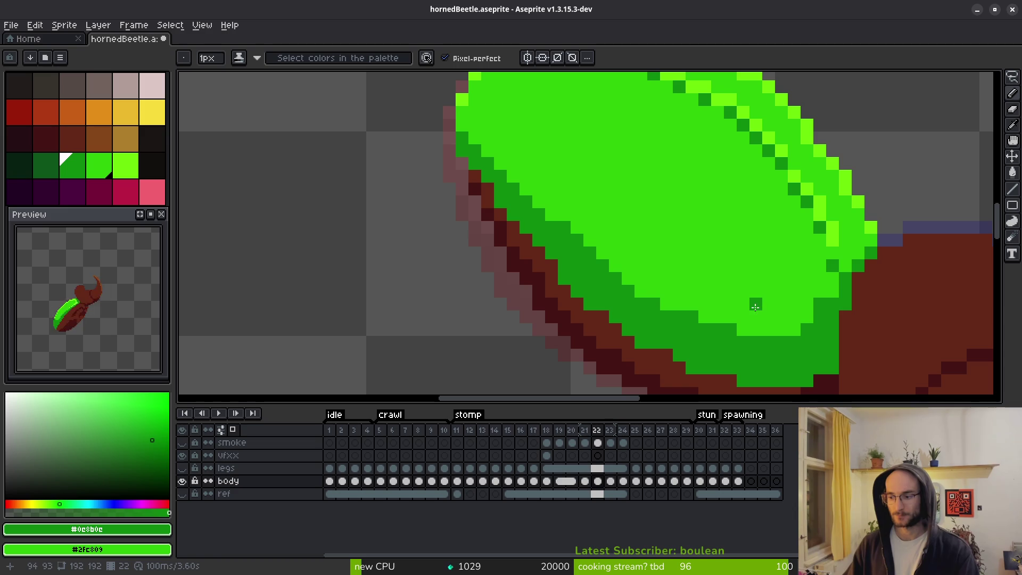
scroll(605, 236, "down", 3)
key("i")
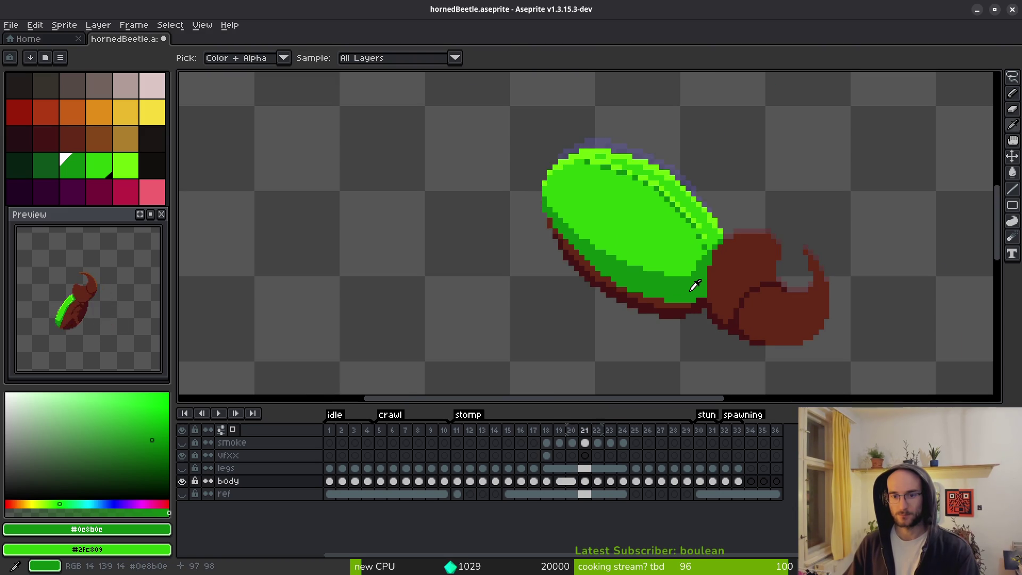
key("b")
scroll(598, 211, "up", 3)
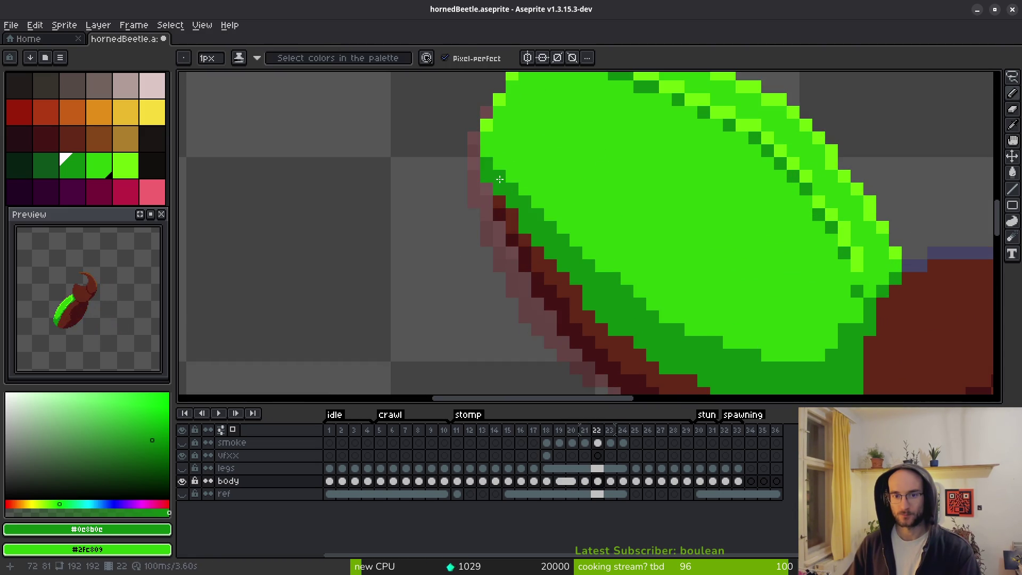
scroll(500, 179, "down", 2)
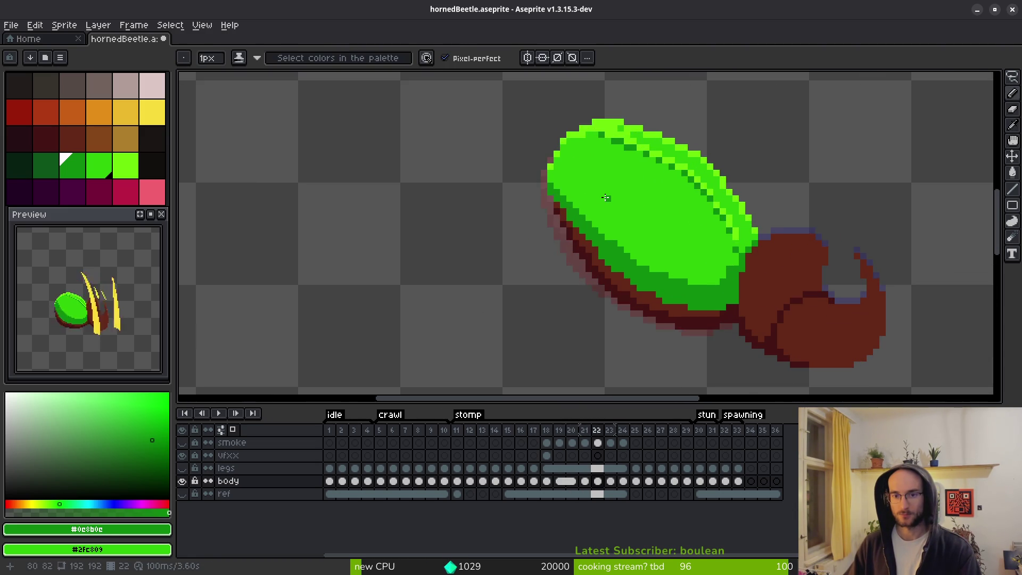
Undo the last stroke and repaint dark green along the shell's lower edge on frame 22.
key("comma")
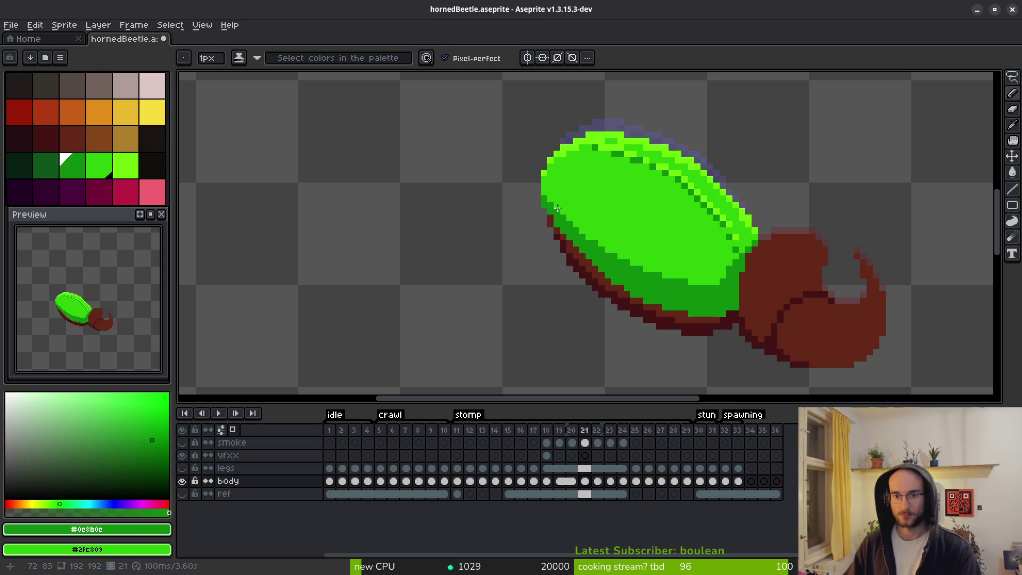
scroll(557, 209, "up", 3)
scroll(609, 210, "down", 3)
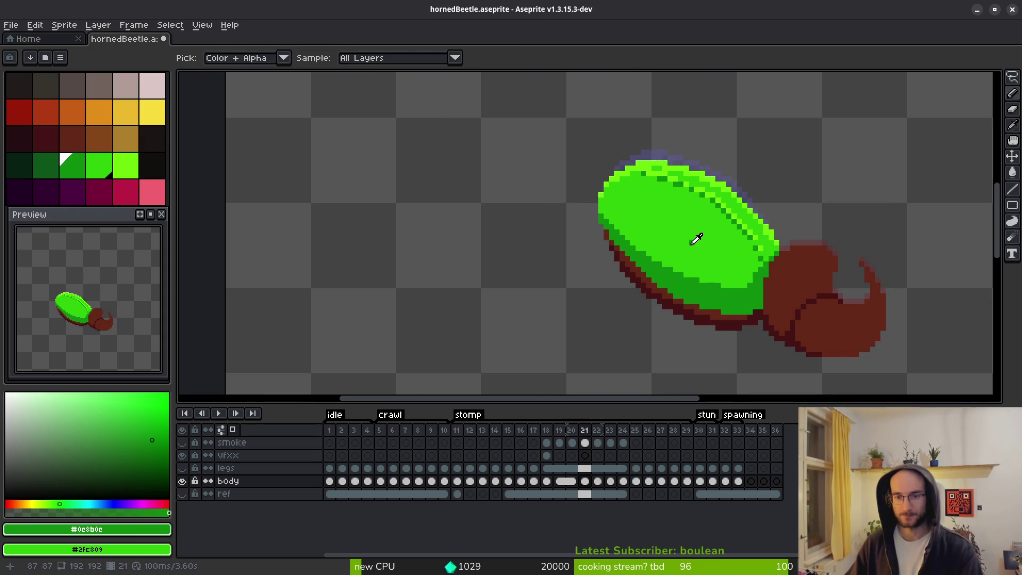
key("ctrl+z")
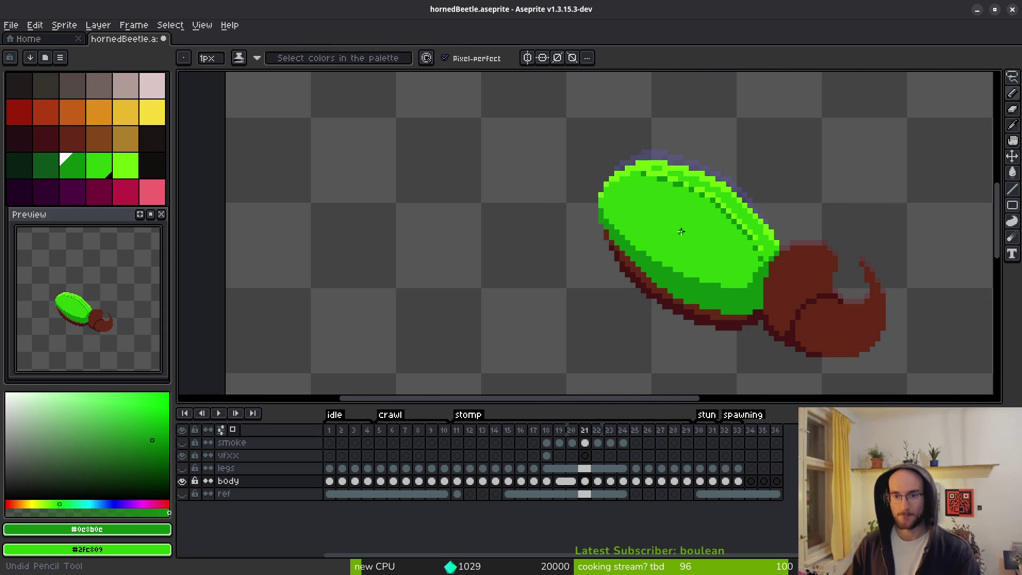
key("Right")
scroll(617, 204, "up", 4)
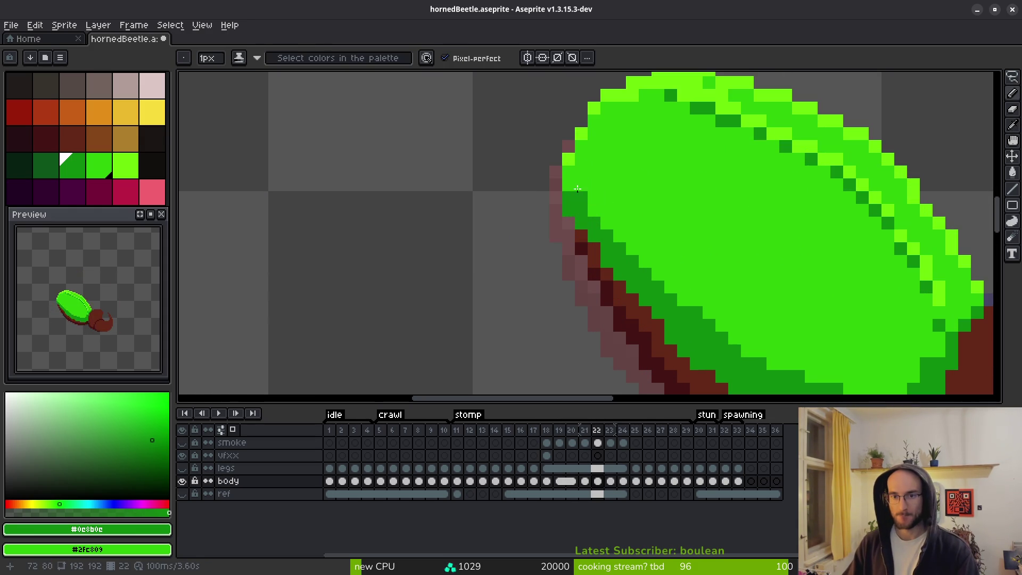
left_click_drag(773, 296, 715, 217)
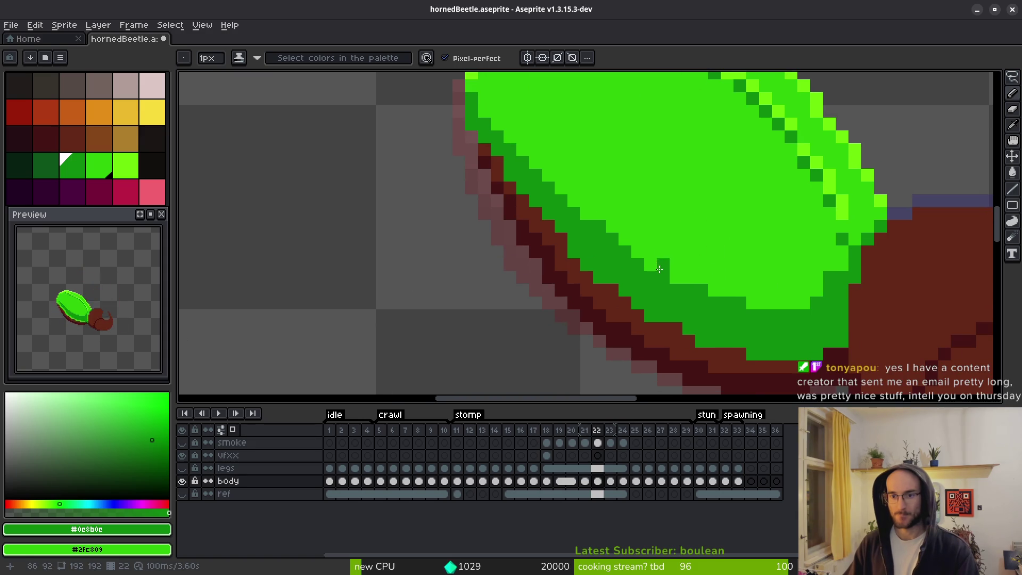
left_click_drag(647, 268, 732, 297)
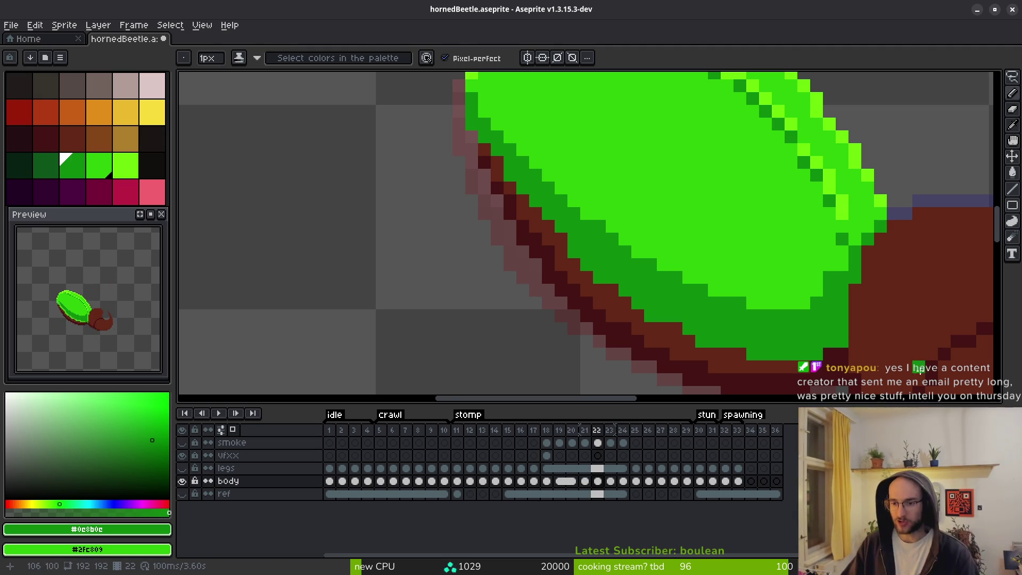
On frame 23, flood-fill the shell's lower-left band and bright green strips dark green.
scroll(861, 269, "down", 2)
key("comma")
scroll(809, 312, "down", 2)
key("period")
key("period")
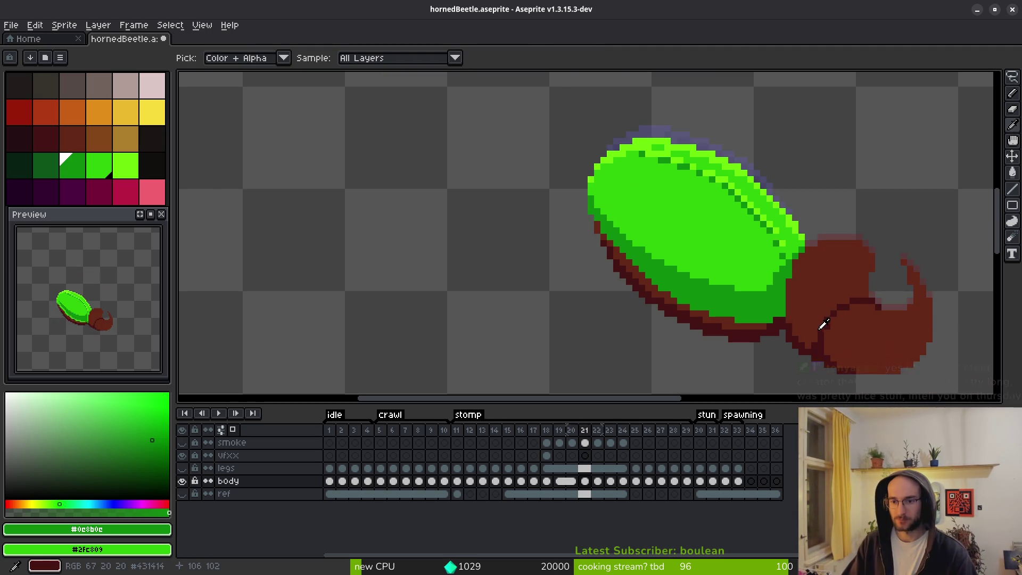
key("g")
scroll(510, 158, "up", 3)
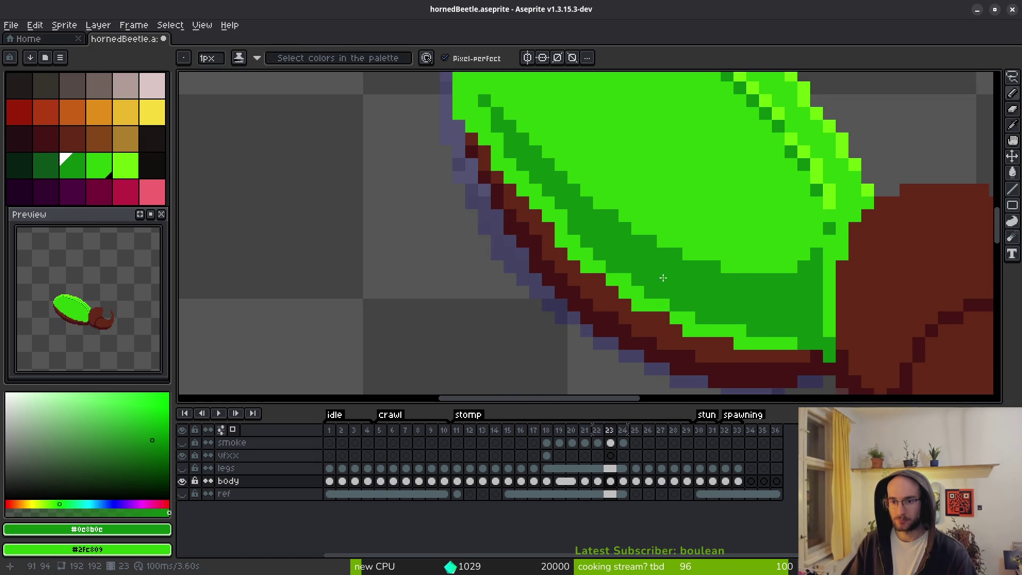
left_click(510, 158)
key("ctrl+z")
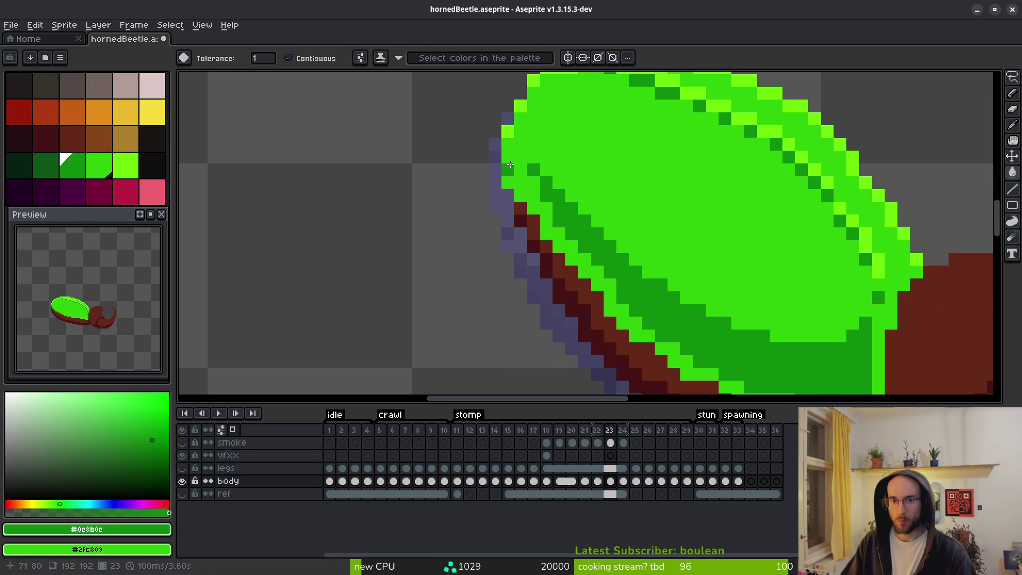
left_click(630, 264)
left_click_drag(630, 264, 580, 181)
left_click(655, 291)
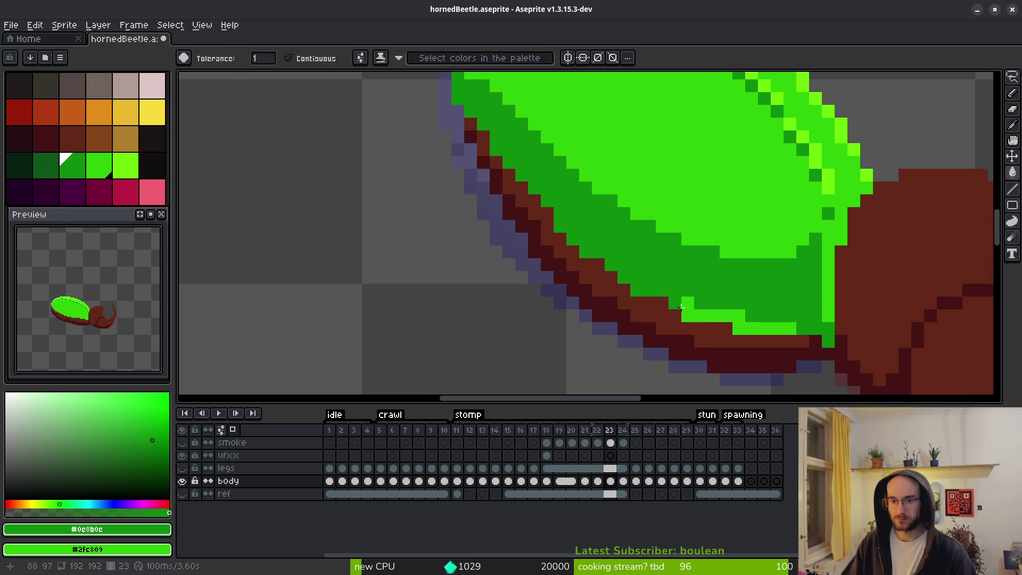
left_click(746, 317)
Pencil dark green down the shell's right edge and light green along its lower edge.
key("f")
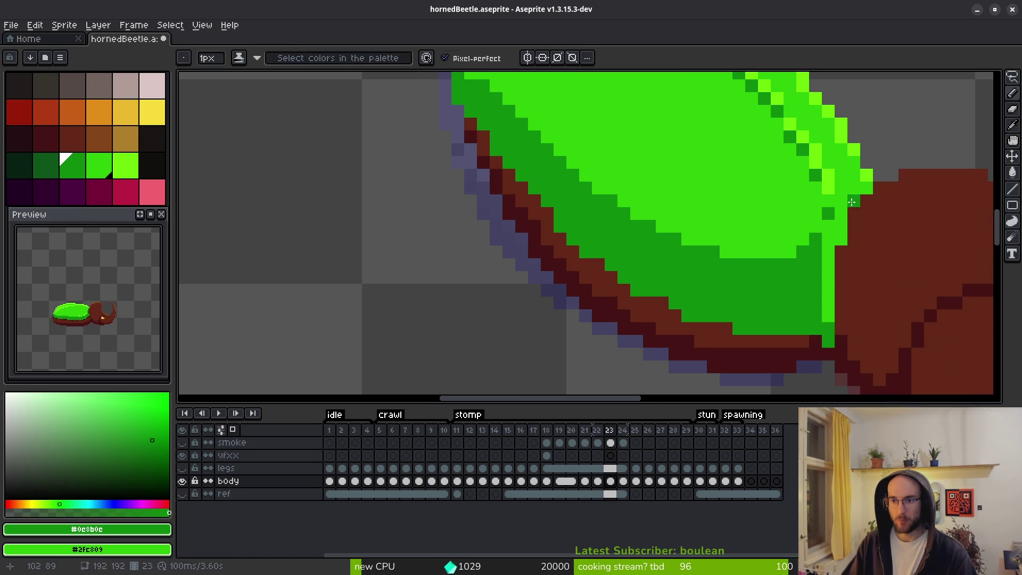
mouse_move(866, 187)
left_mouse_down()
mouse_move(828, 240)
mouse_move(823, 313)
left_mouse_up()
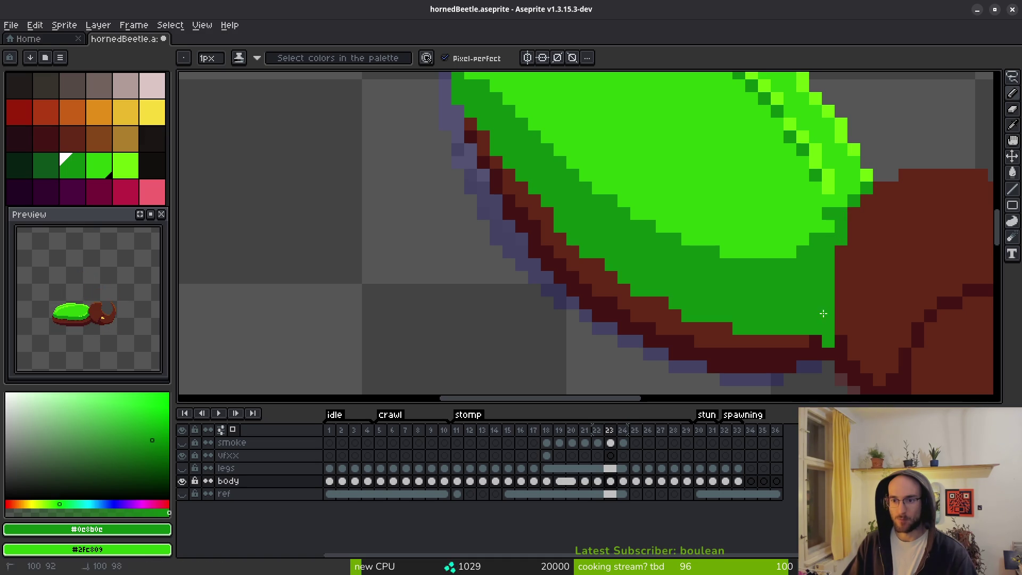
mouse_move(814, 224)
left_mouse_down()
mouse_move(788, 269)
mouse_move(702, 261)
mouse_move(586, 207)
left_mouse_up()
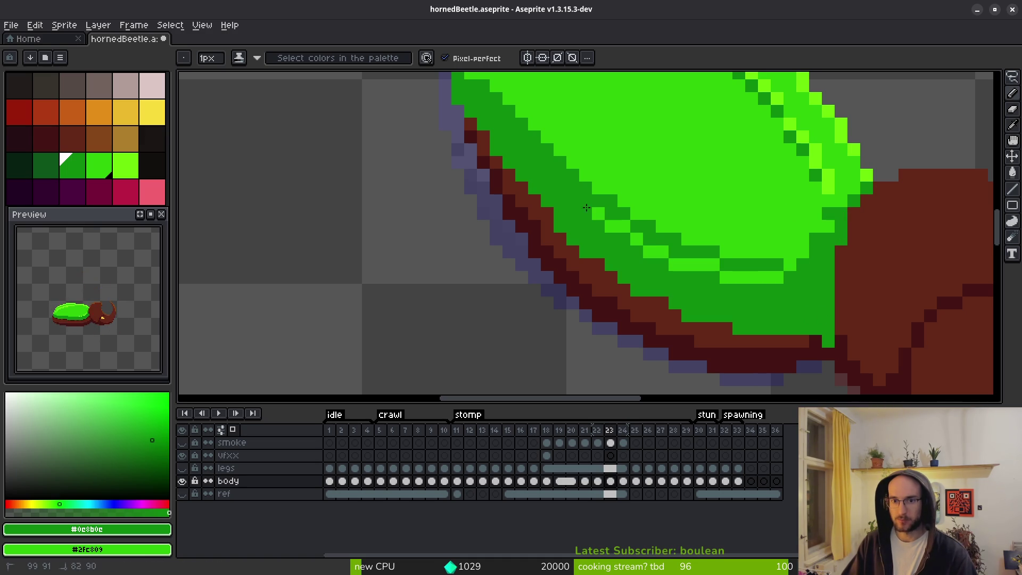
key("ctrl+z")
key("ctrl+z")
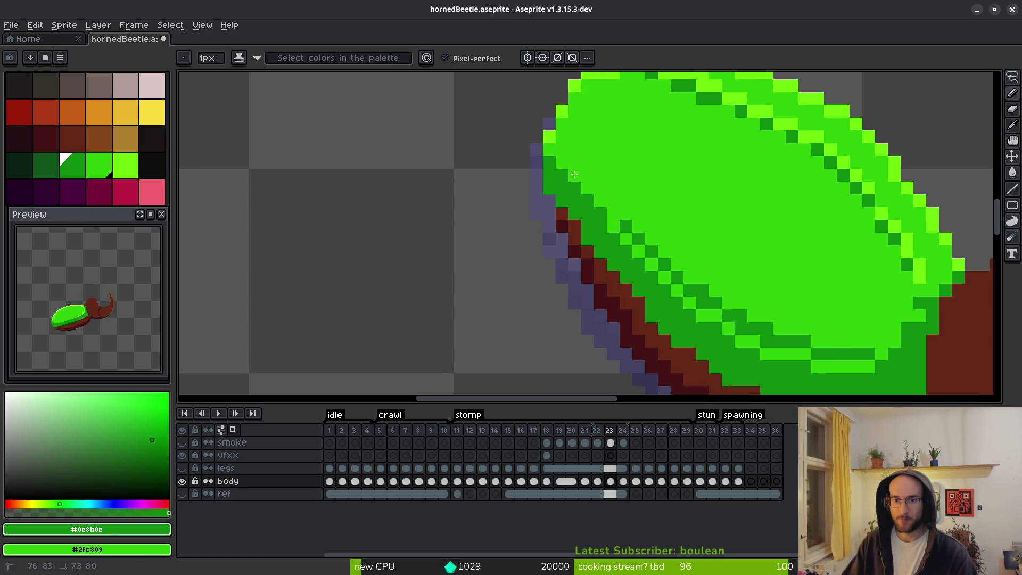
right_click(626, 227)
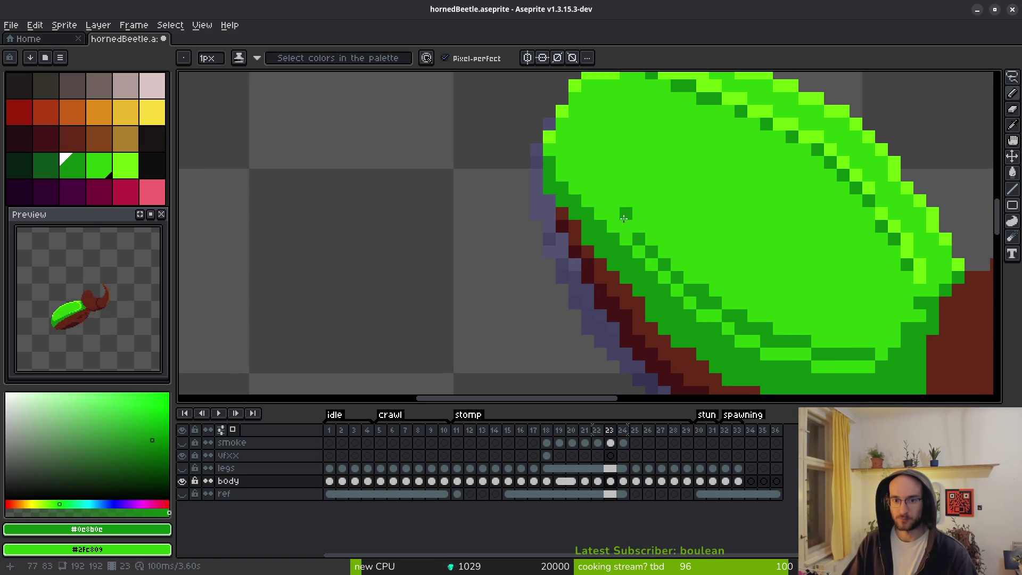
key("ctrl+z")
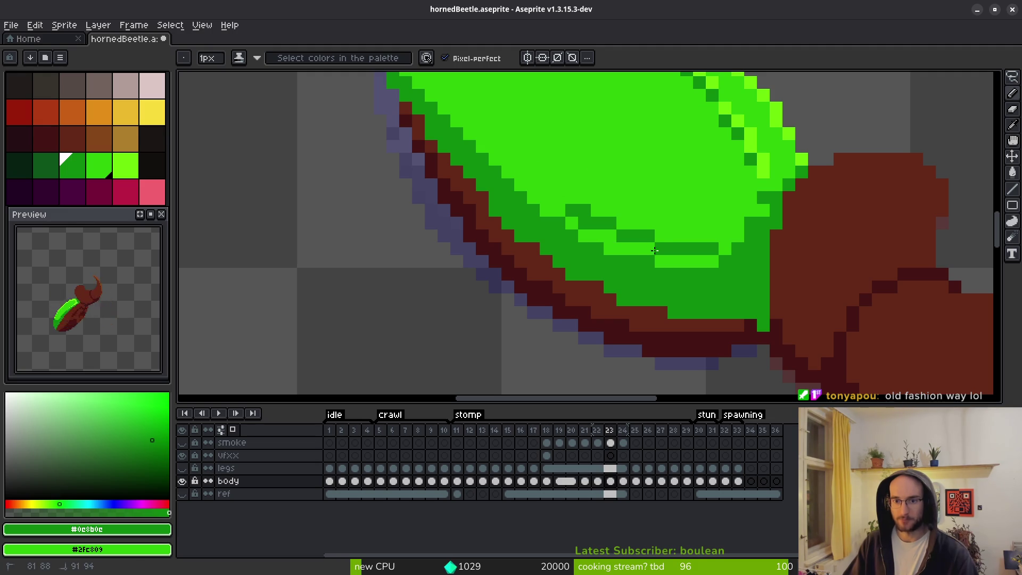
key("ctrl+z")
key("ctrl+z")
key("ctrl+z")
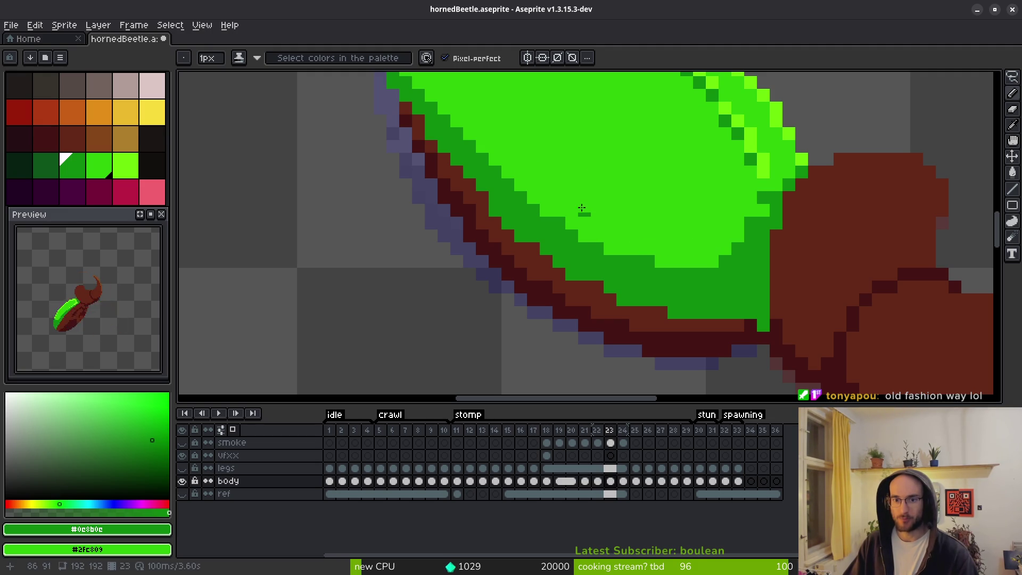
Darken three pixels along the shell's lower edge, then return to frame 22.
left_click(585, 237)
left_click(610, 249)
left_click(661, 263)
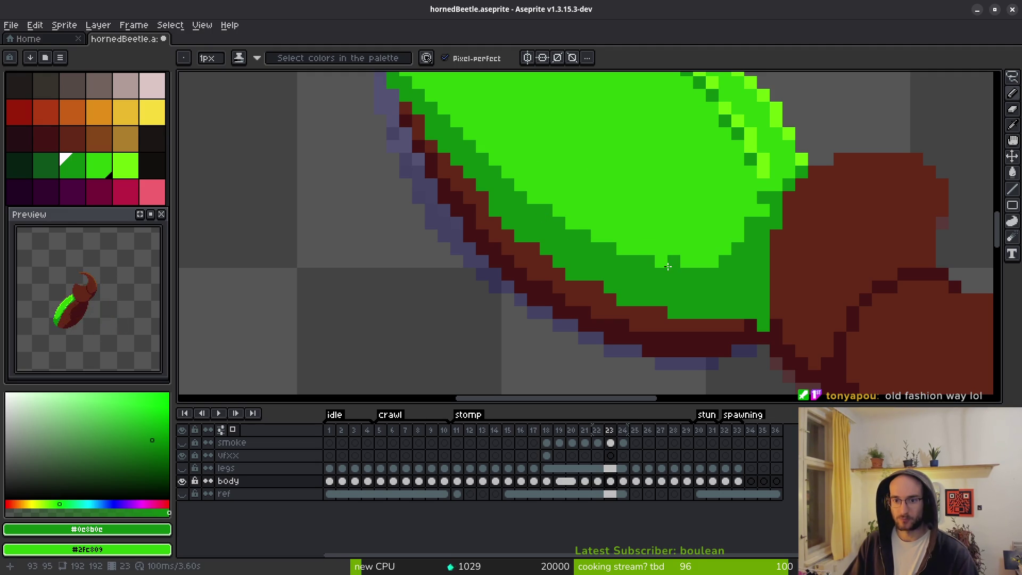
scroll(668, 266, "down", 5)
key("i")
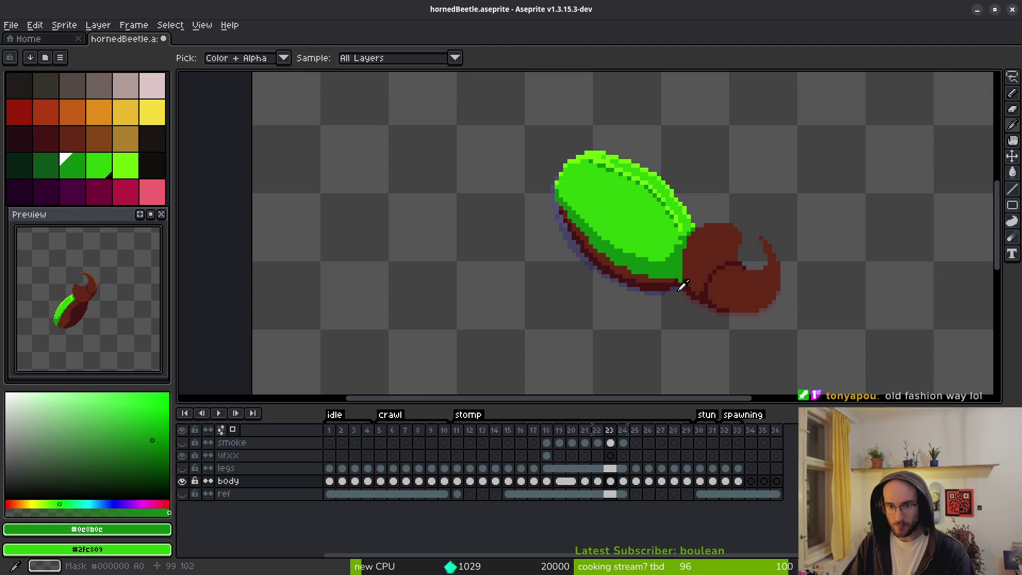
key("Left")
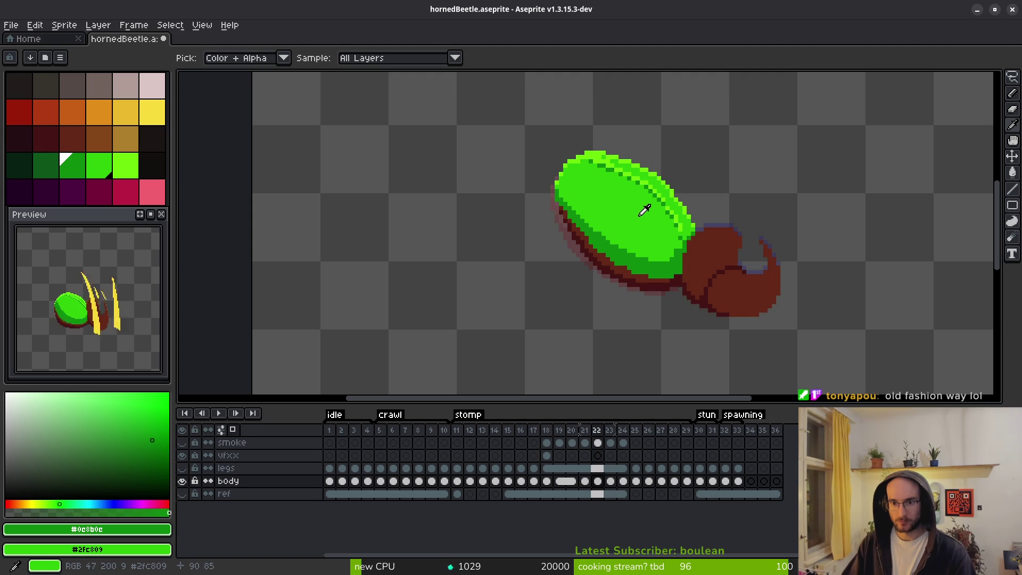
On frame 23, touch up a pixel on the shell edge.
key("b")
key("i")
key("b")
scroll(697, 228, "up", 2)
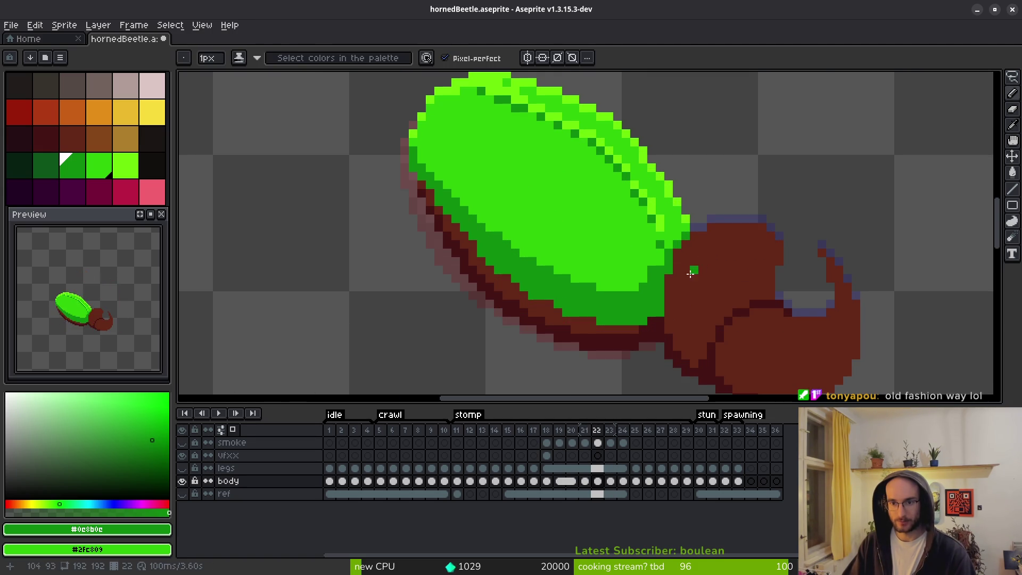
key("Right")
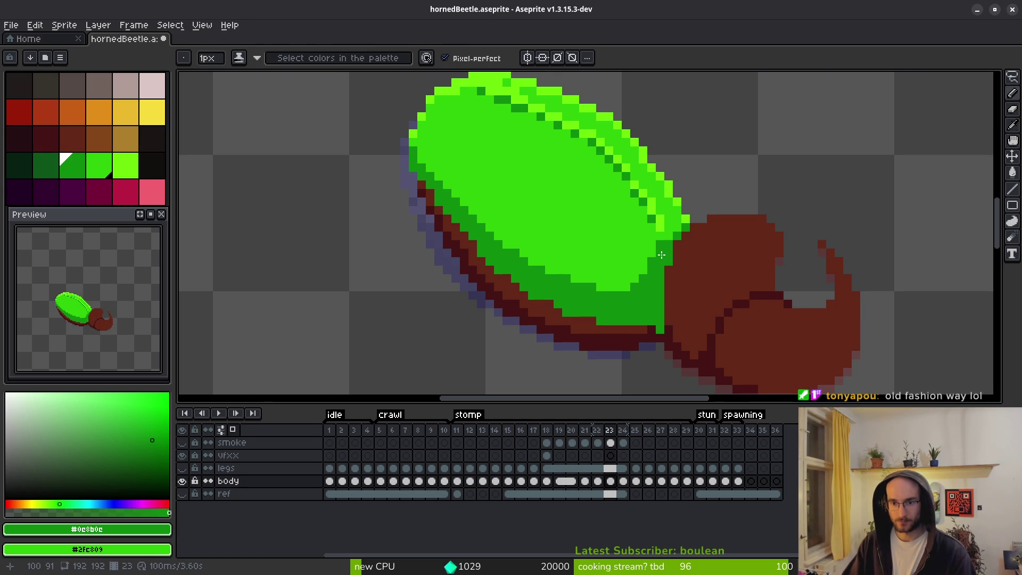
key("i")
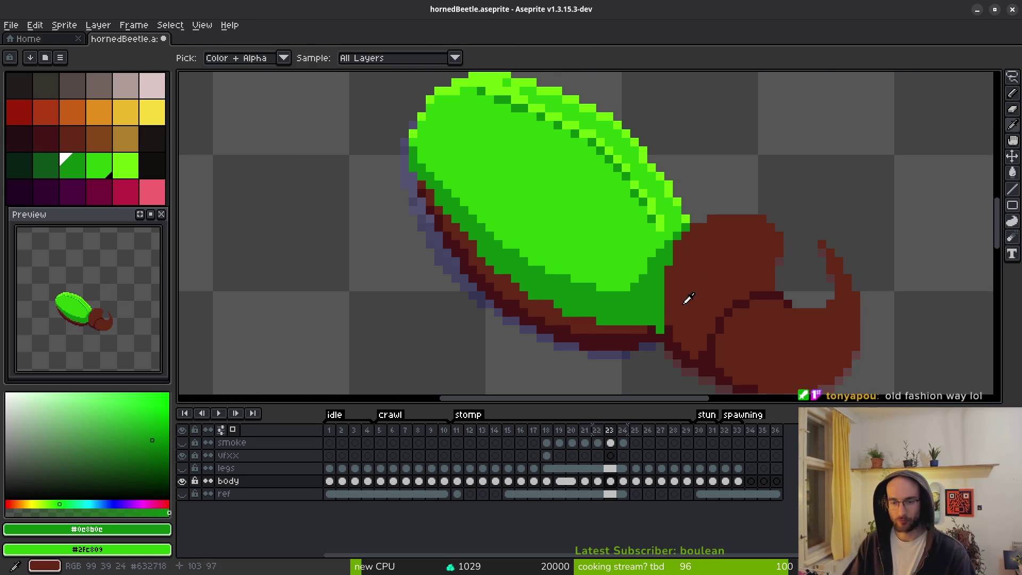
key("b")
left_click(650, 263)
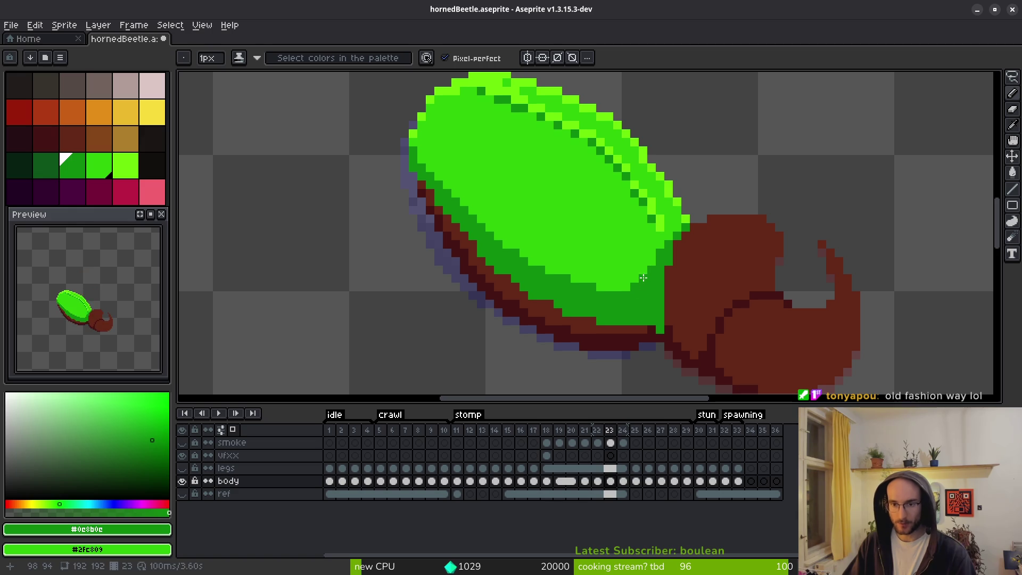
Pick dark red #431414 from the sprite and move to frame 24.
key("i")
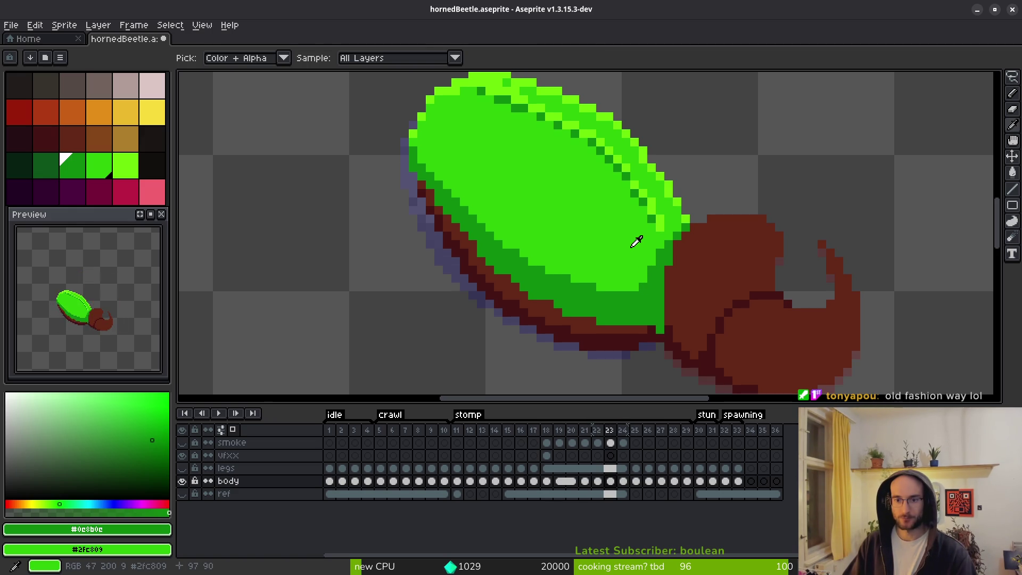
key("b")
key("i")
left_click(652, 330)
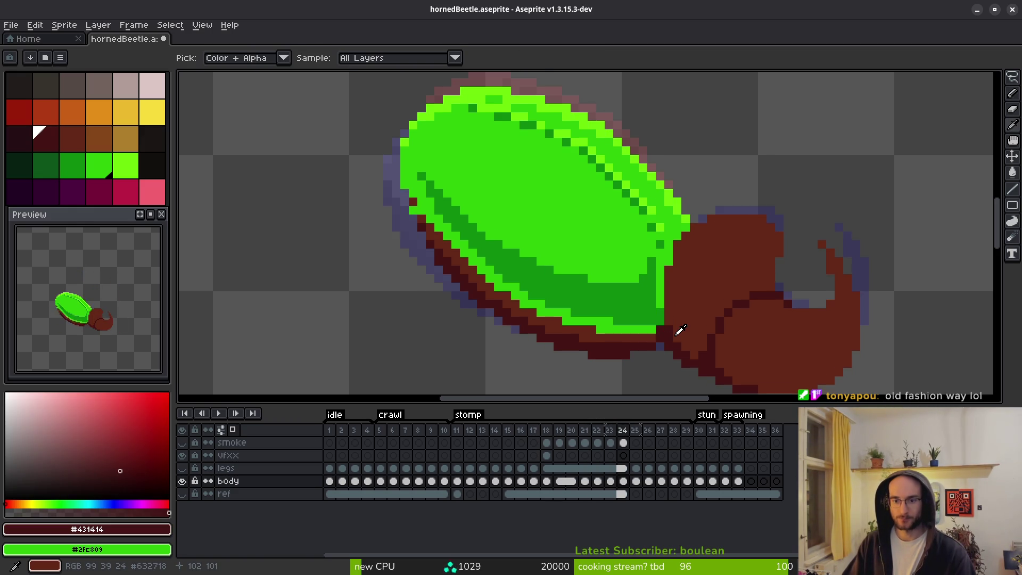
key("b")
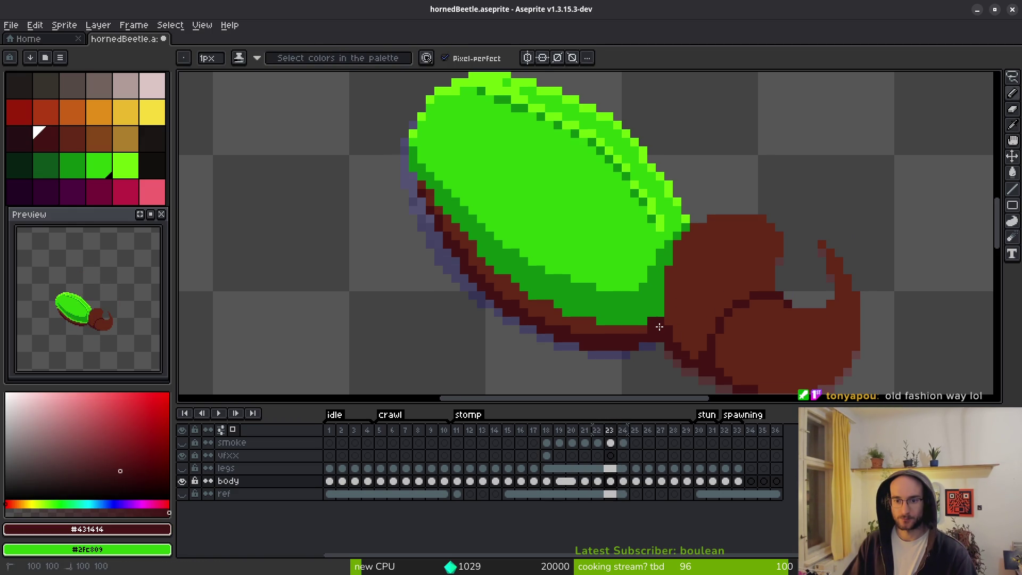
key("comma")
key("i")
key("period")
key("period")
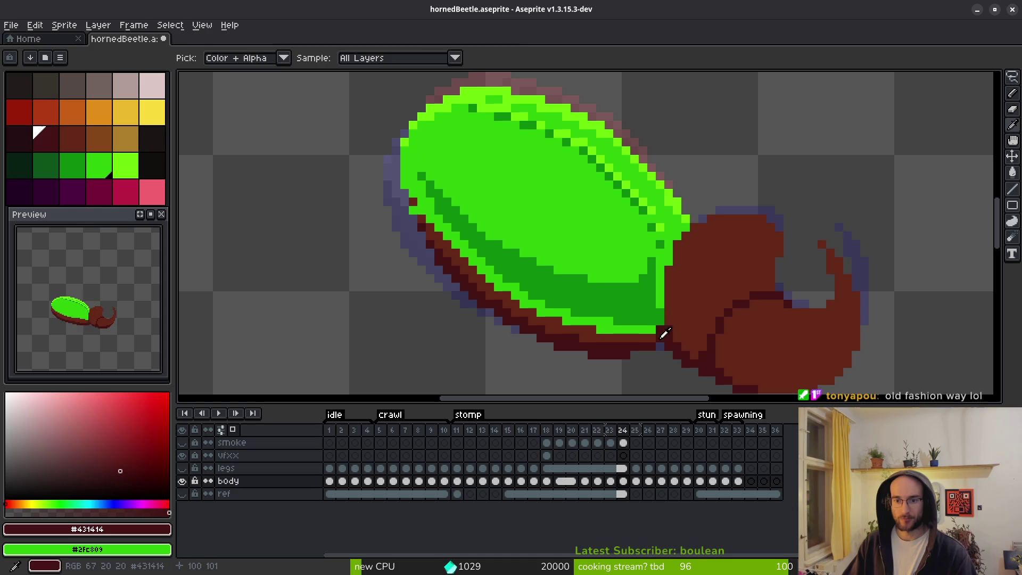
key("b")
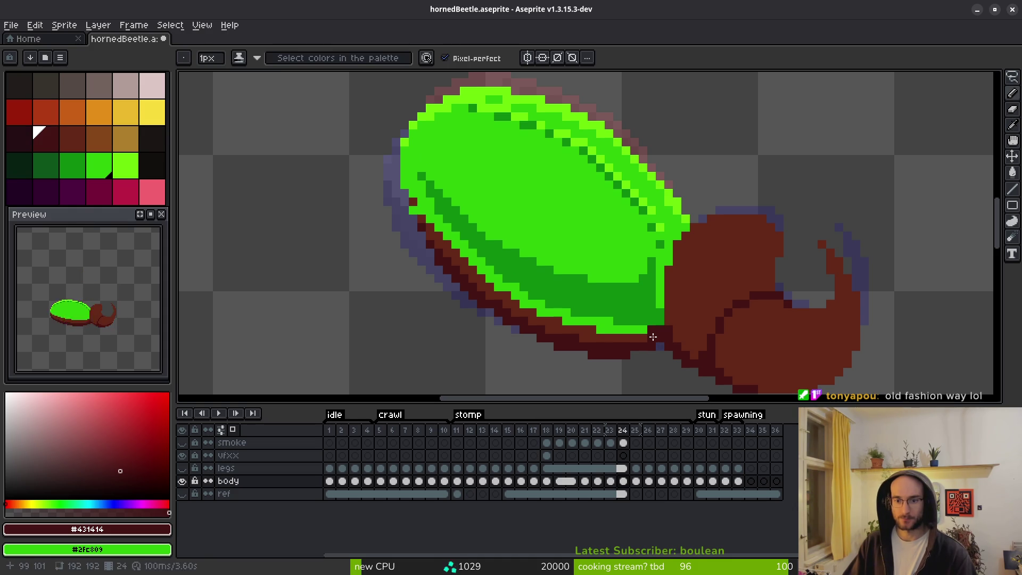
Draw a dark #431414 pixel at the shell–head junction on frame 24.
key("i")
key("period")
key("comma")
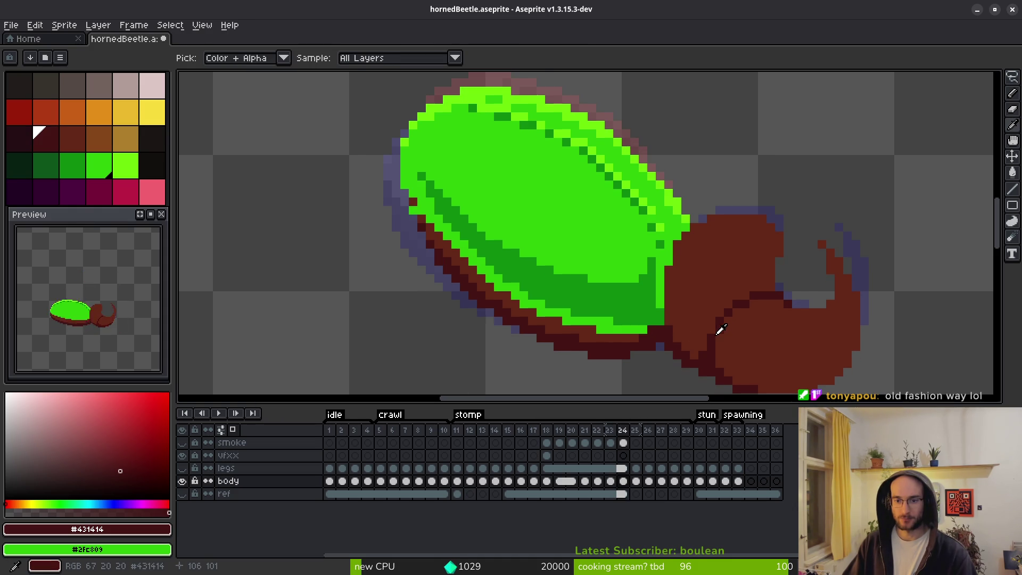
key("period")
scroll(660, 337, "up", 2)
key("b")
left_click(642, 320)
scroll(660, 336, "down", 3)
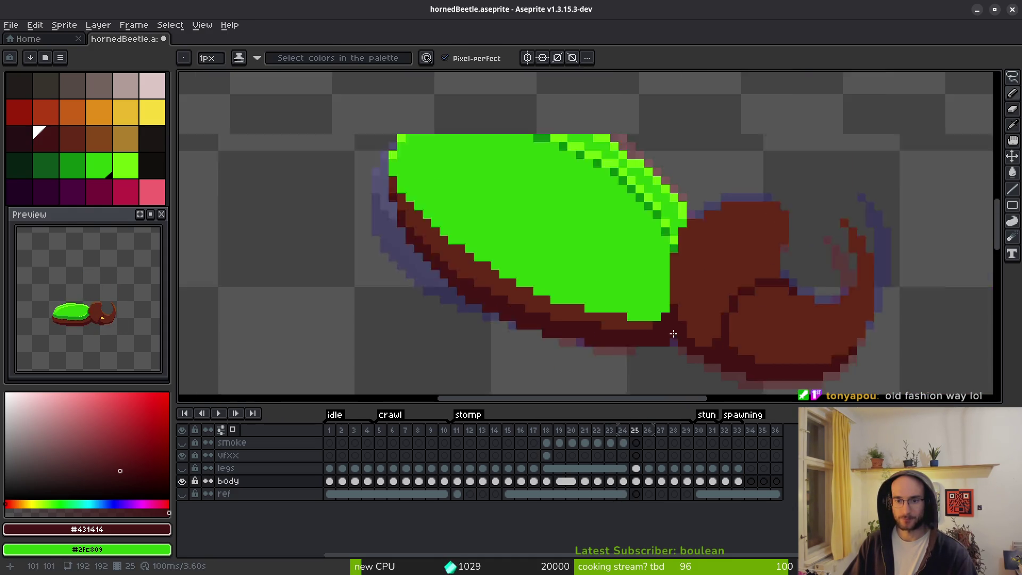
Flip between frames 24, 25 and 26 to compare the junction shading.
key("i")
key("period")
key("comma")
key("period")
key("b")
scroll(694, 333, "up", 2)
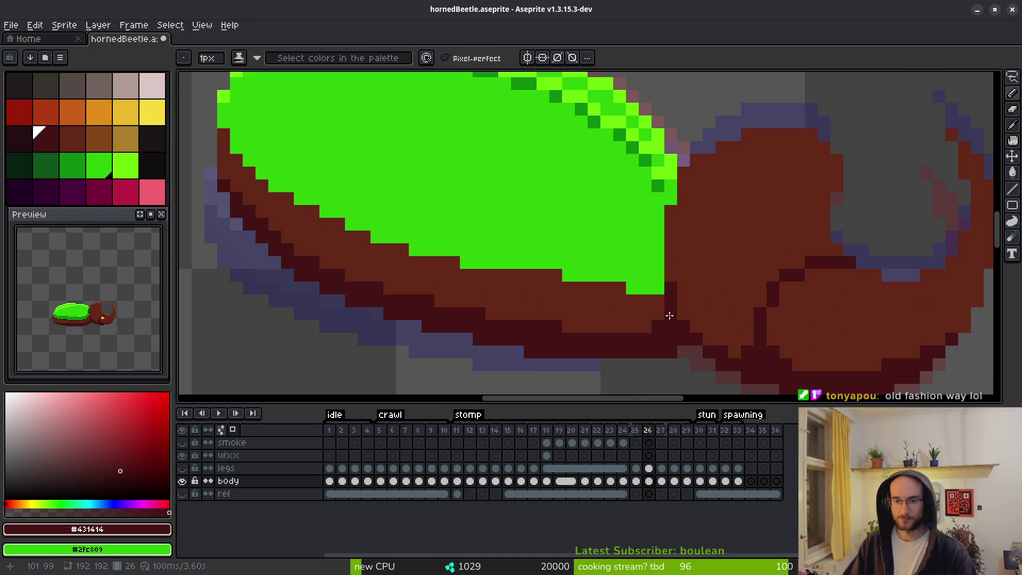
key("i")
key("comma")
key("period")
key("comma")
key("comma")
key("b")
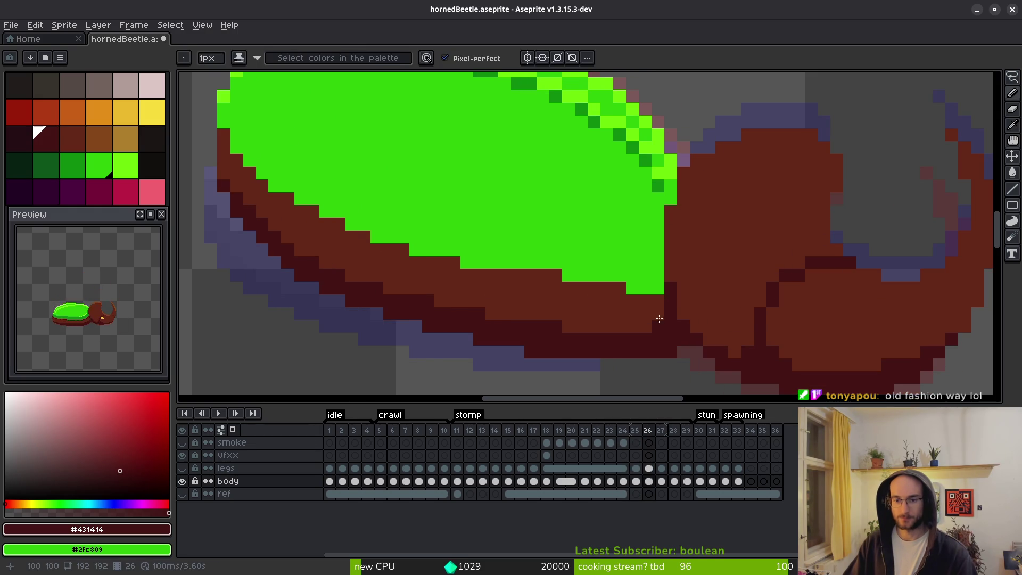
key("i")
key("period")
key("w")
Sample dark green #0c8b0c and brown #632718 from the sprite on frame 24.
key("comma")
scroll(631, 236, "down", 2)
key("i")
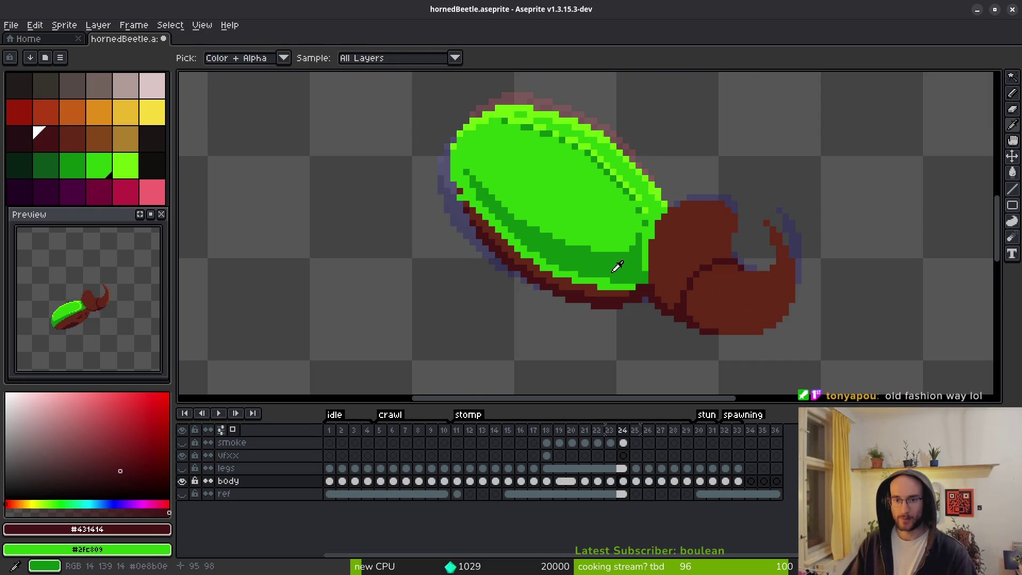
left_click(617, 264)
key("period")
key("w")
key("comma")
scroll(468, 190, "up", 5)
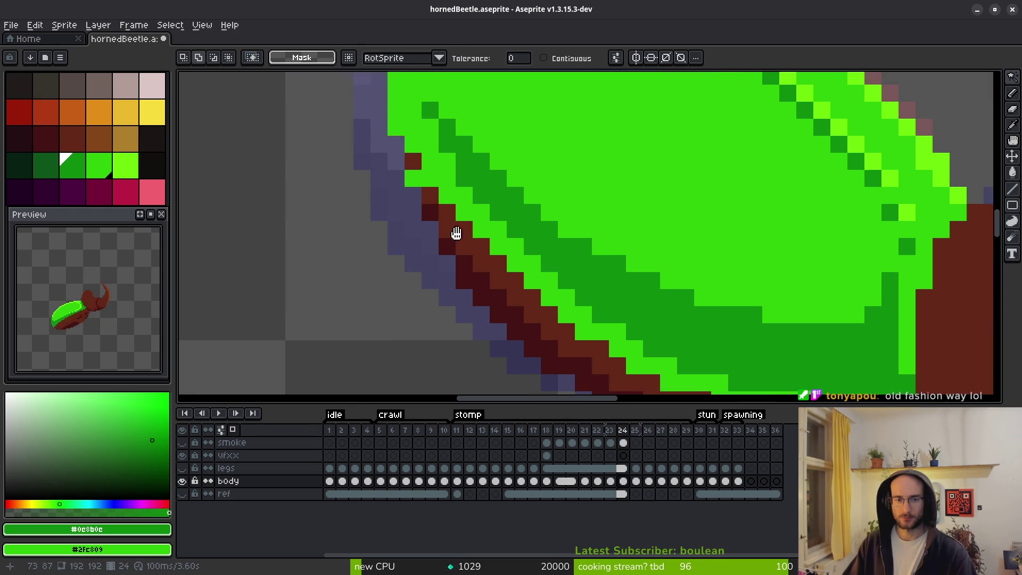
key("i")
left_click(429, 196)
key("w")
key("i")
scroll(429, 213, "down", 3)
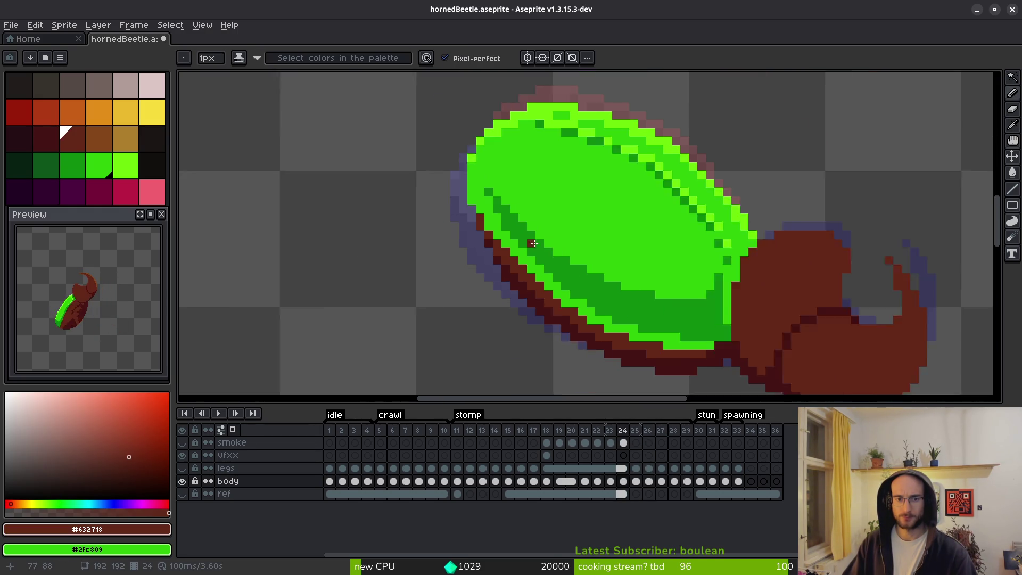
Fill the shell's lower-left area with dark green #0e9b0e, redoing a misplaced first fill.
left_click(506, 217)
key("b")
scroll(491, 226, "up", 1)
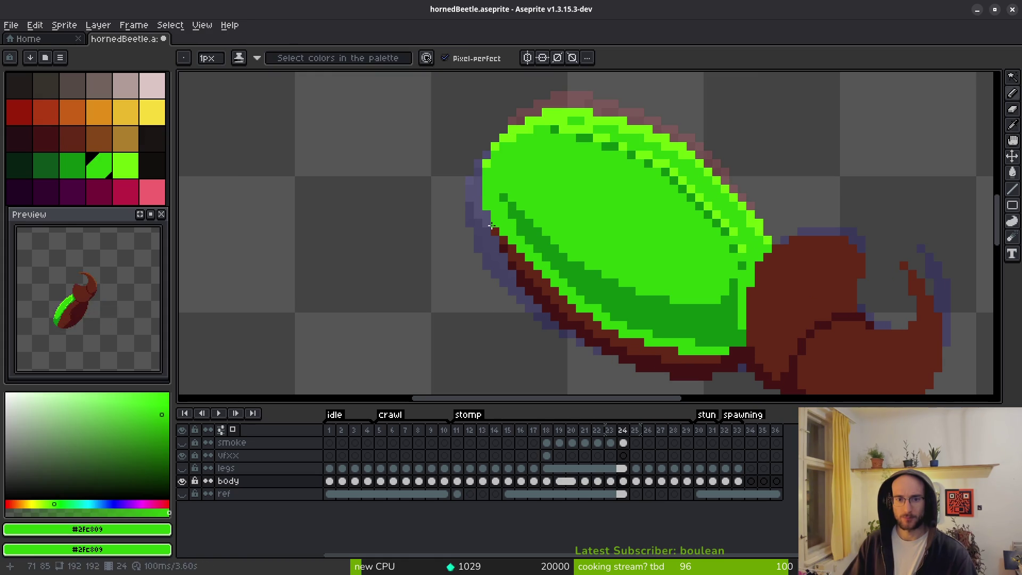
key("i")
left_click(503, 210)
key("g")
left_click(495, 197)
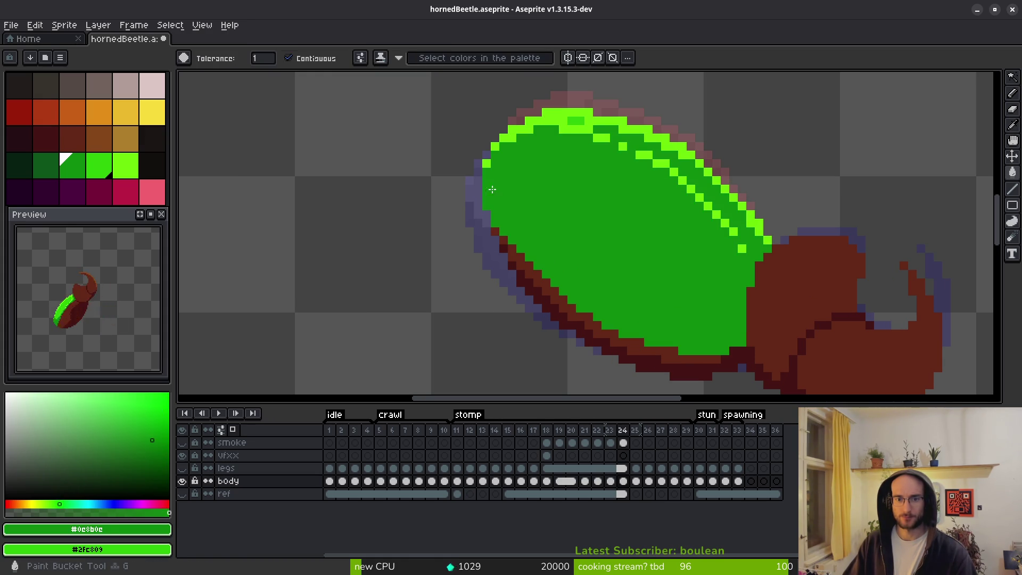
key("ctrl+z")
key("b")
key("g")
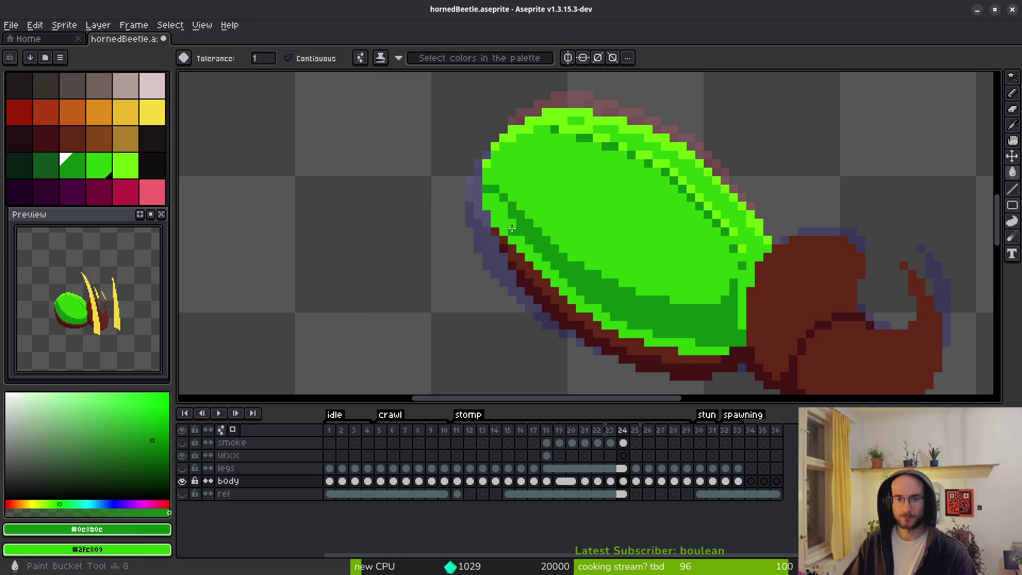
left_click(489, 197)
key("b")
Touch up dark-green pixels along the shell's right edge and shading.
mouse_move(758, 270)
left_mouse_down()
mouse_move(767, 248)
mouse_move(749, 268)
mouse_move(739, 317)
left_mouse_up()
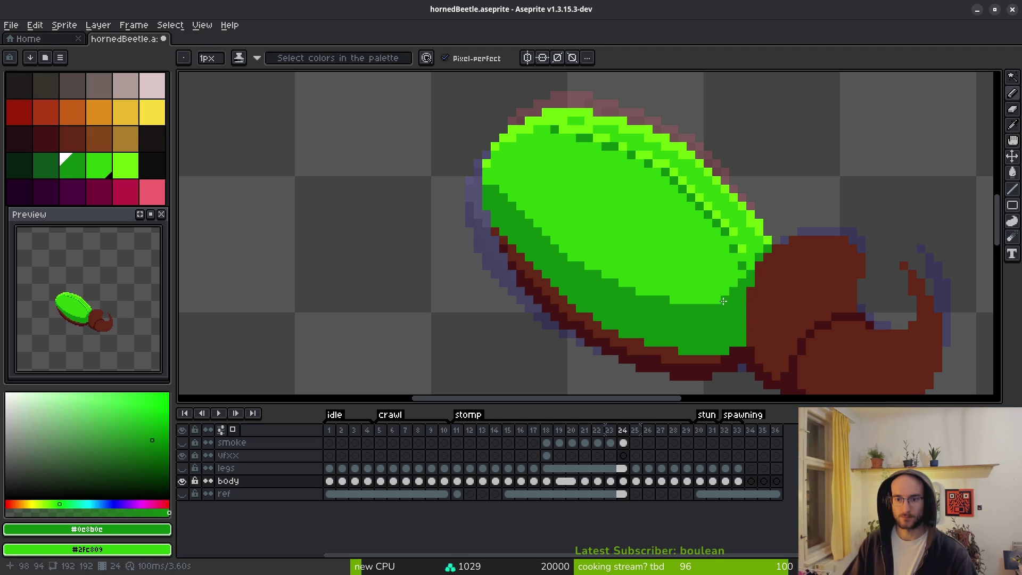
scroll(651, 298, "up", 5)
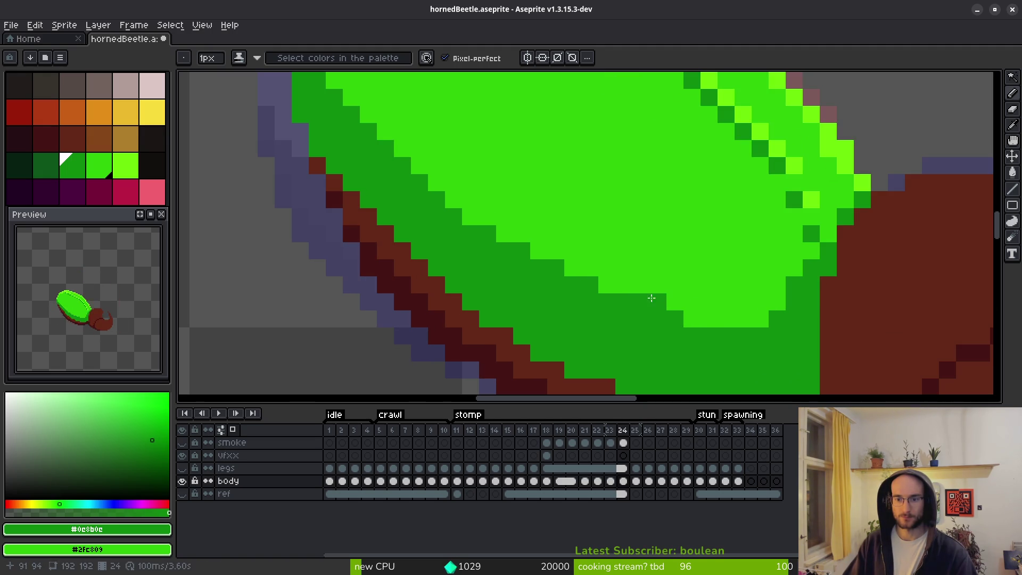
scroll(690, 309, "down", 2)
scroll(684, 295, "up", 2)
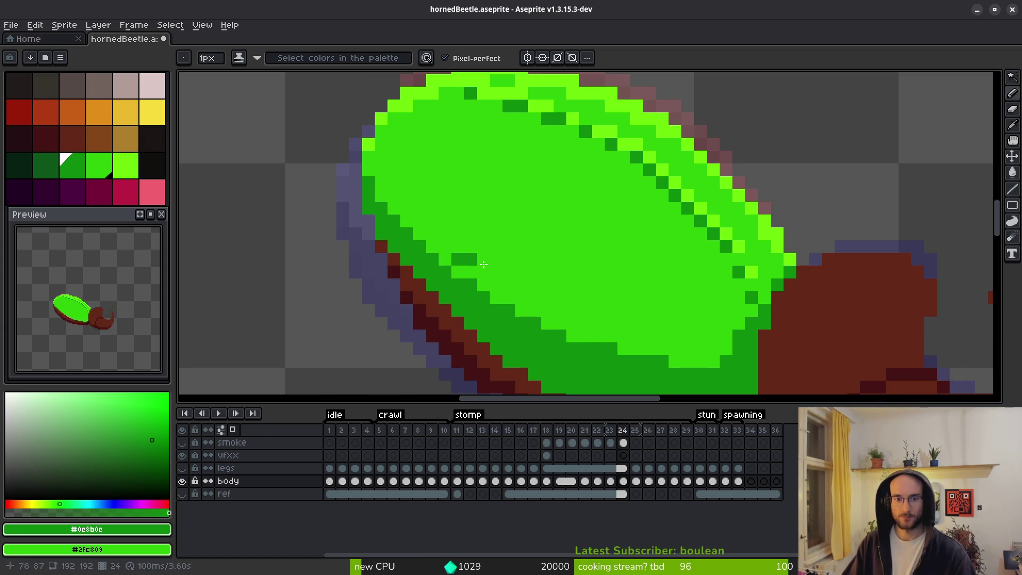
scroll(520, 235, "down", 2)
left_click_drag(617, 273, 604, 257)
left_click(612, 265)
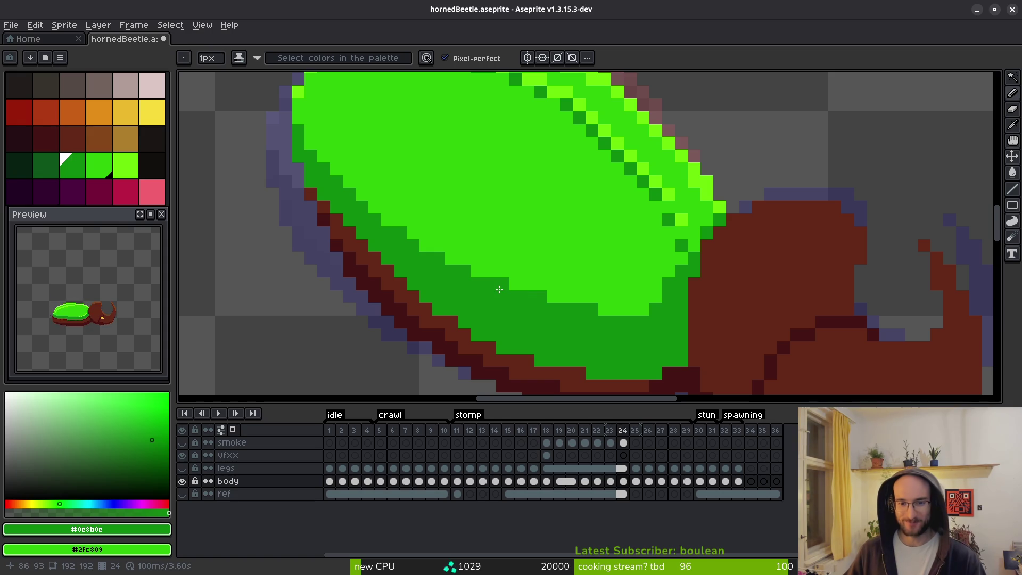
scroll(591, 298, "down", 3)
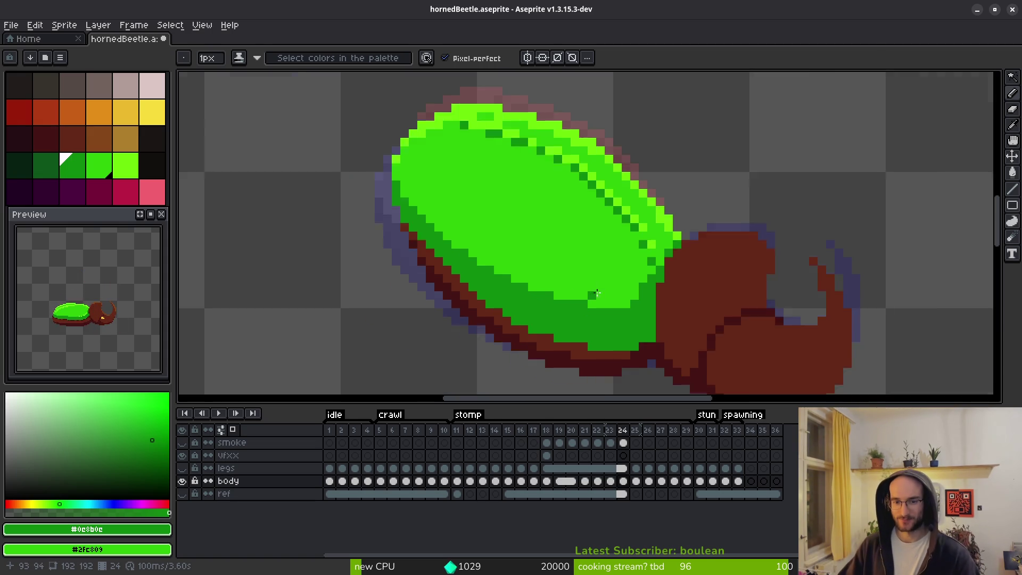
scroll(585, 260, "down", 1)
key("i")
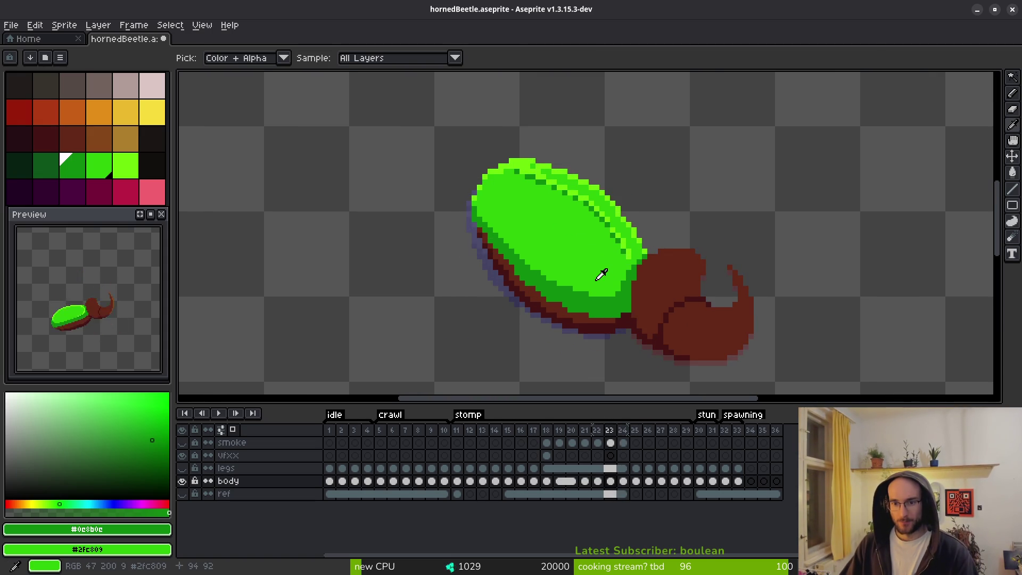
Compare the shell before and after the last edge edits and sample the bright highlight green.
key("ctrl+z")
key("ctrl+y")
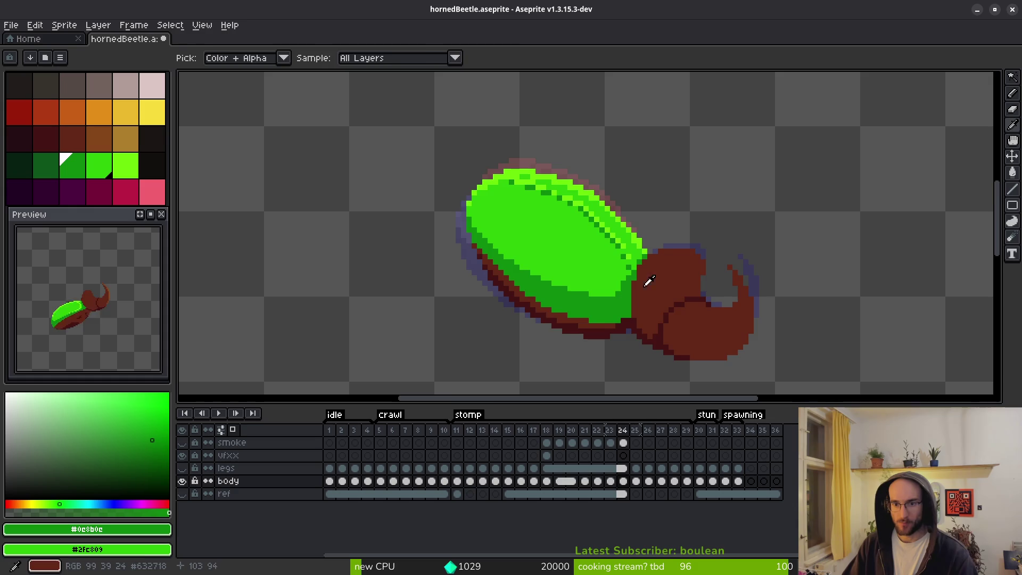
key("b")
scroll(633, 274, "up", 3)
key("ctrl+z")
key("ctrl+z")
key("ctrl+z")
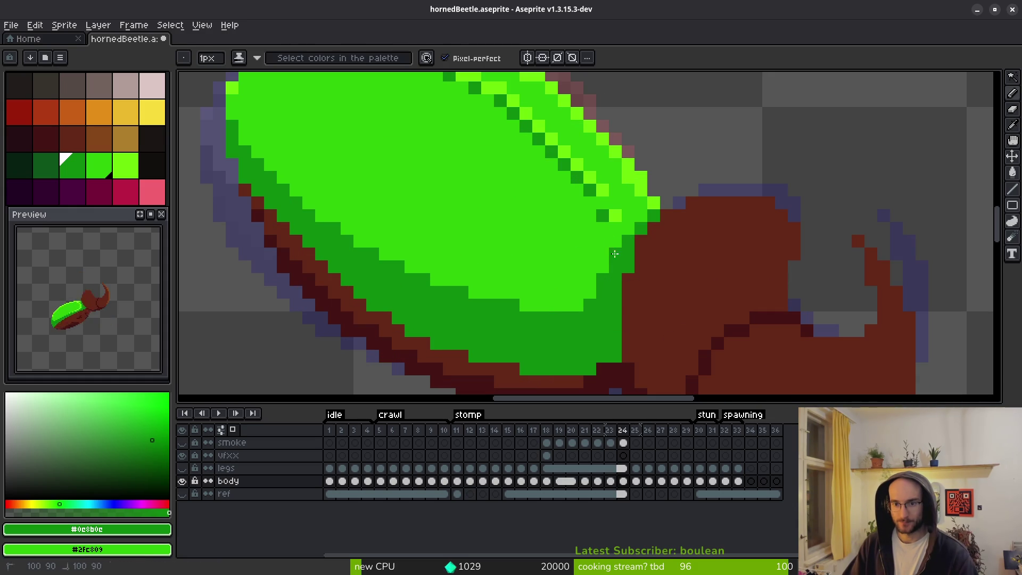
scroll(655, 298, "down", 5)
key("i")
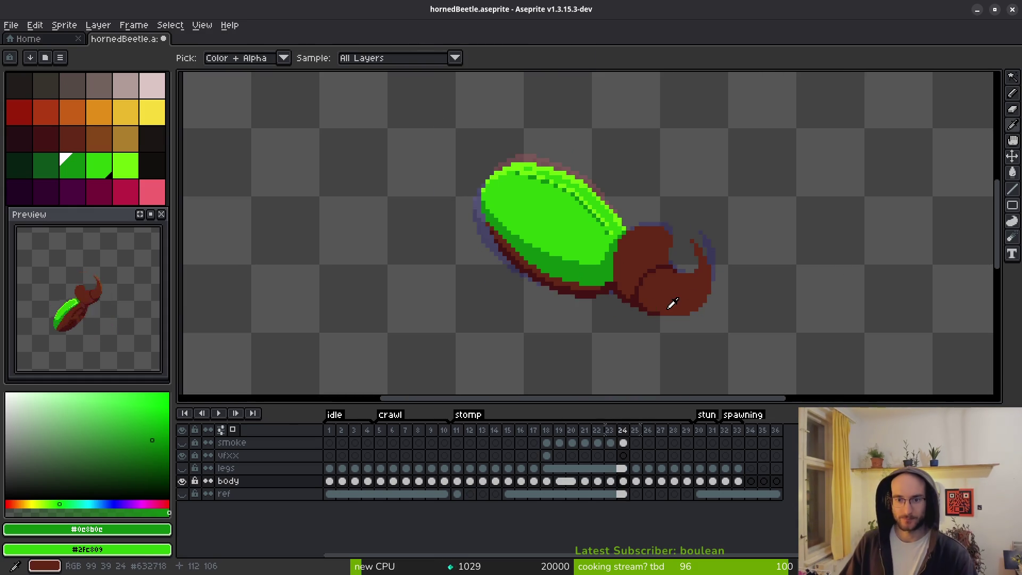
key("ctrl+z")
key("ctrl+z")
key("ctrl+y")
key("ctrl+y")
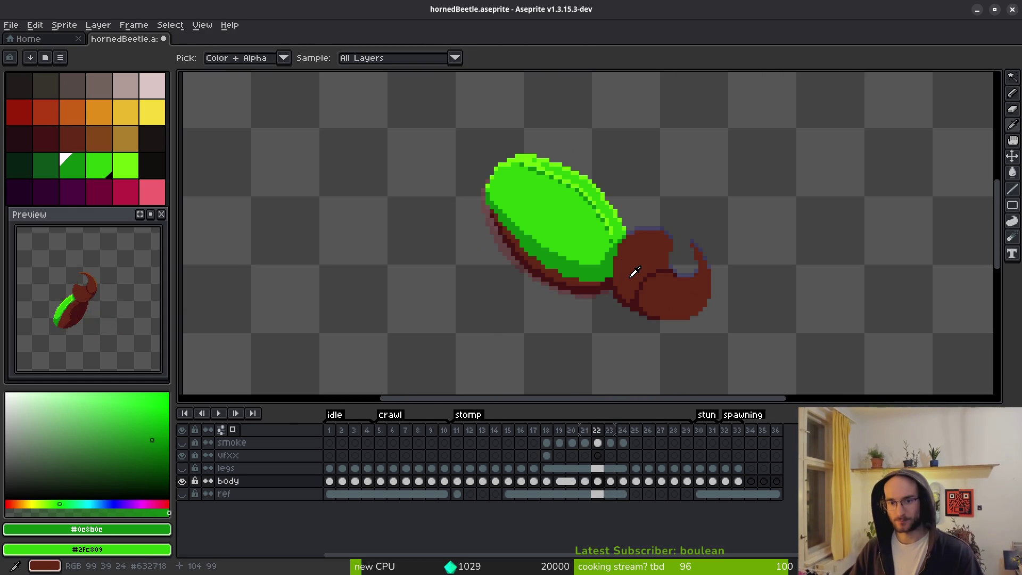
key("b")
scroll(624, 272, "up", 2)
left_click(597, 246, "alt")
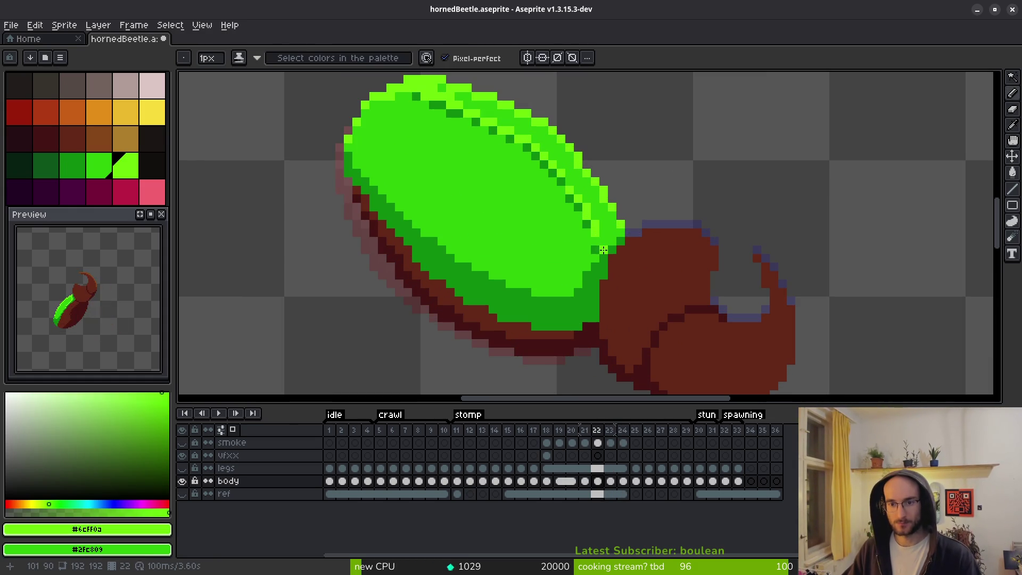
scroll(623, 281, "down", 3)
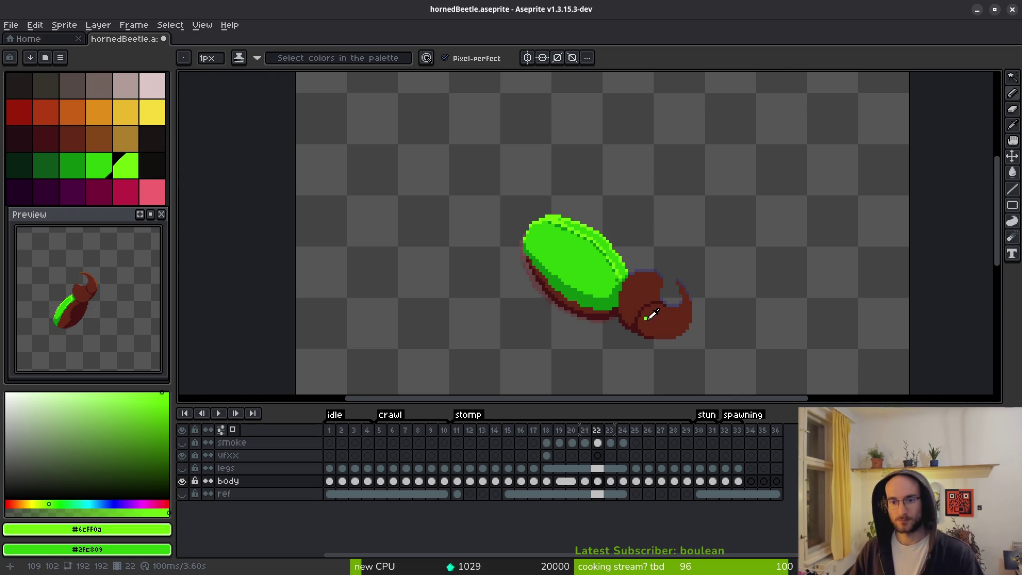
scroll(634, 264, "up", 3)
Step through stomp frames 20–24, flipping between frames 22 and 23 to compare the beetle.
key("comma")
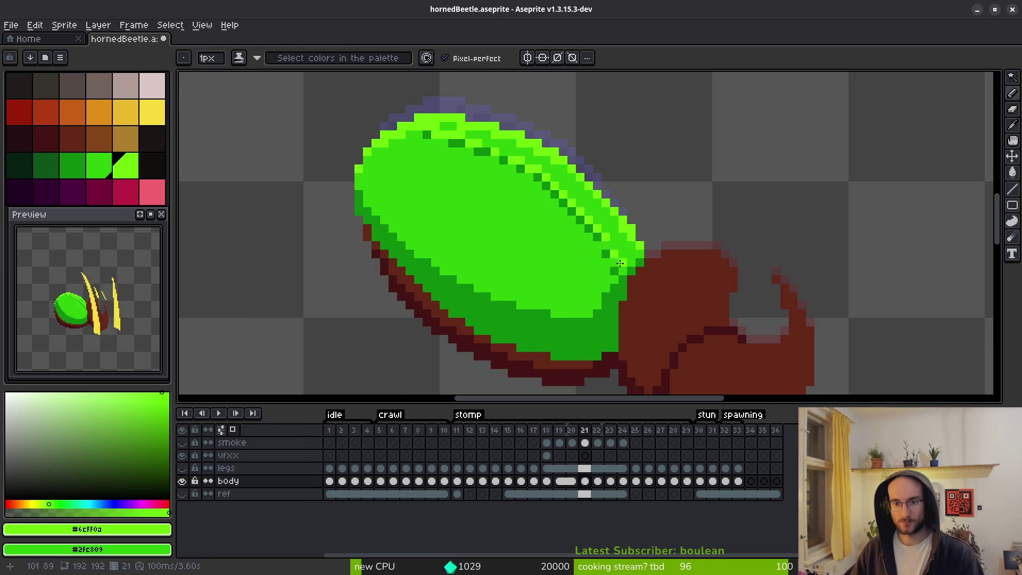
scroll(625, 277, "down", 2)
key("comma")
key("period")
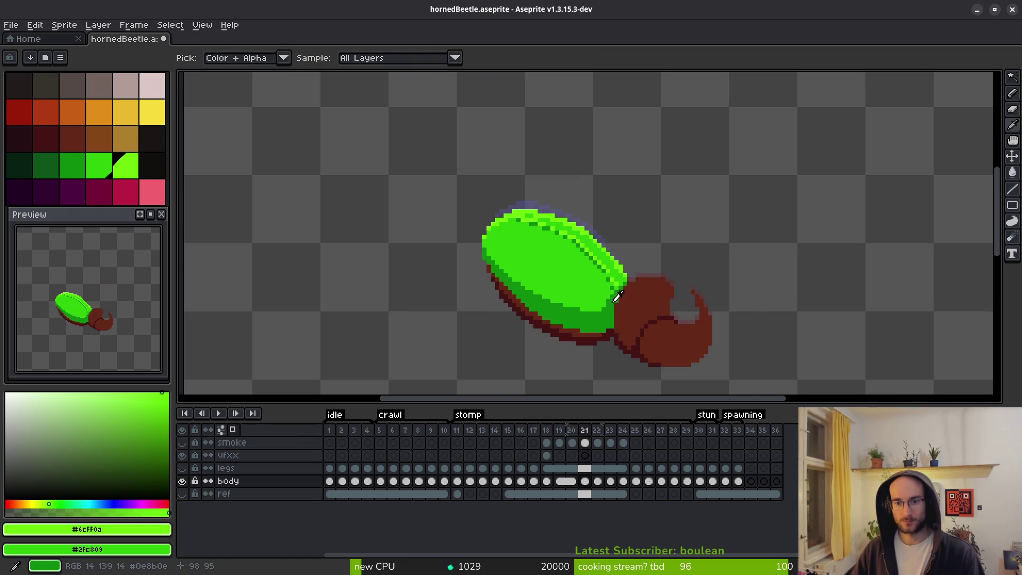
scroll(615, 279, "up", 1)
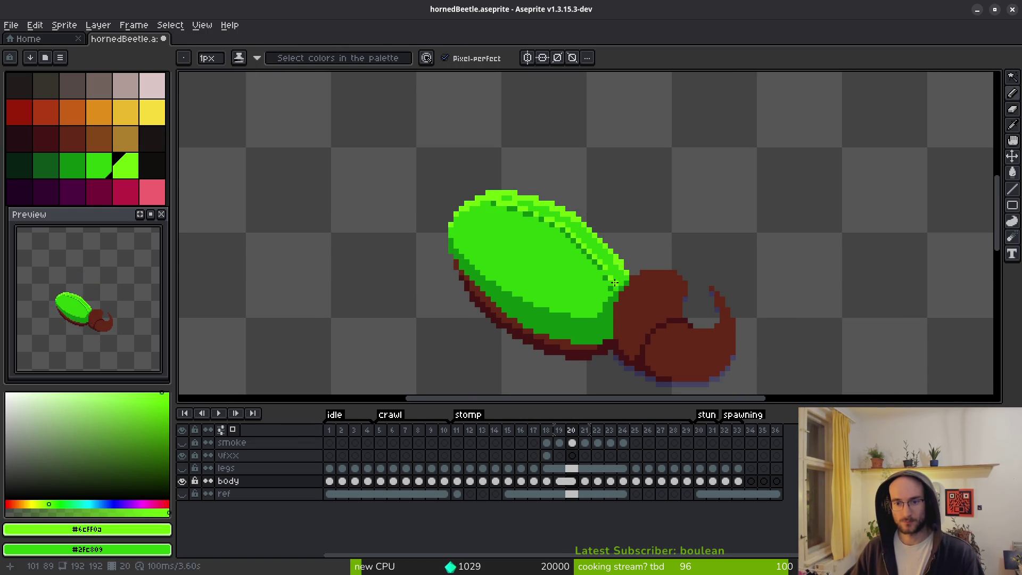
scroll(575, 302, "down", 2)
key("comma")
key("period")
key("period")
key("period")
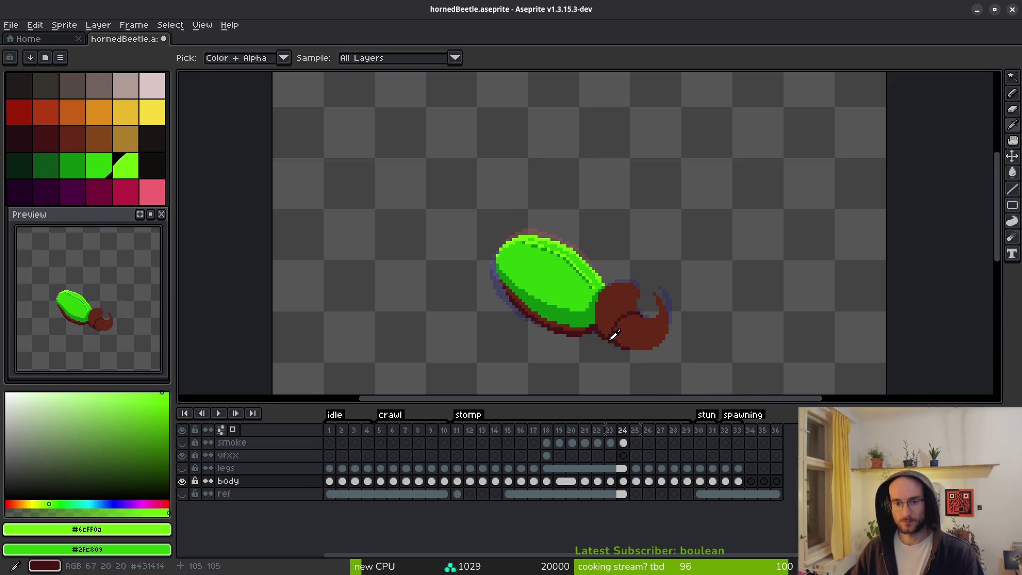
key("comma")
key("comma")
key("period")
key("comma")
key("period")
key("comma")
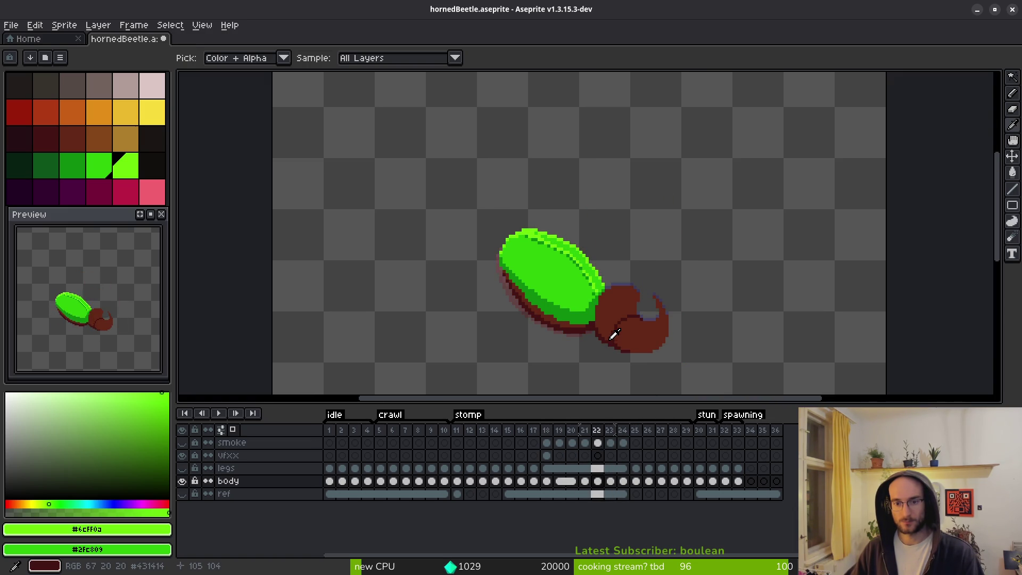
key("period")
key("comma")
key("period")
scroll(559, 290, "up", 3)
key("b")
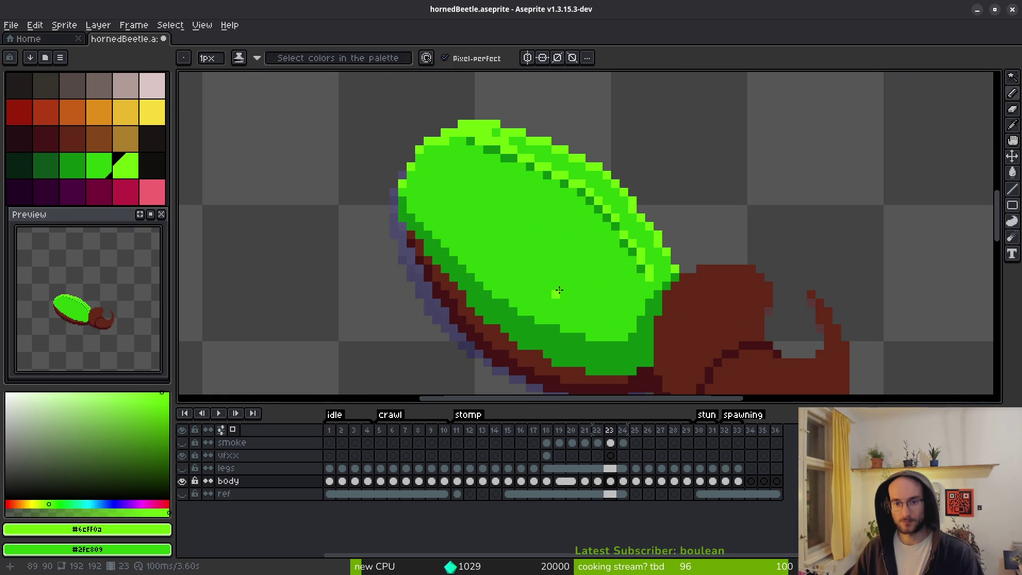
key("comma")
Sample the mid shell green on frame 22 and flip between frames 21–23 to compare.
left_click(513, 270, "alt")
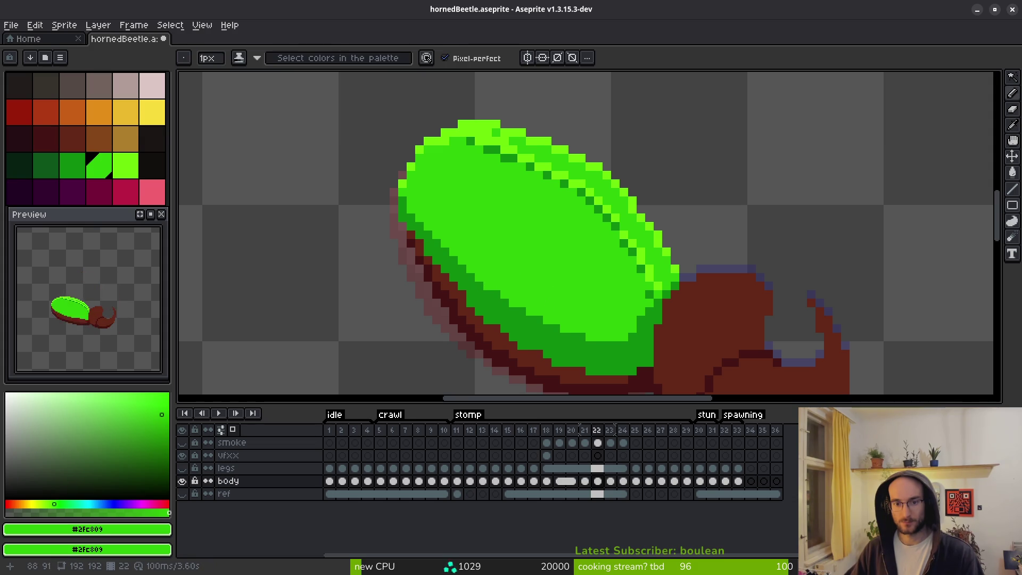
key("period")
key("comma")
key("period")
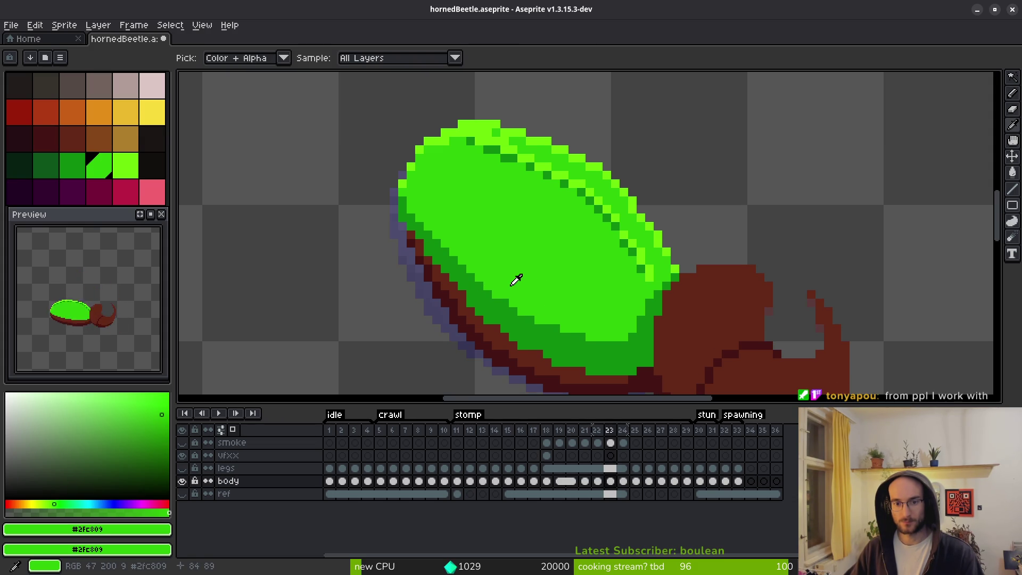
key("comma")
key("period")
key("comma")
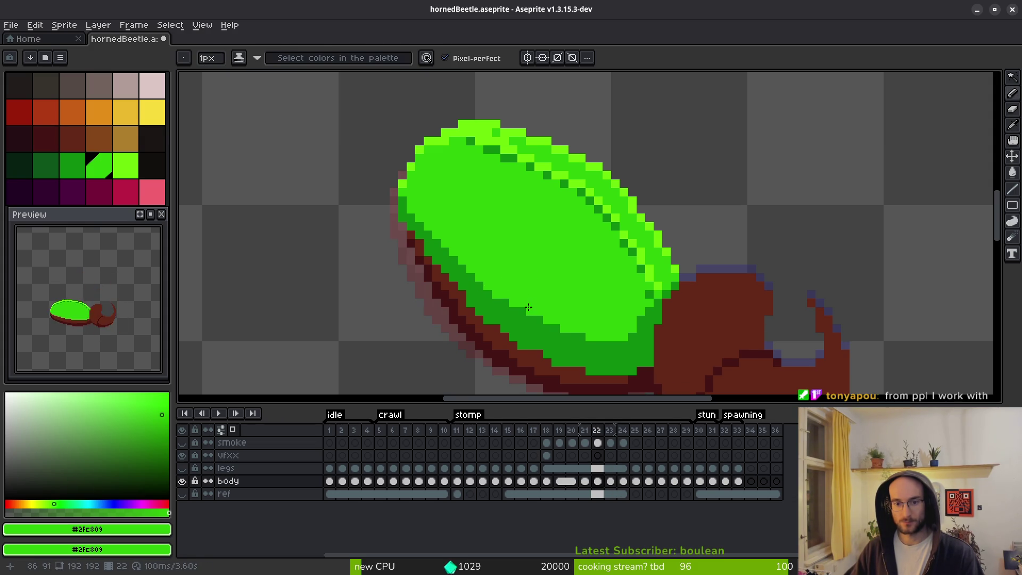
key("period")
key("comma")
key("comma")
scroll(610, 307, "down", 3)
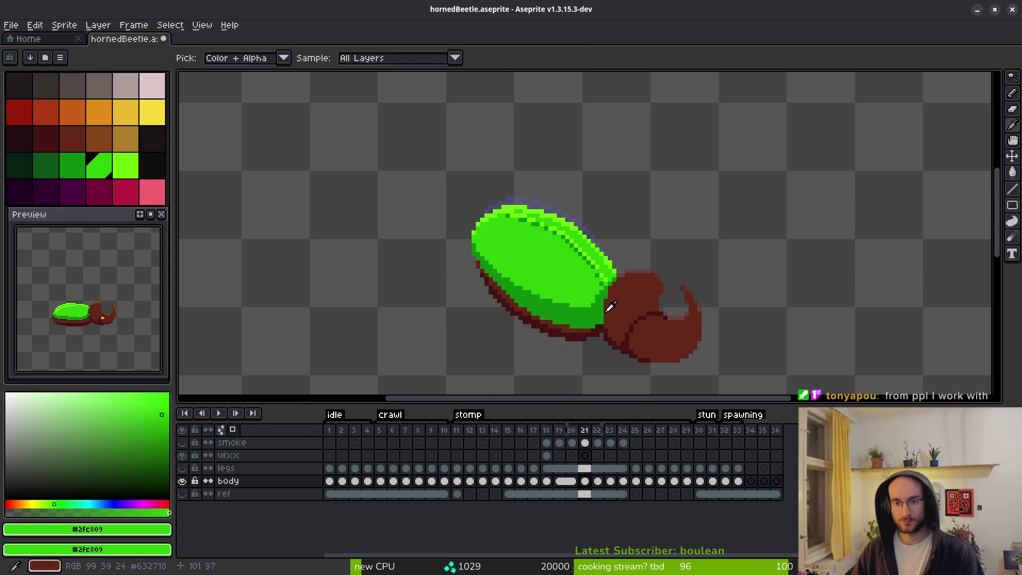
key("period")
key("period")
key("comma")
key("period")
scroll(592, 274, "up", 1)
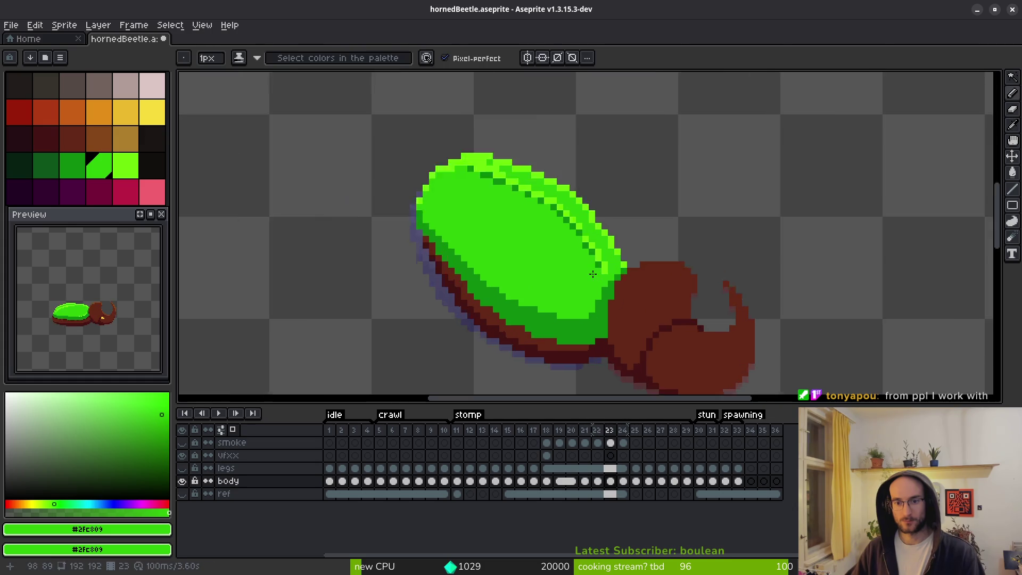
scroll(593, 274, "up", 1)
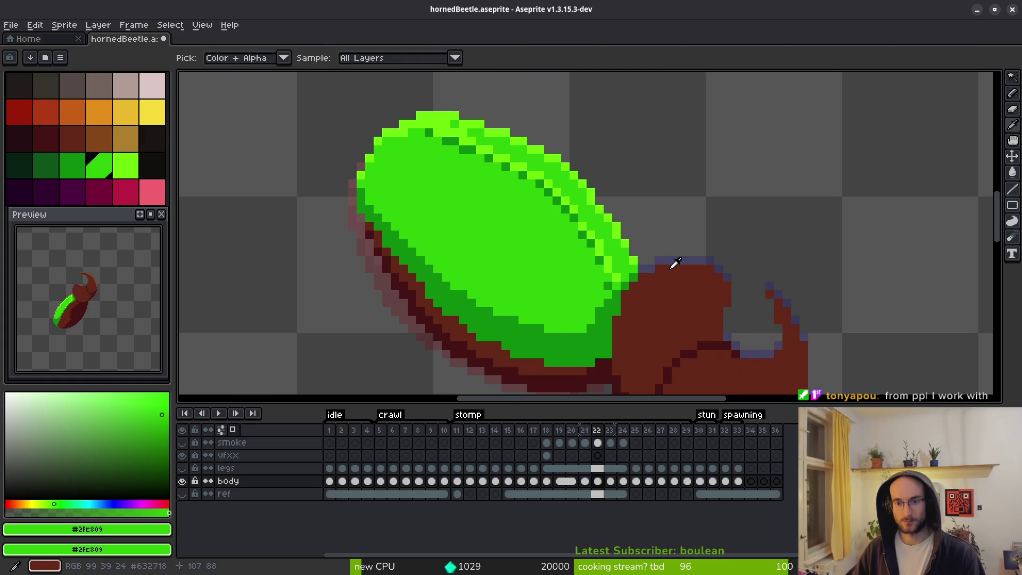
Sample the bright, mid and dark shell greens on frame 23, then go to stomp frame 25.
left_click(611, 295, "alt")
left_click(615, 276, "alt")
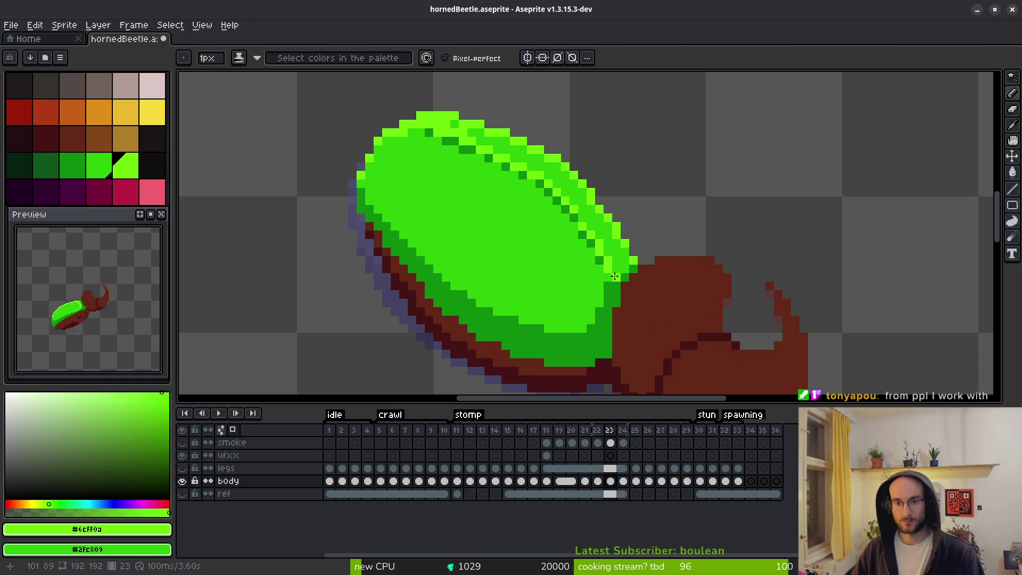
scroll(633, 311, "down", 2)
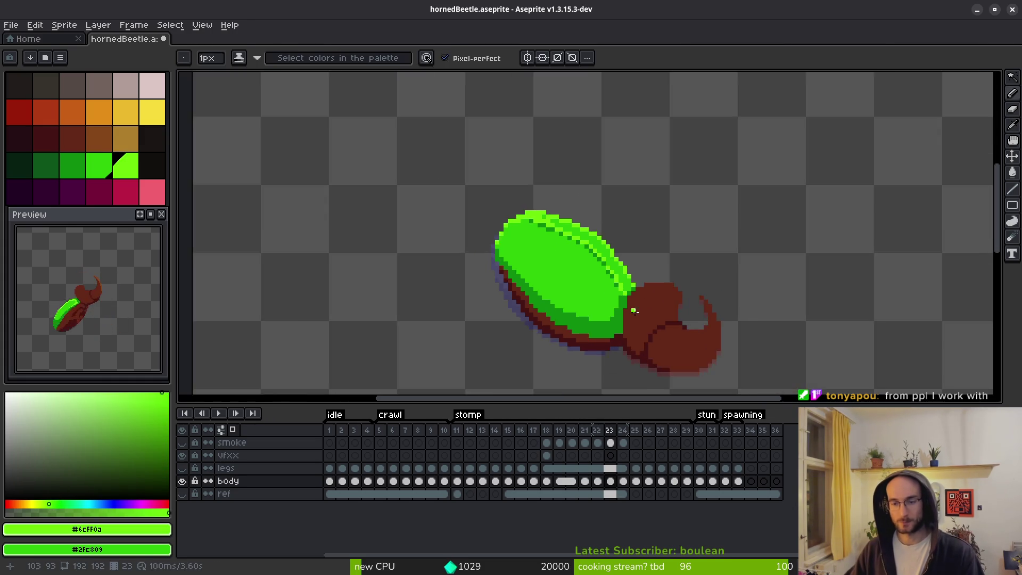
scroll(633, 311, "up", 3)
left_click(605, 278, "alt")
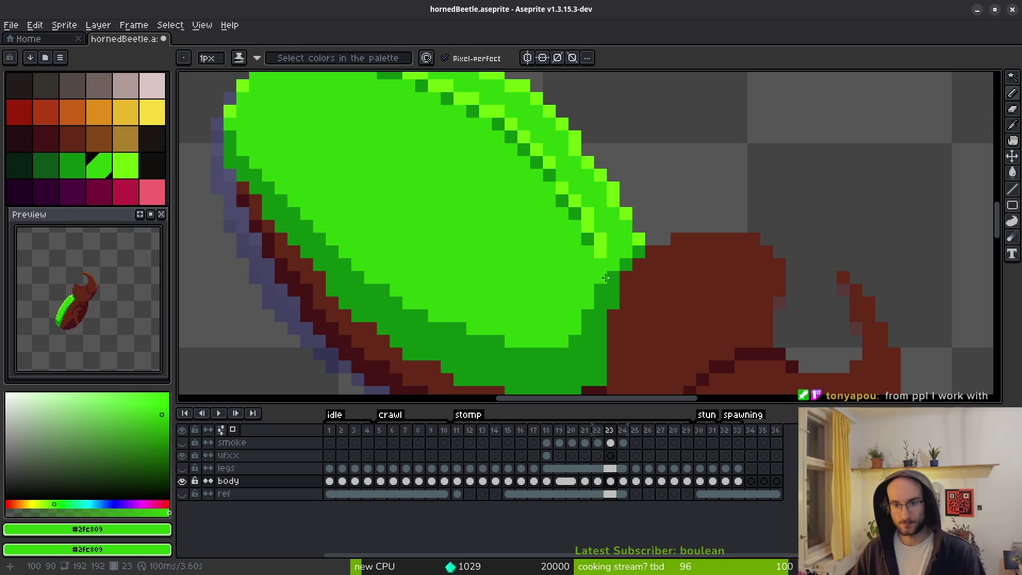
left_click(605, 277, "alt")
scroll(670, 293, "down", 3)
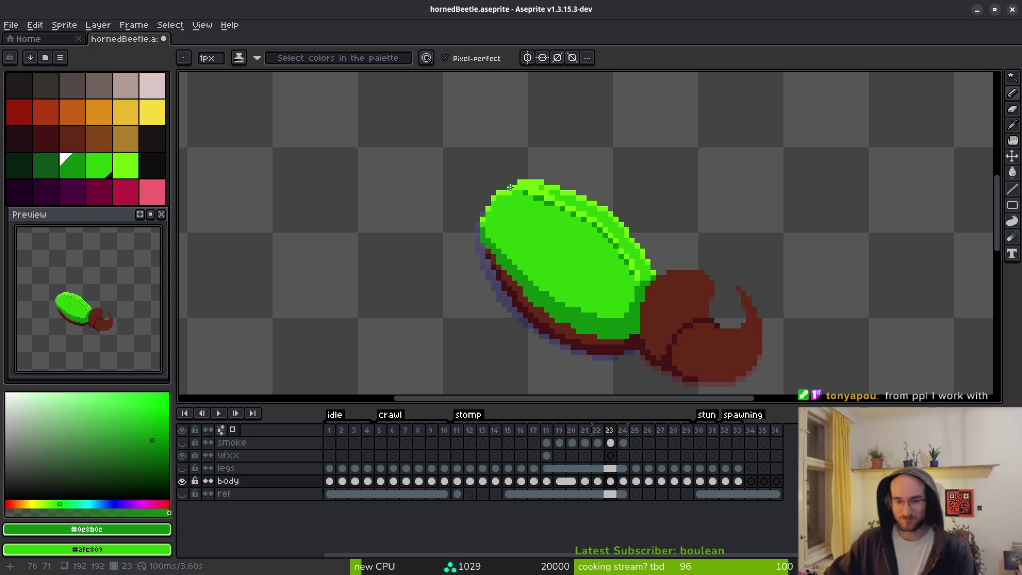
key("i")
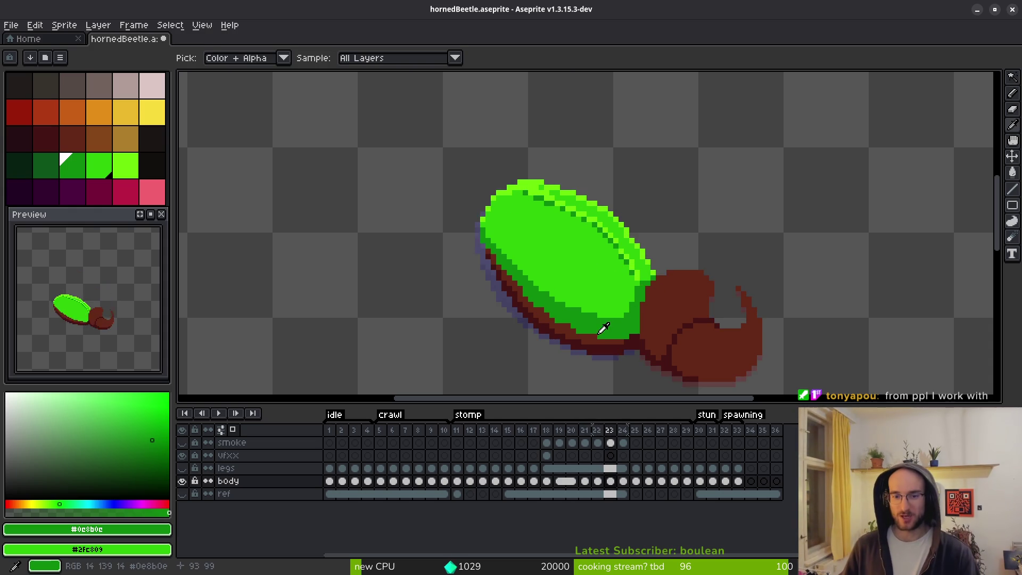
key("Right")
key("Right")
key("Left")
key("Right")
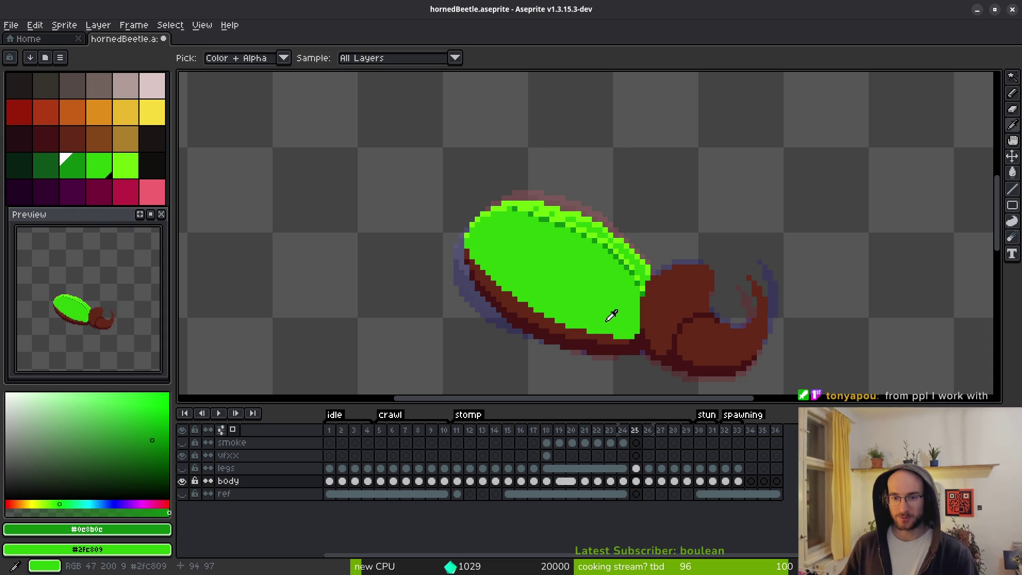
Draw a dark green #0c8b0c line along the shell's right edge and fill the lower band.
left_click_drag(611, 315, 645, 254)
key("b")
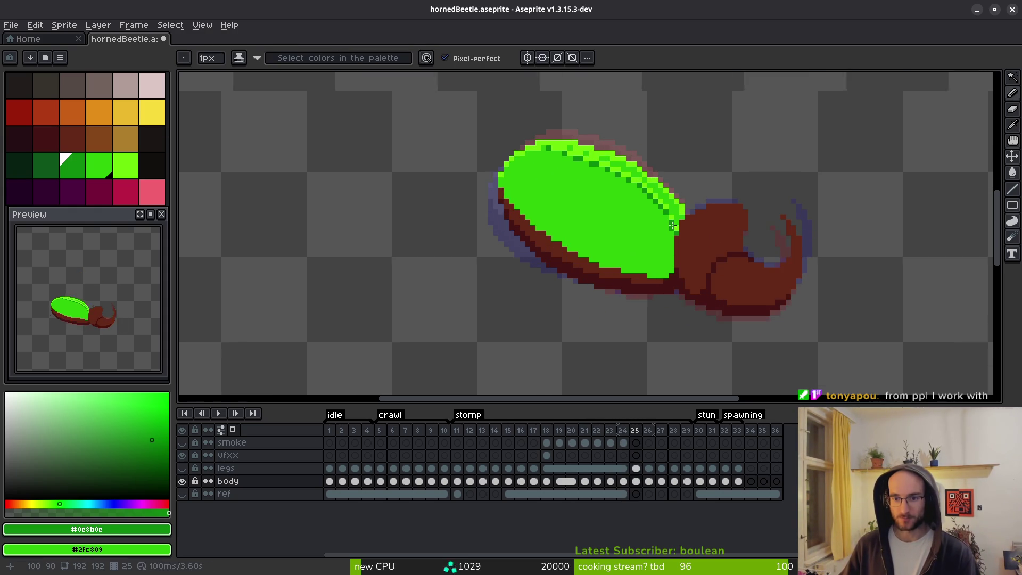
scroll(673, 225, "up", 1)
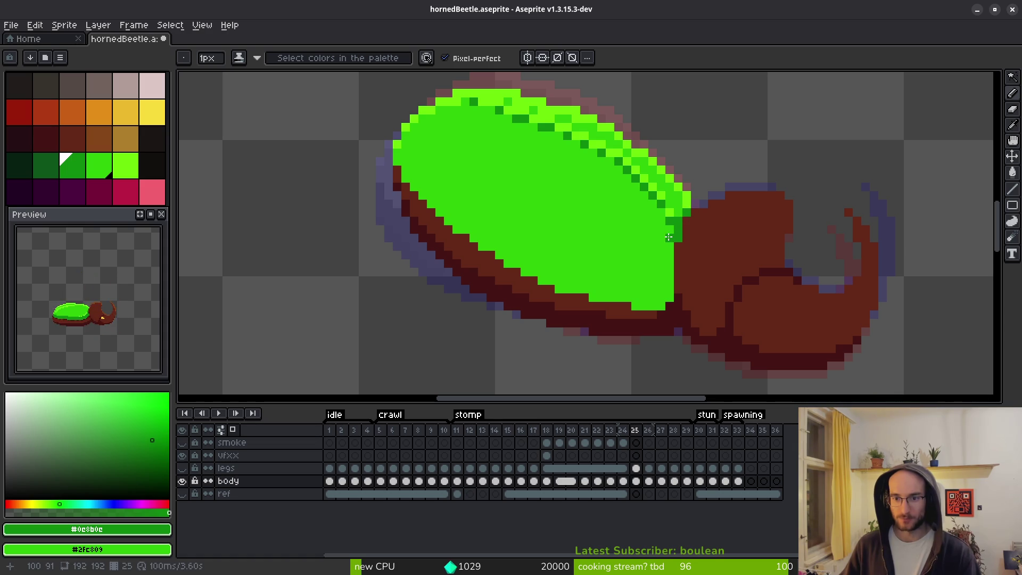
mouse_move(669, 237)
left_mouse_down()
mouse_move(664, 298)
mouse_move(652, 280)
mouse_move(541, 258)
mouse_move(436, 196)
mouse_move(399, 160)
mouse_move(406, 181)
mouse_move(565, 257)
left_mouse_up()
key("g")
left_click(485, 239)
Add a dark-green shading line across the shell and darken pixels near its lower edge.
key("b")
left_click_drag(482, 233, 559, 258)
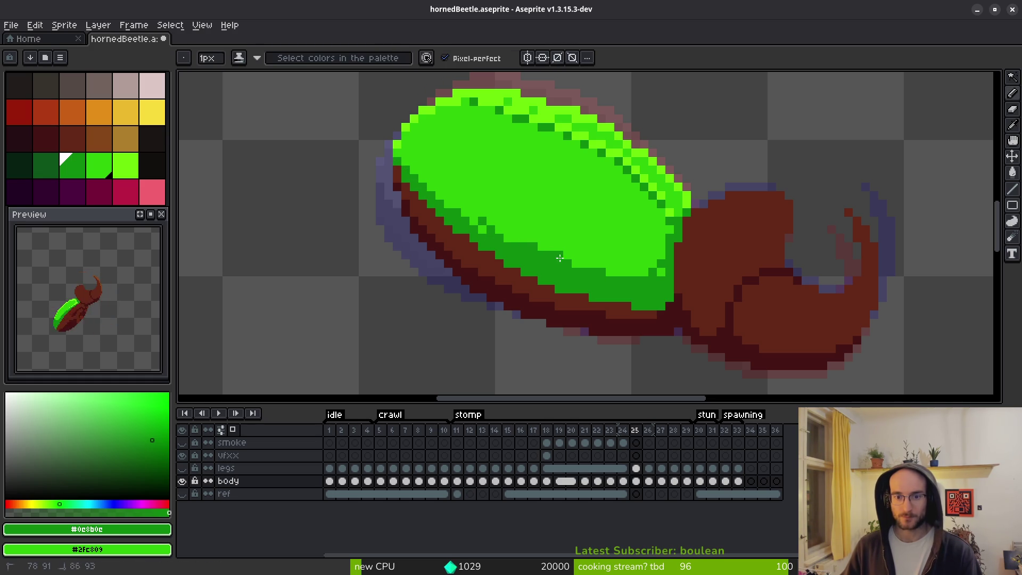
left_click_drag(622, 279, 622, 279)
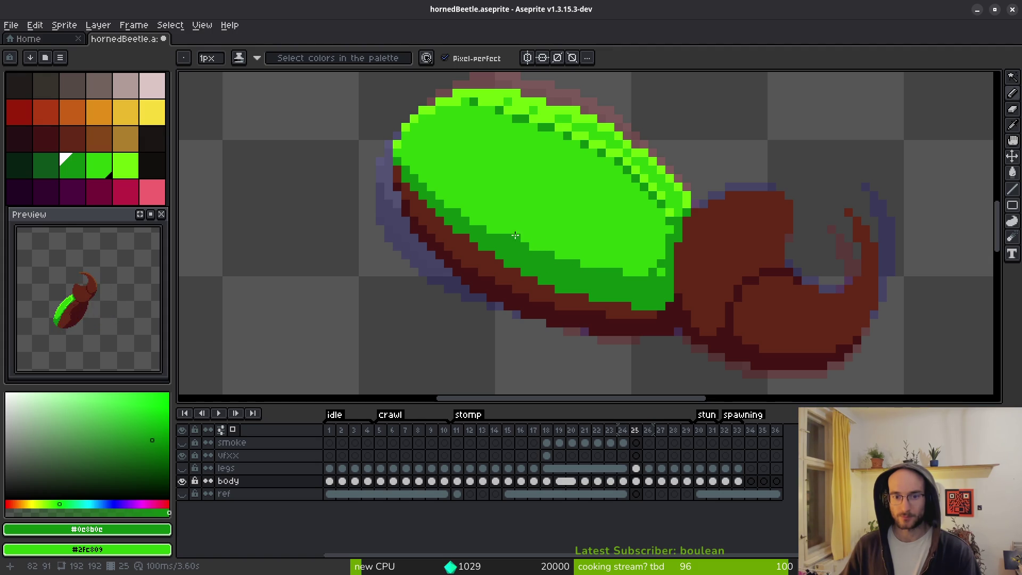
scroll(525, 213, "down", 3)
key("alt")
scroll(588, 225, "up", 3)
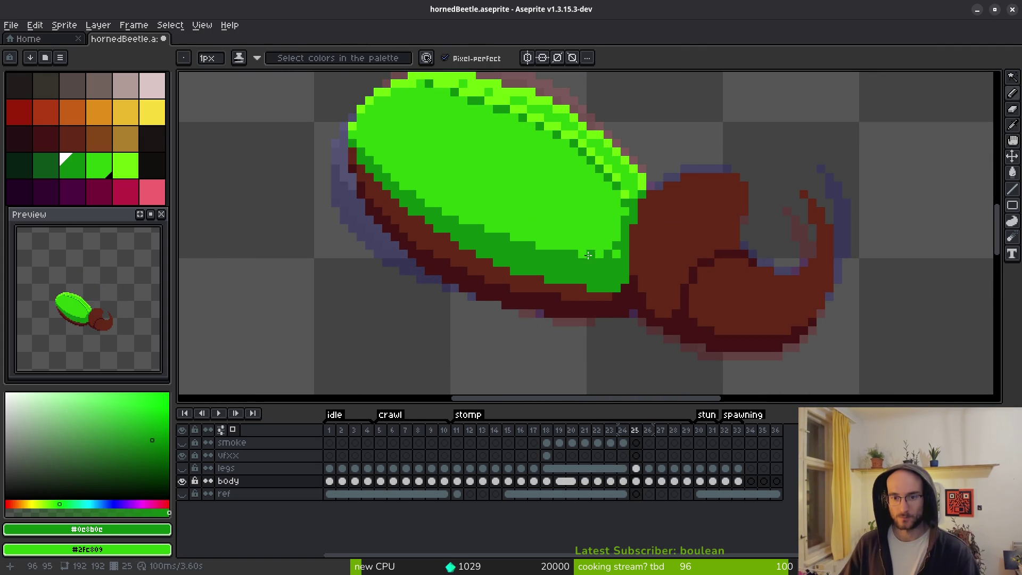
key("alt")
key("shift")
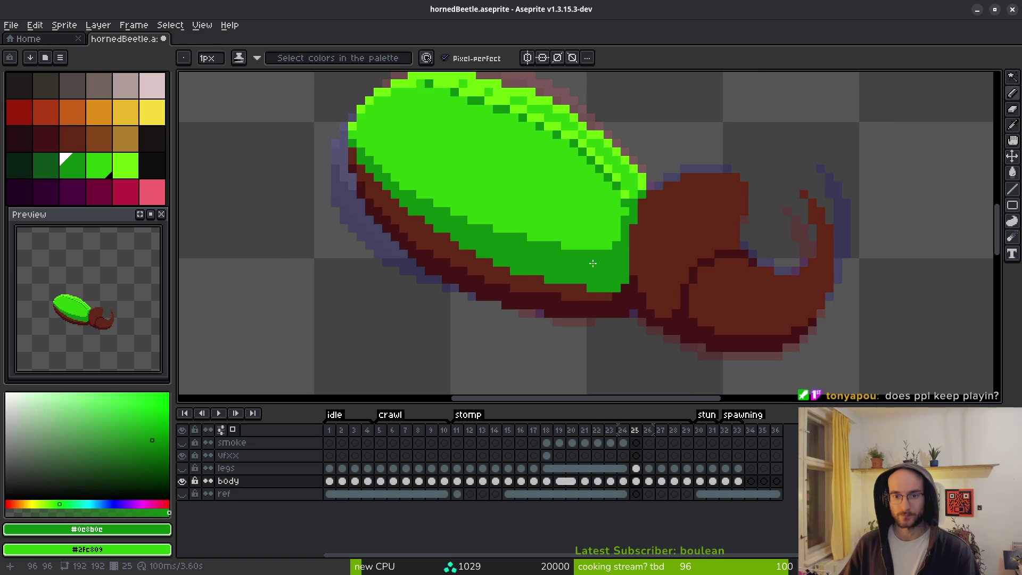
scroll(543, 248, "down", 3)
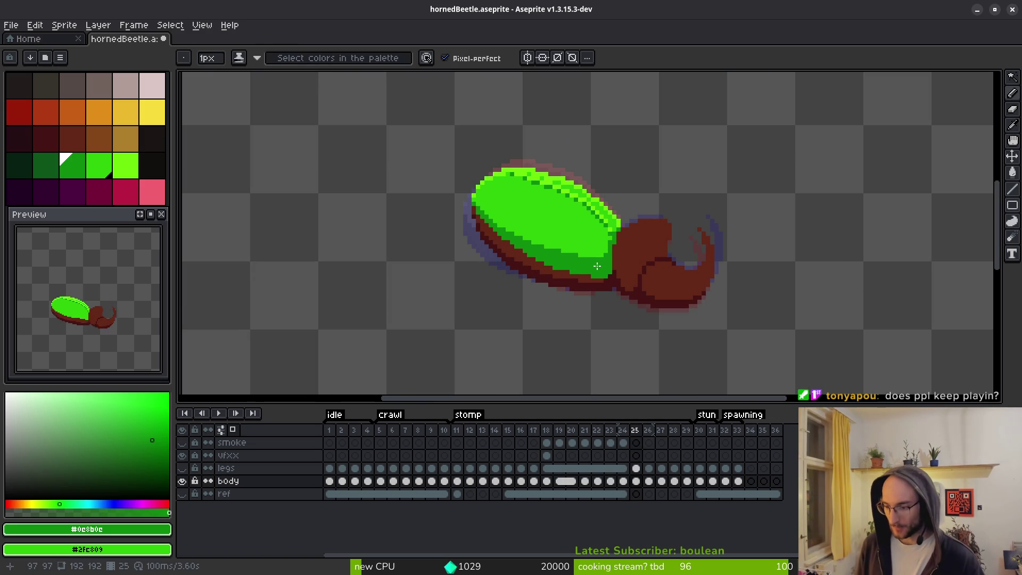
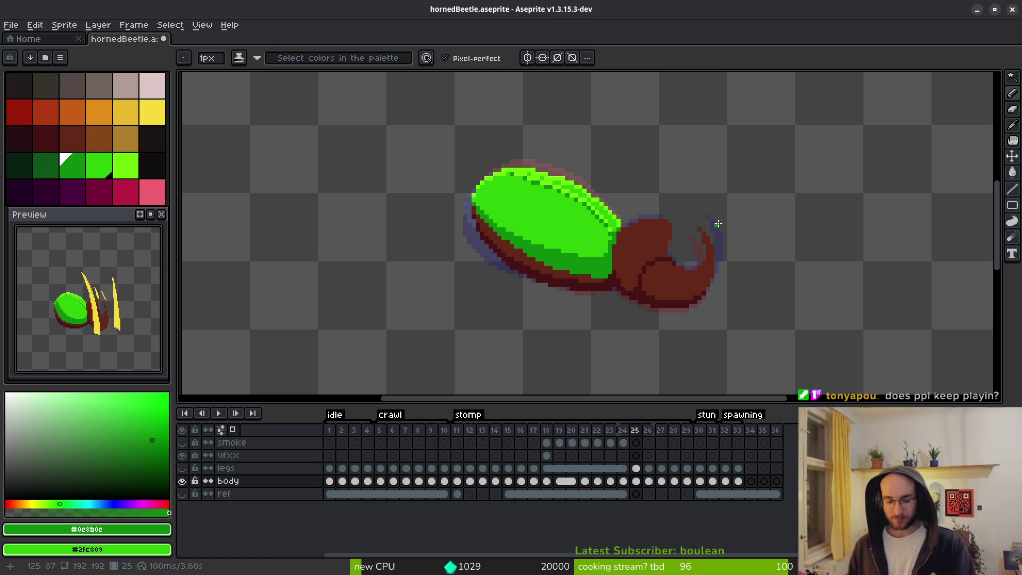
On frame 26, darken the pixels down the shell's right edge to dark green.
key("Right")
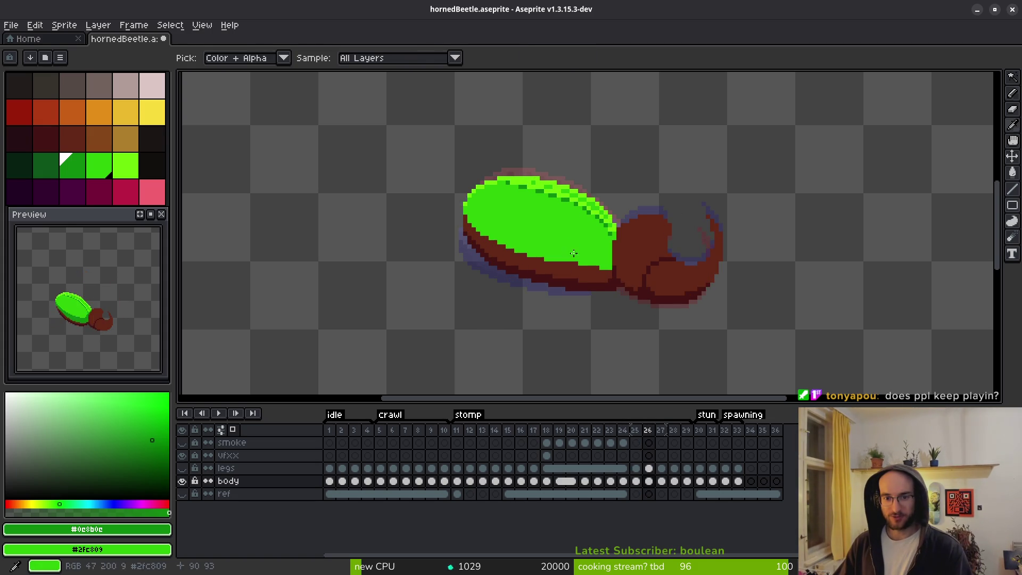
scroll(632, 256, "up", 1)
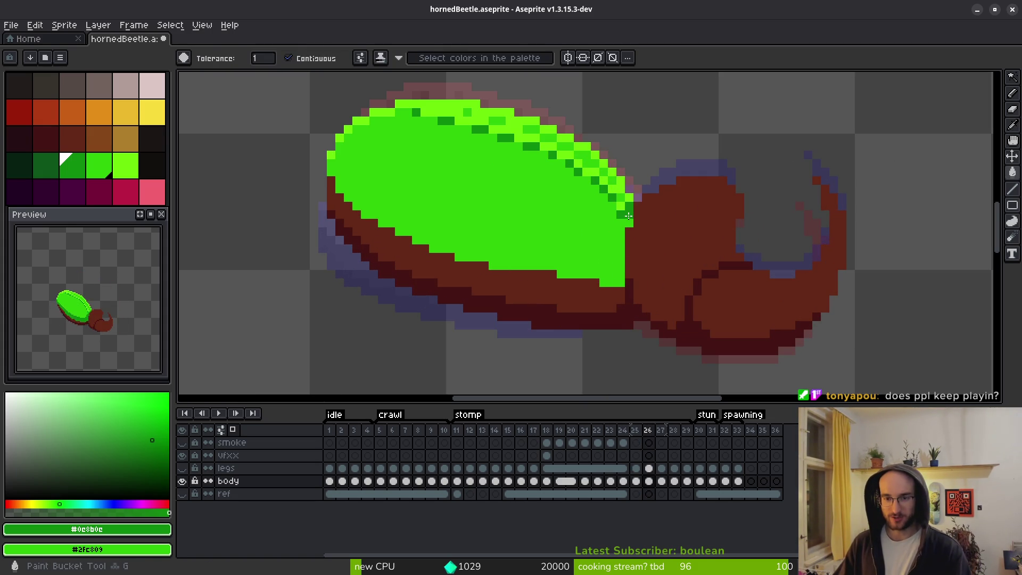
left_click(629, 222)
left_click(622, 258, "shift")
left_click(616, 275)
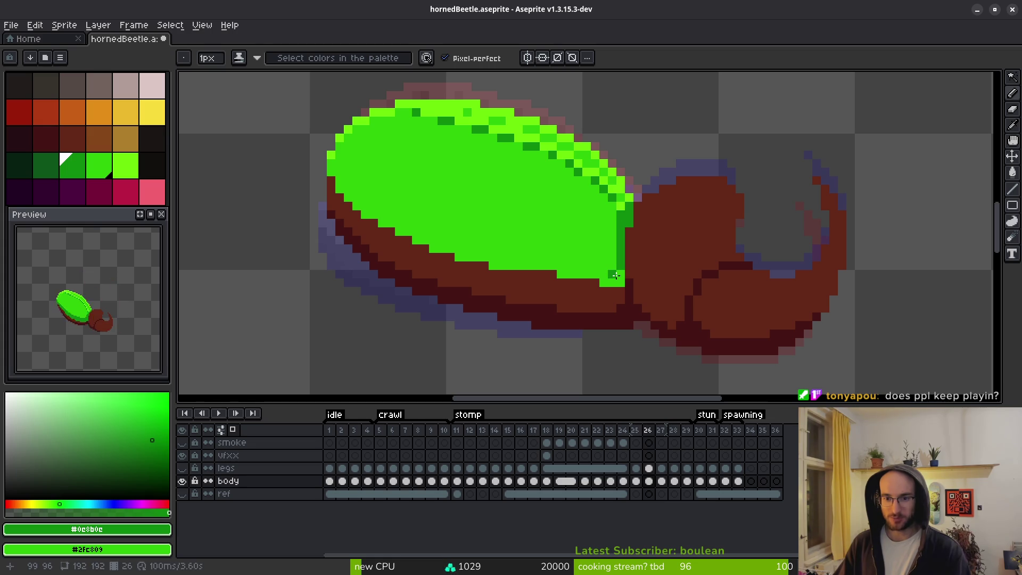
left_click(620, 283)
Draw a dark green shading line across the lower shell, redrawing it after an undo.
left_click_drag(383, 221, 482, 191)
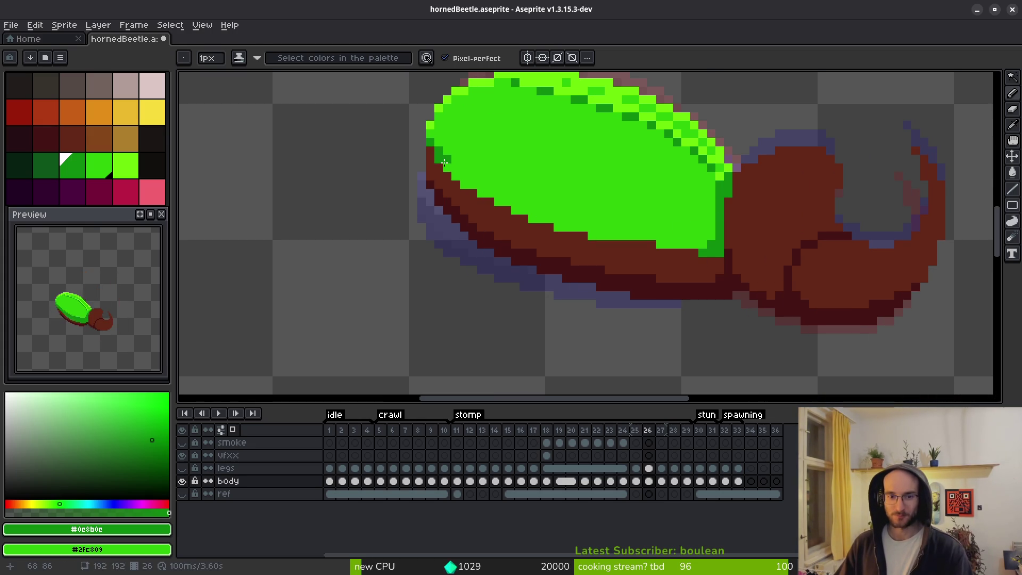
mouse_move(444, 163)
left_mouse_down()
mouse_move(628, 227)
mouse_move(725, 226)
left_mouse_up()
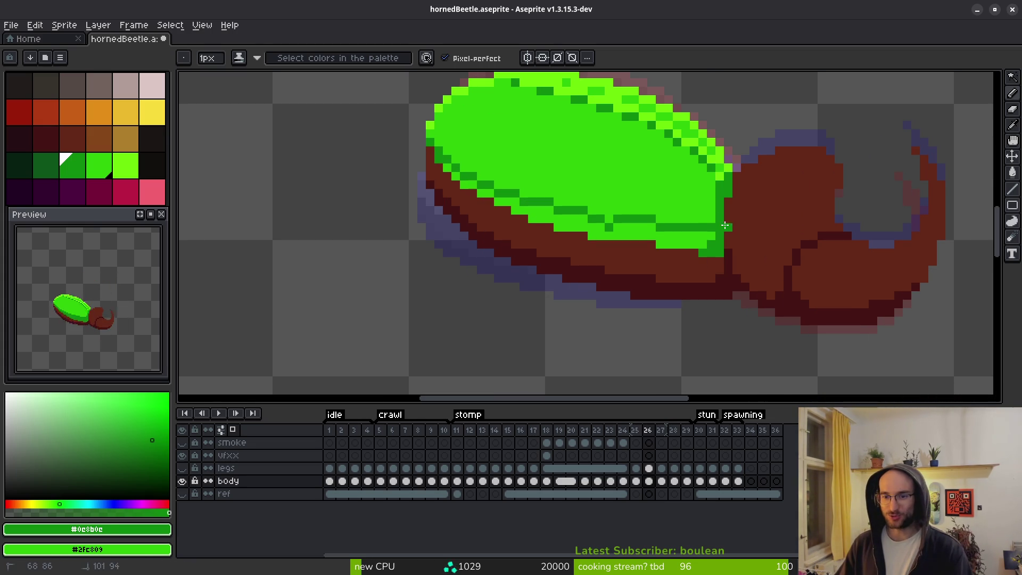
key("ctrl+z")
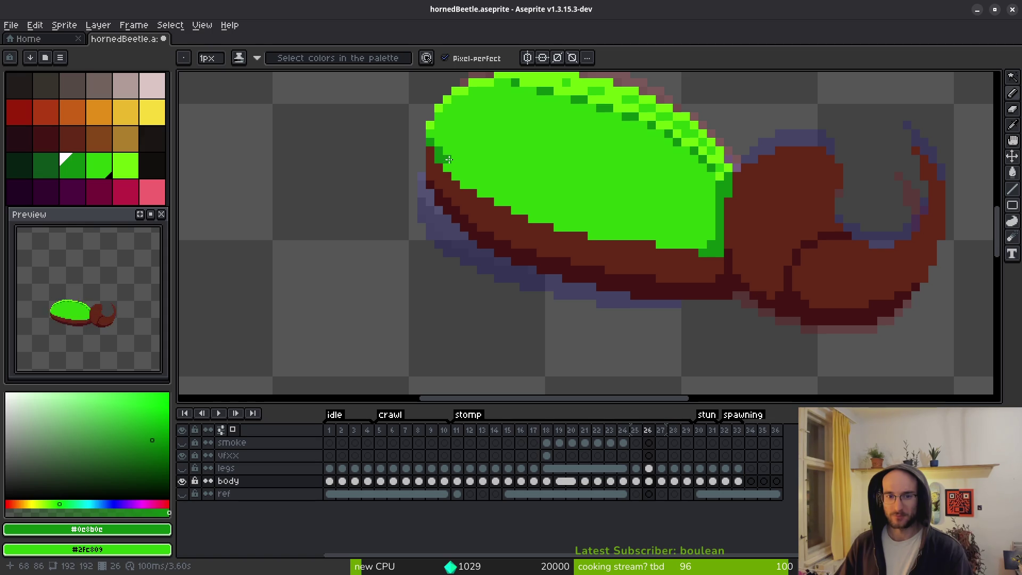
mouse_move(449, 159)
left_mouse_down()
mouse_move(549, 197)
mouse_move(715, 212)
mouse_move(574, 218)
mouse_move(707, 212)
mouse_move(613, 216)
mouse_move(525, 194)
mouse_move(562, 213)
mouse_move(676, 227)
mouse_move(519, 193)
left_mouse_up()
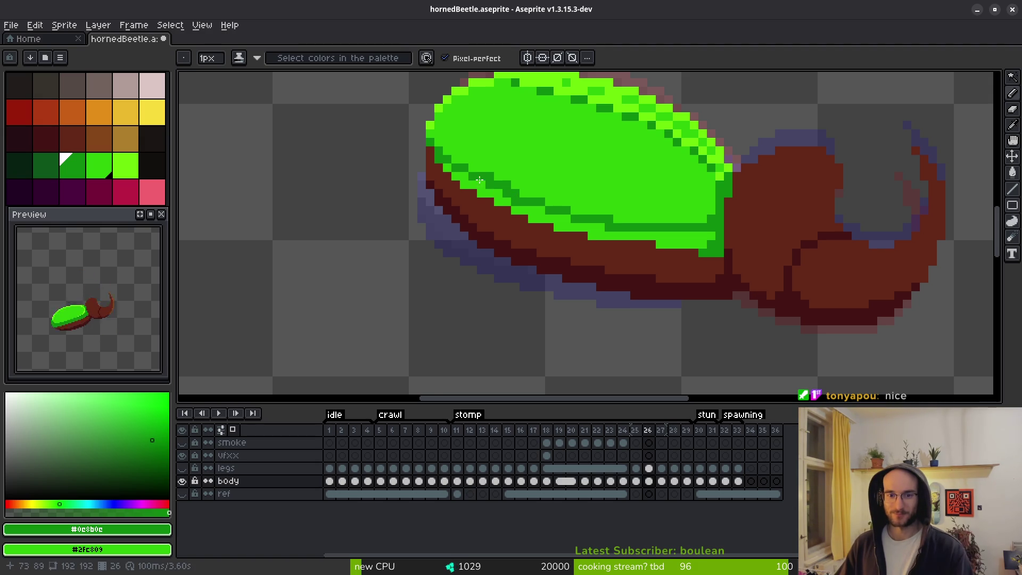
scroll(479, 180, "up", 3)
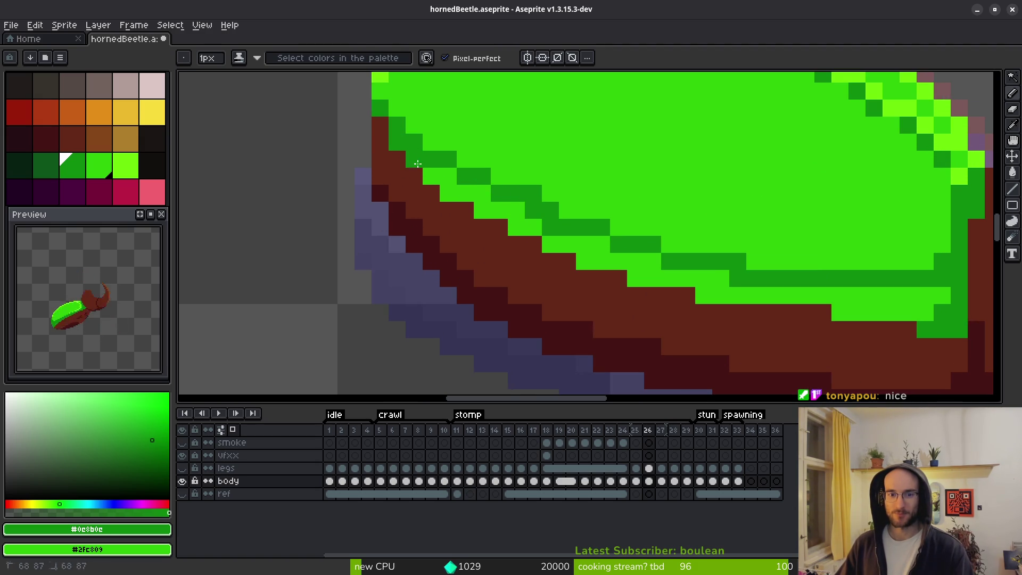
Flood-fill the two light green strips at the shell's bottom with dark green.
key("g")
left_click(428, 173)
left_click(713, 279)
scroll(745, 282, "down", 3)
Paint the shell's light green lower-edge row and a stray light pixel dark green.
key("b")
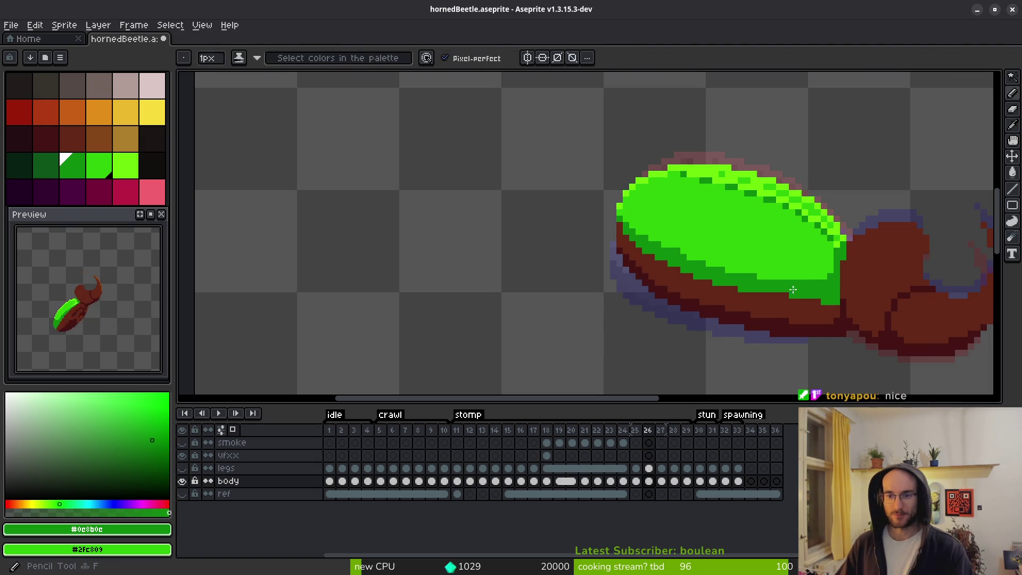
scroll(817, 296, "up", 3)
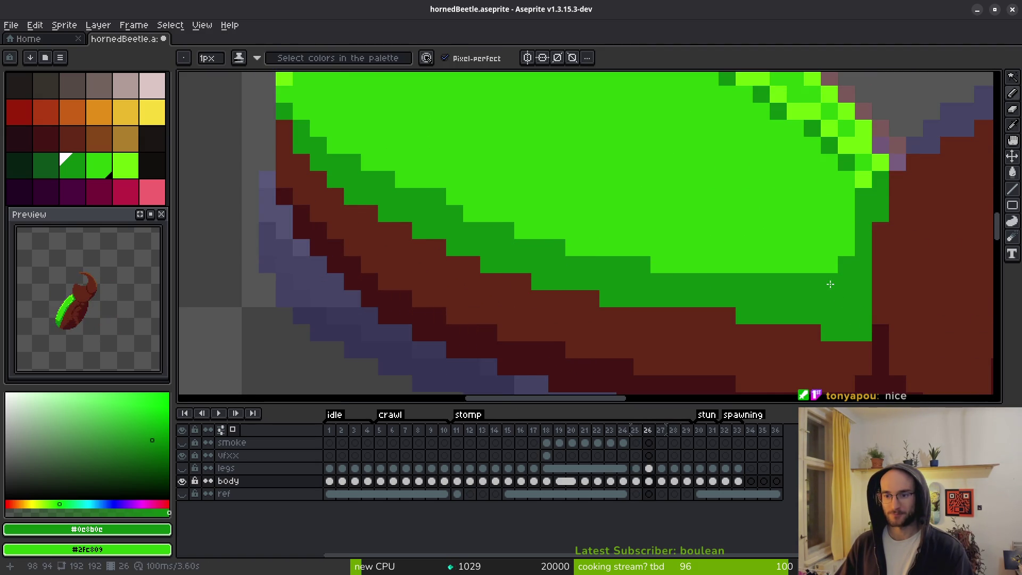
scroll(831, 284, "up", 1)
mouse_move(831, 255)
left_mouse_down()
mouse_move(720, 271)
mouse_move(796, 253)
mouse_move(519, 268)
mouse_move(472, 228)
mouse_move(351, 203)
mouse_move(379, 198)
mouse_move(372, 207)
left_mouse_up()
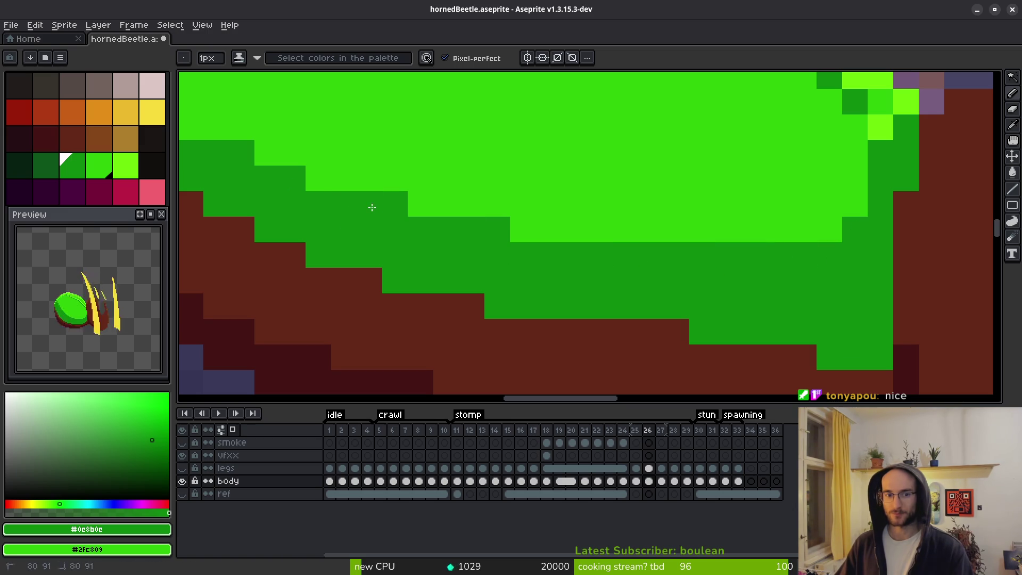
scroll(372, 207, "down", 5)
scroll(372, 207, "up", 5)
scroll(373, 181, "down", 5)
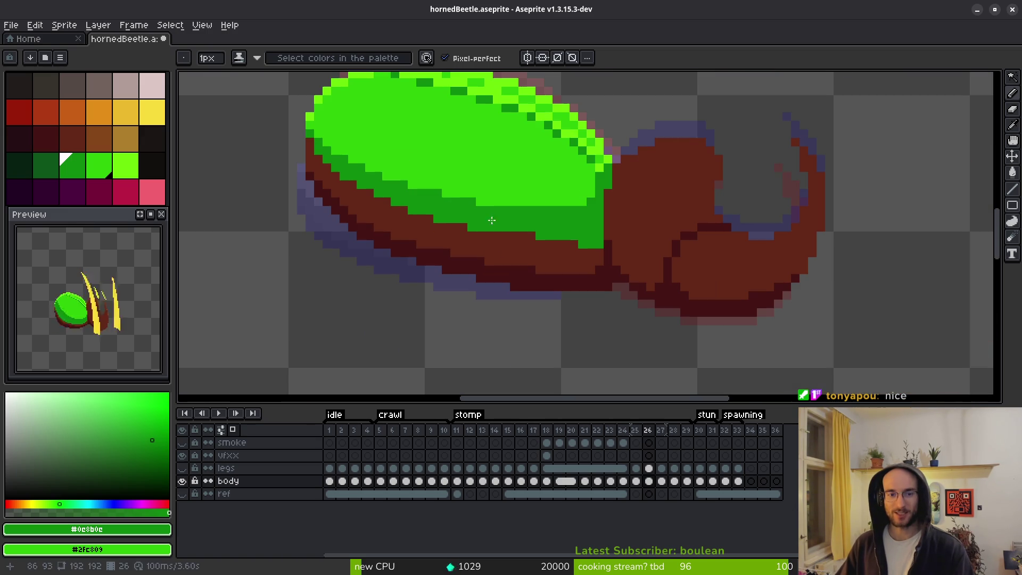
left_click(447, 186)
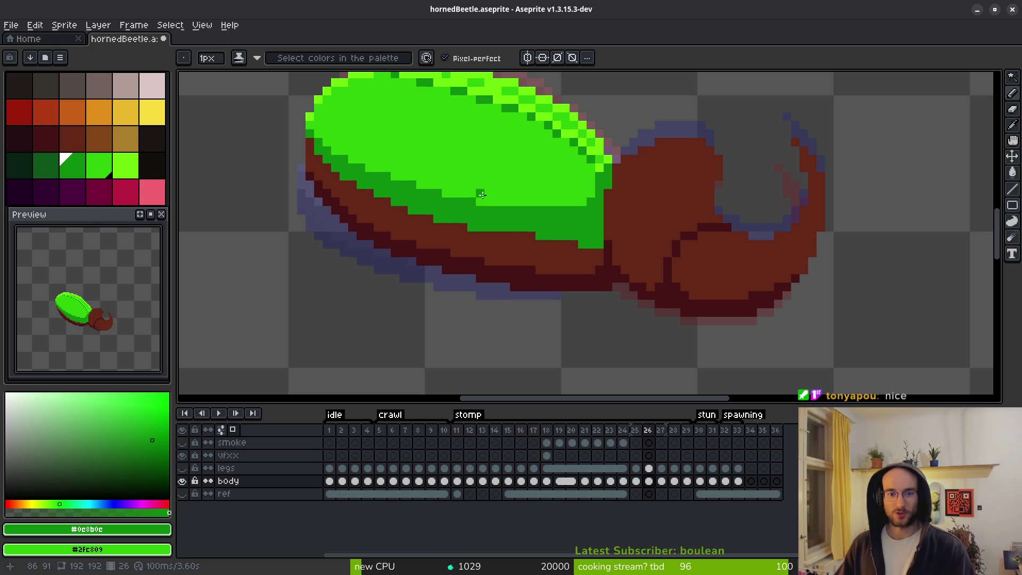
Save the sprite with Ctrl+S and touch up one more shell-edge pixel.
scroll(456, 196, "down", 1)
key("ctrl+s")
scroll(511, 186, "down", 2)
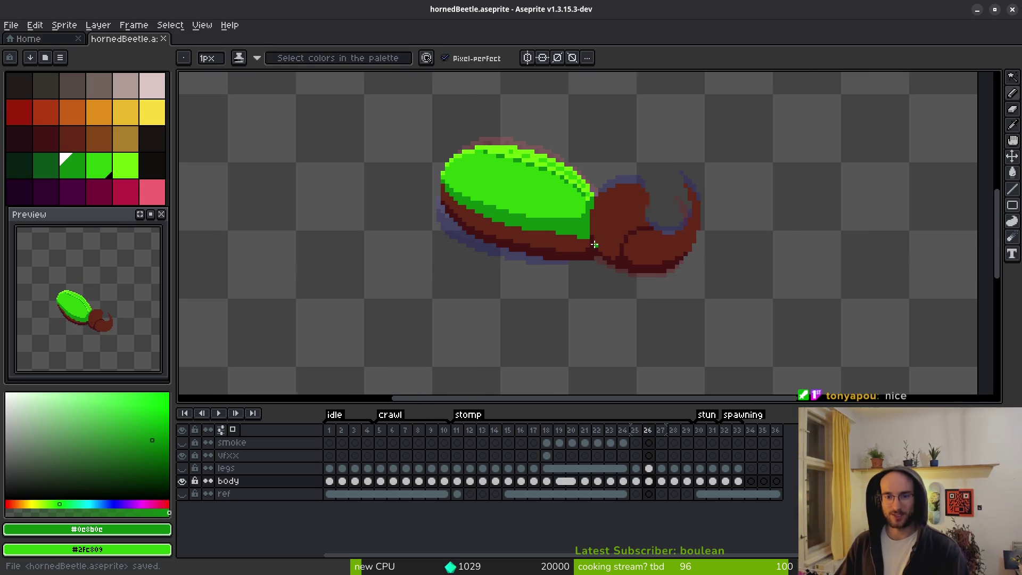
scroll(579, 178, "up", 5)
scroll(579, 178, "up", 2)
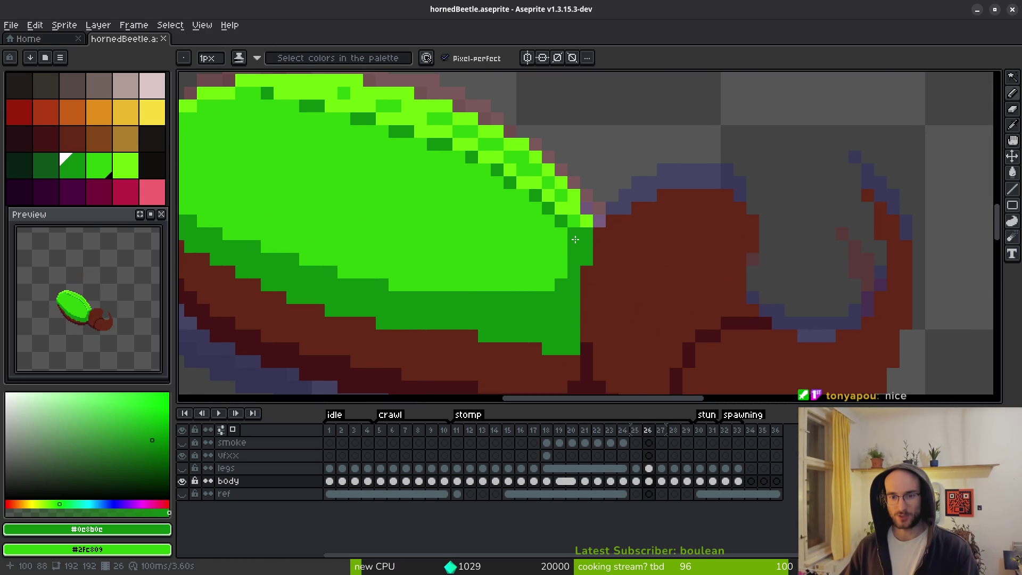
left_click(585, 225)
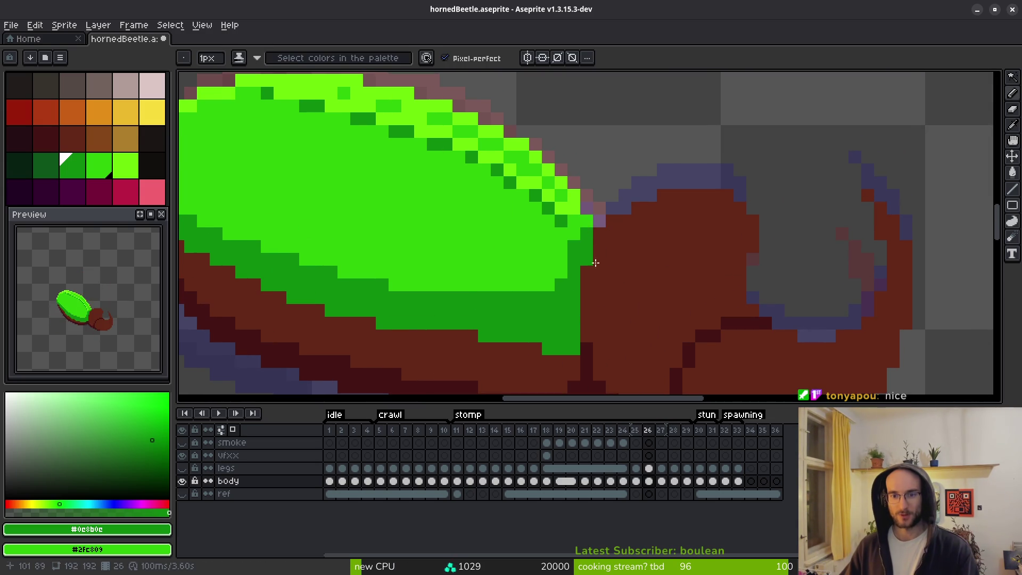
scroll(595, 263, "down", 4)
Compare frames 25 and 26 and sample the bright highlight green from the shell.
key("i")
key("Left")
key("Right")
key("Left")
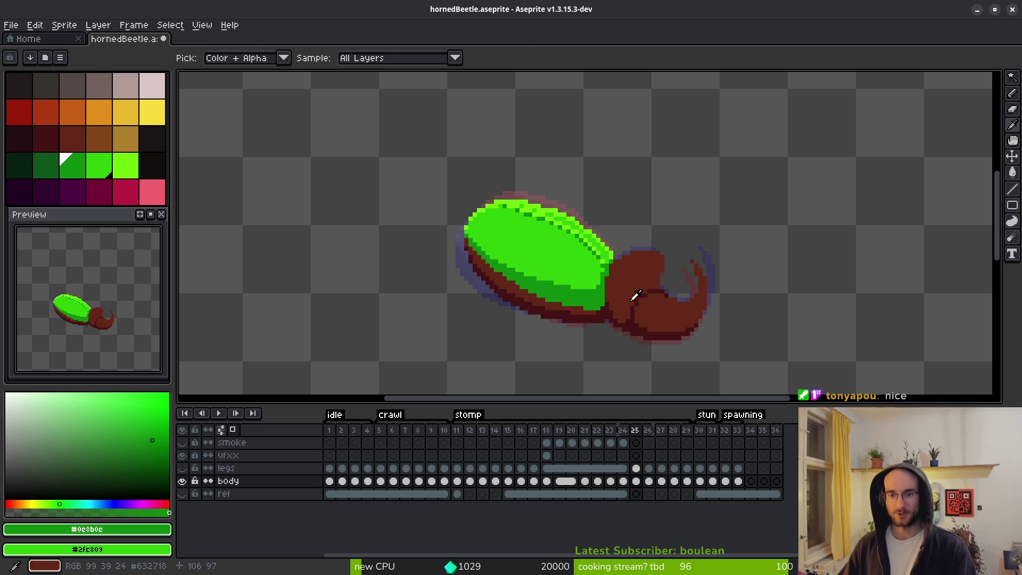
scroll(635, 296, "up", 2)
scroll(655, 312, "down", 2)
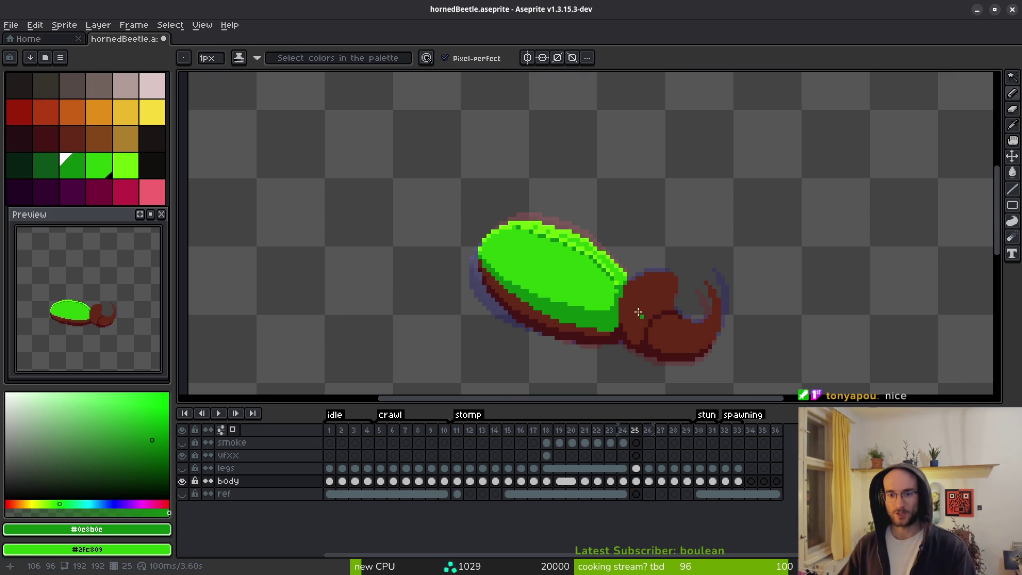
scroll(636, 292, "up", 2)
key("alt")
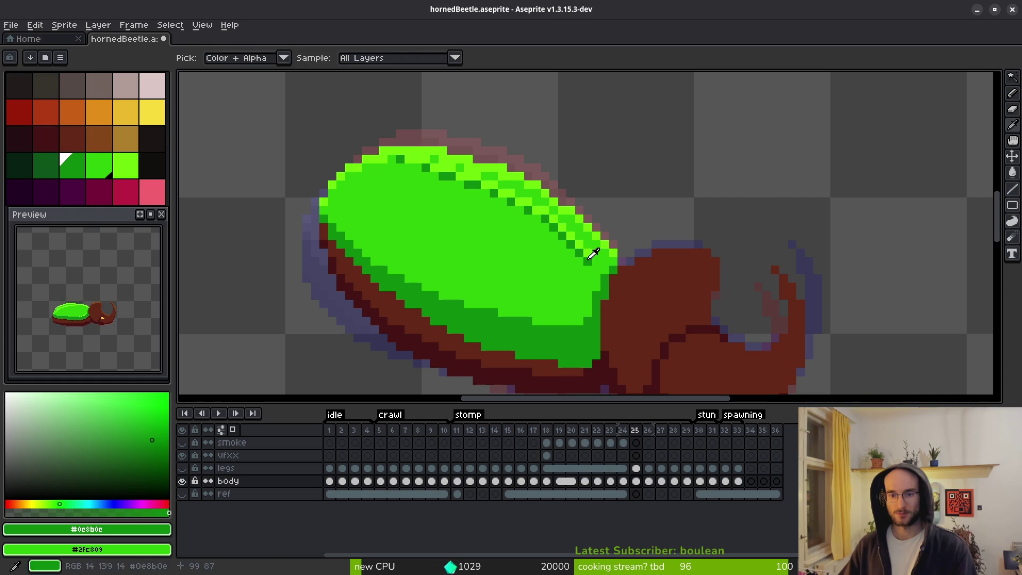
left_click(600, 264, "alt")
Flip between frames 24 and 25 and sample the main shell green.
key("Left")
key("Right")
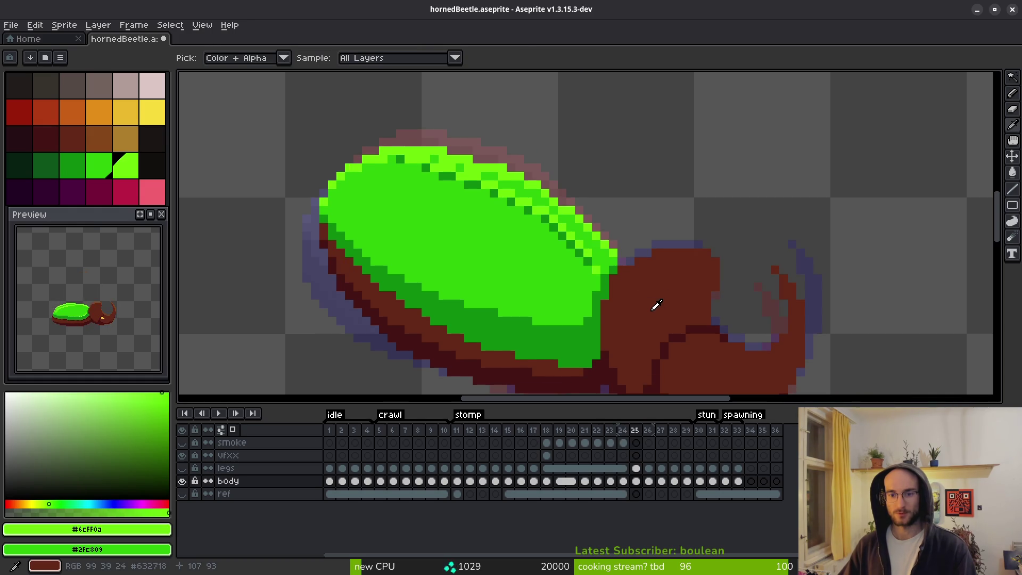
scroll(654, 302, "down", 3)
key("Left")
key("Right")
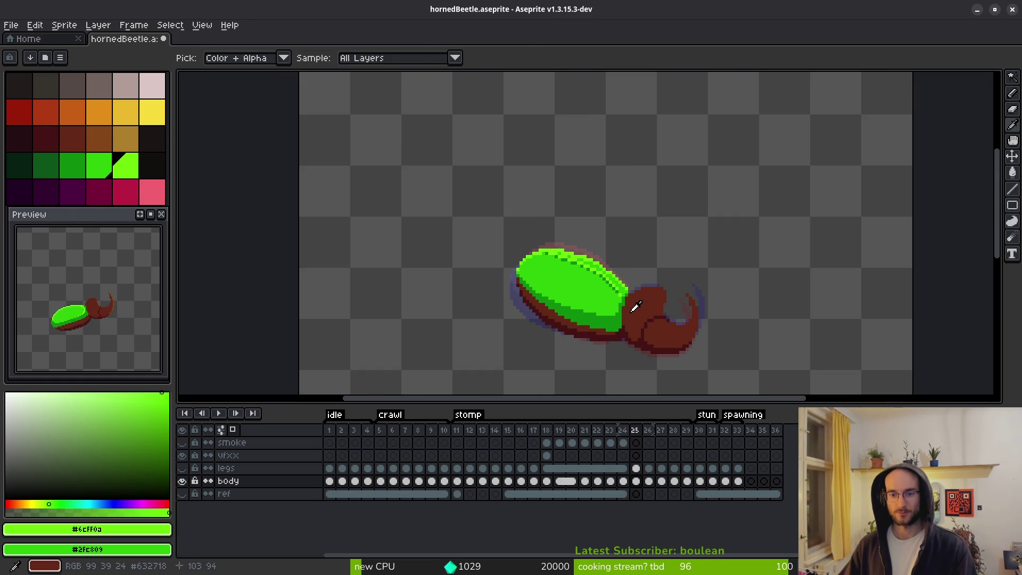
scroll(634, 306, "up", 3)
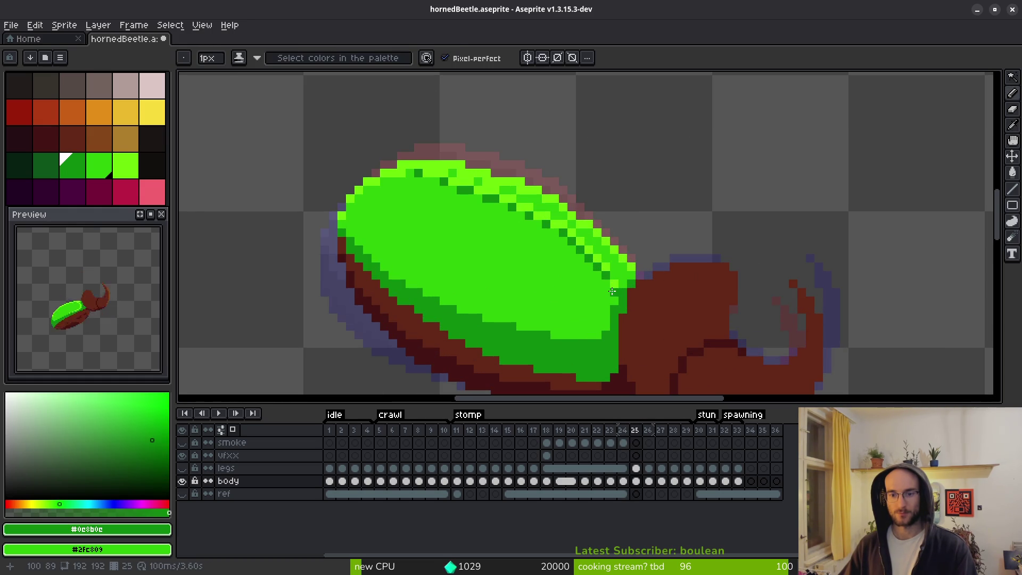
left_click(609, 276, "alt")
scroll(612, 298, "down", 2)
scroll(618, 311, "down", 2)
On frame 24, pick the dark green shade and add a pixel on the shell's right edge.
key("comma")
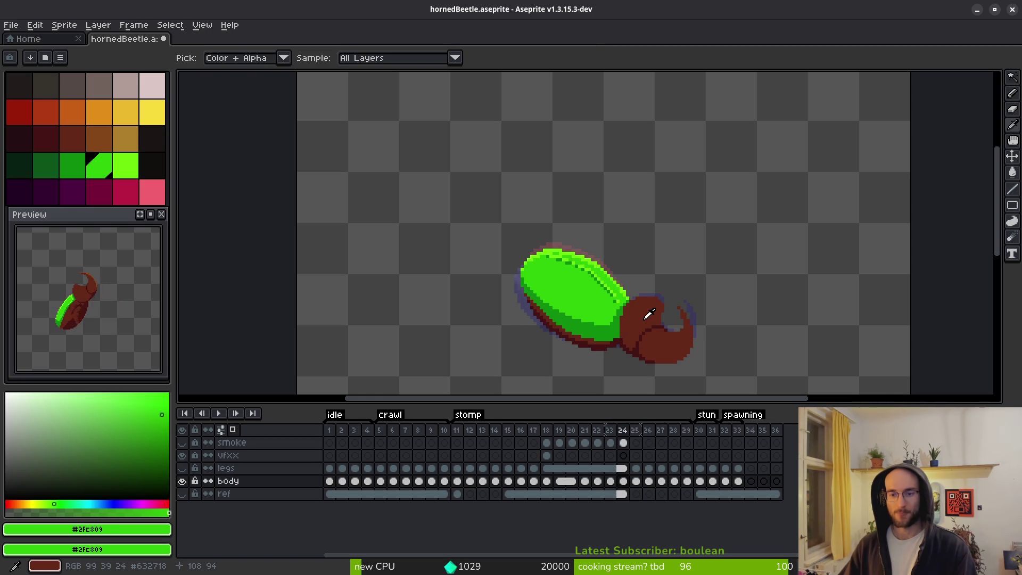
scroll(620, 304, "up", 4)
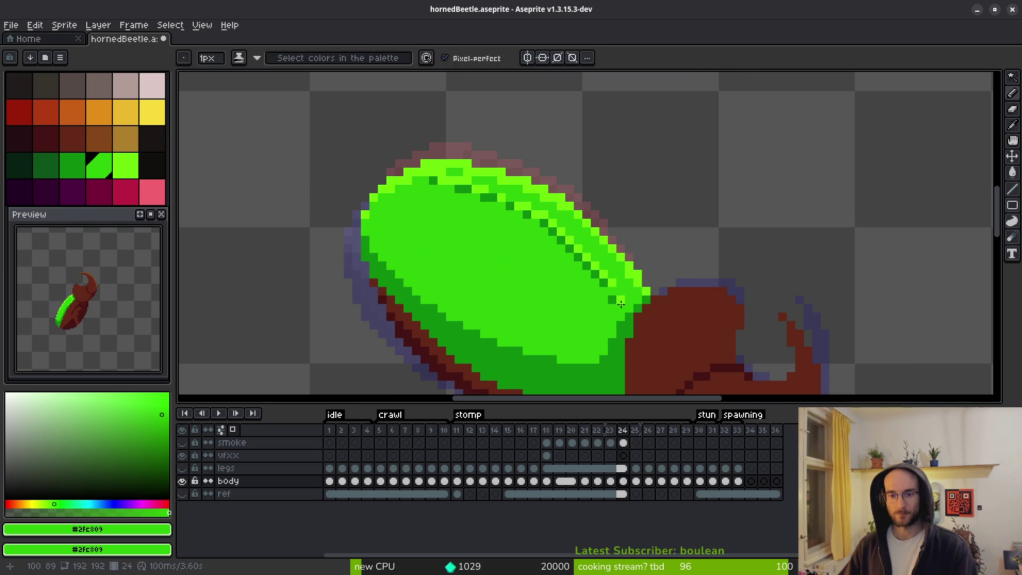
left_click(620, 313, "alt")
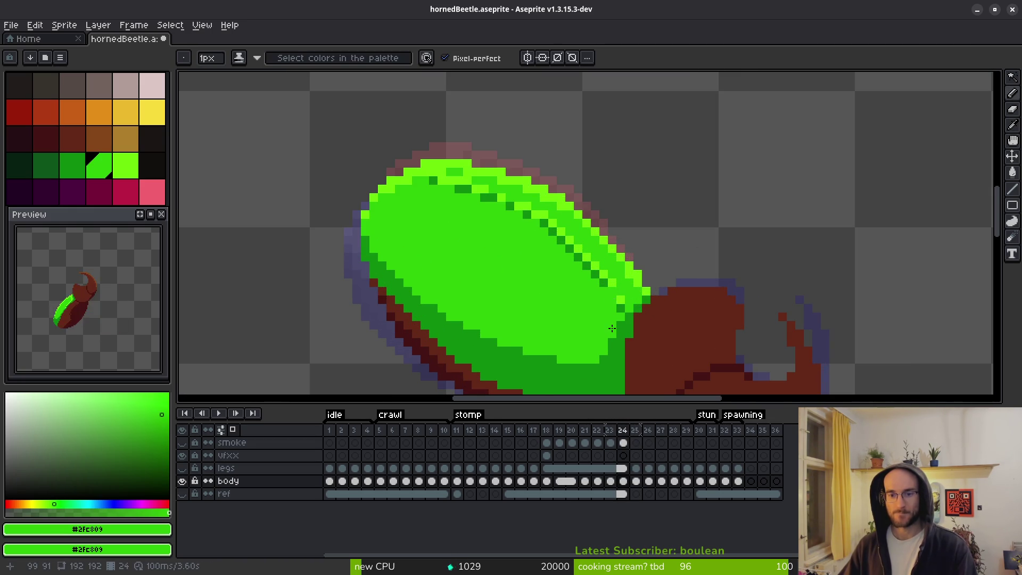
scroll(618, 320, "up", 2)
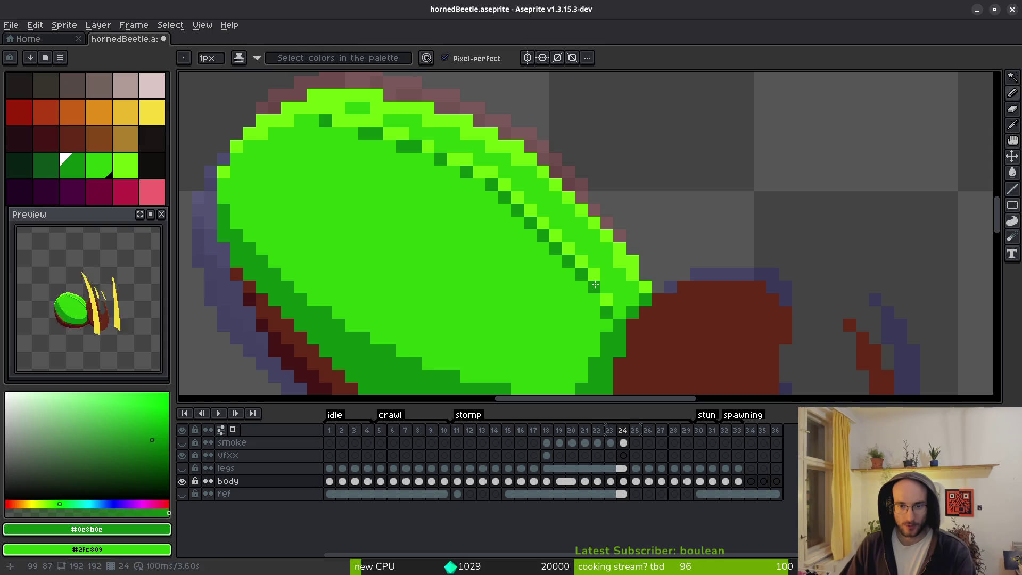
left_click(607, 300)
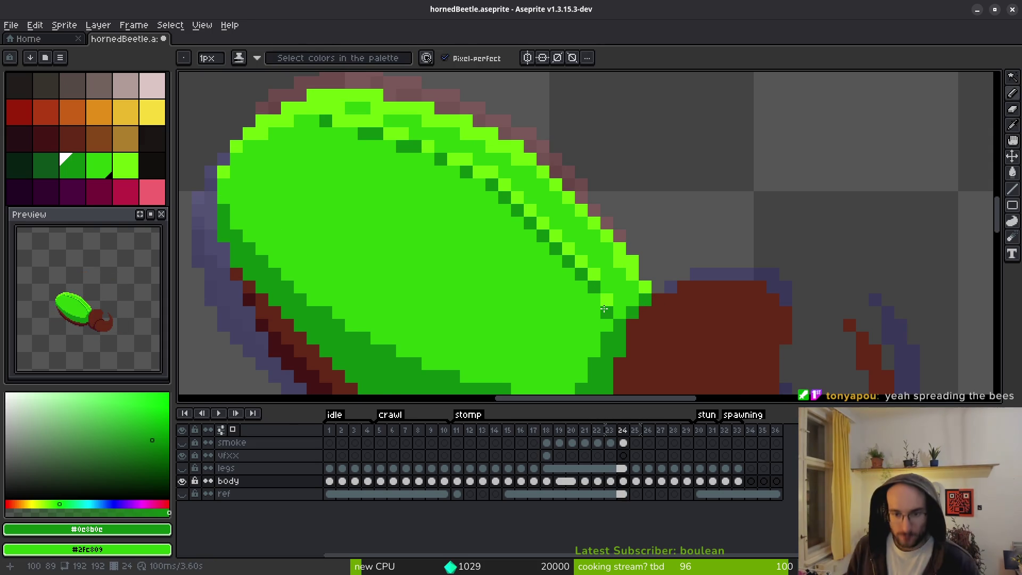
scroll(604, 308, "down", 4)
Flip between frames 26, 27 and 28 to compare the shell, ending on frame 27.
key("period")
key("period")
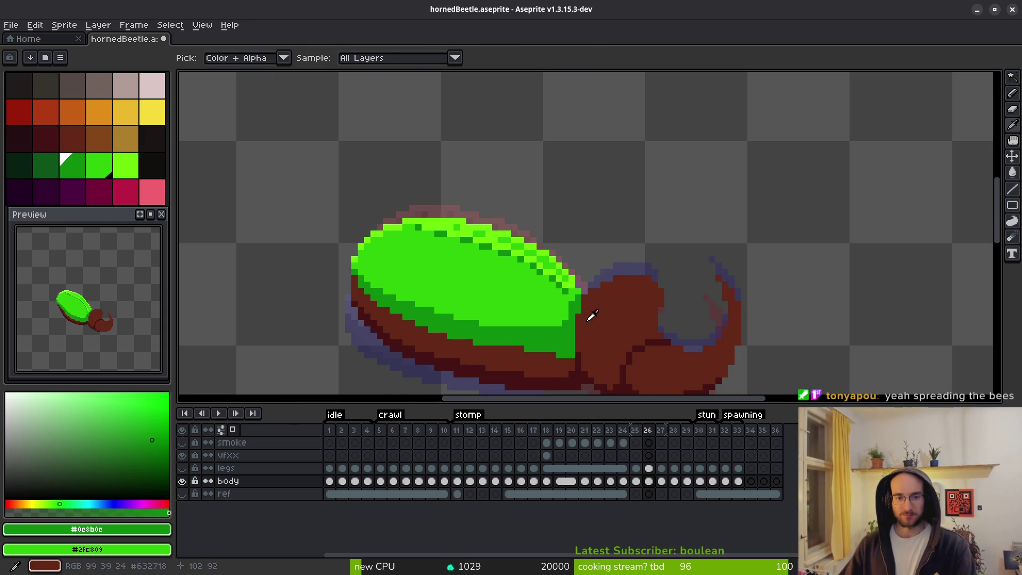
key("period")
key("period")
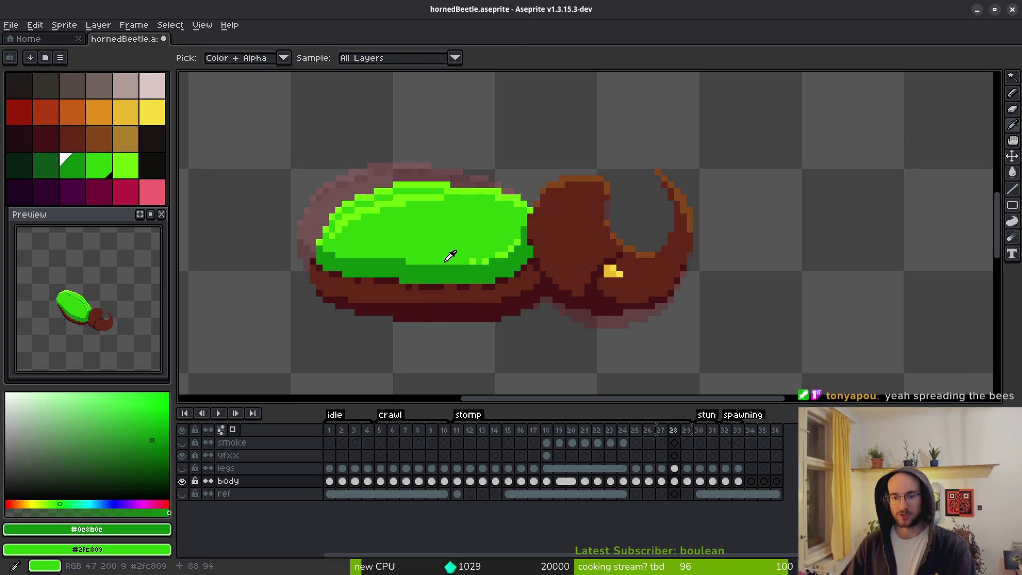
key("comma")
key("comma")
key("period")
key("comma")
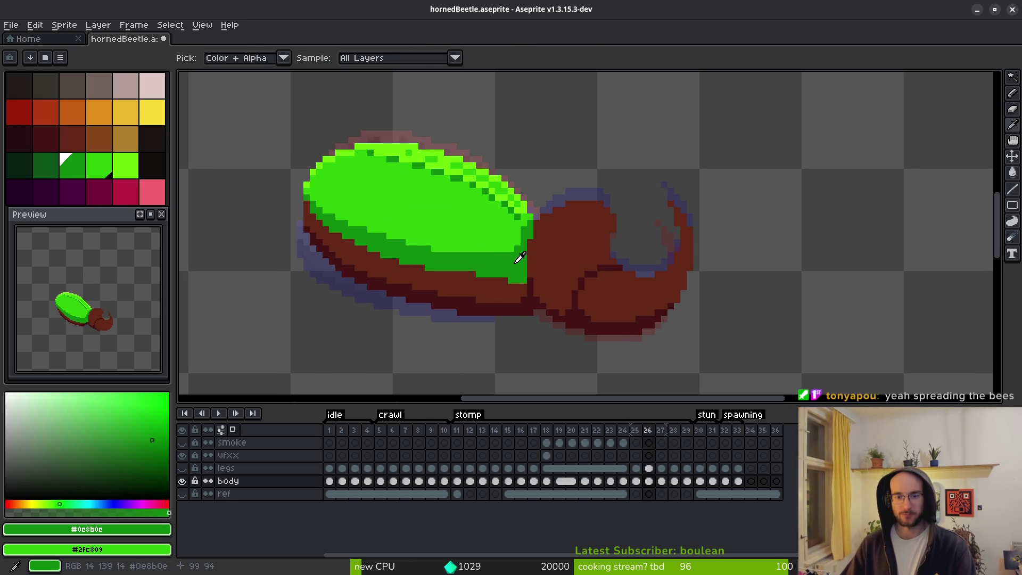
key("period")
scroll(636, 245, "up", 3)
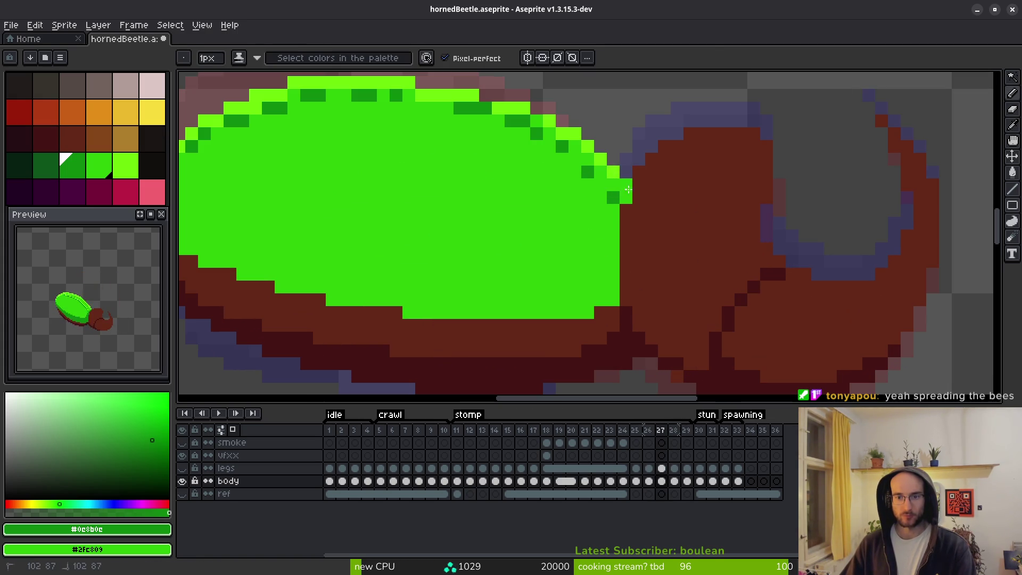
Pencil dark green shading down the shell's front rim and along its lower edge.
left_click(628, 196)
left_click_drag(614, 205, 615, 285)
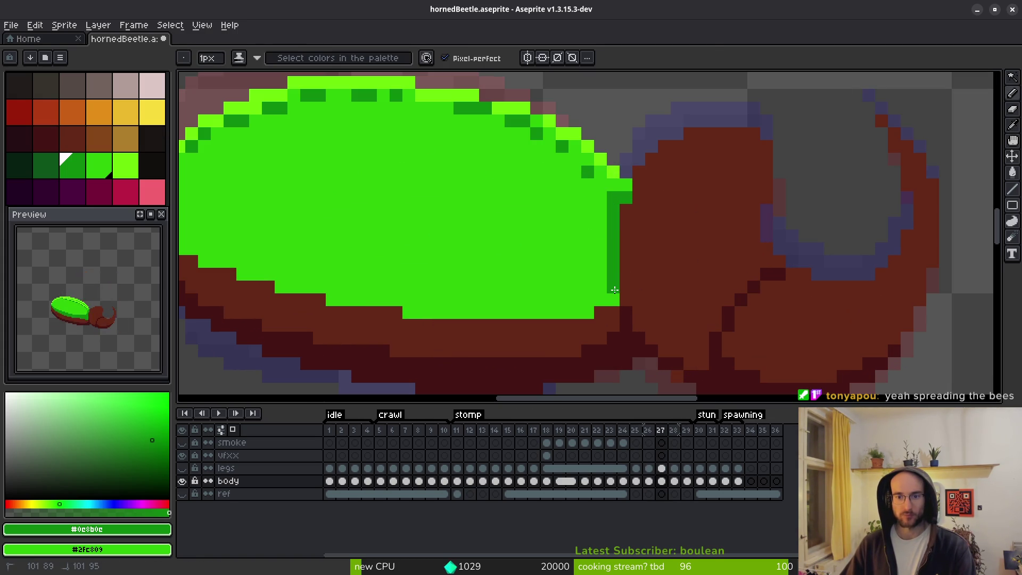
left_click_drag(600, 237, 601, 304)
left_click(473, 262)
left_click_drag(348, 233, 455, 204)
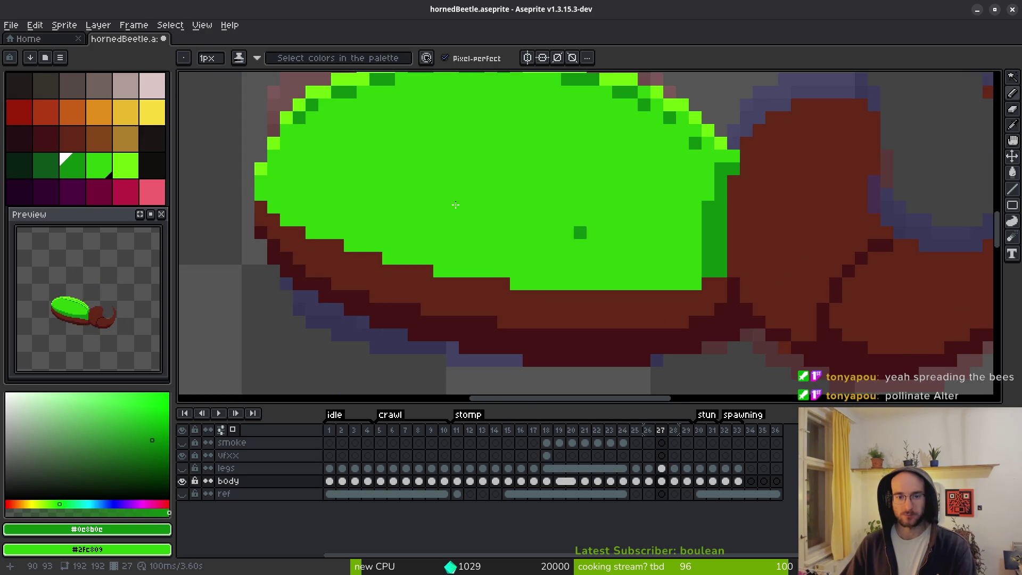
mouse_move(262, 196)
left_mouse_down()
mouse_move(309, 229)
mouse_move(458, 246)
mouse_move(676, 258)
mouse_move(714, 243)
left_mouse_up()
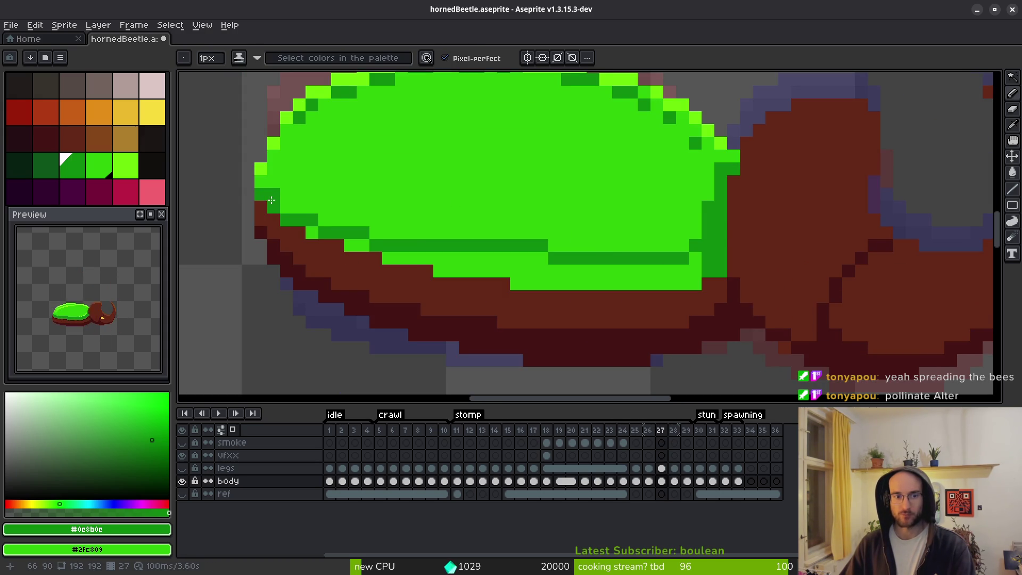
mouse_move(364, 232)
left_mouse_down()
mouse_move(388, 233)
mouse_move(327, 223)
left_mouse_up()
left_click_drag(414, 233, 649, 249)
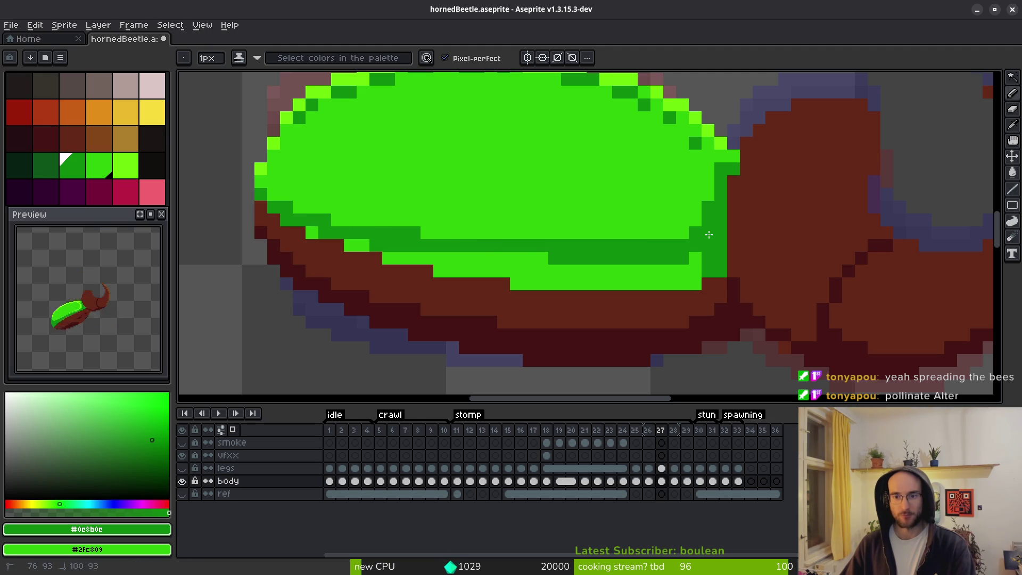
Flood-fill the lower light-green shell band and leftover pixels with dark green #0e8b0e.
key("g")
left_click(619, 284)
left_click(358, 246)
left_click(313, 232)
scroll(510, 250, "down", 1)
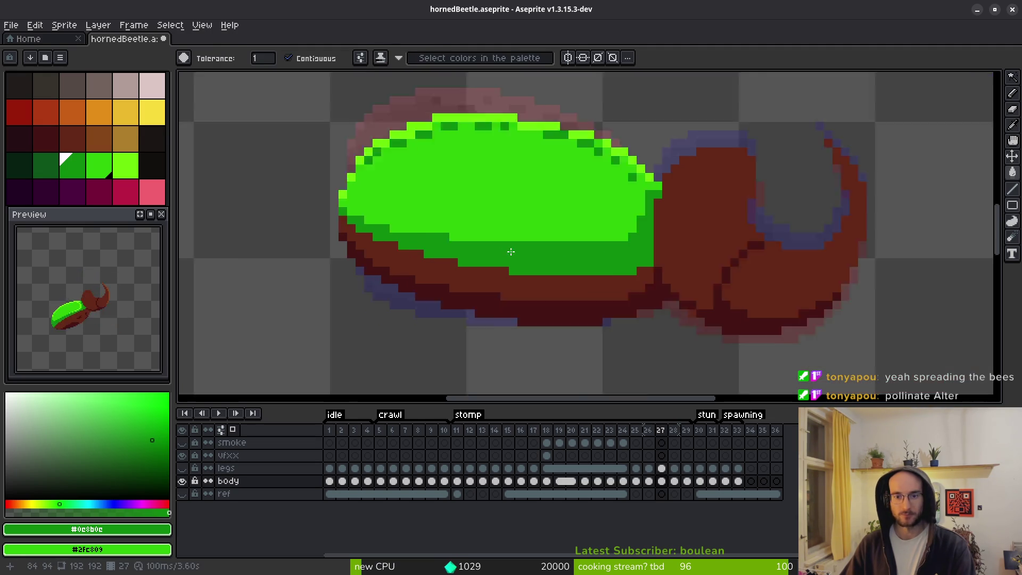
scroll(511, 251, "down", 2)
Compare frame 27 against frame 28 and pick the mid-green shell colour.
key("i")
key(".")
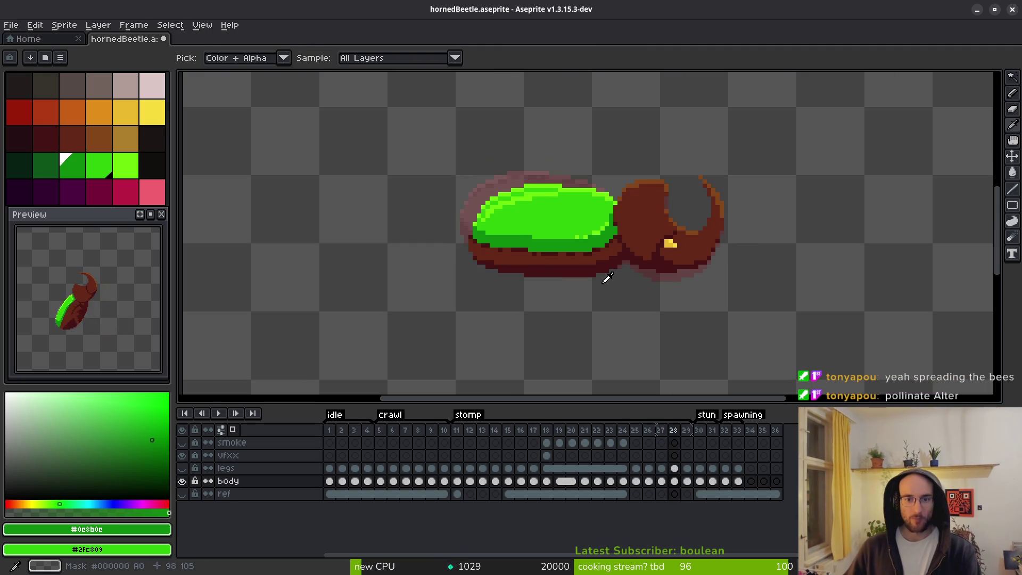
key("comma")
key("period")
key("comma")
key("b")
scroll(474, 230, "up", 3)
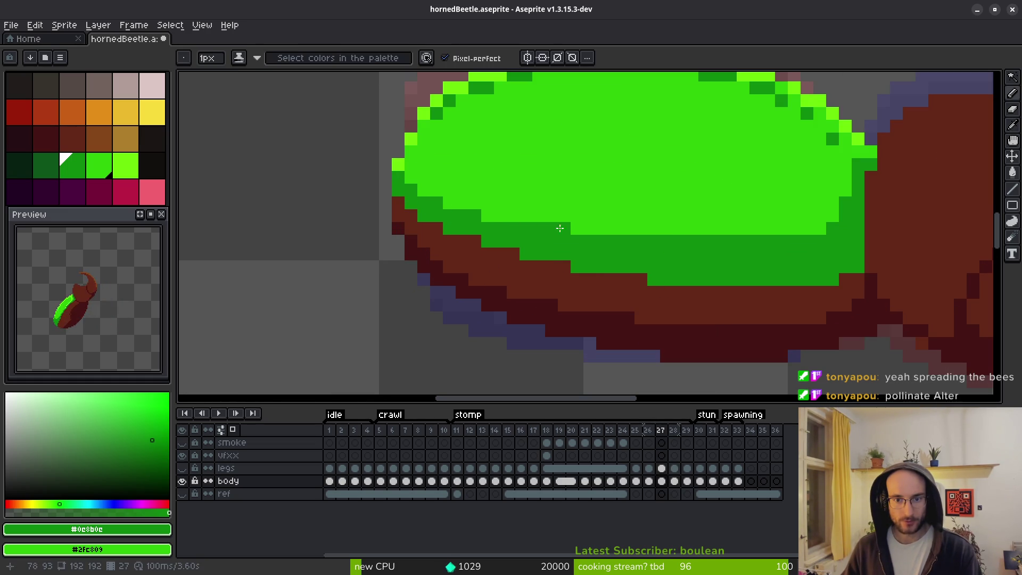
left_click(417, 155, "alt")
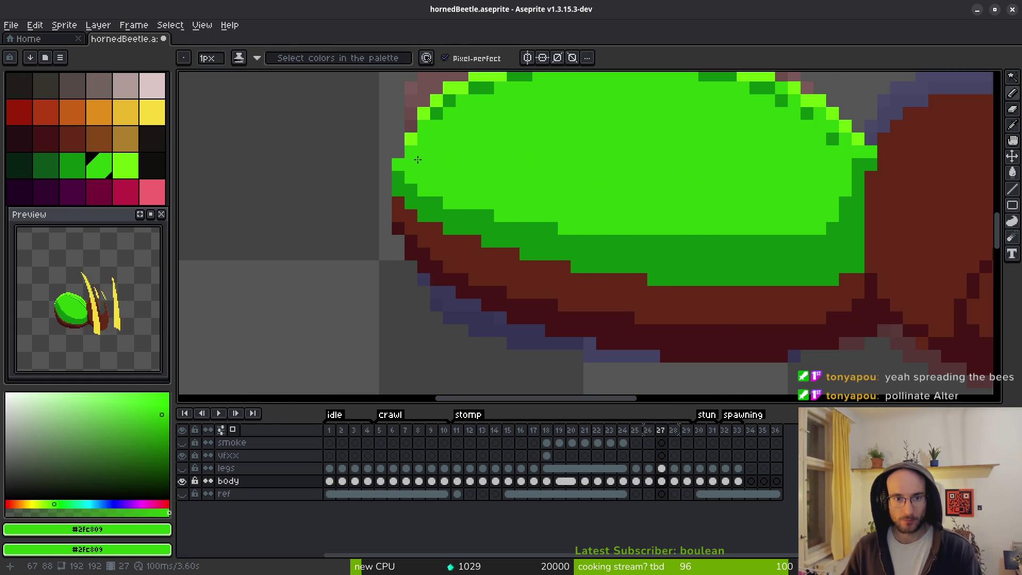
scroll(417, 155, "down", 4)
Compare against frame 26 and pick the bright highlight green from the shell.
key("comma")
key("i")
key("b")
key("period")
scroll(496, 181, "up", 2)
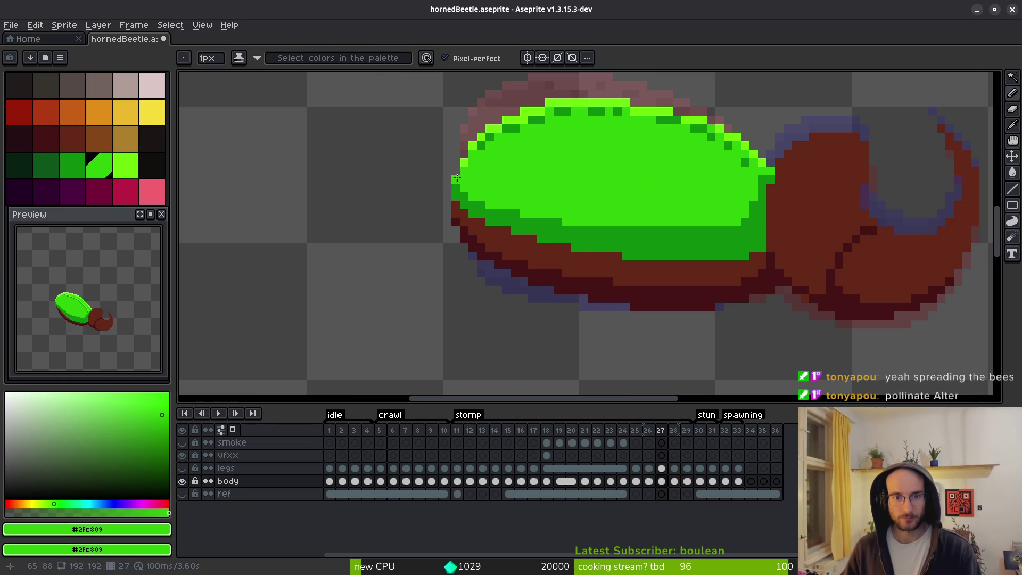
left_click(490, 180, "alt")
scroll(490, 224, "down", 2)
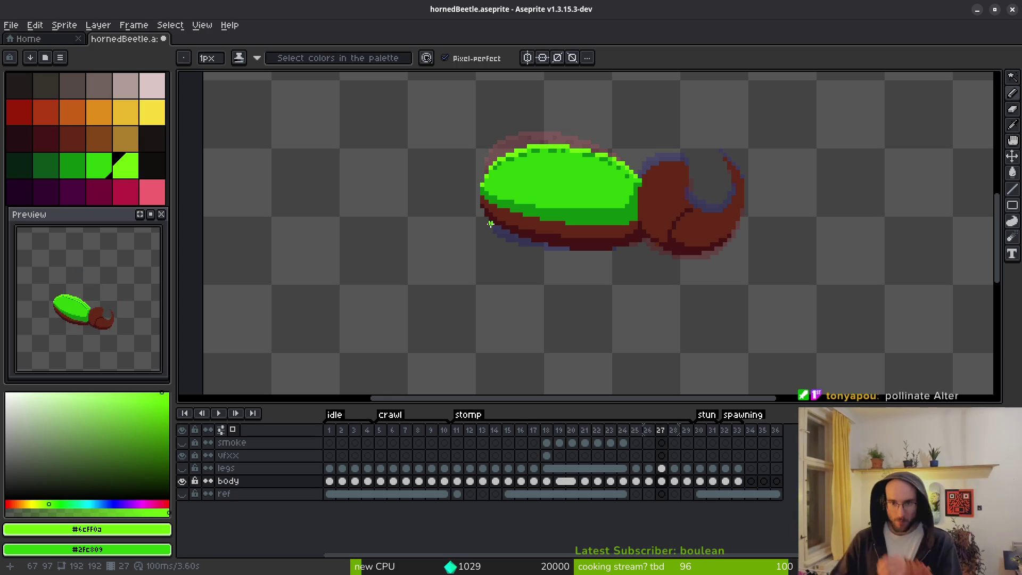
Flip between frames 27 and 28 and sample the dark green shell shade.
key("alt")
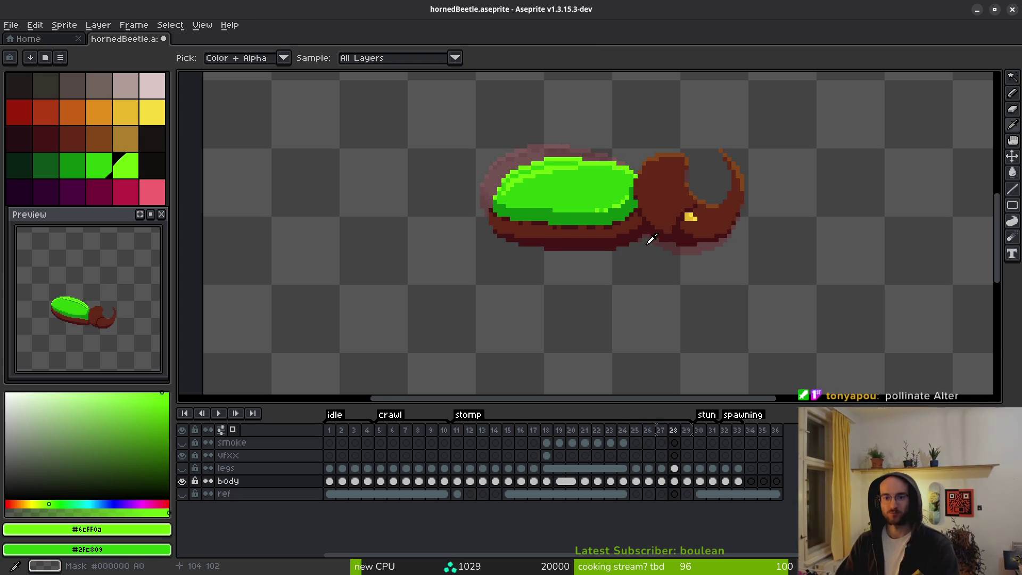
key("period")
scroll(564, 218, "up", 3)
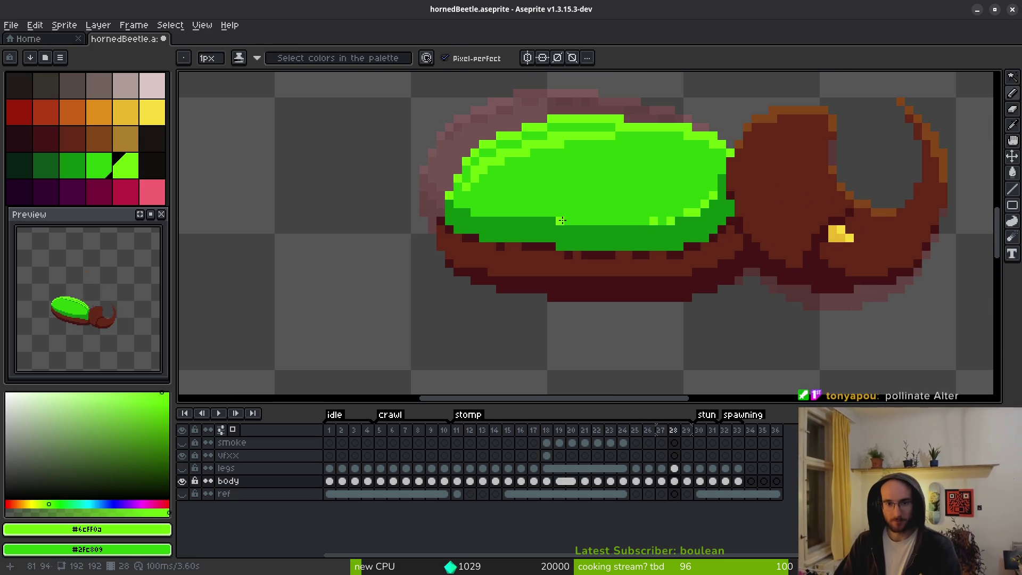
scroll(562, 220, "down", 4)
key("comma")
key("alt")
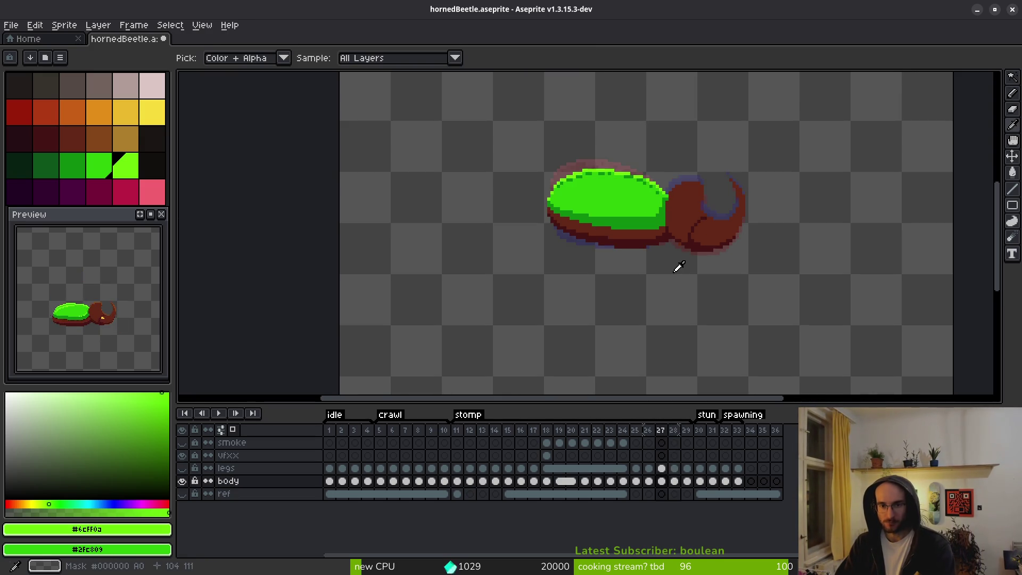
key("period")
key("comma")
scroll(569, 220, "up", 2)
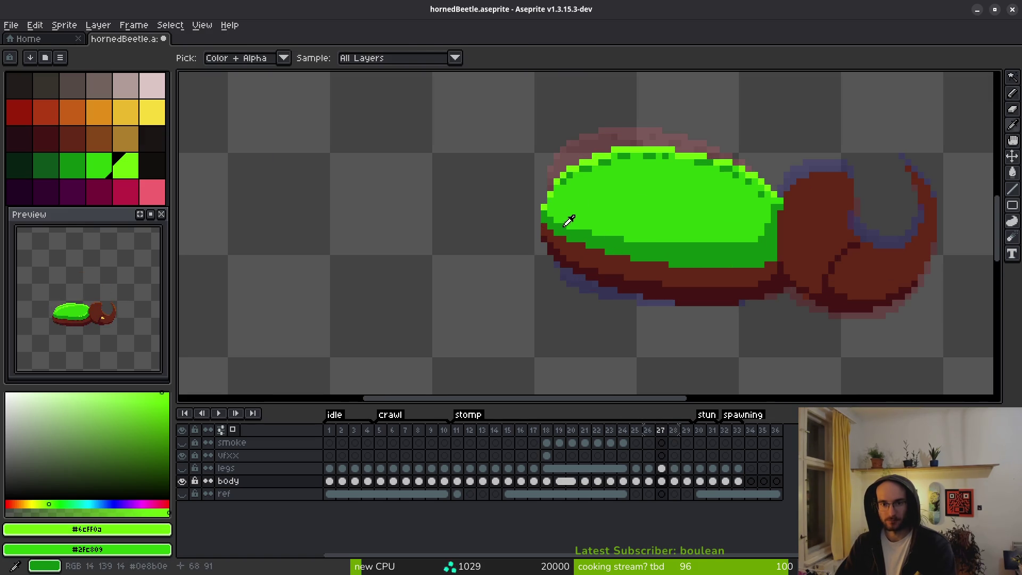
left_click(570, 221, "alt")
scroll(639, 245, "down", 3)
Step to frame 28 and play the beetle animation with Enter.
key("period")
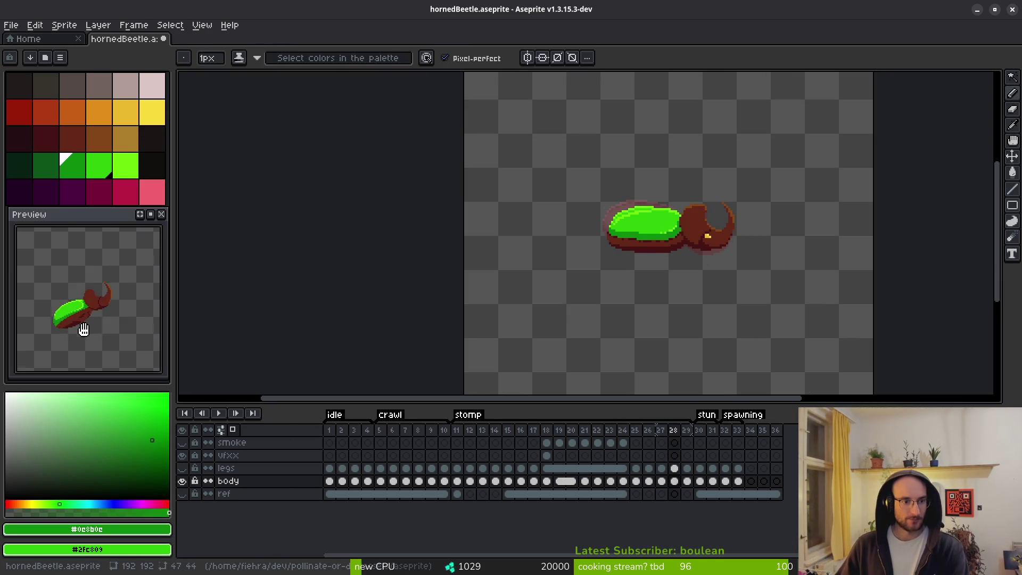
key("i")
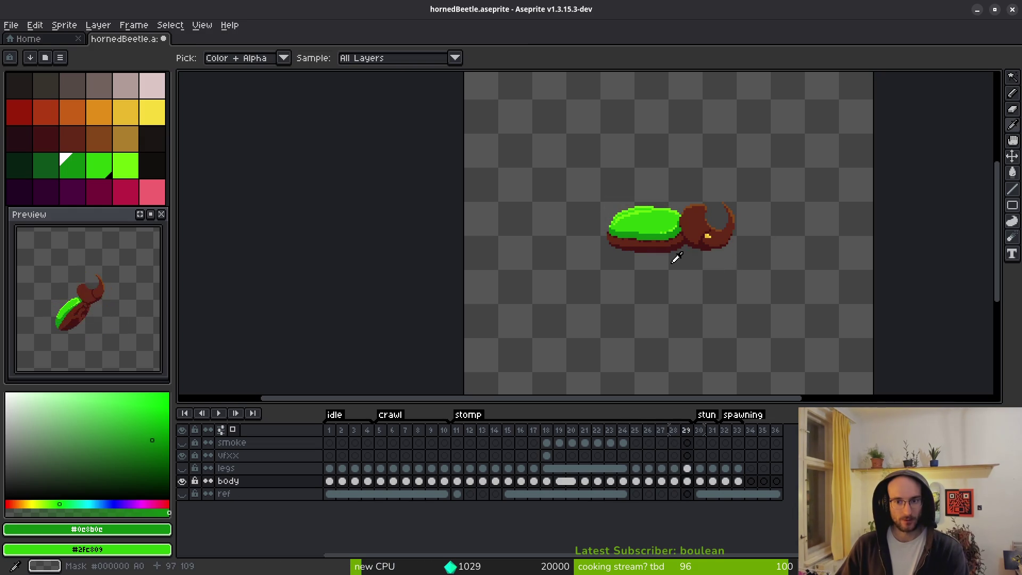
key("Return")
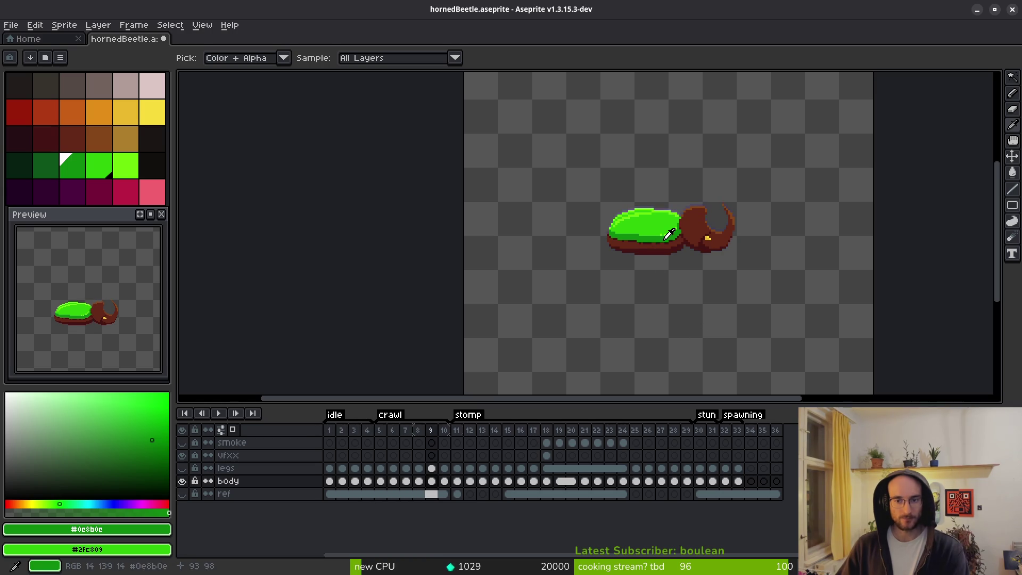
Pick dark red #431414 and draw it along the green/brown boundary of the beetle.
scroll(669, 236, "up", 2)
left_click(575, 291, "alt")
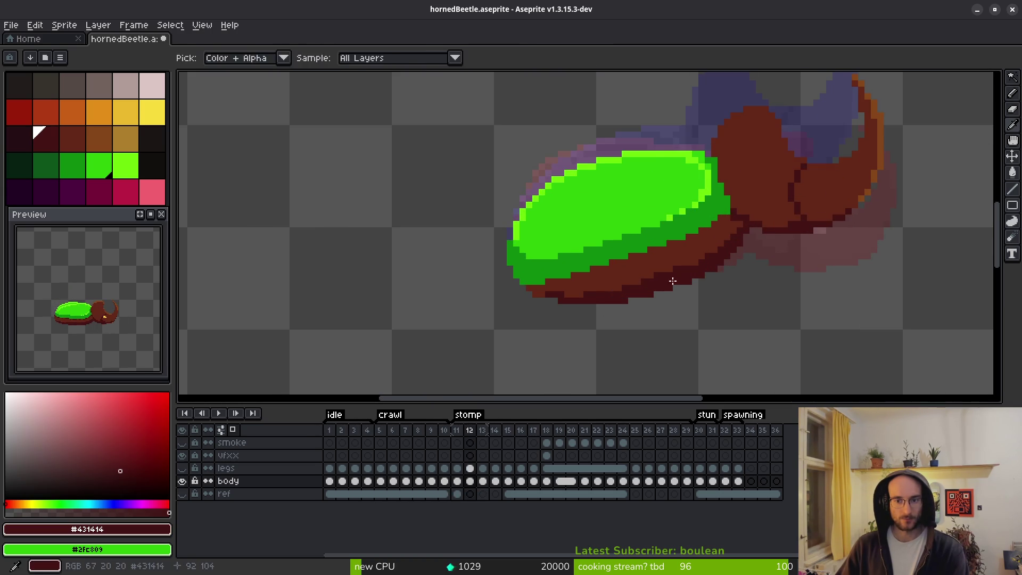
scroll(575, 290, "up", 2)
left_click_drag(506, 279, 563, 264)
left_click(672, 245)
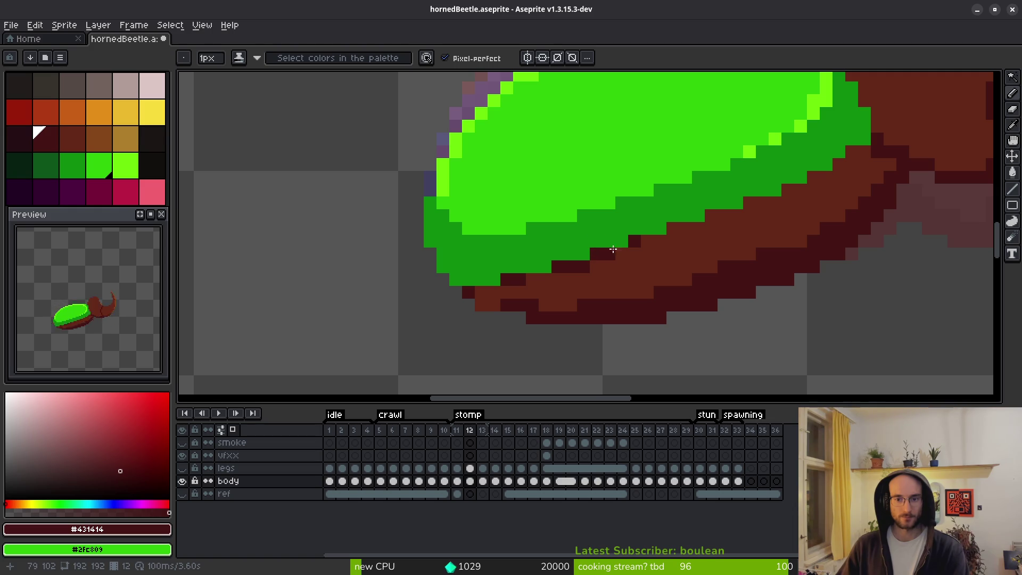
left_click_drag(721, 216, 740, 212)
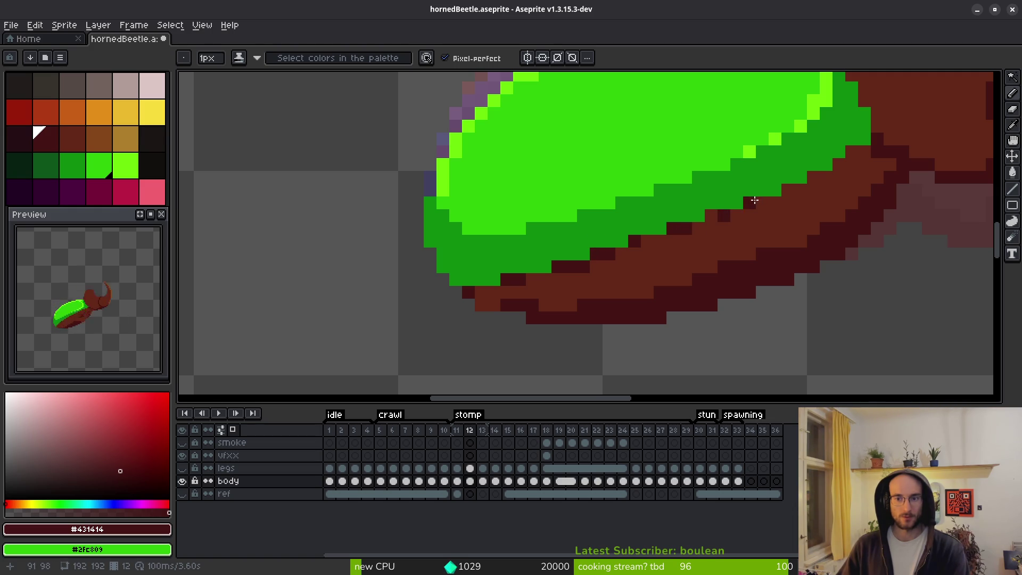
left_click_drag(795, 191, 818, 176)
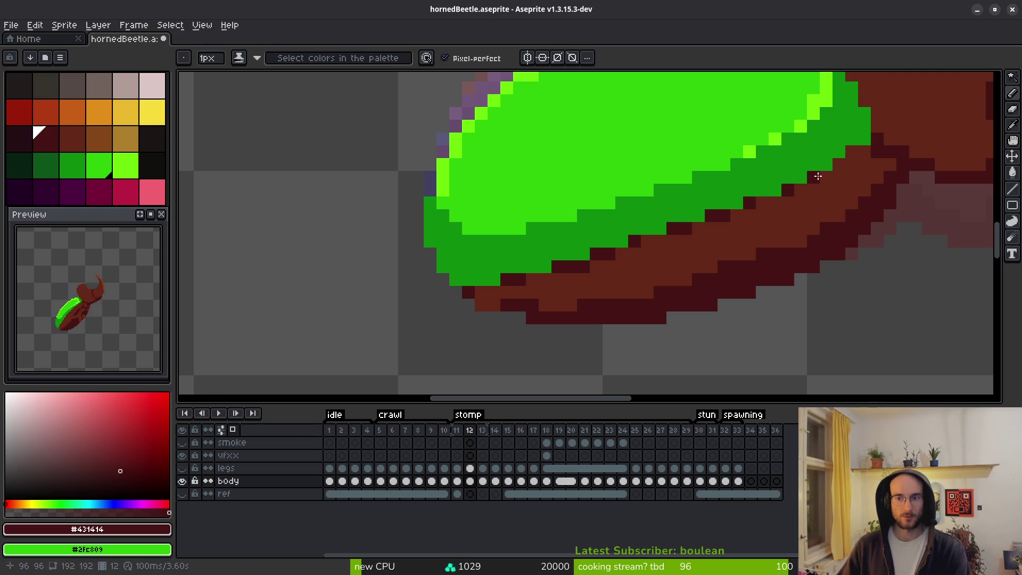
Advance to the next frame and pick the brown body colour from the canvas.
scroll(837, 164, "down", 3)
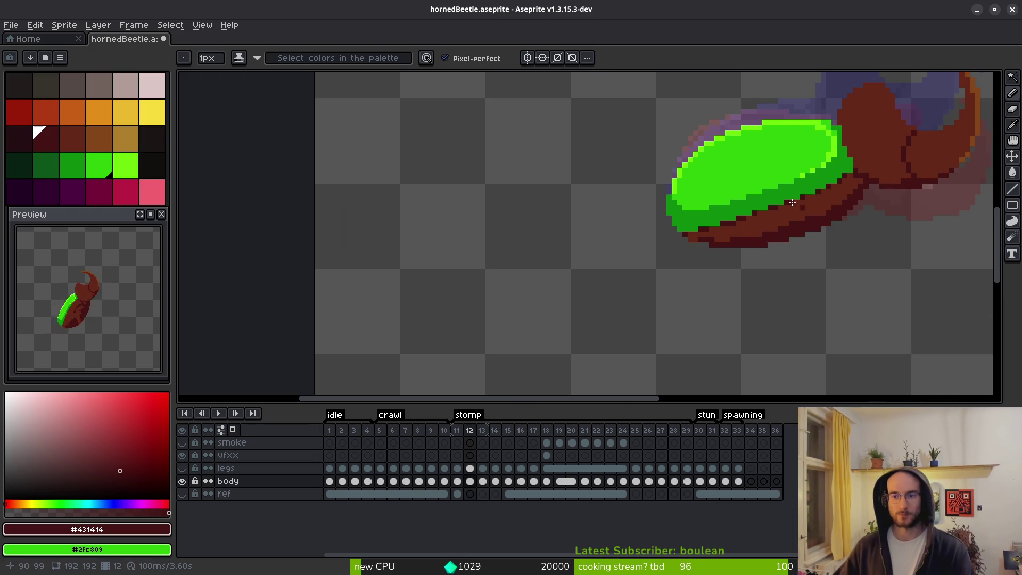
scroll(755, 214, "up", 2)
scroll(798, 223, "down", 3)
key("i")
key("period")
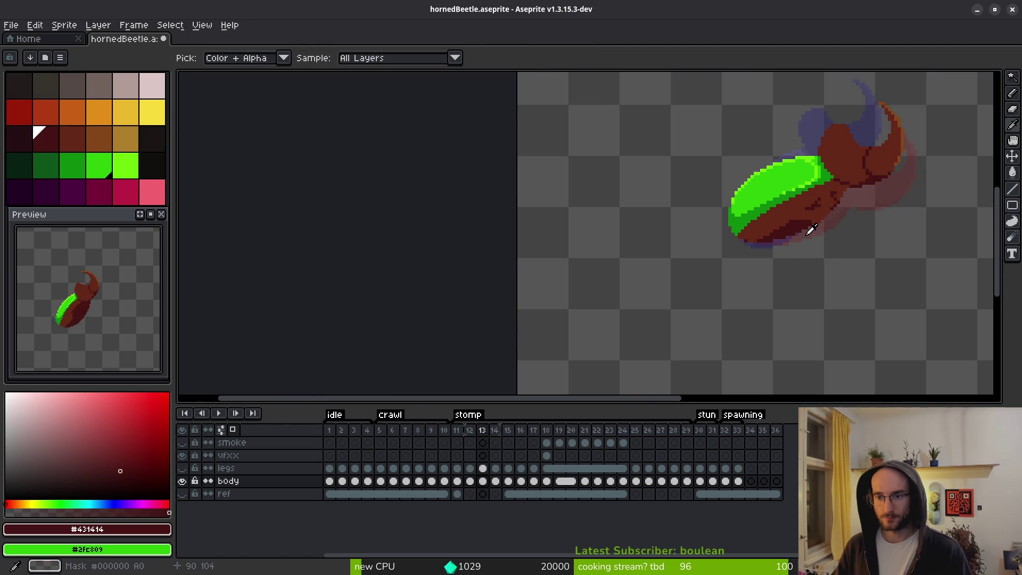
scroll(802, 224, "up", 2)
scroll(788, 218, "up", 3)
key("b")
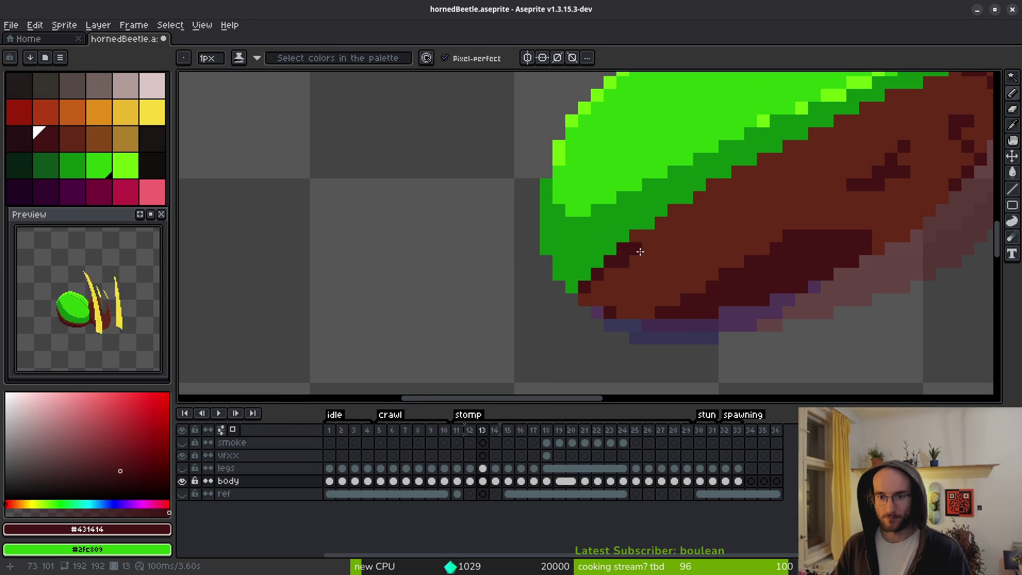
left_click(637, 253, "alt")
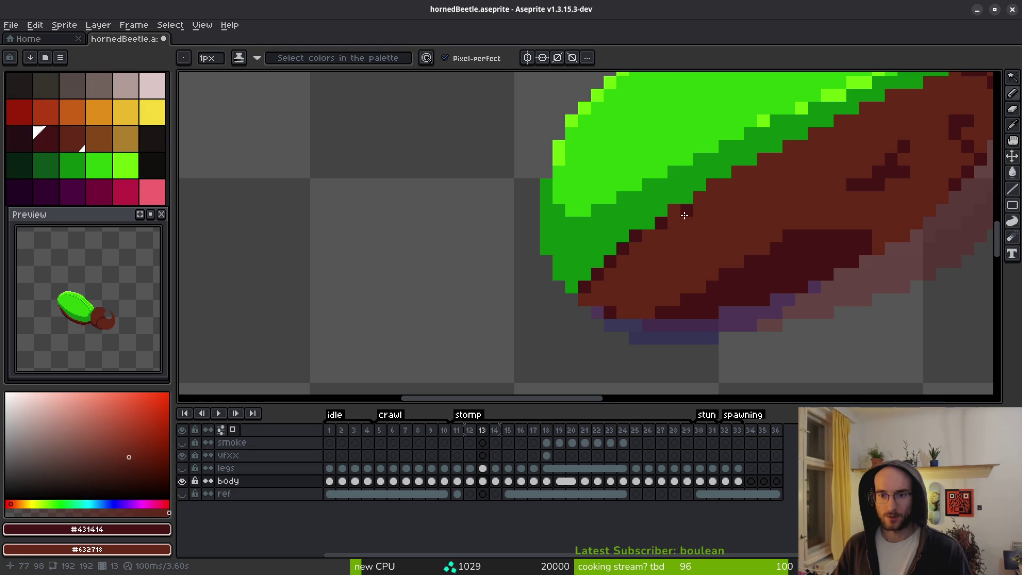
Add outline pixels stepping diagonally up along the green/brown edge.
scroll(744, 248, "up", 2)
left_click(620, 206)
left_click(645, 180)
left_click(696, 155)
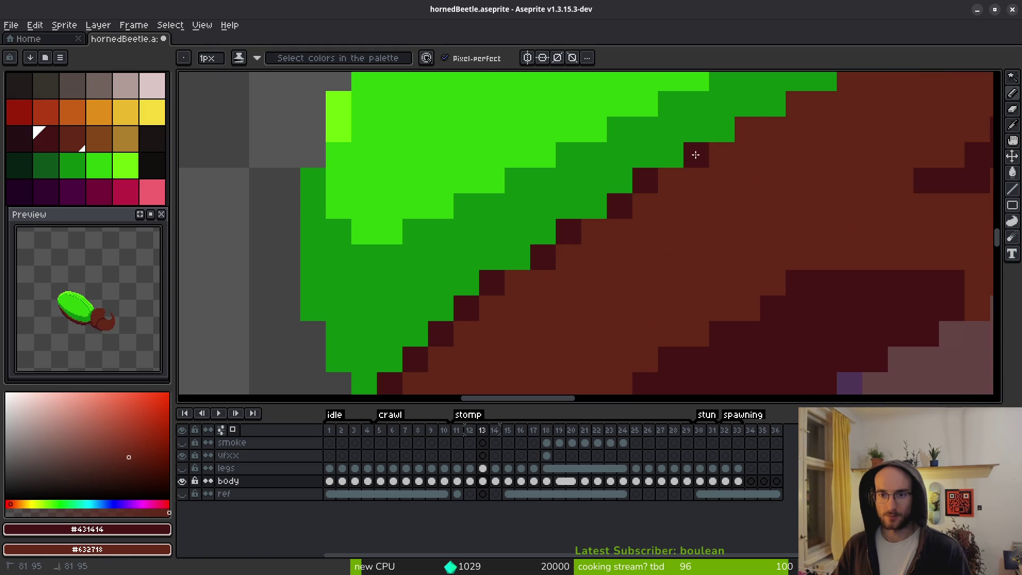
left_click(747, 129)
left_click(722, 155)
left_click(788, 115)
Draw the dark outline diagonally along the shell edge, redrawing it after an undo.
left_click_drag(900, 138, 724, 302)
mouse_move(673, 218)
left_mouse_down()
mouse_move(650, 234)
mouse_move(720, 209)
left_mouse_up()
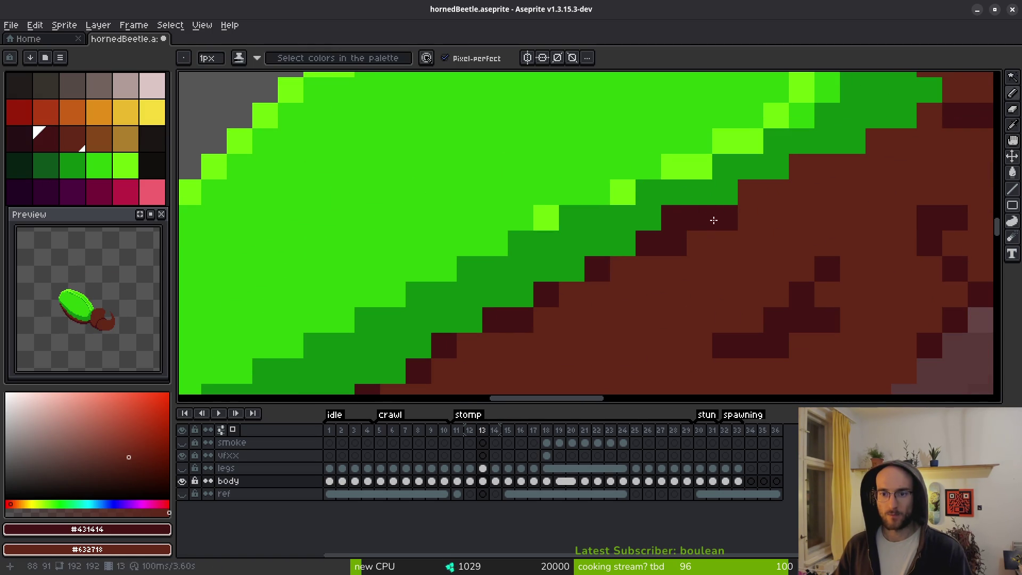
key("ctrl+z")
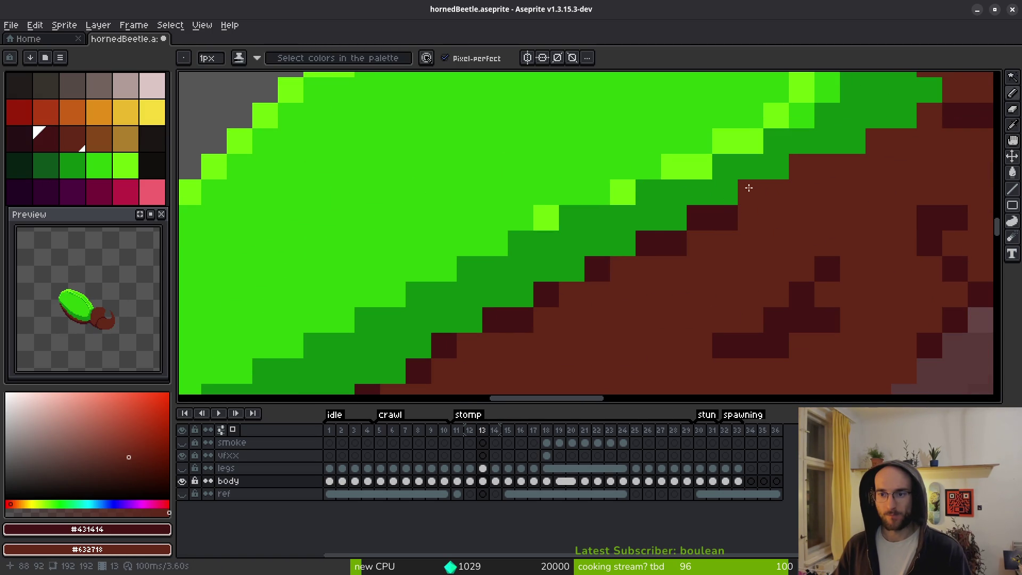
left_click_drag(748, 188, 927, 118)
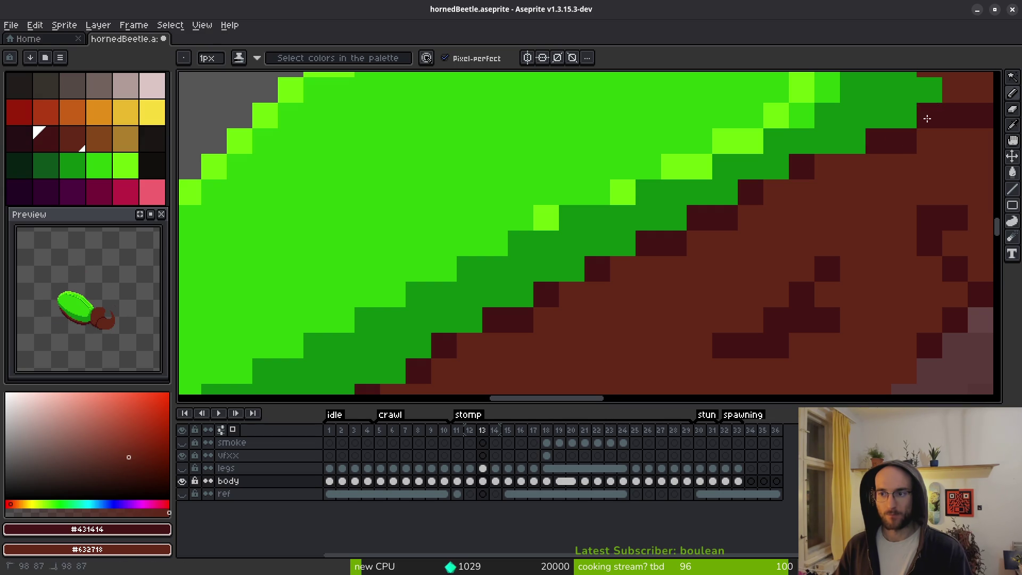
scroll(927, 119, "down", 3)
scroll(903, 178, "up", 3)
scroll(807, 149, "down", 3)
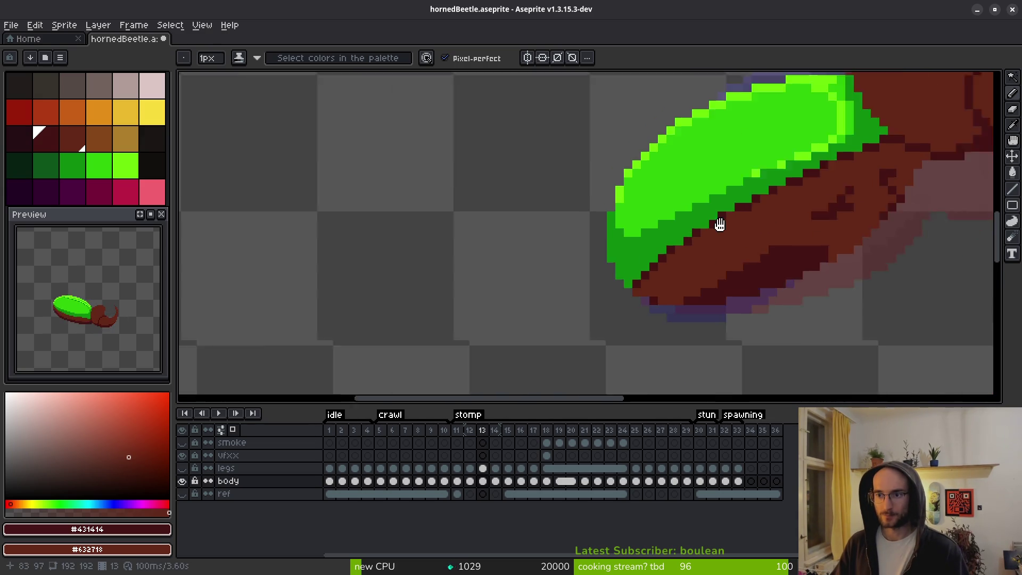
Draw a dark red outline along the shell–body edge on frame 14.
key("Right")
scroll(648, 251, "up", 2)
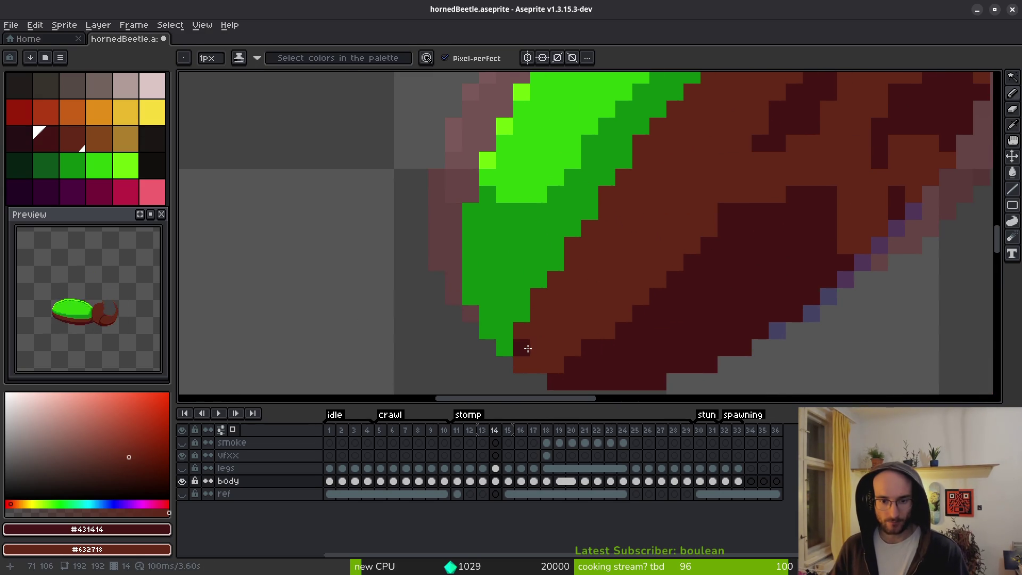
left_click_drag(542, 311, 637, 158)
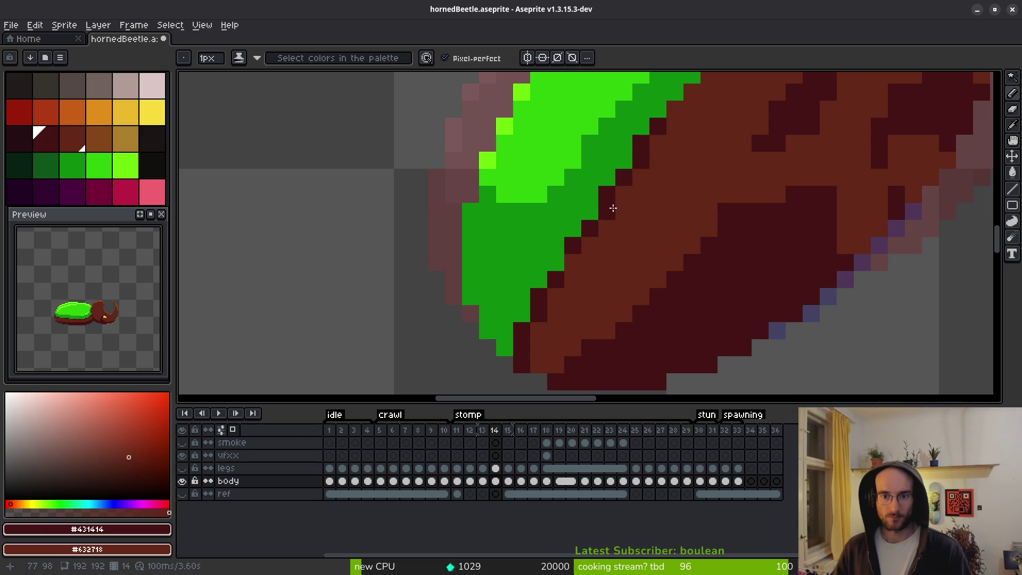
key("ctrl+z")
key("ctrl+z")
left_click_drag(596, 234, 680, 154)
key("ctrl+z")
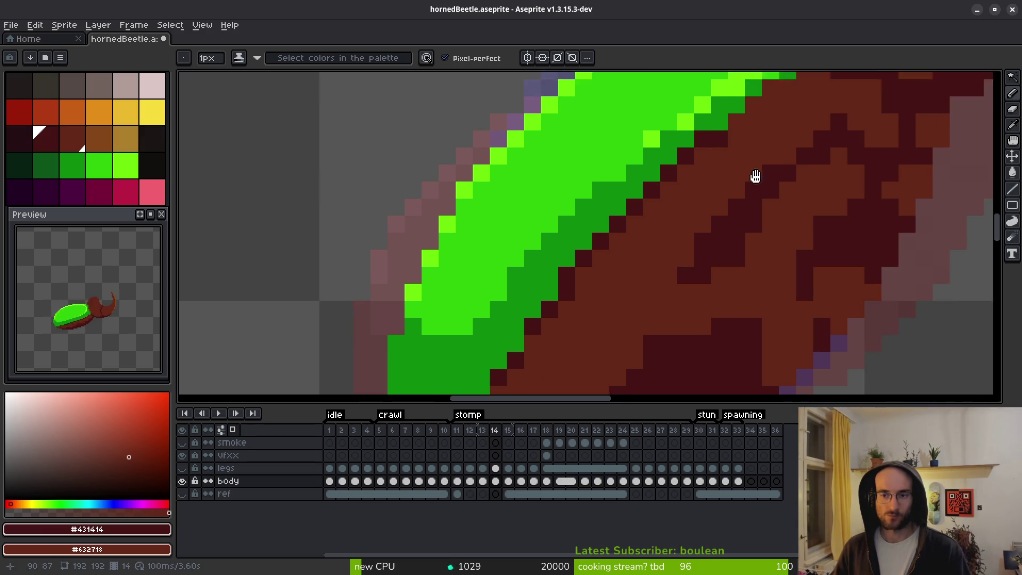
key("ctrl+z")
mouse_move(687, 234)
left_mouse_down()
mouse_move(702, 210)
mouse_move(746, 186)
left_mouse_up()
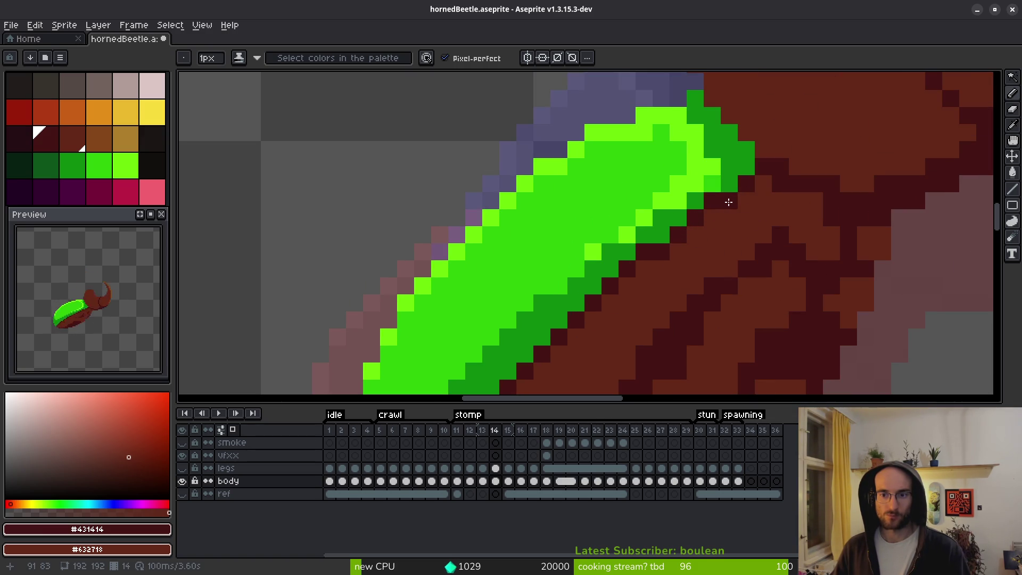
scroll(724, 271, "down", 3)
scroll(676, 301, "up", 2)
Add dark red pixels along the shell edge and body shading on frame 15.
key("period")
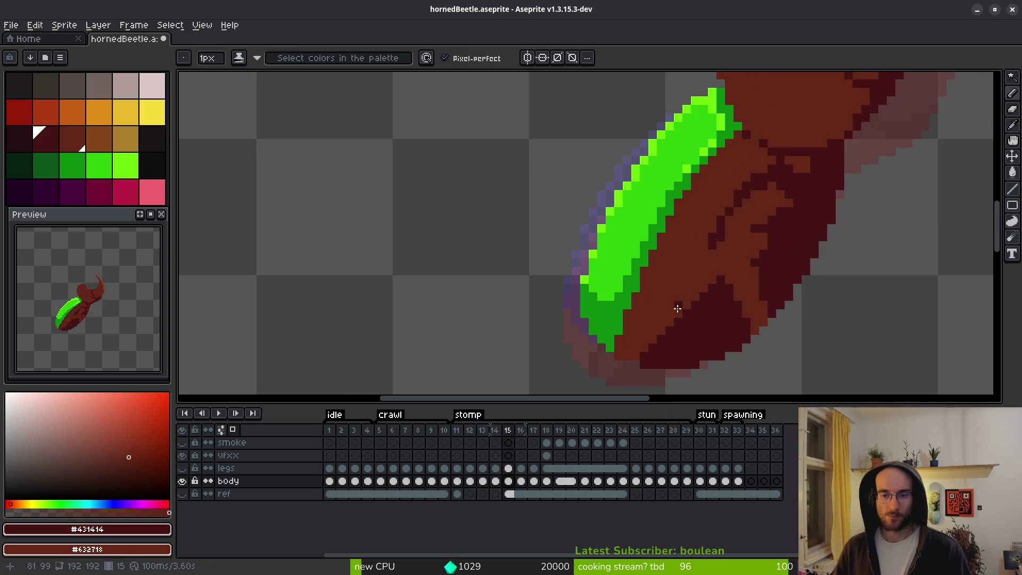
scroll(637, 336, "up", 2)
left_click_drag(597, 372, 618, 308)
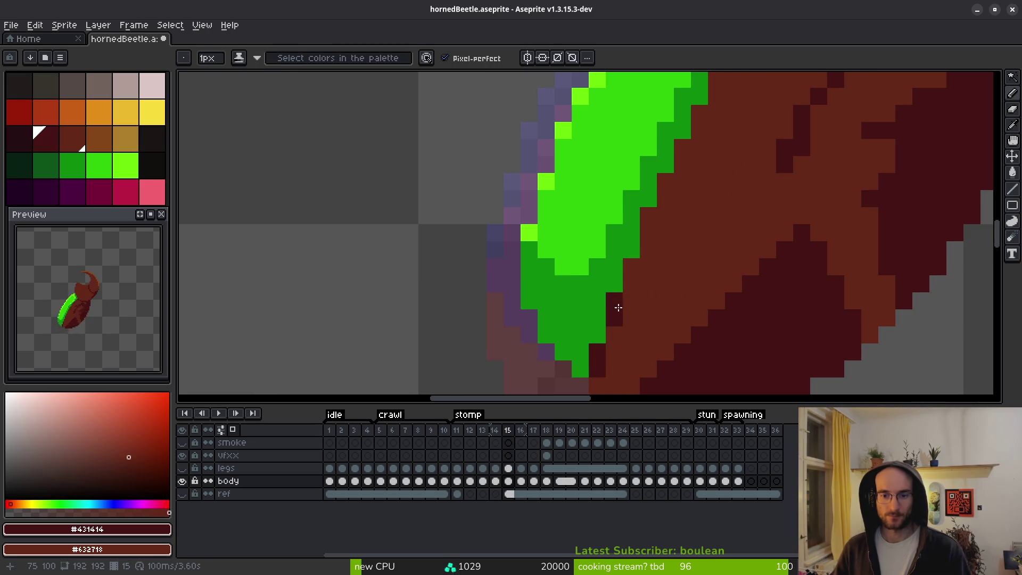
key("ctrl+z")
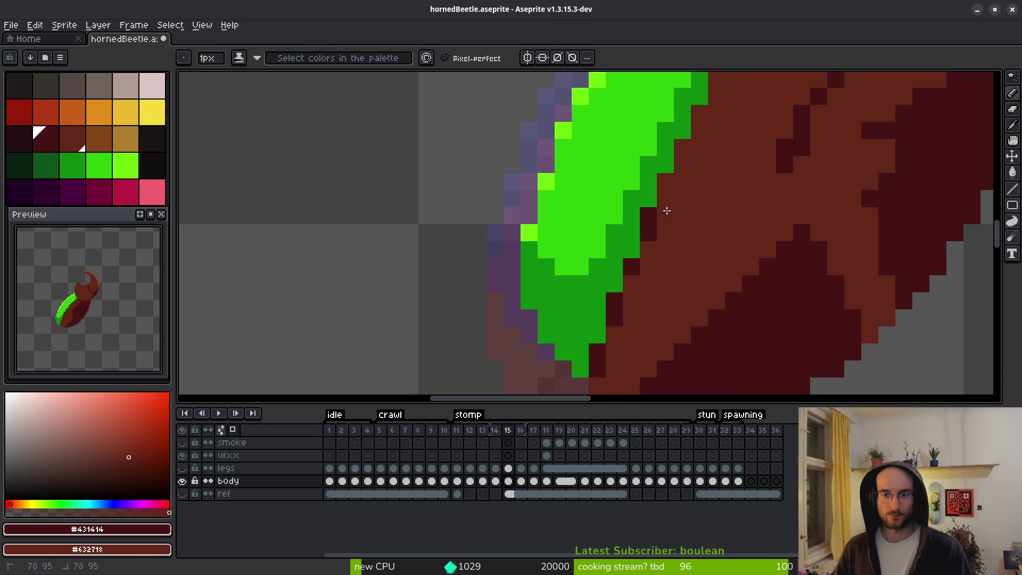
left_click(666, 178)
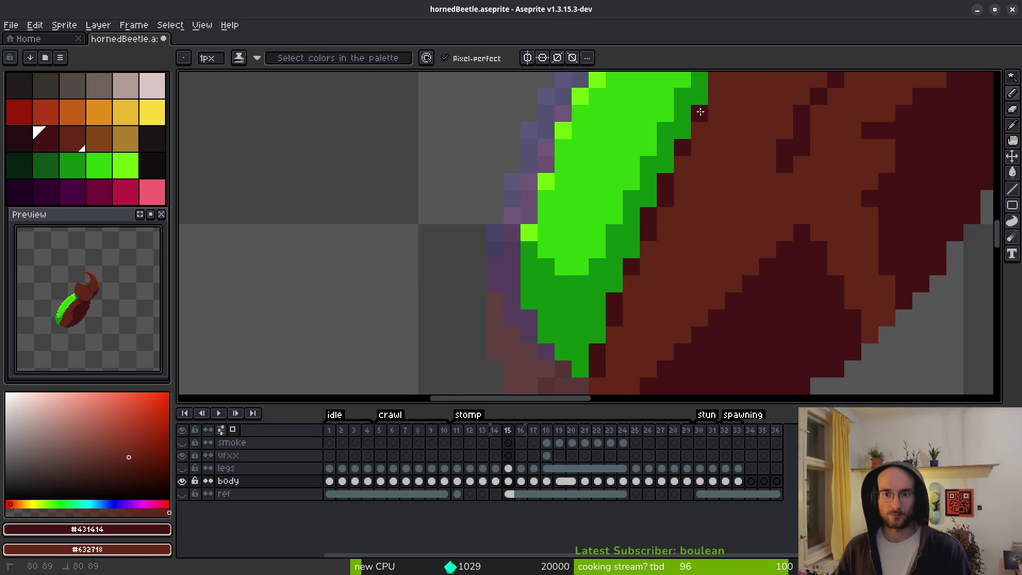
left_click_drag(727, 178, 661, 296)
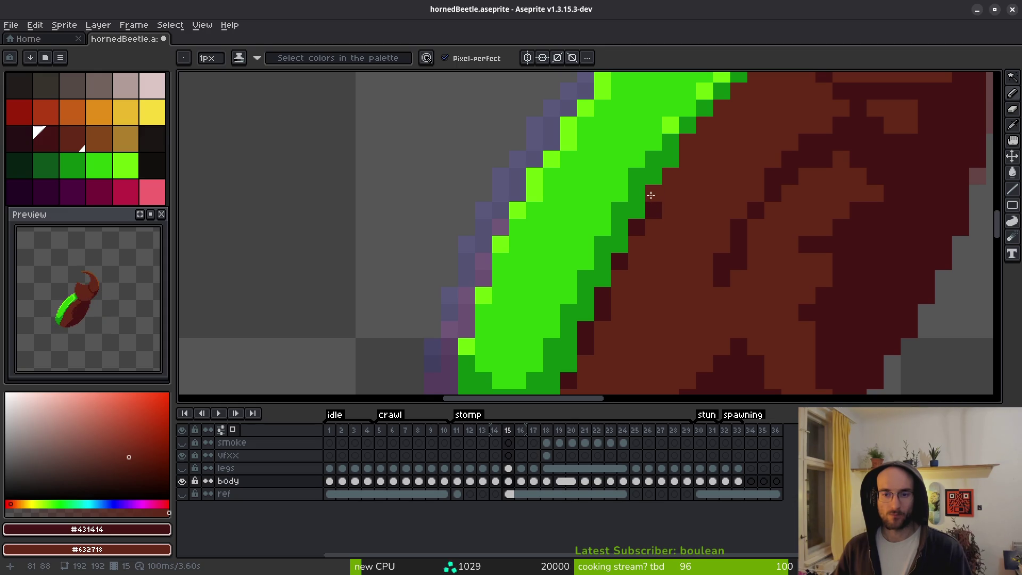
left_click_drag(720, 92, 707, 122)
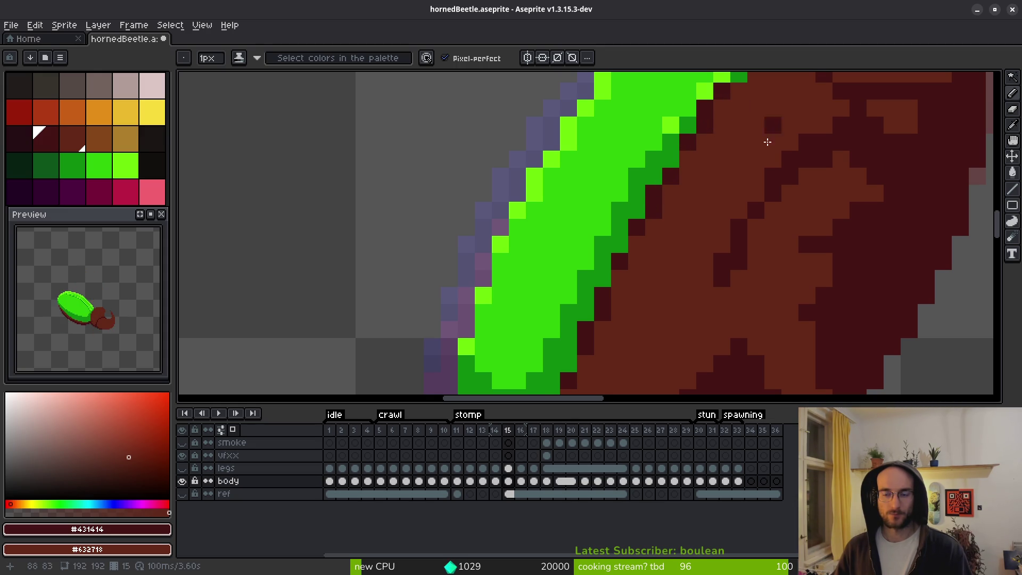
left_click_drag(767, 142, 732, 220)
left_click(730, 147)
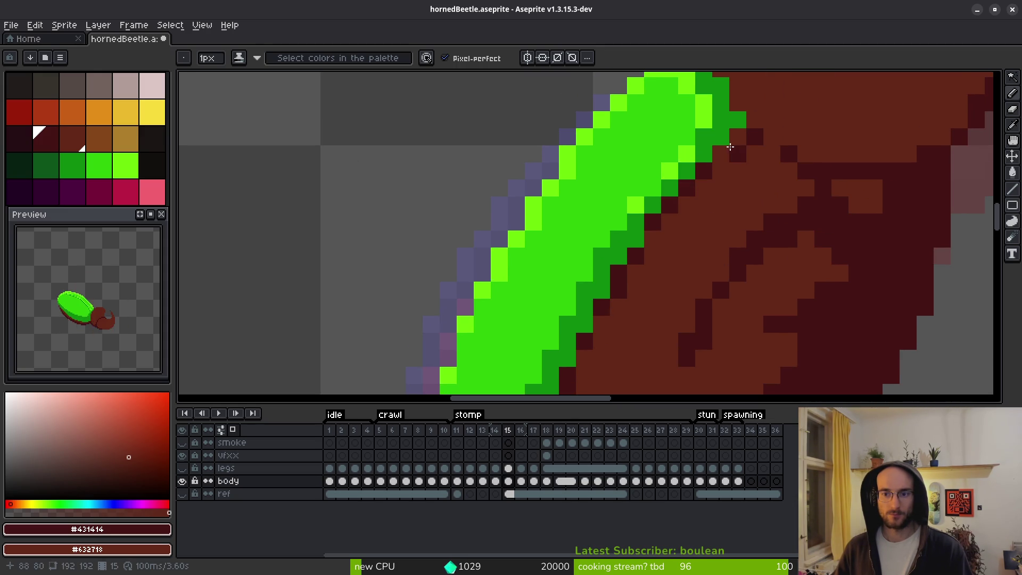
scroll(805, 215, "down", 1)
left_click_drag(781, 198, 753, 273)
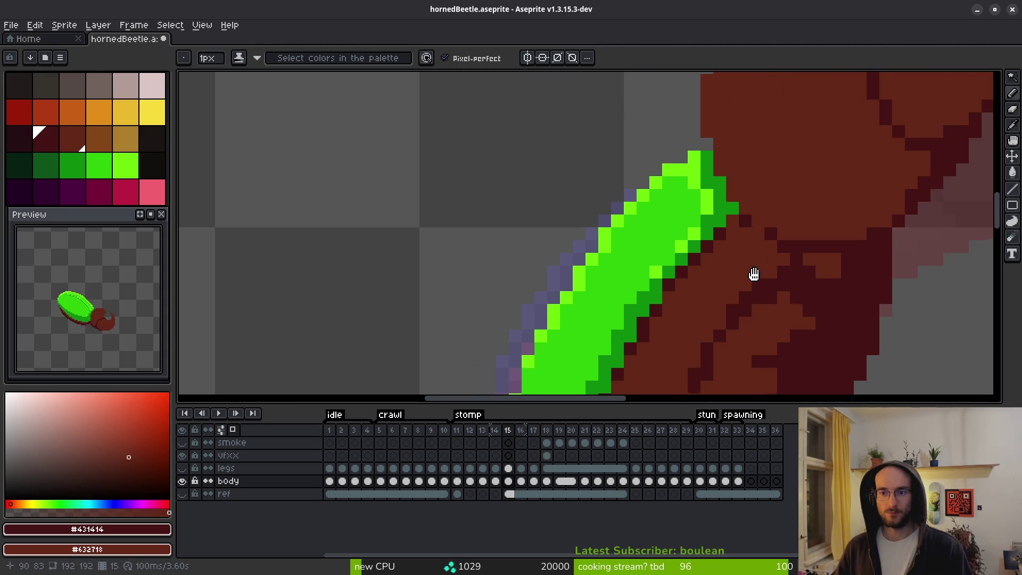
scroll(823, 283, "down", 3)
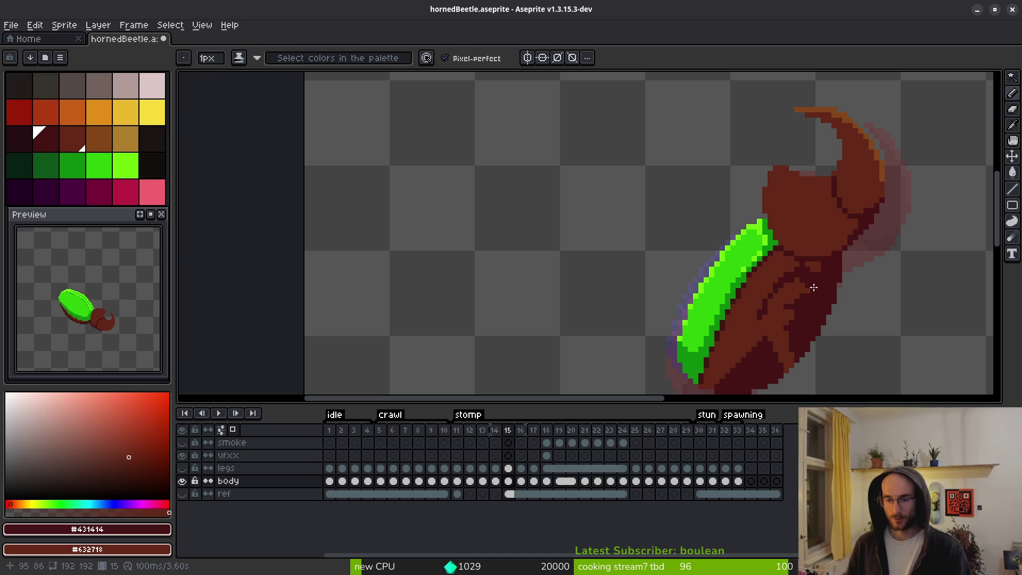
Advance to frame 16 and play the animation to review the poses.
key("Right")
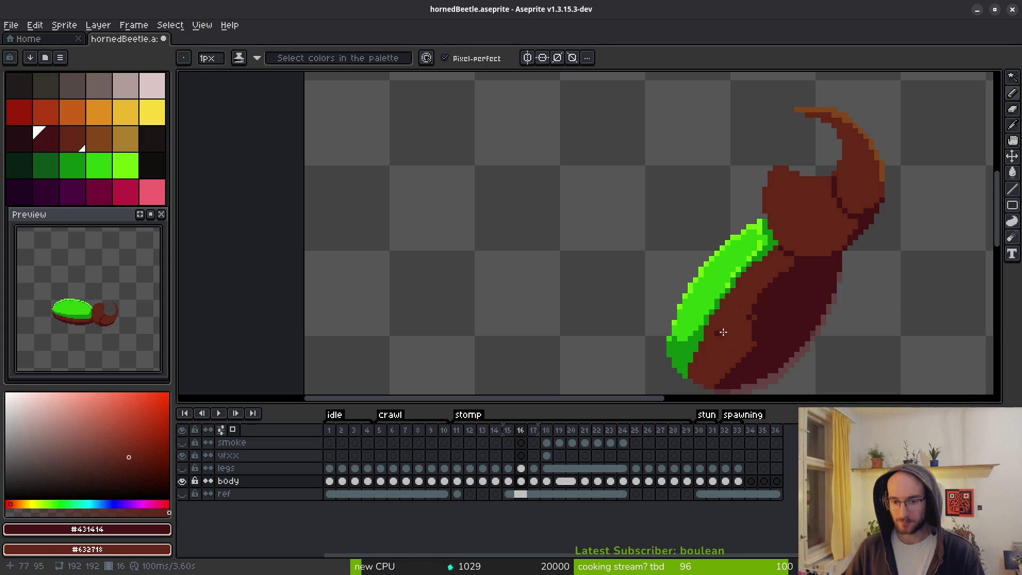
key("Right")
key("Return")
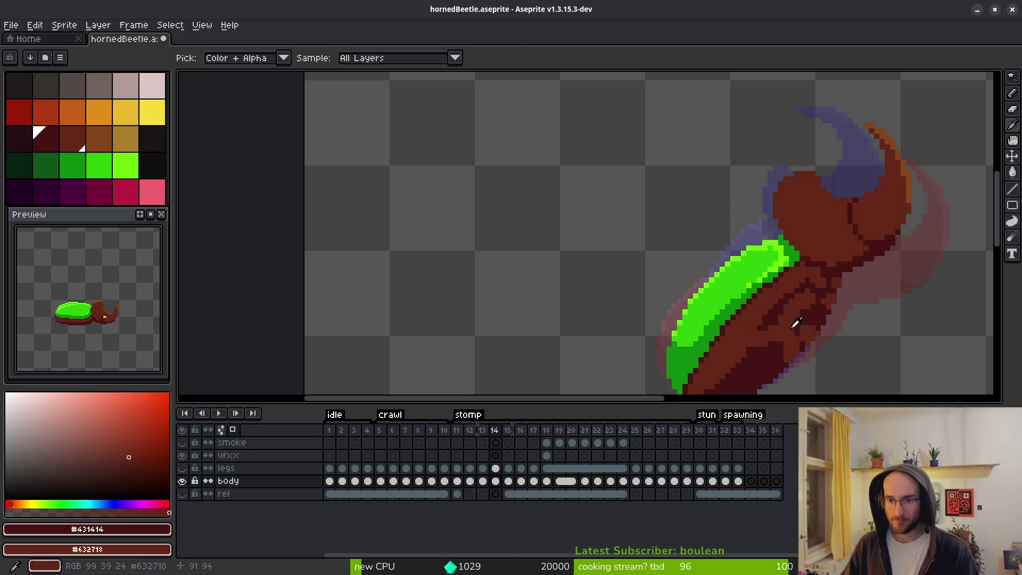
Go to frame 6 and lasso the dark band under the shell.
key("b")
scroll(607, 298, "up", 1)
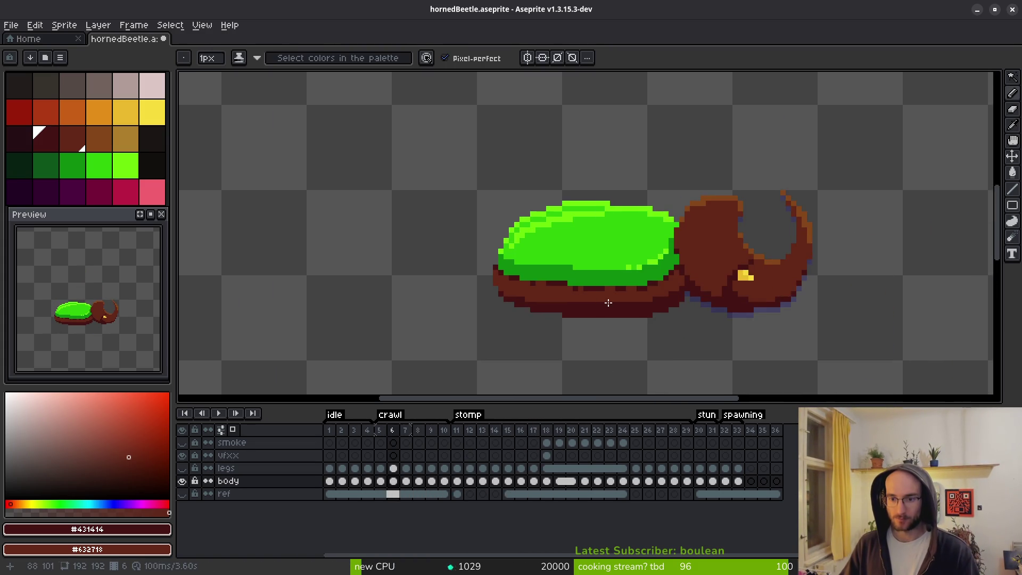
scroll(617, 301, "up", 1)
scroll(683, 256, "up", 1)
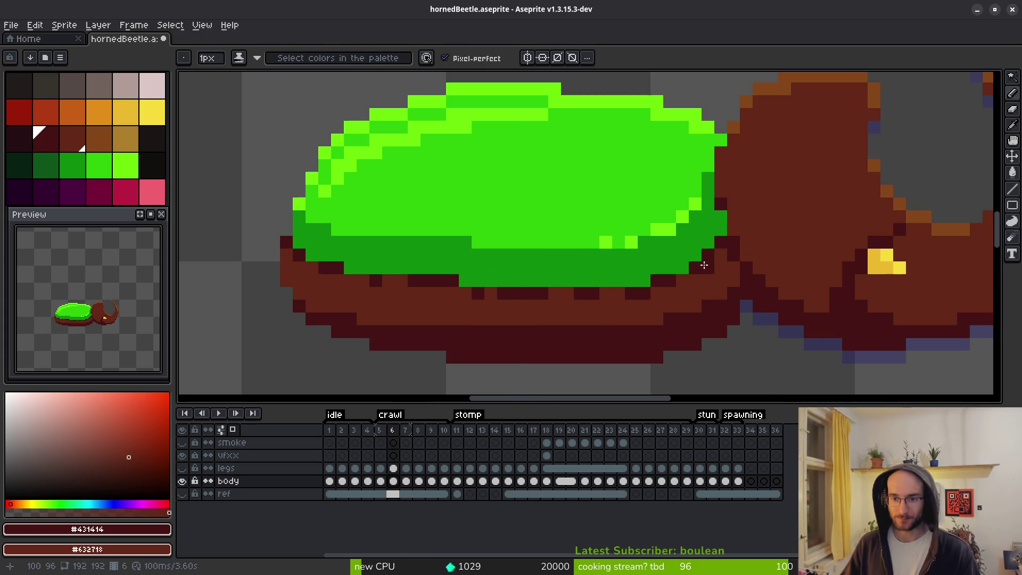
key("q")
mouse_move(466, 254)
left_mouse_down()
mouse_move(250, 254)
mouse_move(548, 304)
mouse_move(707, 274)
mouse_move(721, 234)
left_mouse_up()
key("i")
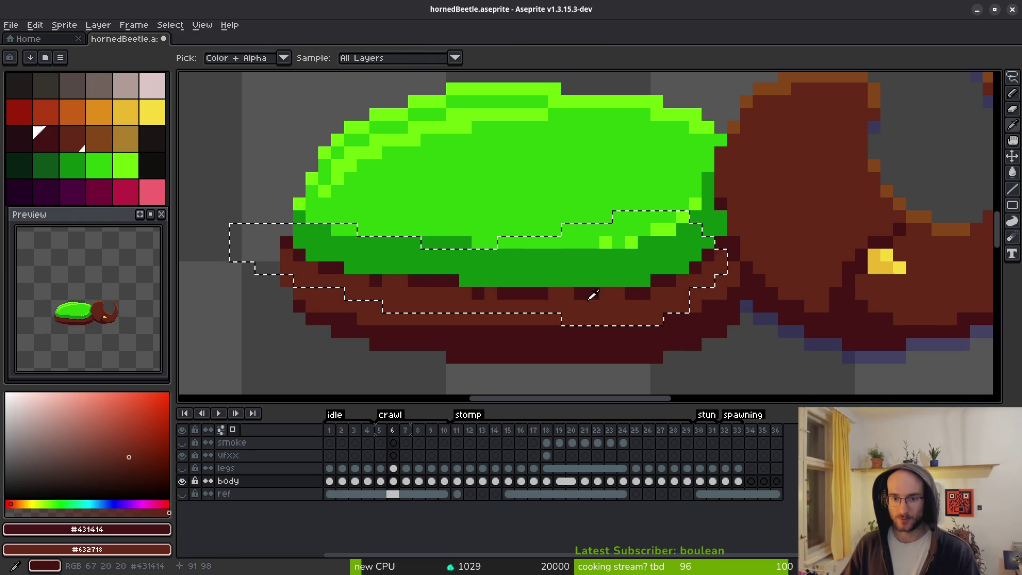
Replace #431414 with #632718 in the selected band, then deselect.
key("shift+r")
left_click(349, 115)
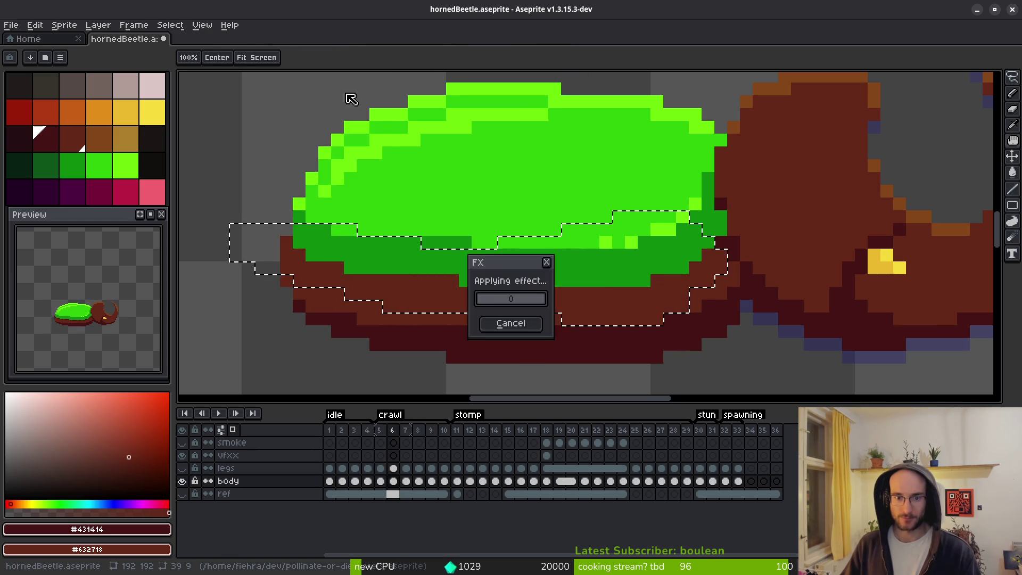
key("ctrl+d")
scroll(662, 304, "down", 5)
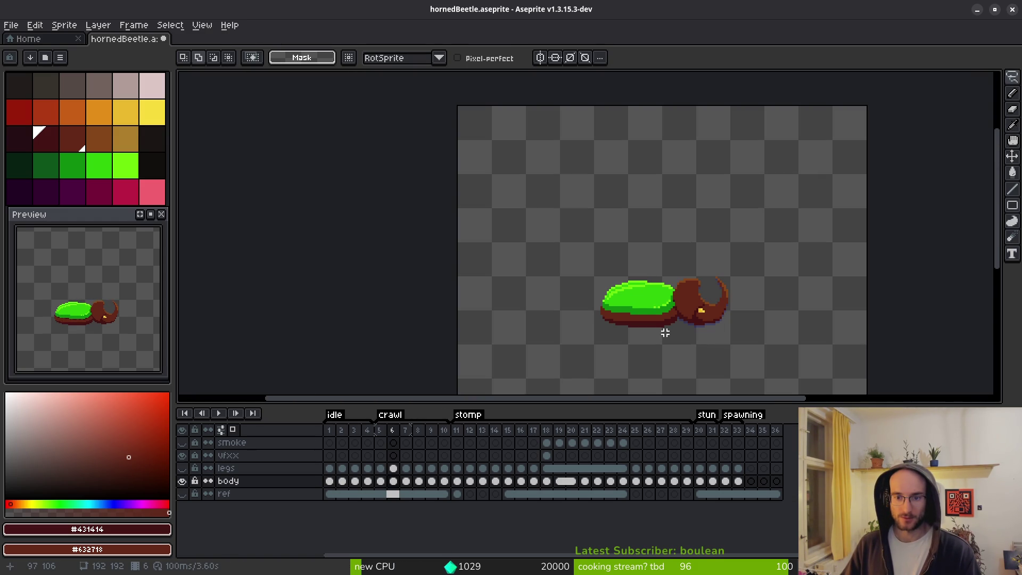
key("ctrl+z")
key("ctrl+d")
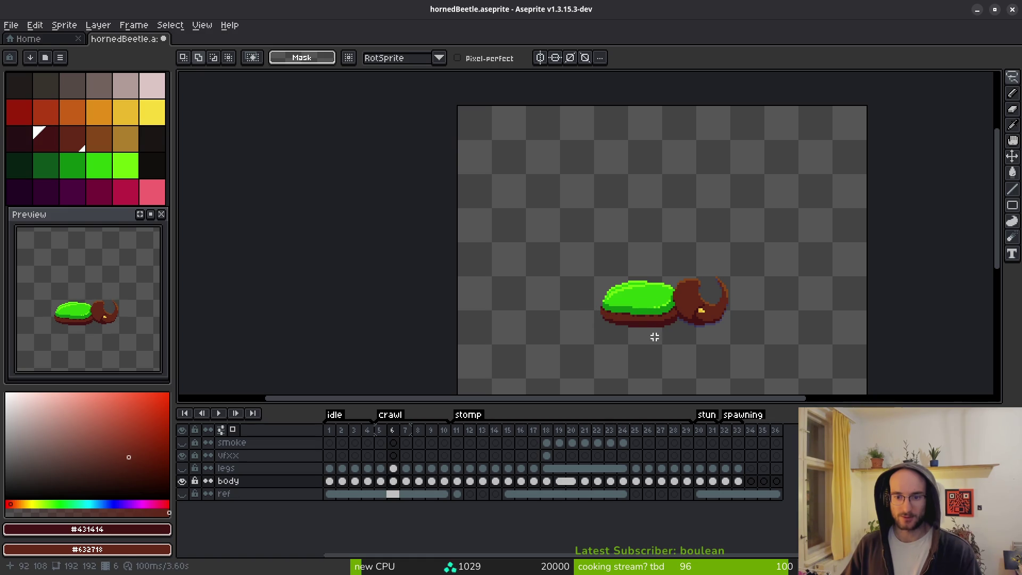
scroll(673, 365, "up", 1)
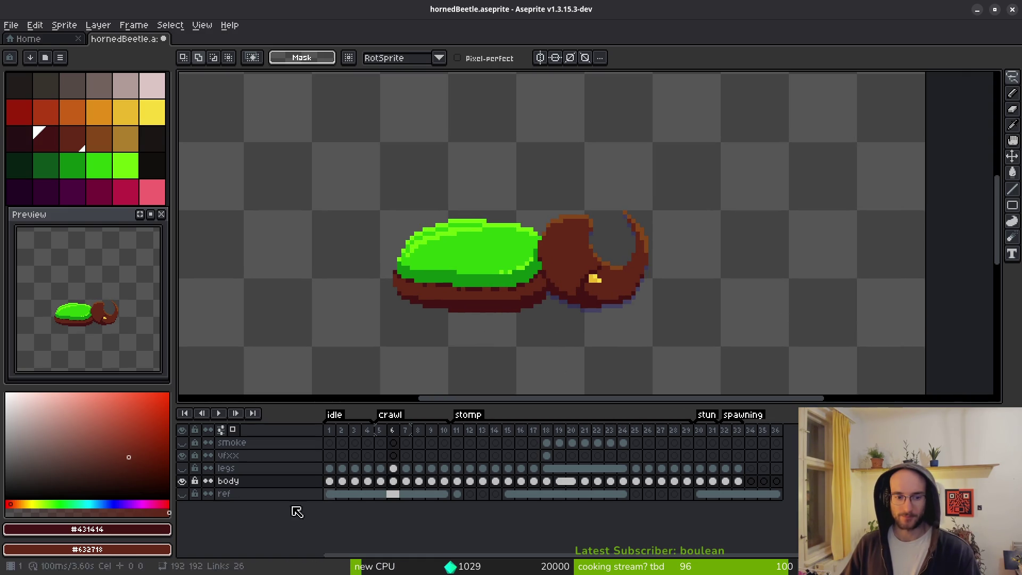
Show the legs layer again and restore the lower-body selection on frame 6.
left_click(183, 469)
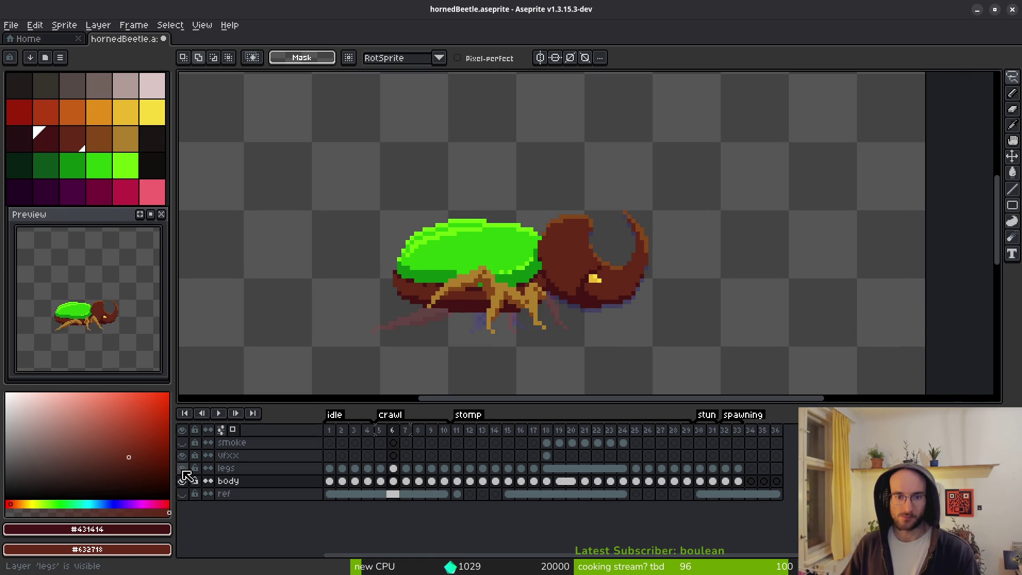
key("ctrl+z")
key("ctrl+z")
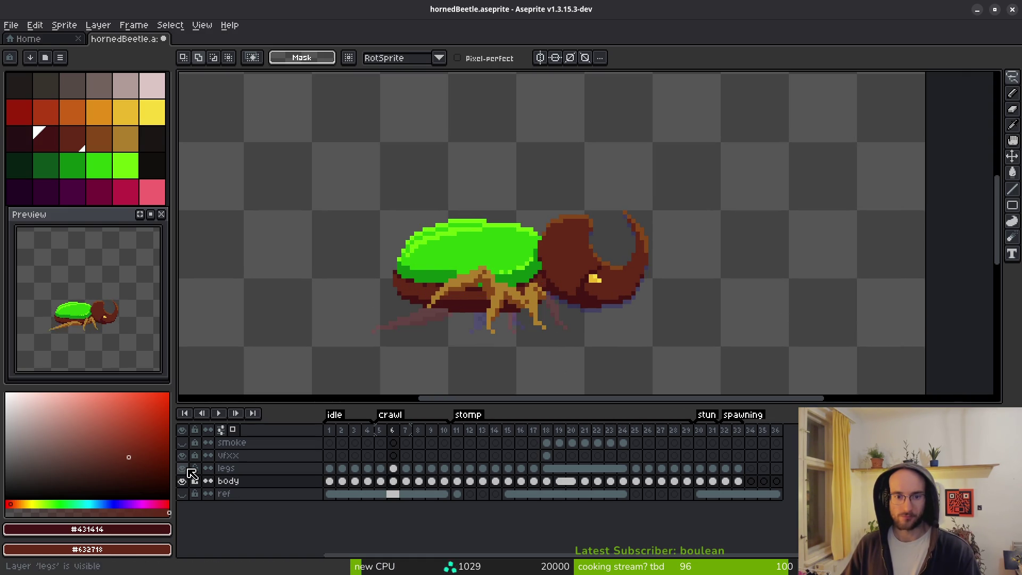
key("ctrl+z")
key("ctrl+y")
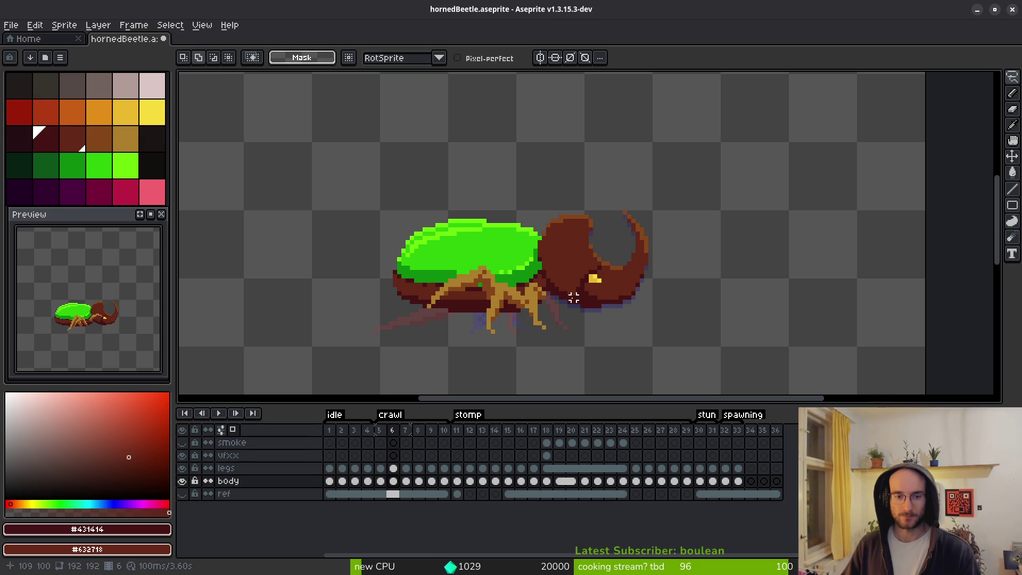
key("ctrl+z")
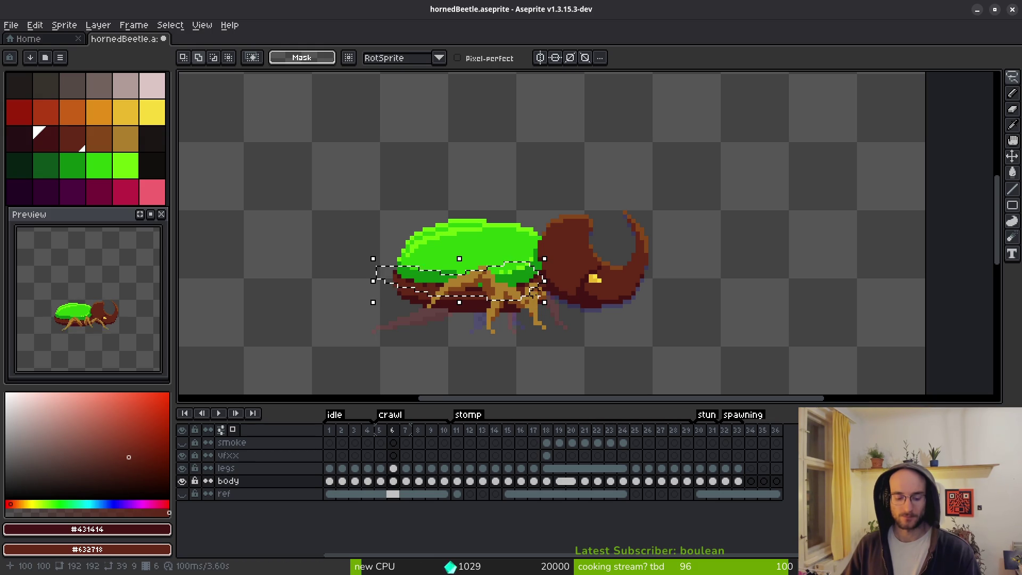
Reapply the #431414 to #632718 colour replacement to the selection, then deselect.
key("shift+r")
left_click(353, 93)
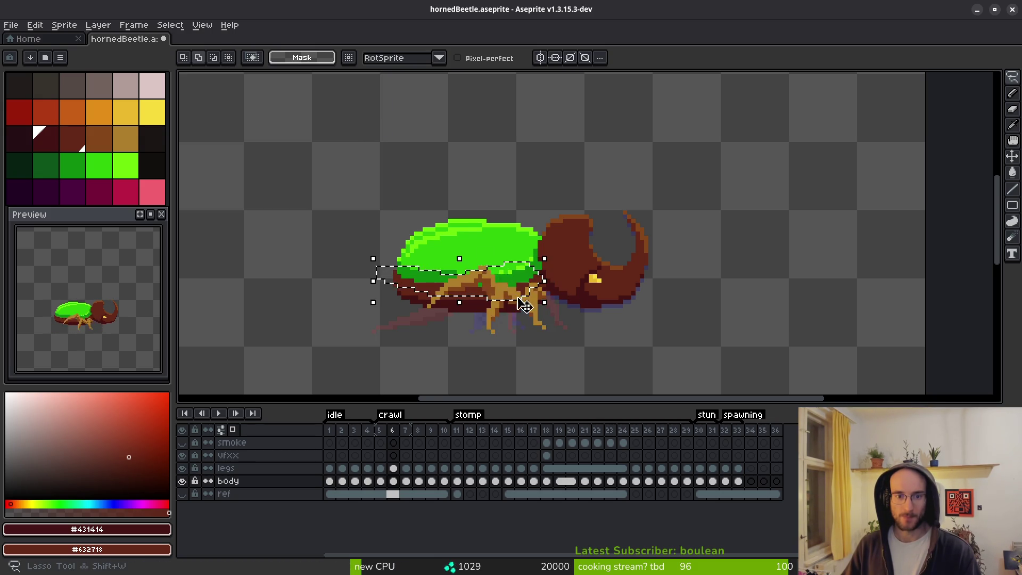
scroll(518, 313, "down", 2)
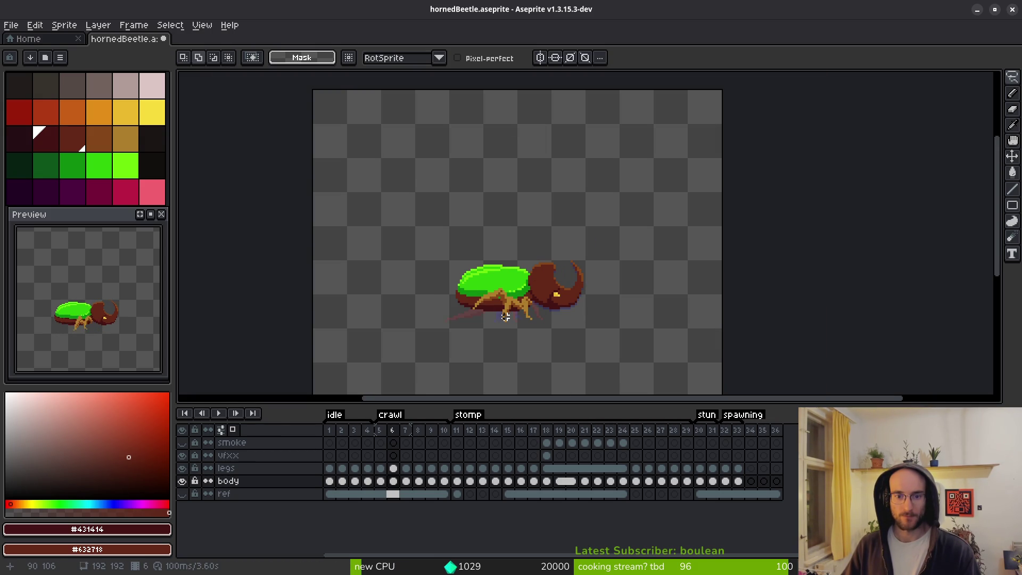
scroll(467, 346, "up", 2)
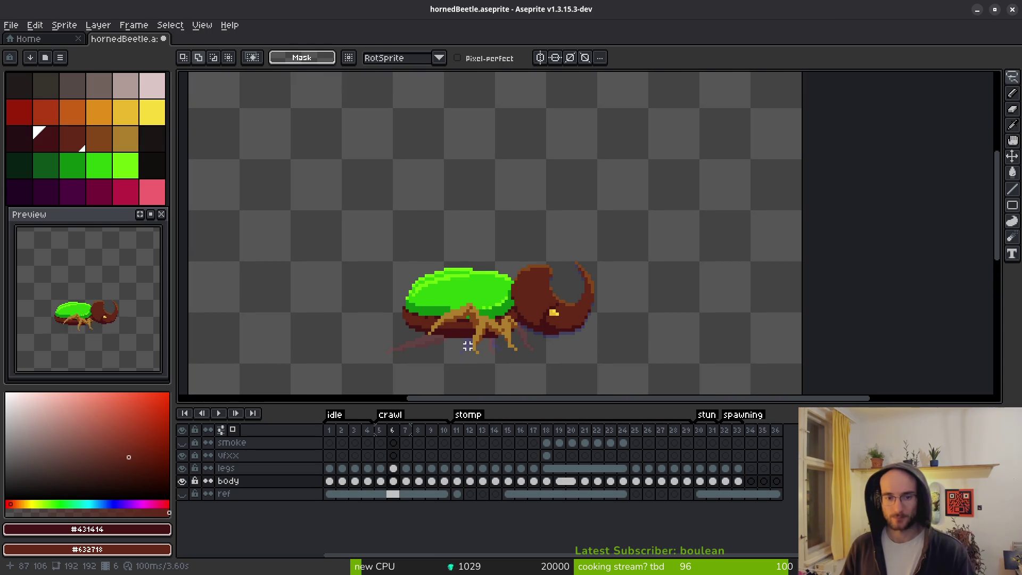
key("ctrl+z")
key("ctrl+y")
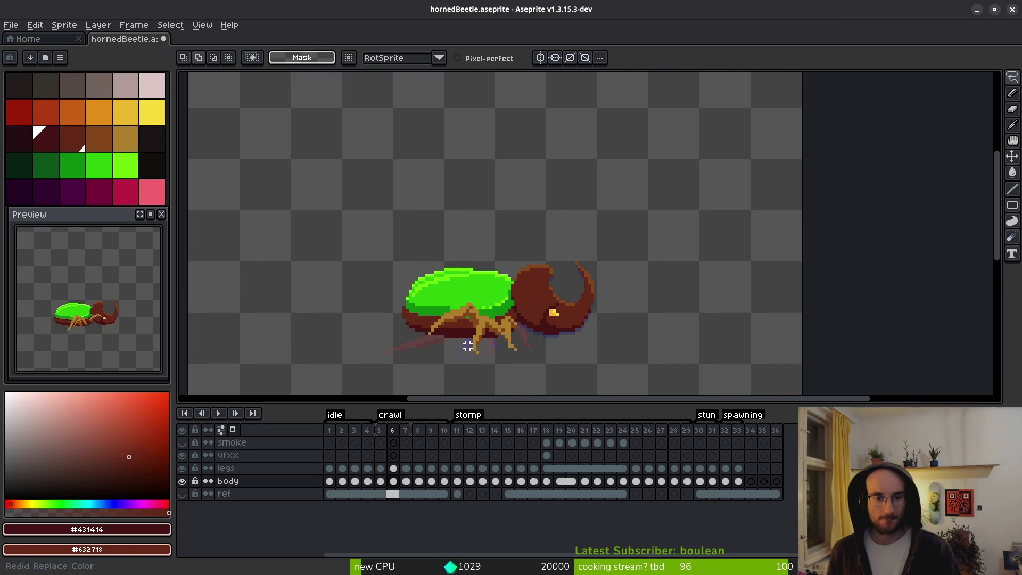
key("ctrl+z")
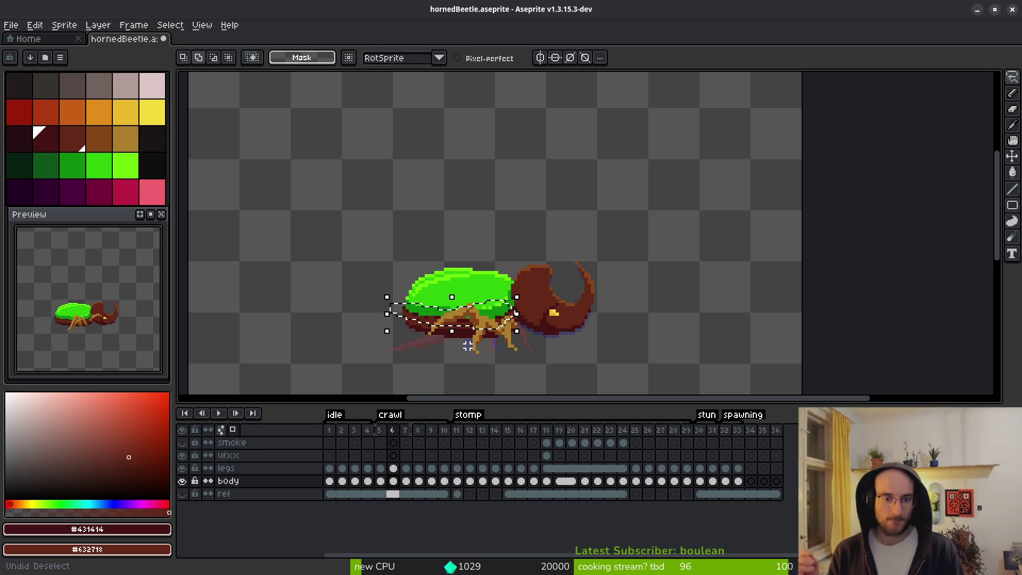
key("shift+r")
key("Return")
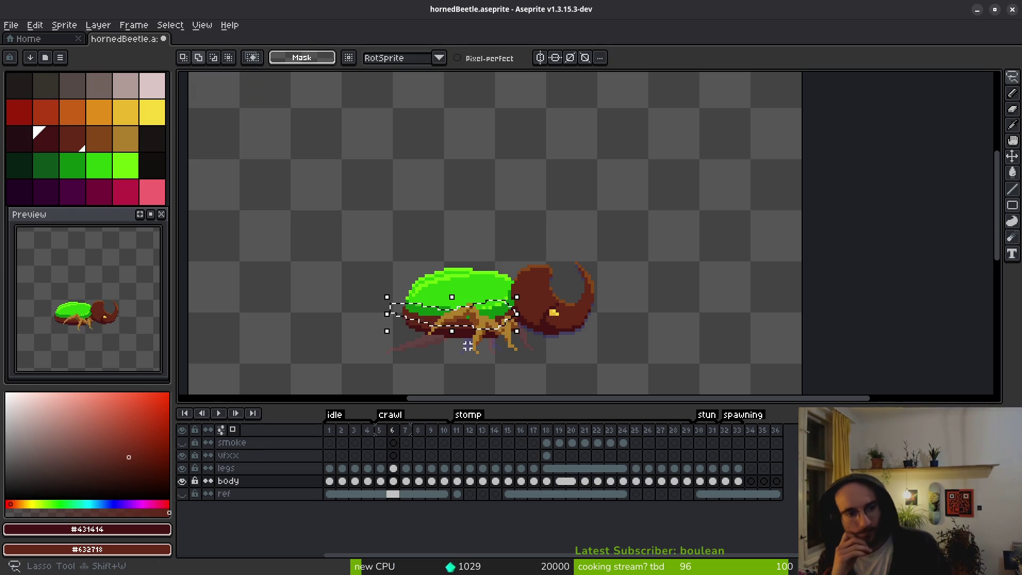
key("ctrl+d")
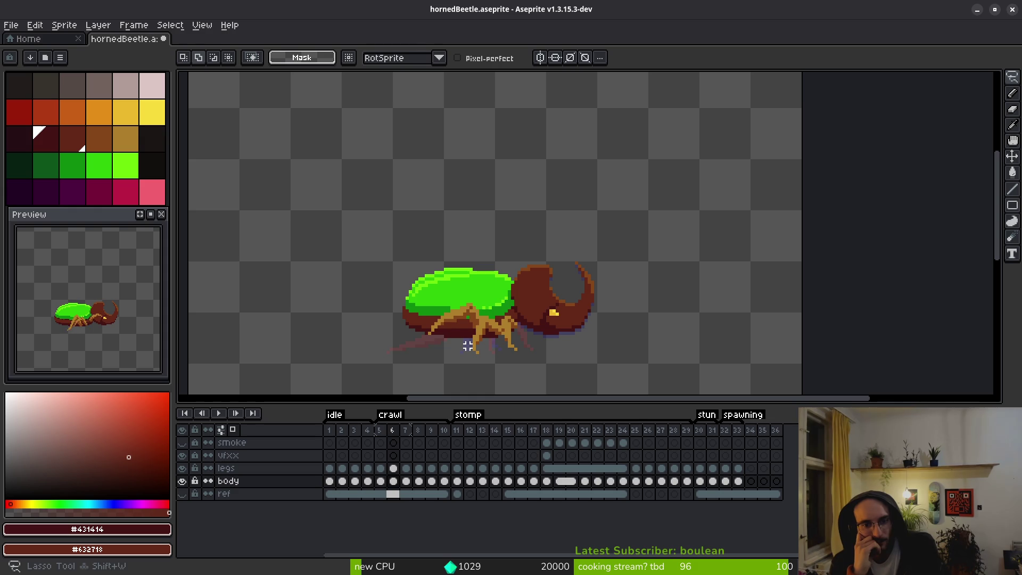
Step forward through the stomp frames 16 and 17 to review the poses.
key("Right")
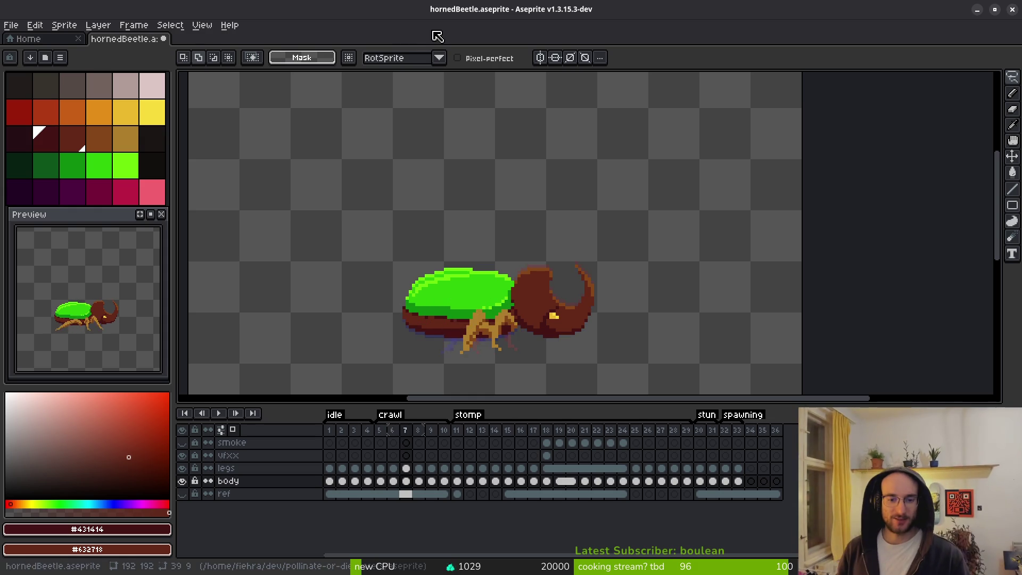
key("Right")
key("Right")
key("Right")
key("i")
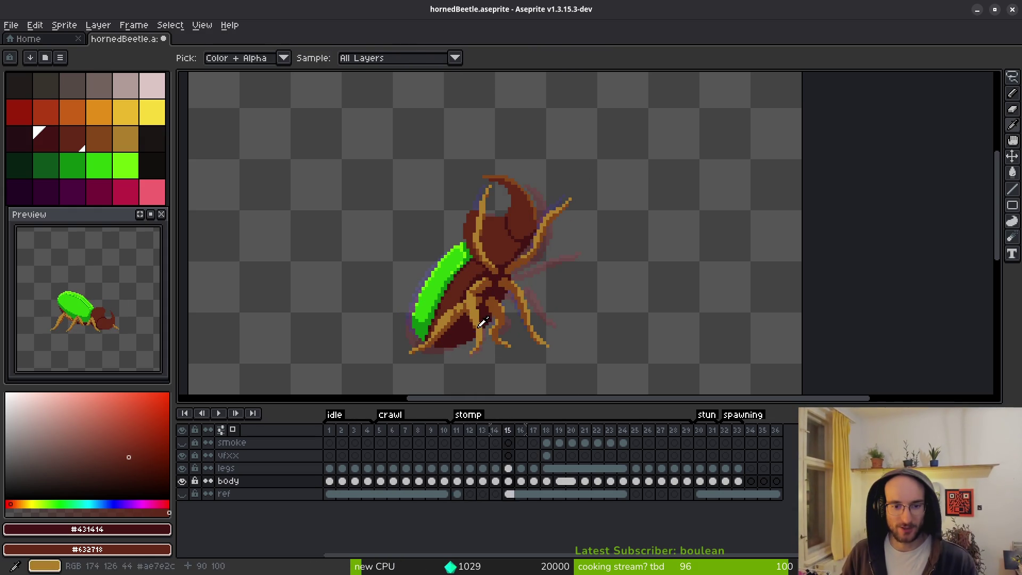
key("Right")
key("b")
scroll(446, 316, "up", 3)
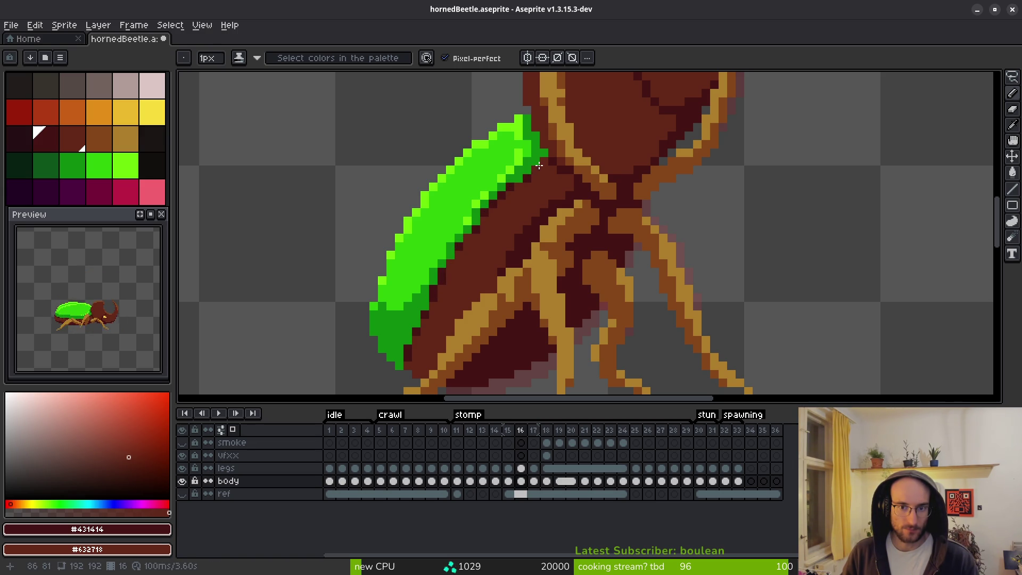
scroll(475, 232, "down", 2)
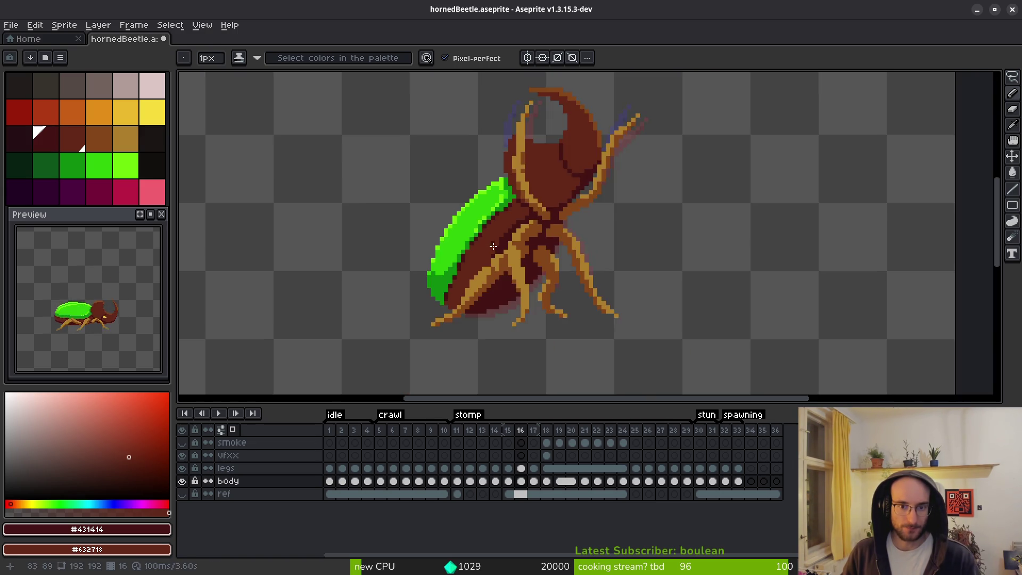
scroll(475, 243, "up", 3)
scroll(462, 236, "down", 2)
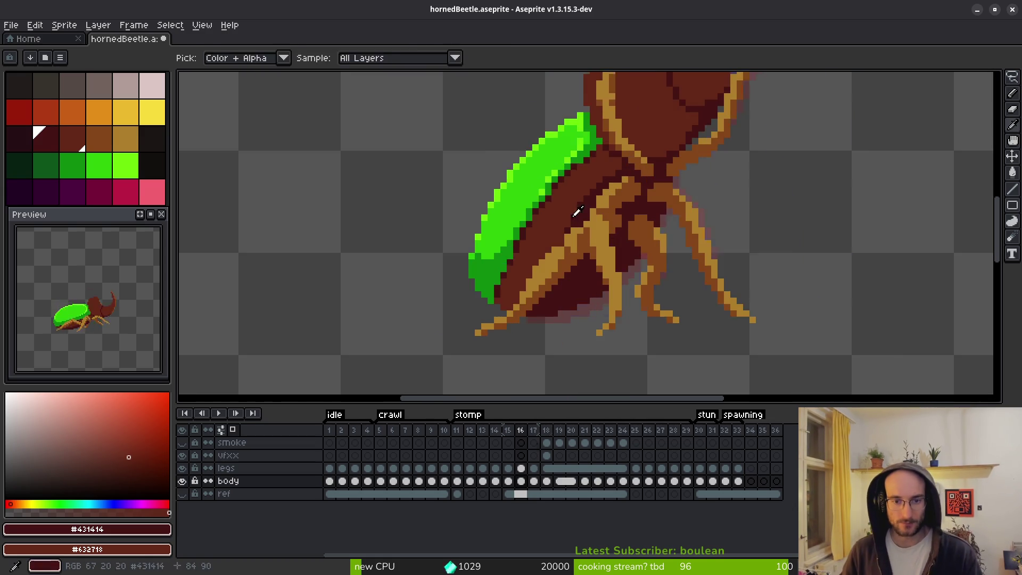
scroll(577, 212, "up", 2)
scroll(550, 233, "down", 2)
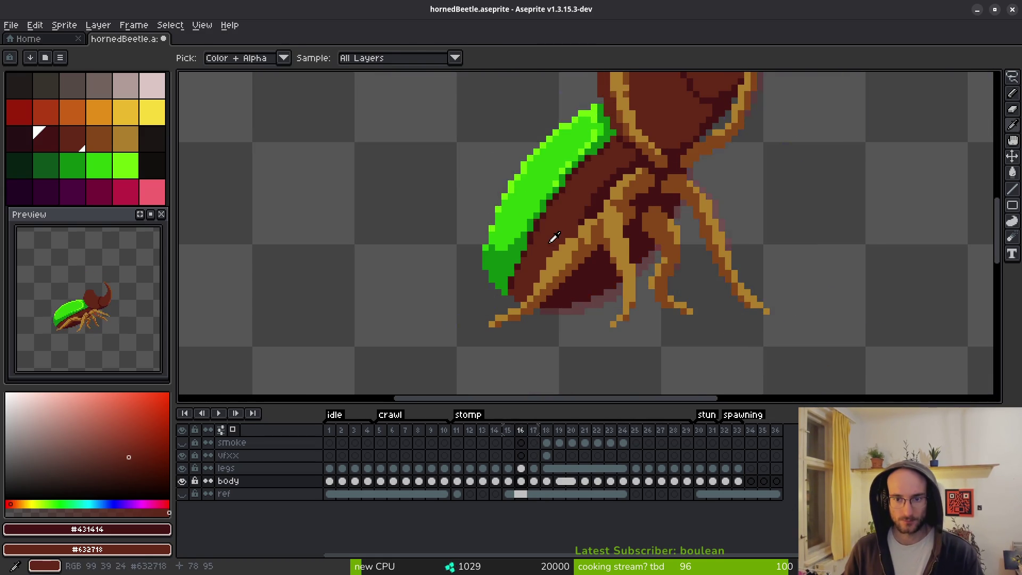
key("period")
scroll(552, 235, "down", 1)
key("comma")
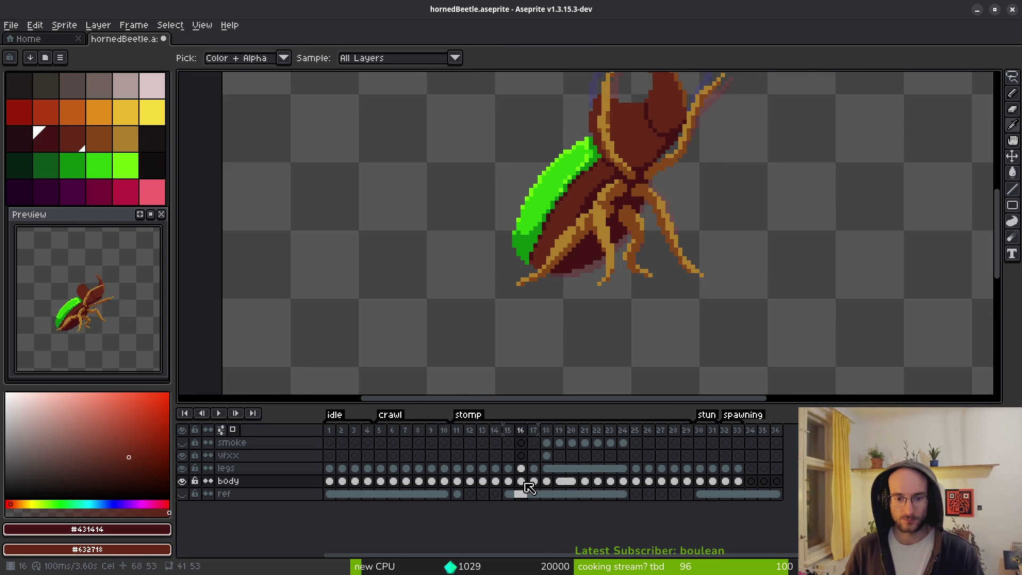
key("period")
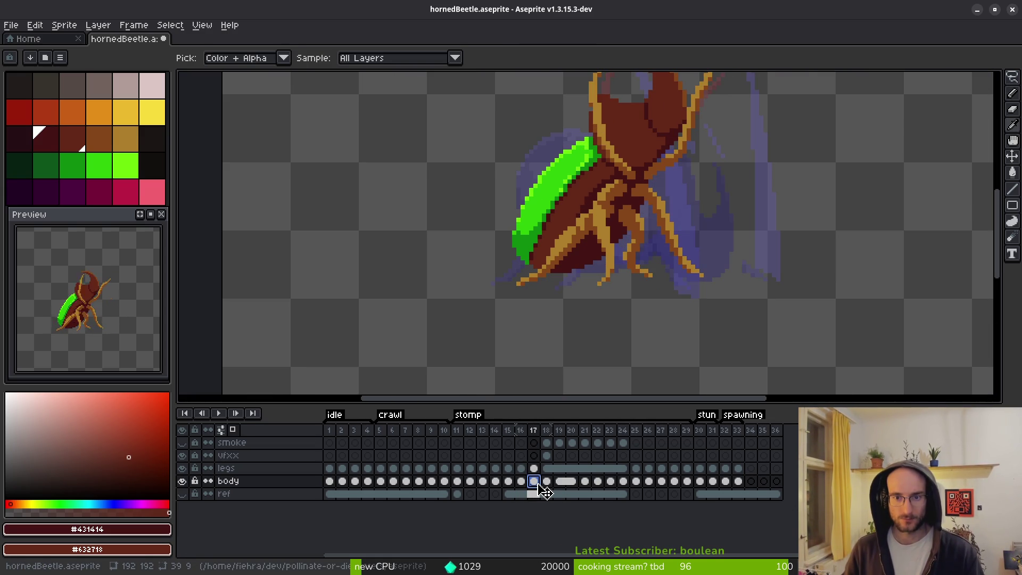
Lasso the dark underside along the shell edge on frame 17.
key("b")
key("ctrl+z")
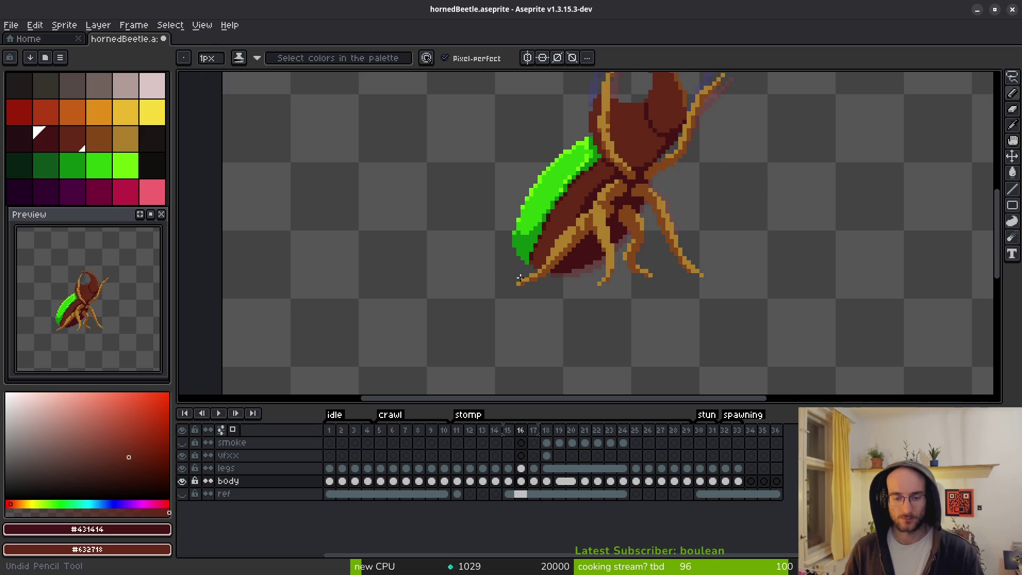
key("ctrl+y")
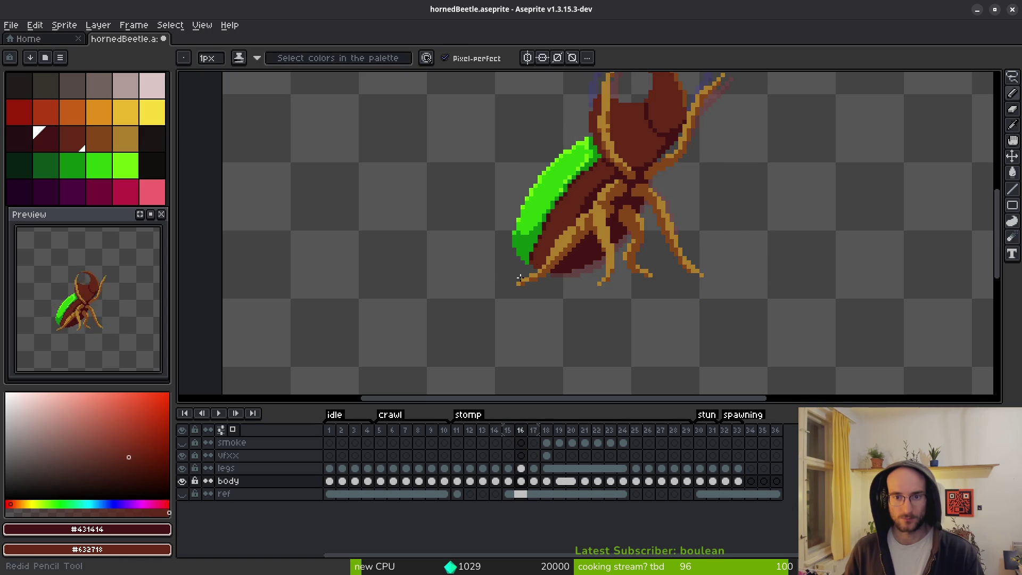
scroll(619, 188, "up", 1)
key("shift+w")
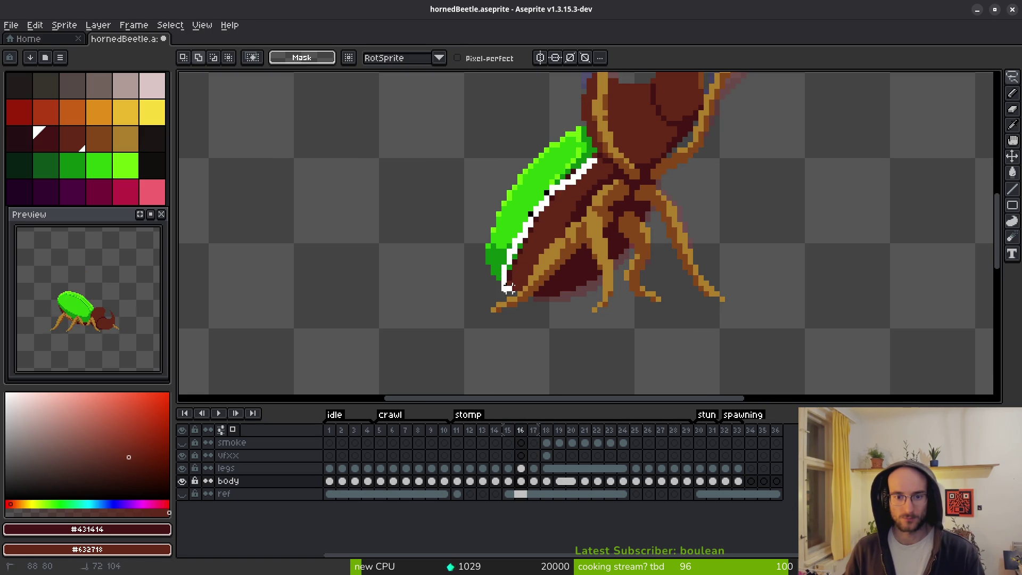
left_click_drag(585, 182, 586, 176)
scroll(558, 199, "up", 1)
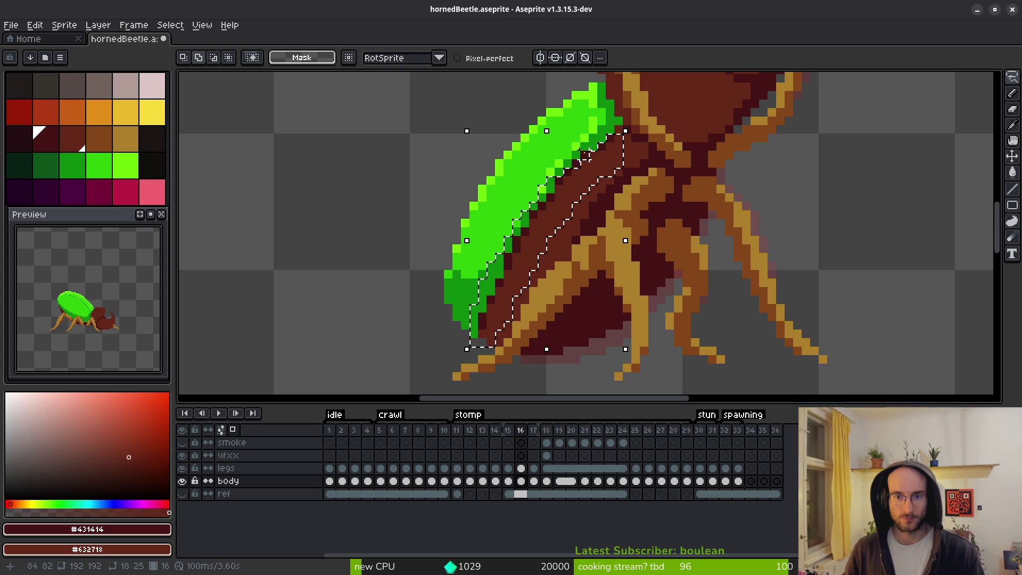
Clear the selection and step ahead through frames 18 and 19.
key("ctrl+d")
key("period")
key("period")
key("b")
scroll(491, 308, "up", 2)
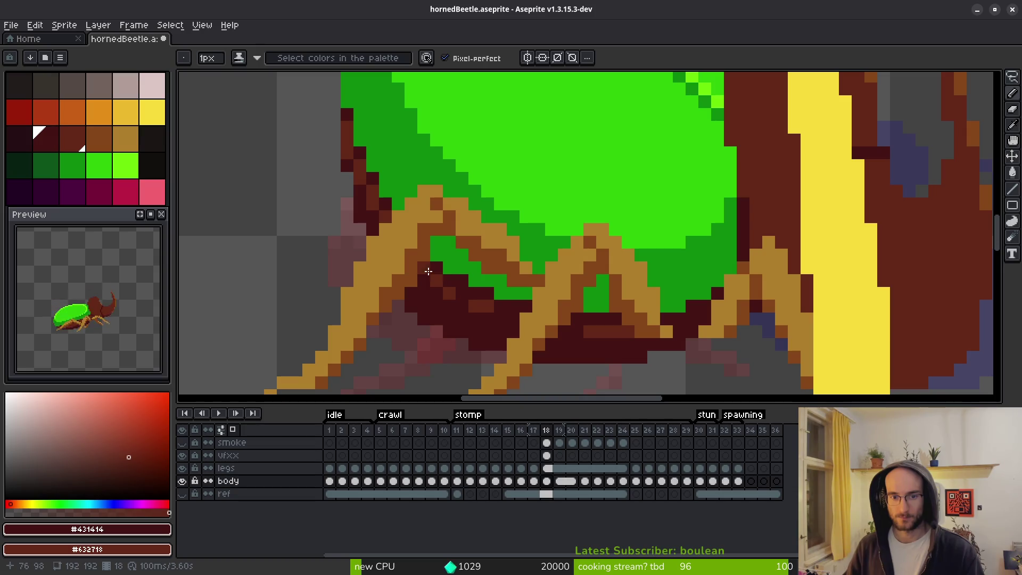
scroll(519, 351, "down", 4)
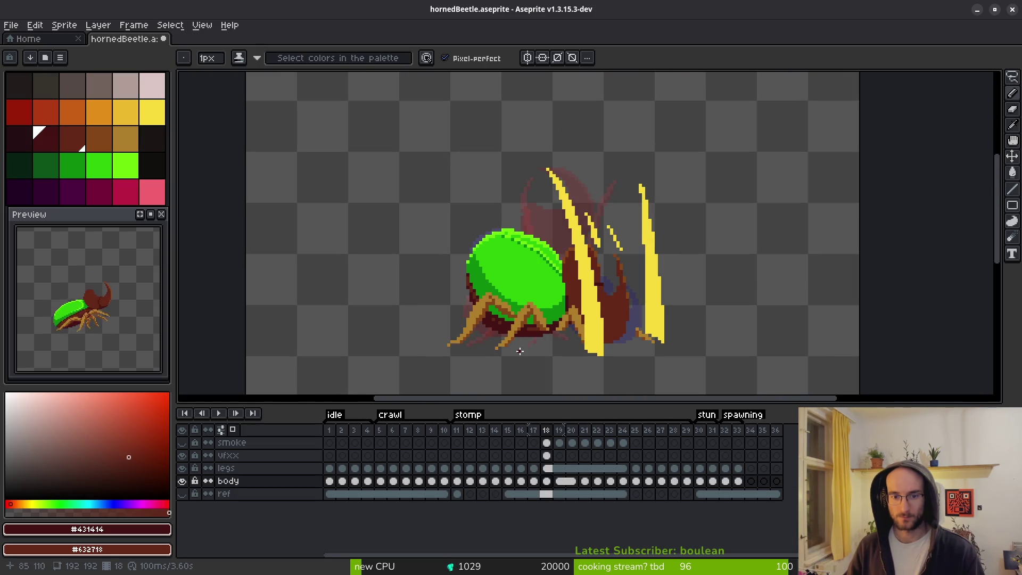
scroll(528, 349, "down", 2)
key("period")
scroll(535, 276, "up", 4)
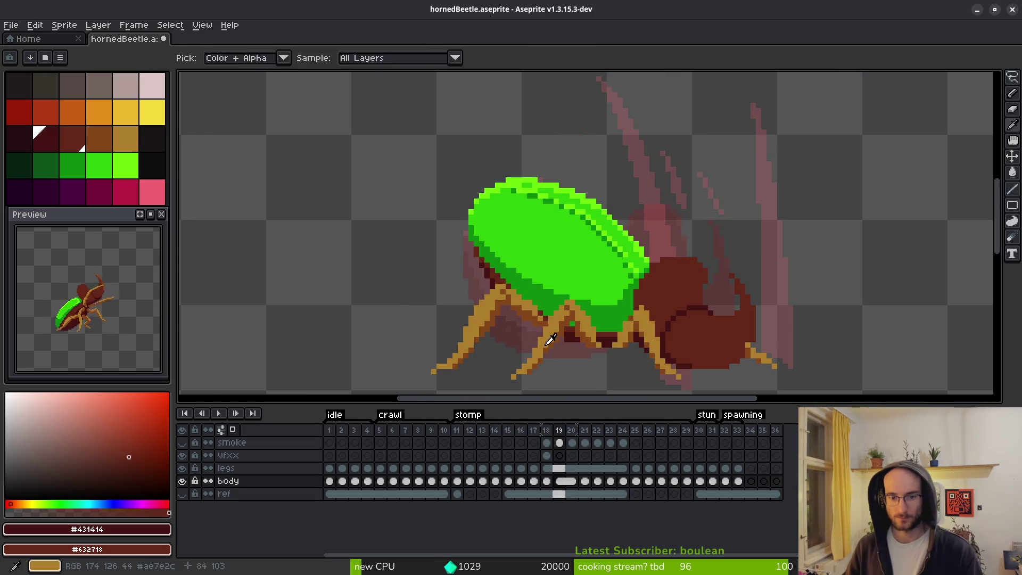
scroll(536, 277, "up", 3)
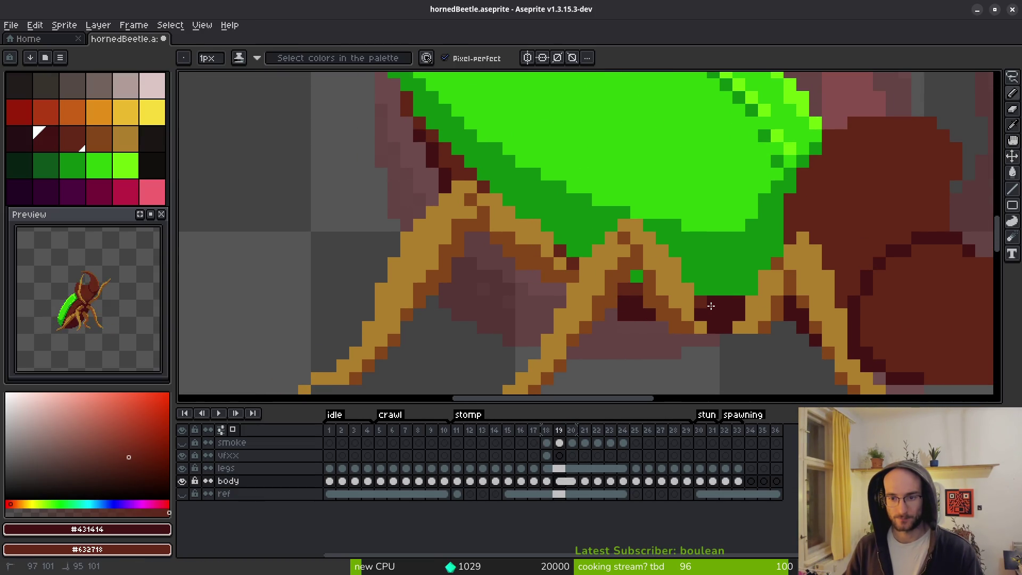
On the body layer, fill the strip under the shell dark maroon and pencil dark edge pixels.
left_click(221, 480)
left_click(182, 468)
key("g")
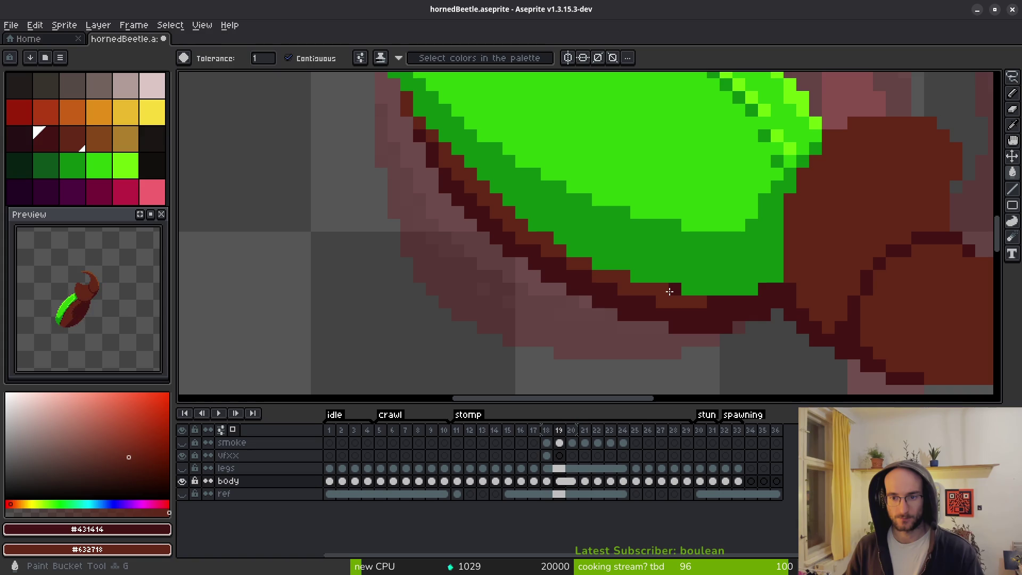
left_click(666, 292)
left_click_drag(540, 258, 507, 218)
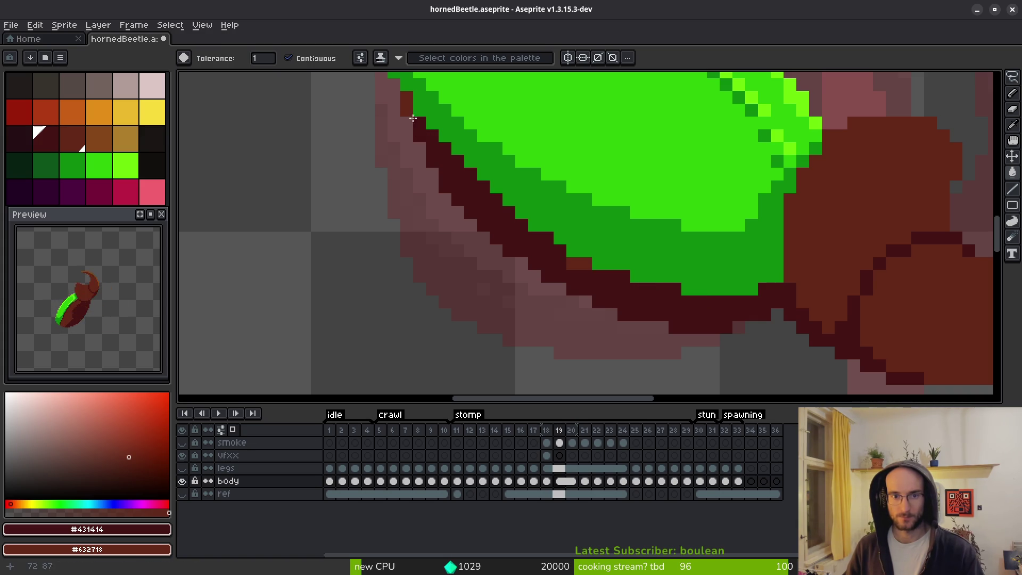
scroll(578, 261, "down", 3)
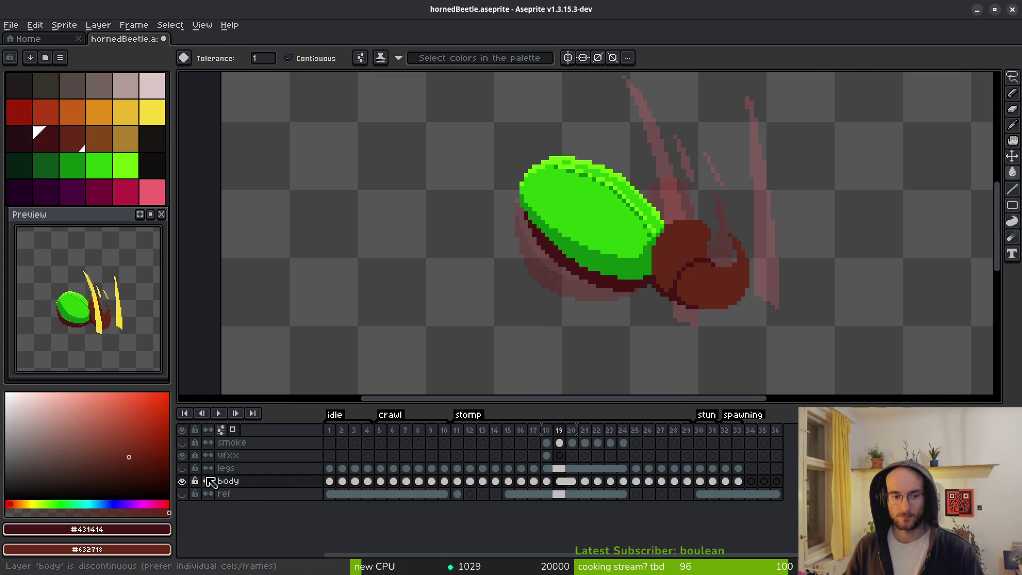
left_click(182, 468)
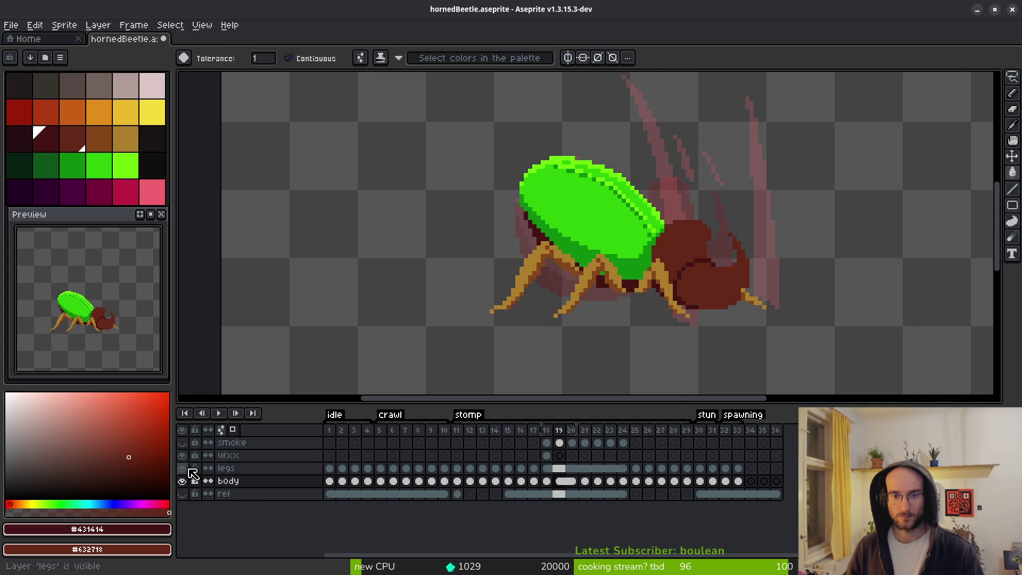
left_click(183, 468)
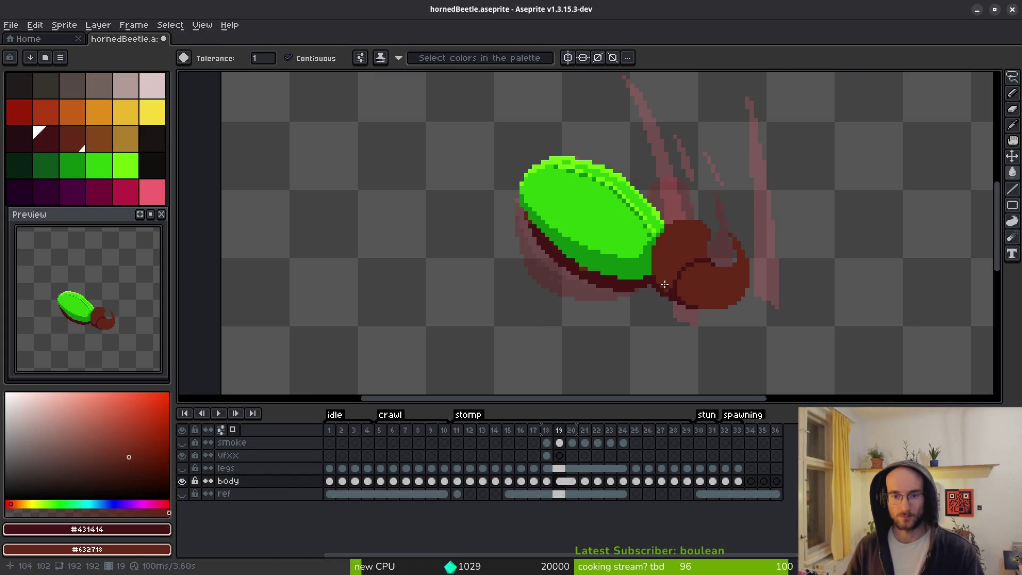
scroll(644, 273, "up", 5)
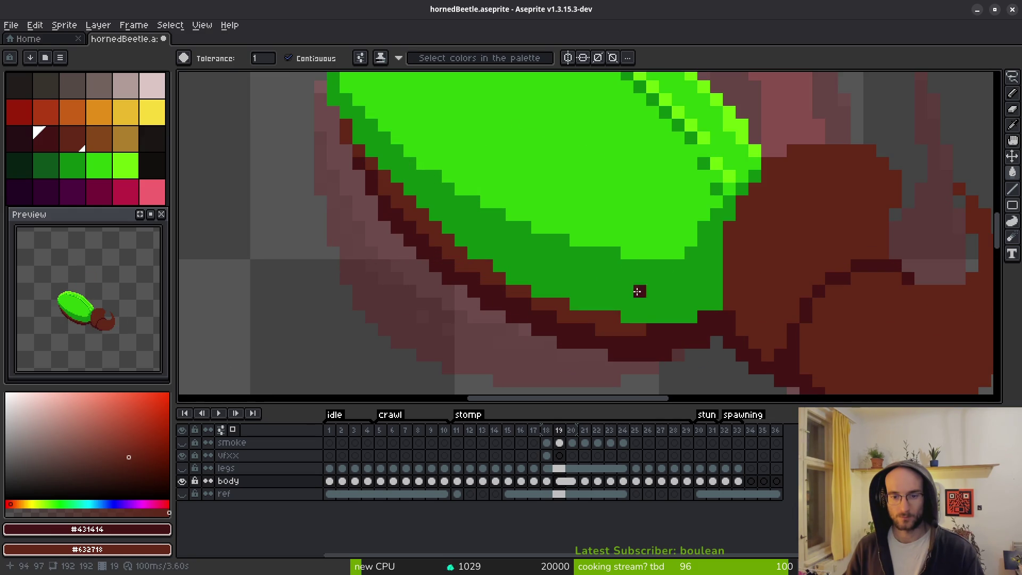
key("f")
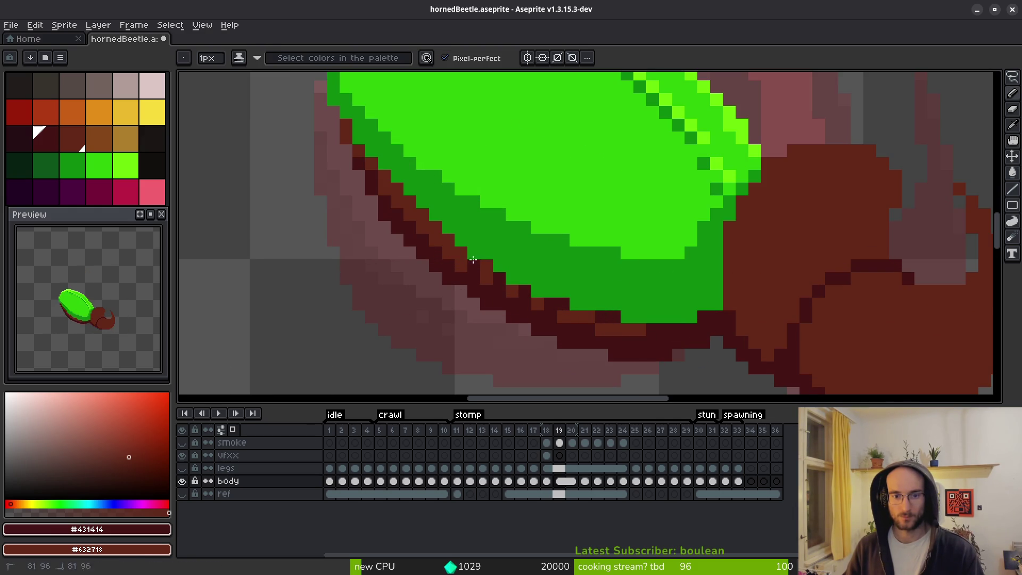
left_click_drag(455, 249, 444, 239)
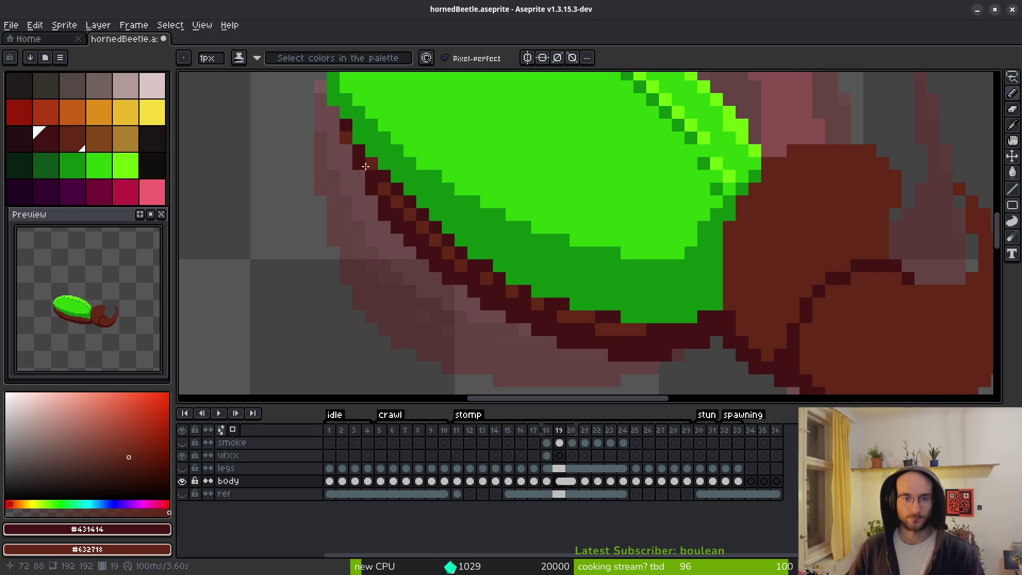
scroll(410, 190, "down", 4)
Move the lassoed lower shell into place on the next frame.
key("period")
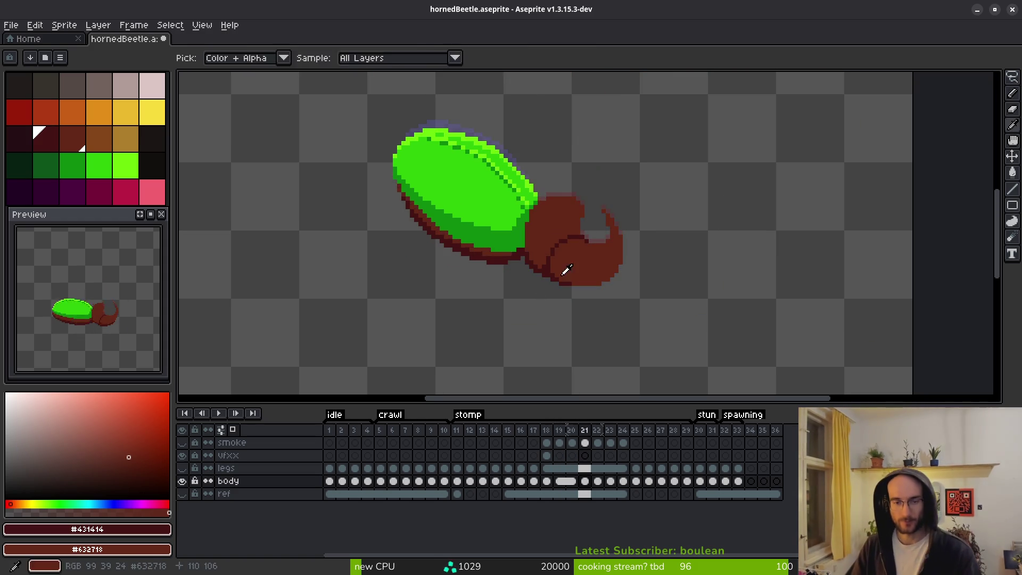
scroll(563, 269, "up", 3)
scroll(573, 264, "down", 2)
mouse_move(564, 258)
left_mouse_down()
mouse_move(416, 181)
mouse_move(607, 306)
mouse_move(574, 256)
left_mouse_up()
key("v")
key("alt")
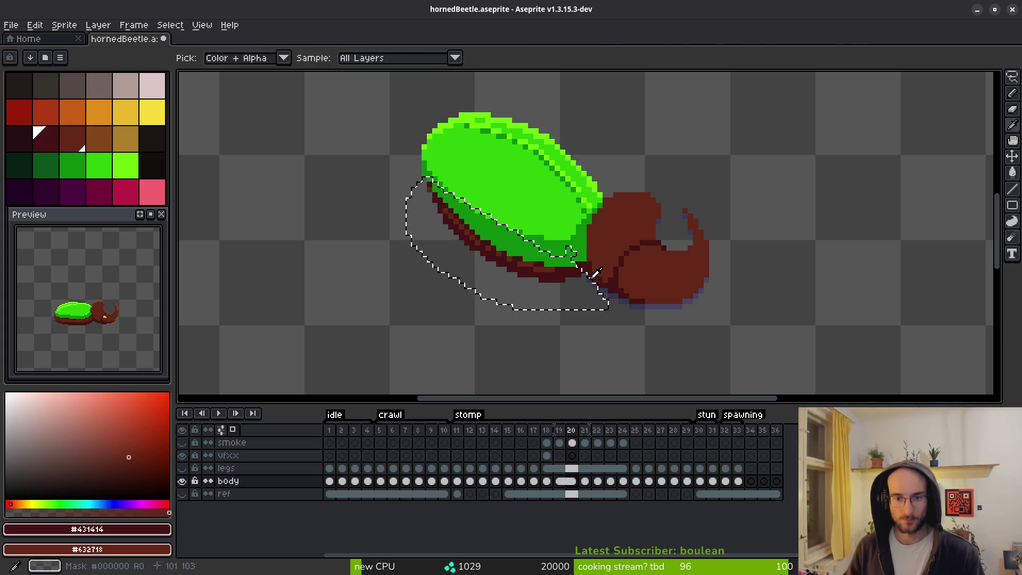
left_click_drag(581, 303, 564, 269)
key("b")
Repaint a shell outline pixel brown, then advance to frame 23.
scroll(541, 278, "up", 3)
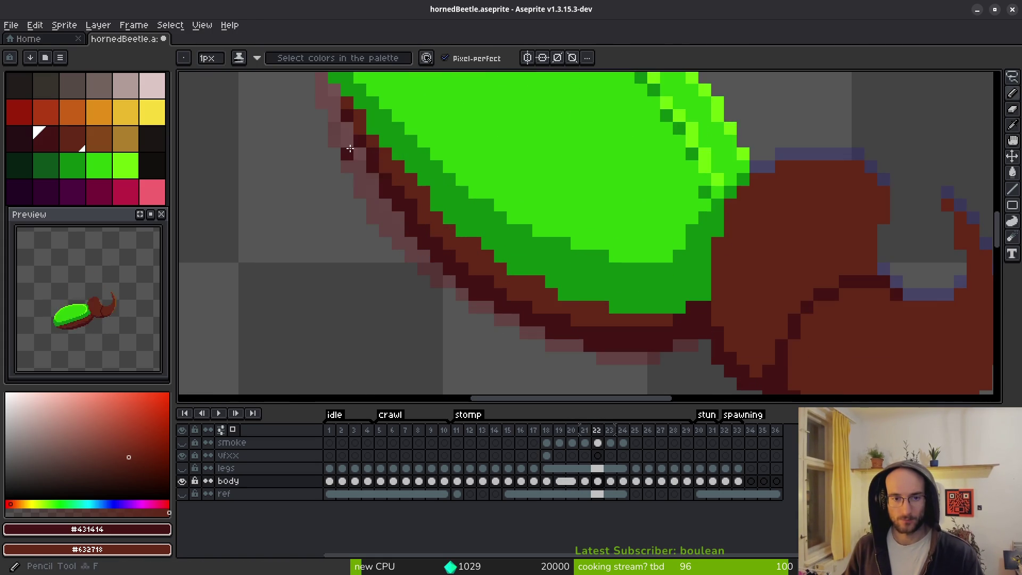
scroll(350, 148, "up", 1)
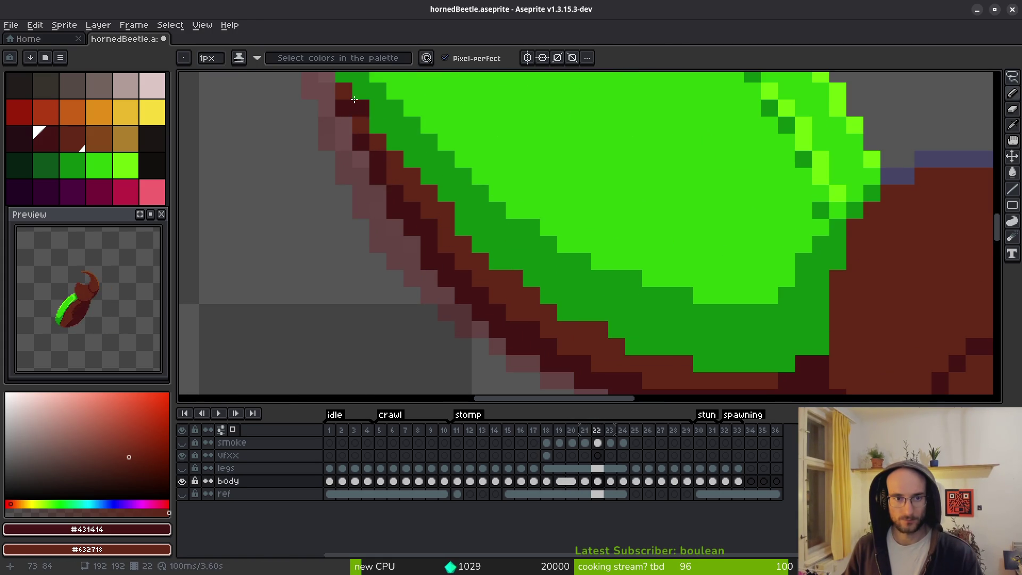
right_click(392, 156)
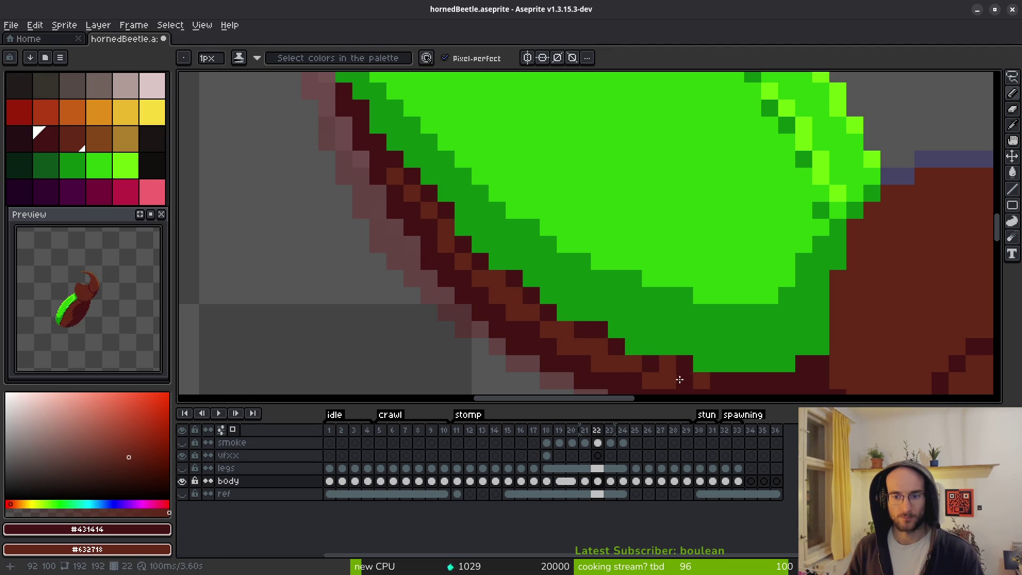
scroll(765, 378, "down", 4)
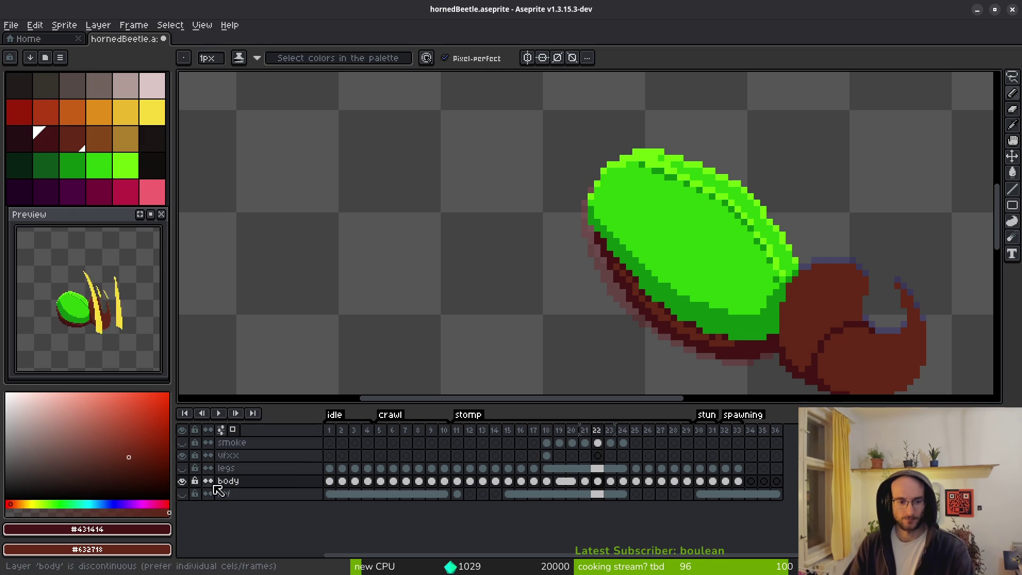
key("Right")
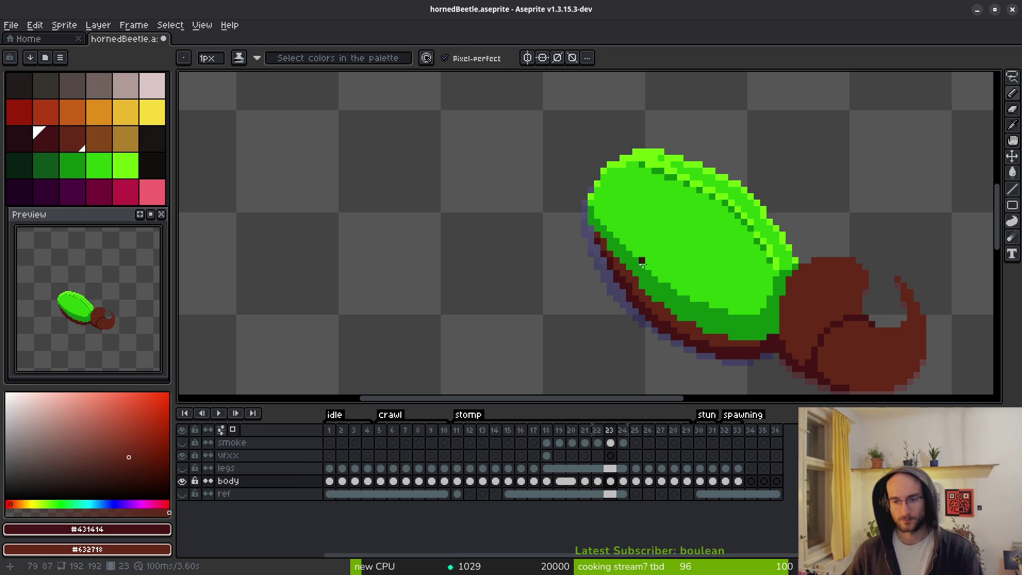
On frame 22, lasso-select the shell's lower edge and commit the adjustment.
key("shift+w")
key("Left")
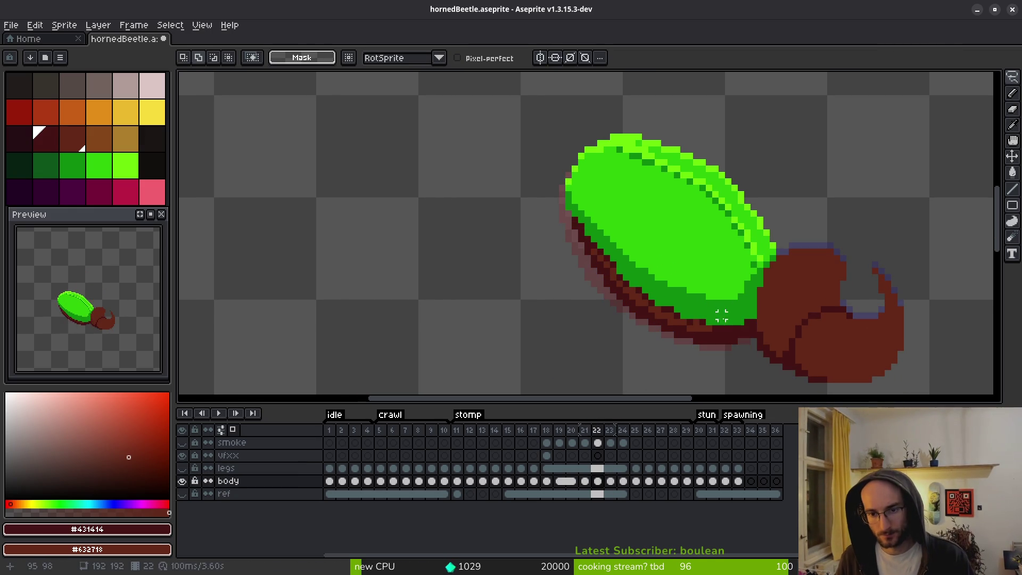
mouse_move(745, 318)
left_mouse_down()
mouse_move(710, 306)
mouse_move(660, 343)
mouse_move(747, 319)
left_mouse_up()
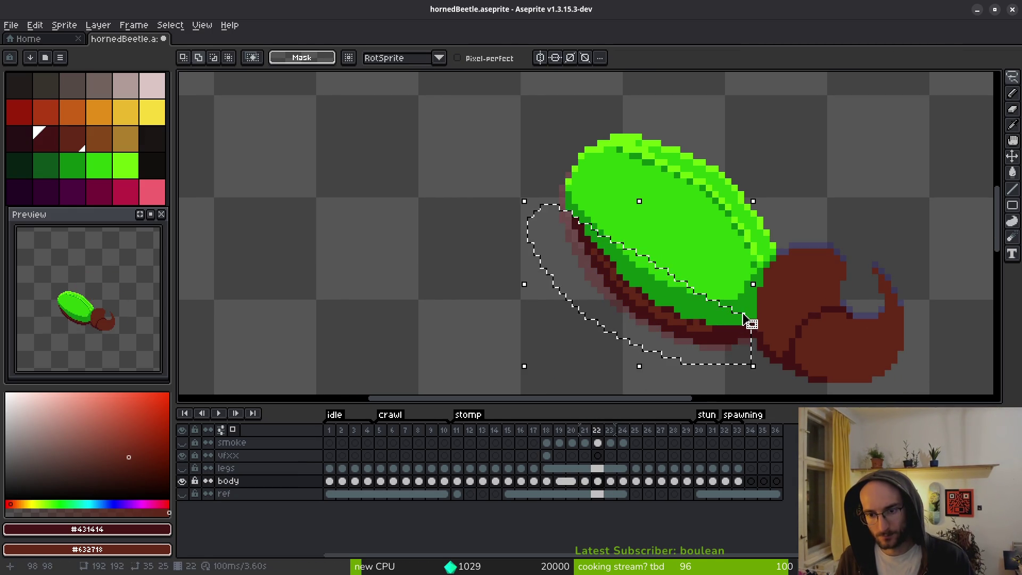
key("b")
On frame 24, redraw the dark-red outline along the shell's lower edge.
key("Right")
key("Right")
scroll(726, 301, "up", 3)
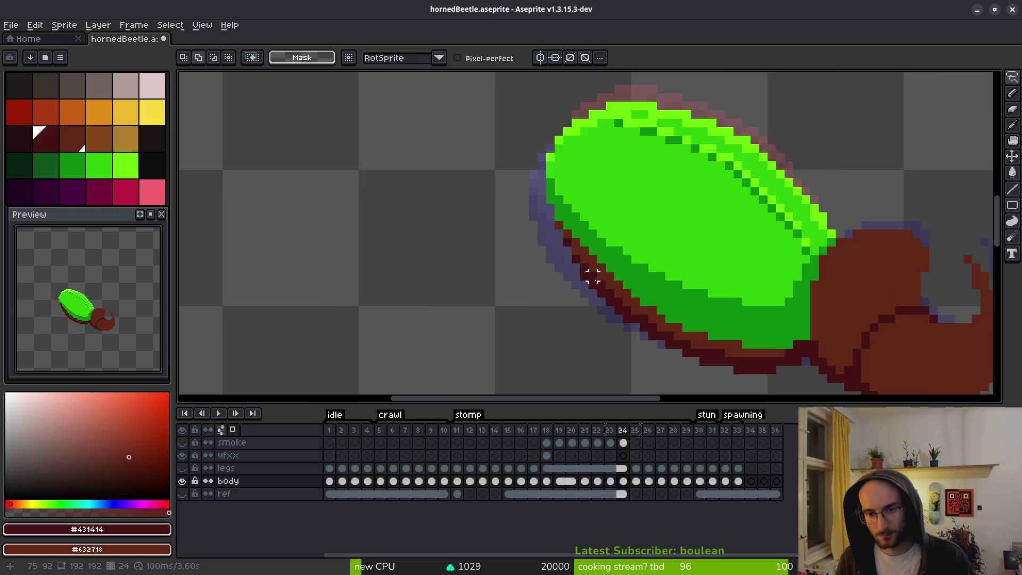
left_click(537, 186)
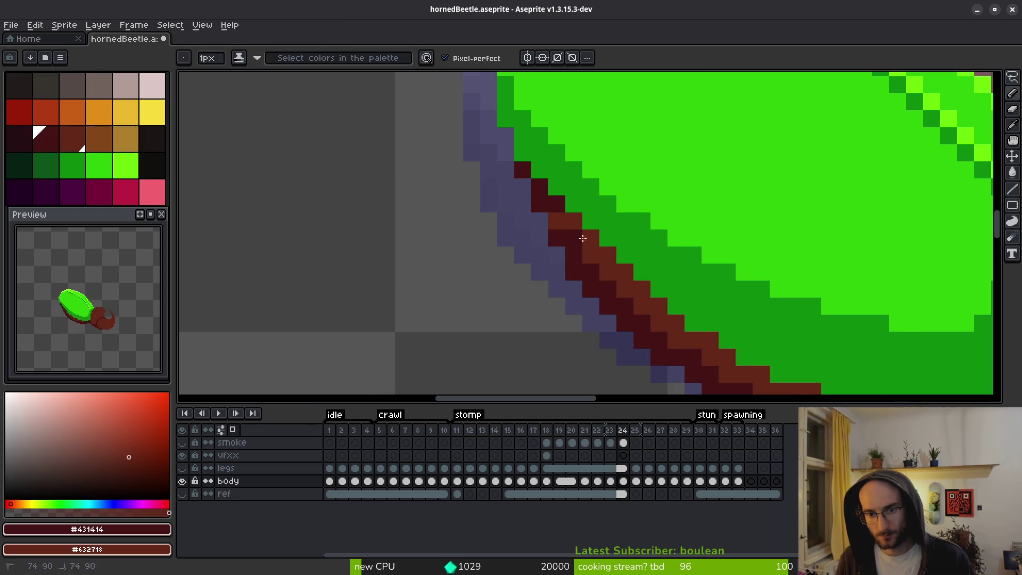
right_click(583, 238)
left_click(576, 223)
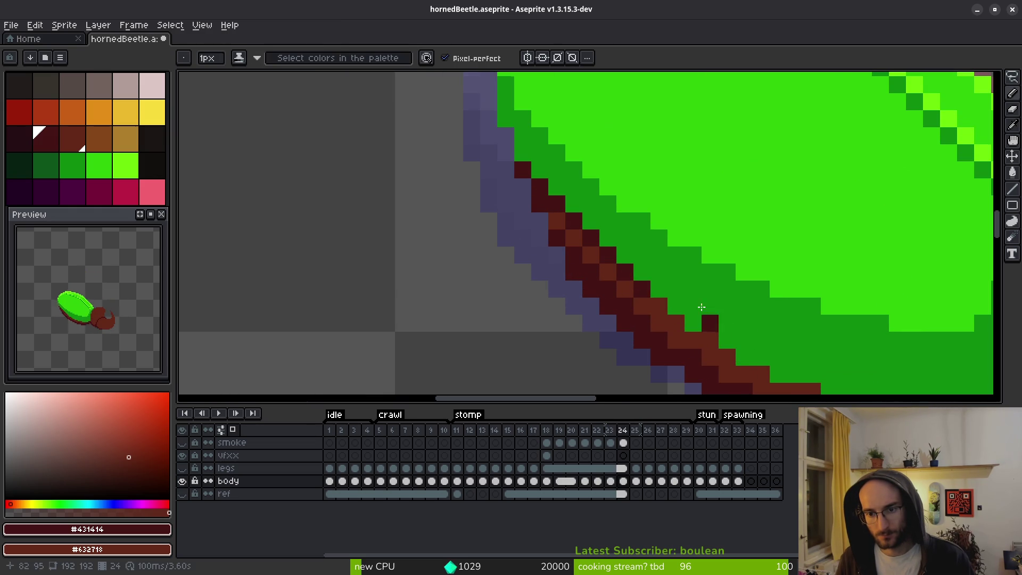
key("ctrl+z")
left_click(545, 241)
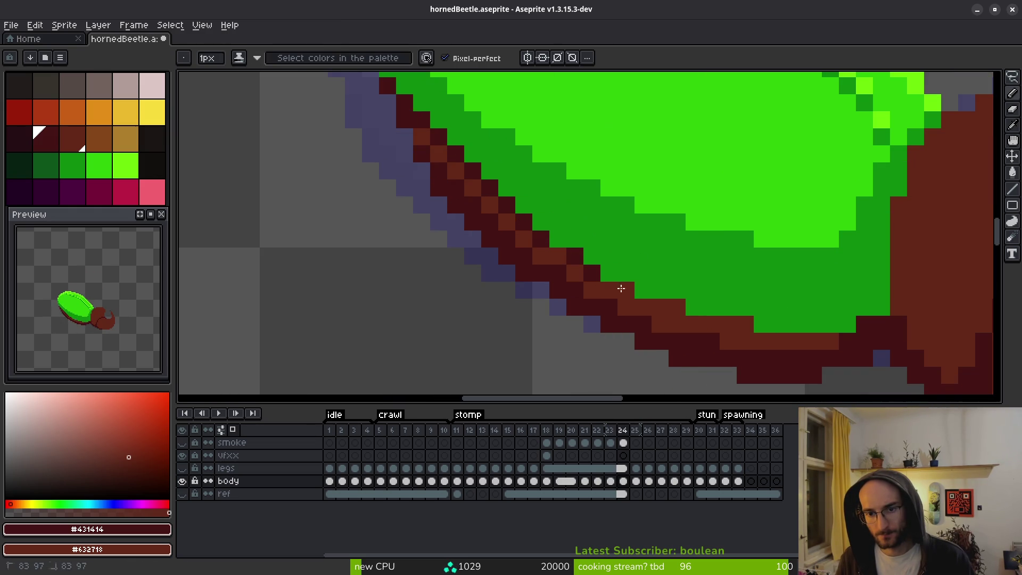
mouse_move(613, 287)
left_mouse_down()
mouse_move(711, 324)
mouse_move(739, 324)
left_mouse_up()
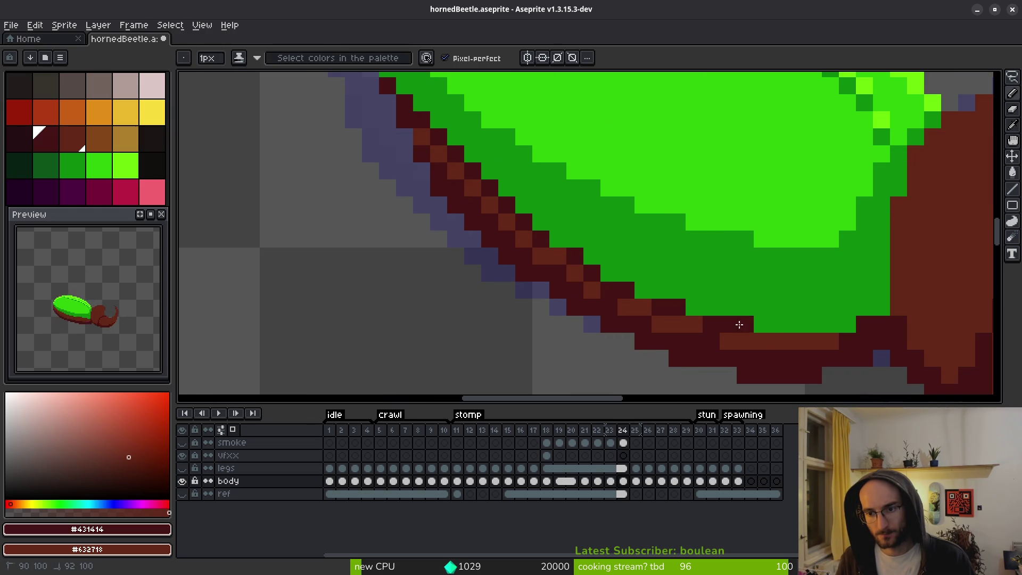
On frame 25, darken the shell's upper-left and lower edge outline pixels.
key("Right")
scroll(745, 288, "down", 3)
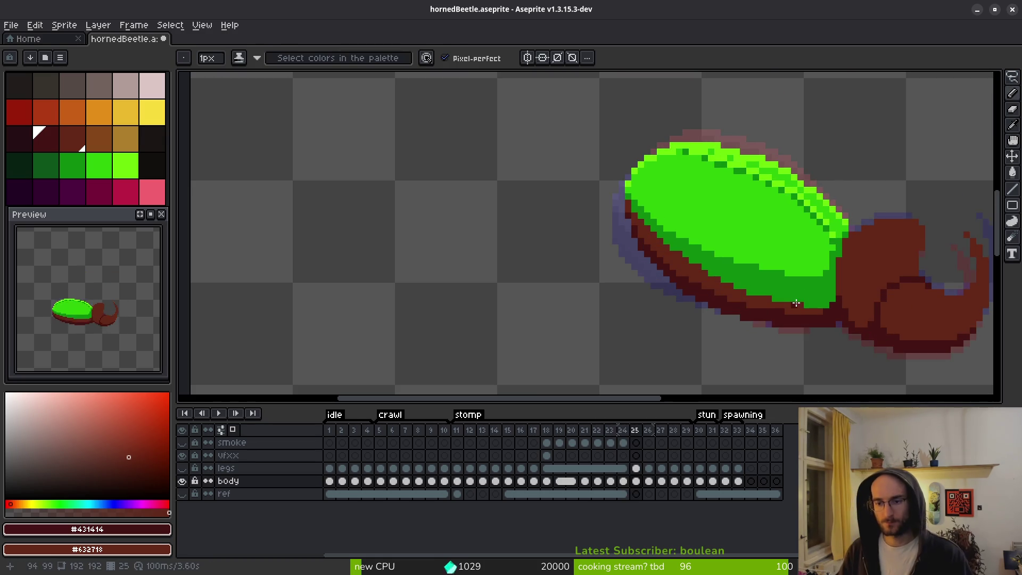
scroll(744, 286, "up", 2)
left_click_drag(489, 115, 572, 218)
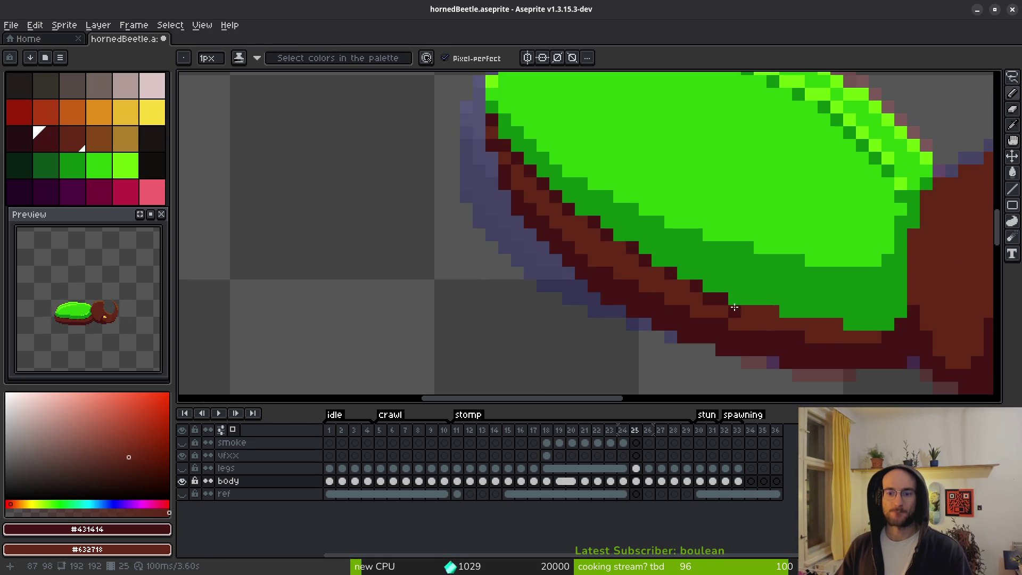
left_click_drag(735, 307, 770, 312)
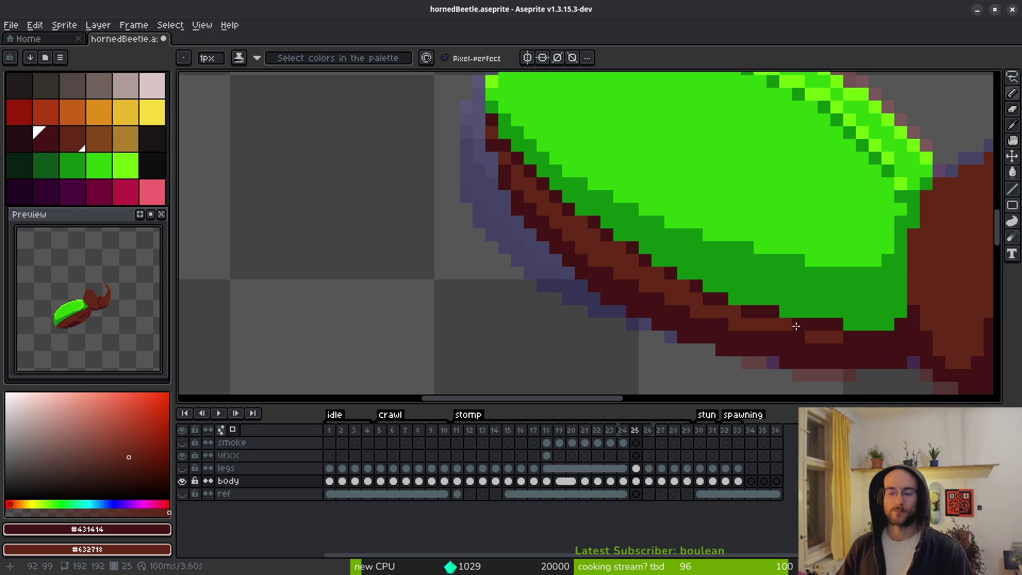
On frame 26, redraw the dark outline along the shell's lower-left edge and underside.
key("period")
mouse_move(912, 304)
left_mouse_down()
mouse_move(835, 297)
mouse_move(862, 310)
mouse_move(671, 273)
mouse_move(488, 198)
left_mouse_up()
key("ctrl+z")
key("ctrl+z")
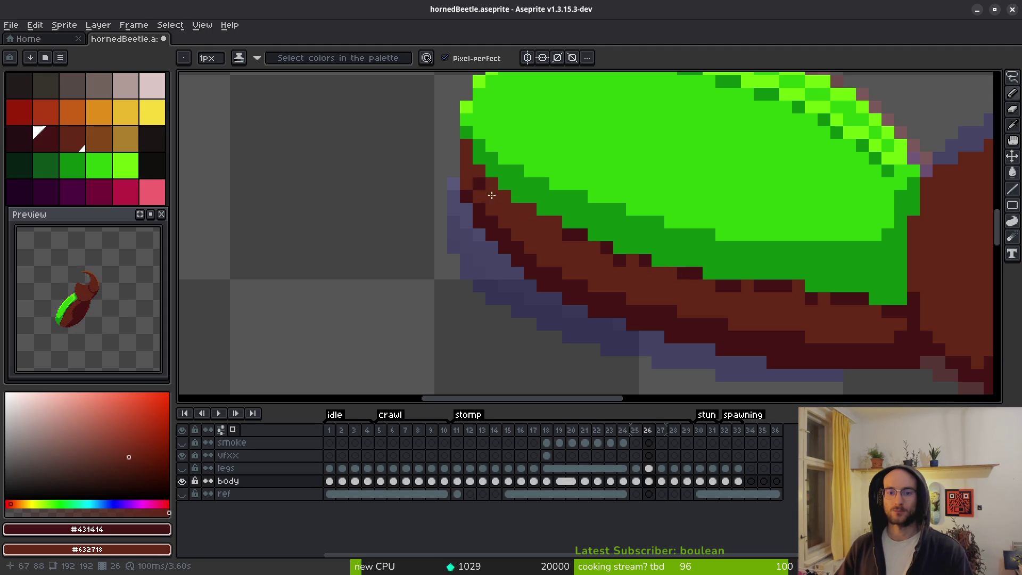
mouse_move(562, 221)
left_mouse_down()
mouse_move(505, 198)
mouse_move(475, 164)
left_mouse_up()
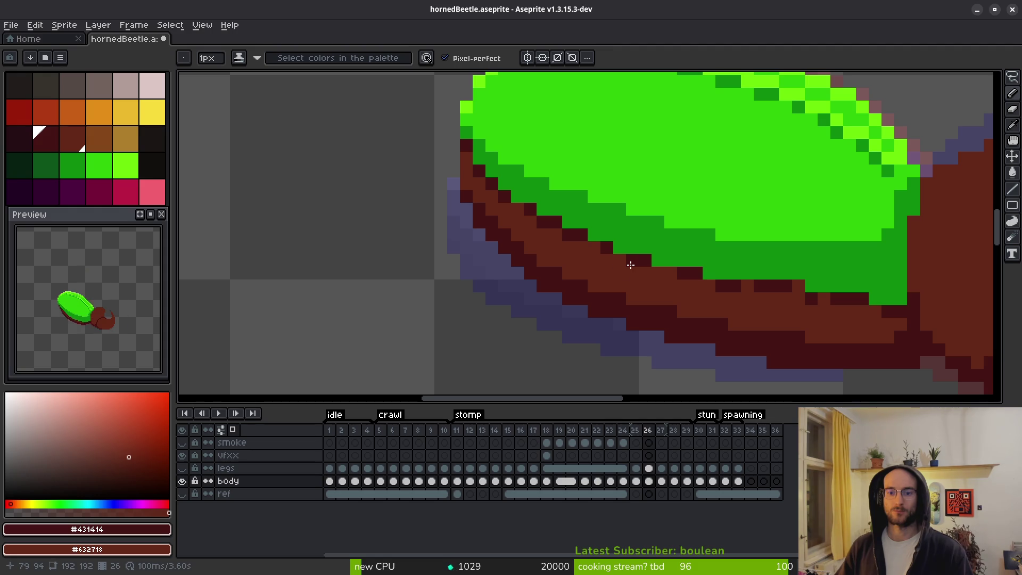
left_click(709, 299)
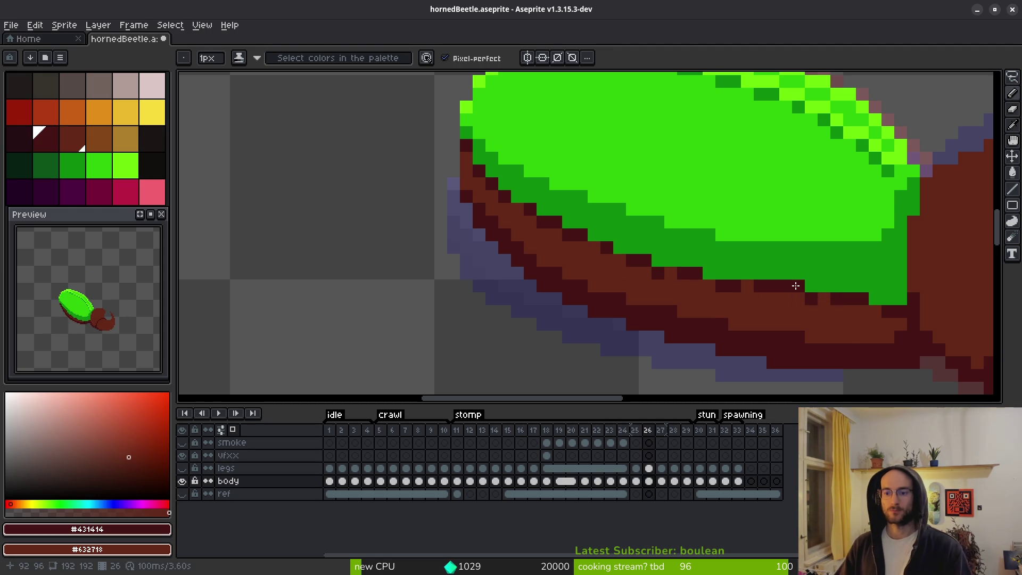
scroll(794, 335, "down", 4)
scroll(740, 317, "up", 4)
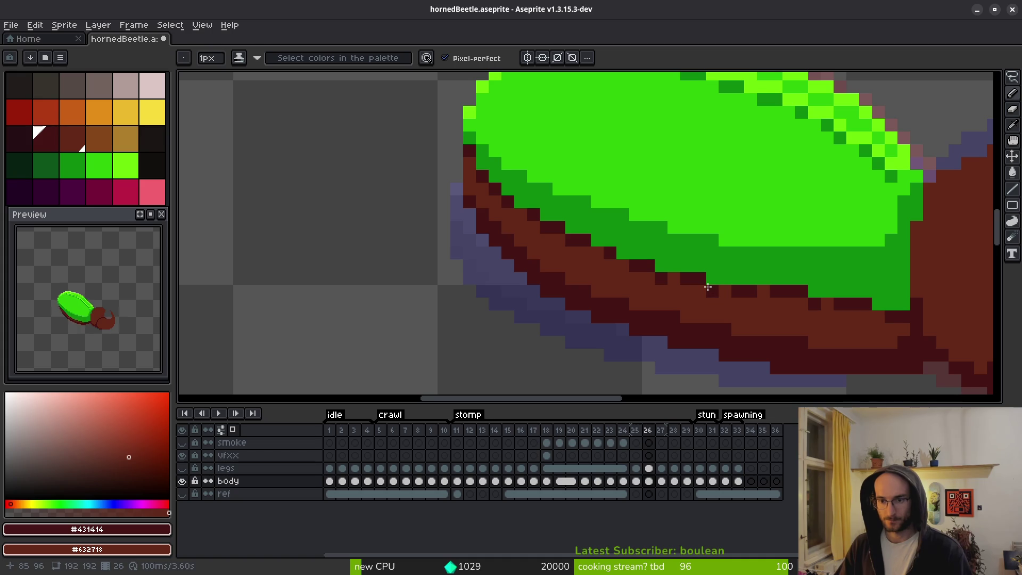
scroll(780, 294, "down", 4)
scroll(828, 288, "up", 3)
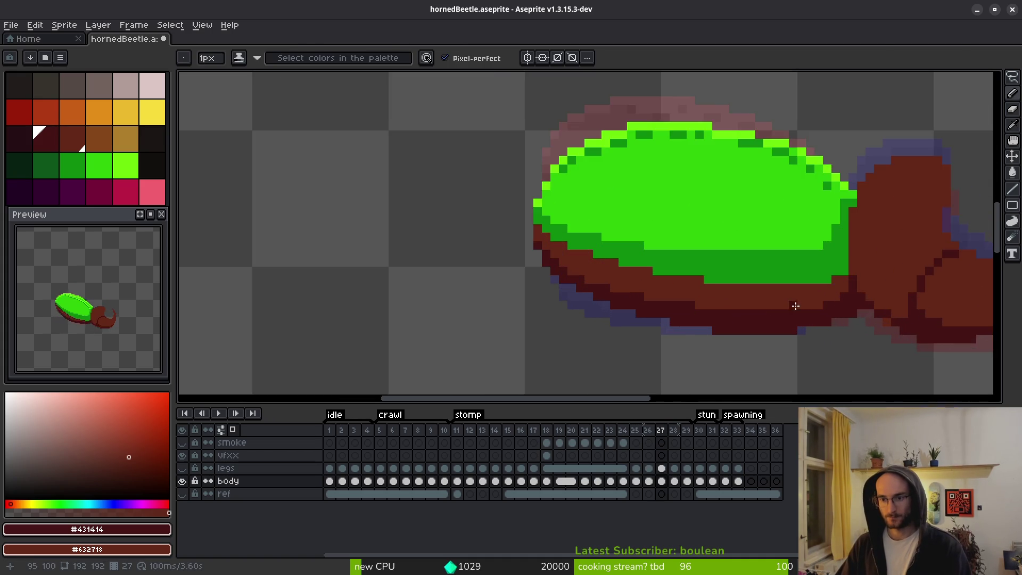
scroll(829, 288, "up", 2)
On frame 27, paint dark rows along the shell's lower edge, restoring a few brown pixels.
key("period")
mouse_move(856, 281)
left_mouse_down()
mouse_move(881, 255)
mouse_move(805, 281)
left_mouse_up()
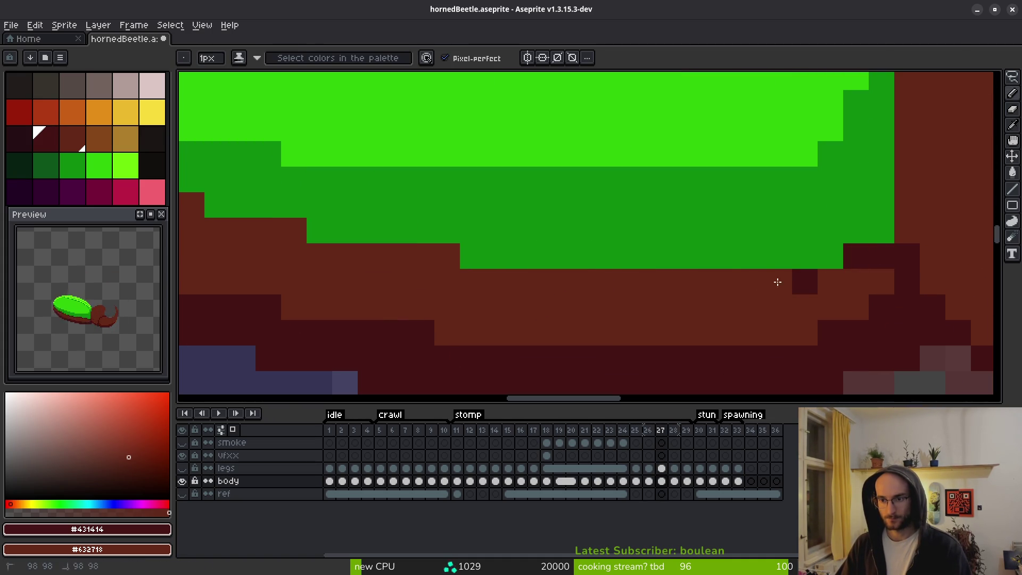
left_click_drag(728, 281, 703, 281)
left_click(566, 283)
left_click_drag(626, 281, 468, 286)
scroll(585, 271, "left", 2)
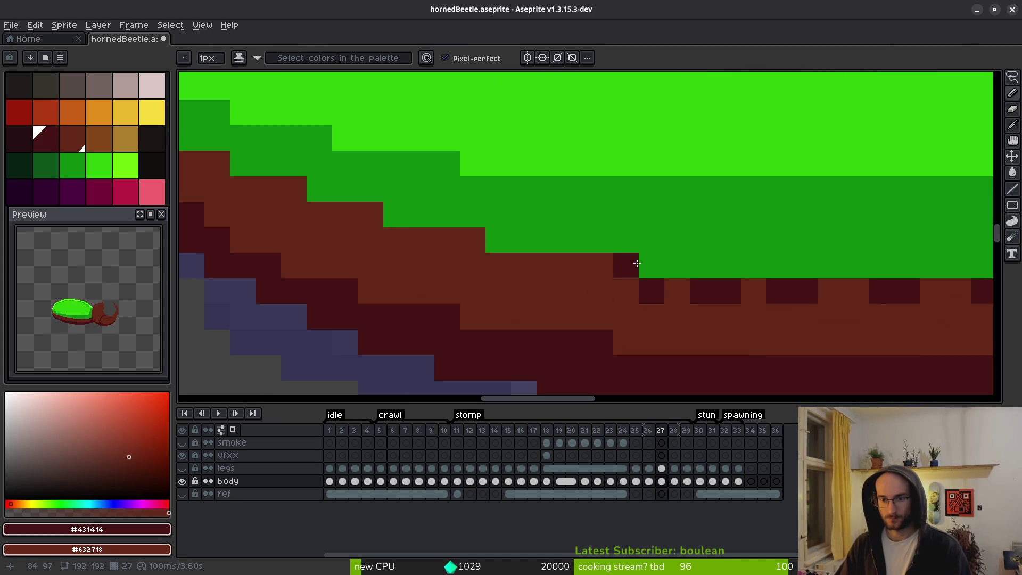
mouse_move(636, 262)
left_mouse_down()
mouse_move(484, 260)
mouse_move(452, 231)
mouse_move(474, 240)
left_mouse_up()
right_click(524, 265)
right_click(550, 265)
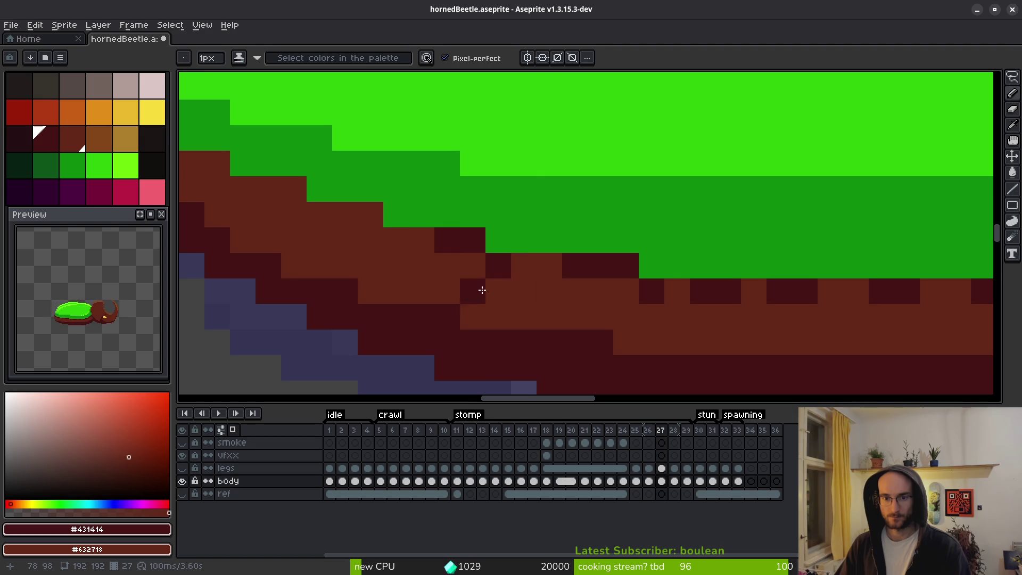
scroll(586, 282, "left", 2)
scroll(585, 282, "up", 1)
Darken the brown pixels along frame 27's upper-left shell edge, then move to frame 28.
left_click(668, 283)
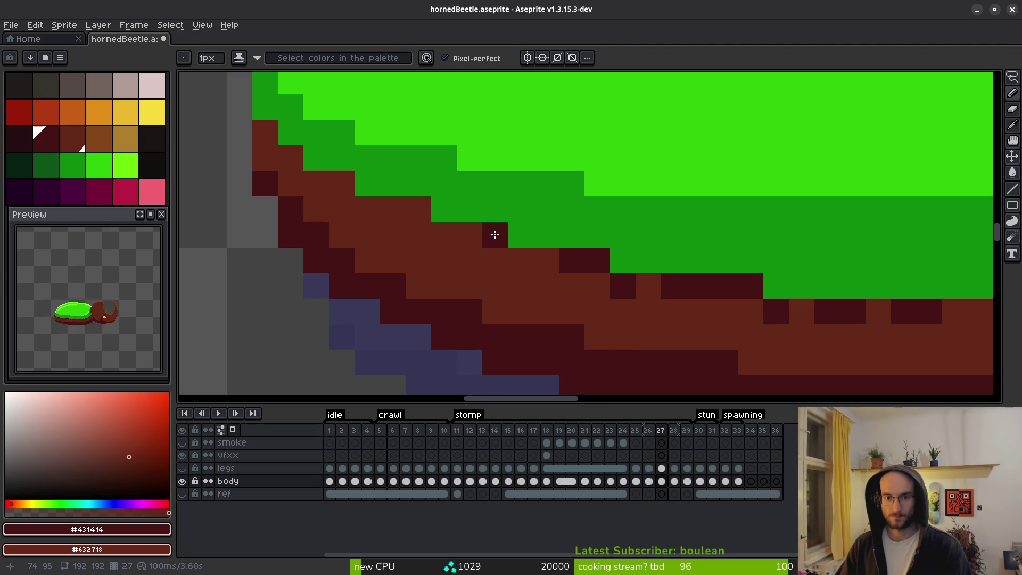
left_click_drag(493, 231, 469, 234)
left_click(341, 182)
left_click(291, 158)
left_click(263, 133)
left_click(265, 158)
right_click(265, 158)
left_click(393, 207)
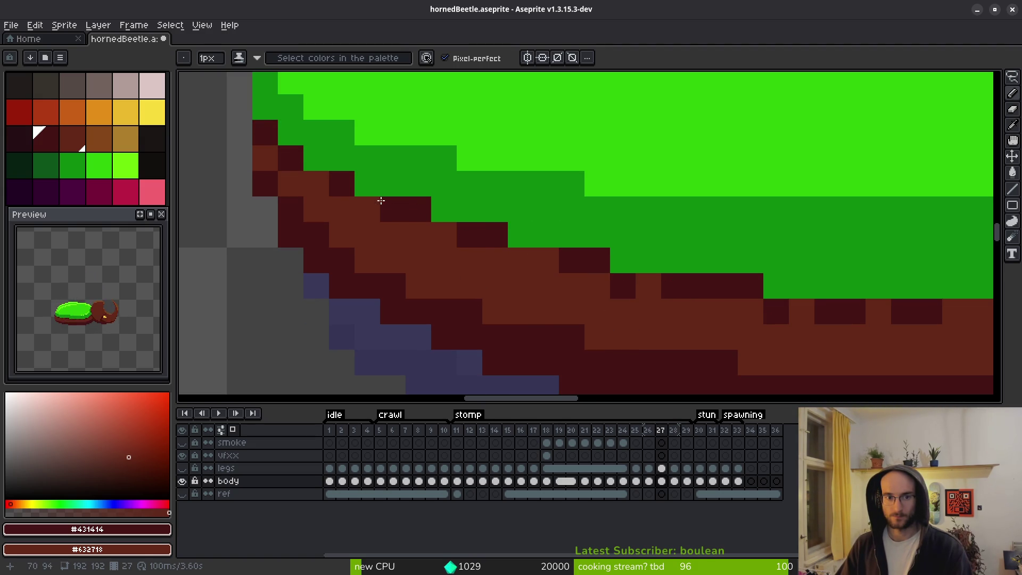
scroll(392, 202, "down", 3)
key("period")
scroll(350, 248, "up", 2)
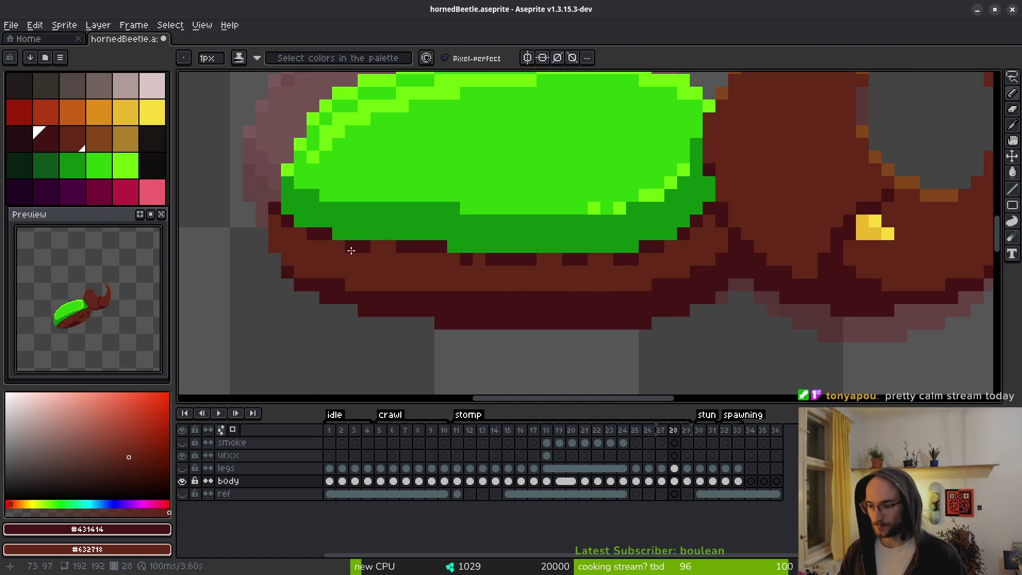
Add a final dark pixel beneath the shell on frame 28 and zoom out.
left_click(364, 247)
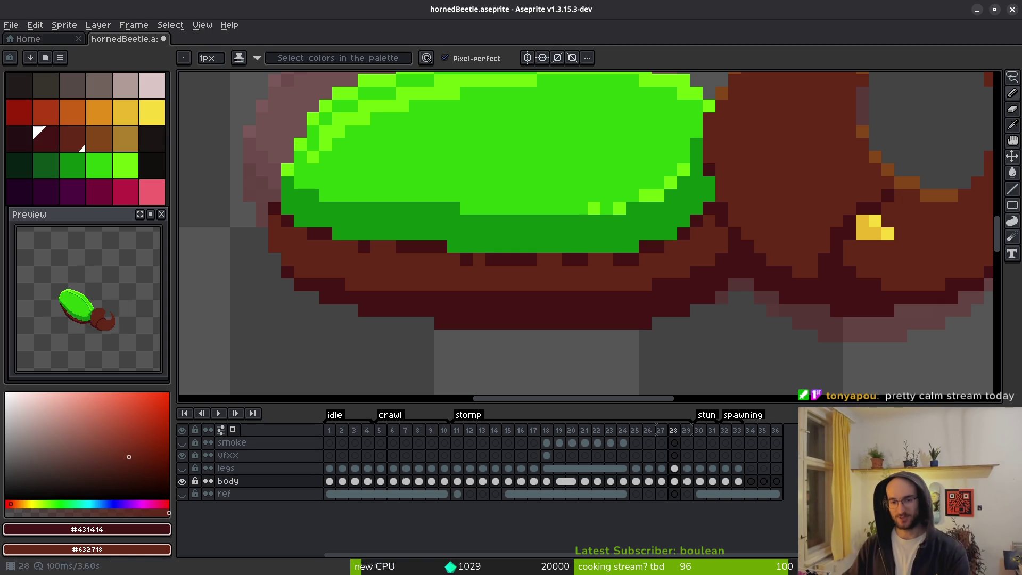
scroll(793, 314, "down", 4)
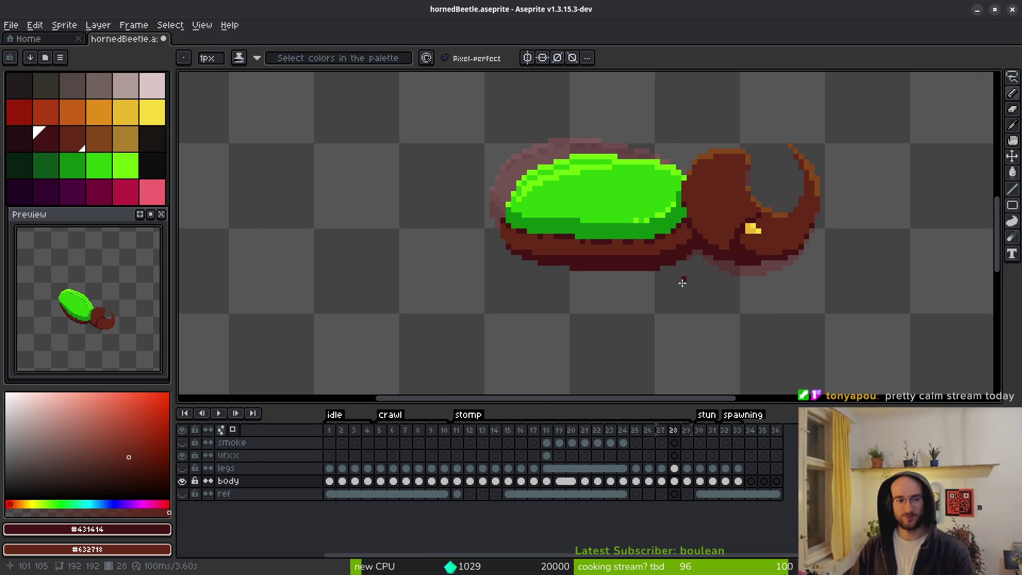
Step through frames 16 to 29 to review the beetle's eye in each pose.
key("Right")
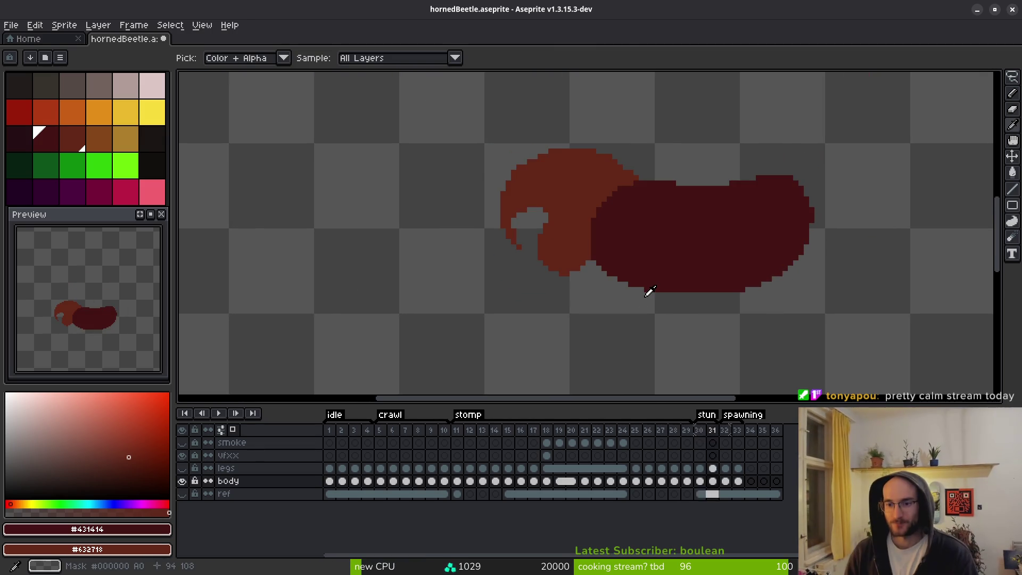
key("Left")
key("Left")
key("Left")
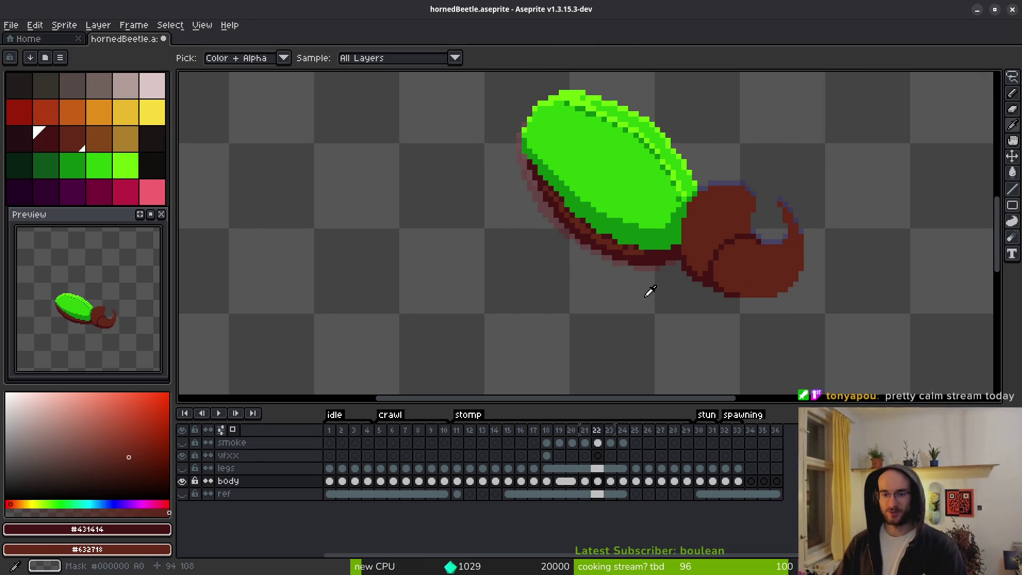
key("Right")
key("Right")
key("Right")
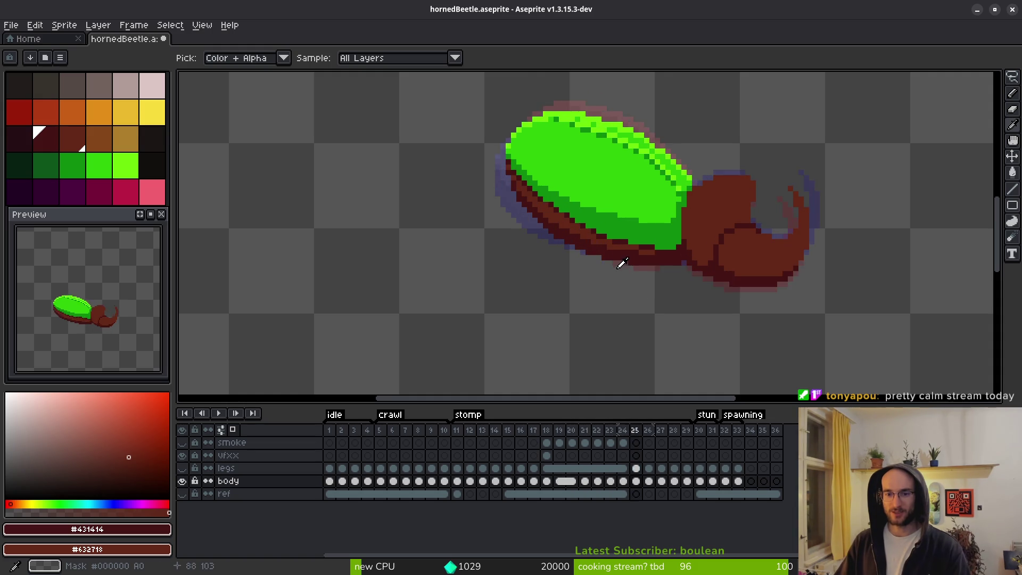
key("Right")
scroll(590, 221, "up", 2)
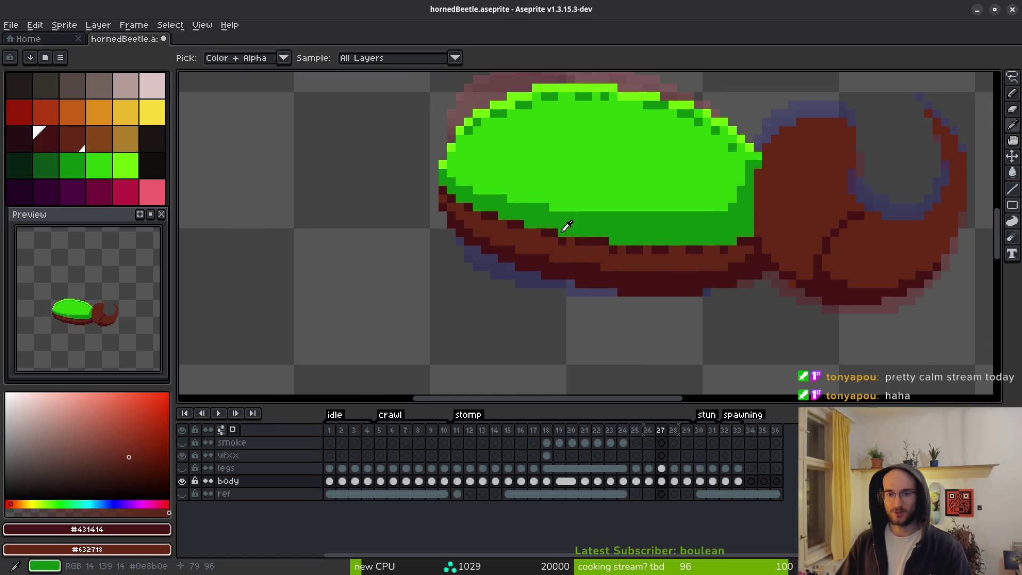
key("Right")
key("Left")
key("Left")
key("Left")
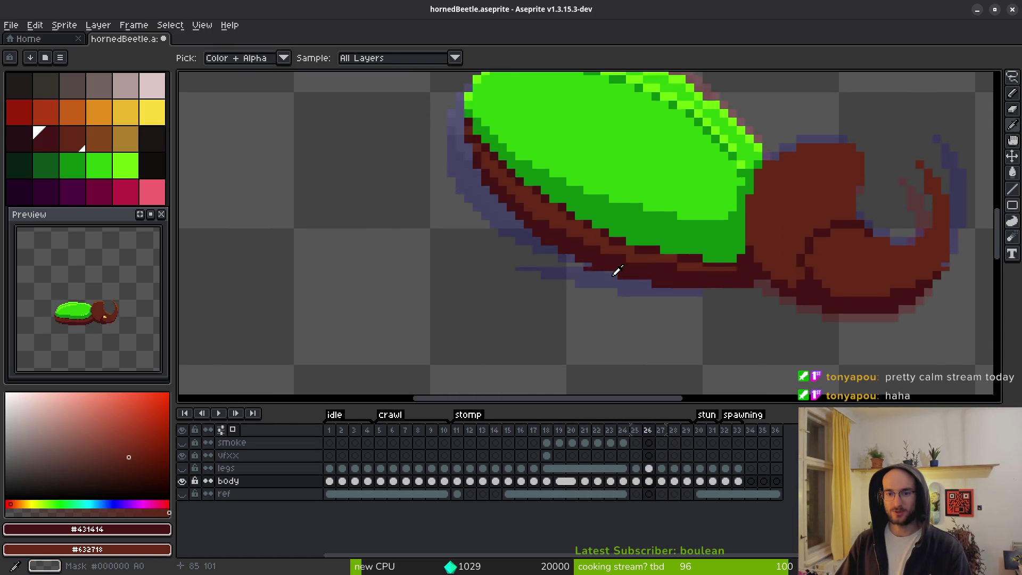
key("b")
scroll(620, 206, "down", 2)
key("i")
key("Left")
key("Left")
key("Left")
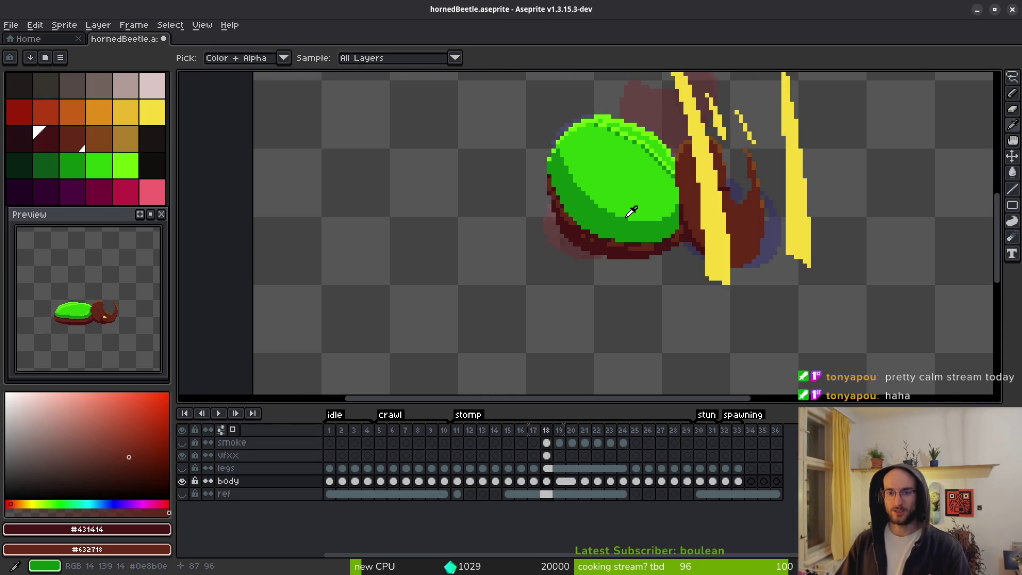
key("Right")
key("Right")
key("Right")
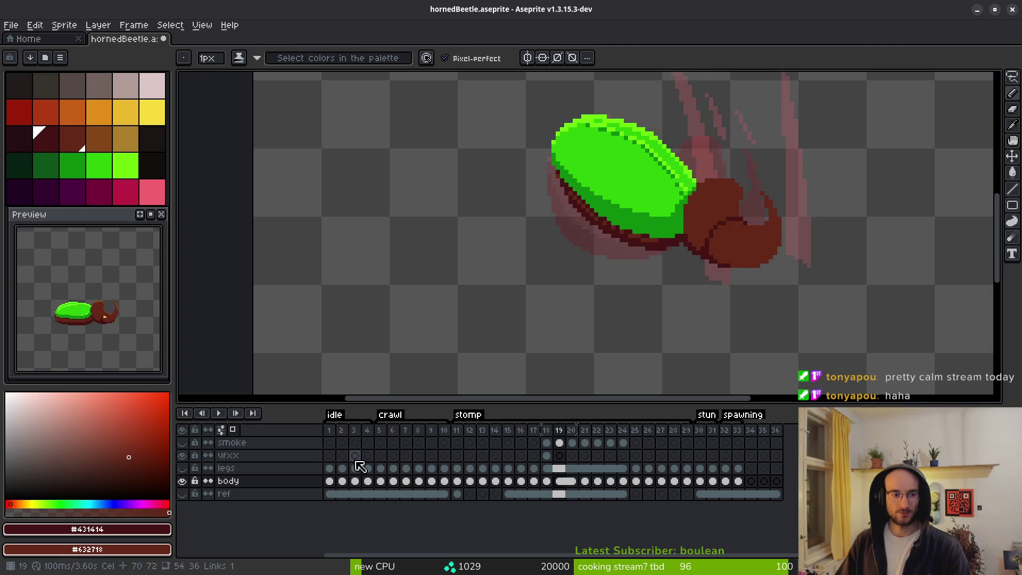
Go to frame 5 on the legs layer and zoom in on the yellow eye.
key("Right")
left_click(329, 468)
key("Right")
key("Right")
key("Right")
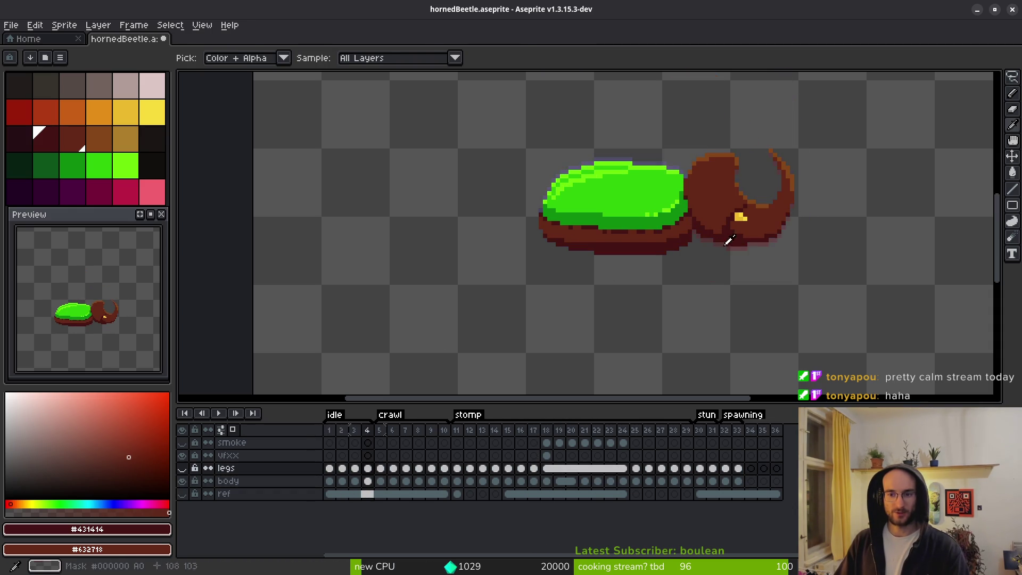
key("b")
scroll(750, 227, "up", 3)
scroll(745, 202, "up", 3)
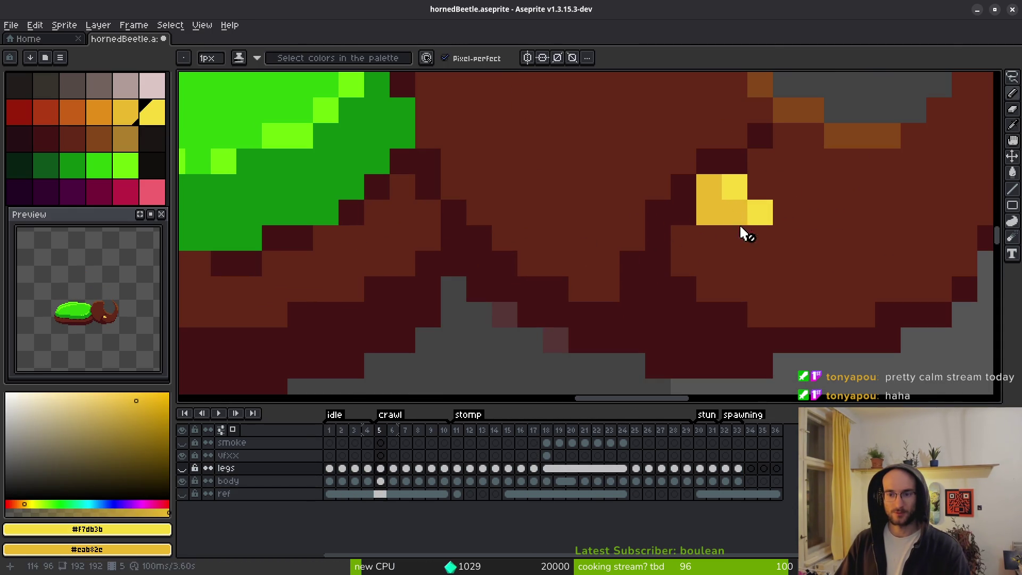
Play the animation, stop it, and advance to frame 12 to fix its eye.
key("Return")
scroll(737, 262, "down", 3)
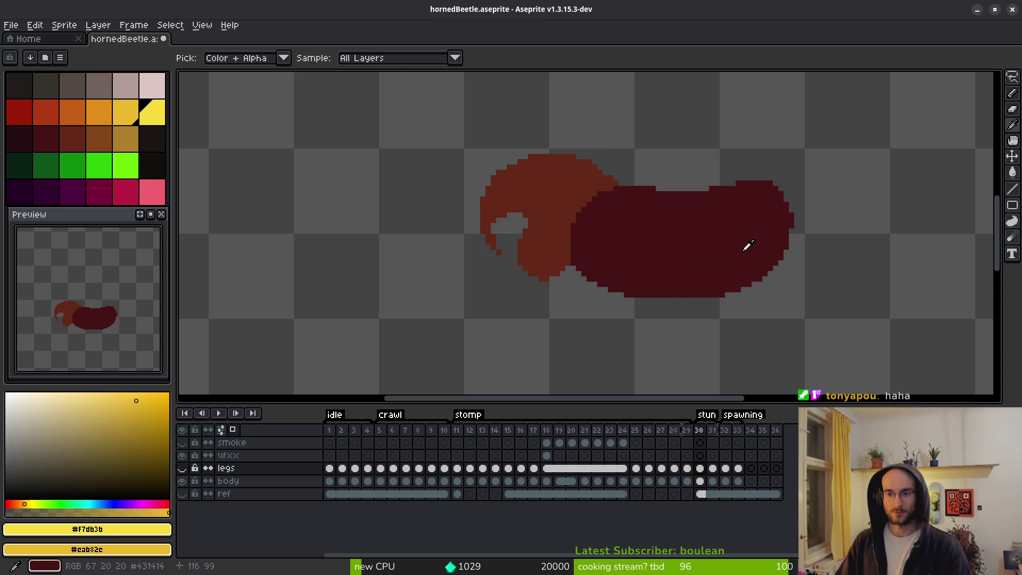
key("Return")
left_click(330, 481)
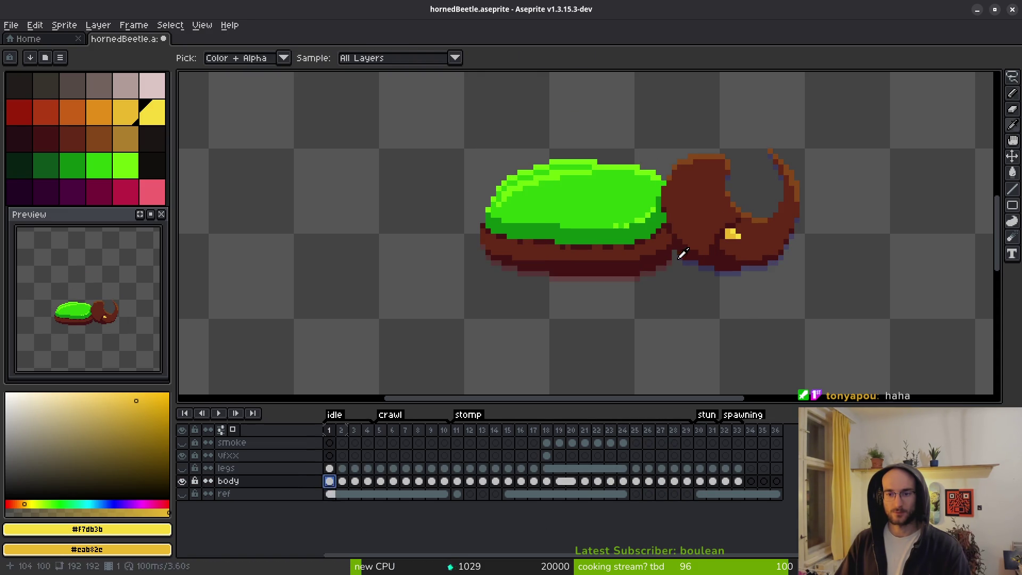
key("Right")
key("Right")
key("Right")
key("b")
key("Right")
key("Right")
key("Right")
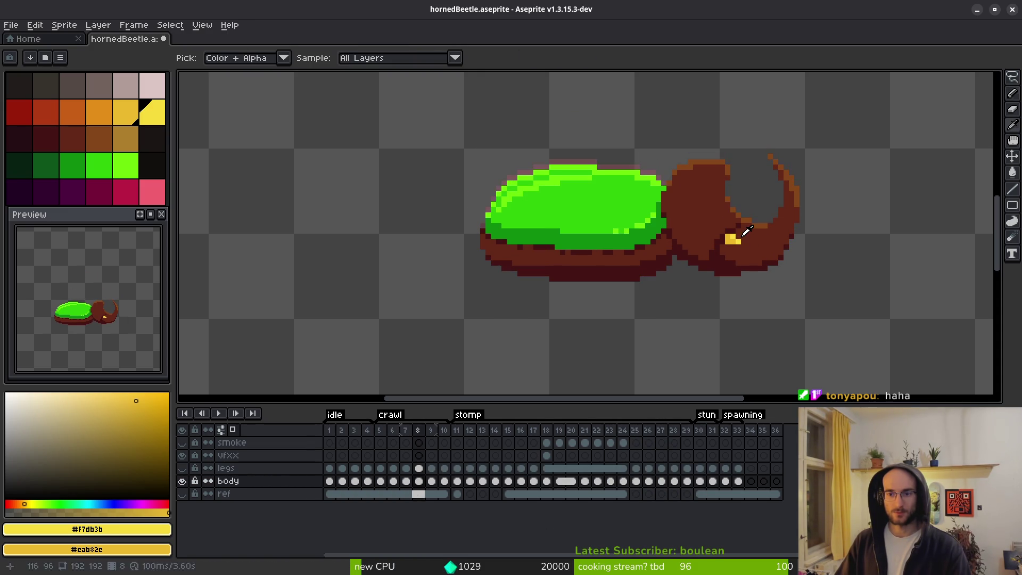
scroll(739, 209, "up", 3)
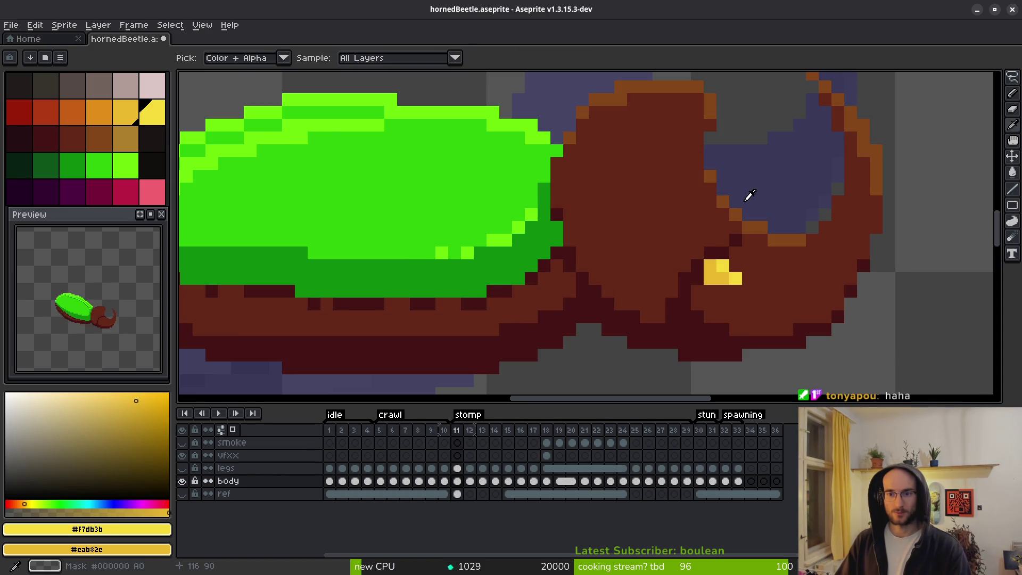
Add a bright-yellow pixel to frame 12's eye and compare it with frame 11.
left_click(688, 166)
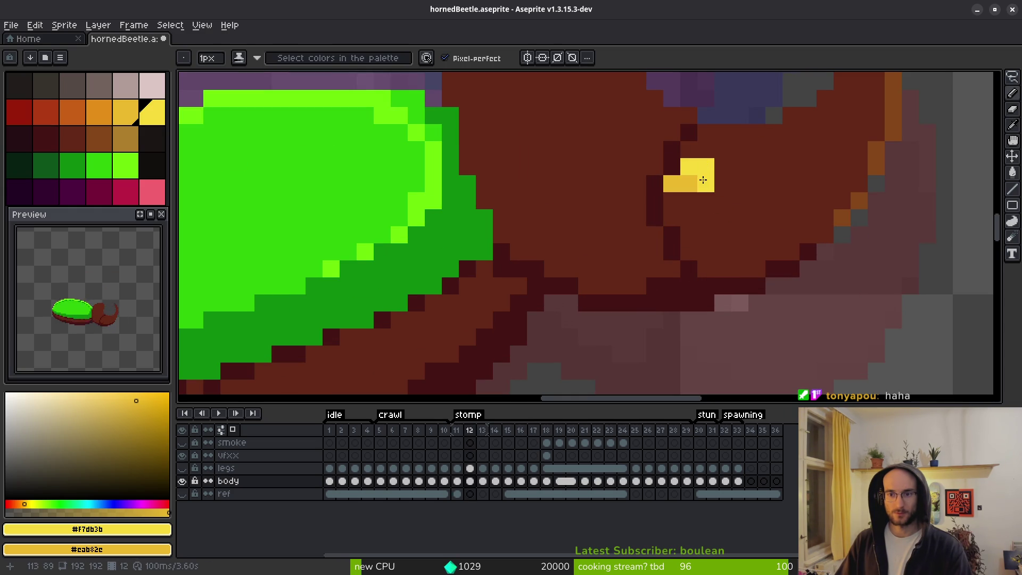
key("Left")
scroll(687, 181, "down", 3)
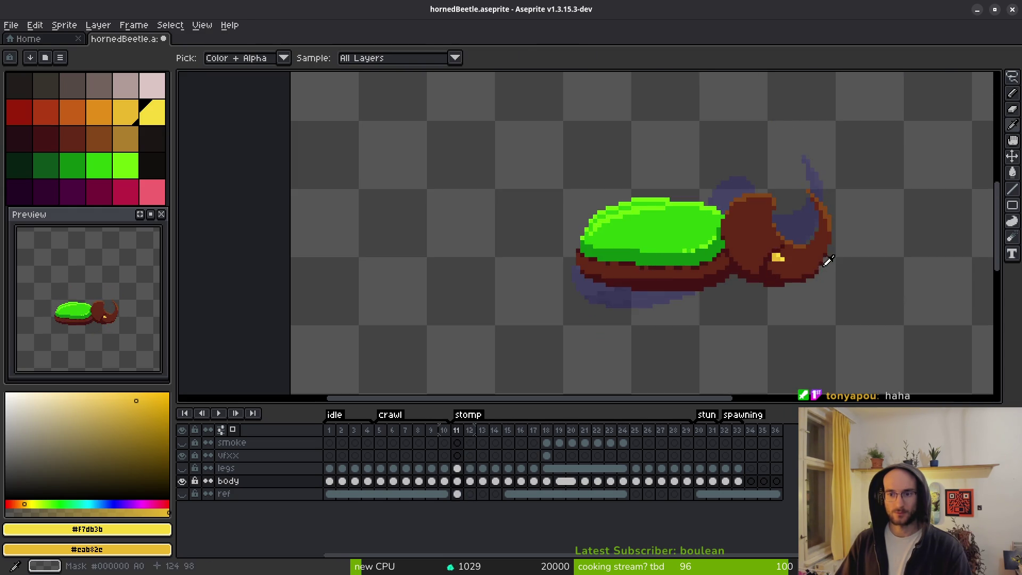
key("Right")
scroll(769, 256, "up", 3)
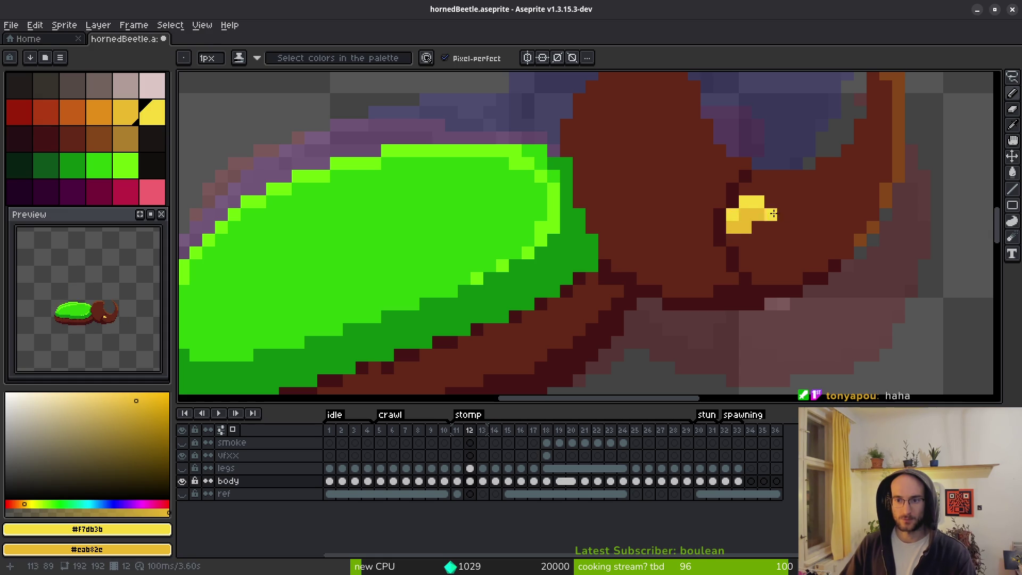
key("Left")
scroll(773, 214, "down", 3)
key("Right")
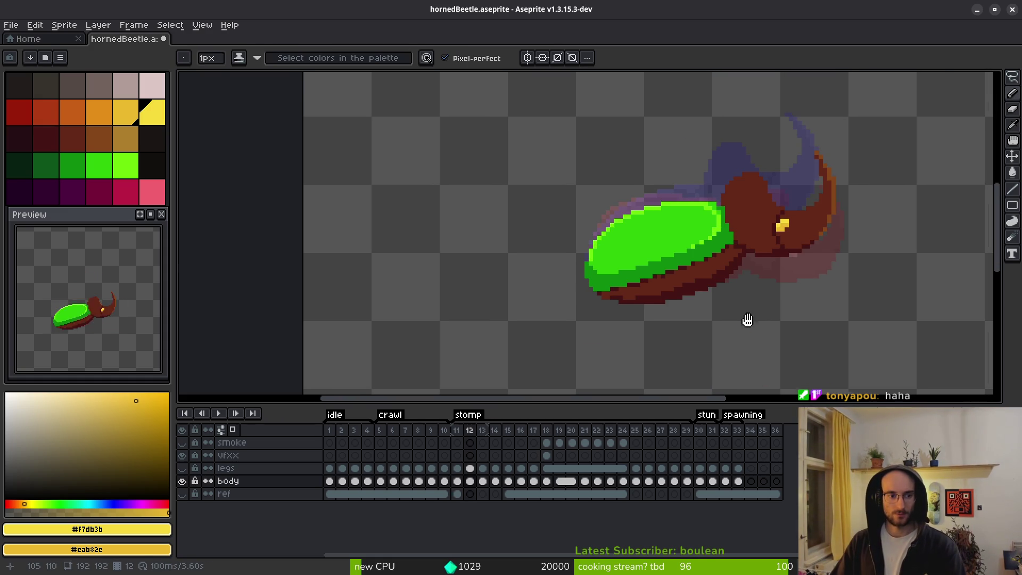
scroll(756, 309, "up", 1)
scroll(793, 260, "up", 1)
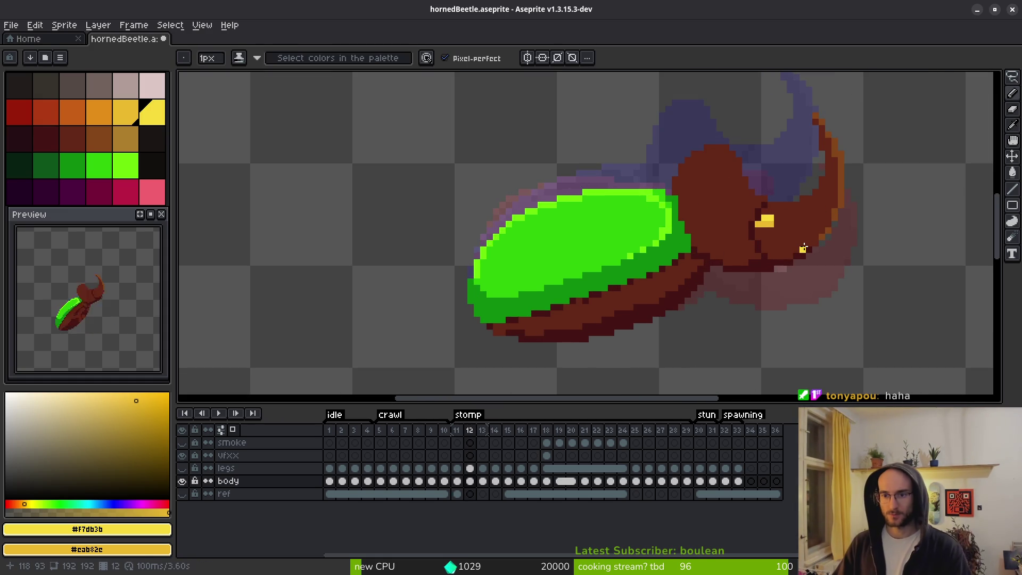
scroll(803, 248, "down", 2)
key("alt")
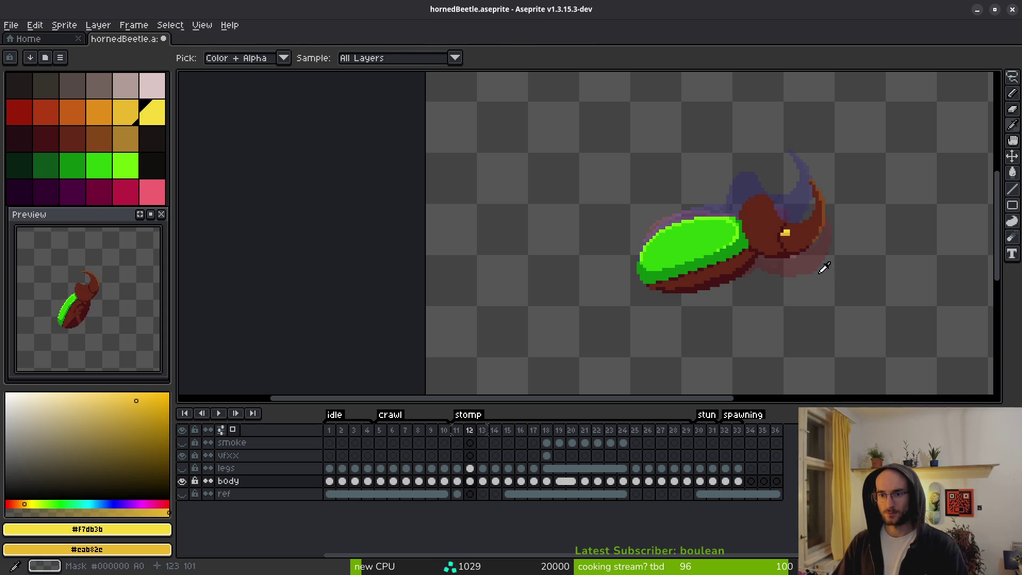
Flip between frames 11 and 12 to check that the eyes match.
key("Left")
key("Right")
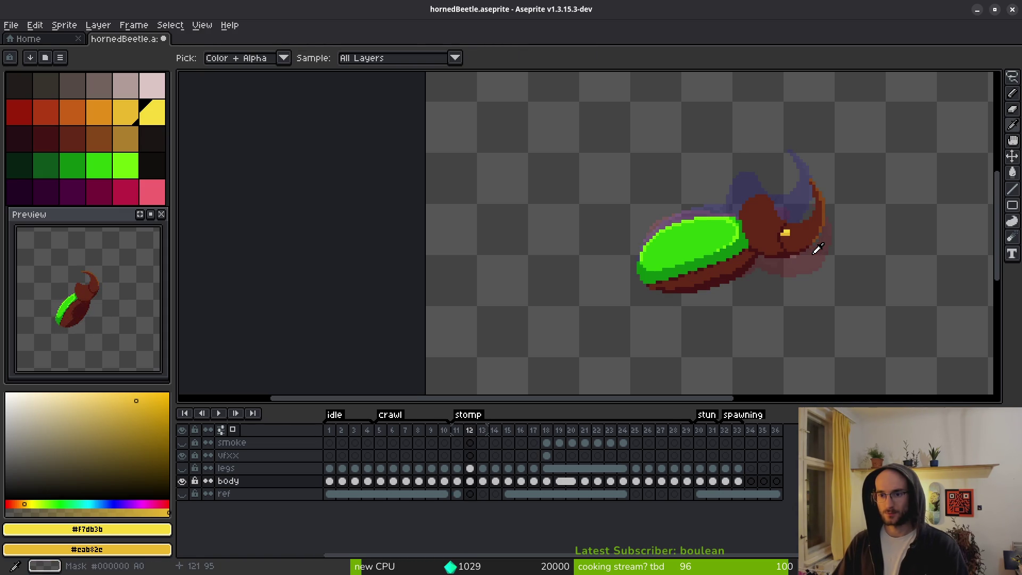
key("Left")
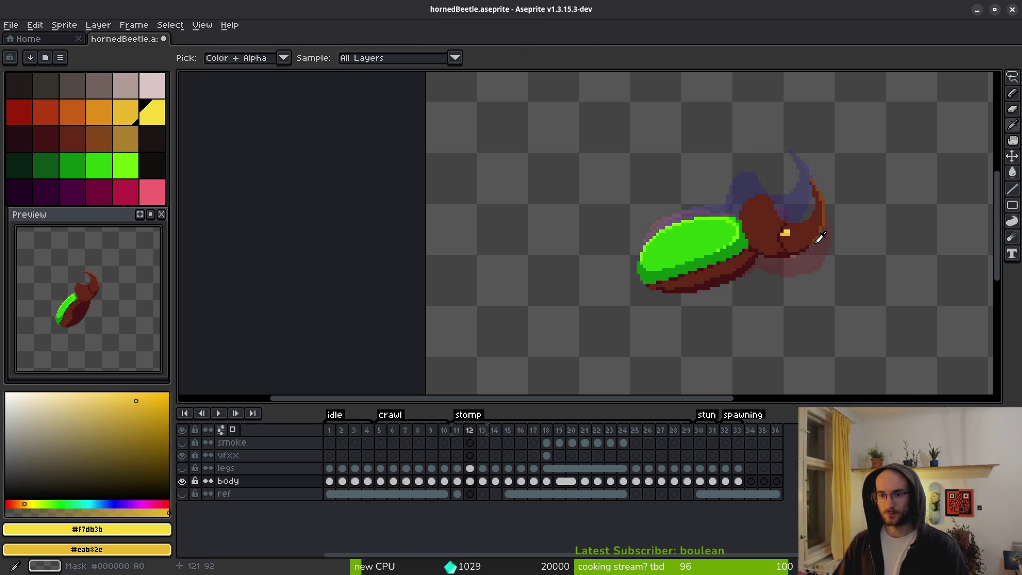
scroll(808, 216, "up", 2)
key("Right")
scroll(787, 220, "up", 2)
key("b")
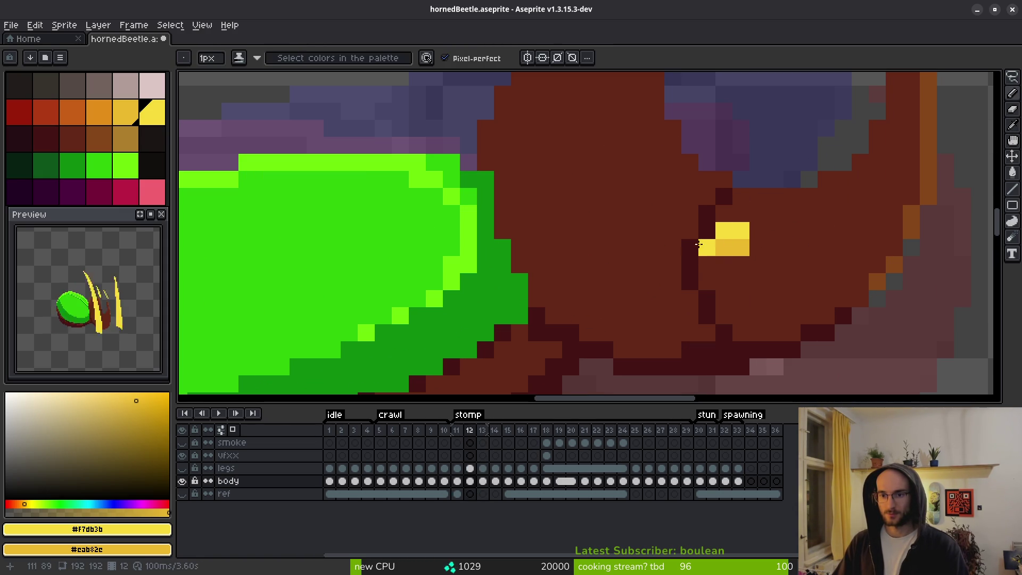
scroll(794, 268, "down", 3)
key("i")
key("Left")
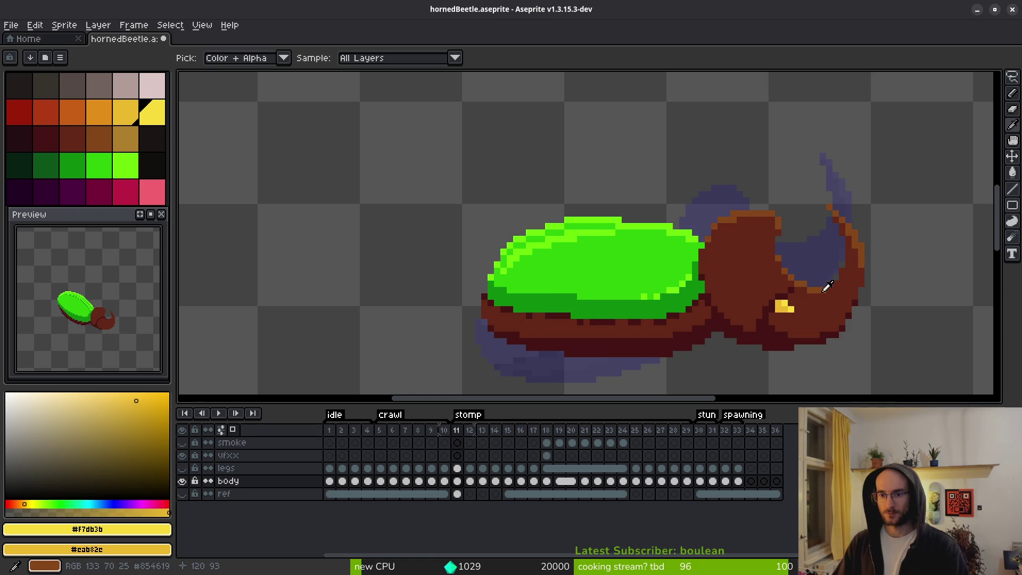
key("Right")
key("Left")
Check the eye on frame 13, then step back toward frame 10.
scroll(788, 298, "up", 2)
key("b")
scroll(767, 307, "down", 1)
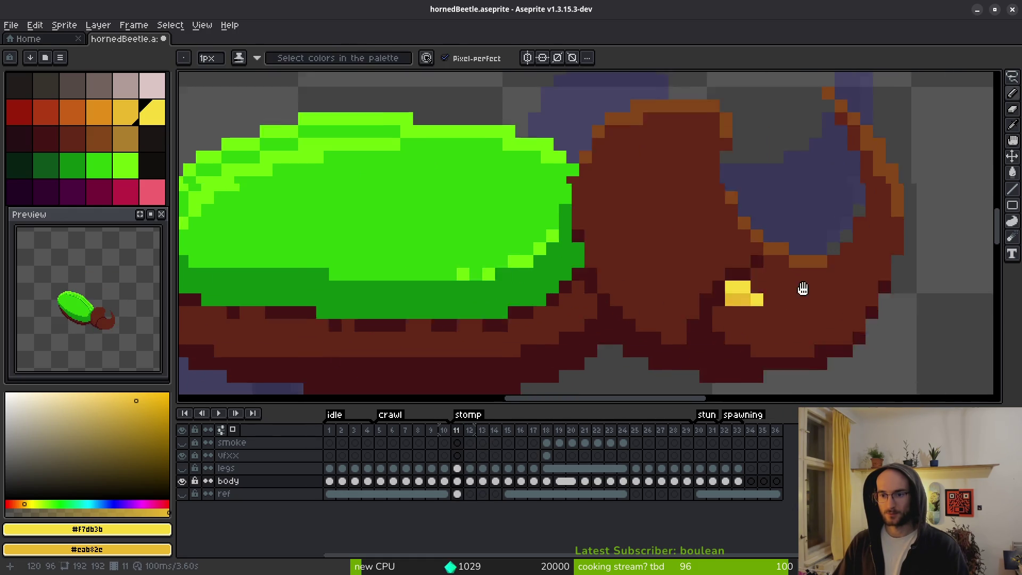
key("i")
key("Right")
key("Right")
scroll(792, 239, "up", 1)
key("Left")
key("Left")
key("Left")
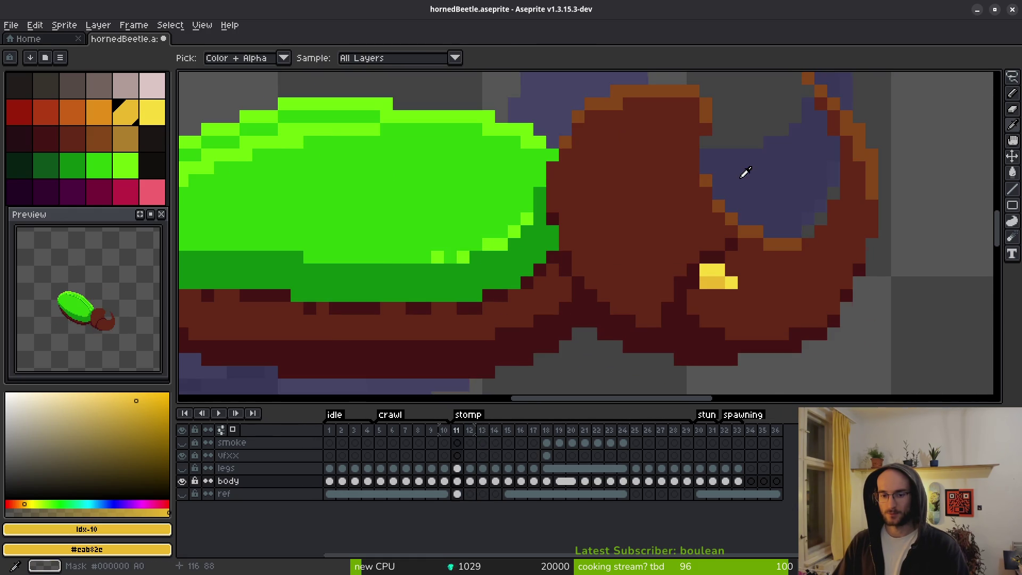
Sample the eye yellow and step back from frame 10 to frame 1, checking the eye.
key("b")
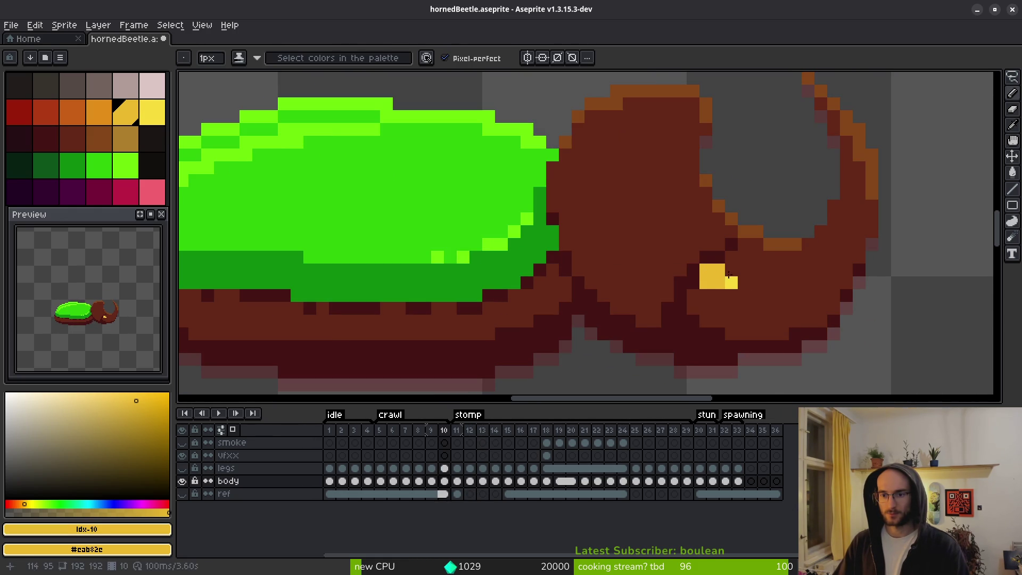
left_click(729, 277, "alt")
key("Left")
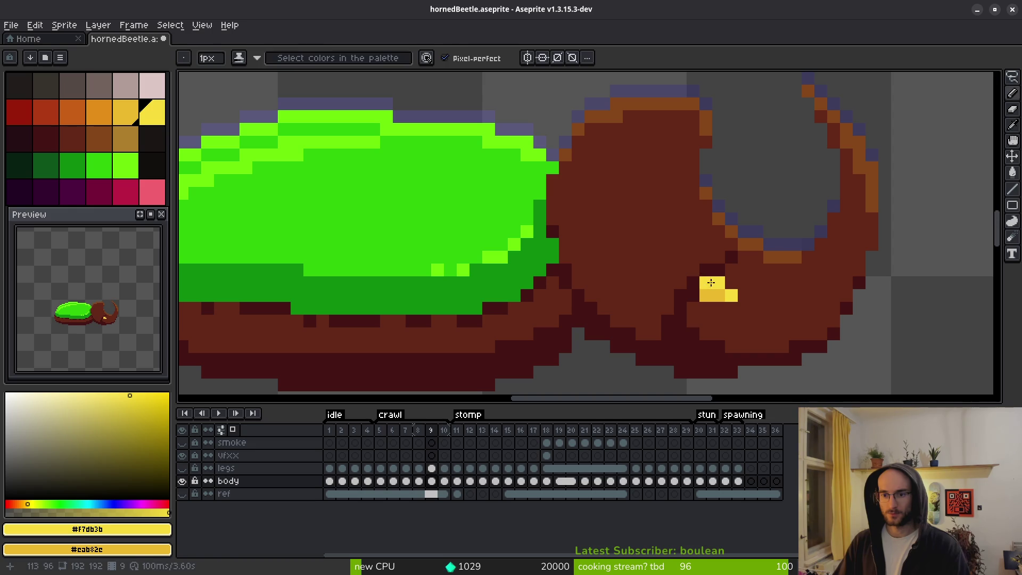
key("Left")
key("Left")
key("Left")
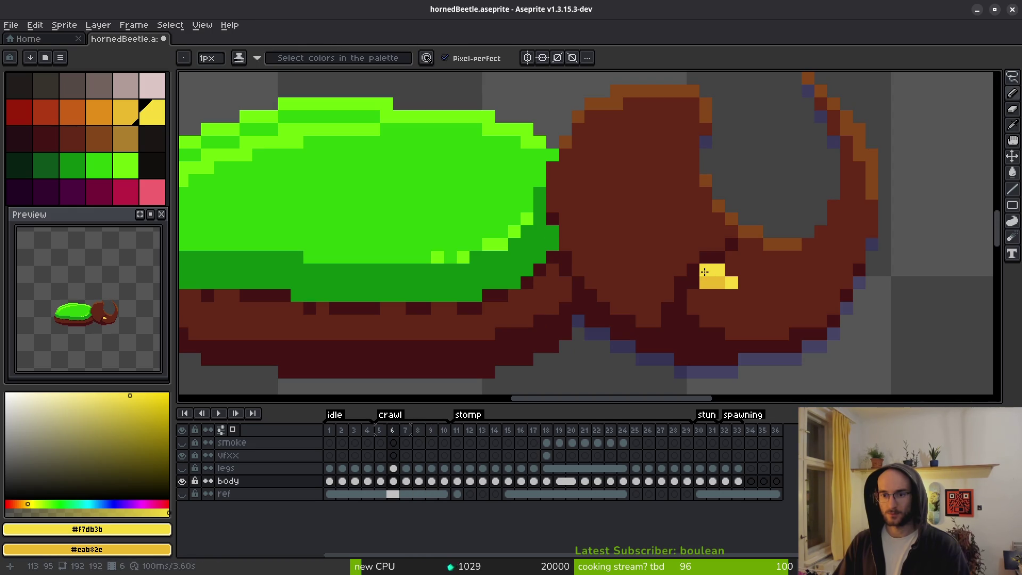
key("Left")
key("Left")
key("Left")
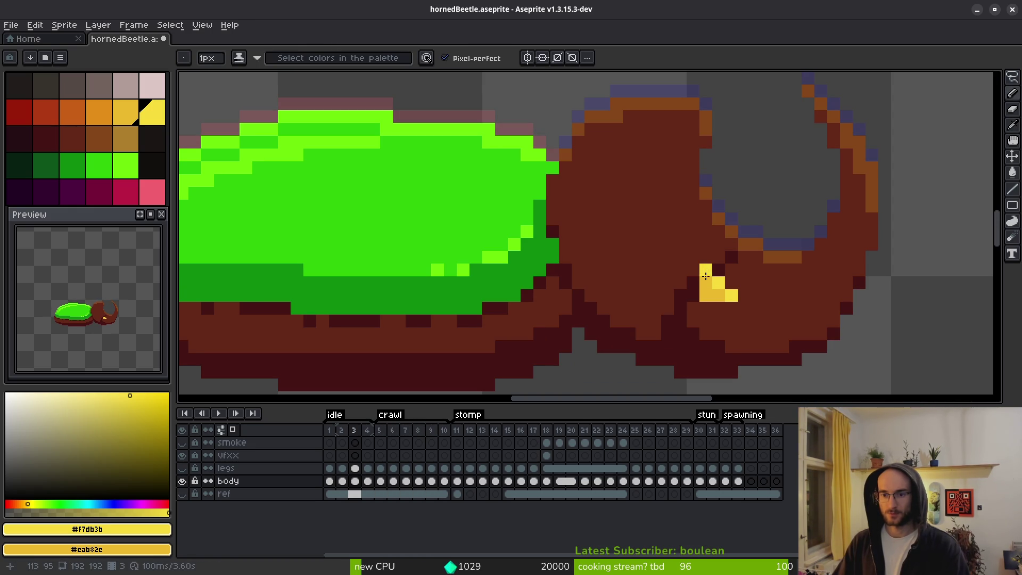
key("Left")
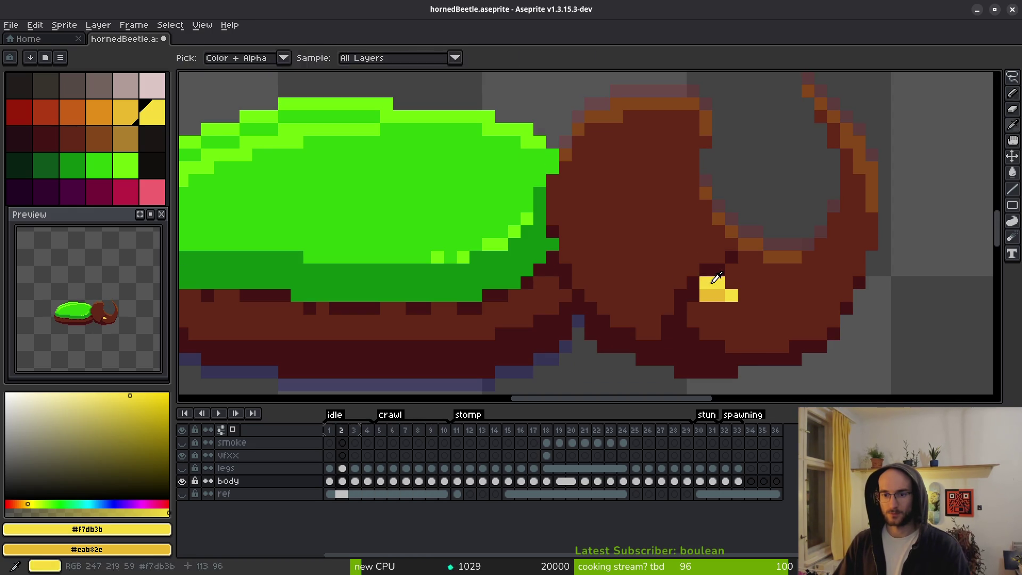
key("Left")
Wrap to the last frames and flip between frames 27 and 28 to compare the eye.
key("Left")
key("Left")
key("Left")
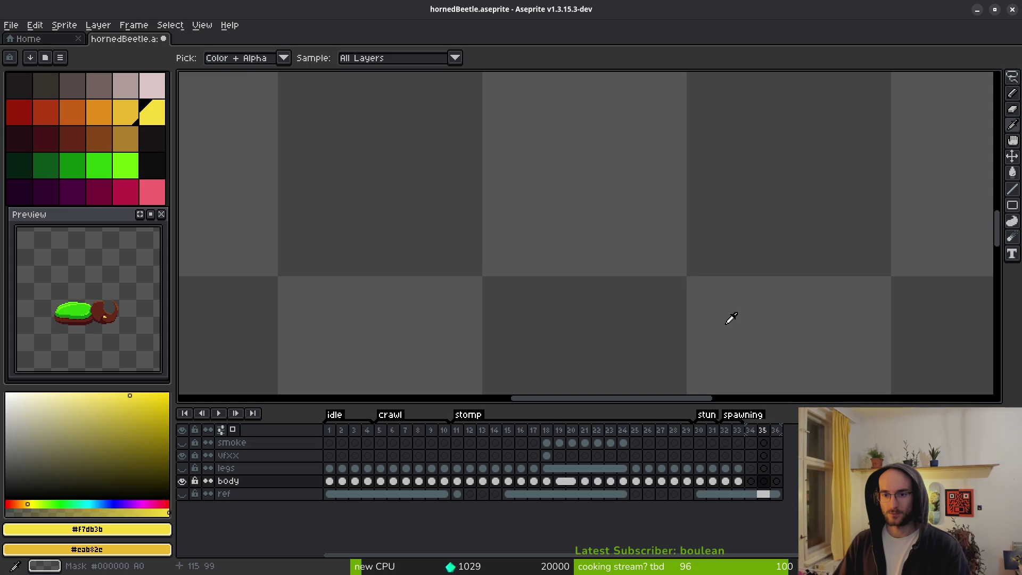
key("Right")
key("Left")
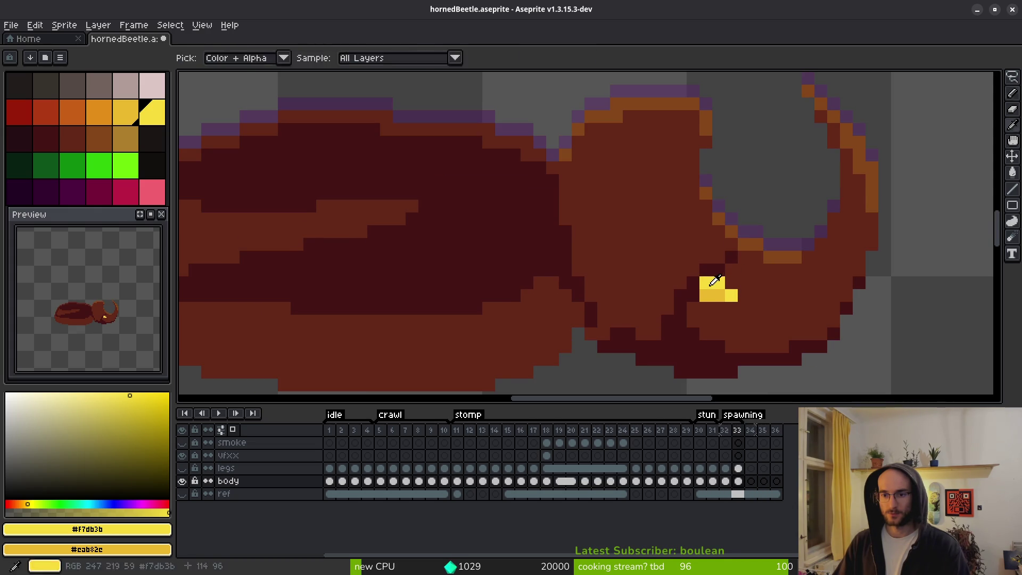
key("Right")
key("Left")
key("Left")
key("Left")
key("Left")
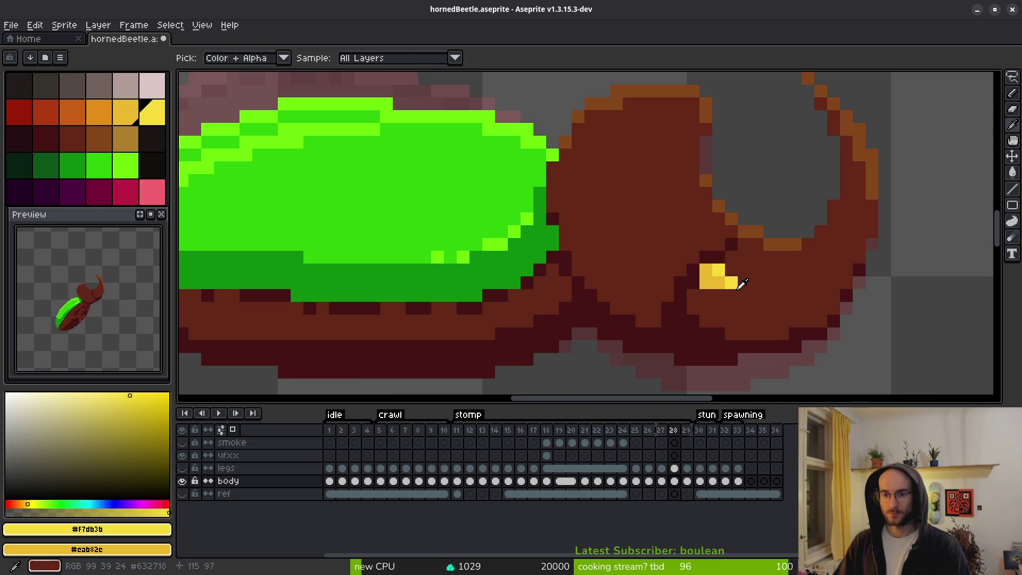
key("Left")
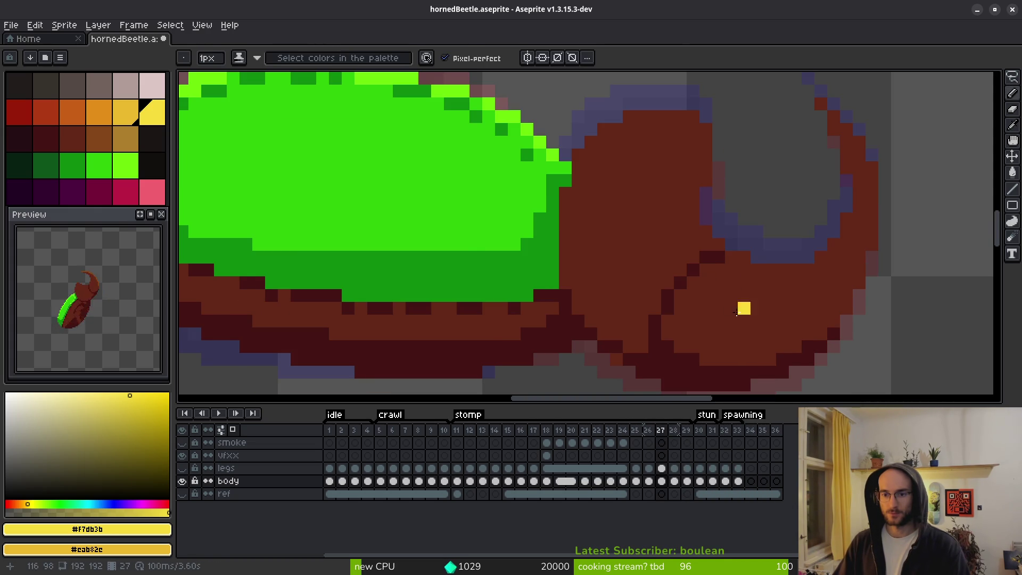
key("Right")
key("Left")
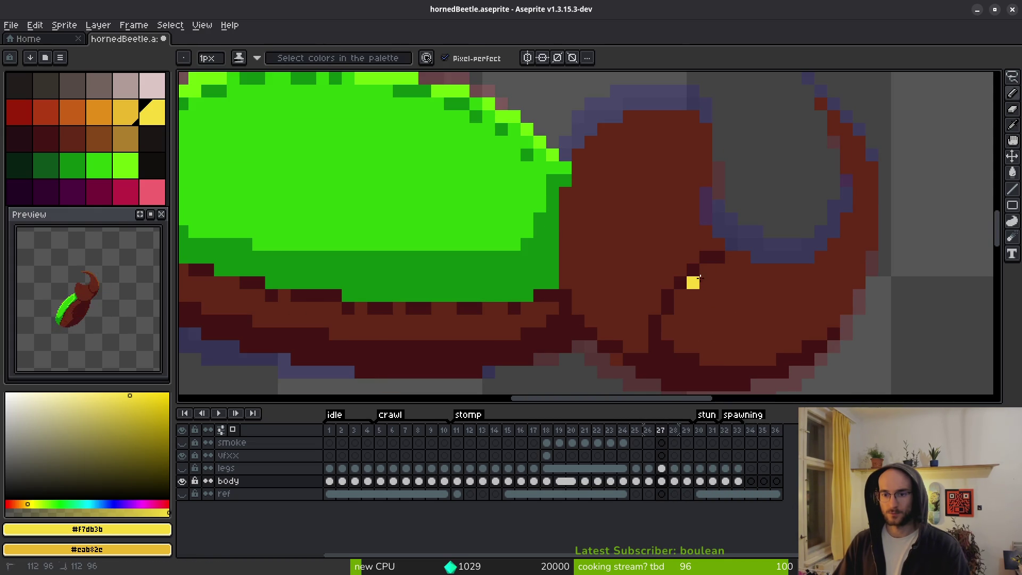
key("Right")
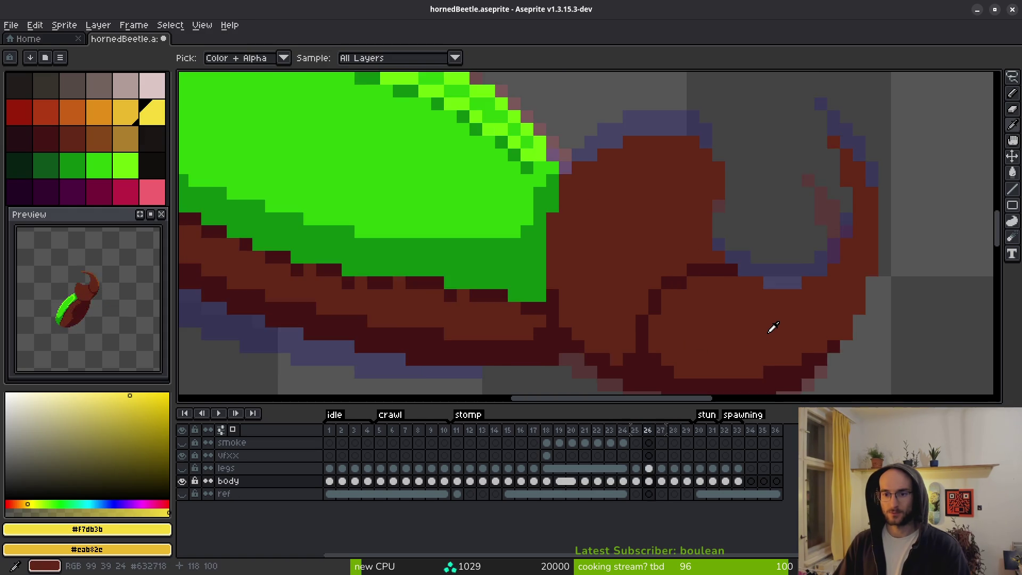
key("Left")
key("Right")
key("Left")
Flip between frames 26 and 27 to compare the eye placement.
scroll(756, 321, "down", 3)
key("Left")
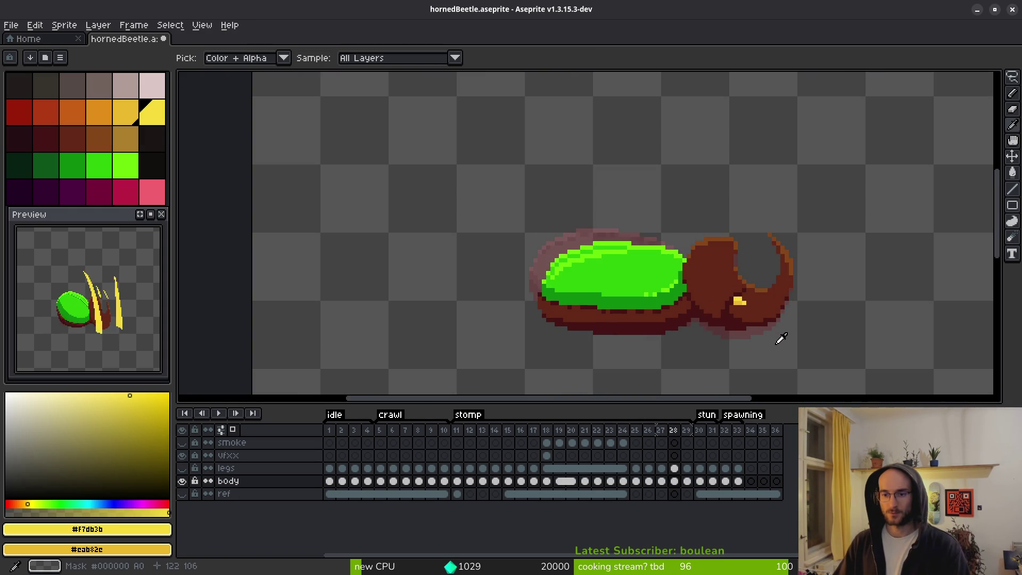
key("Right")
key("Left")
scroll(748, 313, "up", 3)
key("Right")
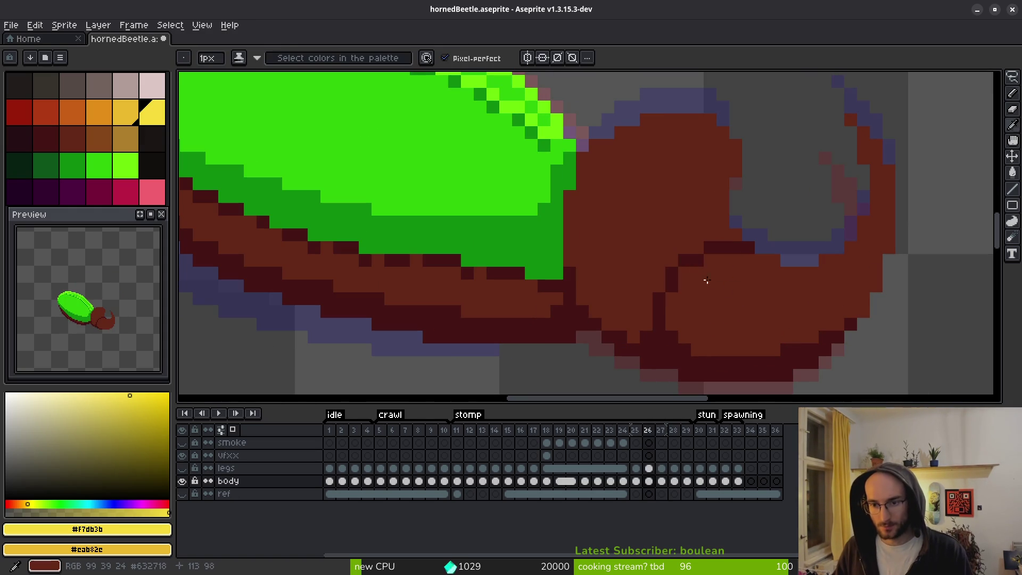
key("Left")
scroll(758, 322, "down", 3)
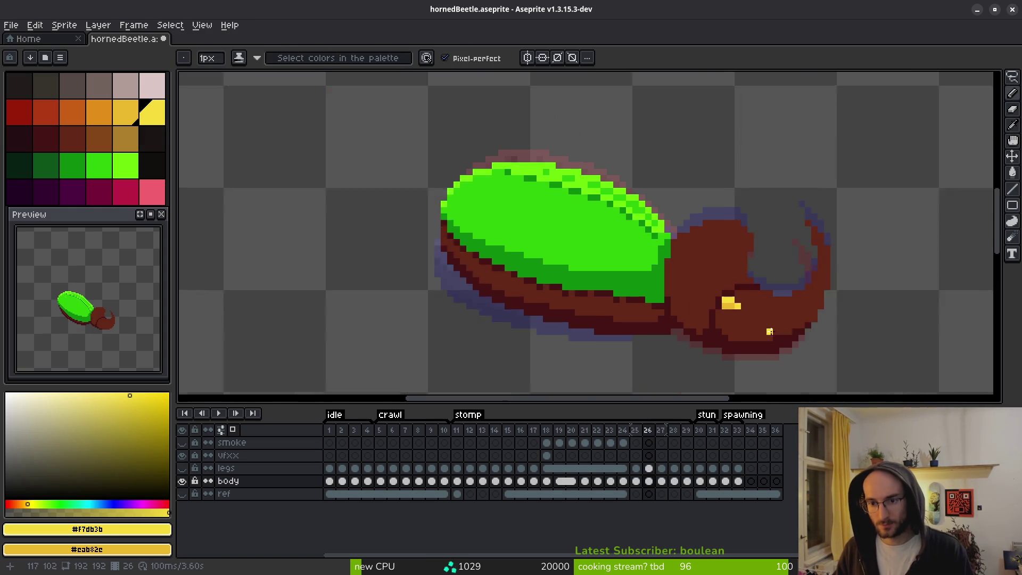
key("Right")
key("Left")
key("Right")
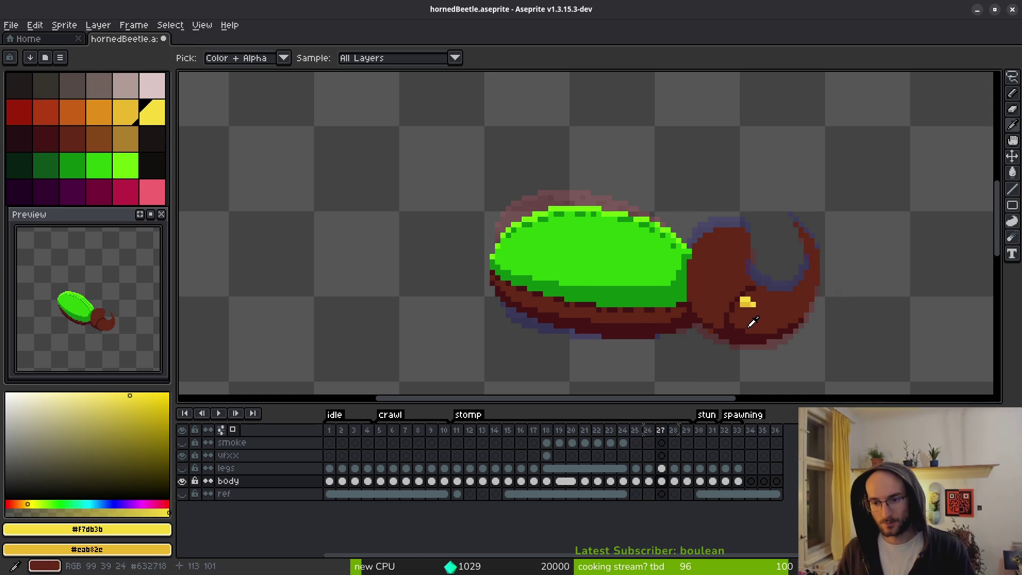
key("Left")
scroll(728, 299, "up", 3)
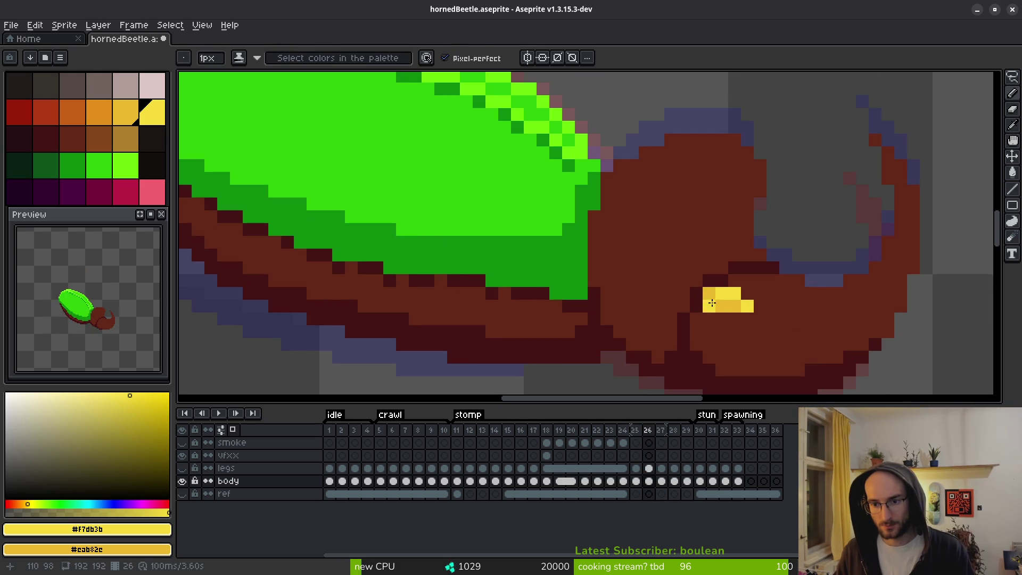
Pick outline brown #431414 as primary and body red #632718 as secondary colour.
left_click(721, 318, "alt")
key("Left")
scroll(721, 317, "down", 3)
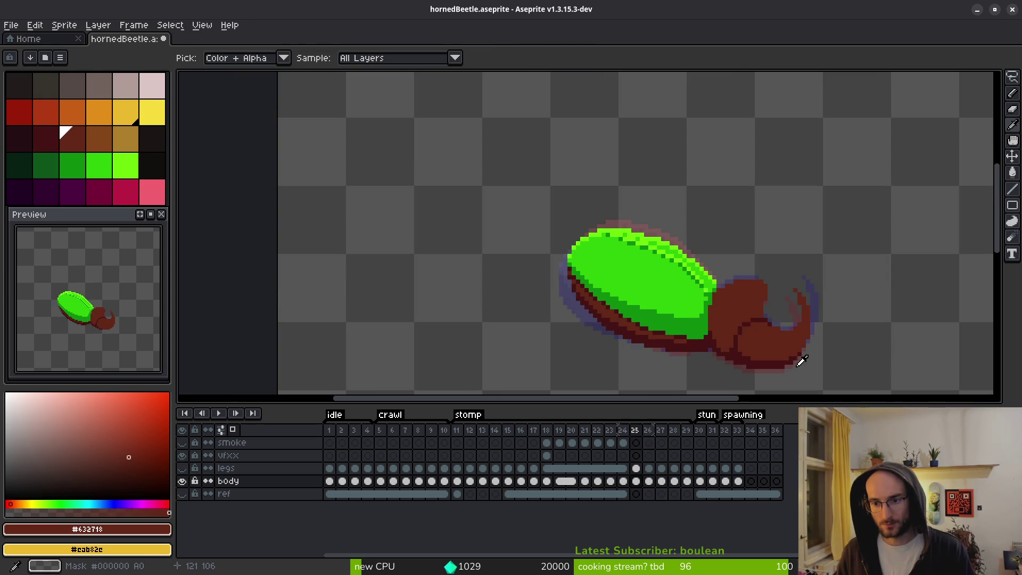
key("Right")
key("Right")
key("Left")
scroll(788, 347, "up", 3)
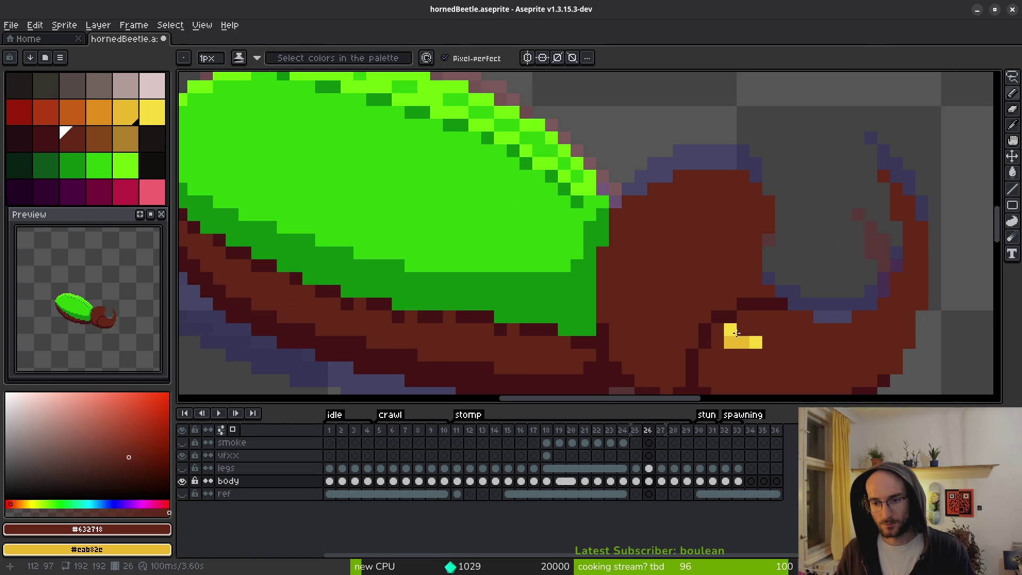
left_click(721, 313, "alt")
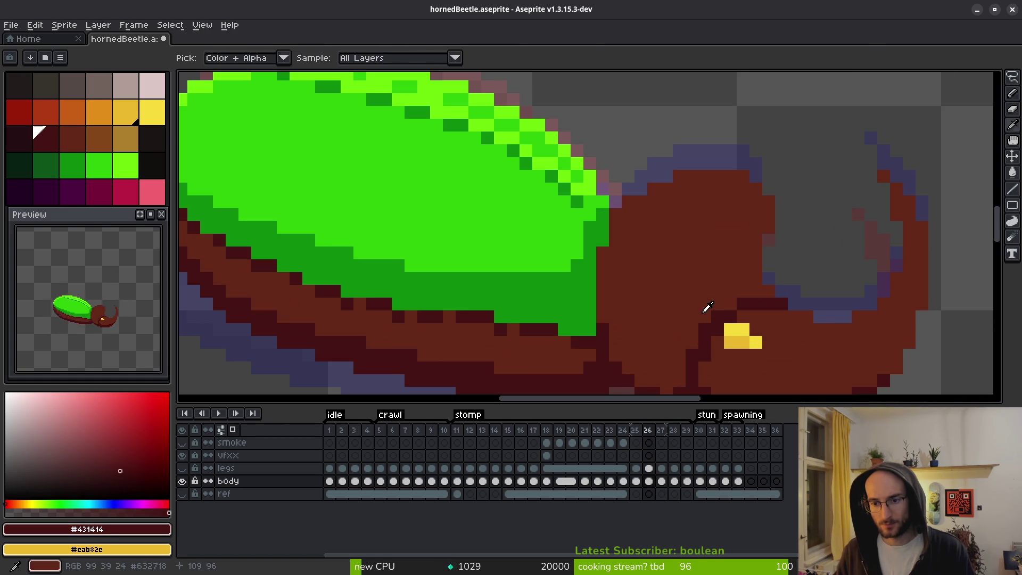
right_click(700, 334, "alt")
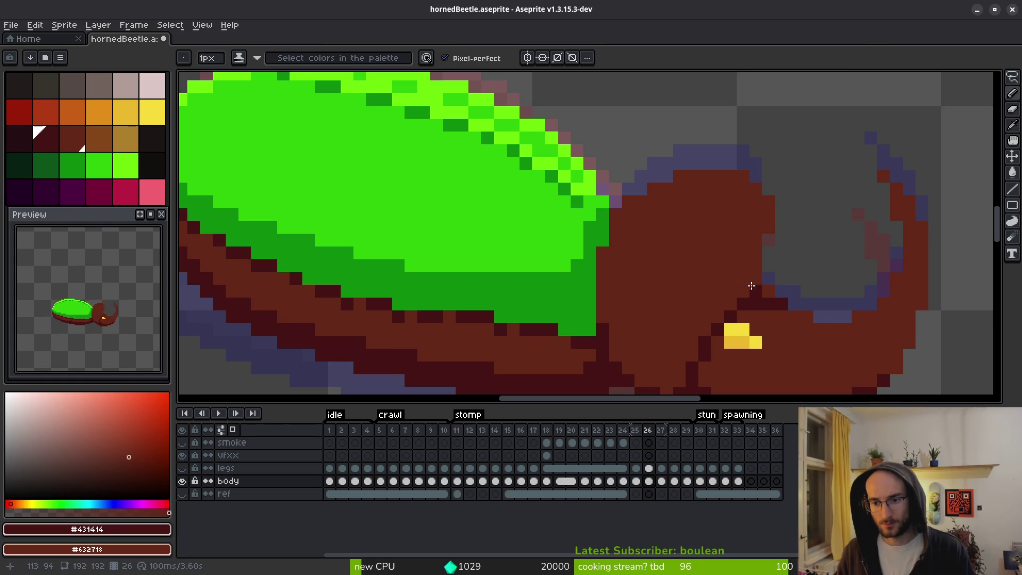
Compare frame 25, which lacks the eye, against frame 26's yellow eye.
scroll(751, 286, "down", 3)
key("Right")
key("Left")
key("Left")
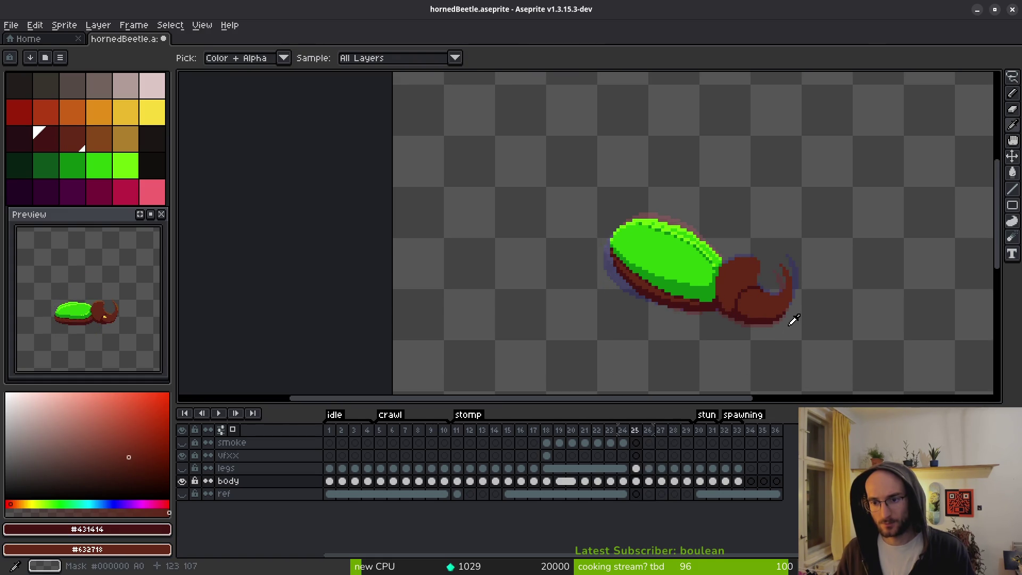
key("Right")
scroll(771, 315, "up", 3)
key("Left")
key("Right")
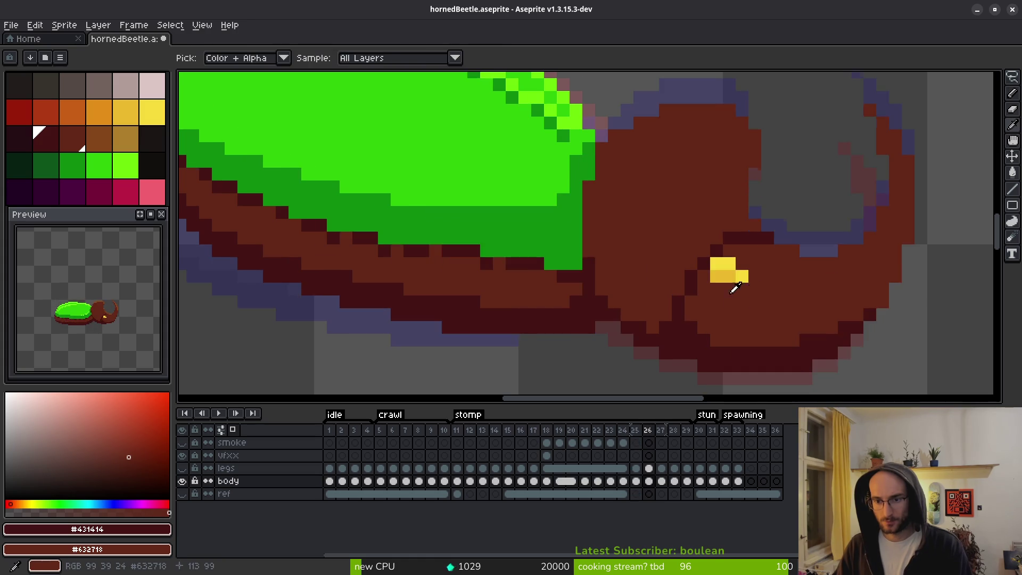
key("Left")
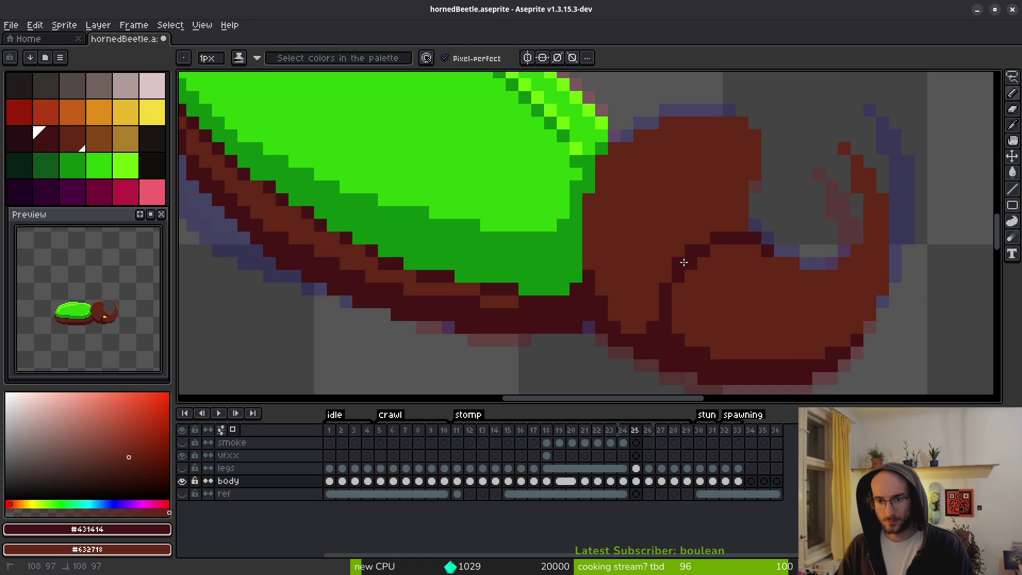
key("Right")
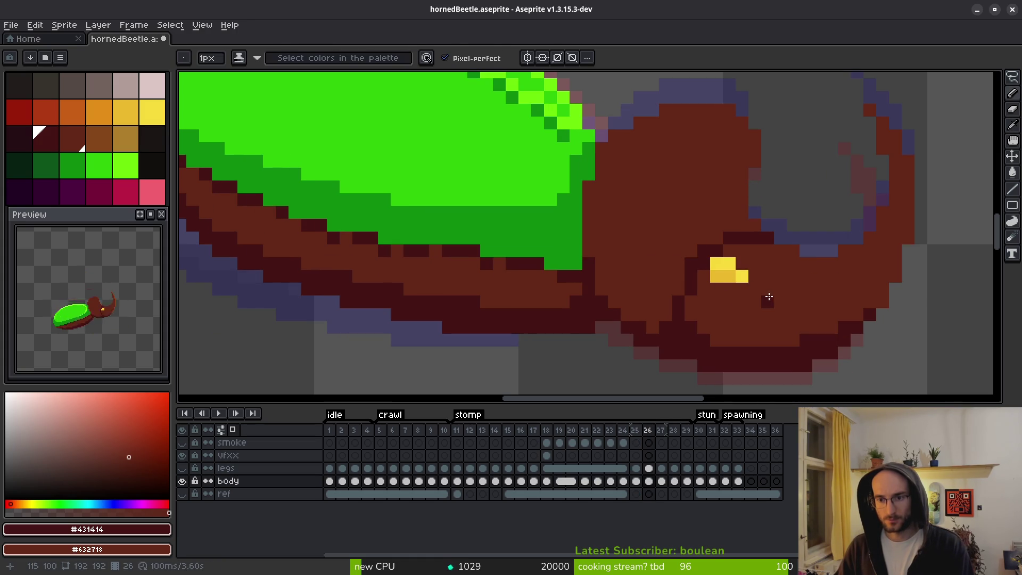
scroll(769, 297, "down", 3)
key("Left")
key("Right")
scroll(757, 282, "up", 3)
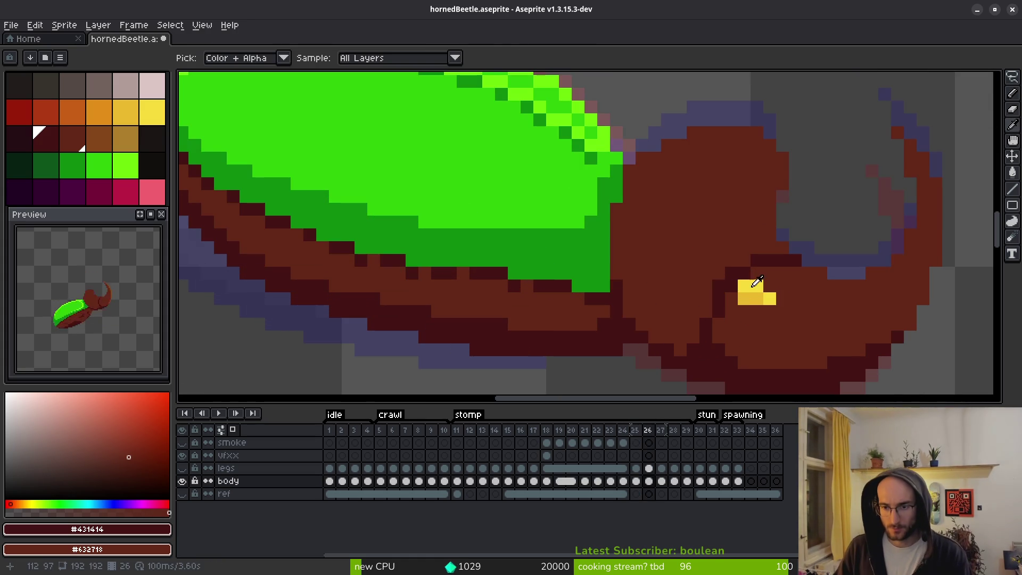
Set bright yellow #f7db3b as primary and the darker eye yellow as secondary colour.
left_click(757, 282)
key("Left")
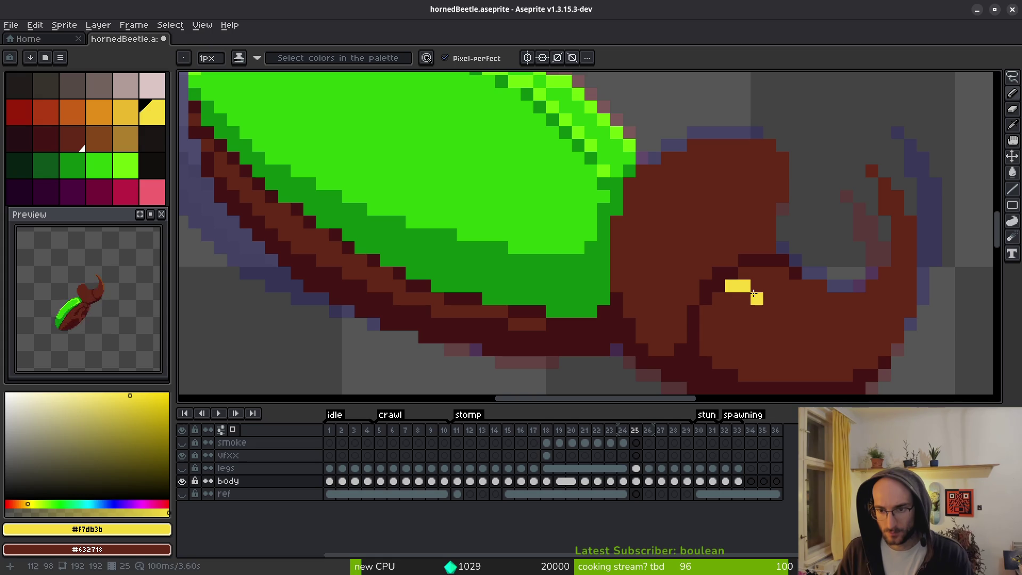
key("Right")
key("alt")
right_click(747, 299)
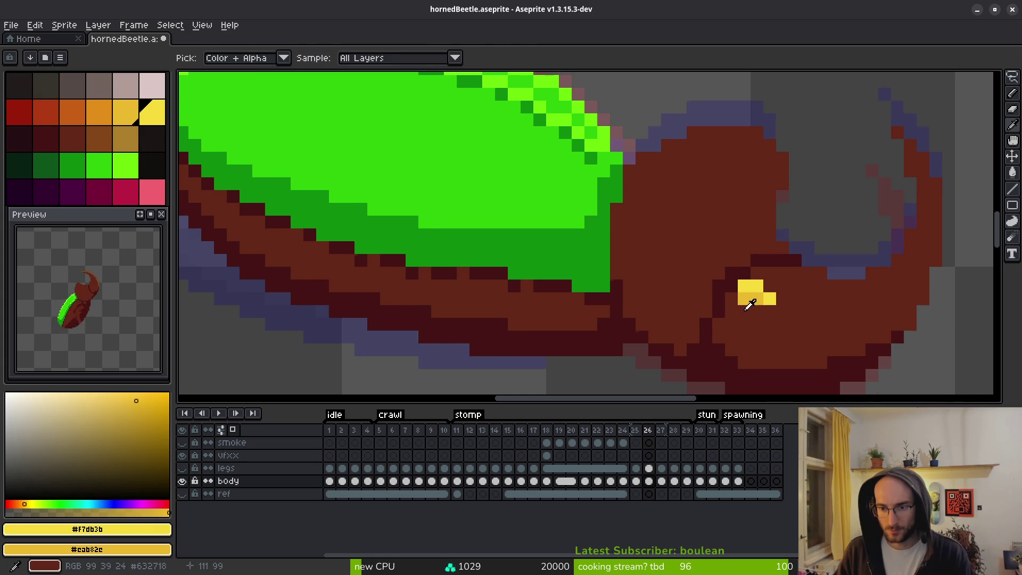
On frame 24, paint over the stray yellow pixel with body red, then re-pick eye yellow.
key("Left")
key("Left")
key("Right")
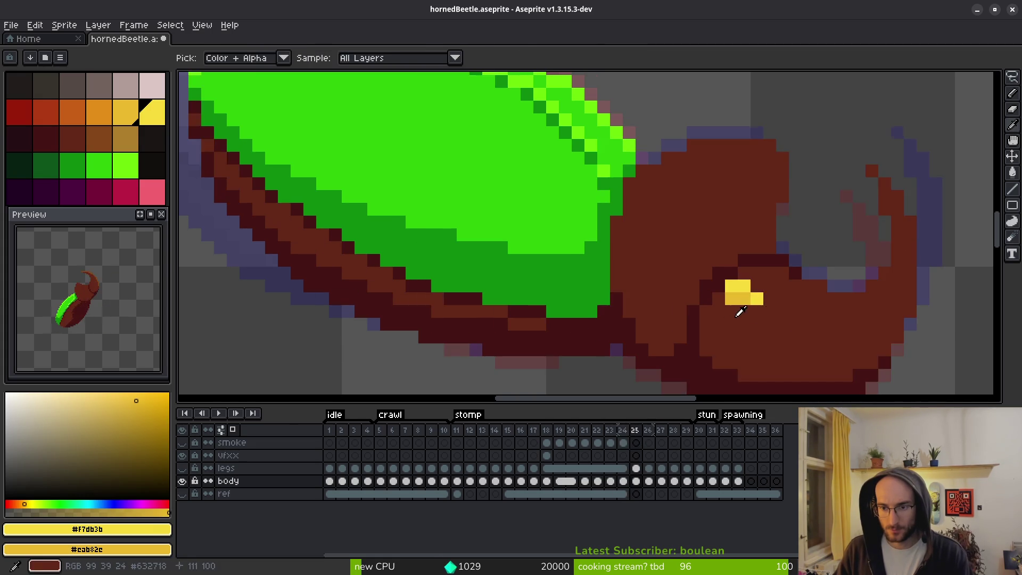
key("Left")
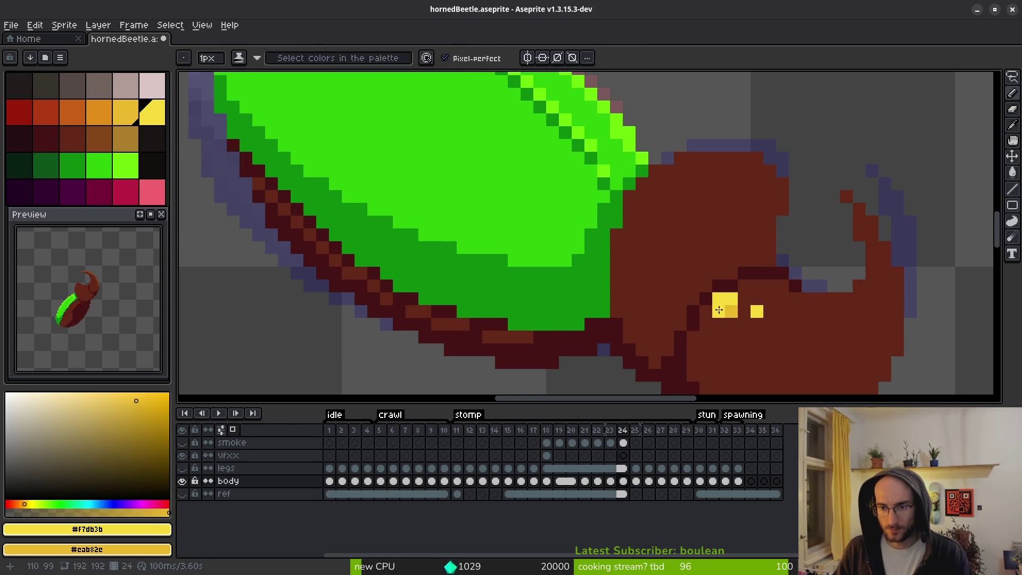
left_click(775, 319, "alt")
left_click(758, 314)
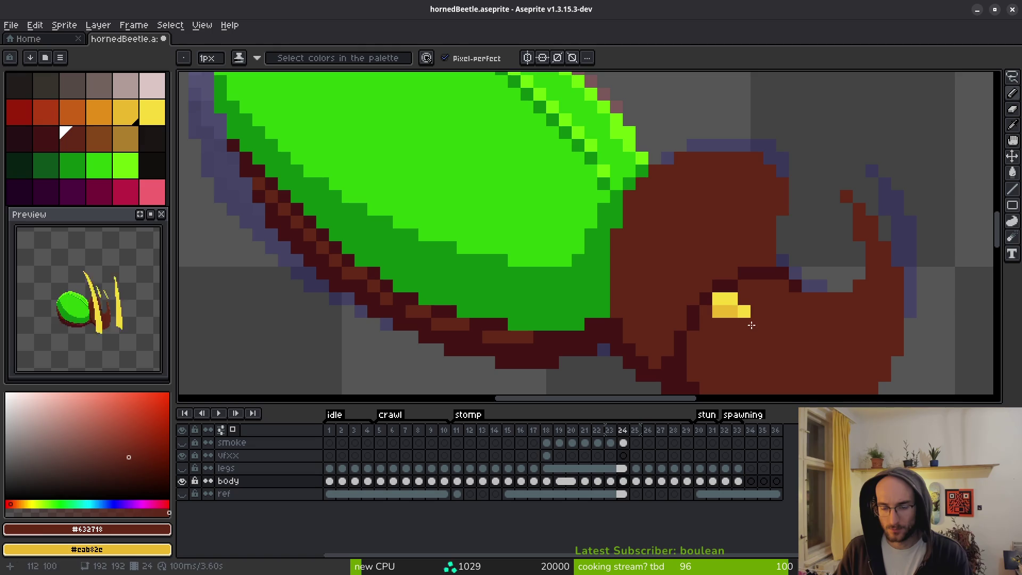
left_click(731, 301, "alt")
scroll(731, 301, "down", 2)
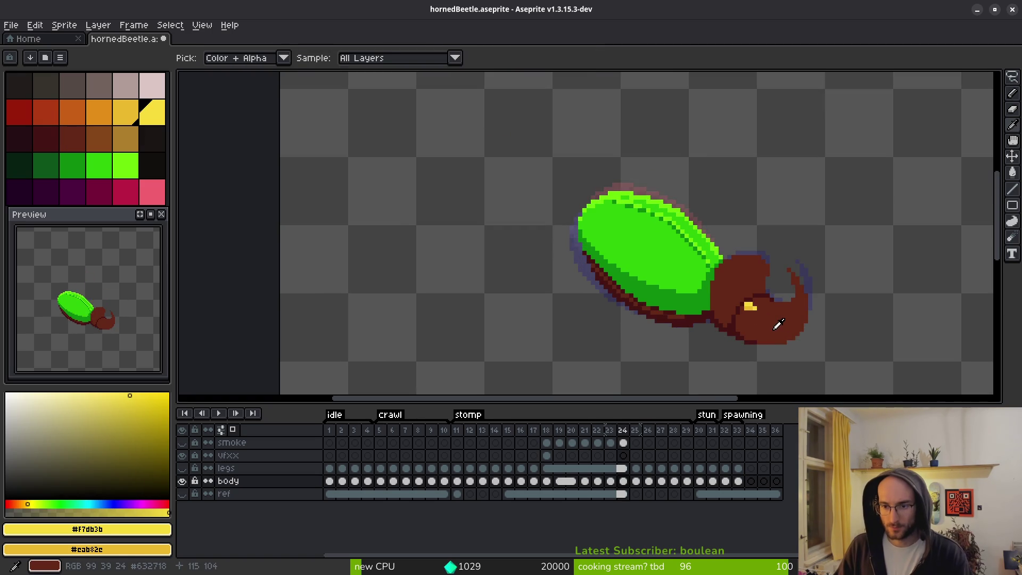
scroll(748, 306, "up", 2)
Step back through frames 23 to 18, checking the eye on each.
key("Left")
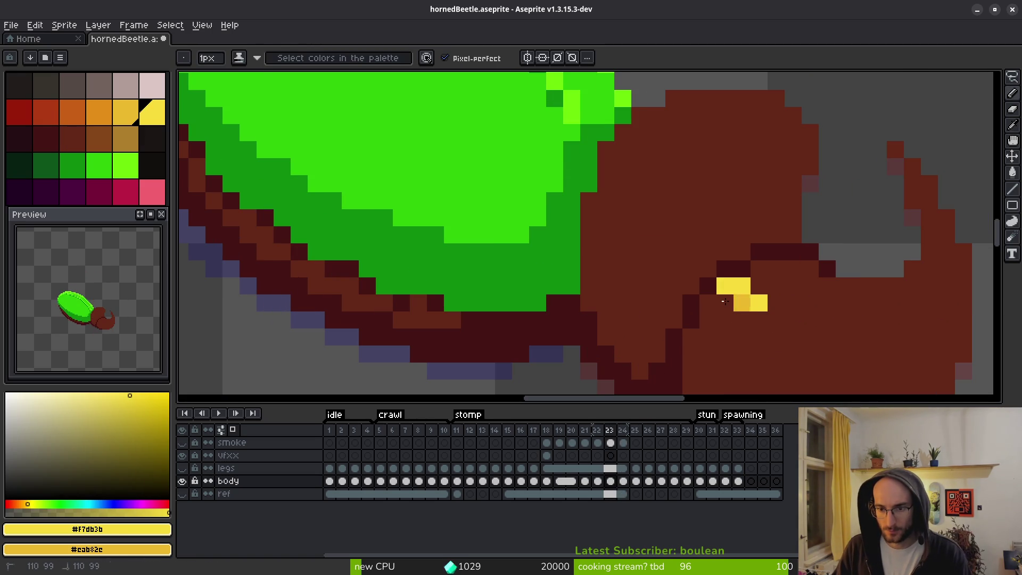
key("Left")
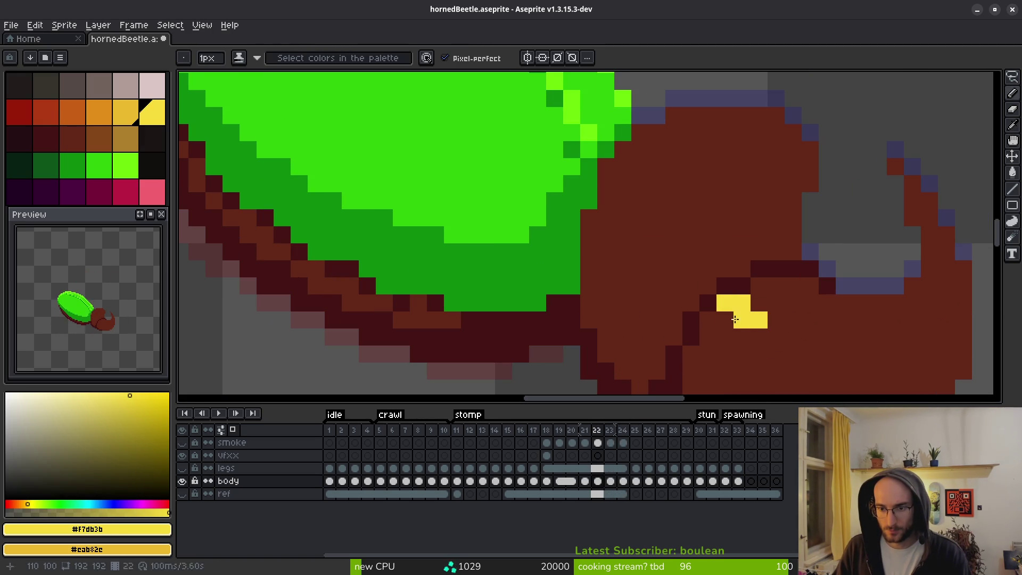
key("Left")
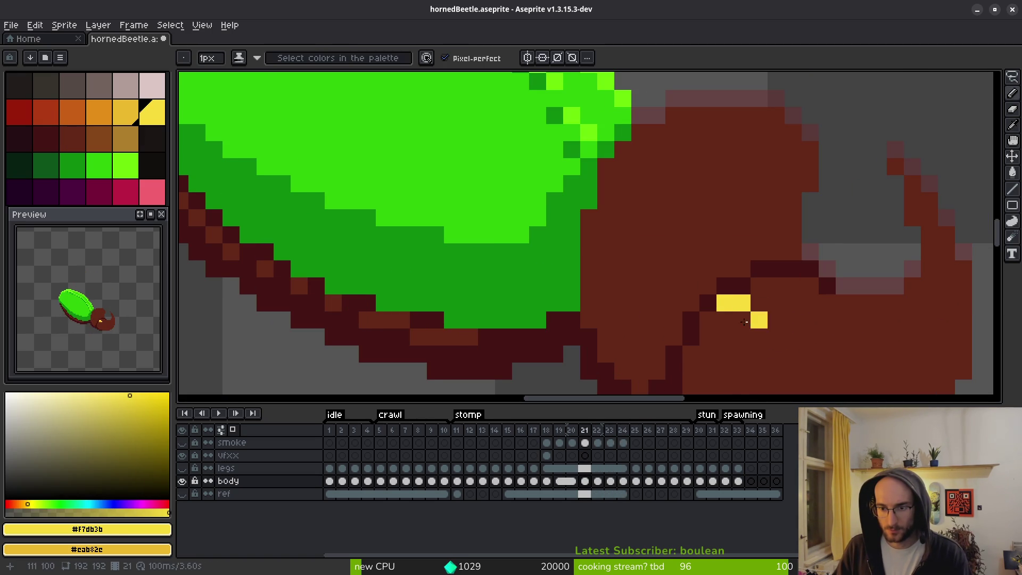
key("Left")
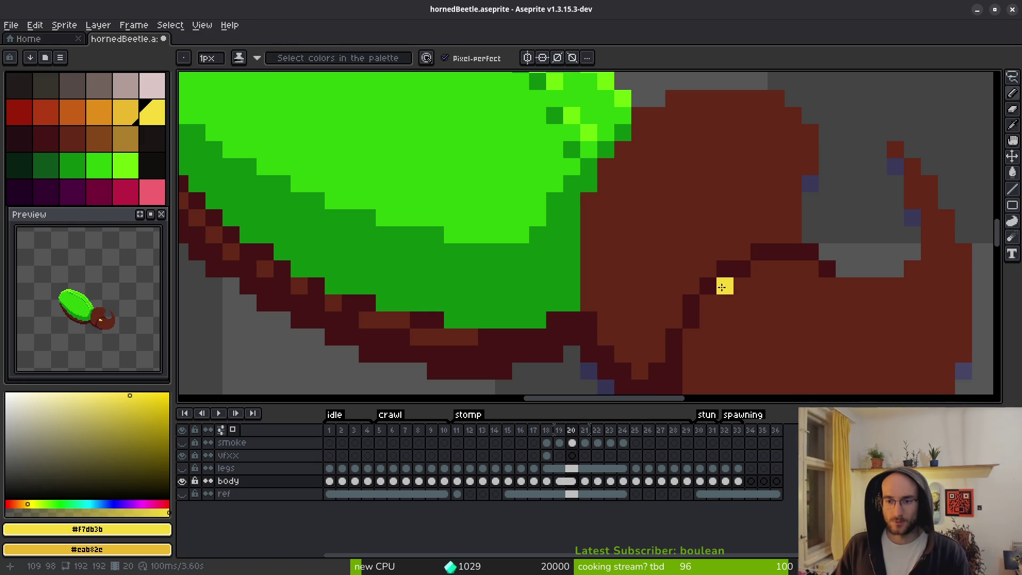
key("Left")
key("Left")
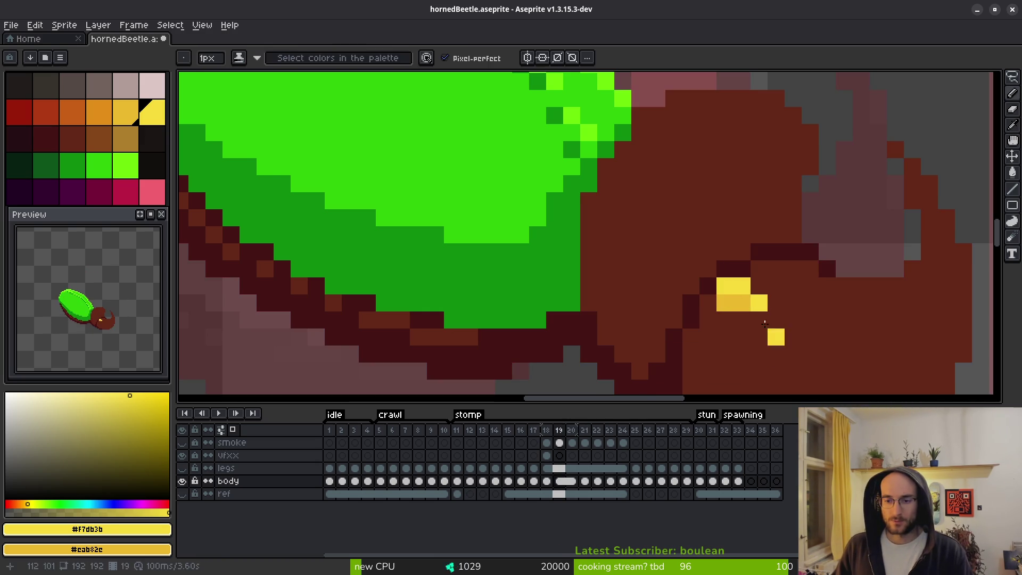
scroll(782, 309, "down", 3)
key("Left")
key("Left")
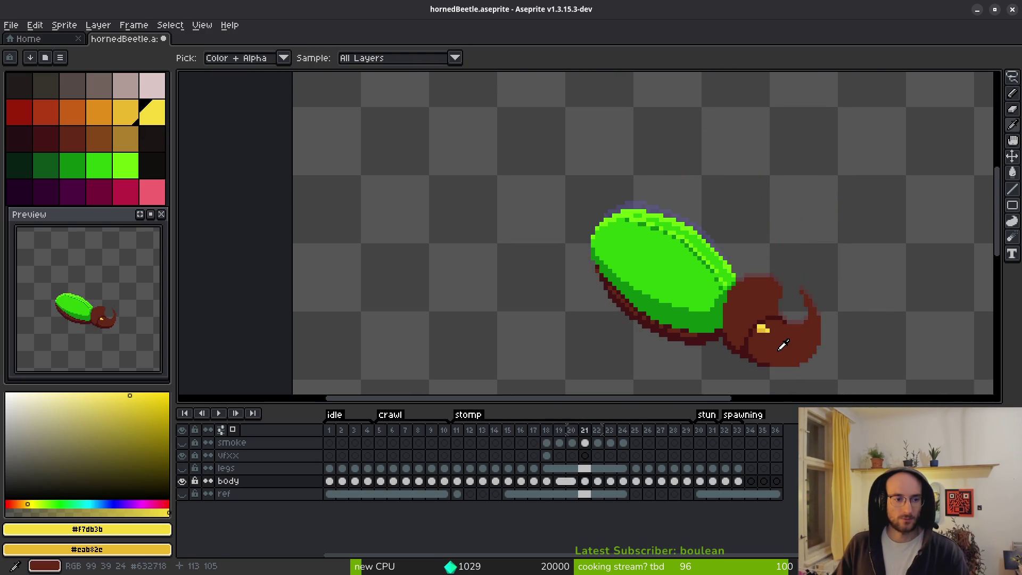
Flip between frames 17 and 18 to compare the eye, with the Pencil ready.
key("Right")
key("Right")
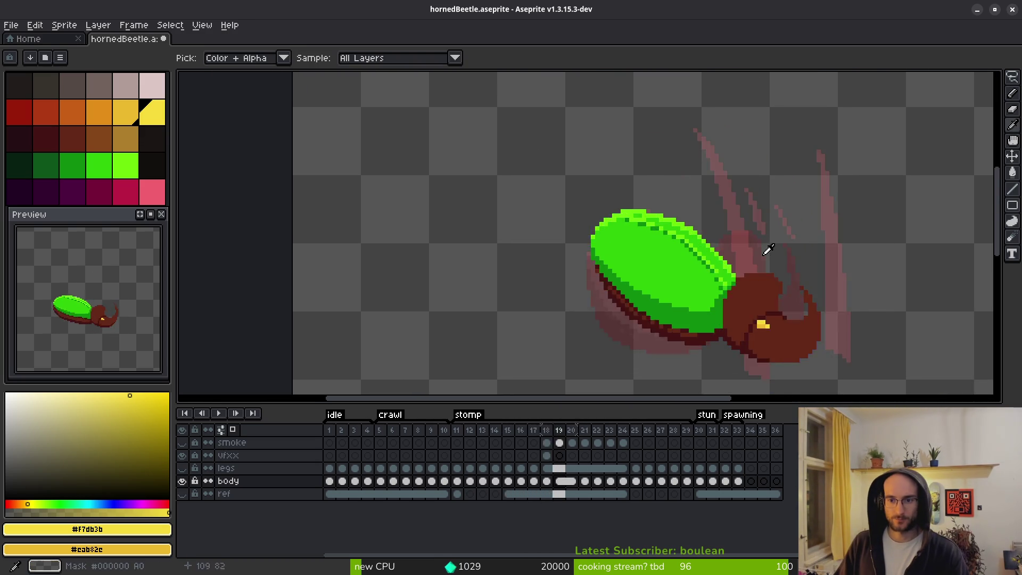
key("Left")
key("Right")
key("b")
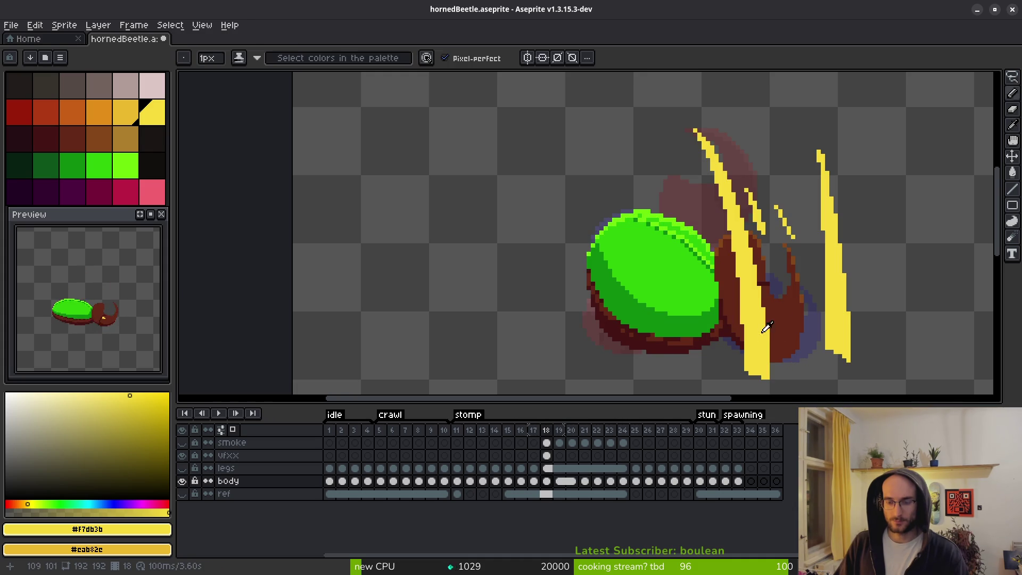
key("Left")
key("Right")
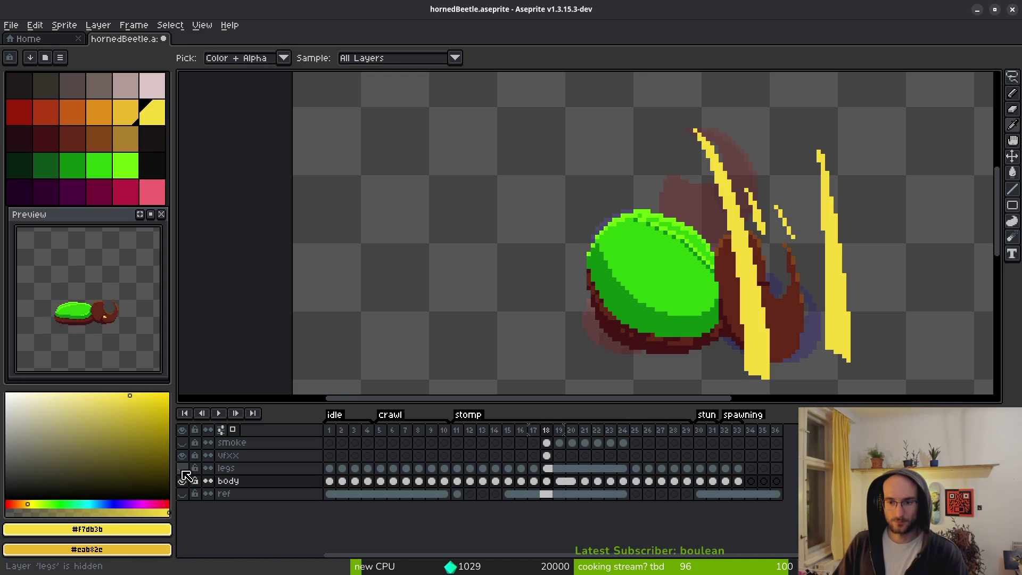
Hide the vfxx effects layer and add one yellow pixel to frame 18's eye.
left_click(186, 455)
key("b")
scroll(771, 309, "up", 4)
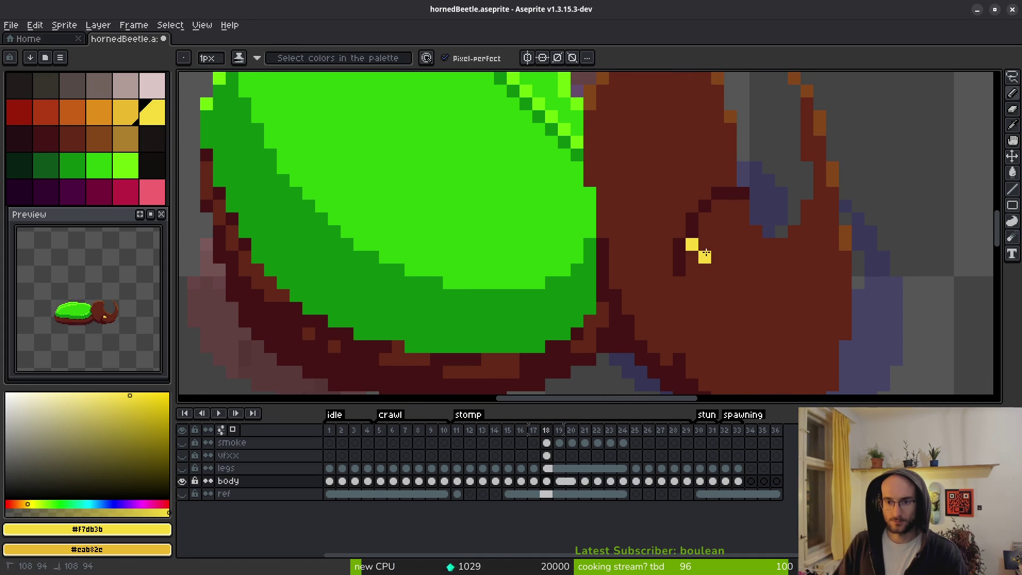
left_click(691, 253)
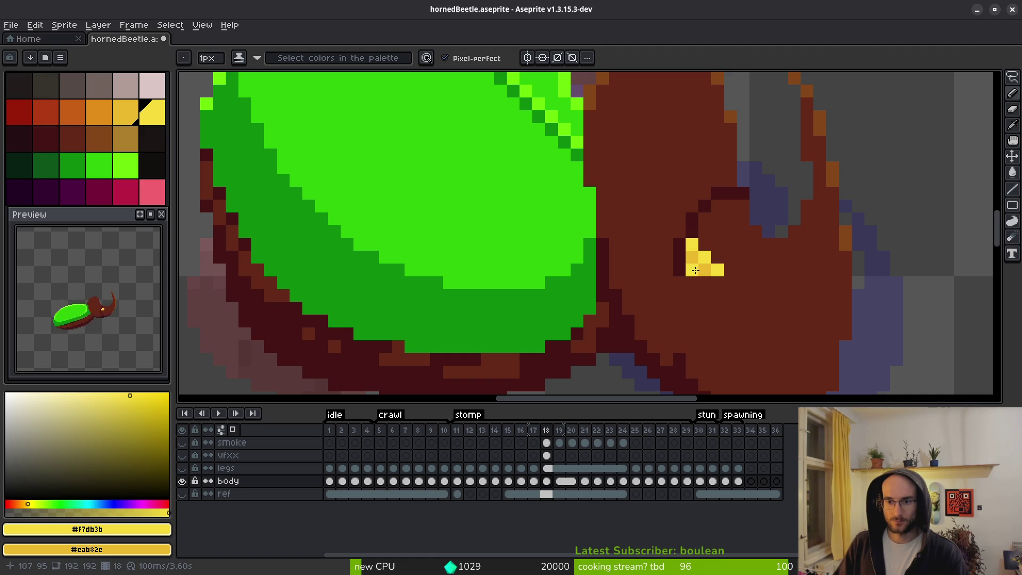
scroll(716, 264, "down", 5)
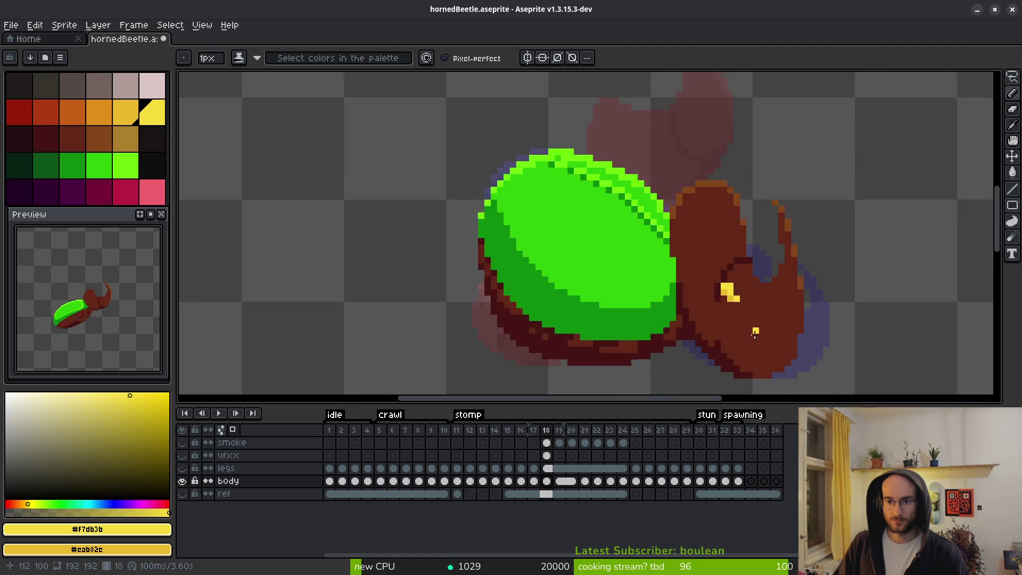
scroll(725, 287, "up", 3)
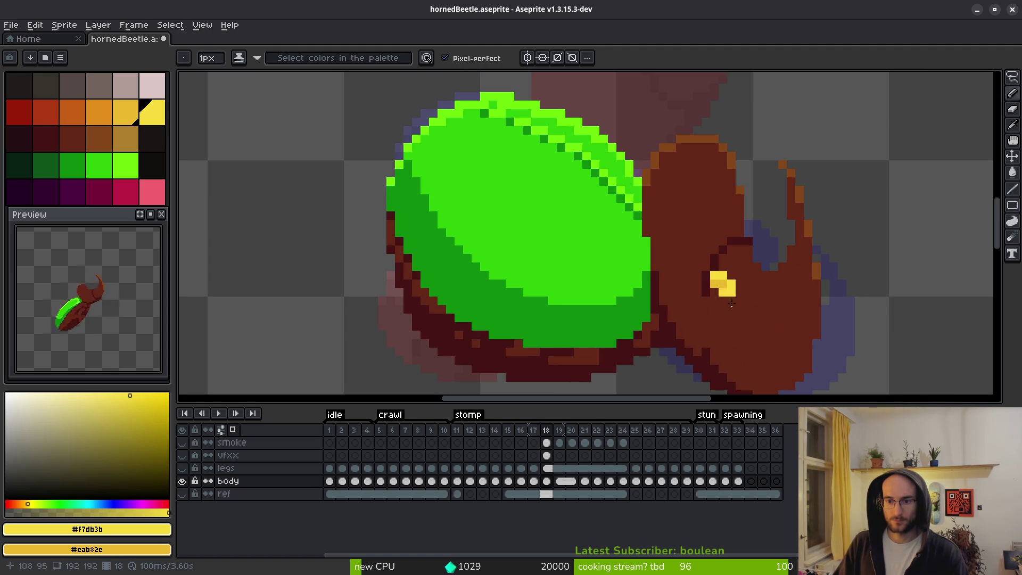
scroll(731, 303, "down", 5)
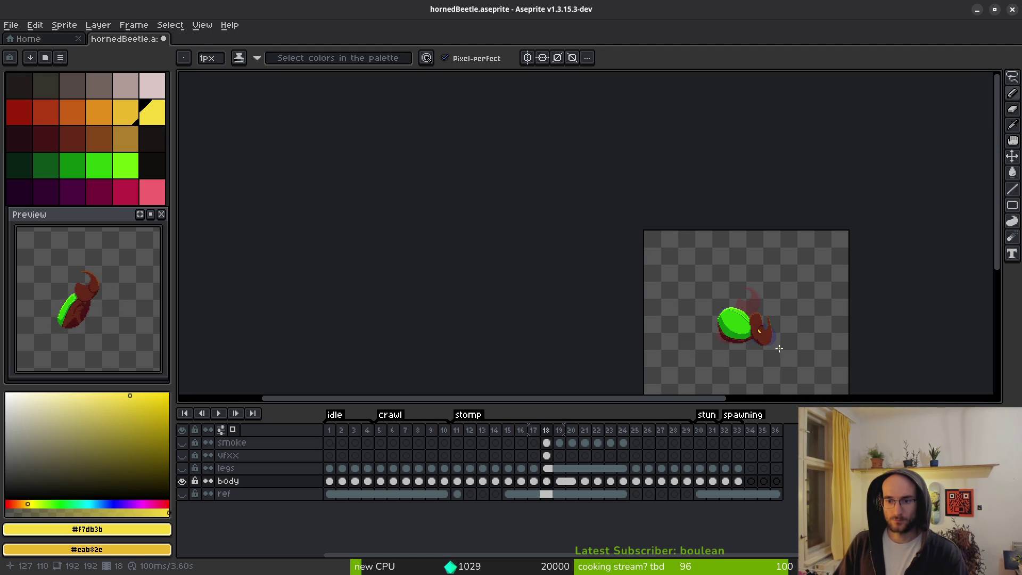
scroll(772, 346, "up", 5)
scroll(746, 307, "down", 4)
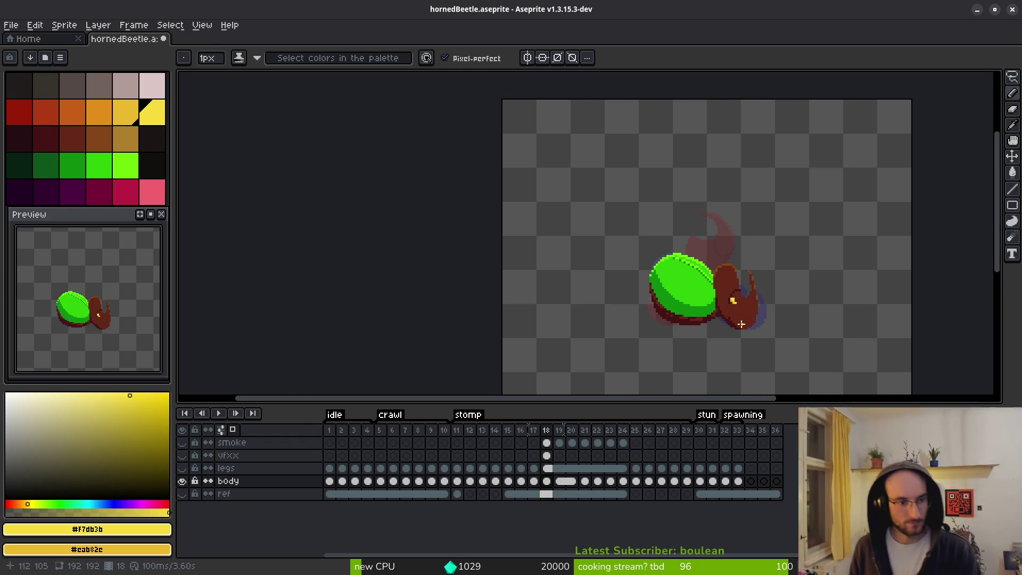
Step back through the frames to frame 12.
key("Left")
key("i")
key("Left")
key("Left")
key("Left")
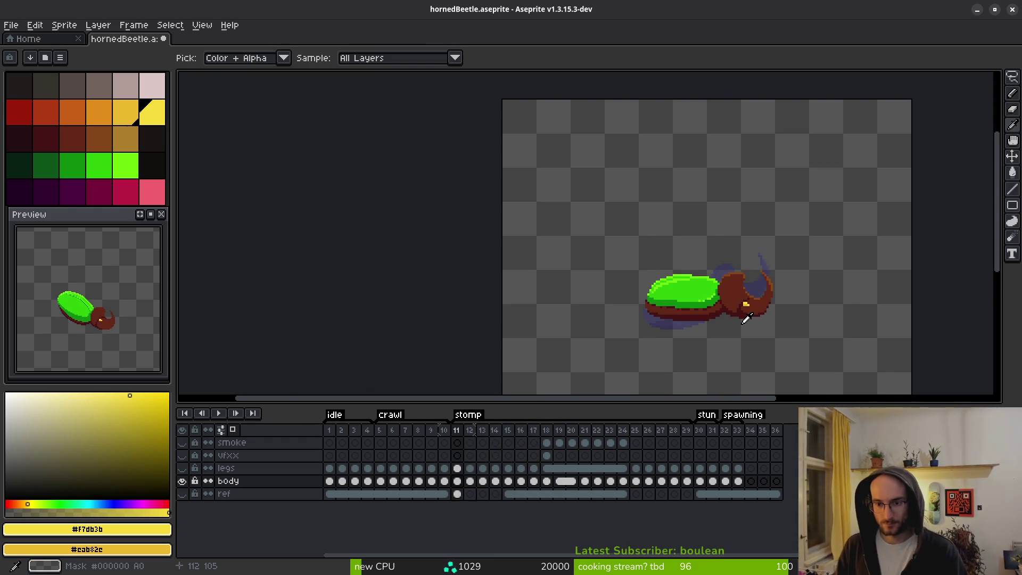
On frame 13, draw a bright yellow eye stroke and a darker yellow pixel.
key("b")
key("Right")
scroll(740, 322, "up", 5)
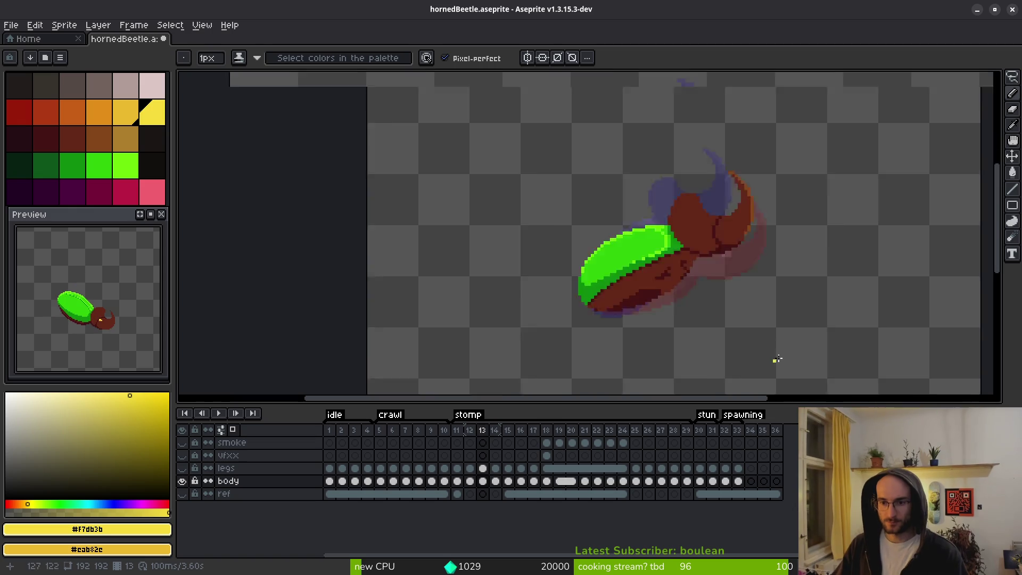
scroll(710, 293, "up", 3)
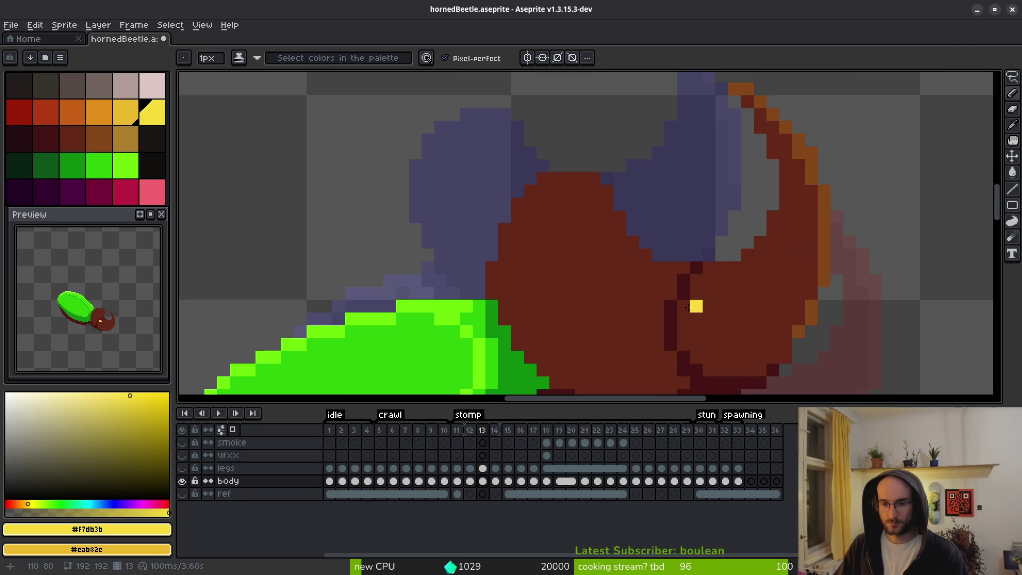
left_click_drag(683, 305, 698, 301)
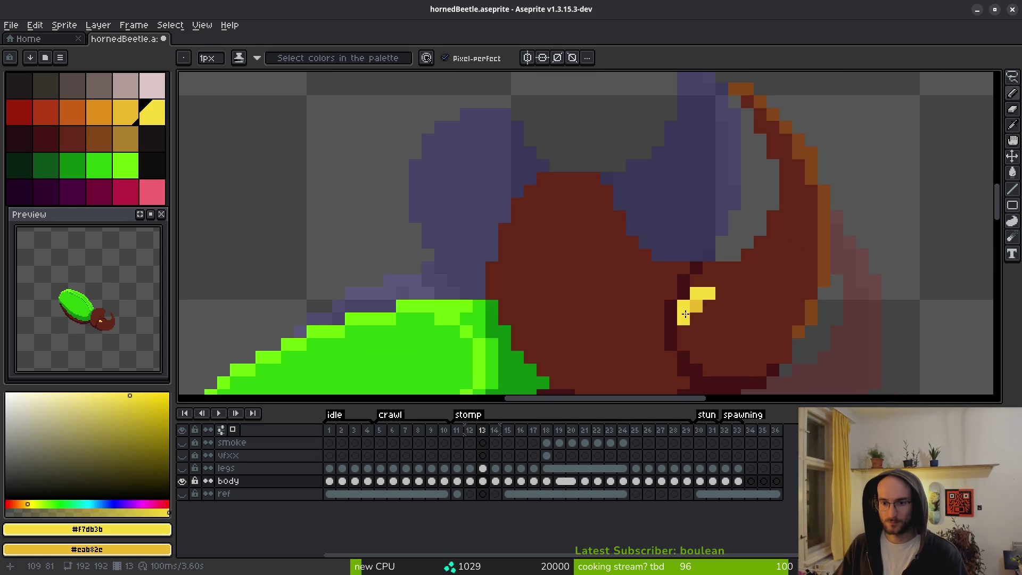
right_click(697, 318)
key("i")
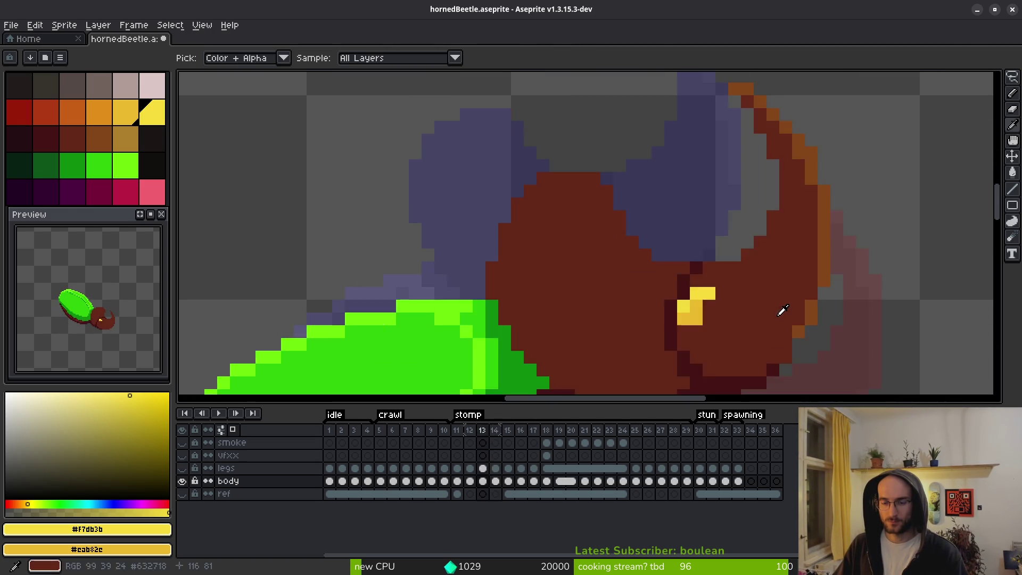
Flip between frames 12 and 13 to compare the eye position.
key("Right")
key("Right")
key("Right")
scroll(724, 266, "down", 3)
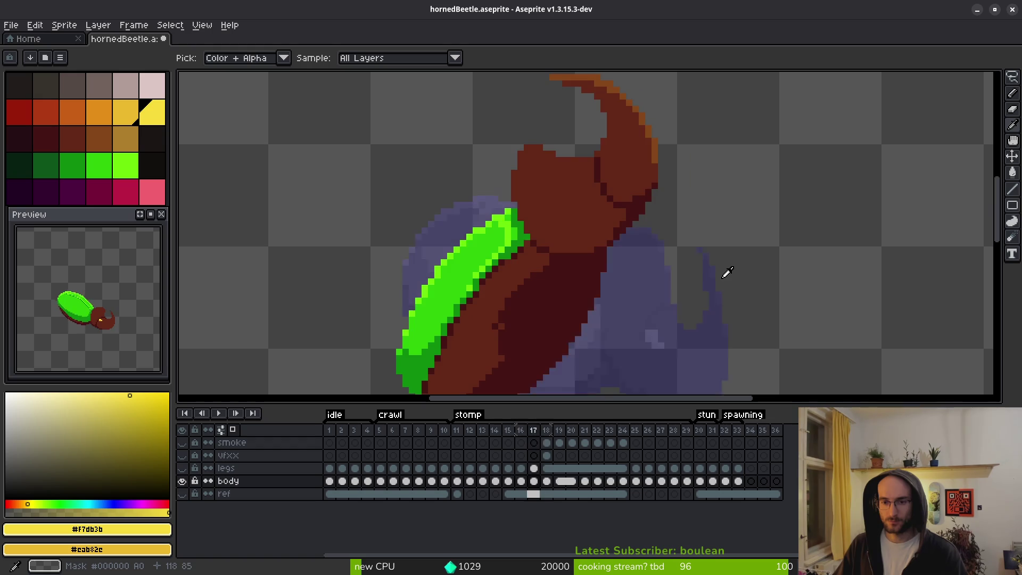
key("Left")
key("Left")
key("Left")
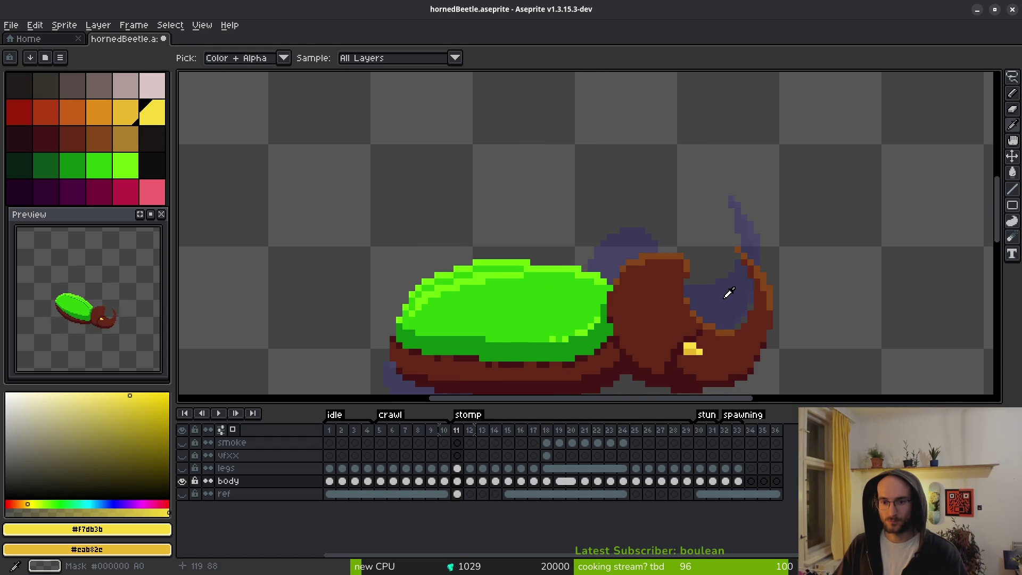
key("Left")
key("Right")
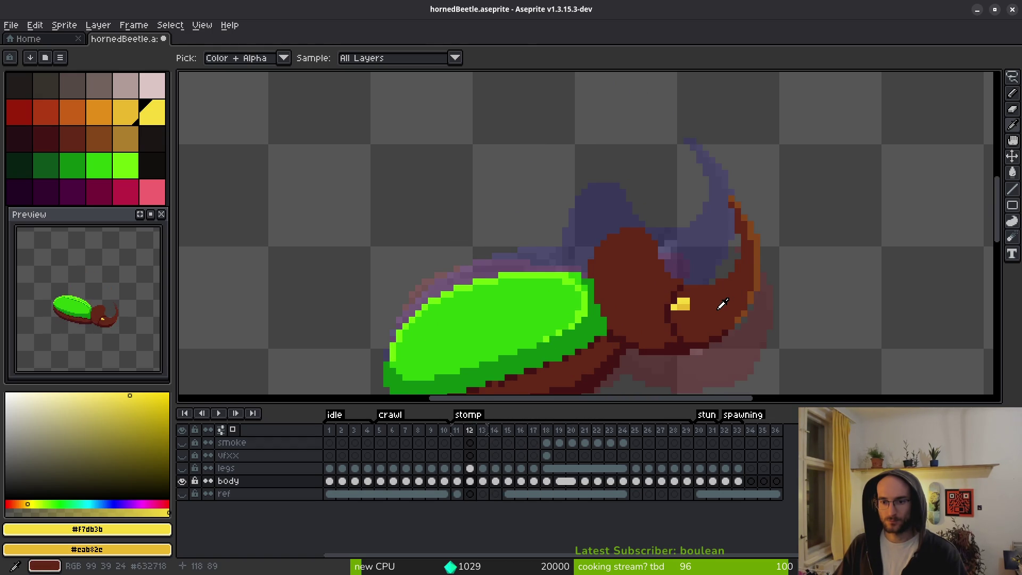
key("Right")
scroll(674, 252, "up", 2)
key("Left")
key("Right")
key("Left")
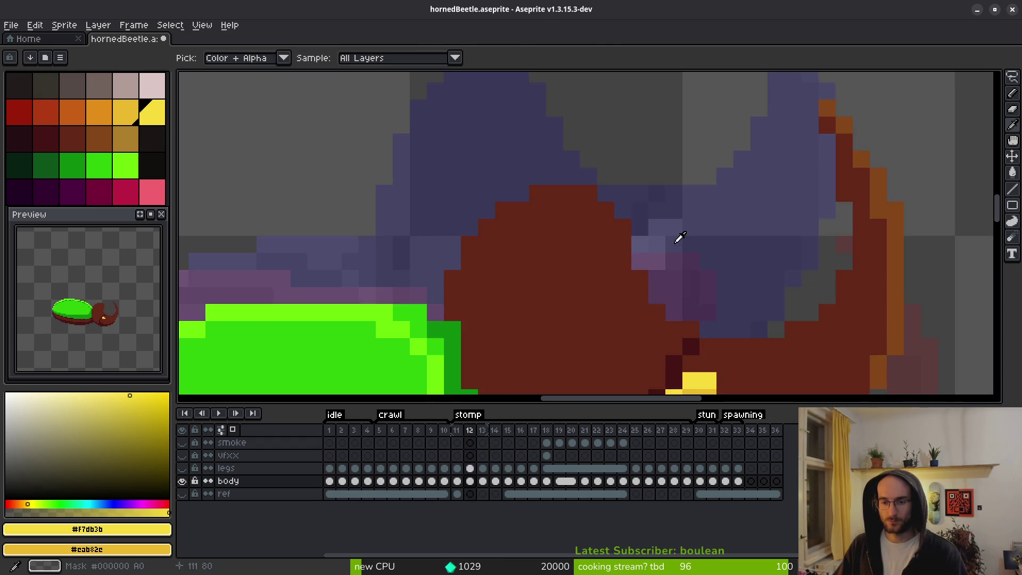
key("Right")
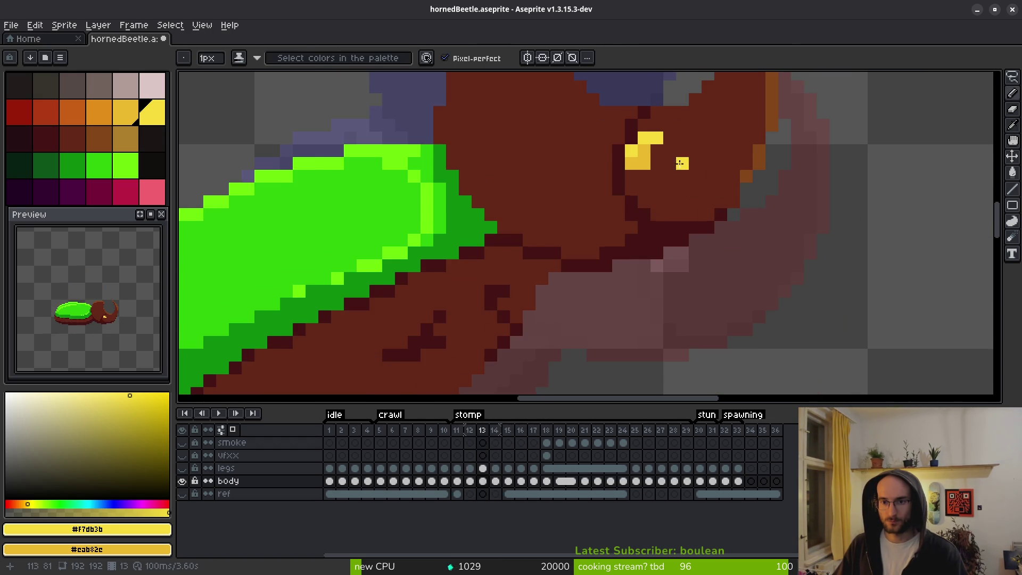
Erase a stray eye pixel, add a dark outline pixel beside it, and add a yellow pixel.
right_click(634, 188)
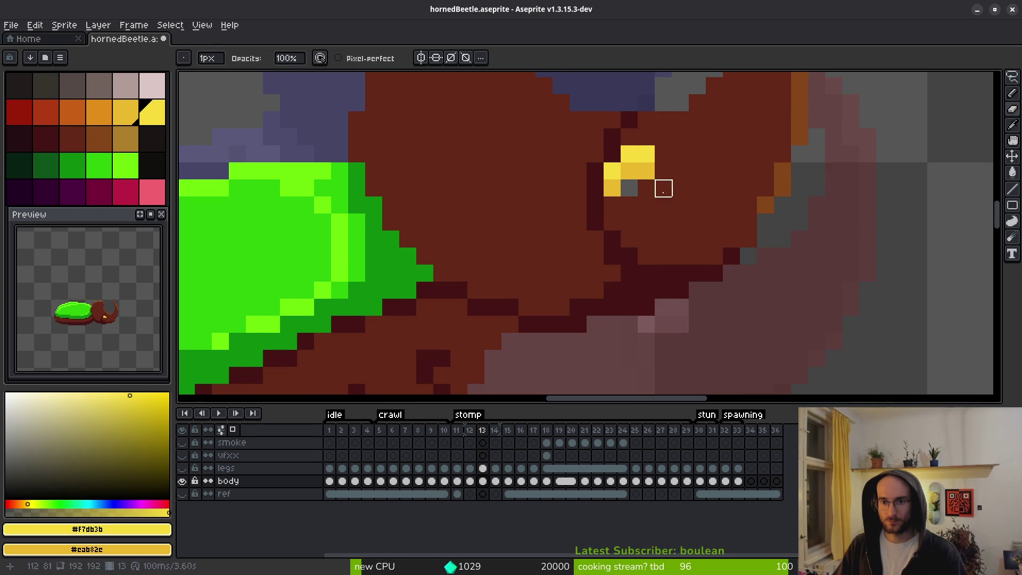
left_click(642, 190, "alt")
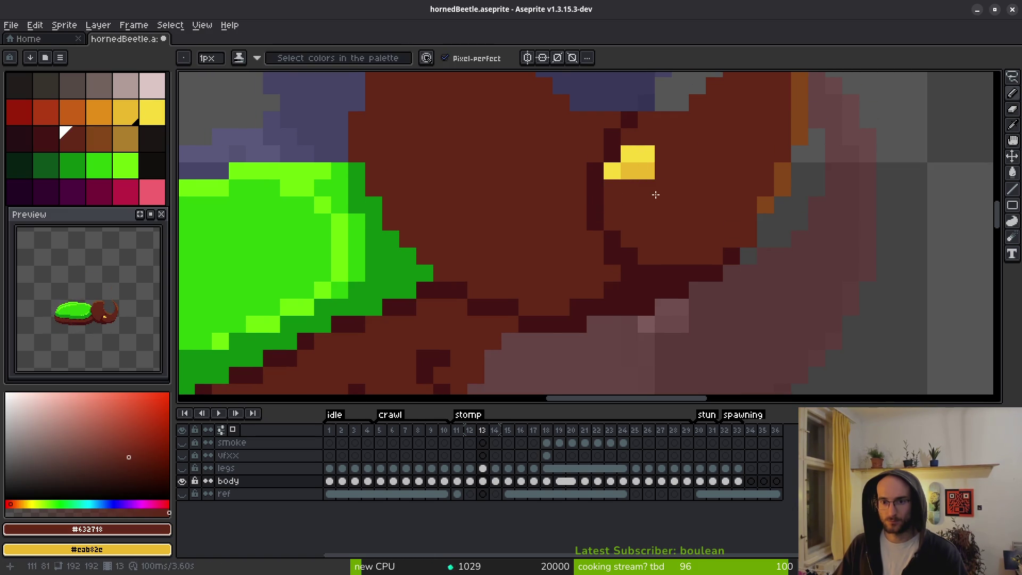
scroll(655, 194, "down", 4)
key("Left")
key("Right")
scroll(651, 182, "up", 4)
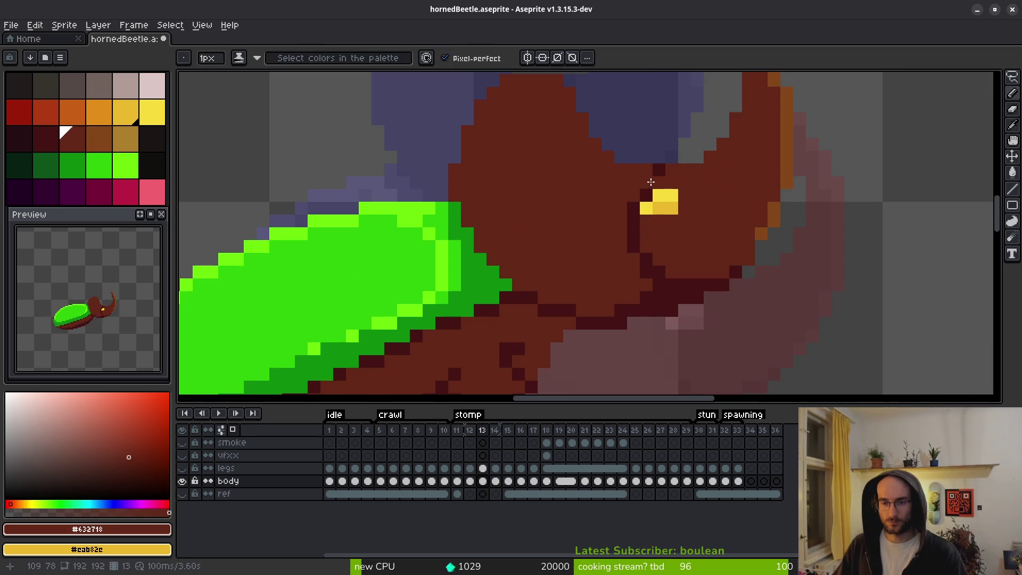
left_click(650, 181)
left_click(659, 201, "alt")
left_click(645, 224)
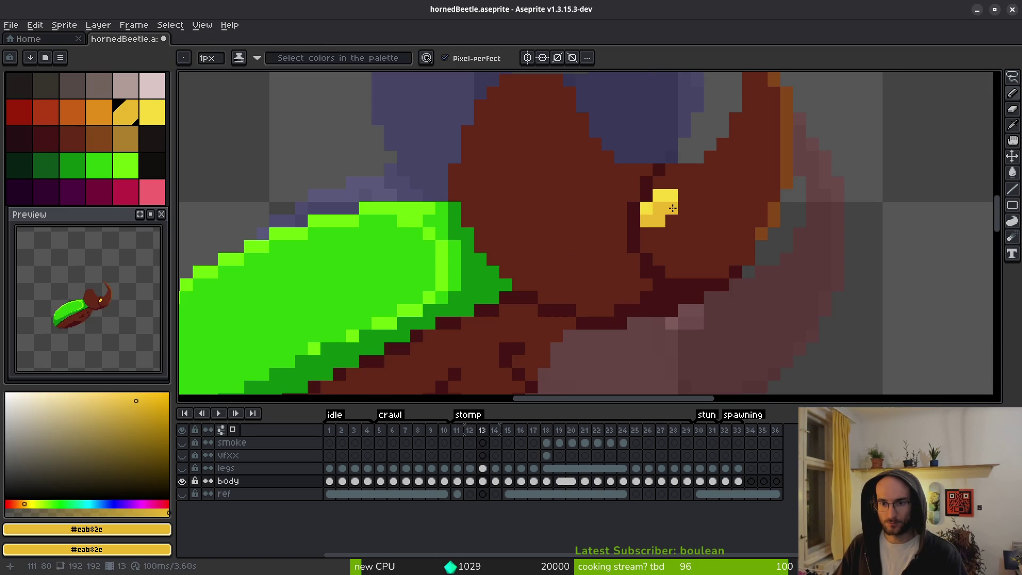
scroll(734, 237, "down", 4)
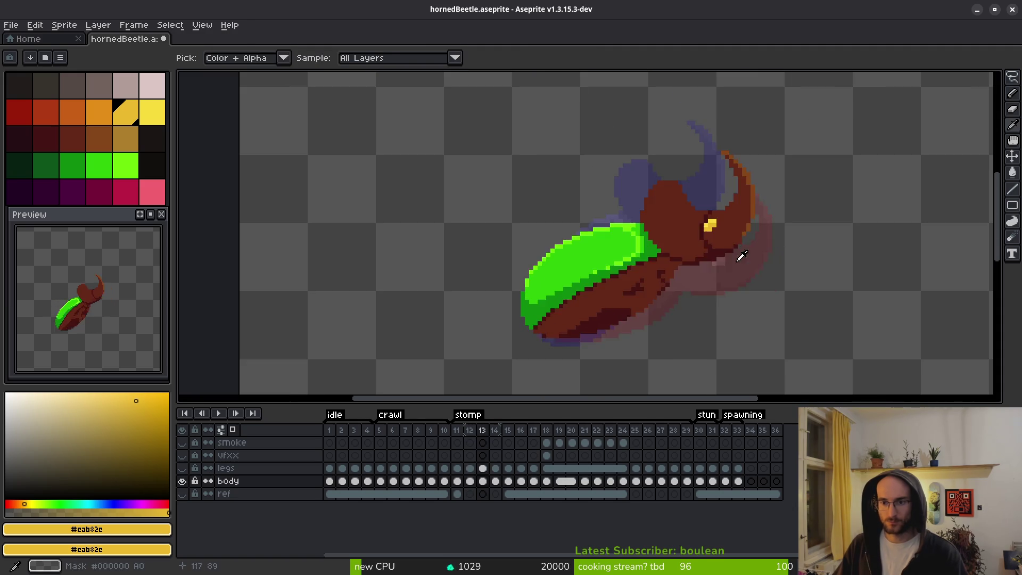
scroll(730, 238, "up", 3)
Sample the brown body and darker eye yellow, then undo the last pencil stroke.
left_click(677, 187, "alt")
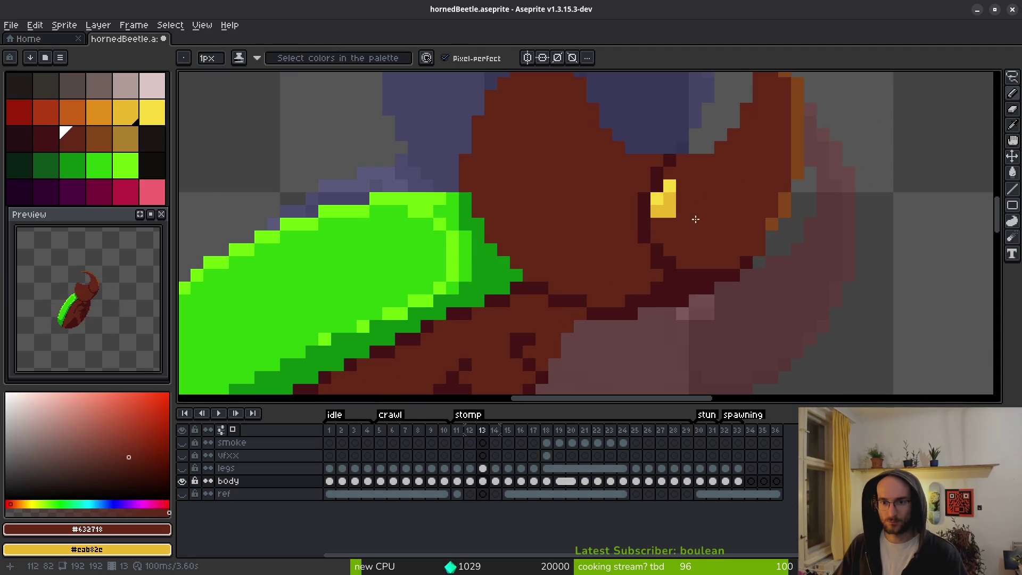
scroll(692, 214, "down", 3)
scroll(673, 204, "up", 3)
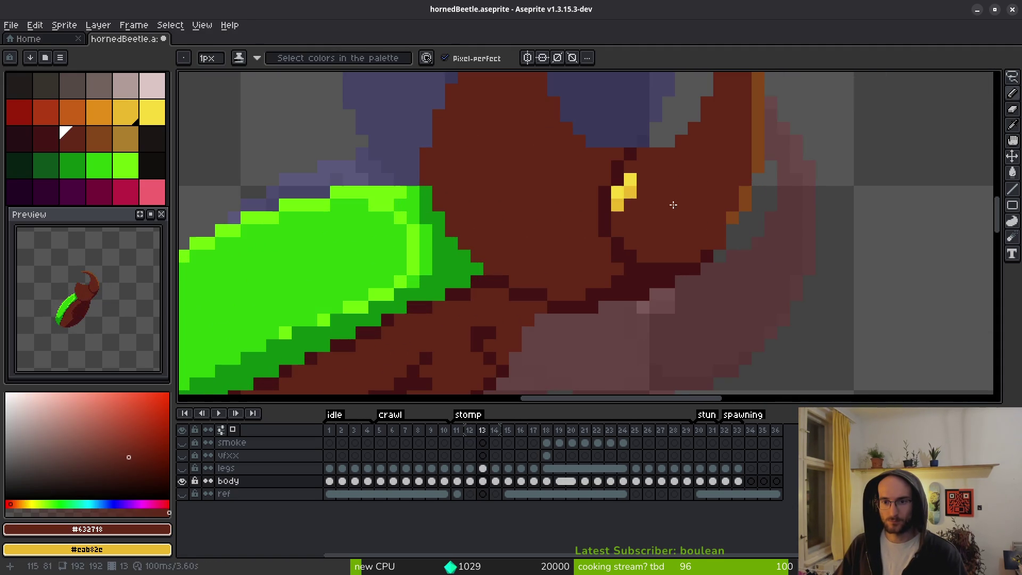
left_click(633, 186, "alt")
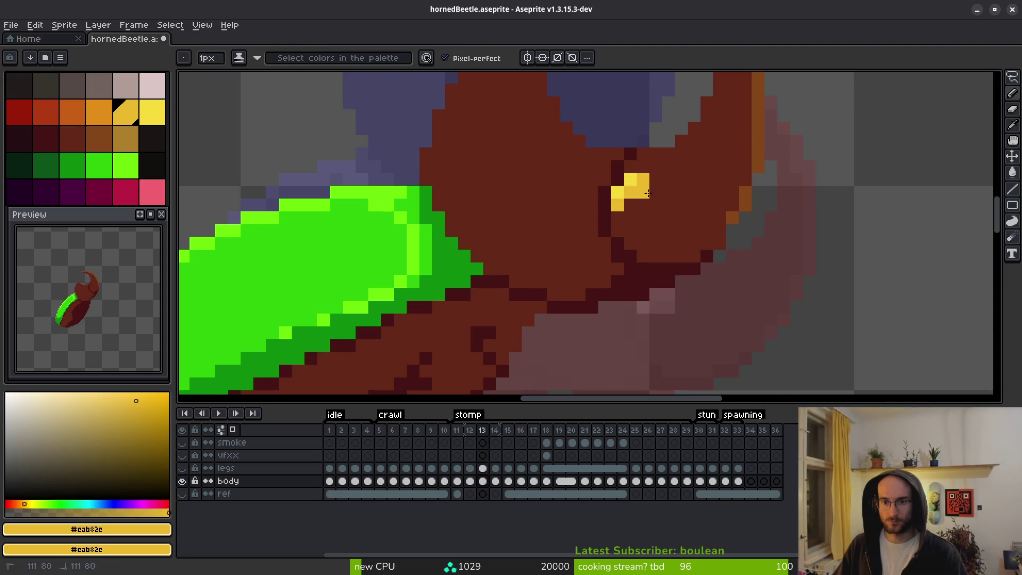
scroll(708, 233, "down", 3)
key("ctrl+z")
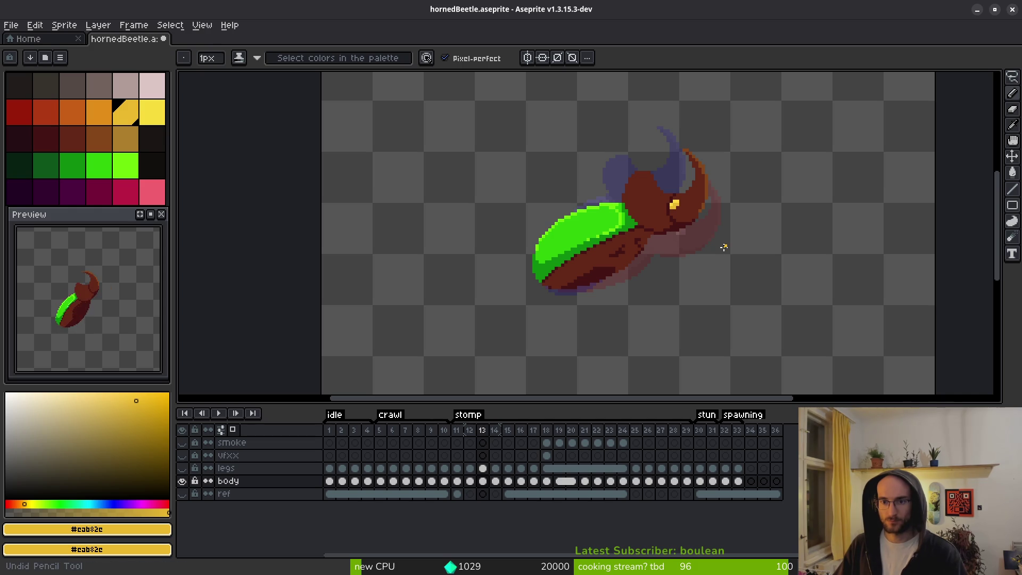
scroll(674, 203, "up", 3)
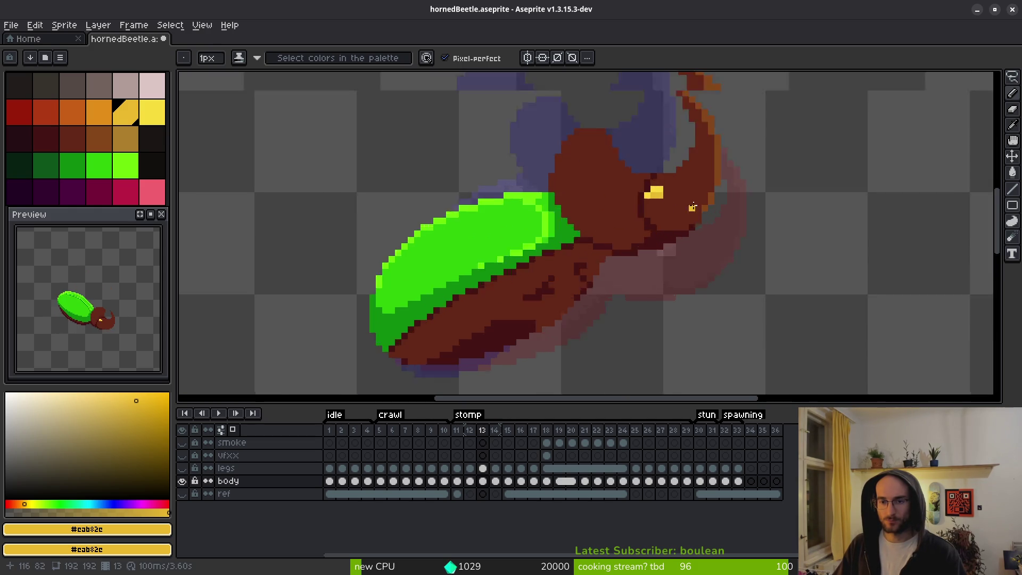
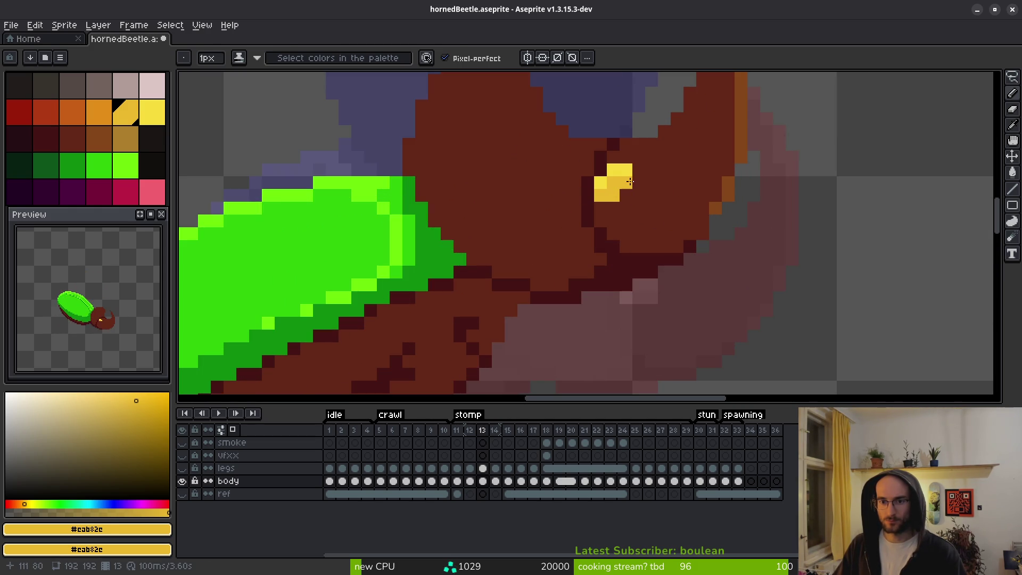
Sample the eye's bright yellow, paint a yellow highlight on frame 14's eye, and erase a stray pixel.
scroll(697, 223, "down", 3)
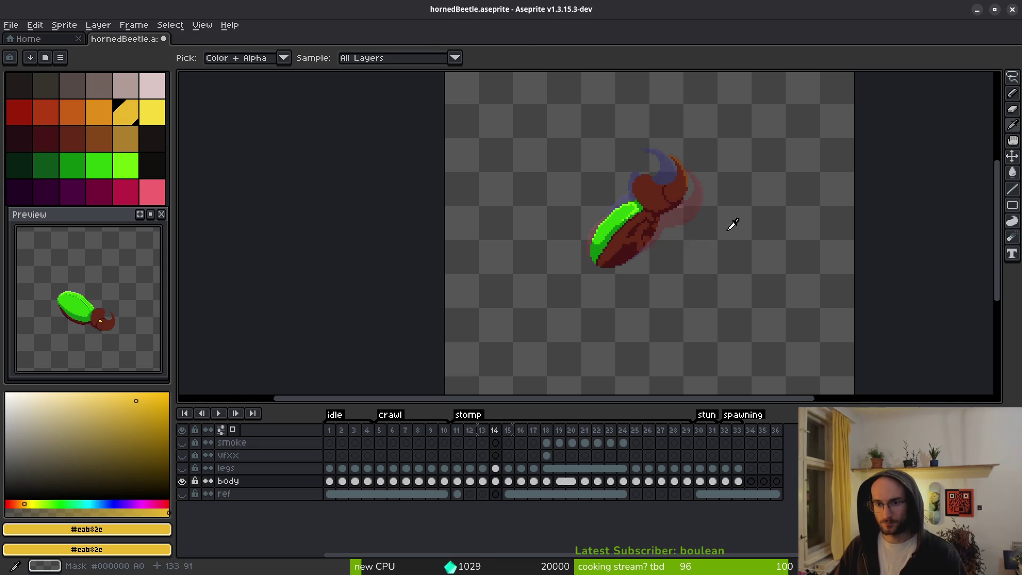
scroll(730, 221, "up", 3)
scroll(732, 223, "up", 2)
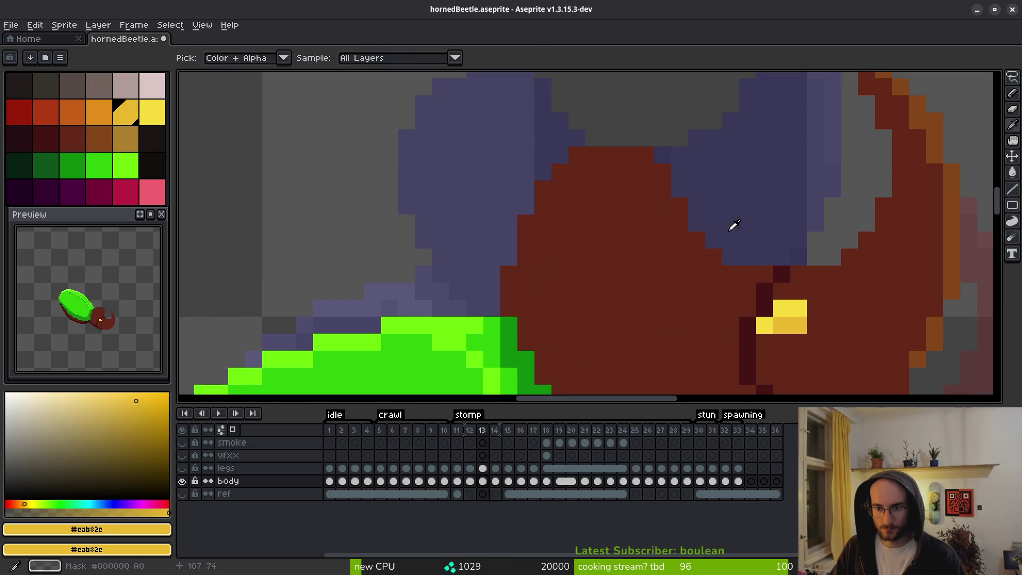
left_click(795, 313)
key("period")
left_click(660, 190)
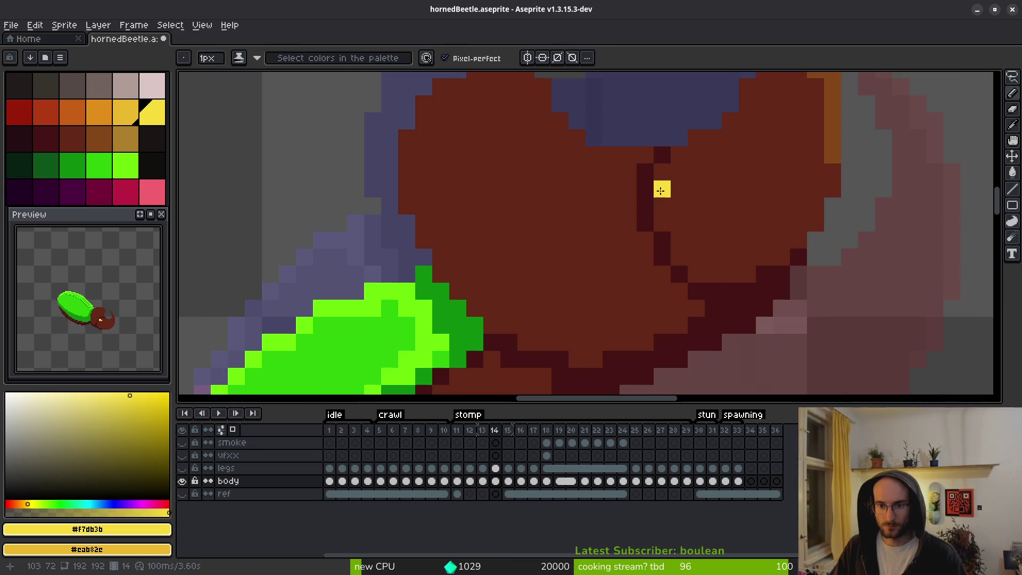
left_click_drag(676, 173, 679, 198)
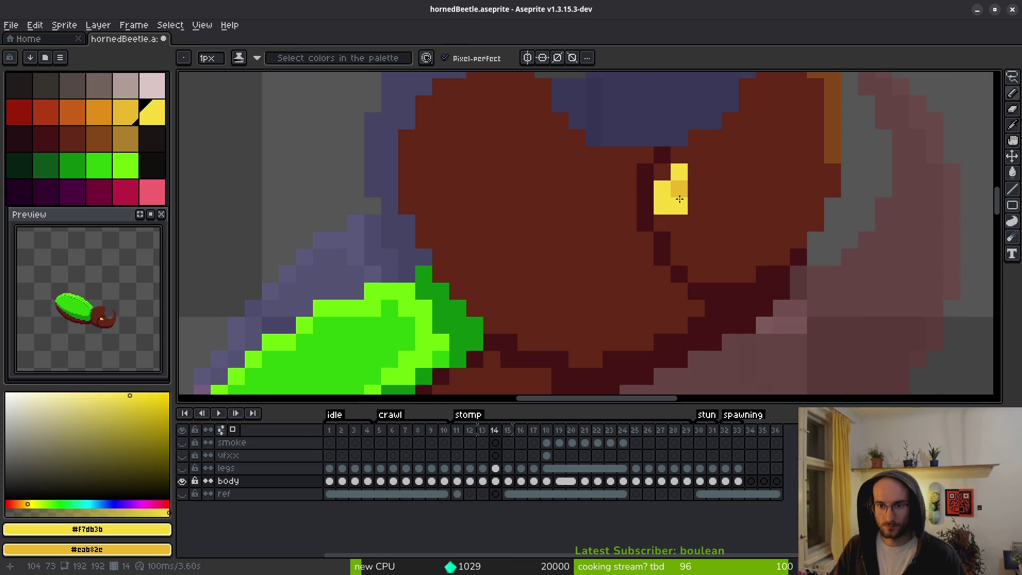
scroll(798, 266, "down", 3)
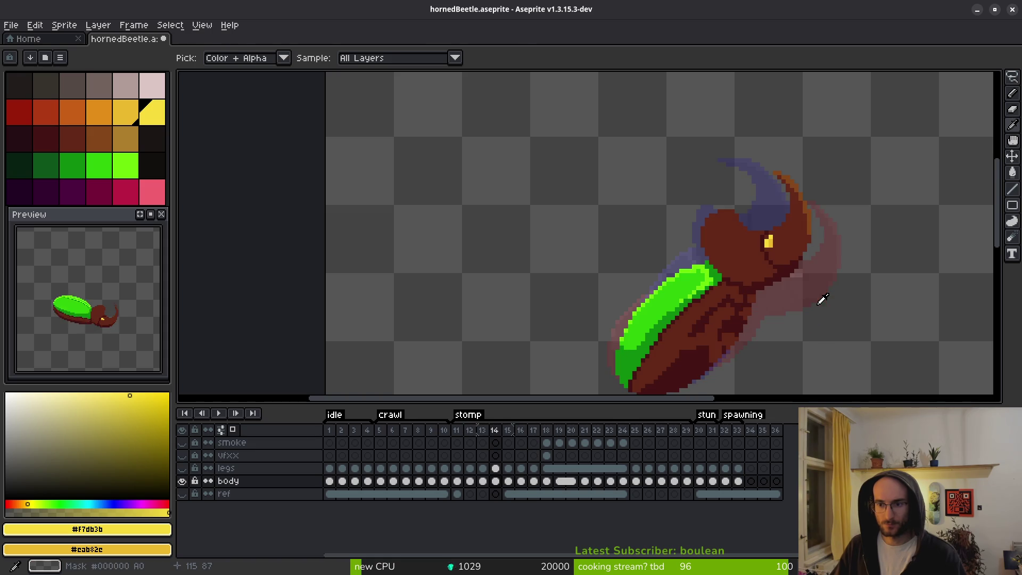
scroll(783, 256, "up", 2)
scroll(767, 232, "up", 1)
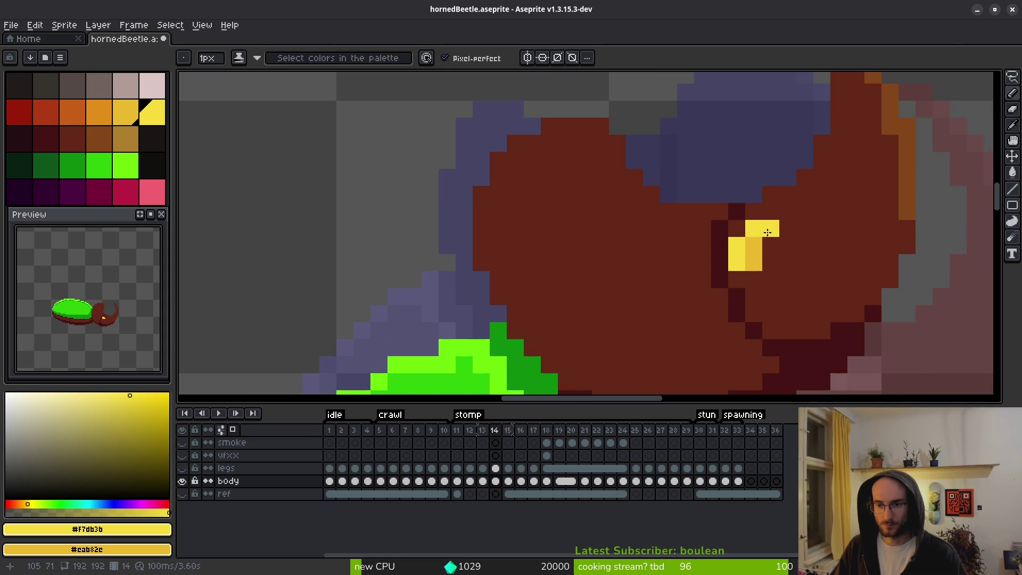
left_click(754, 263)
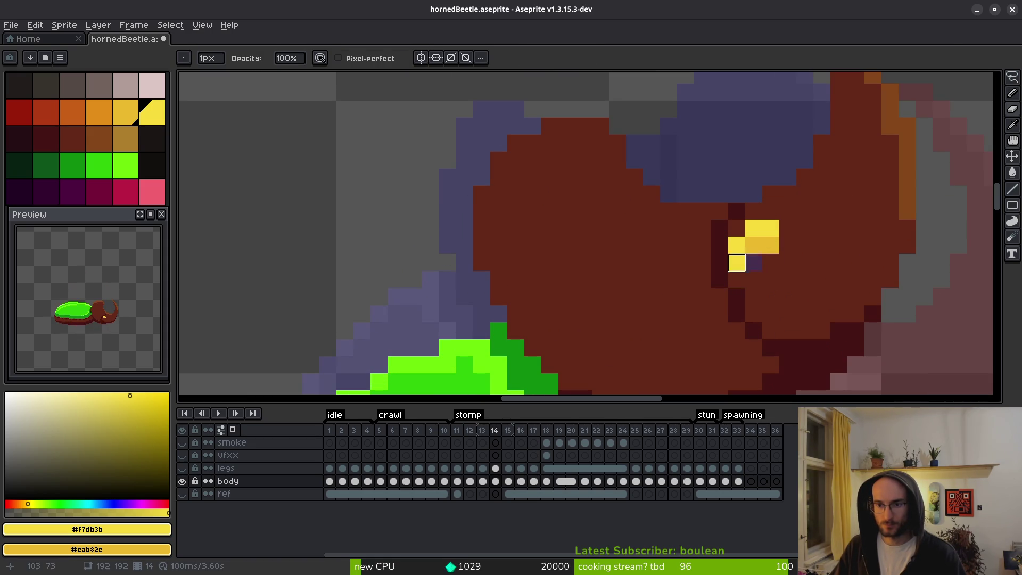
Sample the dark brown head colour and repaint the eye's right column brown with the Pencil.
left_click(788, 280, "alt")
key("b")
scroll(808, 278, "down", 4)
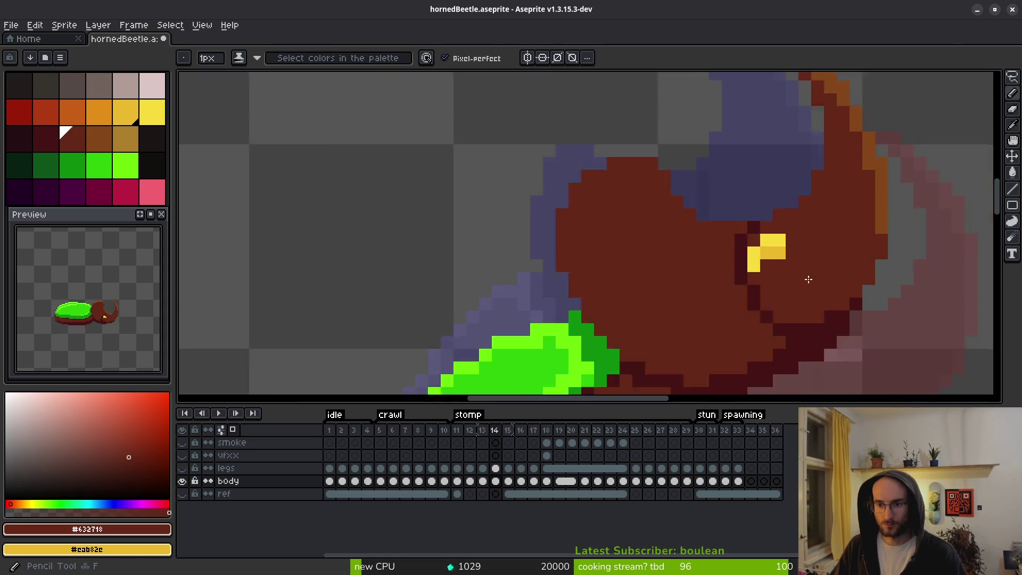
scroll(820, 292, "up", 3)
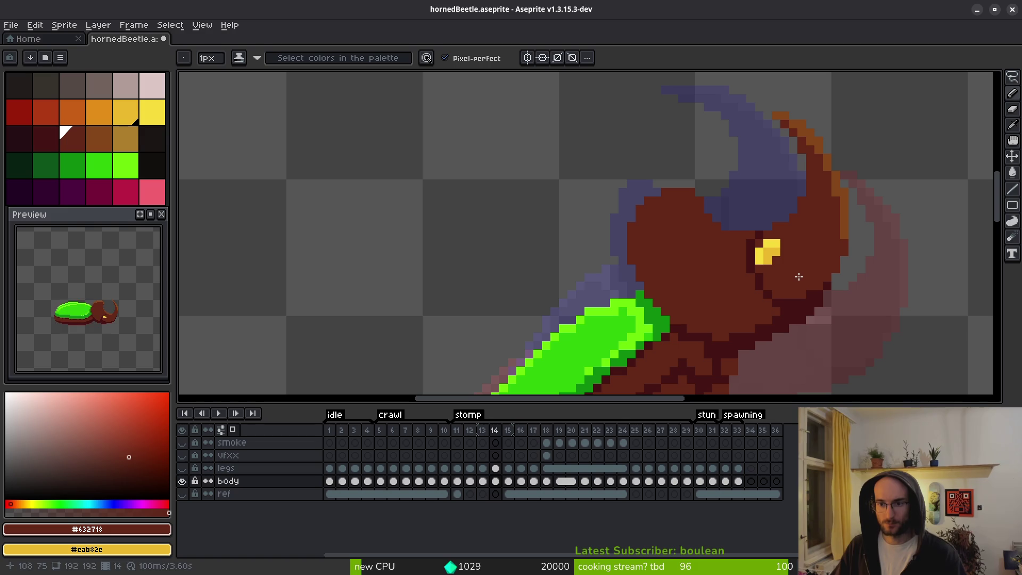
left_click_drag(776, 244, 776, 260)
scroll(788, 261, "down", 3)
scroll(792, 253, "up", 3)
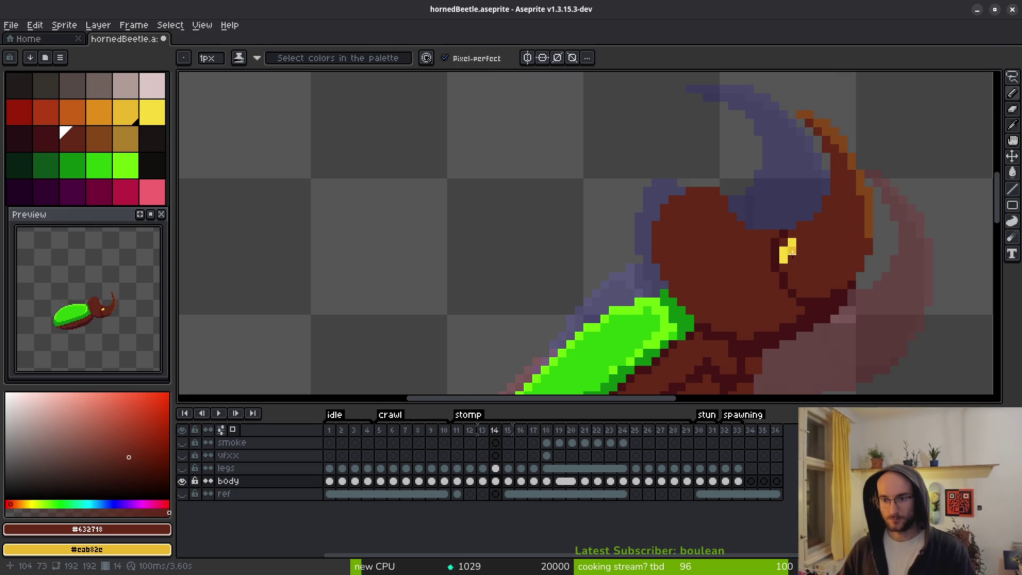
Add a yellow eye pixel and a brown one, then undo the last two eye edits.
left_click(790, 251, "alt")
scroll(793, 249, "up", 2)
left_click(801, 243)
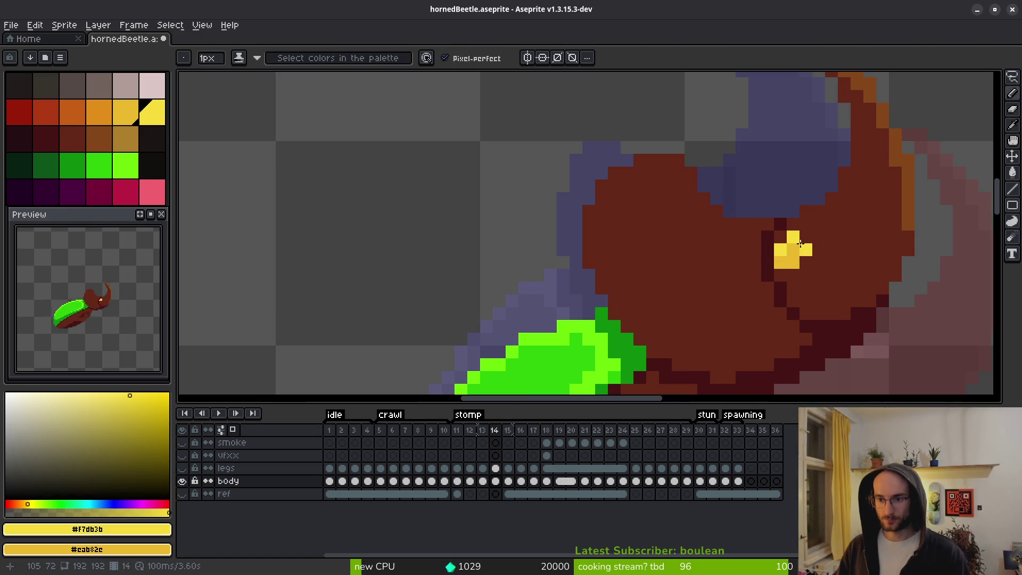
left_click(806, 276, "alt")
left_click(792, 262)
scroll(806, 271, "down", 4)
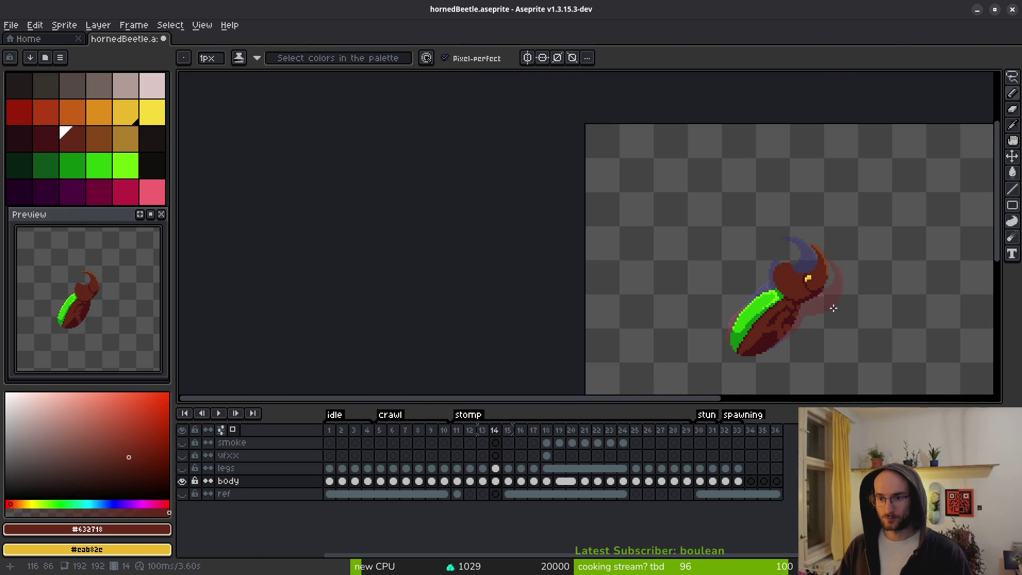
scroll(806, 270, "up", 4)
key("ctrl+z")
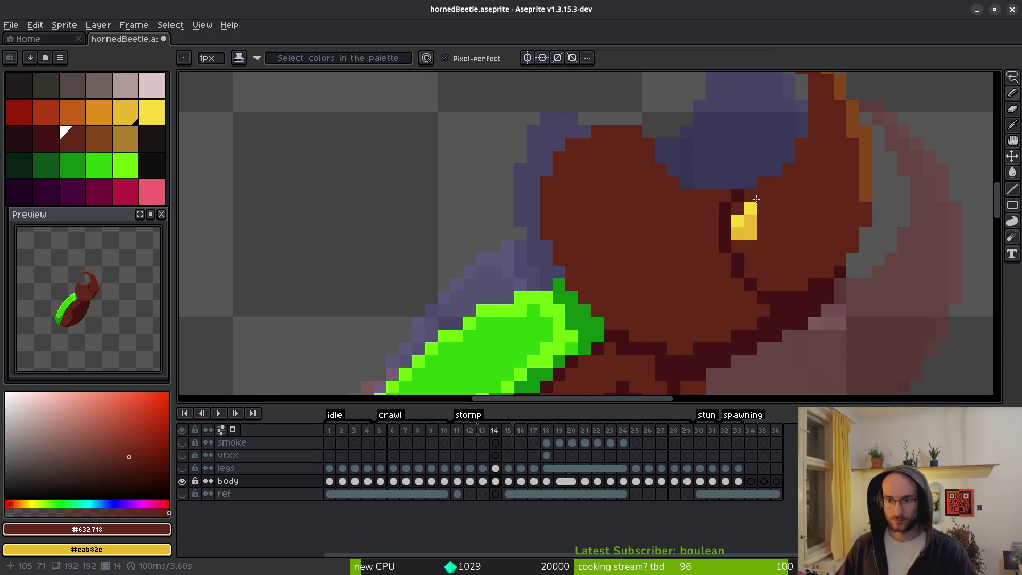
key("ctrl+z")
scroll(801, 235, "down", 3)
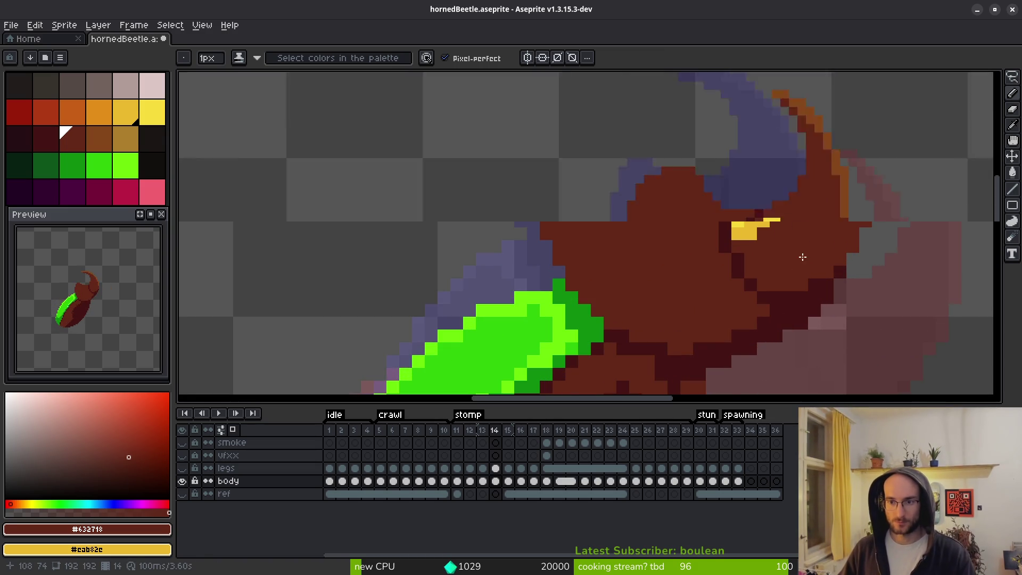
scroll(752, 245, "up", 3)
Recentre the beetle and paint the yellow eye highlight on frames 15 through 18.
key("alt")
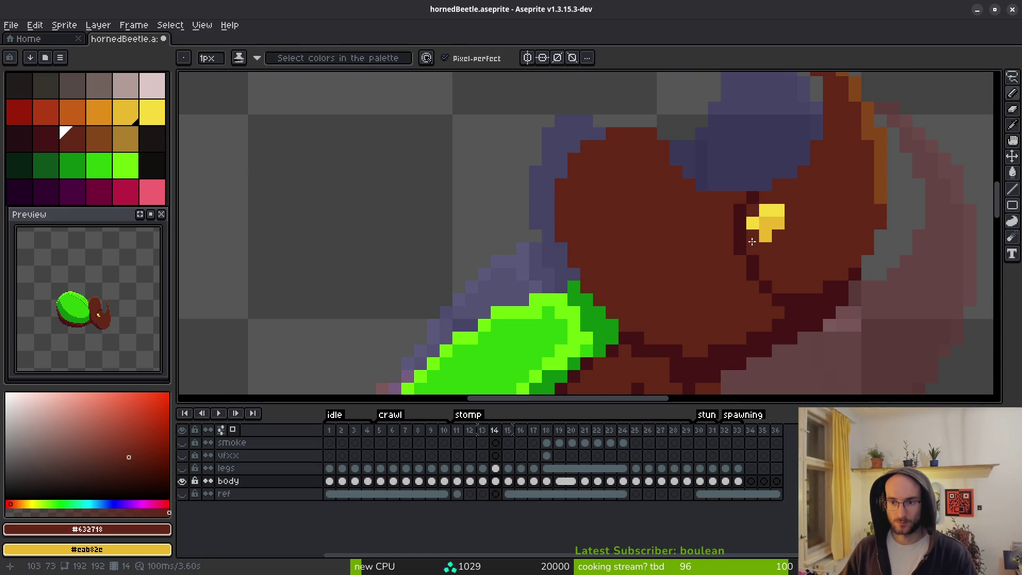
scroll(814, 274, "down", 4)
left_click_drag(838, 296, 825, 298)
key("alt")
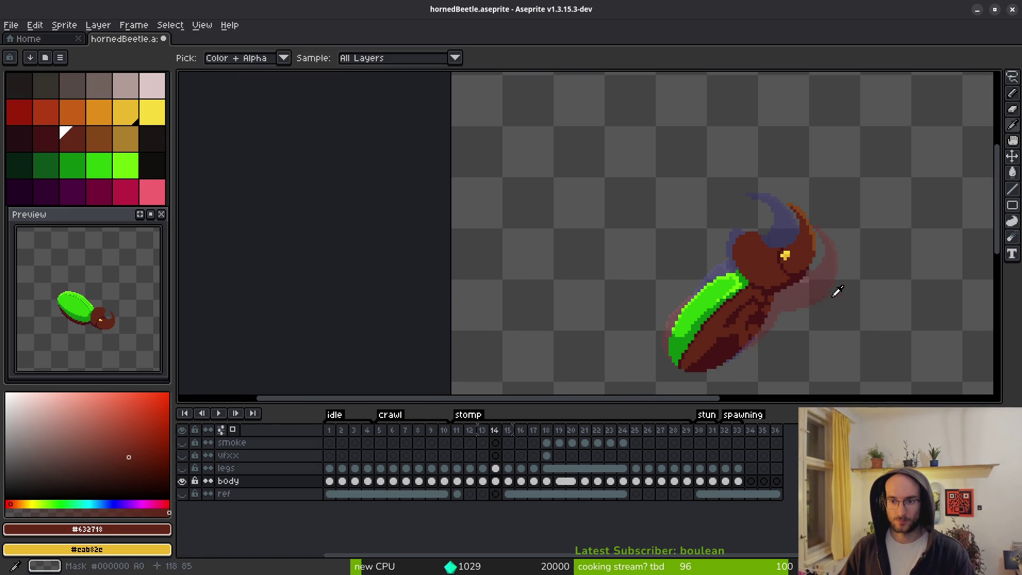
scroll(792, 262, "up", 4)
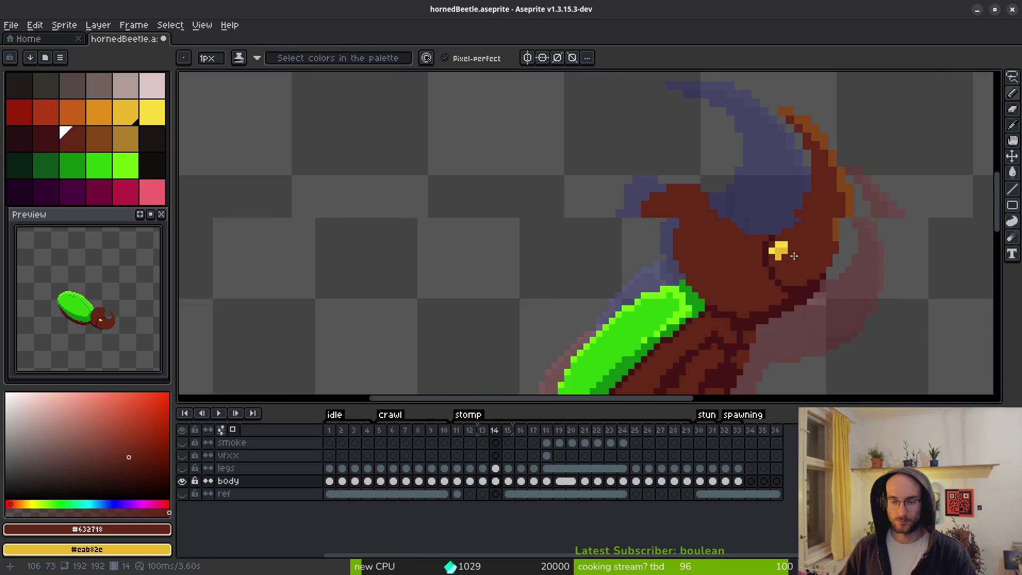
left_click(776, 245)
key("Right")
scroll(856, 267, "up", 3)
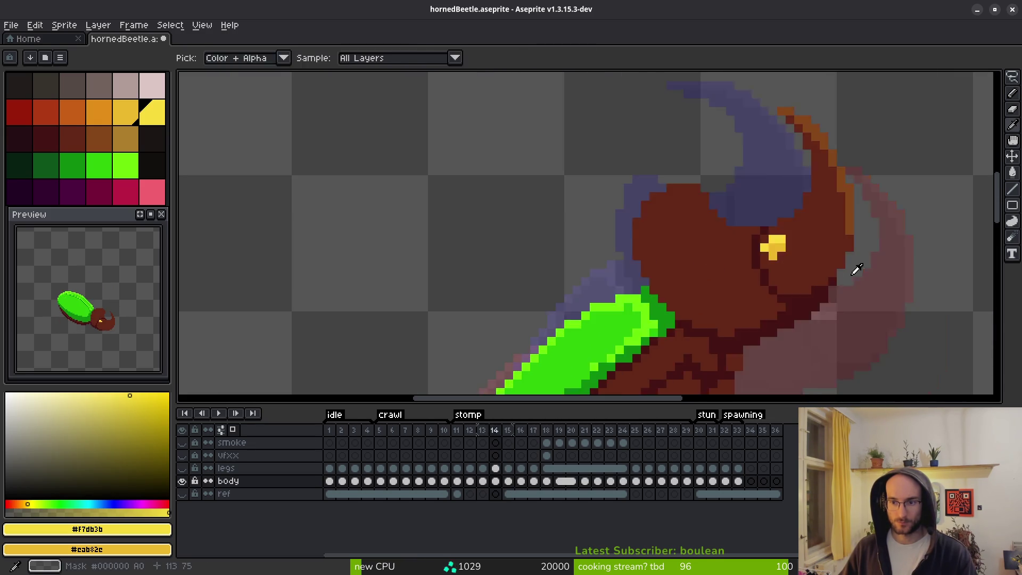
left_click(657, 266)
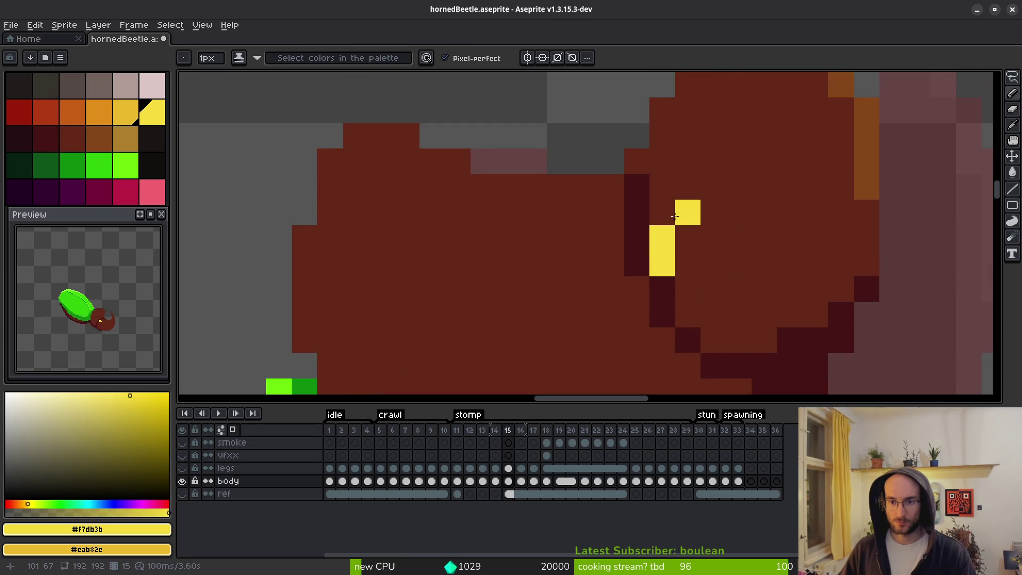
scroll(790, 296, "down", 3)
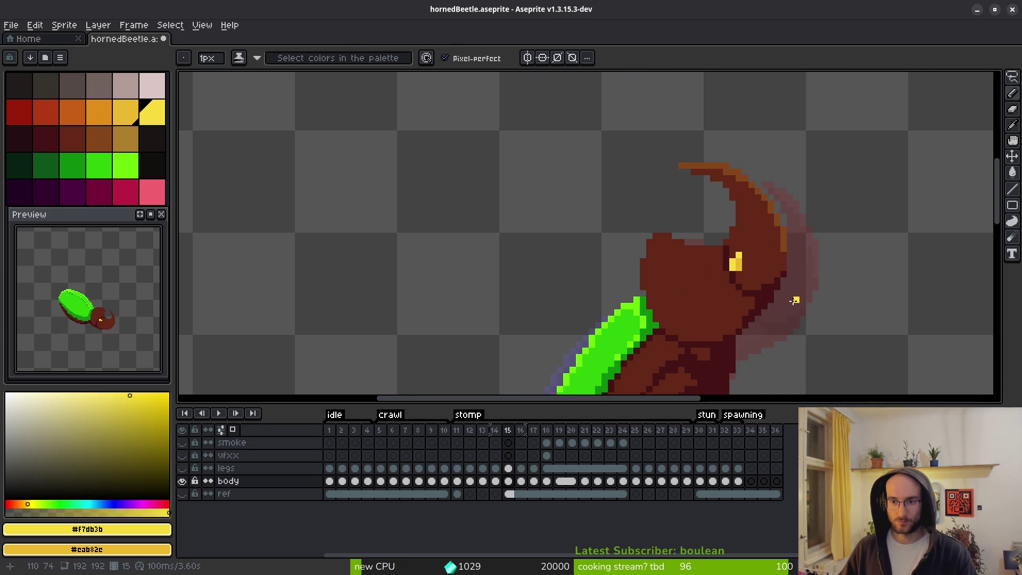
key("Right")
scroll(745, 260, "up", 3)
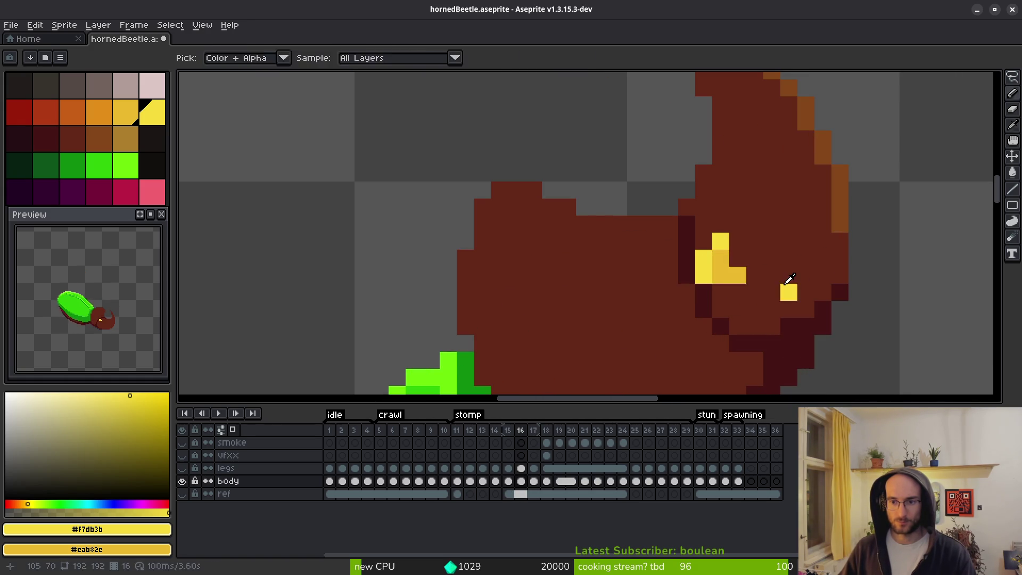
key("Right")
left_click_drag(713, 271, 723, 235)
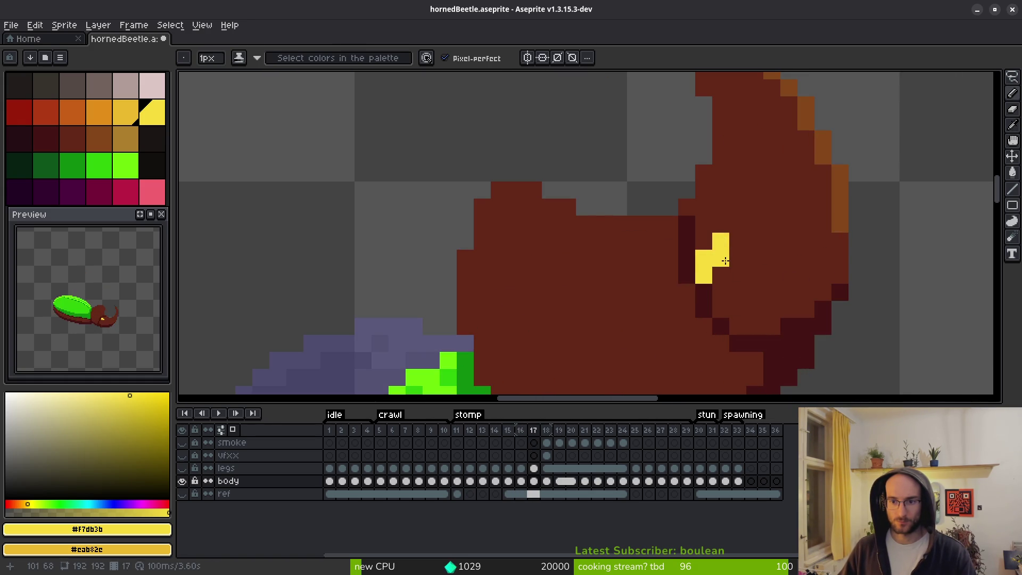
key("Right")
scroll(740, 242, "down", 3)
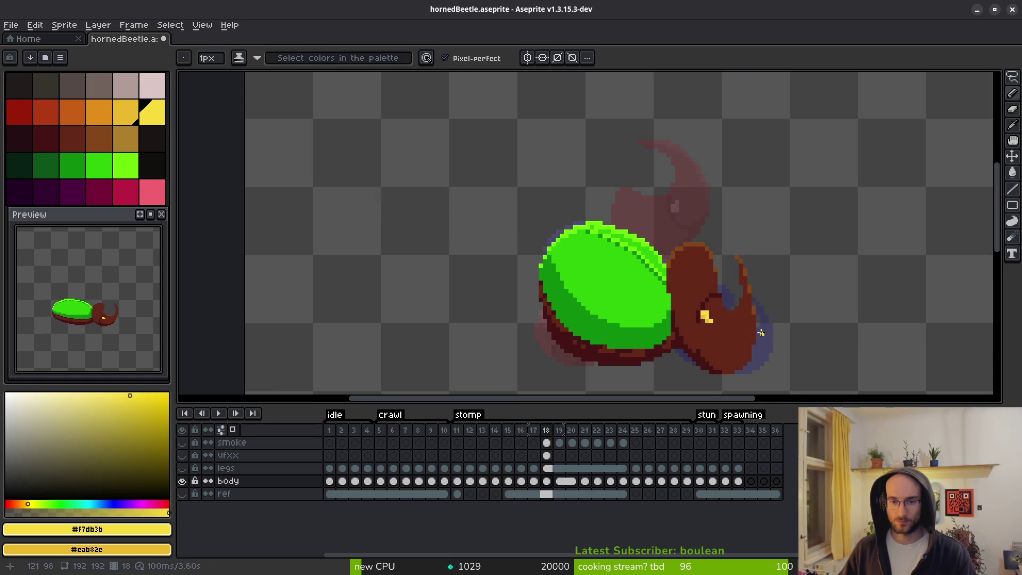
left_click_drag(761, 333, 693, 283)
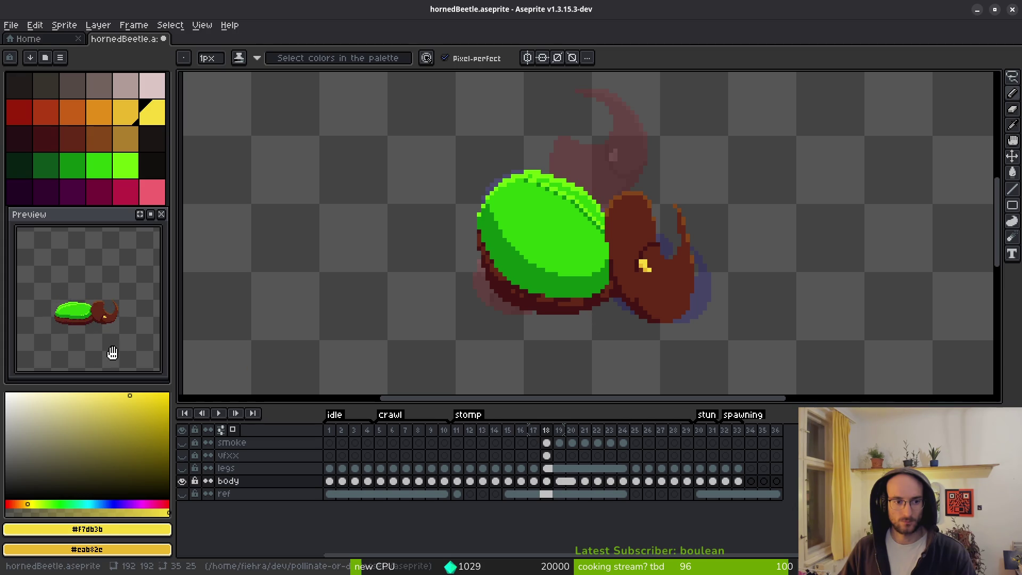
Flip between frames 15 and 16 to review the eye, and sample the brown head colour.
key("i")
key("Left")
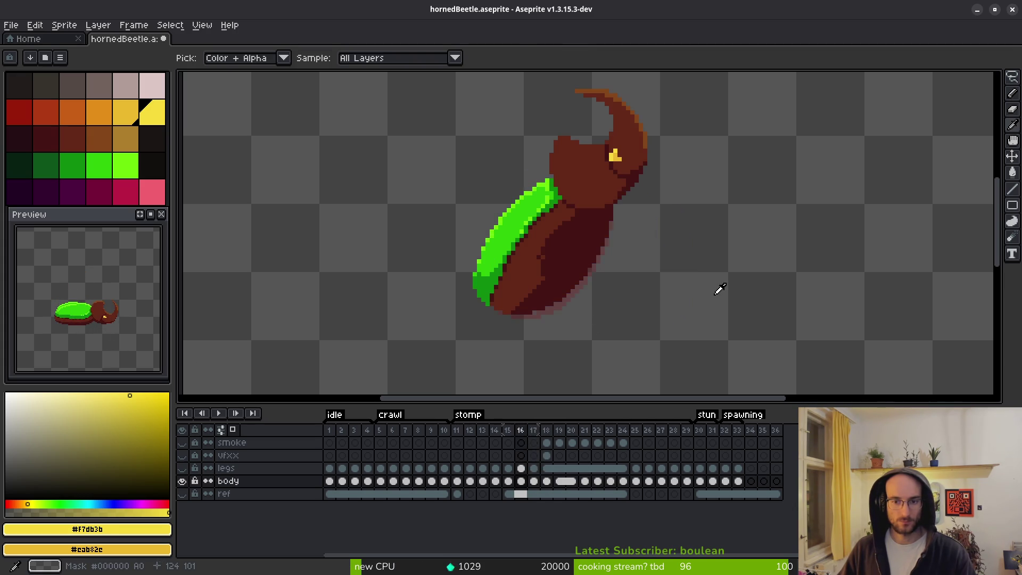
key("Right")
key("Left")
key("Left")
key("Left")
key("Right")
scroll(666, 183, "up", 2)
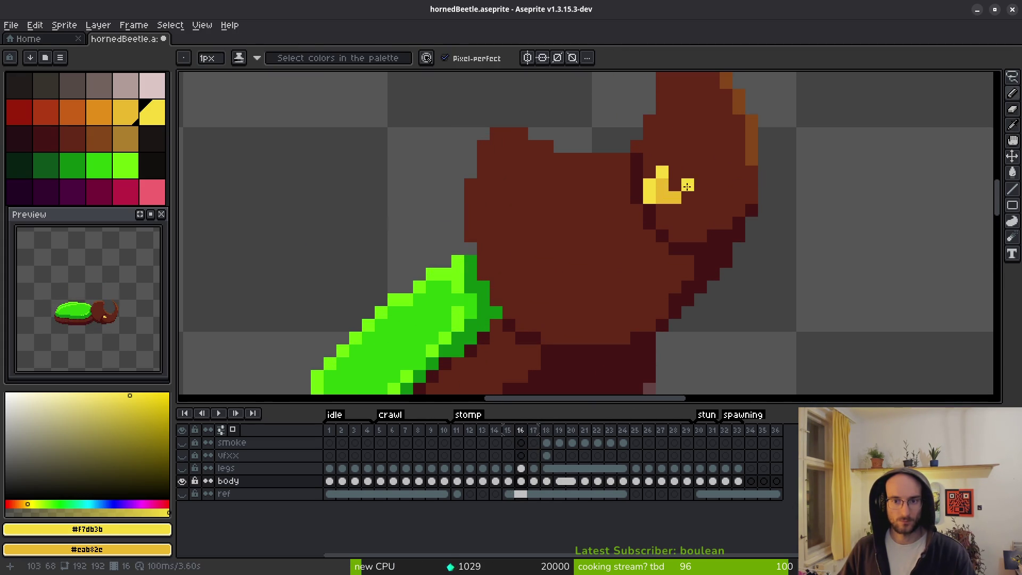
left_click(660, 184)
scroll(717, 205, "down", 1)
Compare the eye across neighbouring frames and settle back on frame 14.
key("i")
key("Left")
key("Left")
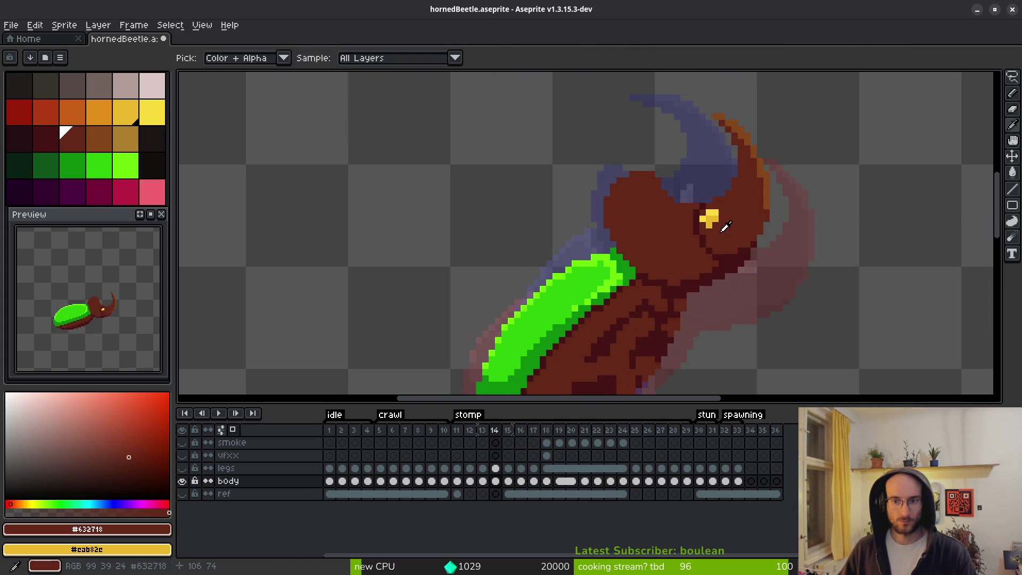
key("Left")
key("Right")
key("Right")
key("Left")
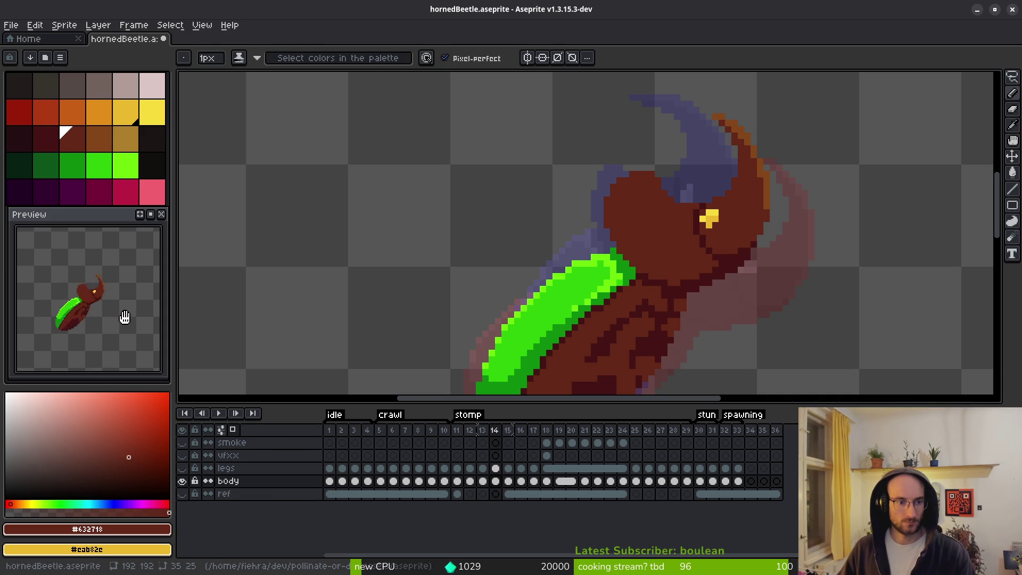
scroll(698, 270, "up", 1)
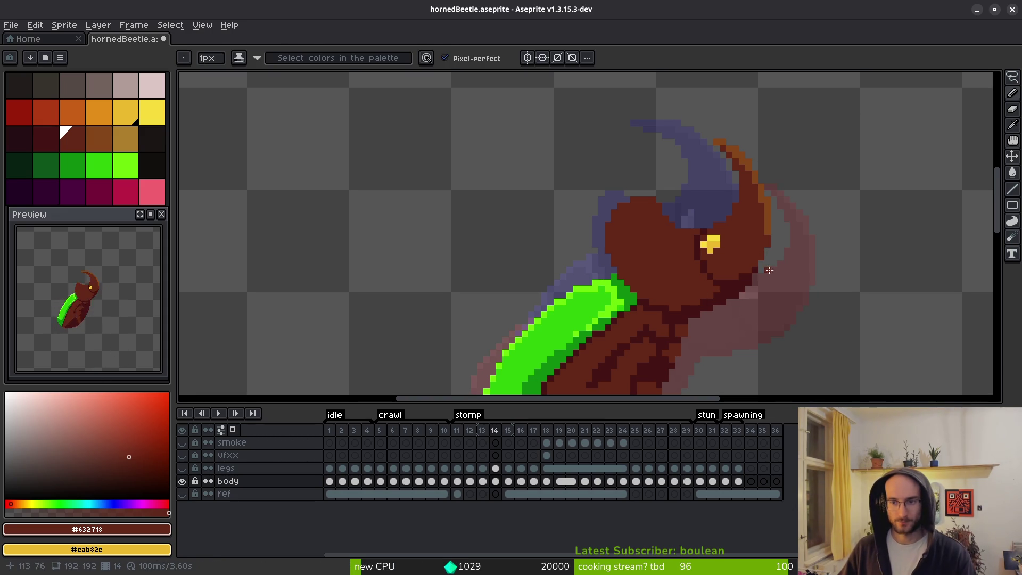
key("Right")
key("Left")
Draw the #854619 orange rim along the head's top and under the horn base, undoing the diagonal horn stroke.
left_click(737, 147, "alt")
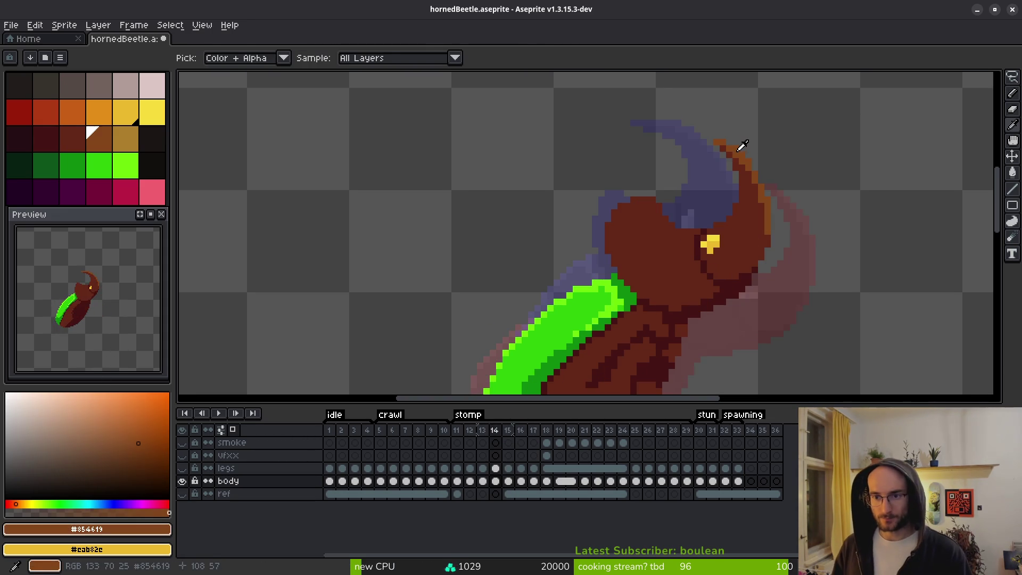
scroll(633, 210, "up", 4)
mouse_move(620, 180)
left_mouse_down()
mouse_move(668, 179)
mouse_move(677, 192)
left_mouse_up()
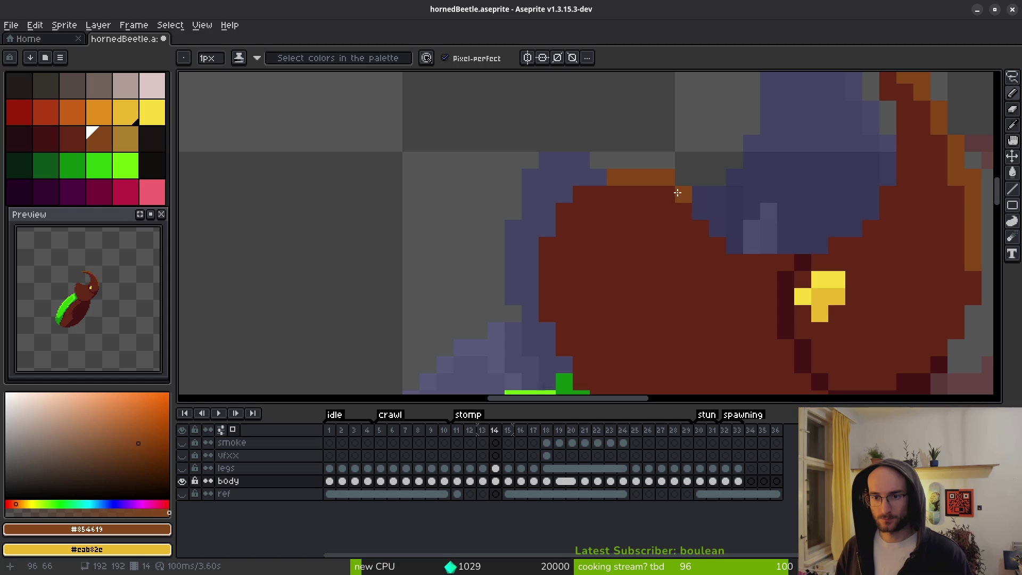
left_click_drag(715, 252, 769, 262)
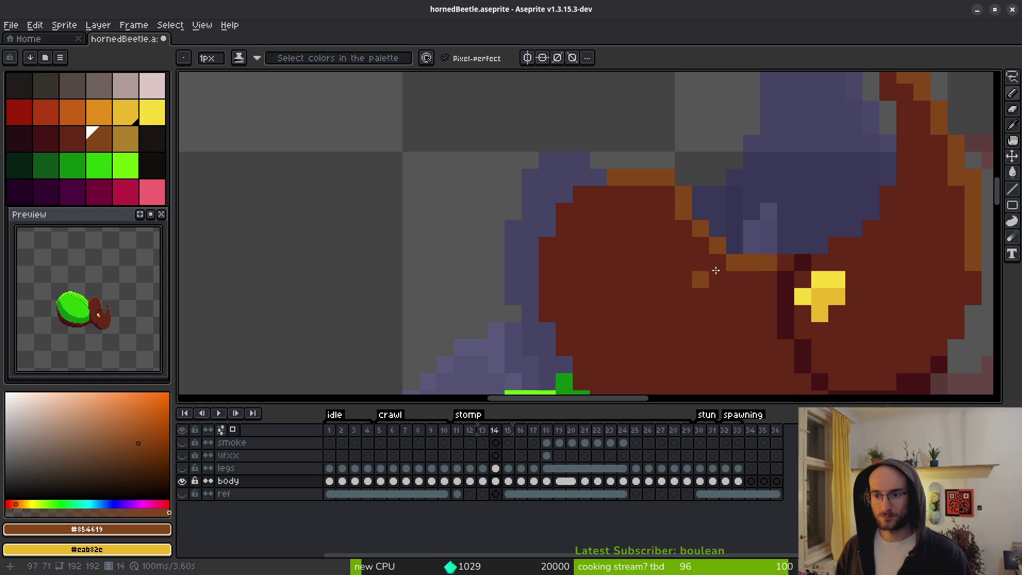
left_click_drag(862, 232, 889, 193)
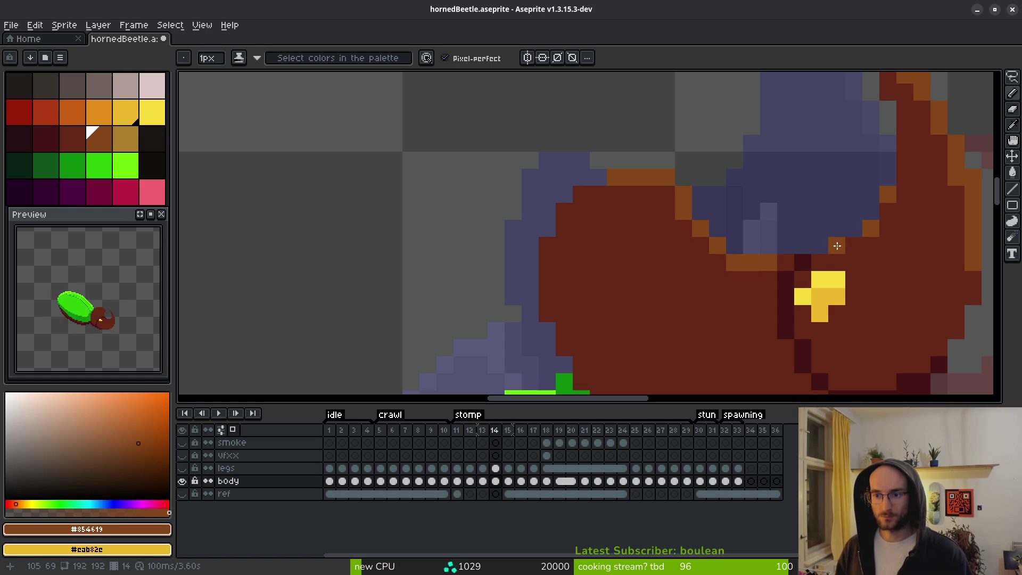
key("ctrl+z")
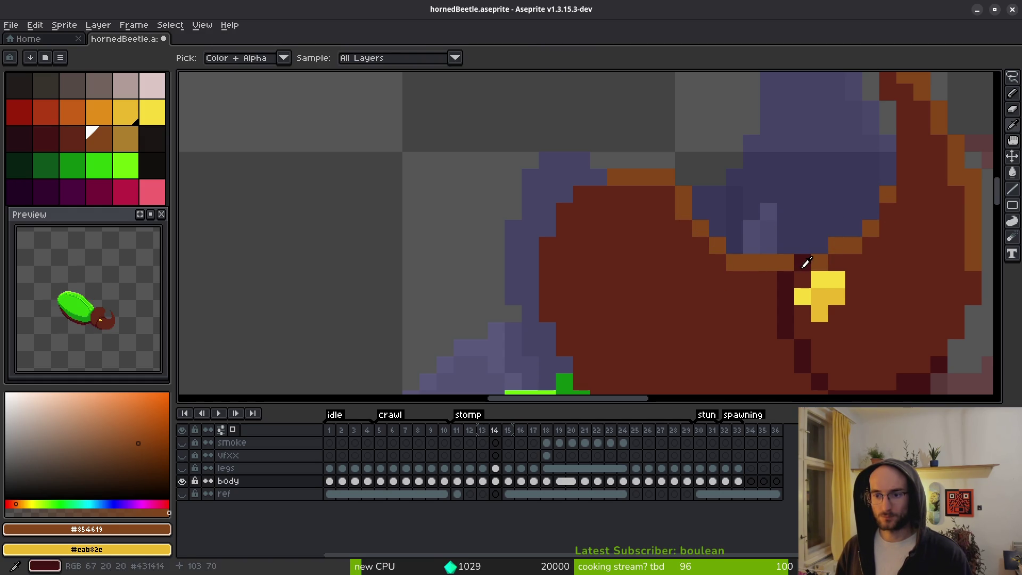
Sample between the dark red outline and the orange rim colour, then step back to an earlier frame.
left_click(802, 263, "alt")
scroll(894, 304, "down", 3)
scroll(895, 305, "down", 1)
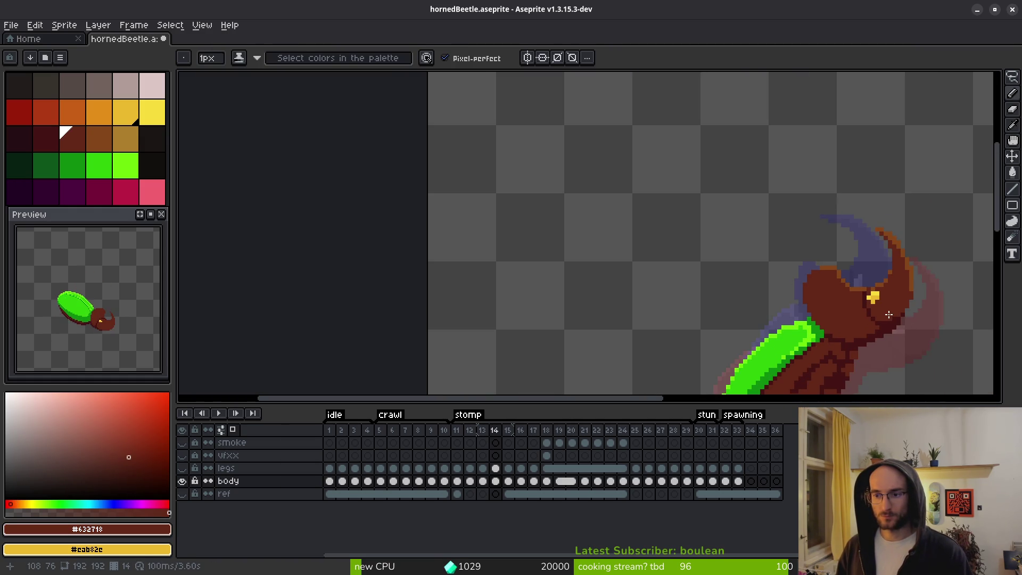
scroll(889, 315, "up", 3)
left_click(756, 206, "alt")
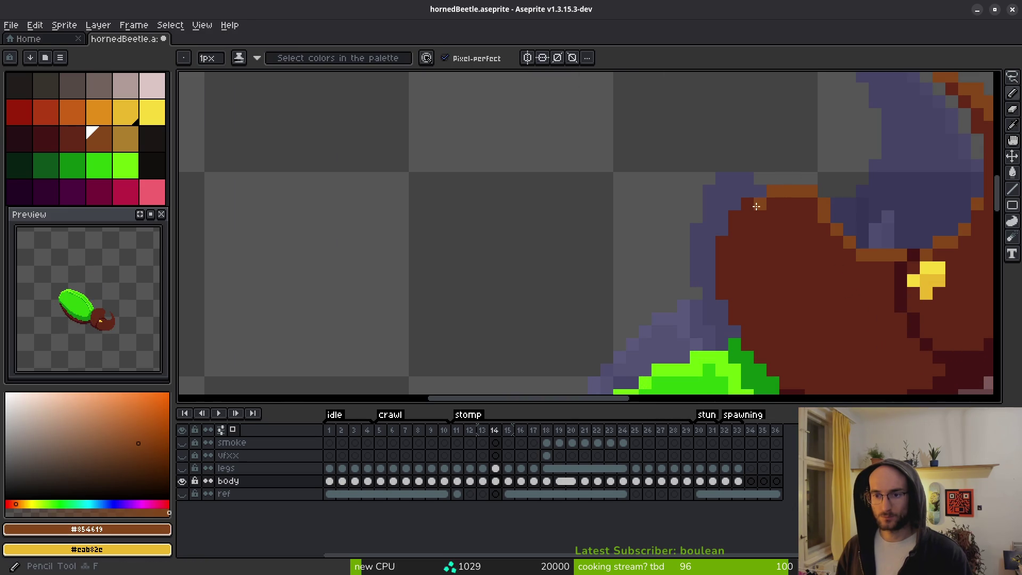
left_click(735, 239, "alt")
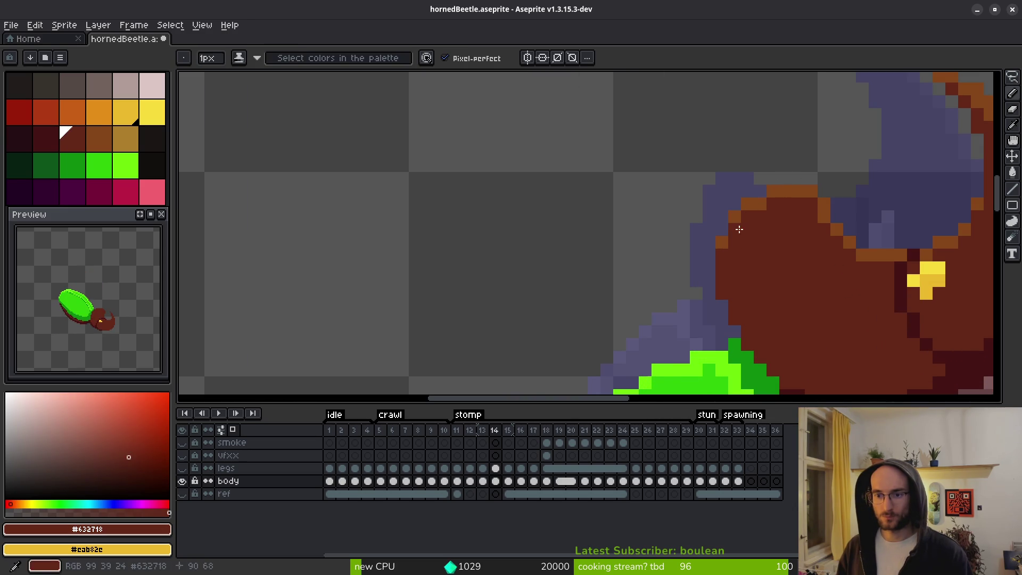
scroll(735, 263, "down", 2)
scroll(801, 264, "up", 2)
left_click(800, 200, "alt")
scroll(800, 200, "down", 3)
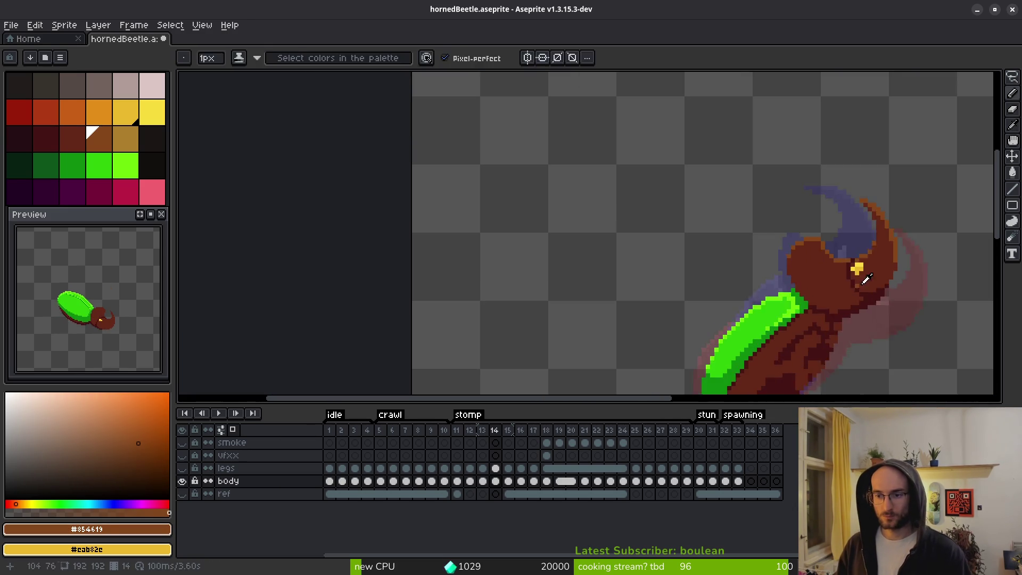
key("Left")
key("Left")
key("Left")
key("Left")
key("Left")
key("Left")
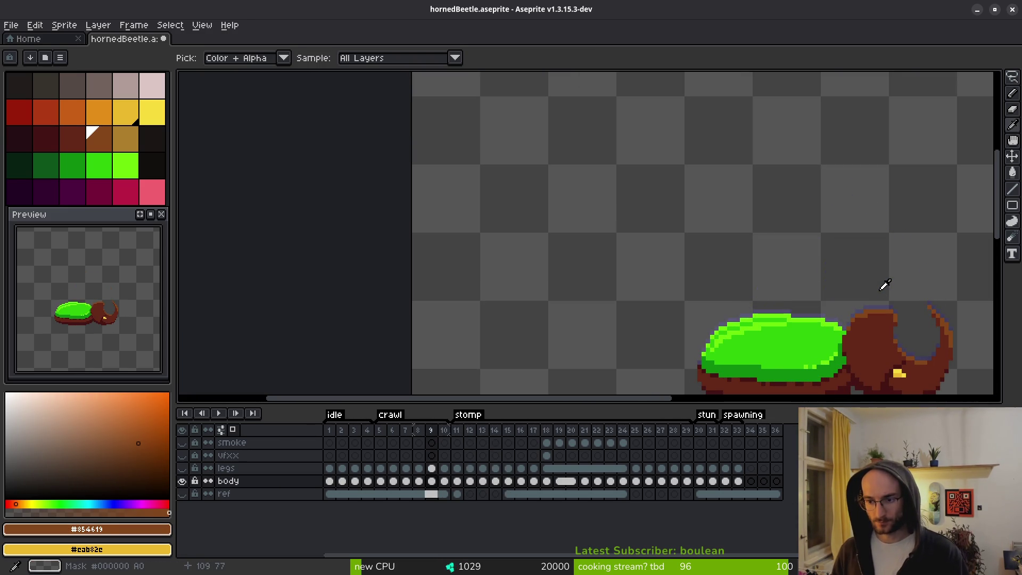
Advance to frame 11 with the beetle centred, sample the shell green, then step back to frame 9.
key("Right")
key("Right")
key("Right")
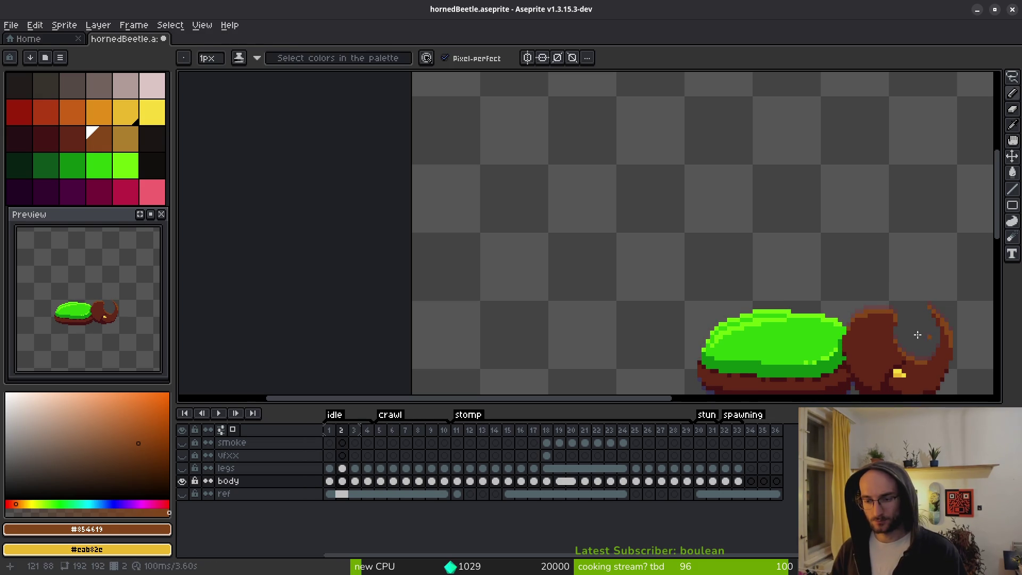
left_click_drag(917, 334, 737, 277)
key("Right")
key("Right")
key("Right")
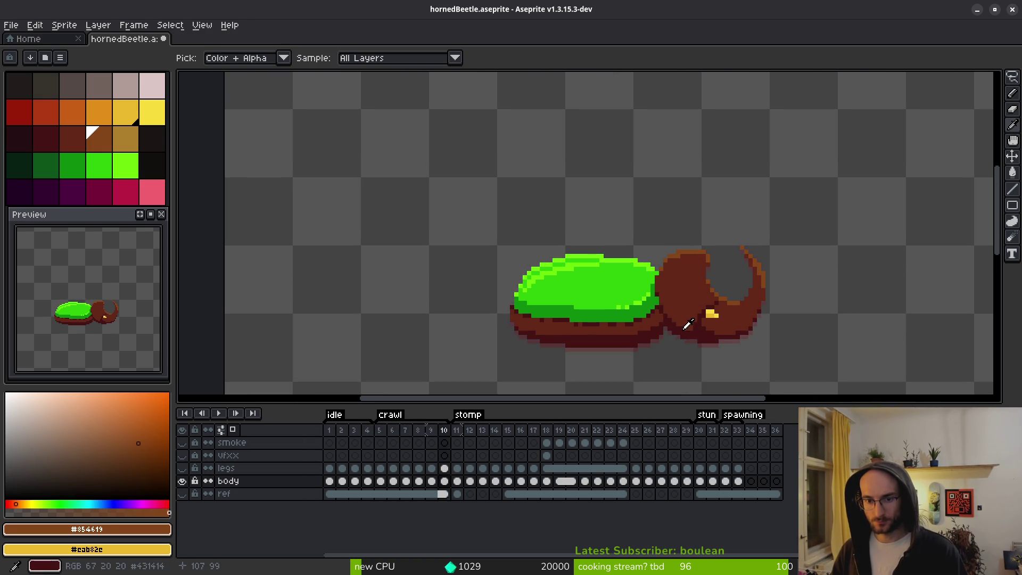
left_click_drag(587, 296, 709, 253)
scroll(711, 253, "up", 3)
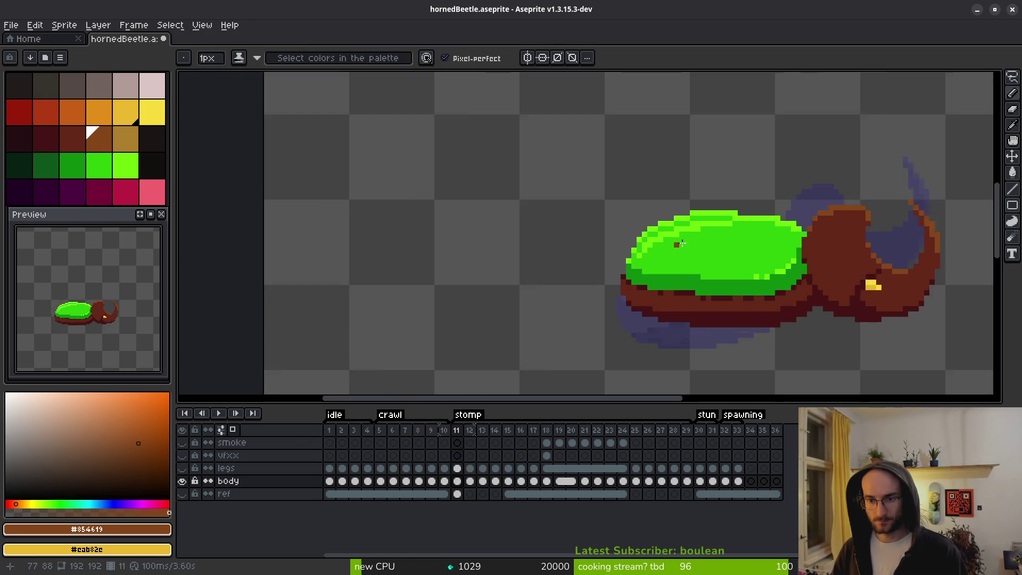
left_click(710, 237, "alt")
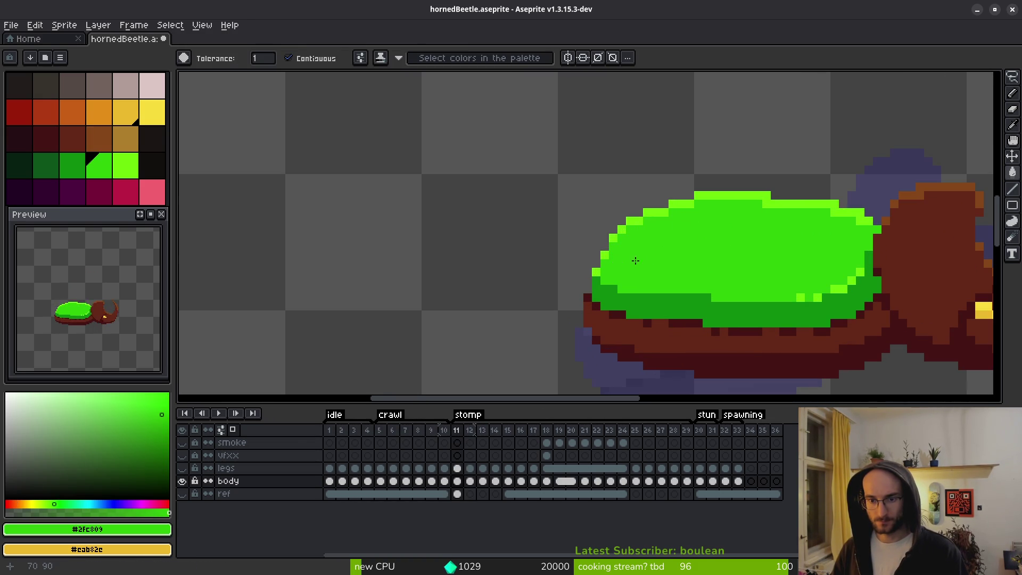
scroll(635, 260, "down", 2)
key("Left")
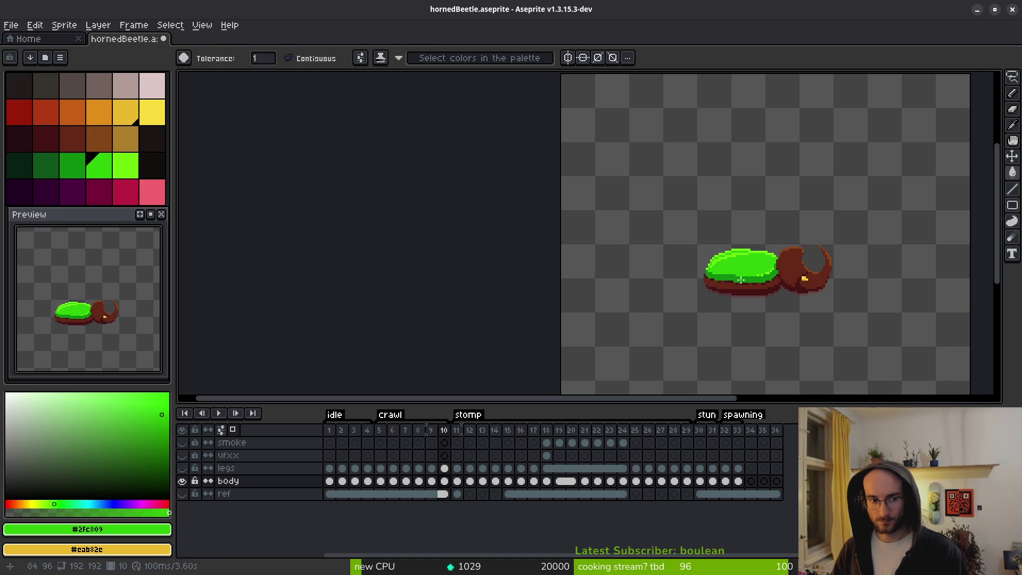
scroll(733, 276, "up", 3)
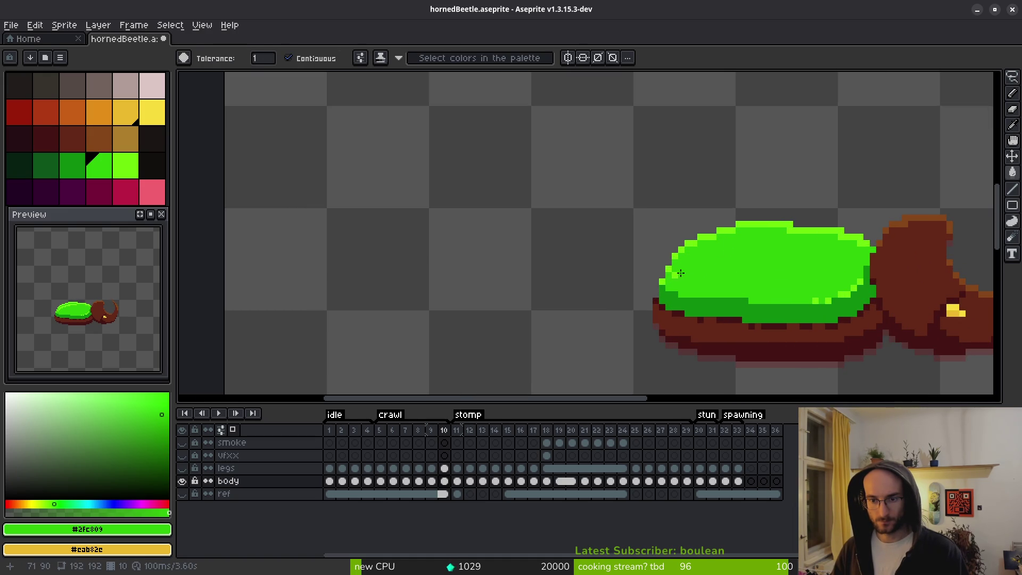
key("Left")
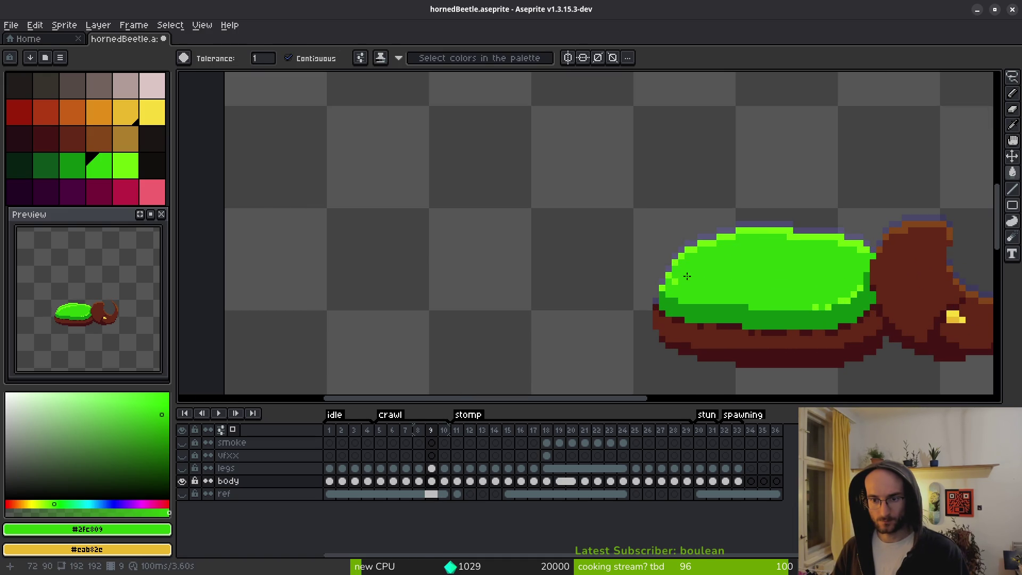
Step back through frames 7 to 1, wrapping around to the last, empty frame.
key("Left")
key("Left")
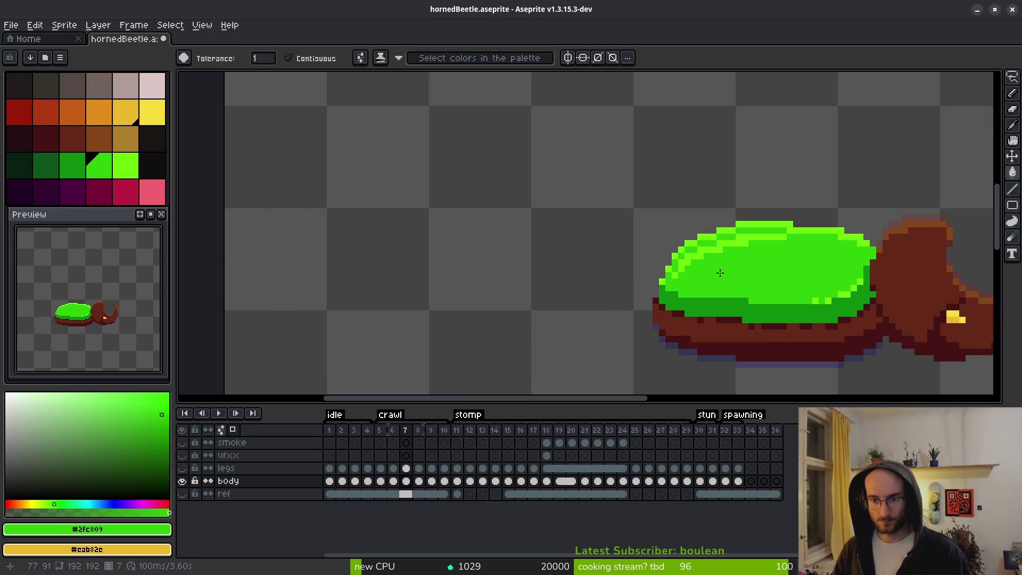
scroll(753, 308, "down", 5)
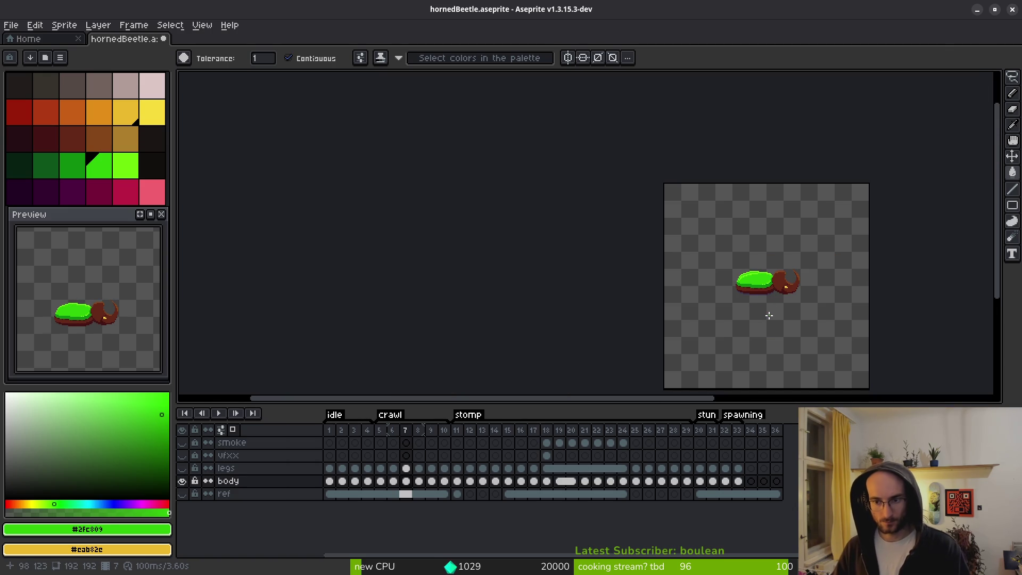
scroll(768, 314, "up", 5)
key("Left")
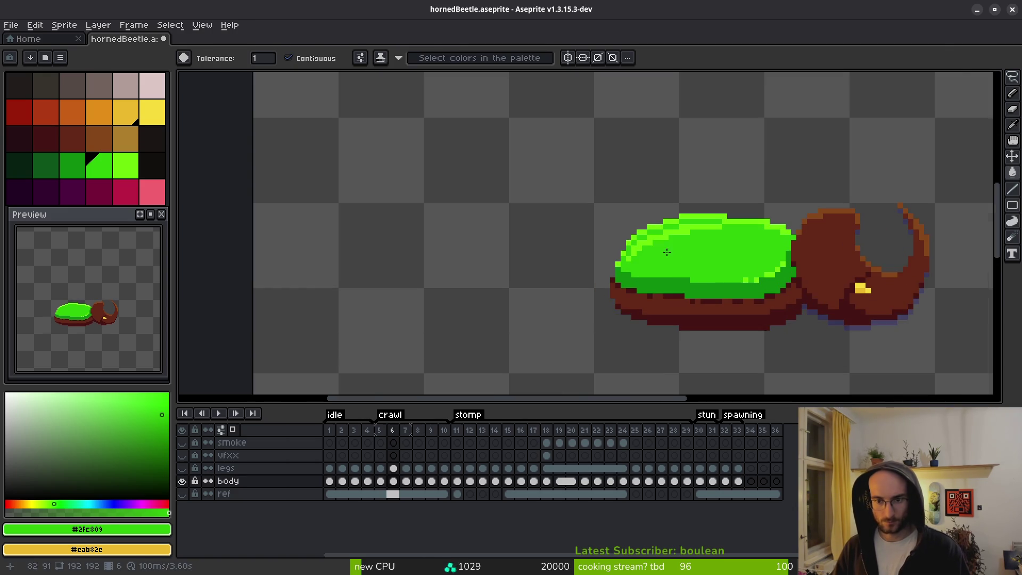
scroll(678, 213, "up", 3)
key("Left")
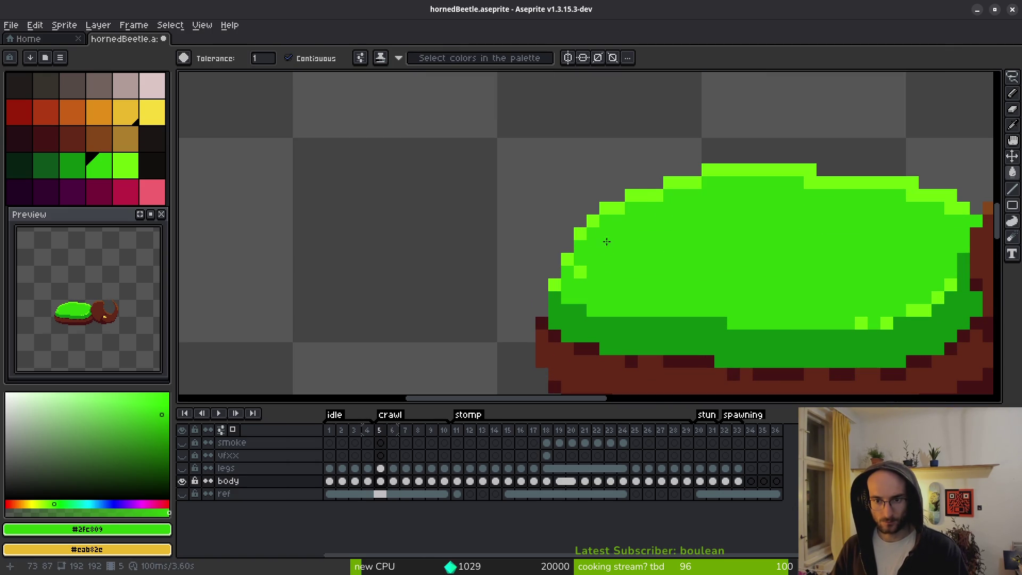
key("Left")
key("Left")
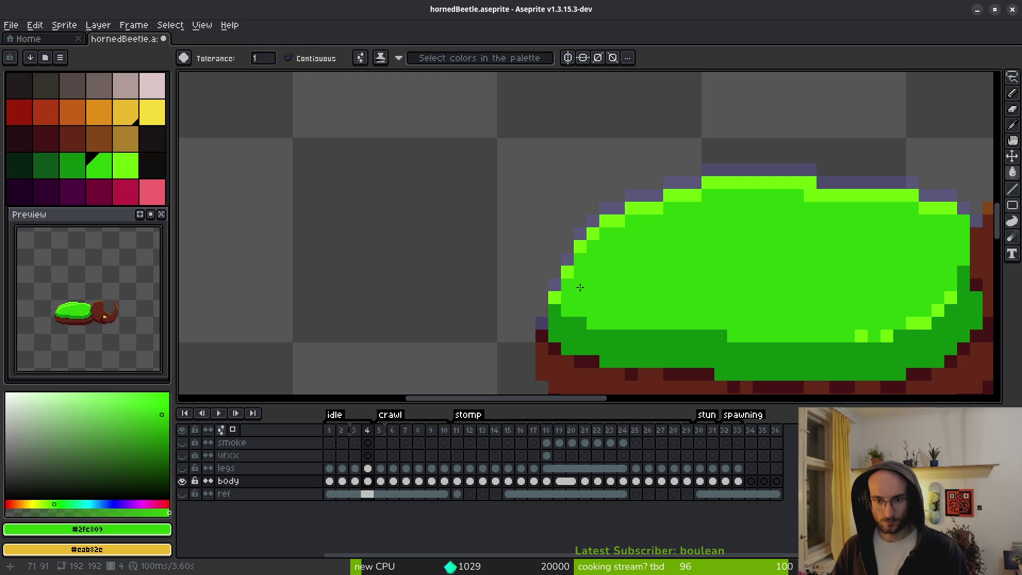
key("Left")
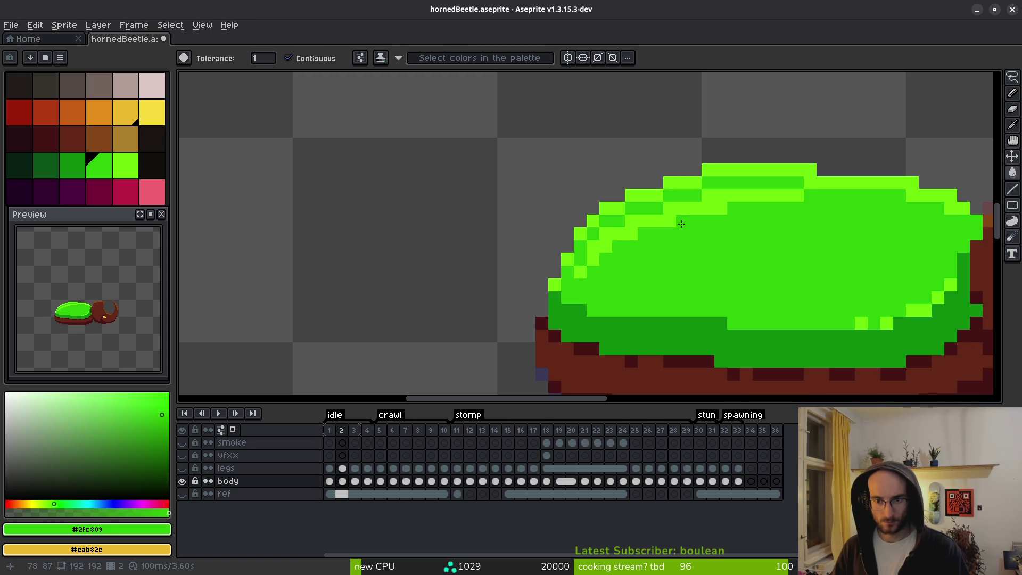
key("Left")
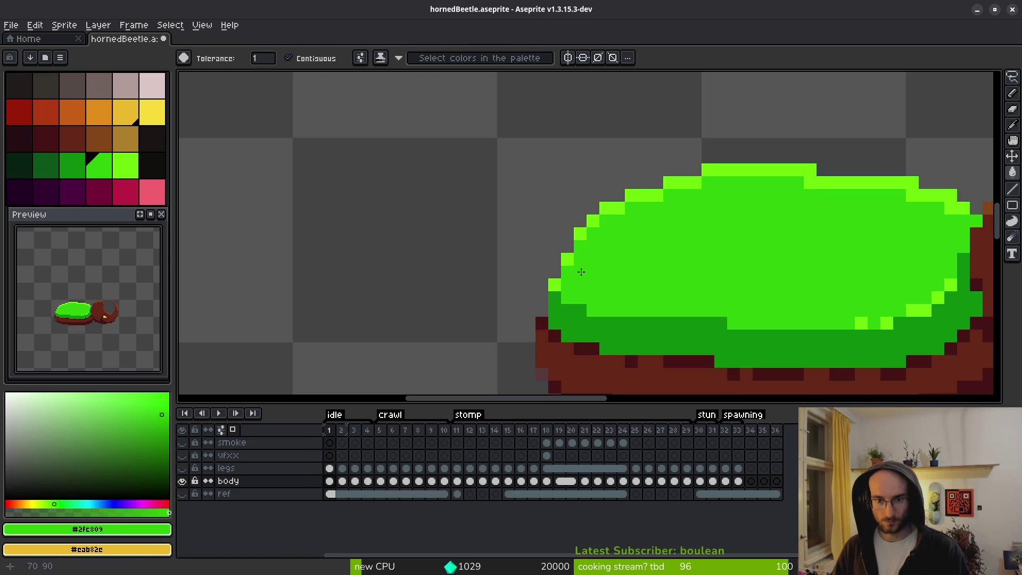
key("Left")
key("i")
key("Right")
key("Right")
key("Right")
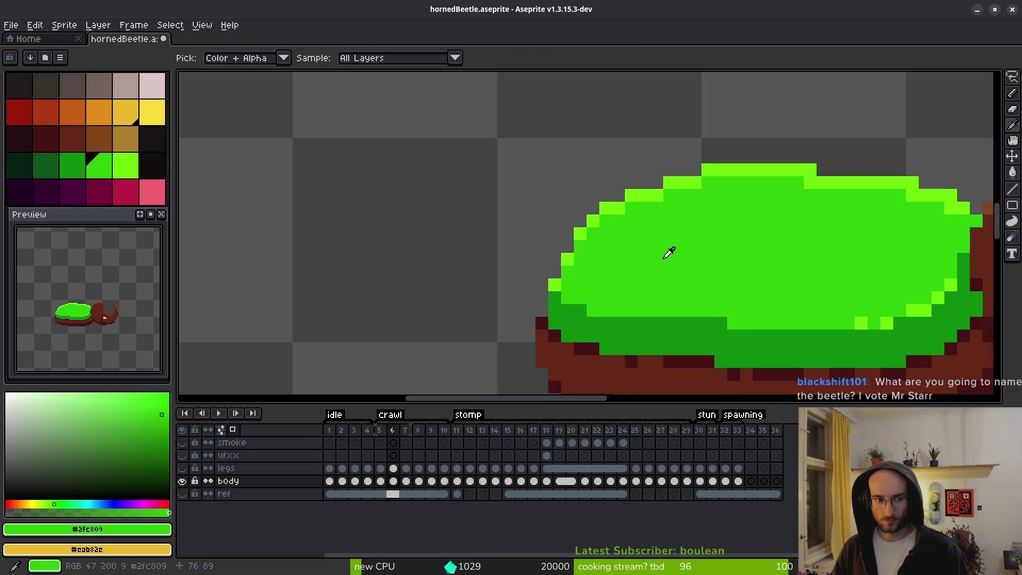
Step forward through frames 17, 21 and 28, back to frame 11, and pick the #854619 orange.
key("Right")
key("Right")
key("Right")
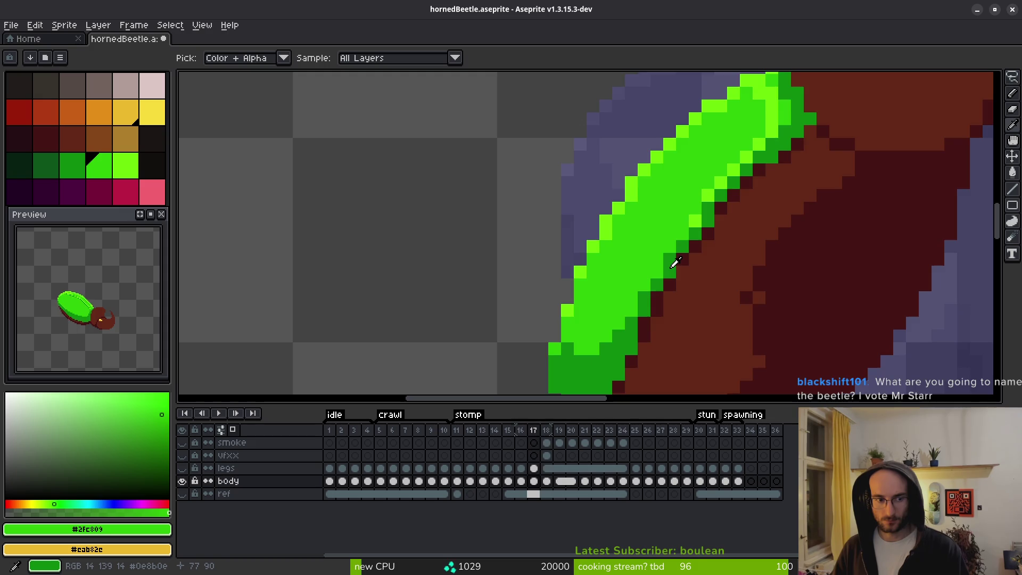
key("Right")
key("Right")
key("Right")
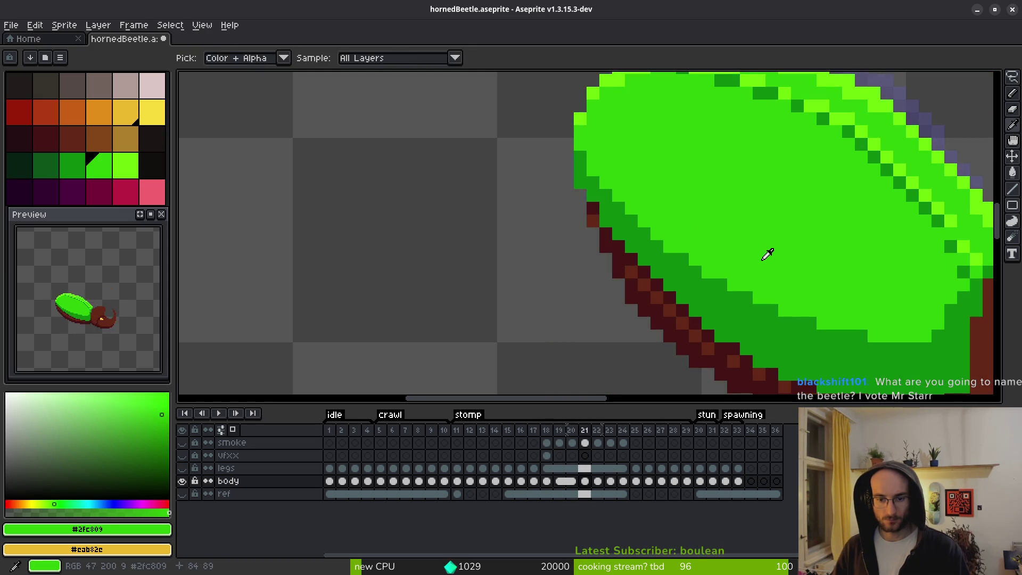
key("Right")
key("Right")
key("Right")
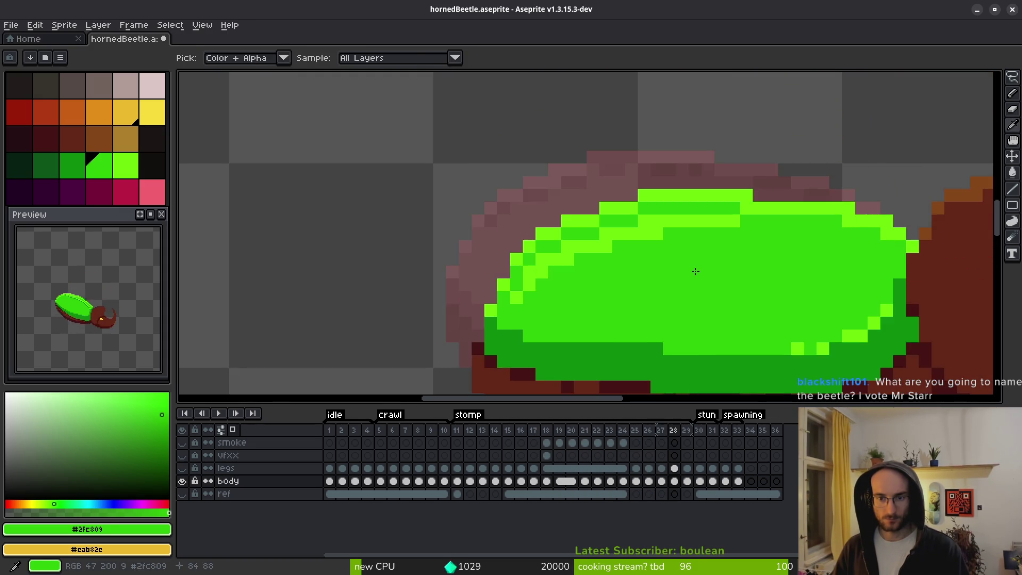
key("w")
scroll(639, 277, "up", 1)
key("Right")
key("Right")
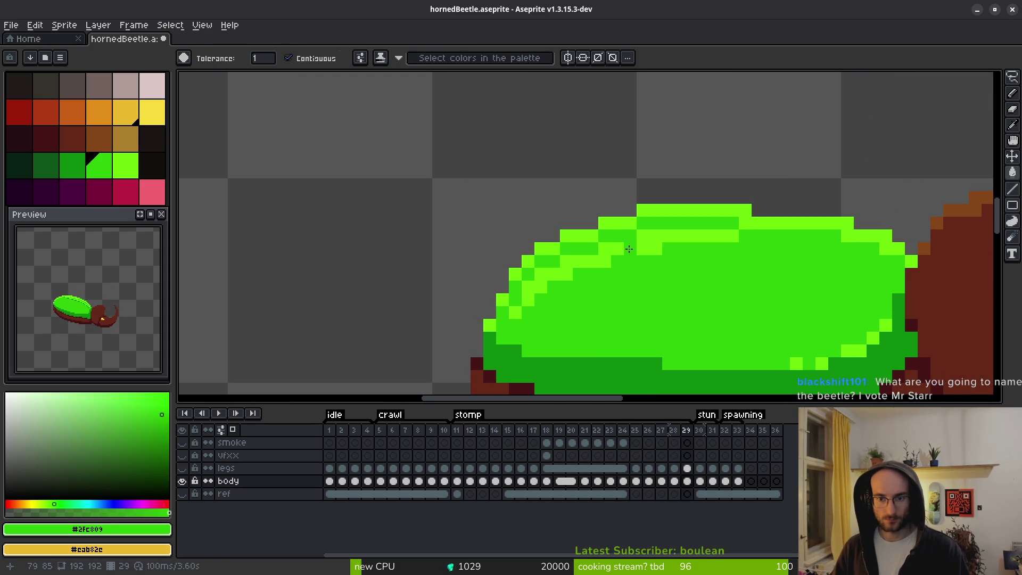
key("i")
key("Left")
key("Left")
key("Left")
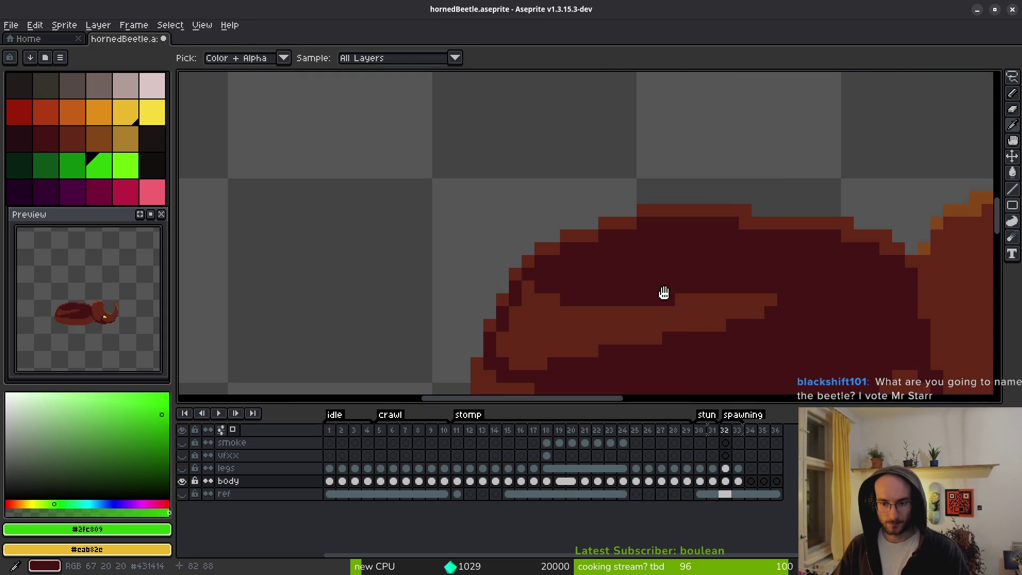
scroll(666, 267, "down", 3)
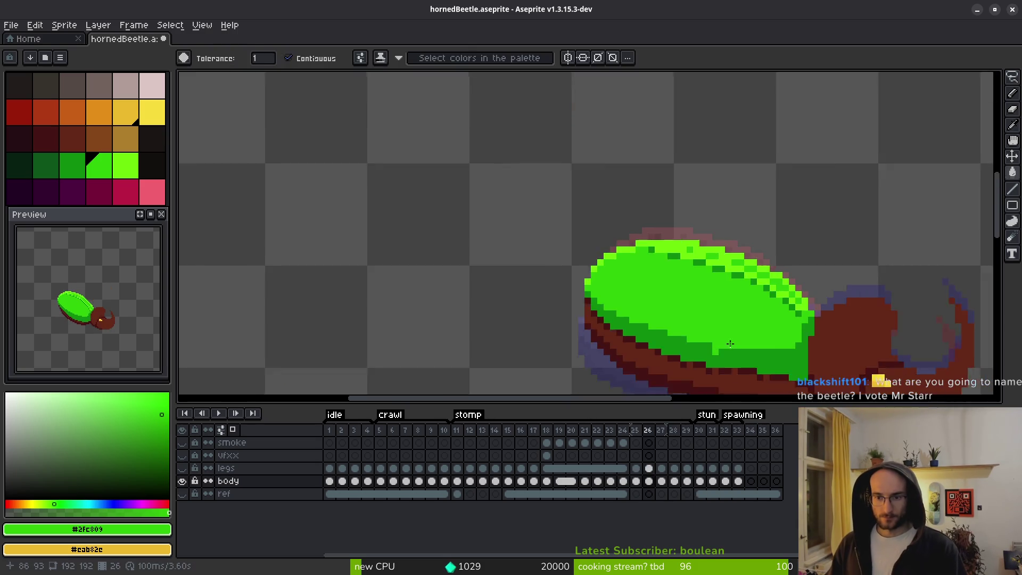
key("Left")
key("Left")
key("Left")
key("Left")
key("Left")
key("Left")
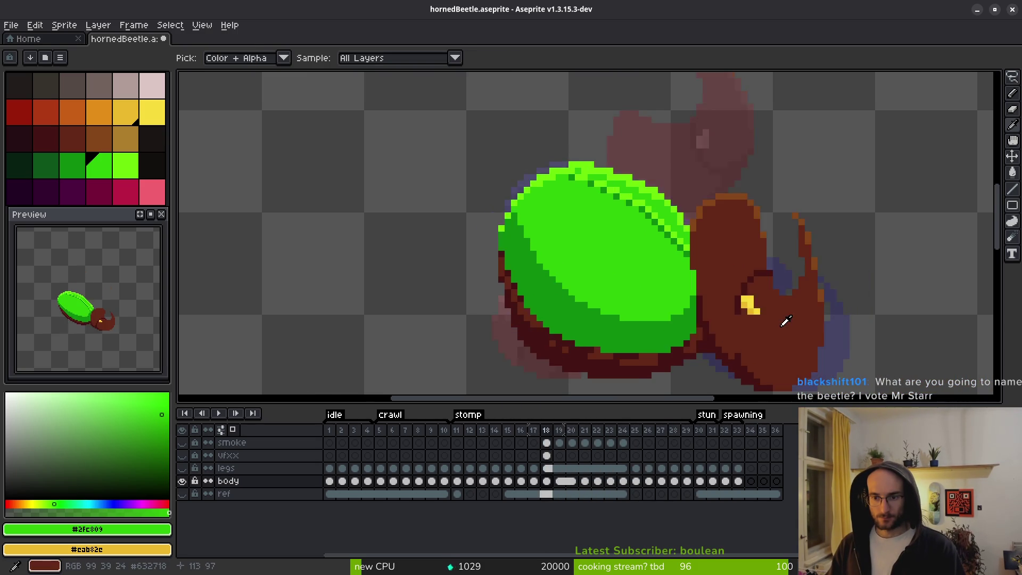
key("Left")
key("Left")
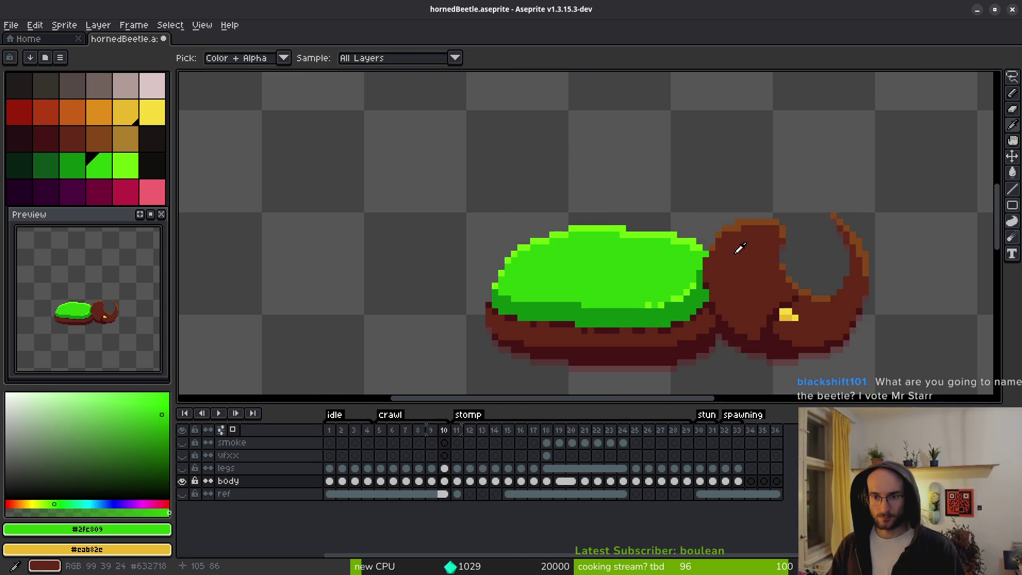
scroll(737, 245, "up", 3)
left_click(736, 252)
On frame 12, undo an accidental orange bucket fill on the beetle's body.
key("g")
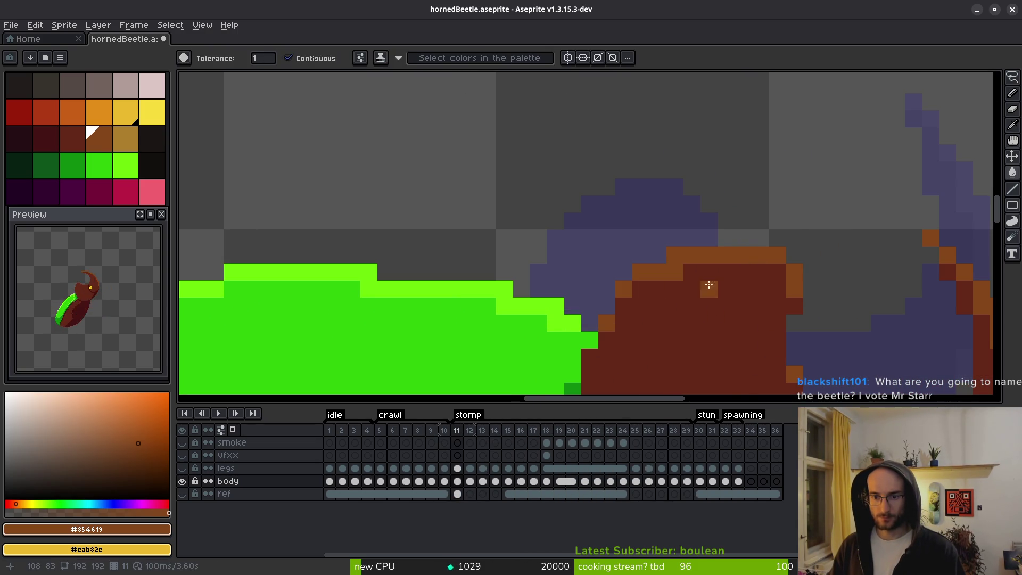
key("Right")
left_click(655, 193)
key("ctrl+z")
key("b")
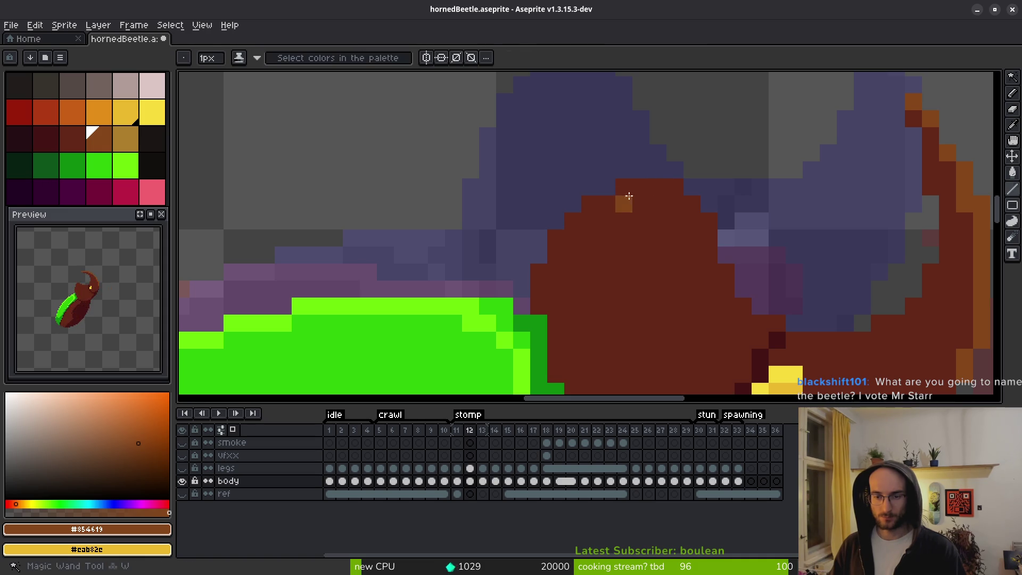
Draw orange rim lines on the head's top, stepped edge, horn base and inner horn edge, then advance to frame 13.
key("l")
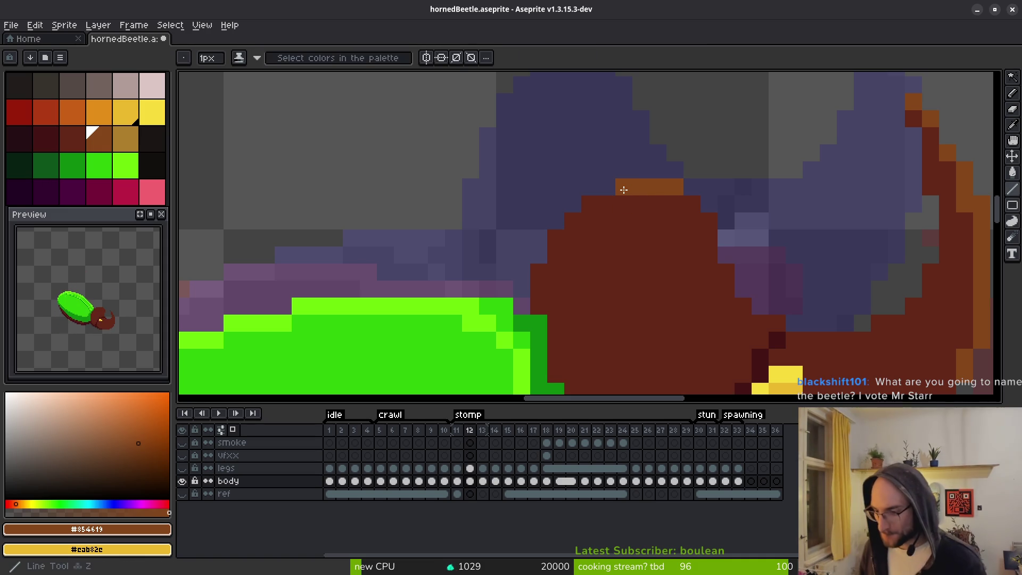
left_click(556, 204)
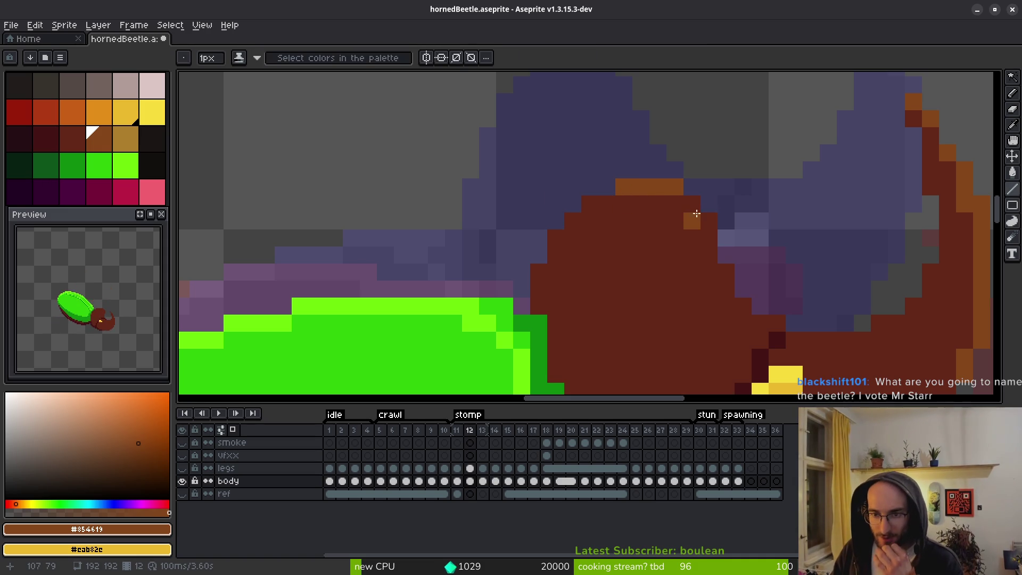
mouse_move(698, 211)
left_mouse_down()
mouse_move(742, 308)
mouse_move(774, 324)
left_mouse_up()
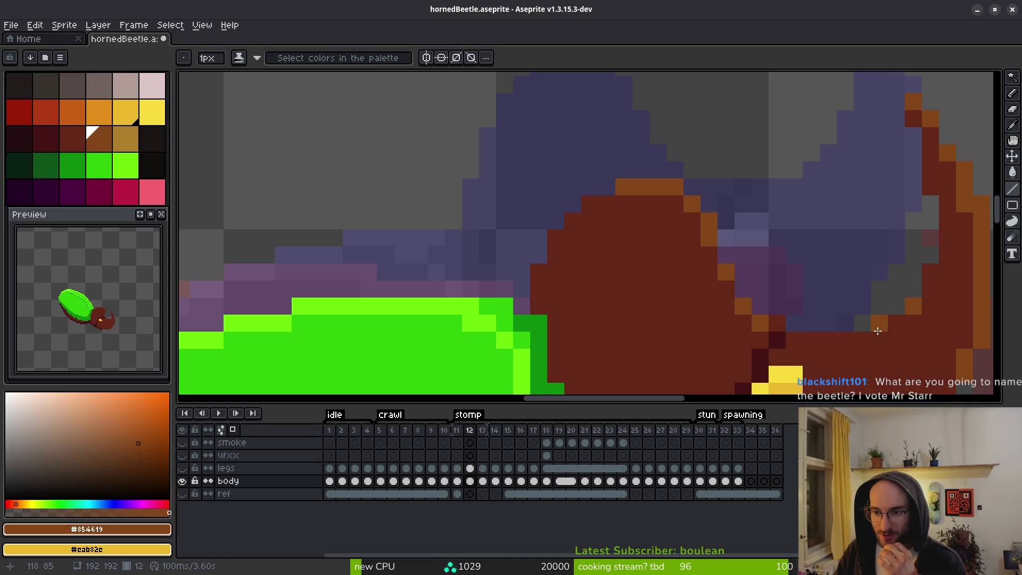
left_click_drag(878, 331, 906, 320)
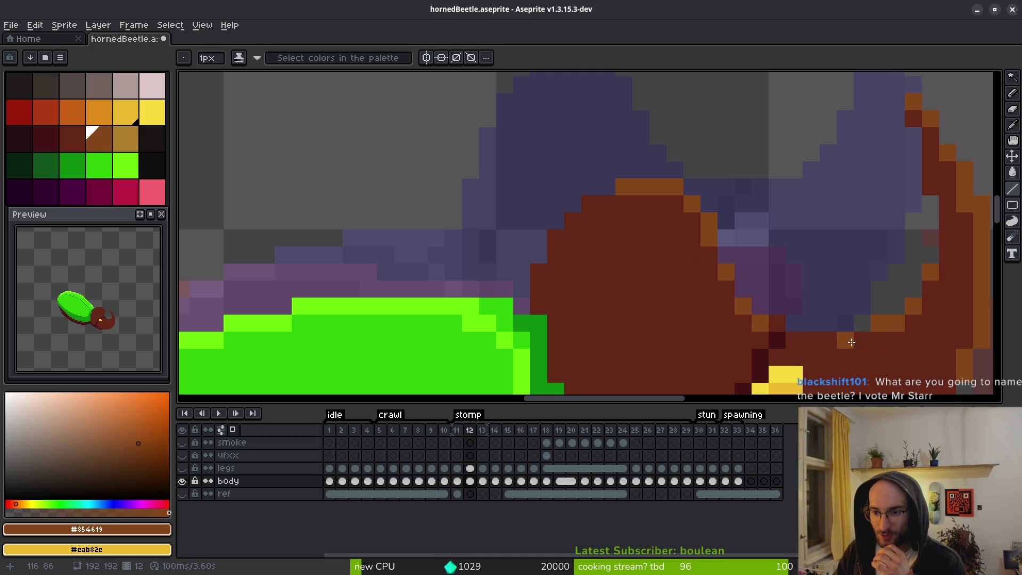
mouse_move(851, 342)
left_mouse_down()
mouse_move(862, 341)
mouse_move(825, 340)
left_mouse_up()
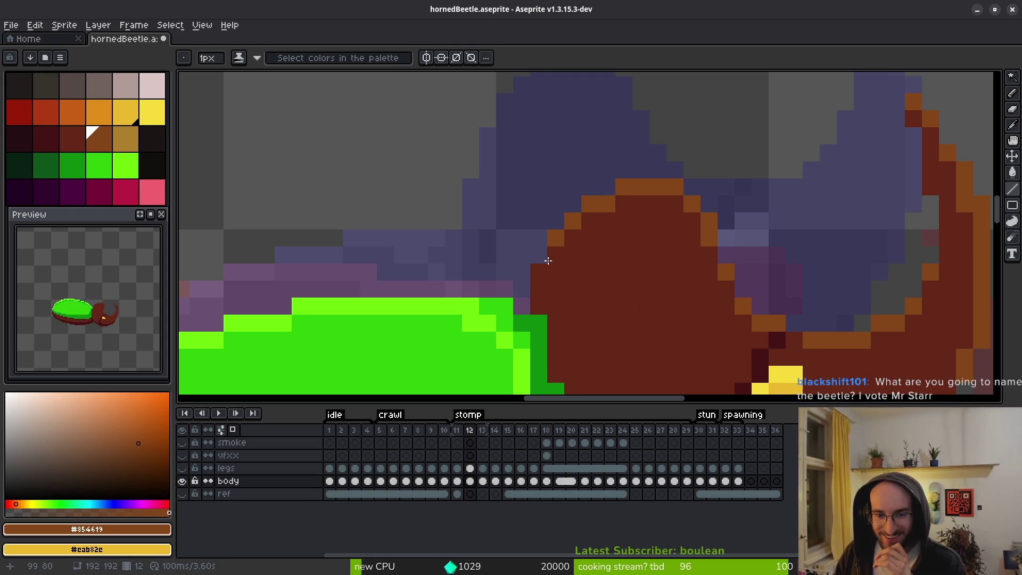
scroll(599, 272, "down", 4)
scroll(681, 343, "down", 2)
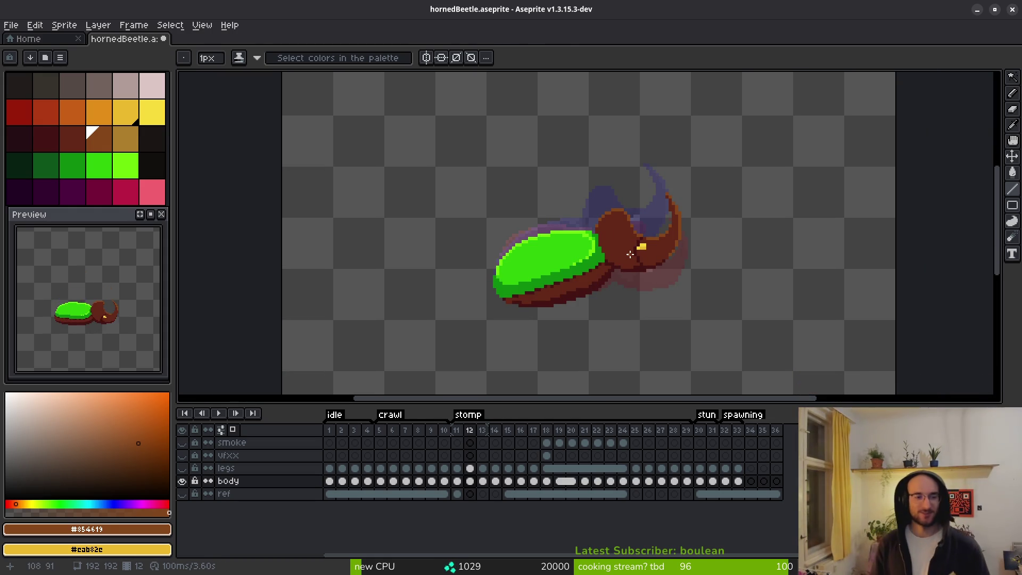
scroll(630, 254, "up", 5)
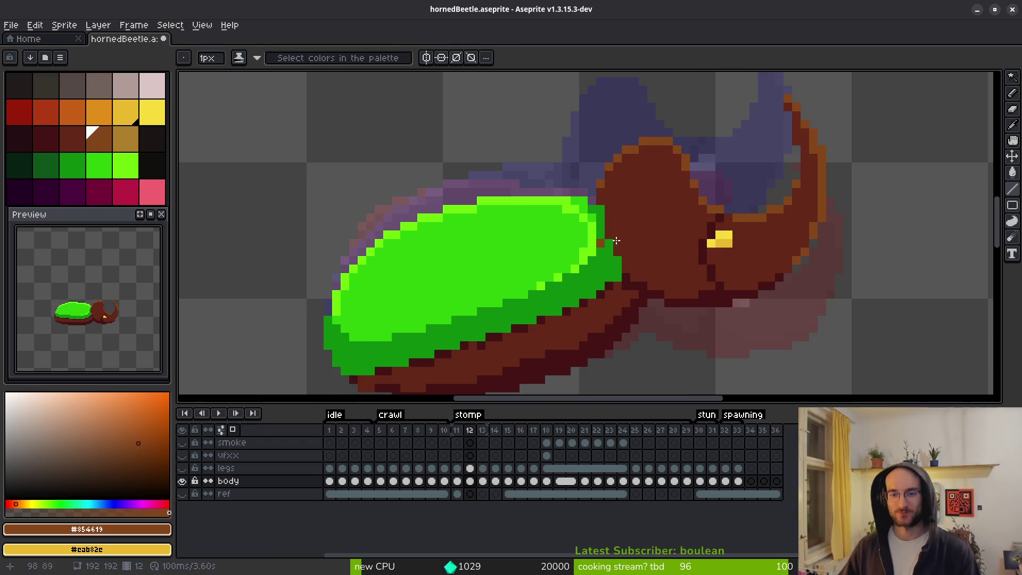
key("Right")
scroll(561, 265, "up", 1)
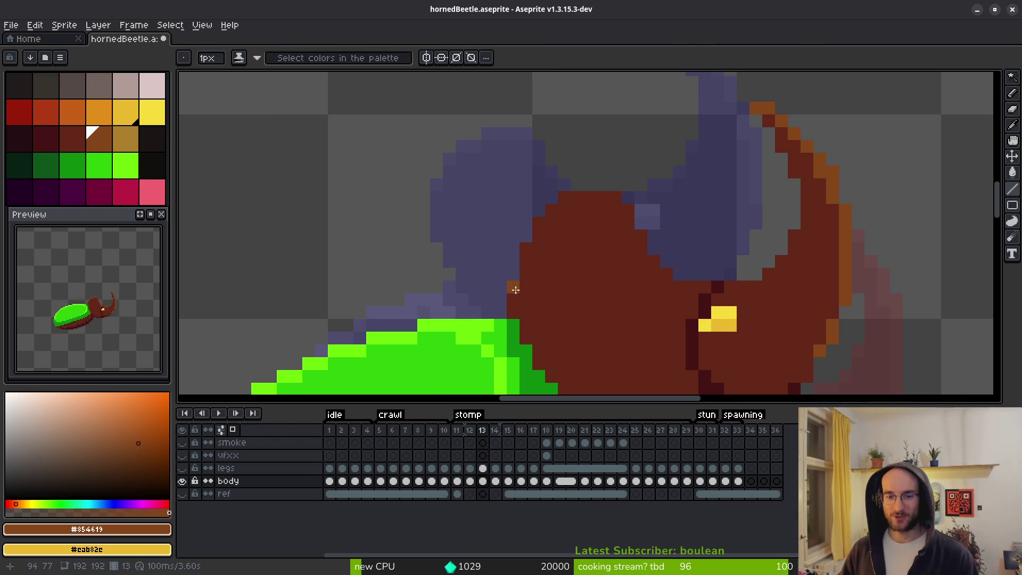
Add orange rim pixels on frame 13's head left edge, top line, right edge and diagonal down.
left_click(526, 255)
mouse_move(567, 196)
left_mouse_down()
mouse_move(631, 201)
mouse_move(607, 197)
mouse_move(620, 197)
left_mouse_up()
left_click(642, 232)
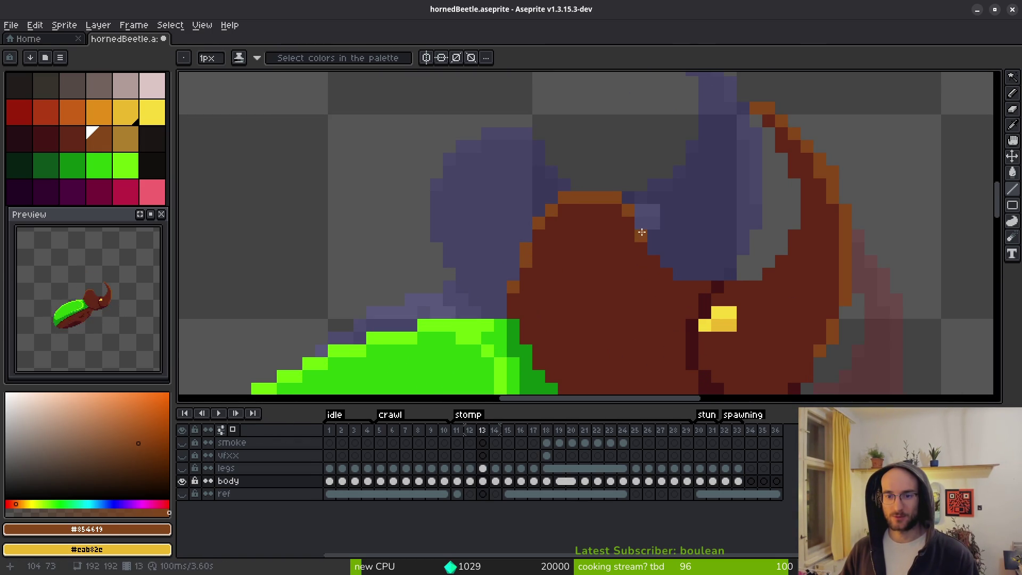
left_click_drag(657, 263, 680, 281)
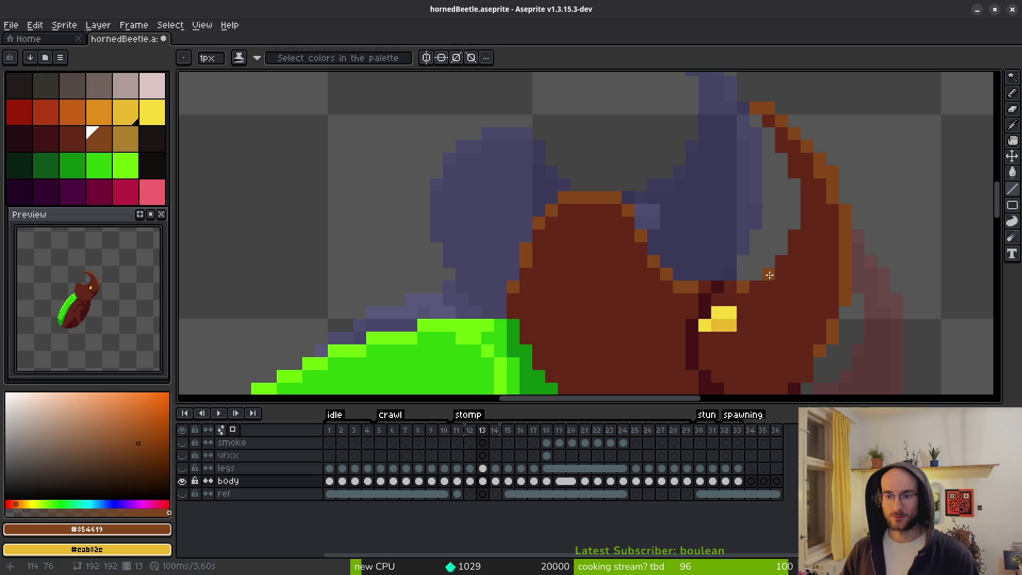
scroll(788, 288, "down", 3)
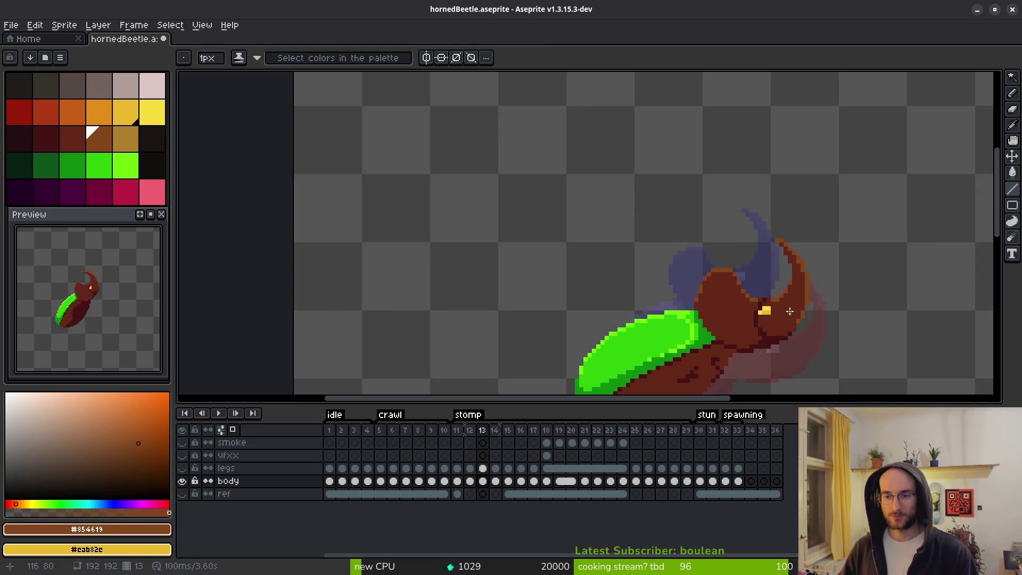
scroll(751, 289, "up", 3)
scroll(758, 282, "down", 4)
On frame 15, draw an orange highlight along the head's top and top-left edges.
key("i")
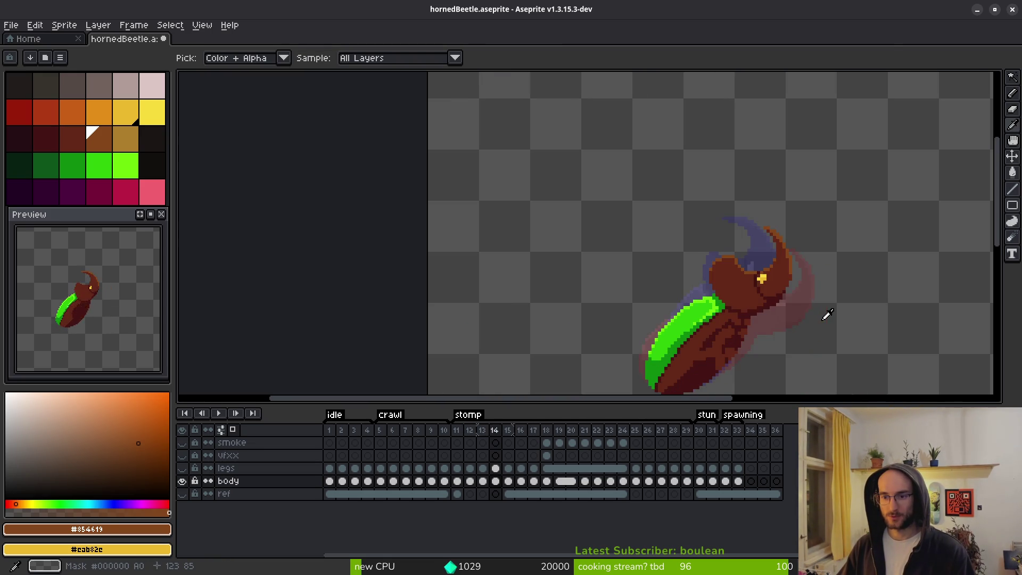
key("Left")
key("Right")
key("Right")
key("Right")
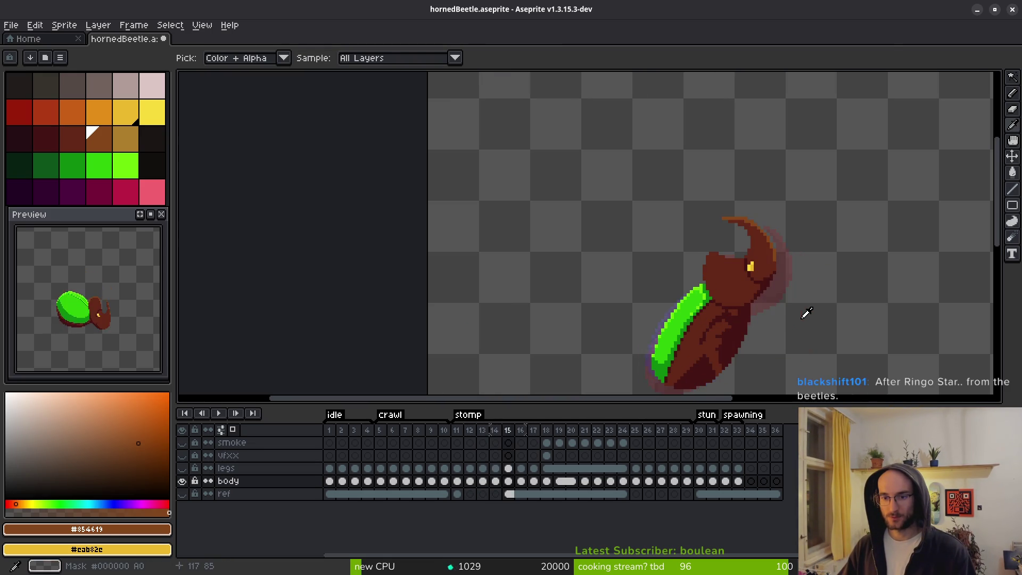
key("b")
scroll(756, 298, "up", 3)
left_click_drag(659, 256, 740, 273)
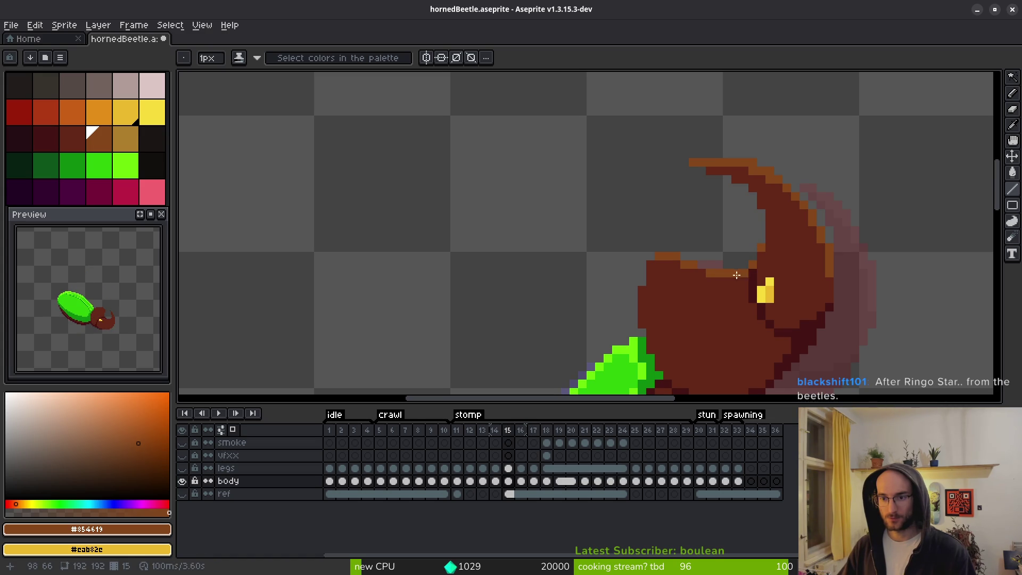
left_click_drag(649, 264, 645, 285)
left_click(642, 303)
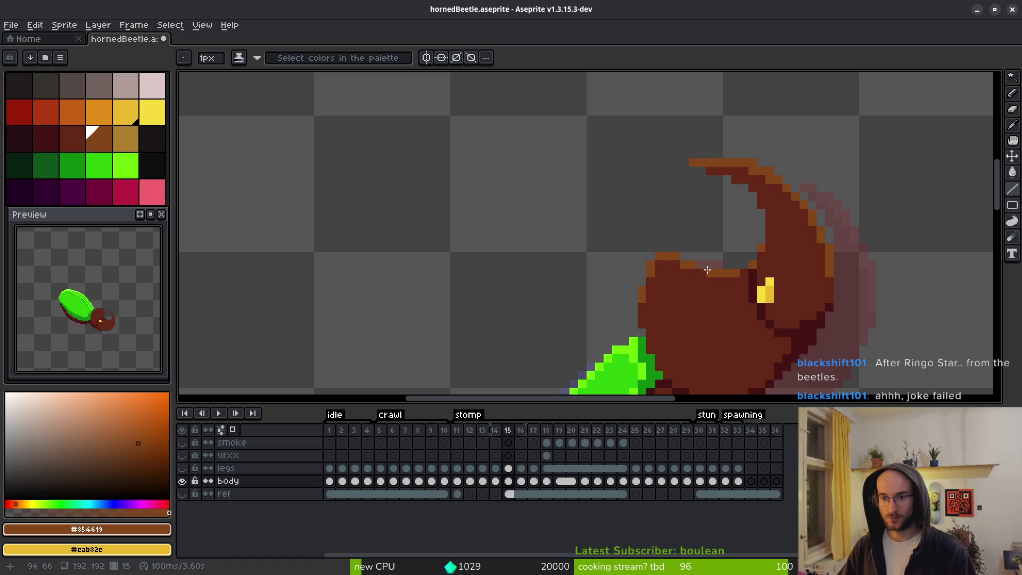
Re-sample the orange highlight colour and draw light-brown pixels down the head's front edge.
scroll(748, 272, "down", 2)
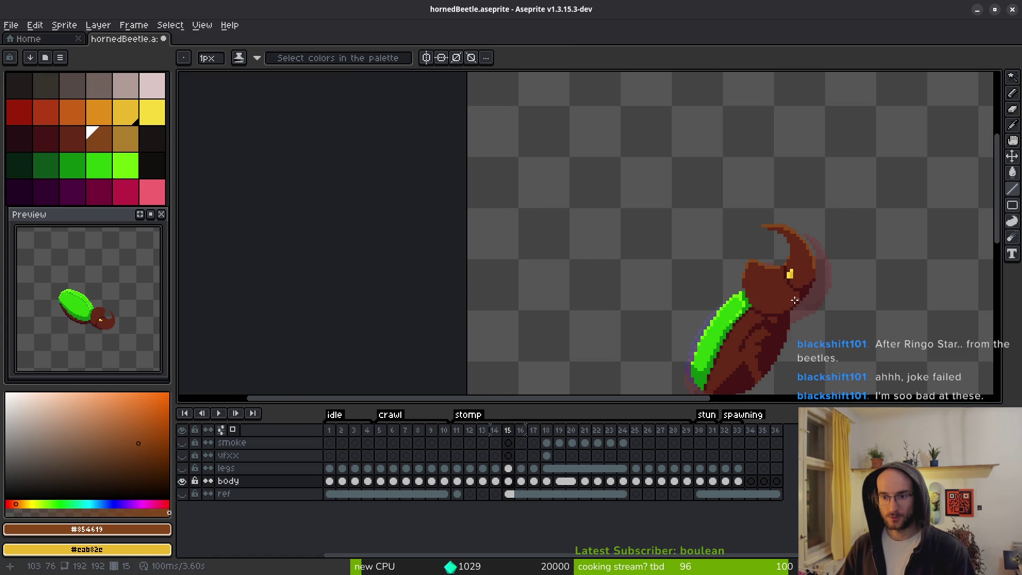
scroll(709, 248, "up", 2)
key("i")
left_click(708, 250)
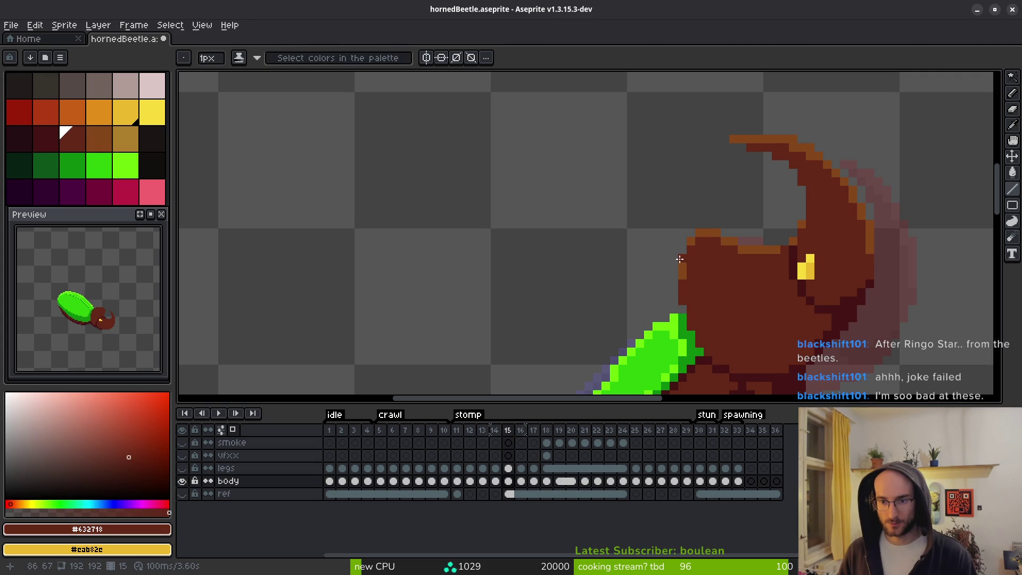
left_click(682, 254, "alt")
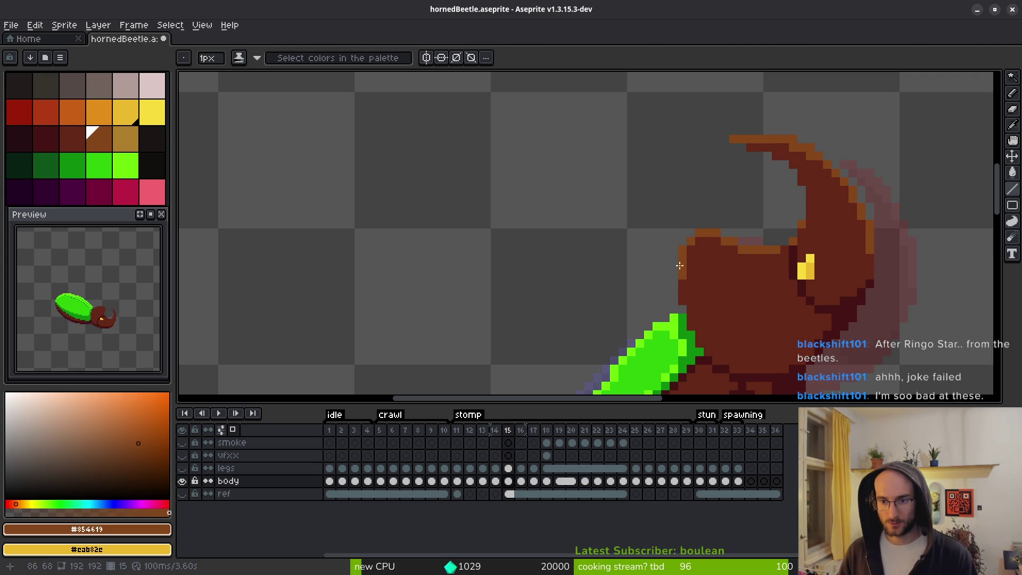
left_click(681, 264, "alt")
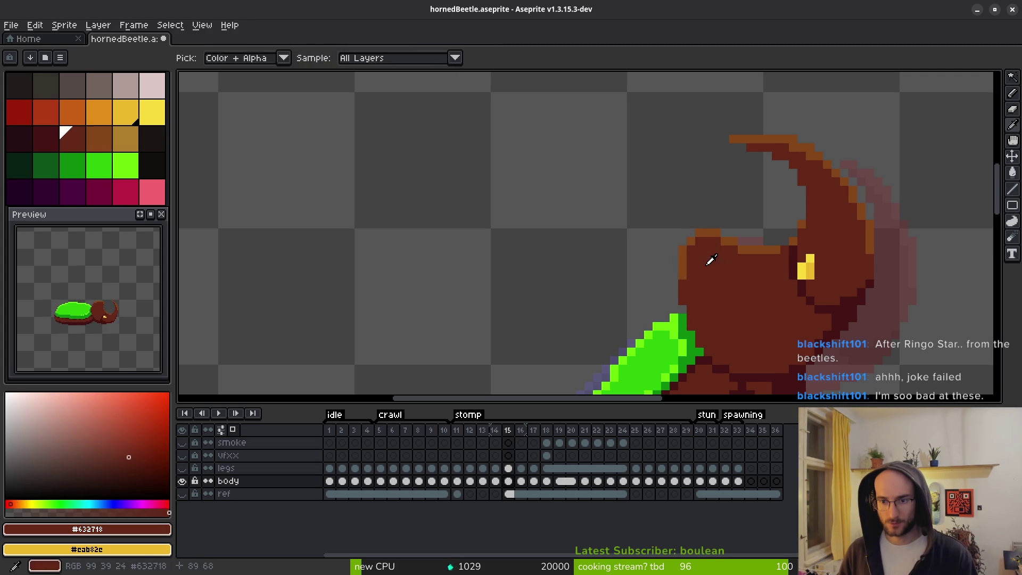
left_click(692, 238, "alt")
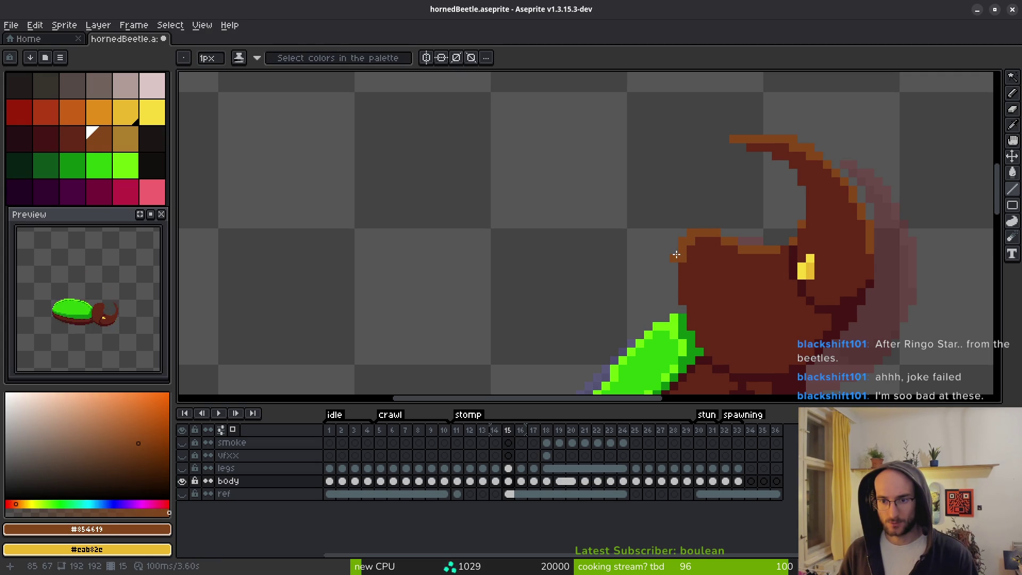
left_click_drag(676, 254, 676, 273)
Darken stray front-edge pixels to dark brown and add rim pixels beneath the head's front edge.
left_click(688, 269, "alt")
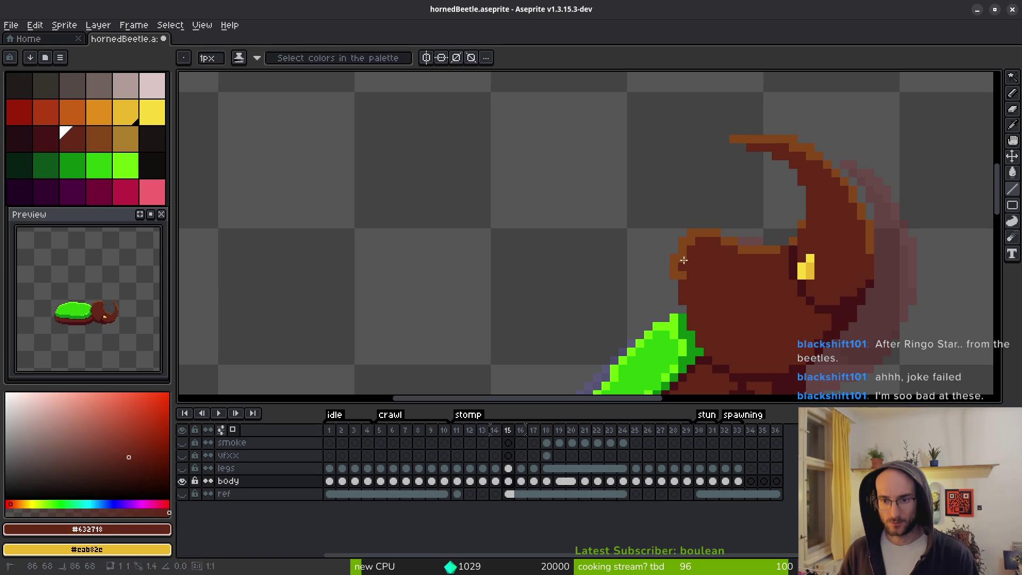
left_click(684, 258)
left_click(690, 243)
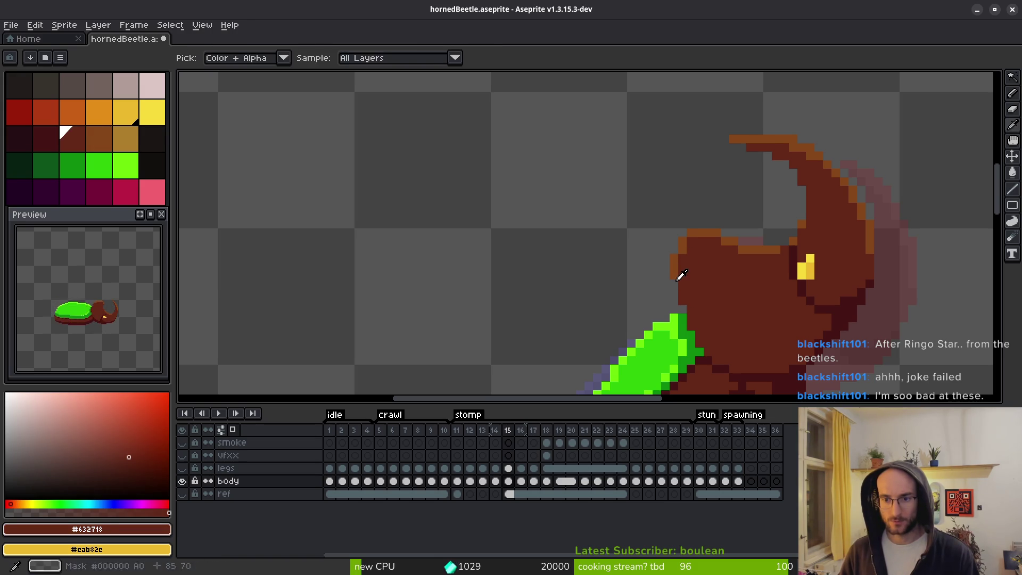
left_click(676, 276, "alt")
left_click(674, 284)
left_click(692, 297, "alt")
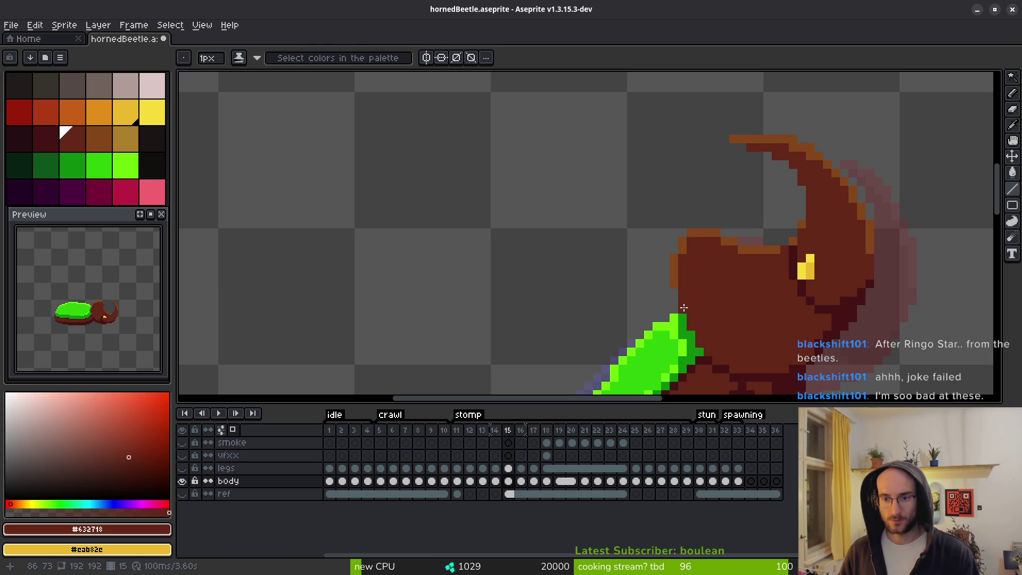
Sample rim colour #854619, then set dark-red #632718 as the paint colour.
left_click(674, 277, "alt")
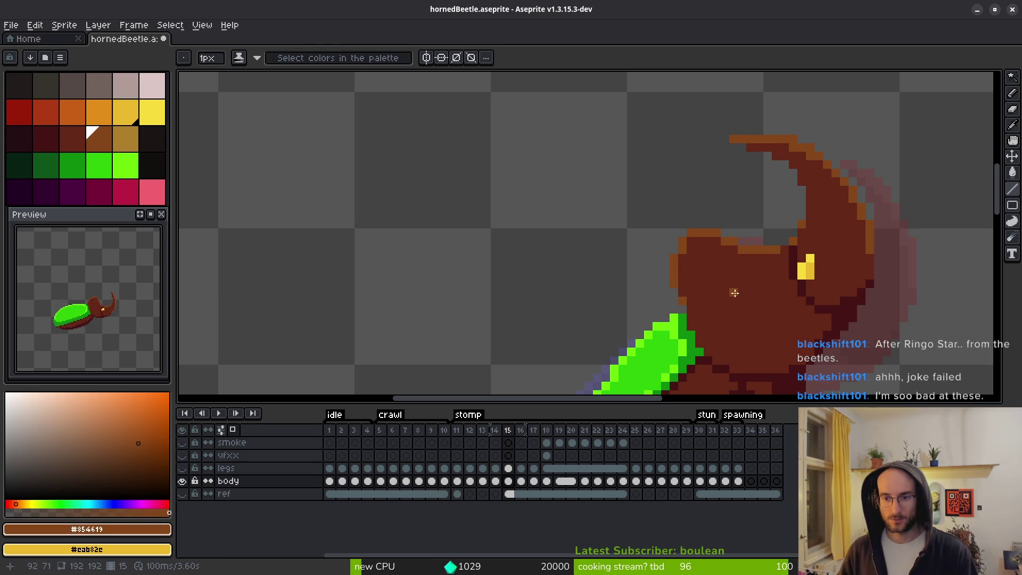
scroll(739, 283, "down", 2)
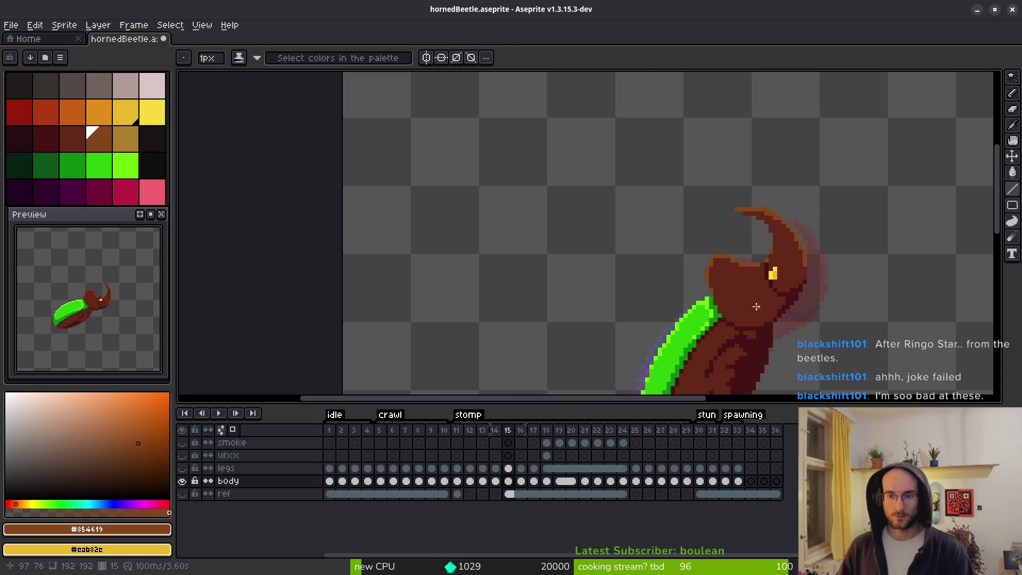
scroll(751, 304, "down", 1)
scroll(746, 296, "up", 2)
left_click(708, 260, "alt")
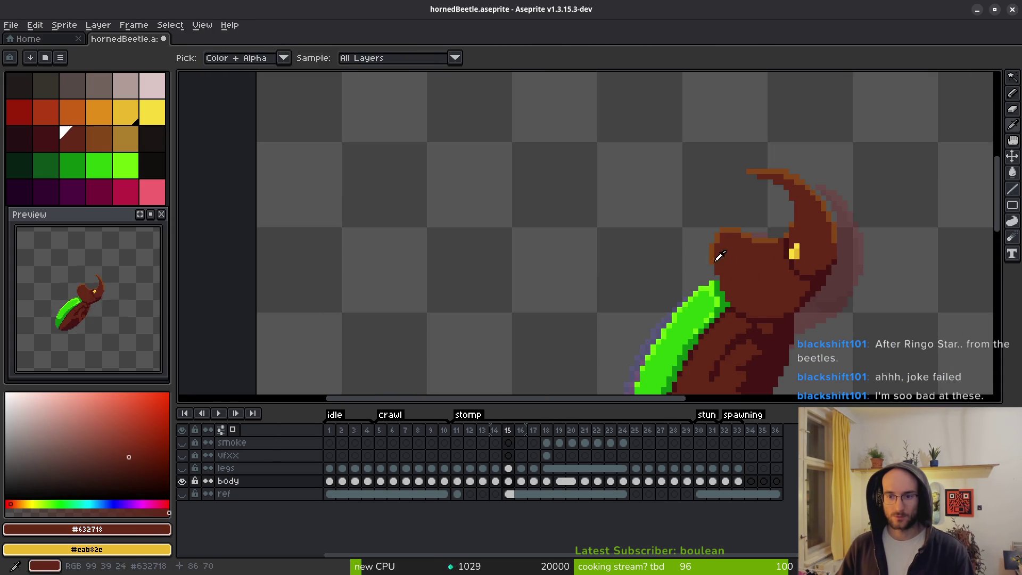
scroll(720, 236, "down", 3)
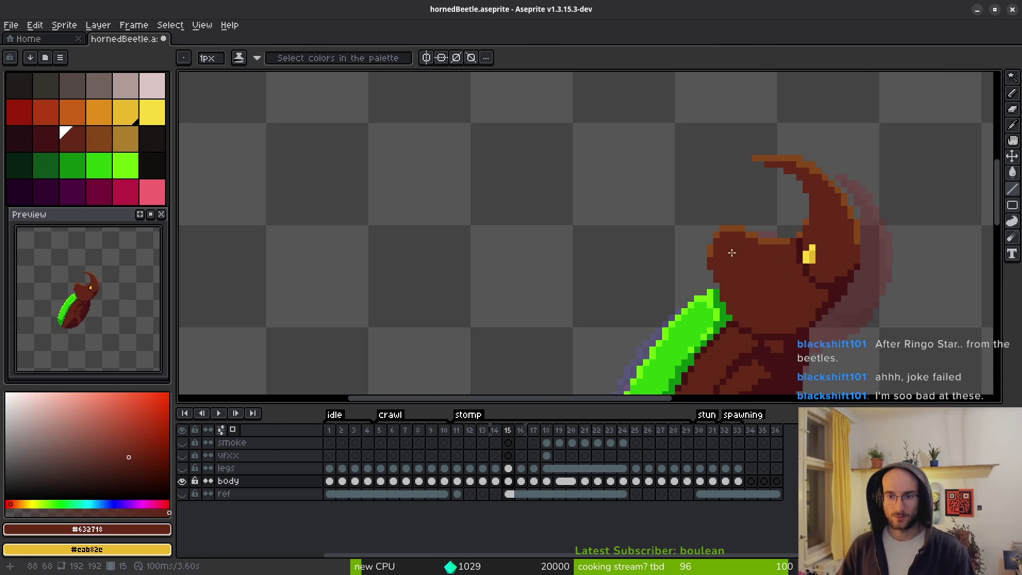
scroll(744, 275, "up", 3)
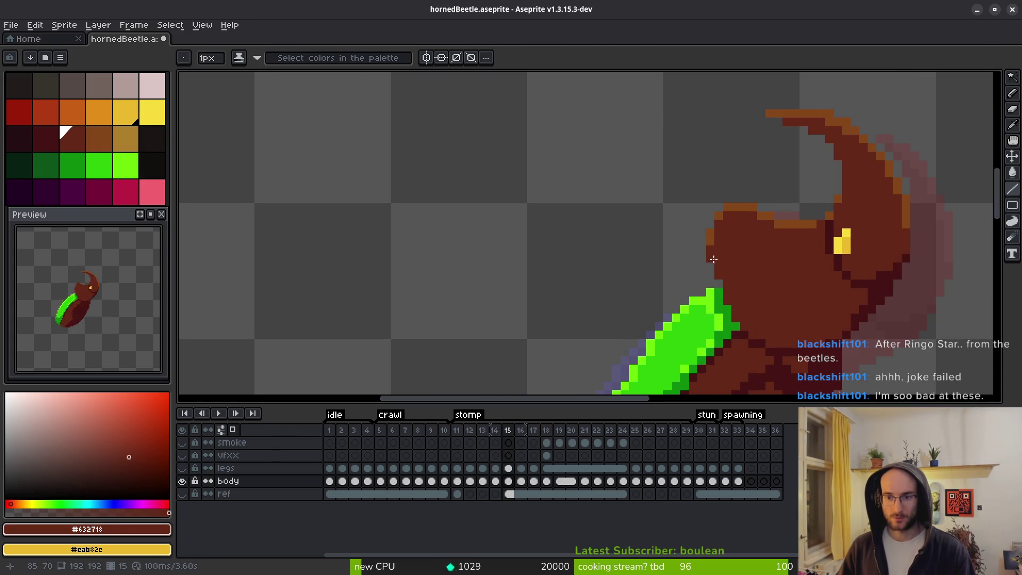
scroll(745, 291, "down", 2)
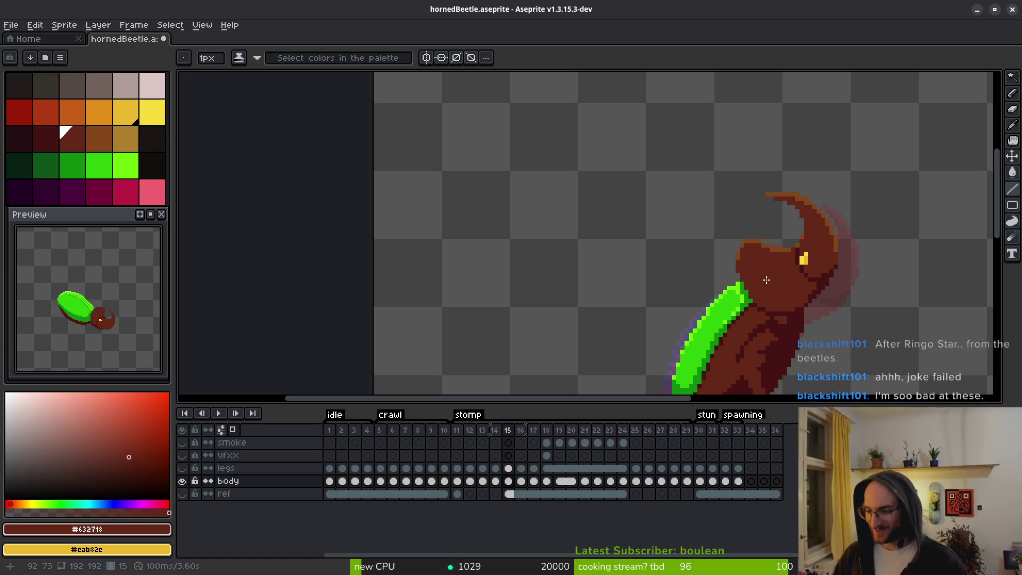
scroll(778, 293, "up", 2)
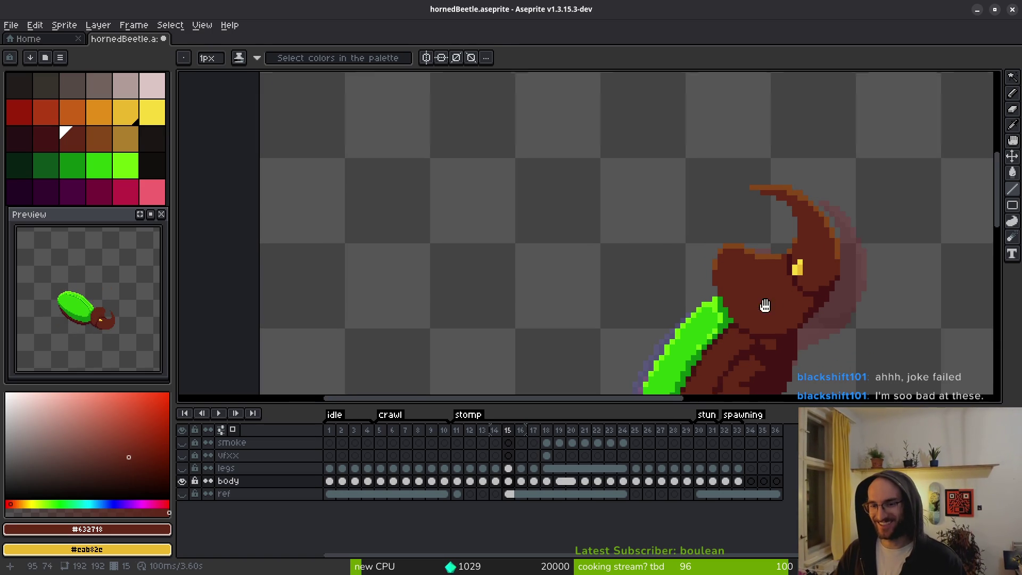
On frame 16, paint dark red on the head's left edge and erase stray pixels.
key("i")
key("Right")
key("Left")
key("Right")
key("Left")
key("Right")
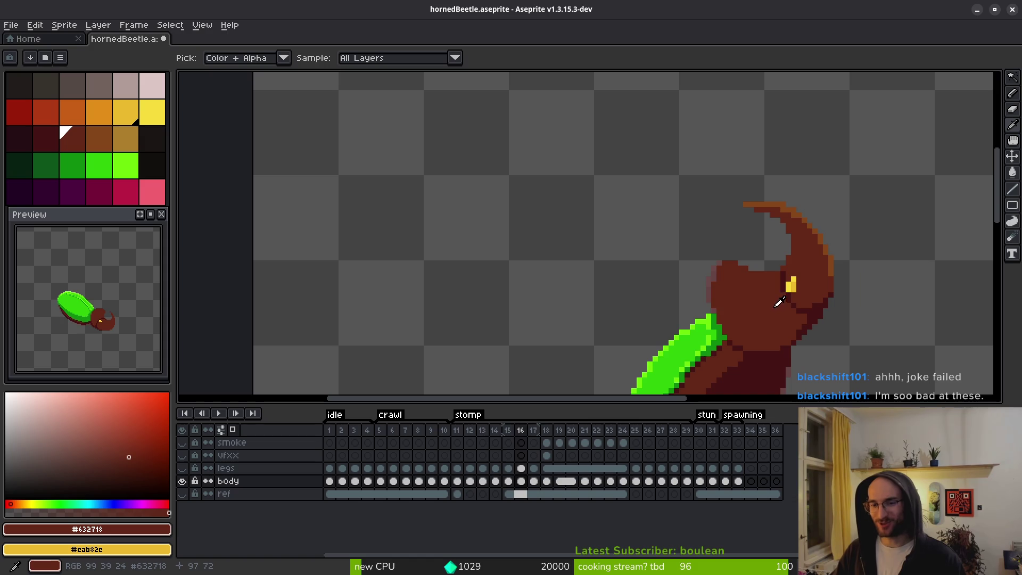
key("Left")
key("Right")
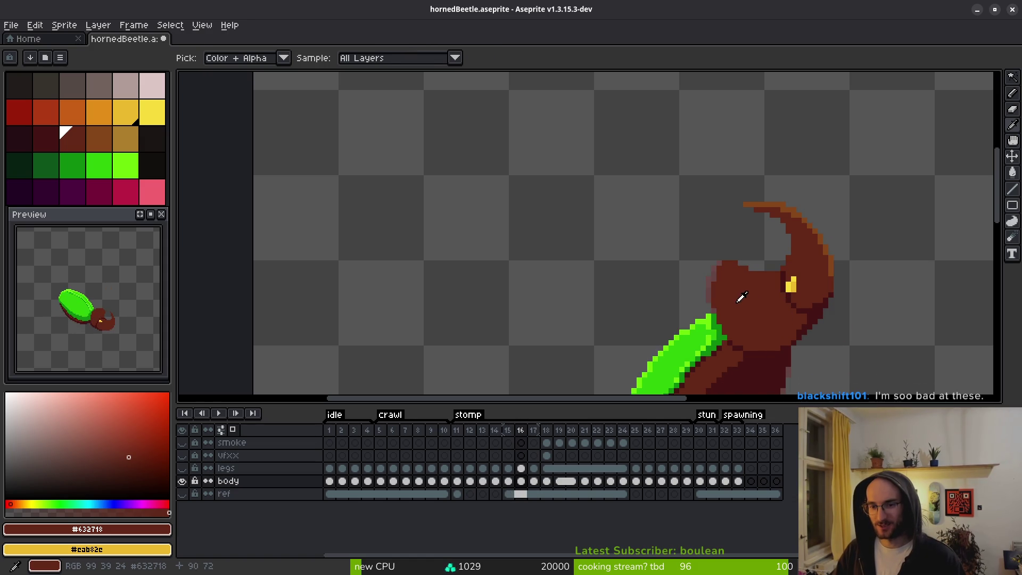
scroll(737, 293, "up", 2)
key("Left")
key("Right")
key("b")
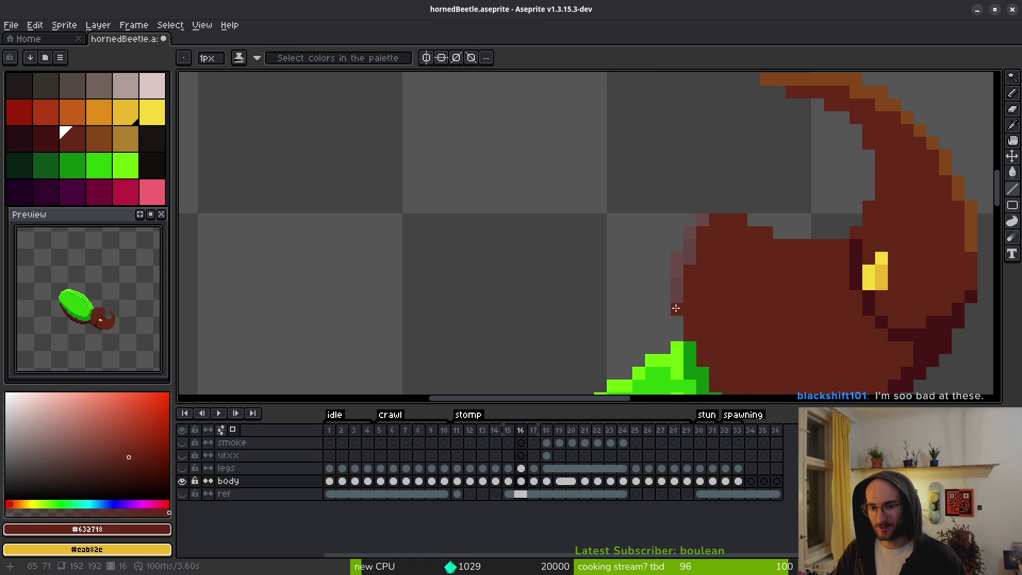
mouse_move(676, 305)
left_mouse_down()
mouse_move(676, 269)
mouse_move(665, 298)
left_mouse_up()
key("e")
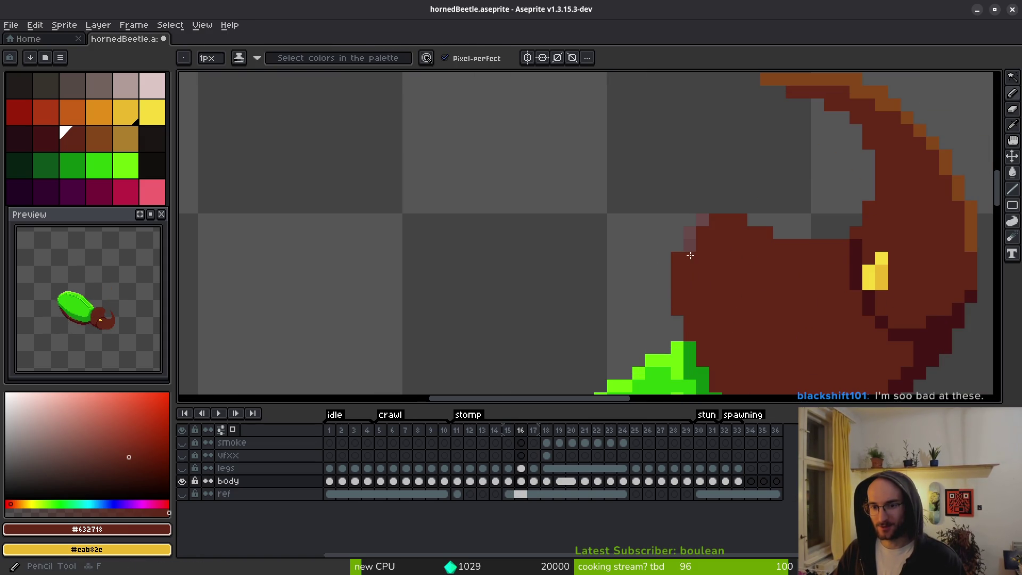
left_click_drag(689, 256, 701, 221)
Paint a #854619 orange rim along the head's left and top edges and the horn's left edge.
key("i")
key("Right")
key("Left")
key("Left")
left_click(696, 222)
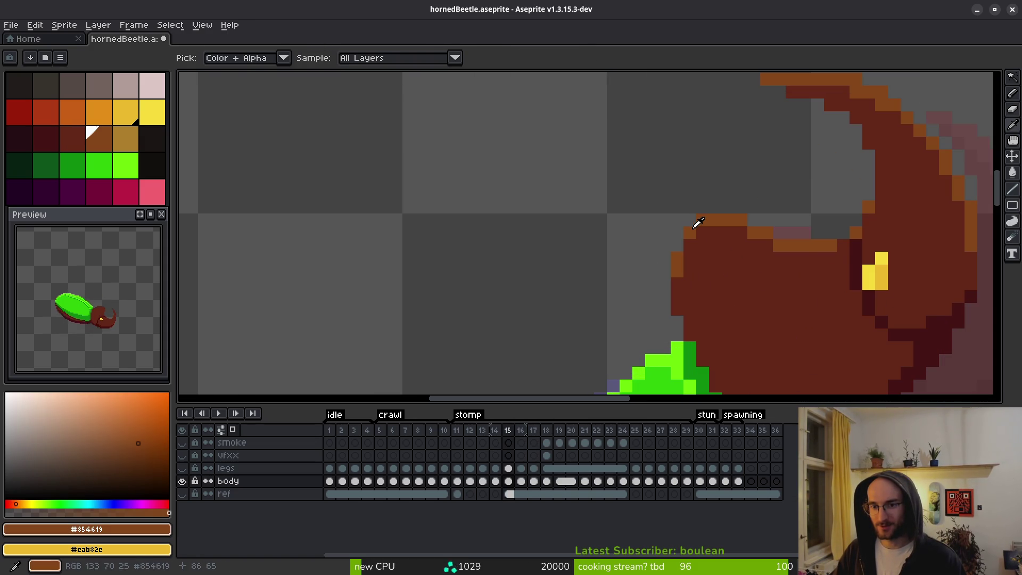
key("Right")
key("b")
left_click_drag(680, 274, 679, 259)
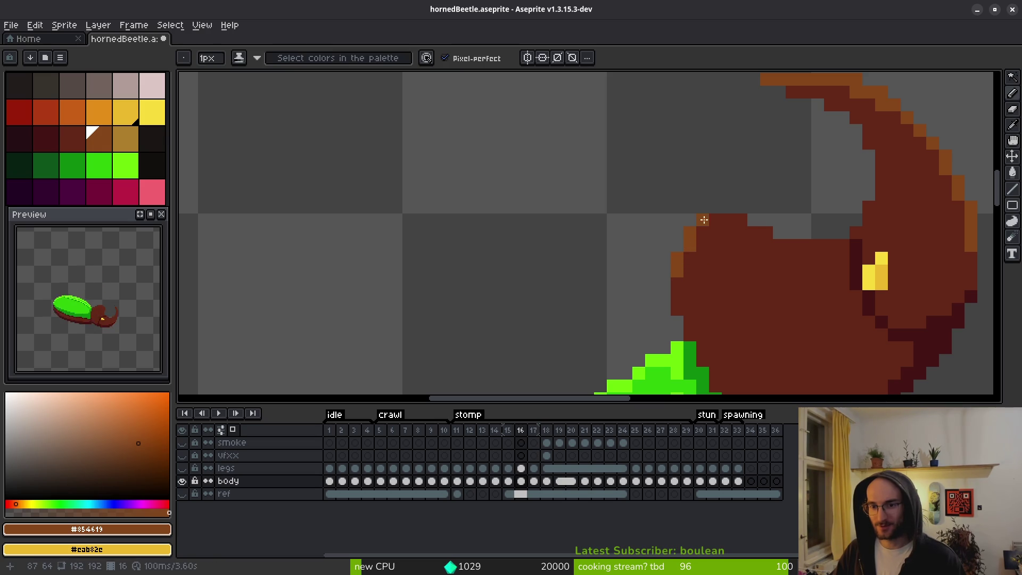
left_click_drag(704, 220, 837, 246)
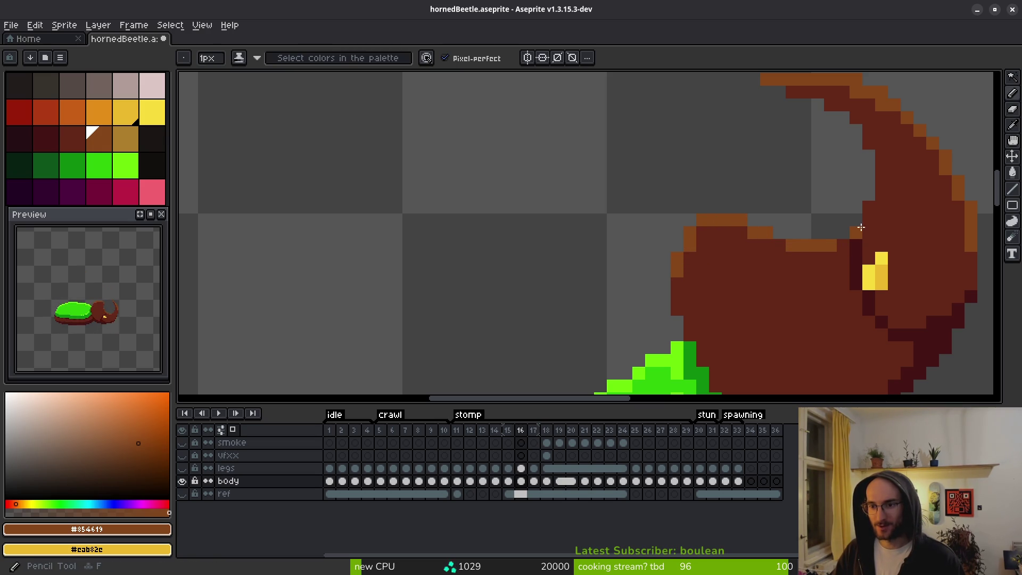
left_click(869, 207)
Cover the stray yellow pixel on the head with dark red.
right_click(702, 245)
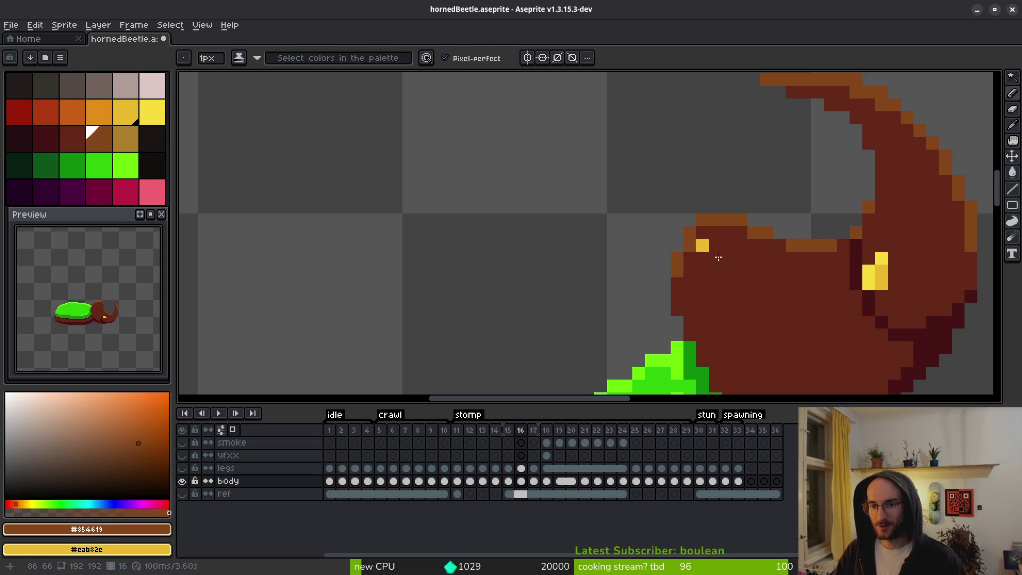
right_click(718, 258, "alt")
right_click(702, 244)
scroll(745, 277, "down", 3)
Compare frames 15 and 16, then add an orange rim pixel near the horn base.
key("Left")
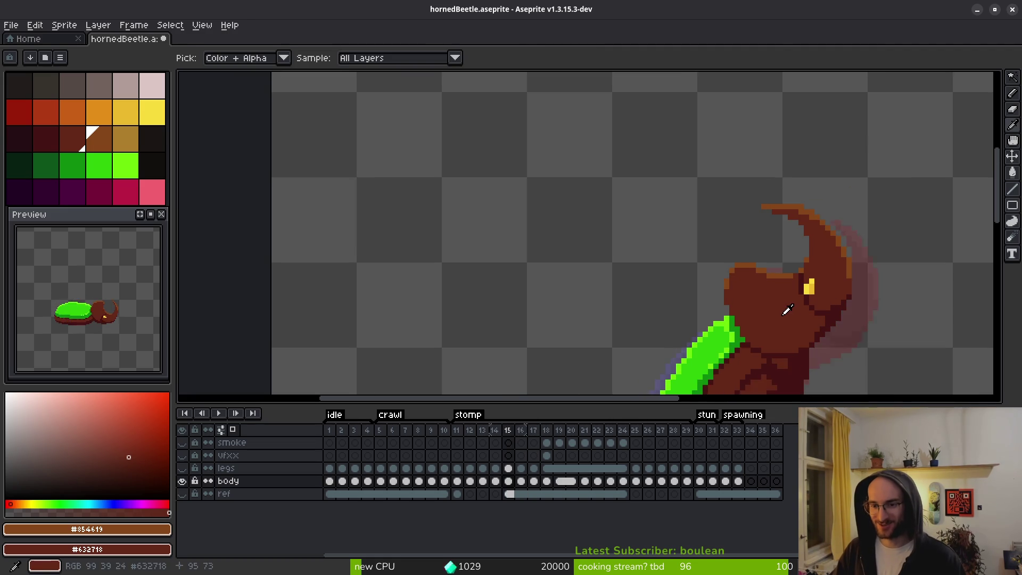
scroll(788, 309, "up", 2)
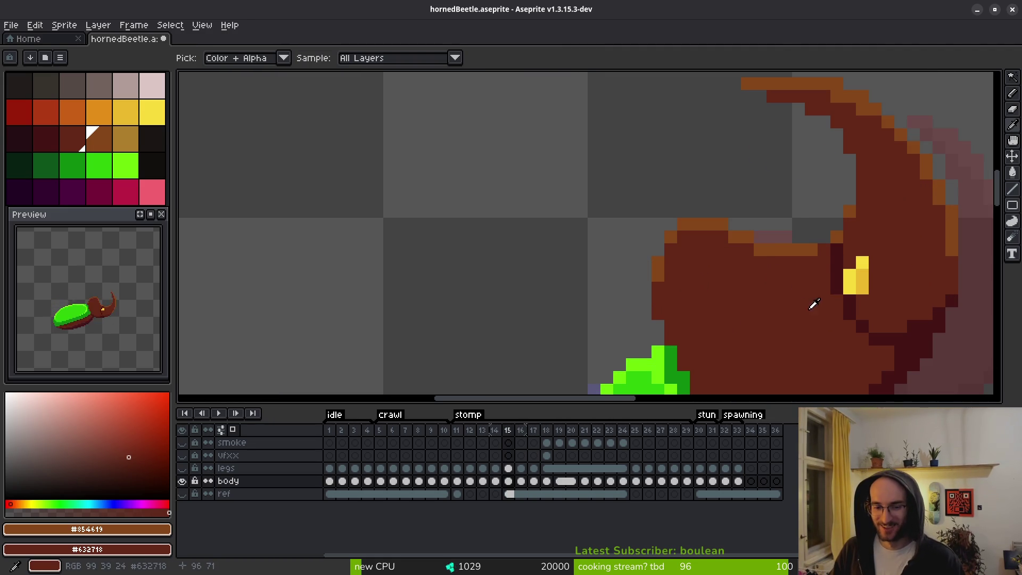
key("Right")
key("Left")
key("Right")
key("b")
left_click(786, 262)
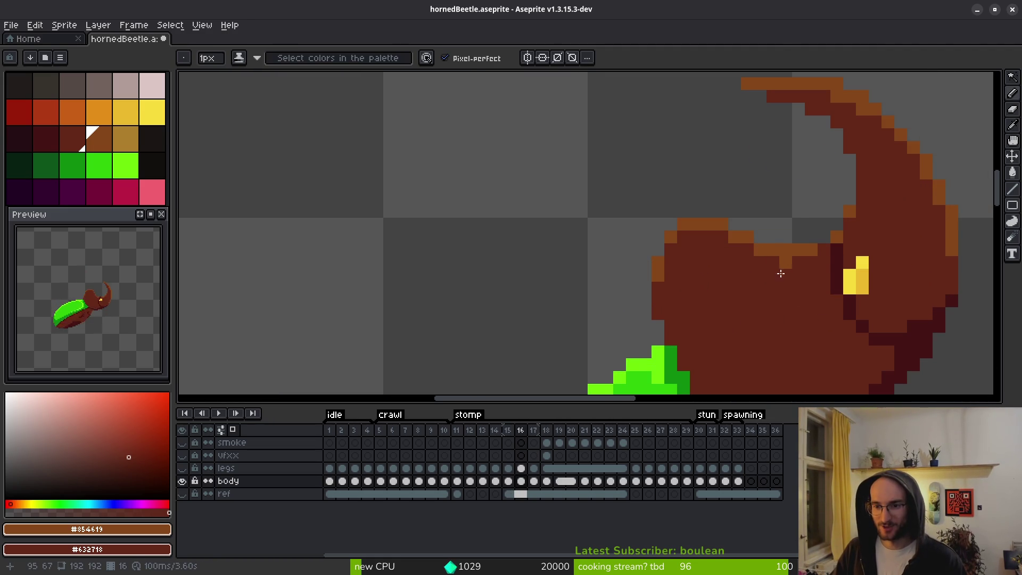
scroll(781, 273, "down", 2)
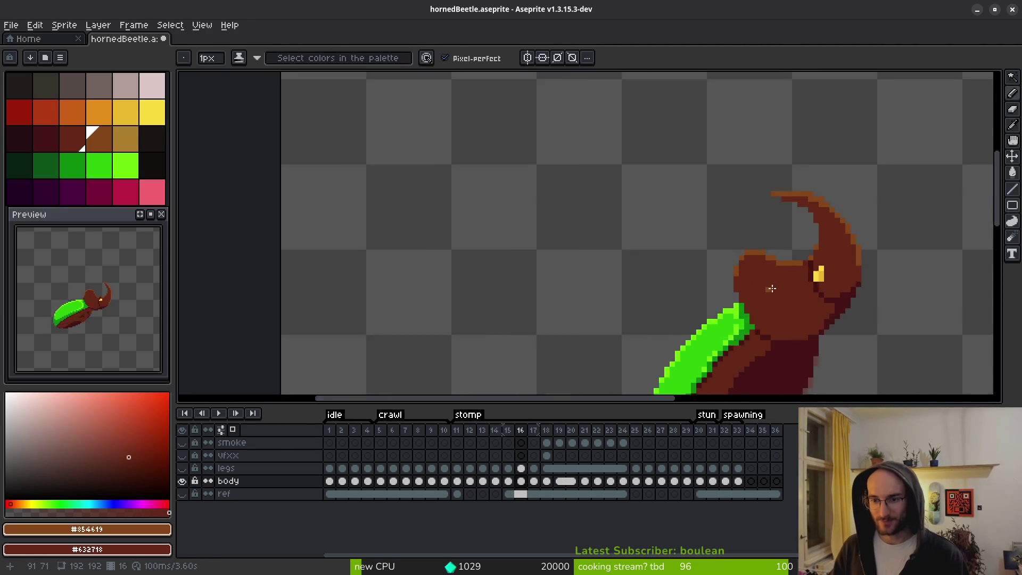
scroll(776, 269, "up", 2)
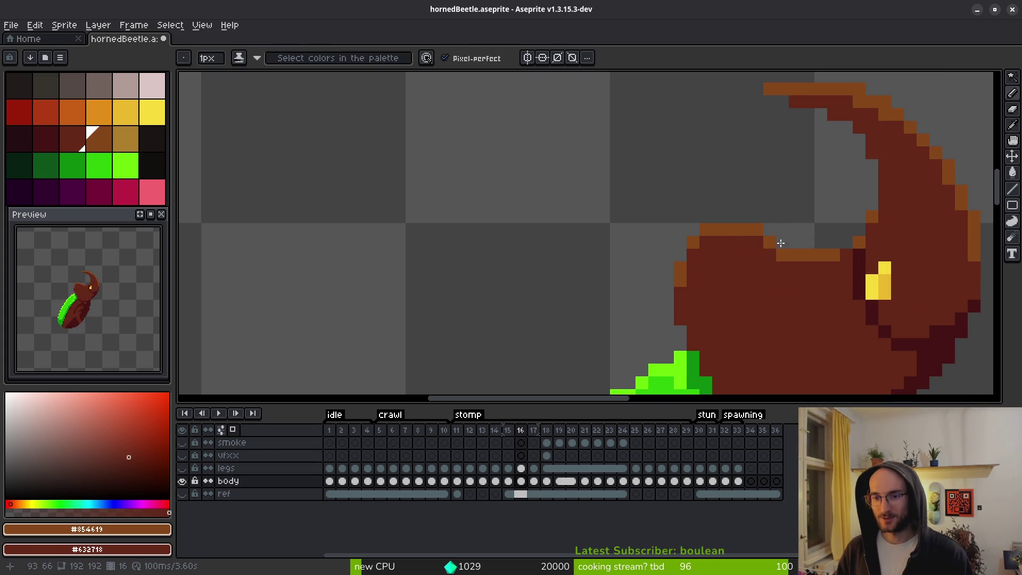
scroll(796, 282, "down", 3)
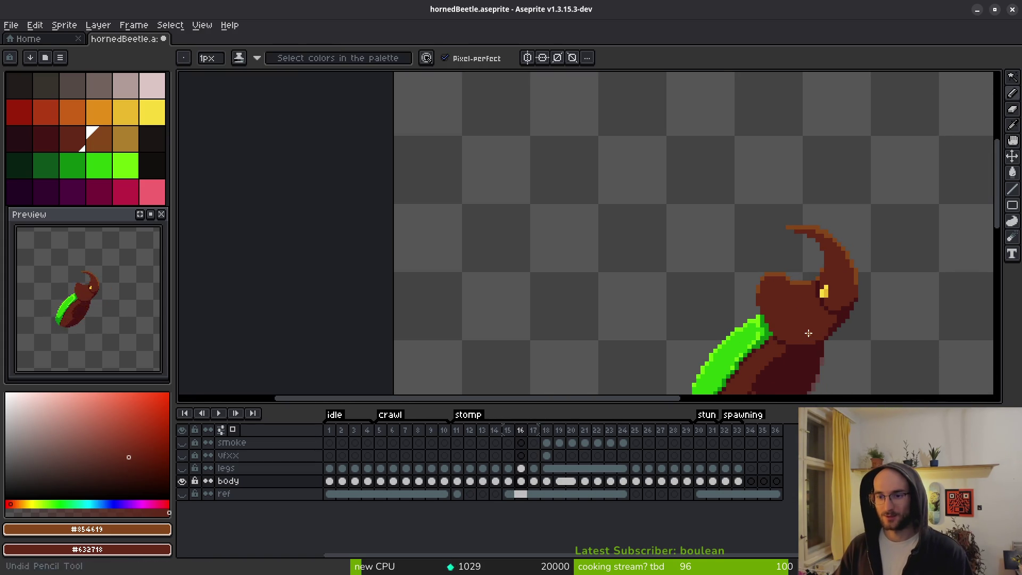
scroll(781, 333, "up", 1)
scroll(769, 283, "down", 2)
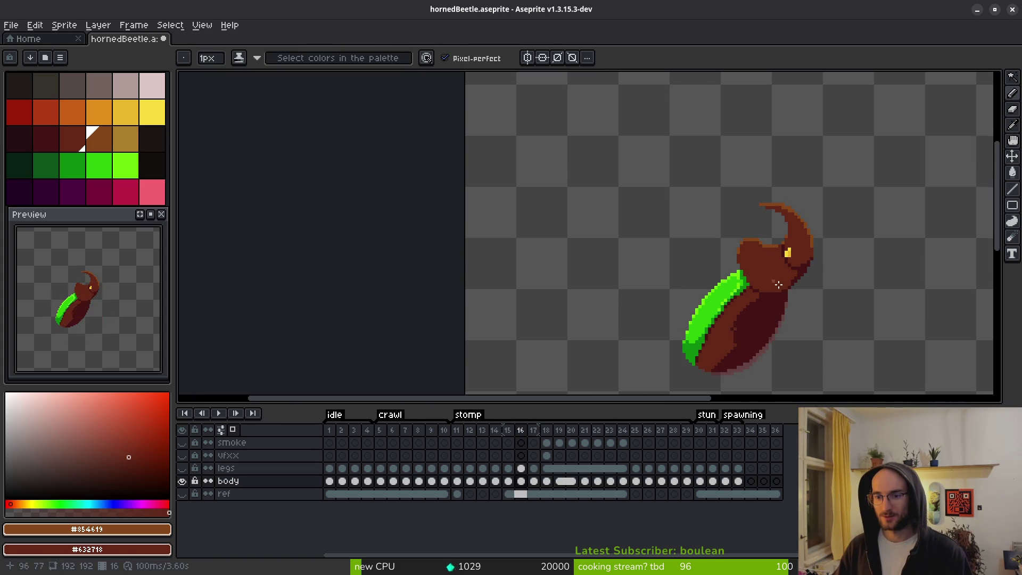
On frame 15, add an orange rim pixel on the head's top edge and restore dark red below it.
key("alt")
key("comma")
scroll(743, 323, "up", 2)
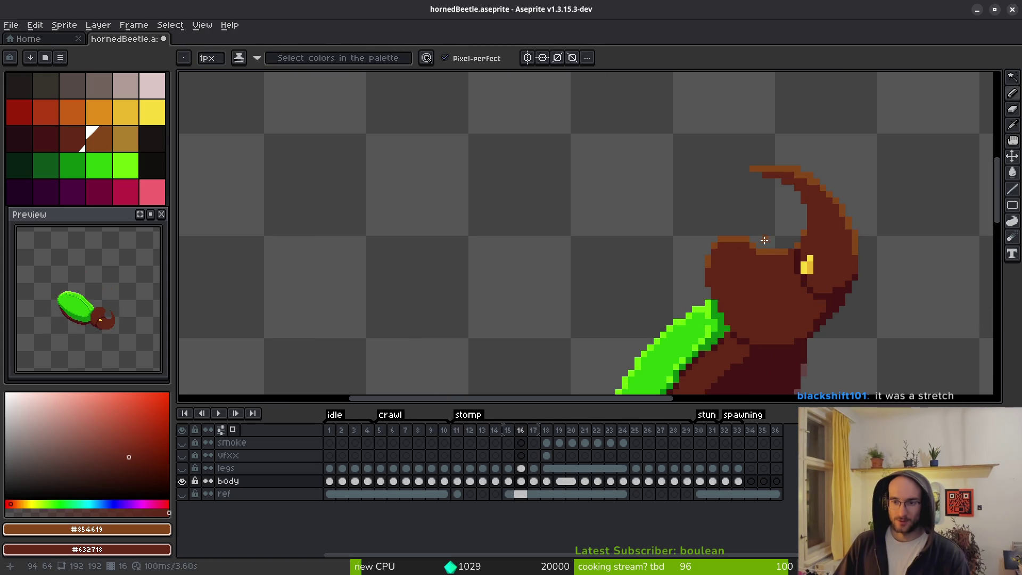
scroll(745, 220, "up", 3)
left_click(730, 204)
right_click(730, 221)
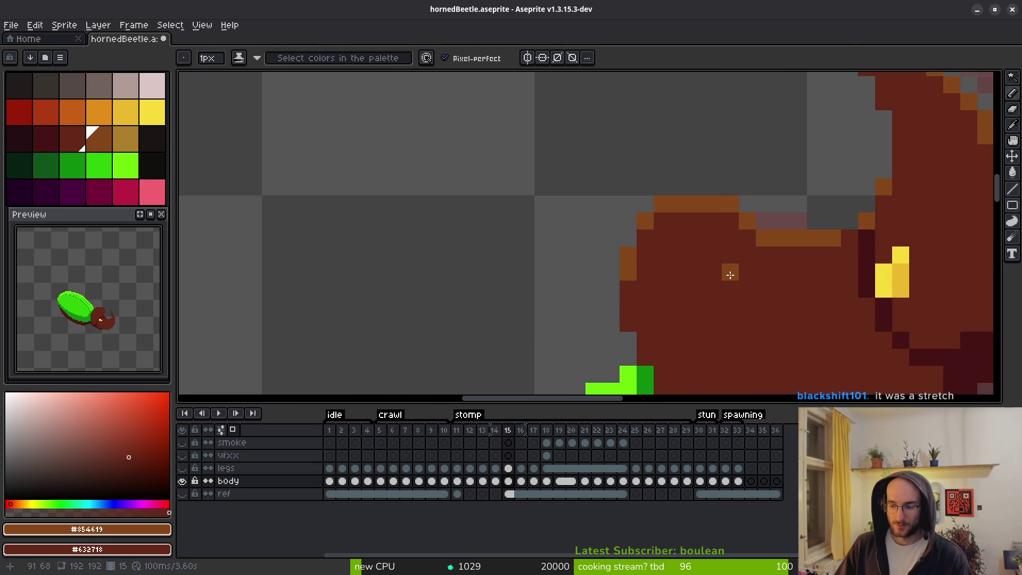
On frame 17, fill the head's left edge dark red and add an orange top-left corner pixel.
key("alt")
key("period")
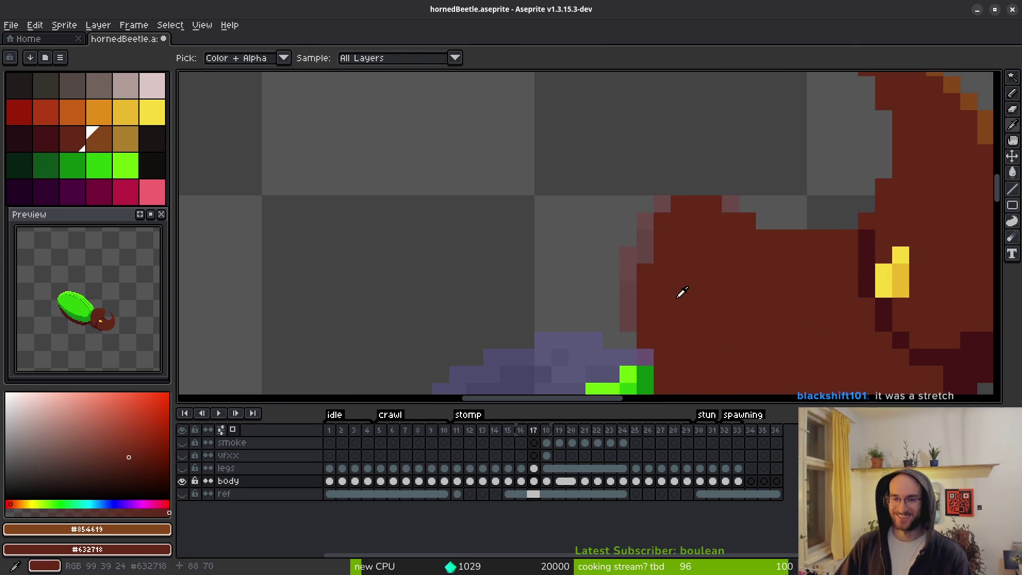
scroll(716, 283, "down", 2)
key("alt")
key("period")
key("comma")
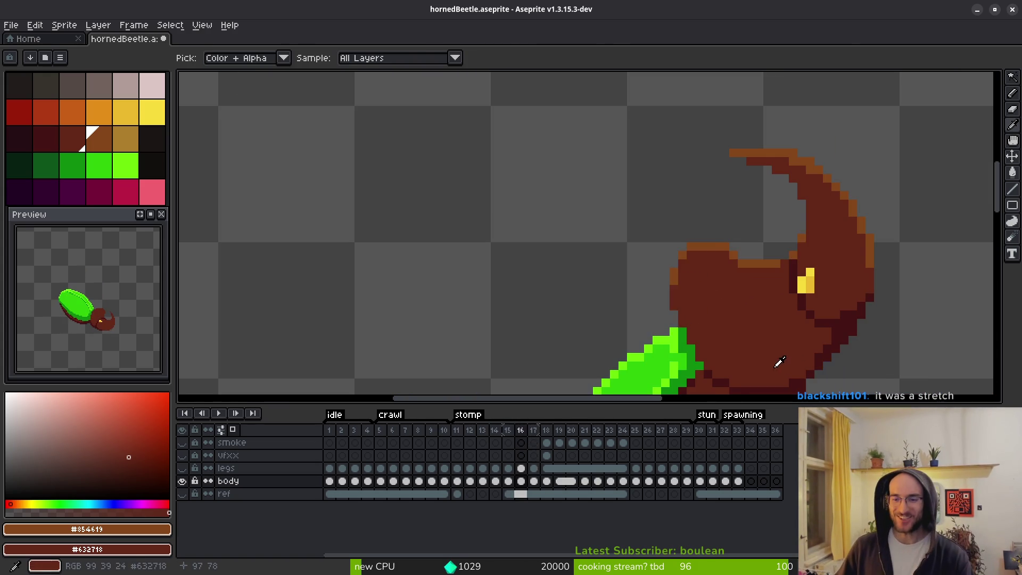
key("period")
scroll(674, 319, "up", 2)
right_click(675, 319)
left_click_drag(668, 317, 668, 276)
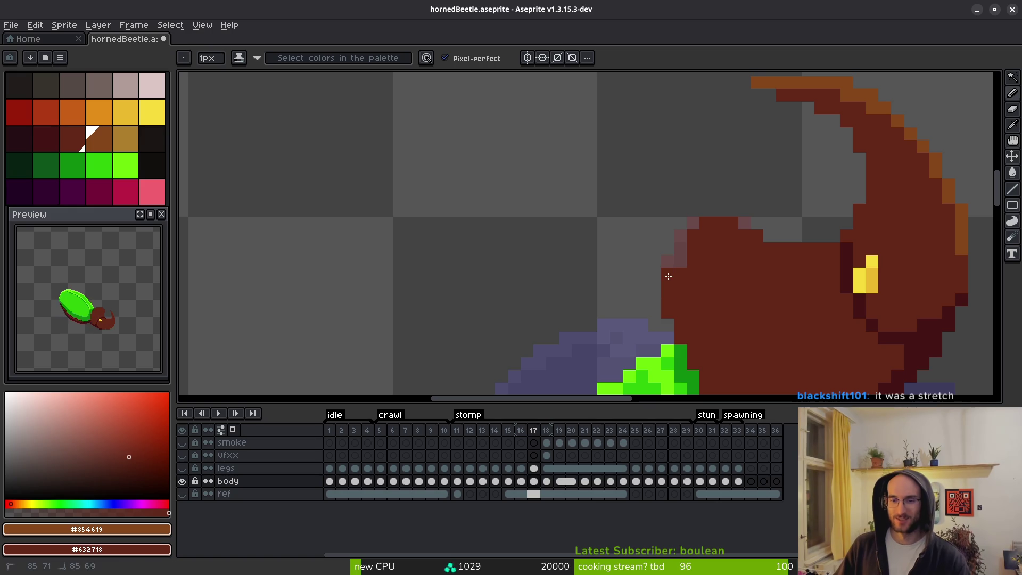
left_click(668, 262)
right_click(680, 249)
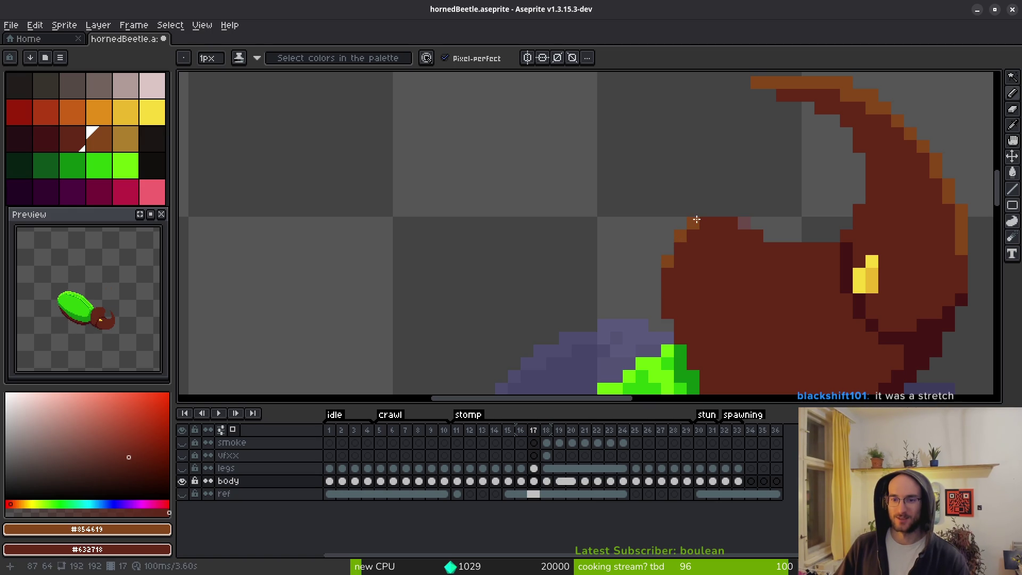
Draw the #854619 highlight along the head's top edge and the horn edge.
mouse_move(697, 219)
left_mouse_down()
mouse_move(730, 222)
mouse_move(707, 222)
left_mouse_up()
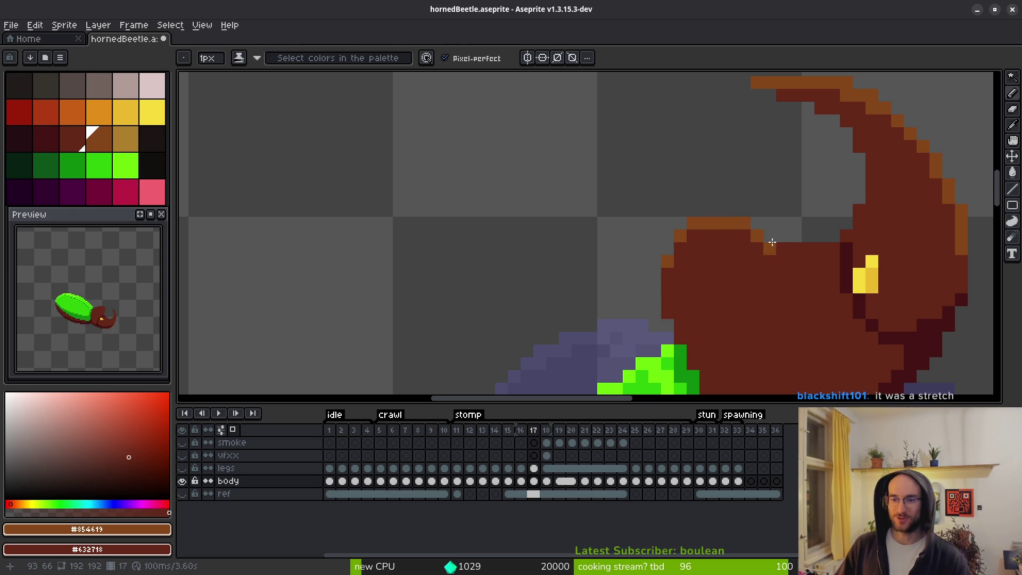
left_click_drag(770, 248, 838, 238)
left_click(846, 237)
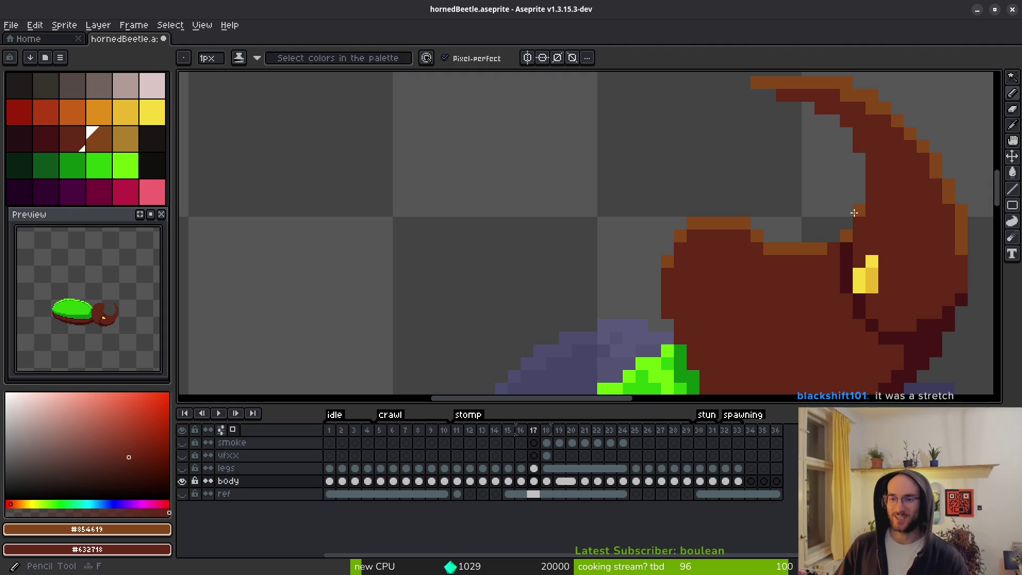
left_click(860, 211)
left_click(718, 274)
key("comma")
scroll(714, 284, "down", 2)
scroll(772, 292, "up", 2)
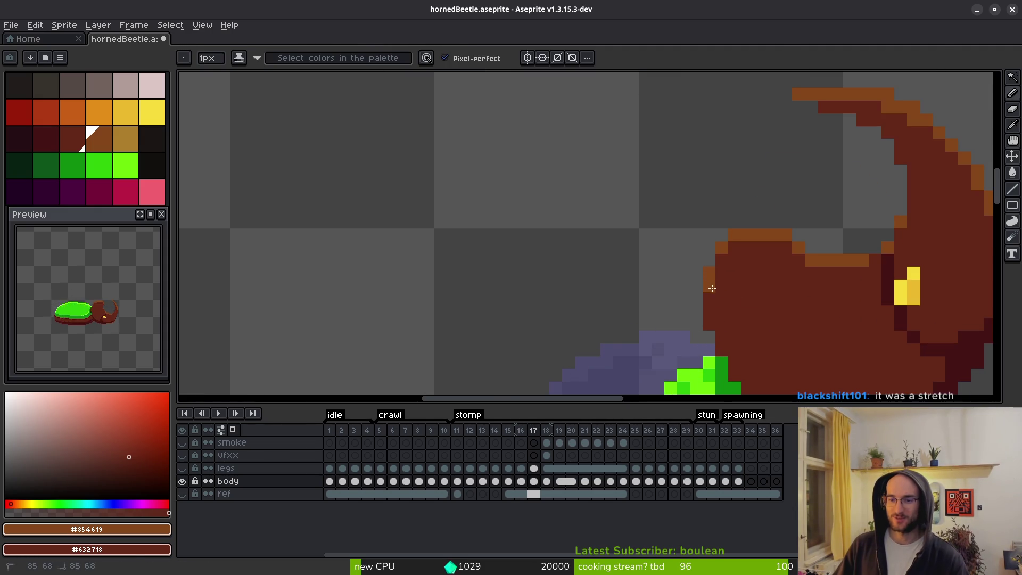
scroll(814, 305, "down", 1)
On frame 19, paint a highlight stroke along the head's top edge, undoing a stray pixel.
key("period")
key("period")
scroll(655, 217, "down", 1)
scroll(736, 262, "down", 1)
key("period")
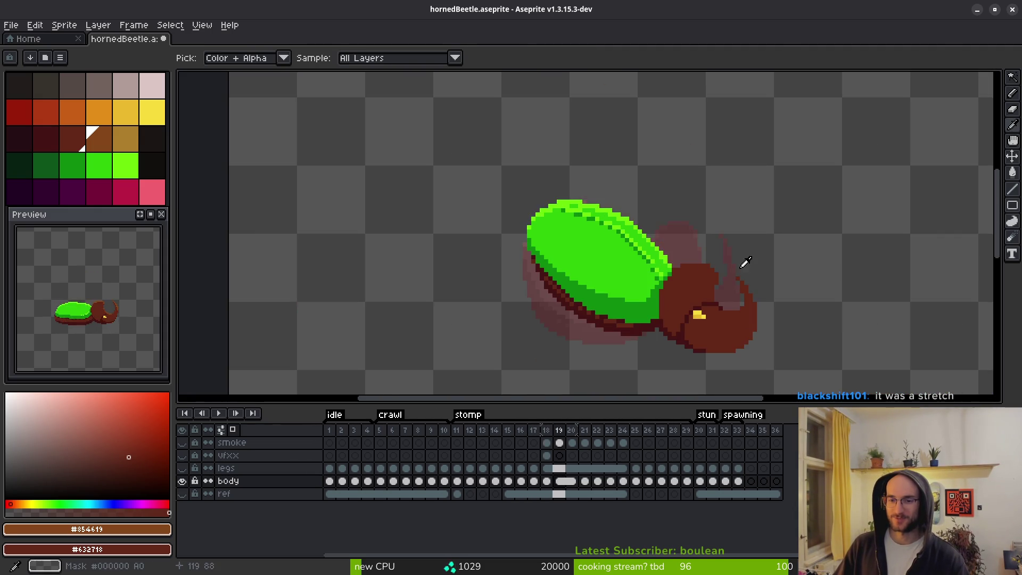
scroll(679, 277, "up", 2)
scroll(672, 275, "up", 1)
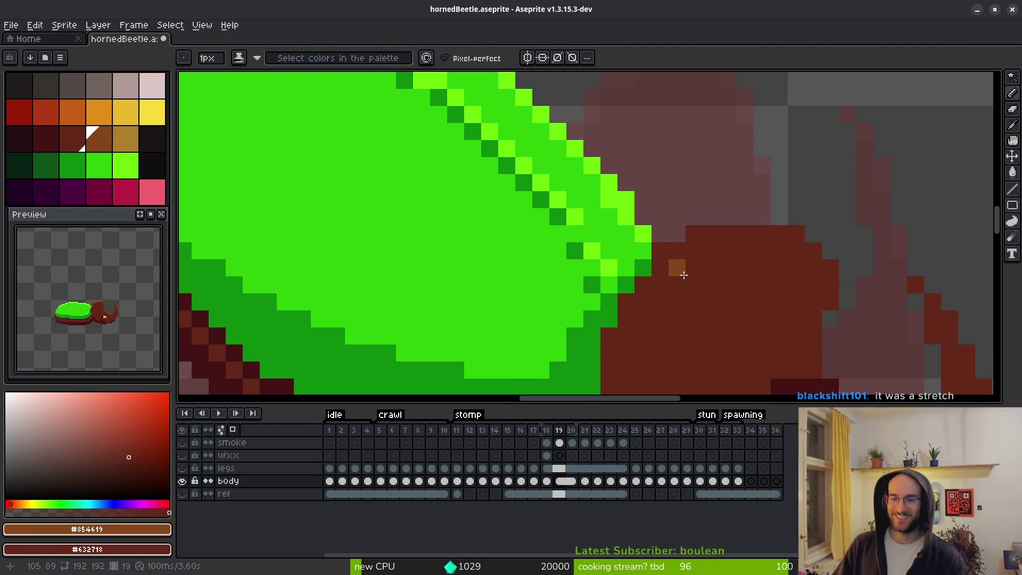
key("comma")
key("period")
left_click(645, 269)
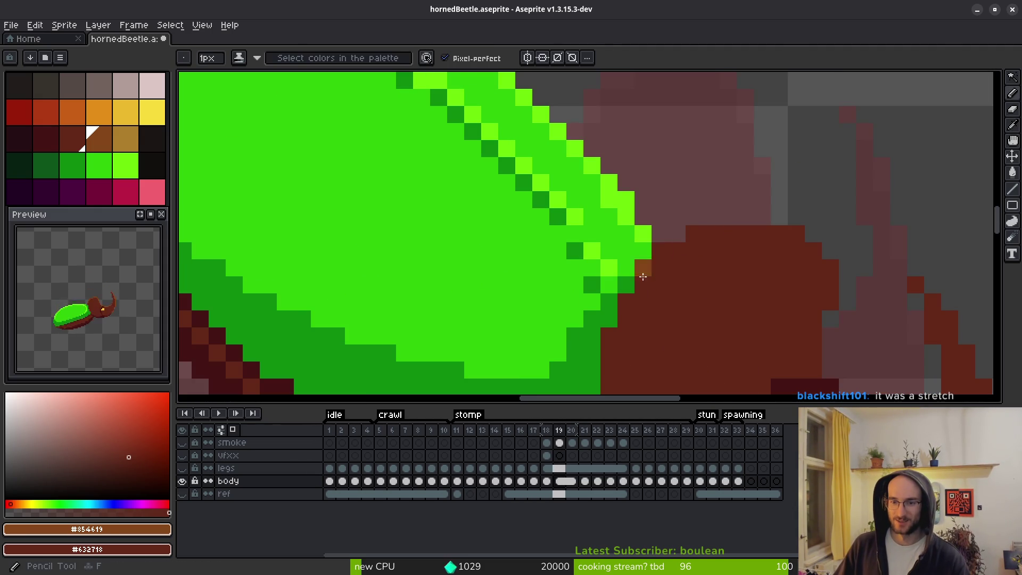
mouse_move(647, 270)
left_mouse_down()
mouse_move(665, 250)
mouse_move(710, 235)
mouse_move(801, 235)
mouse_move(830, 267)
left_mouse_up()
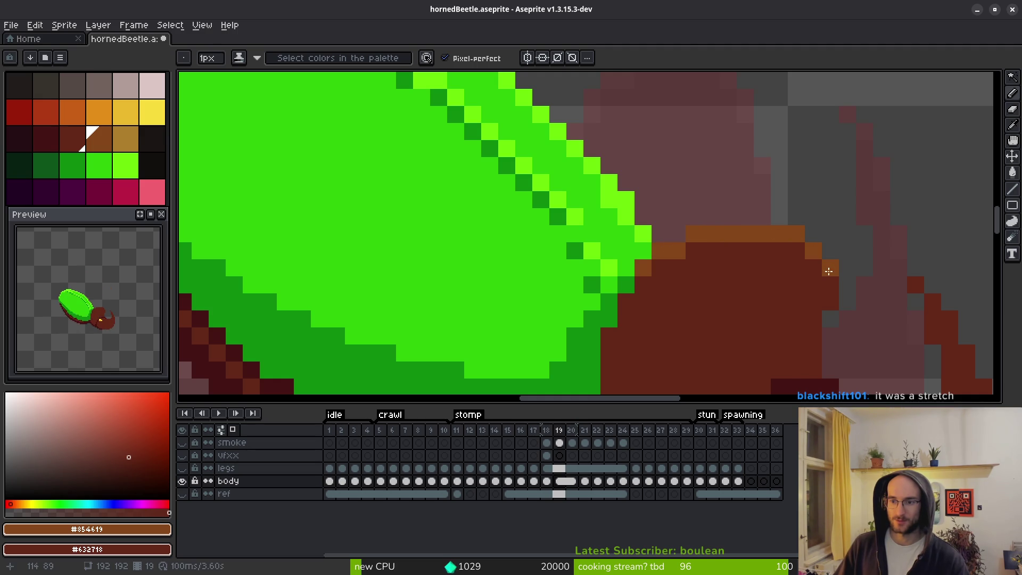
left_click(609, 302)
left_click(642, 317)
key("ctrl+z")
Paint #854619 highlights above the eye toward the horn and along the horn's inner edge.
scroll(627, 298, "down", 2)
scroll(678, 342, "up", 3)
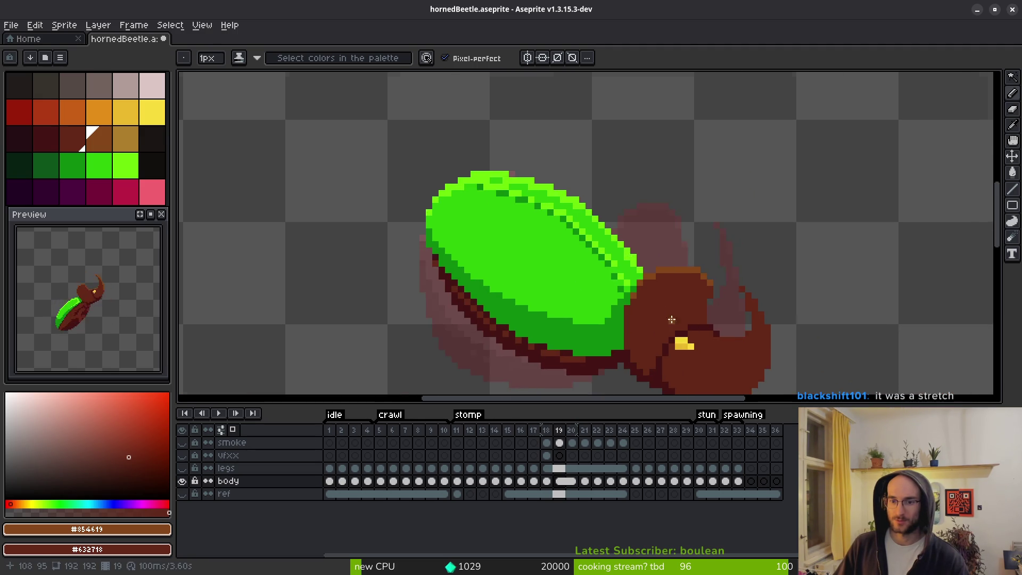
left_click_drag(674, 333, 590, 273)
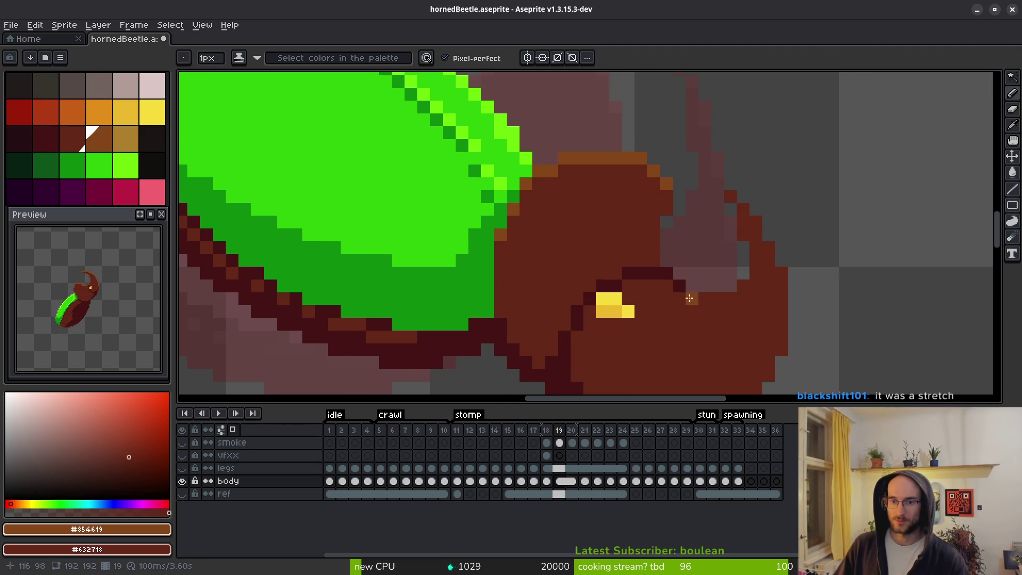
left_click(654, 261)
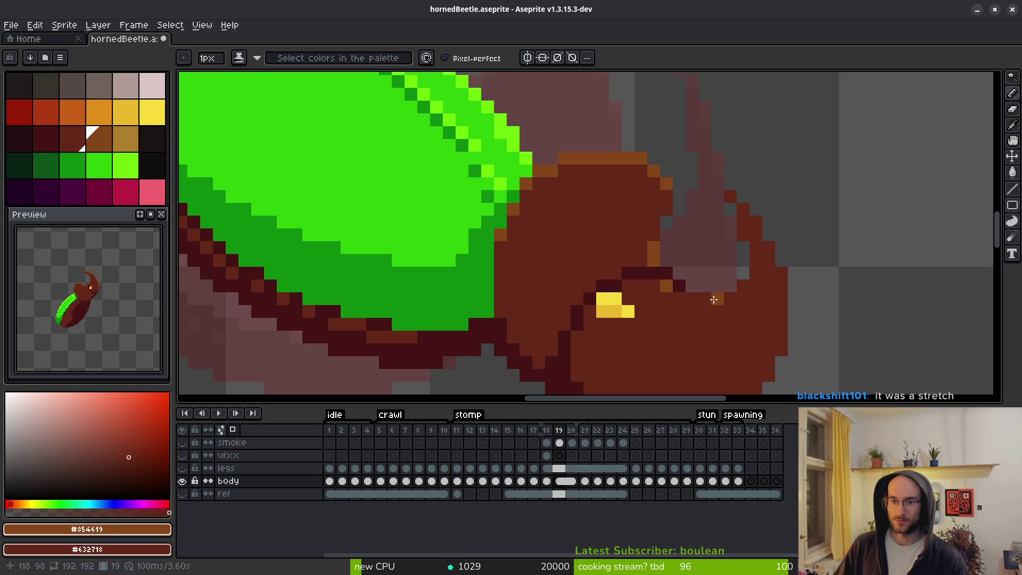
key("ctrl+z")
key("ctrl+z")
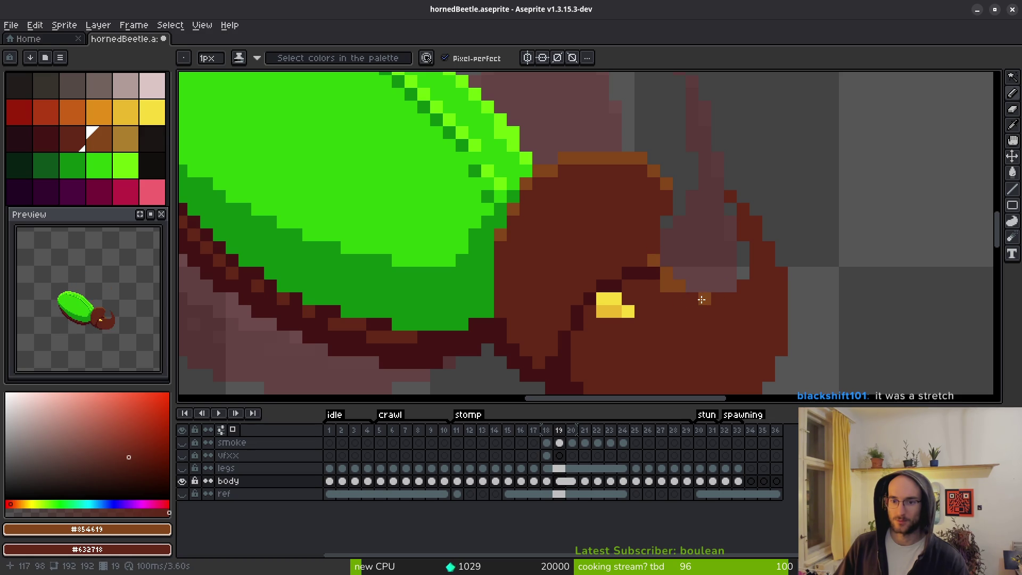
left_click(692, 299)
left_click(679, 296, "alt")
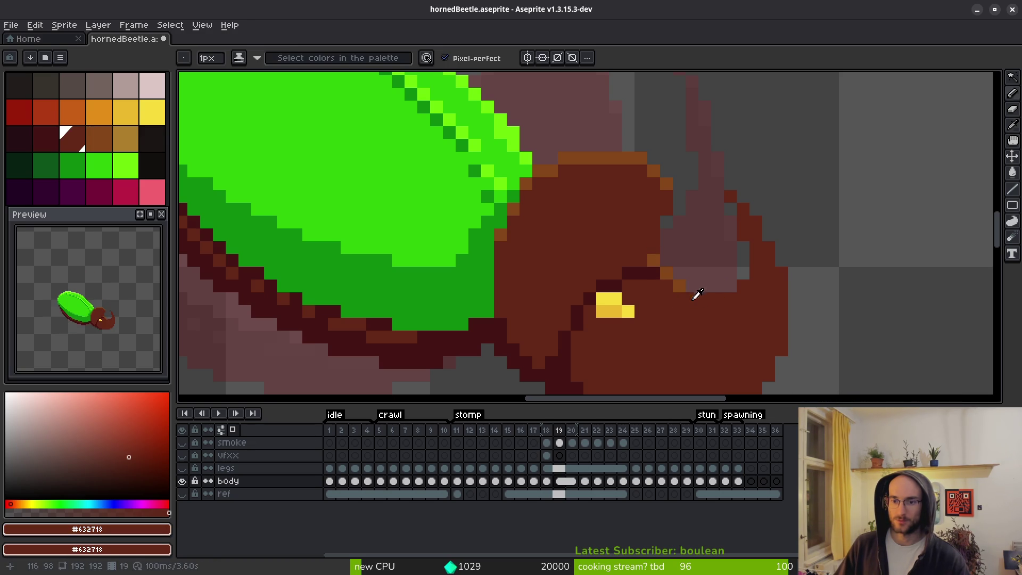
left_click(694, 297, "alt")
mouse_move(695, 298)
left_mouse_down()
mouse_move(729, 295)
mouse_move(745, 273)
left_mouse_up()
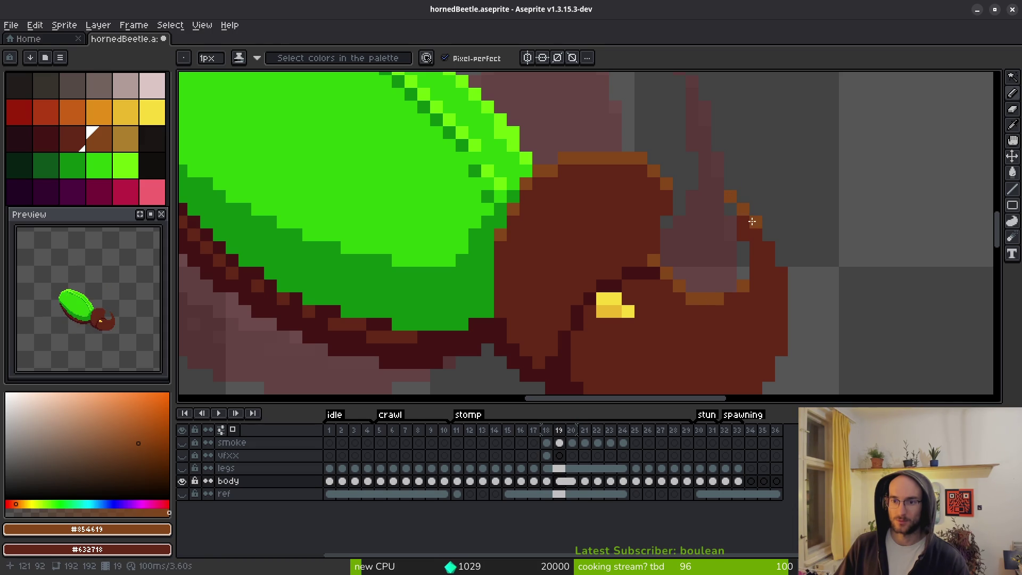
left_click_drag(752, 221, 778, 274)
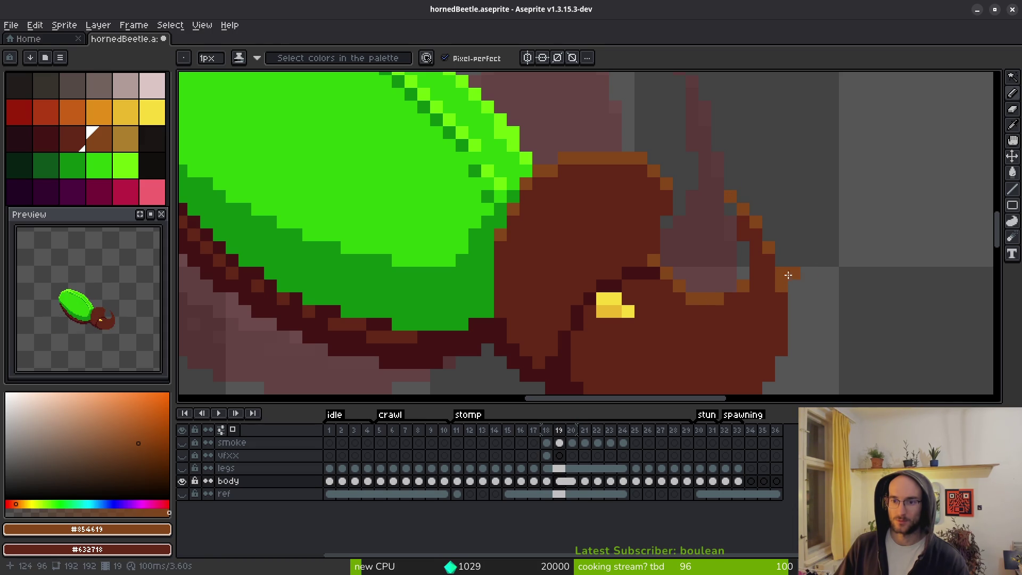
scroll(770, 256, "down", 2)
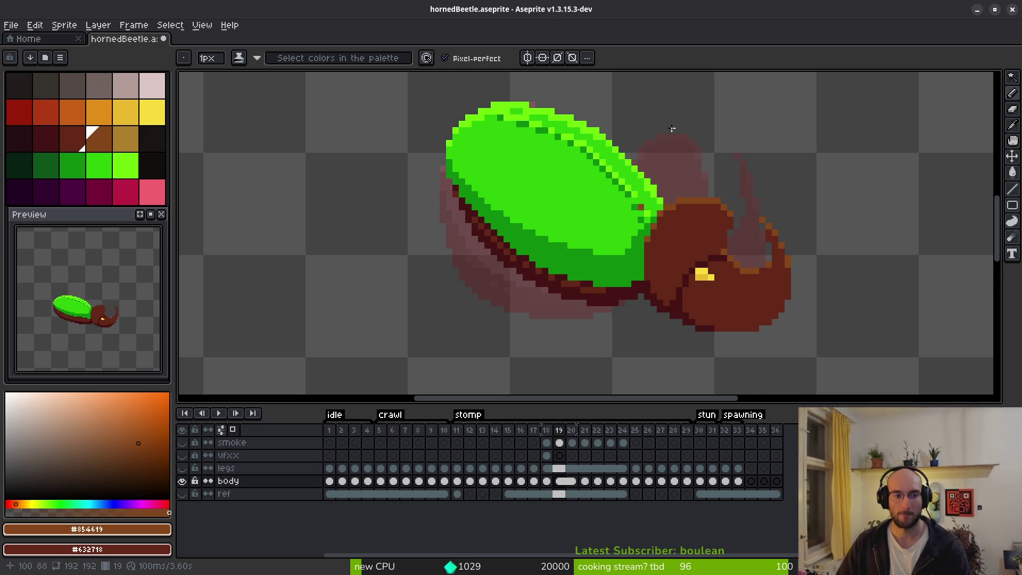
Step between frames 20 and 21 to line up the head to edit.
left_click_drag(695, 243, 650, 222)
key("Right")
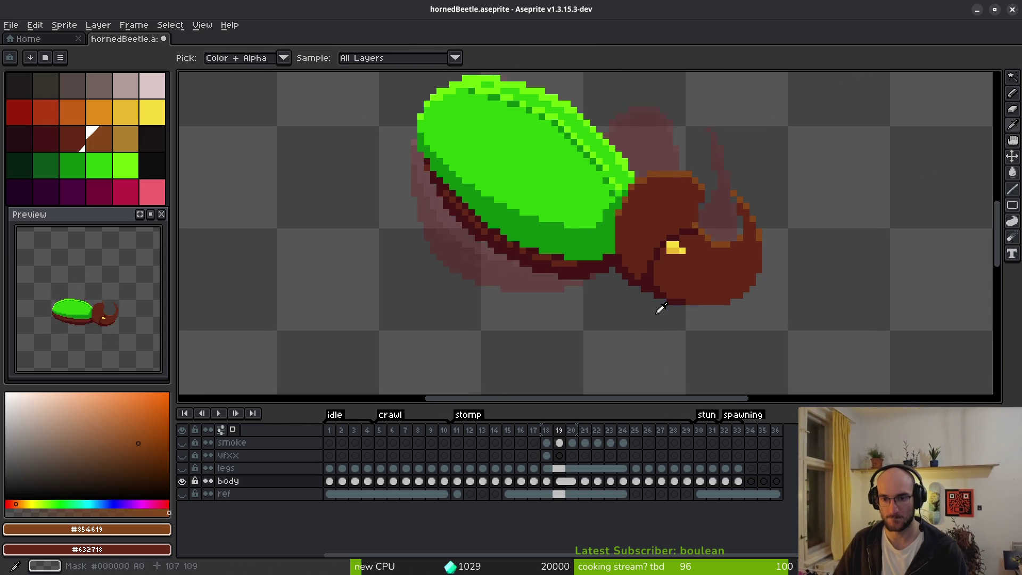
key("Right")
scroll(652, 213, "up", 1)
scroll(652, 213, "up", 2)
scroll(697, 250, "down", 1)
key("Left")
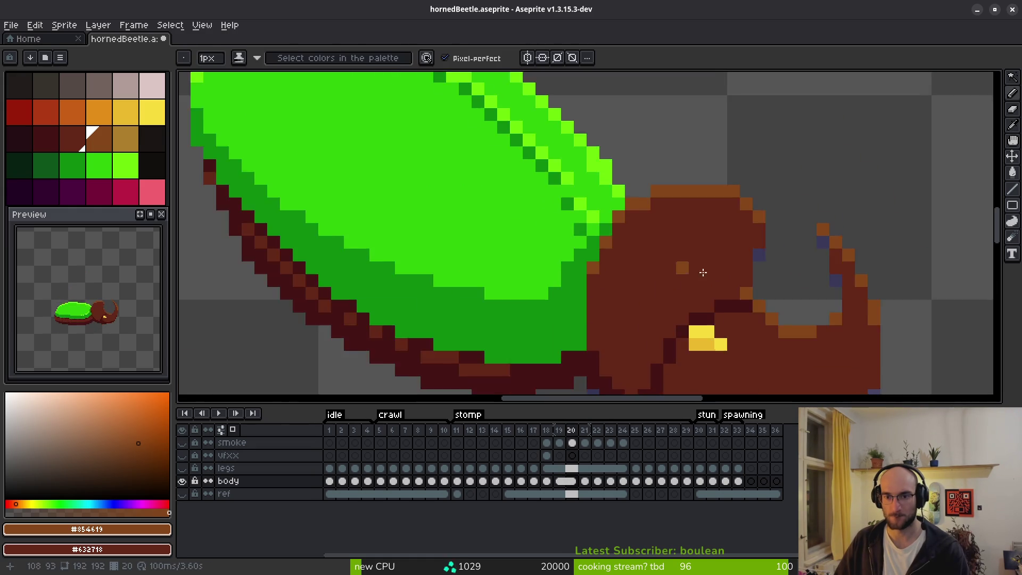
key("i")
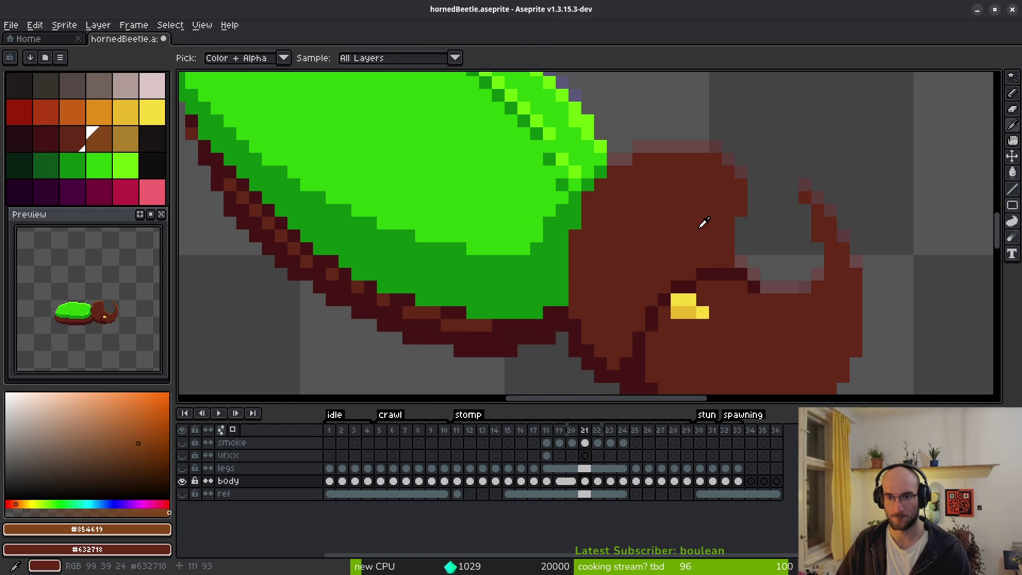
scroll(708, 229, "down", 2)
key("Right")
Pan up to the head and test-select the body's brown pixels with the magic wand.
left_click_drag(732, 235, 708, 178)
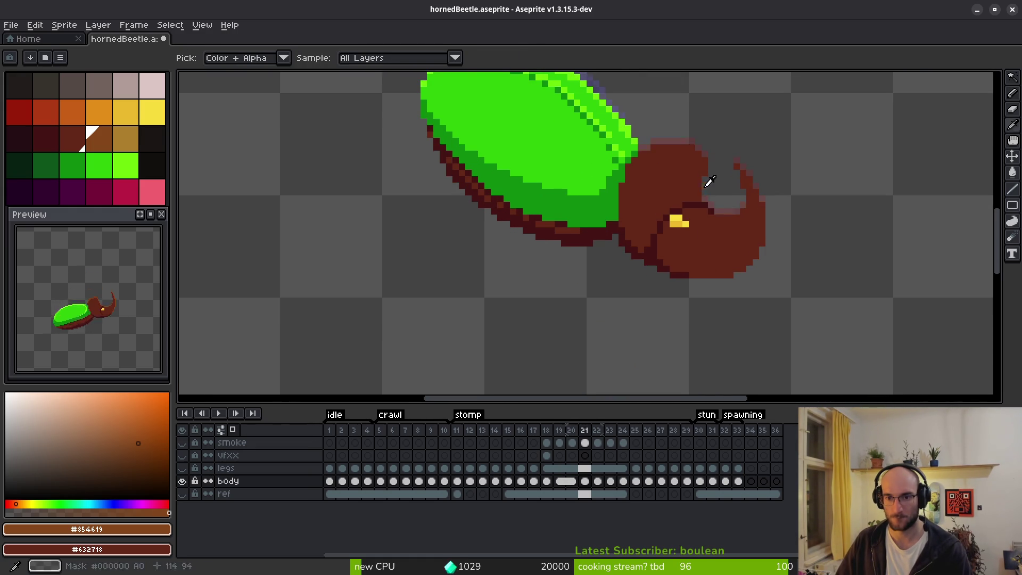
key("b")
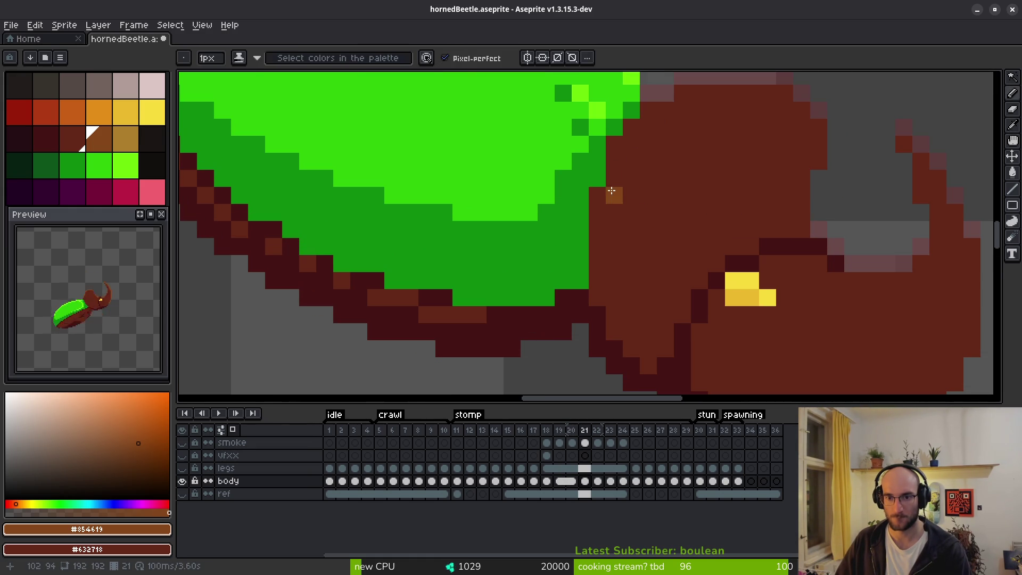
scroll(637, 180, "up", 3)
scroll(712, 194, "up", 2)
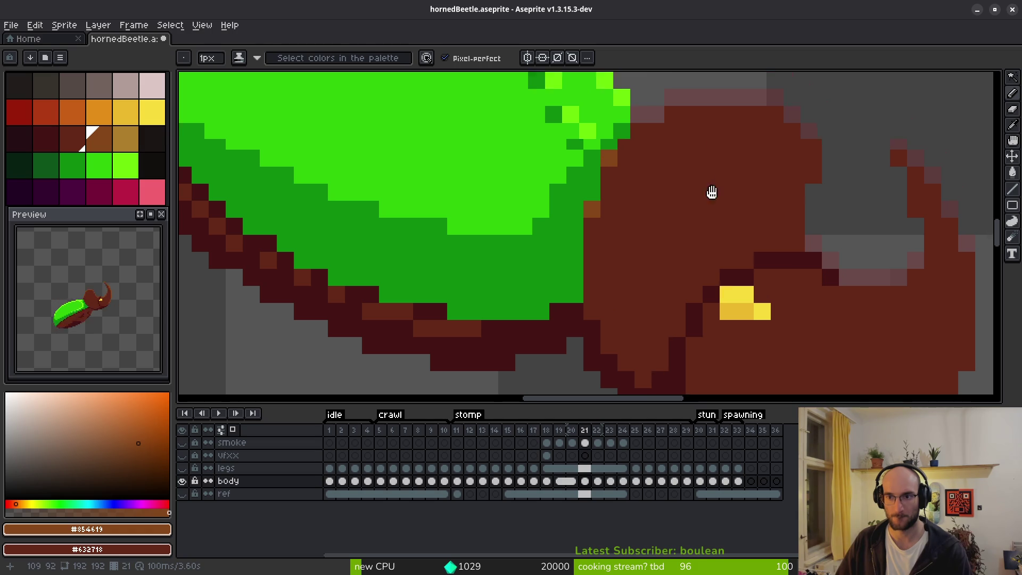
key("w")
left_click(713, 226)
key("ctrl+d")
key("b")
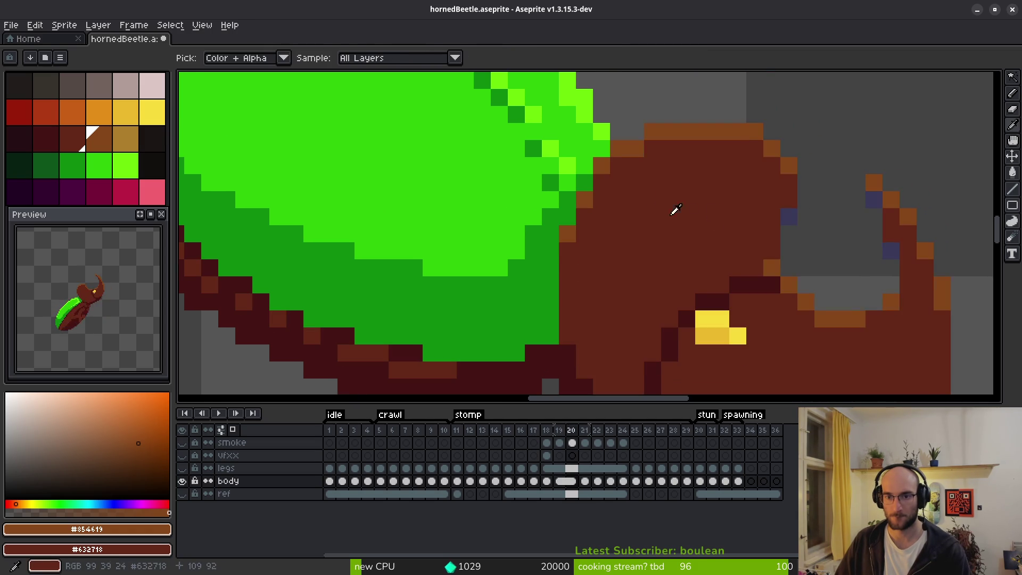
Repaint the stray purple and brown edge pixels with the shell's dark green #0c8b0c.
scroll(623, 165, "up", 2)
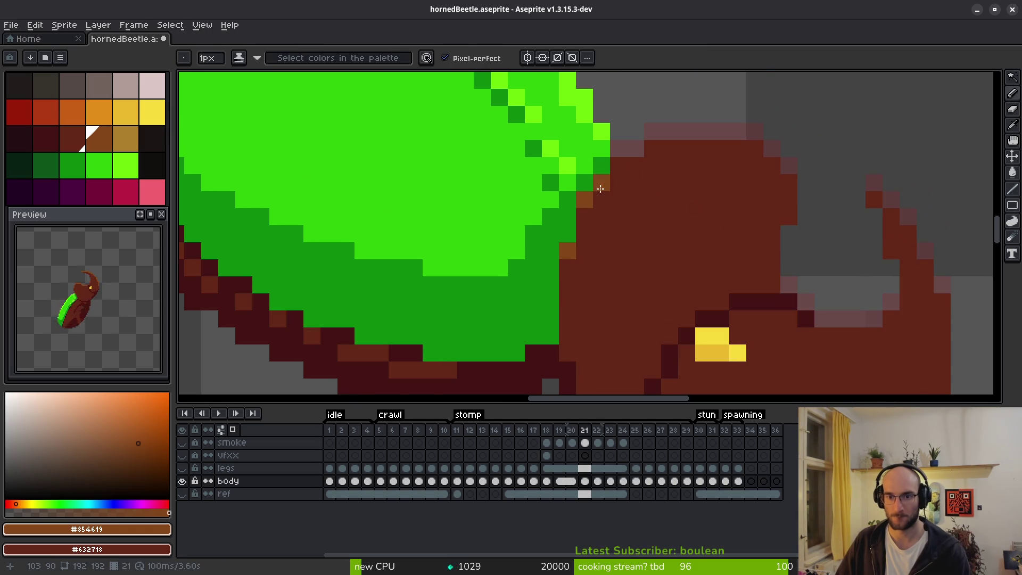
scroll(670, 213, "up", 1)
scroll(685, 200, "down", 1)
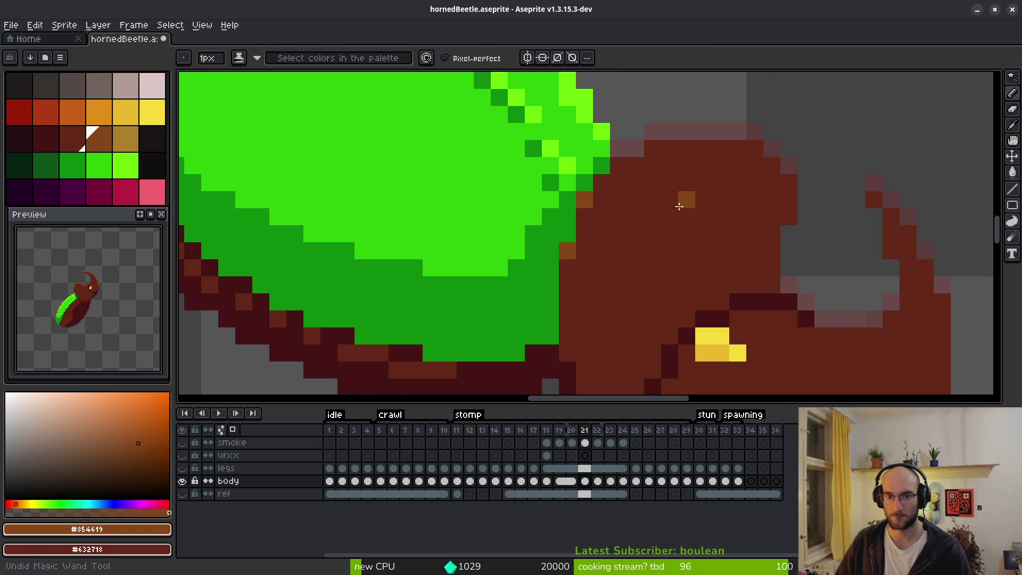
scroll(684, 200, "up", 1)
scroll(682, 201, "down", 1)
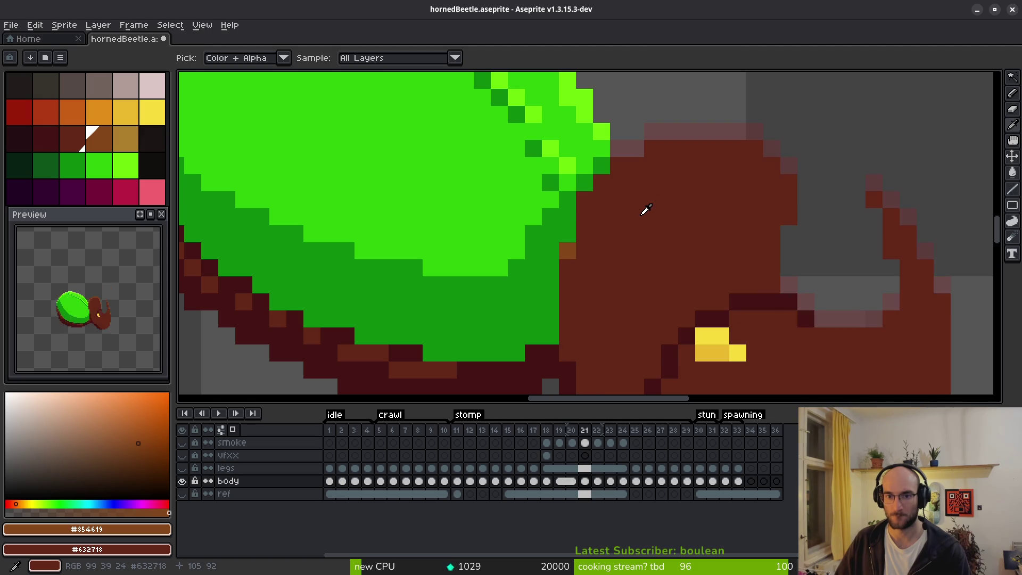
scroll(644, 211, "up", 1)
scroll(645, 211, "down", 1)
key("b")
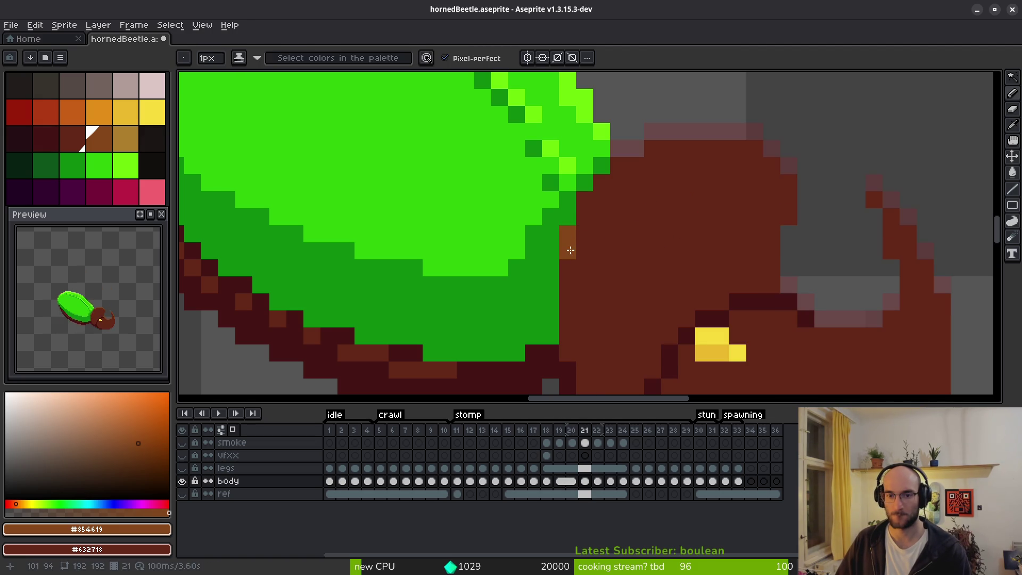
left_click(568, 249)
left_click(567, 217, "alt")
left_click(568, 234)
left_click(584, 200)
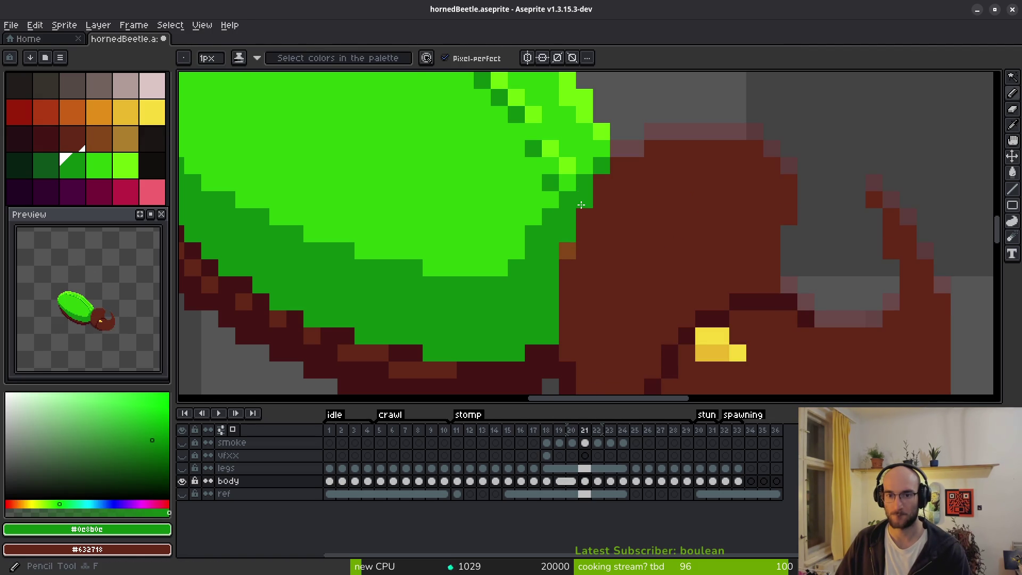
Pick #854619 and pencil the orange rim along the head's top edge.
key("i")
left_click(567, 248)
key("b")
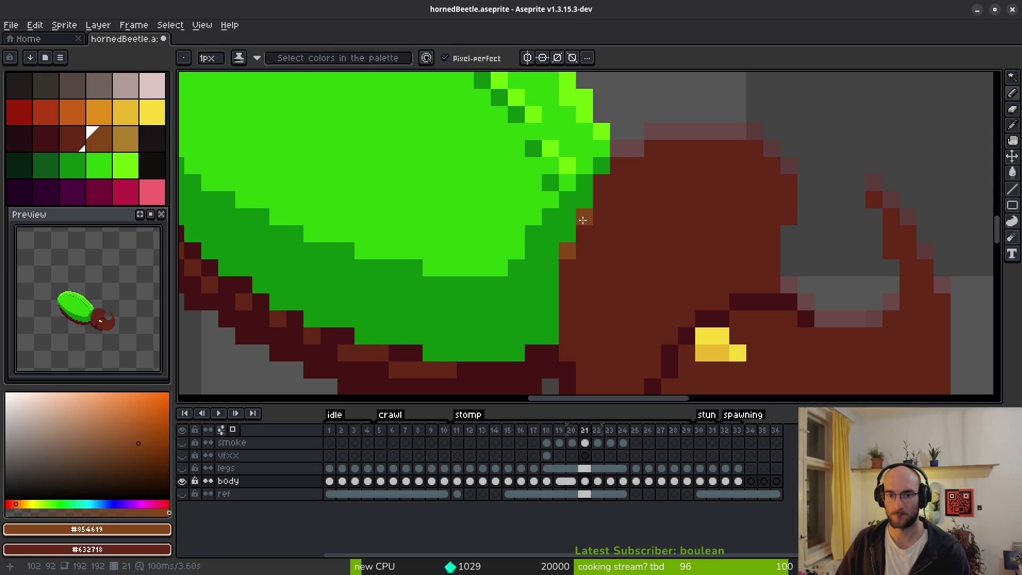
left_click(601, 183)
left_click(612, 171)
mouse_move(612, 172)
left_mouse_down()
mouse_move(662, 150)
mouse_move(745, 149)
mouse_move(773, 165)
left_mouse_up()
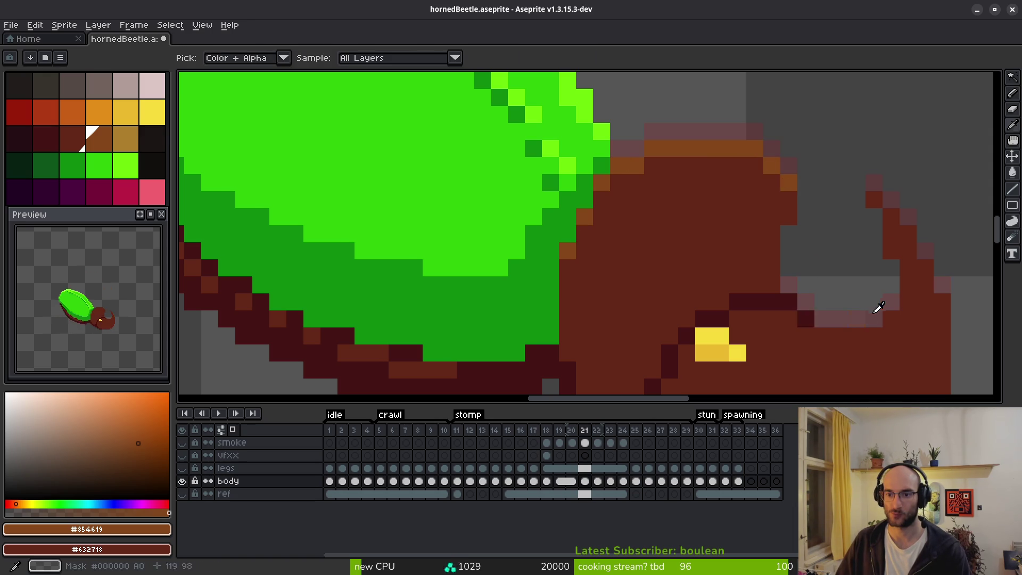
Compare frame 21's new head rim against frame 20.
key("Left")
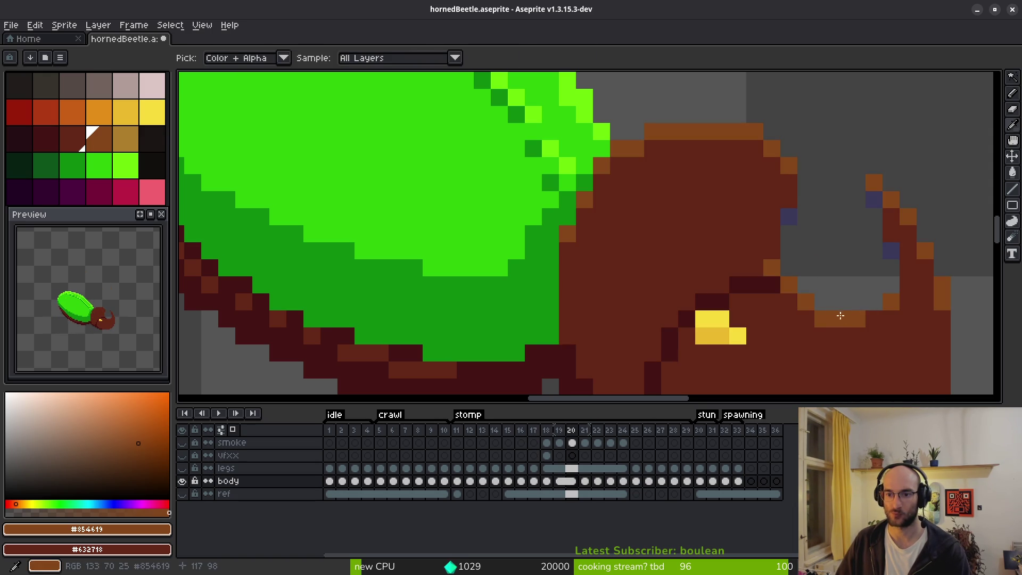
scroll(840, 316, "down", 5)
key("Right")
scroll(838, 302, "up", 5)
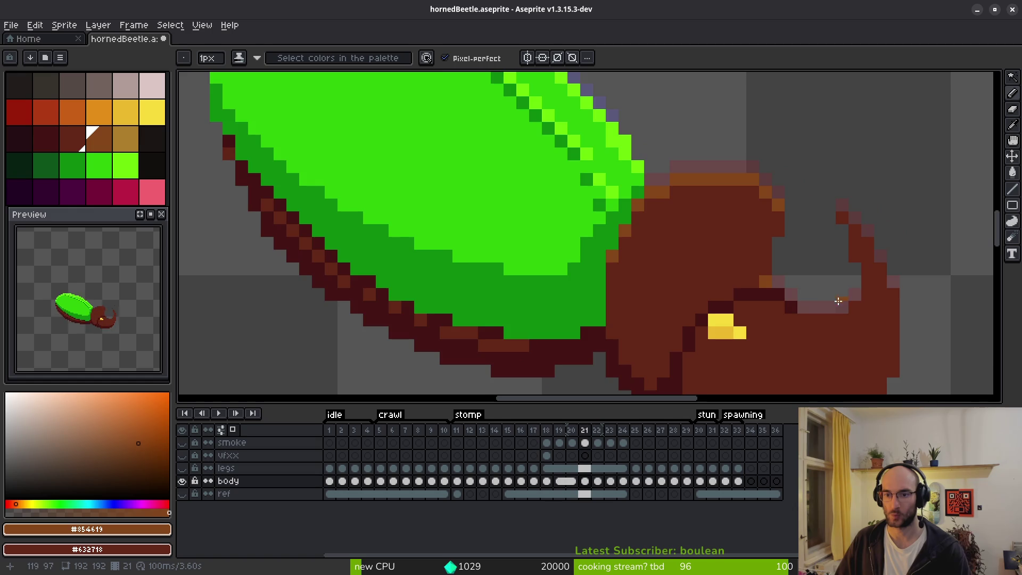
scroll(838, 302, "down", 3)
scroll(763, 290, "up", 4)
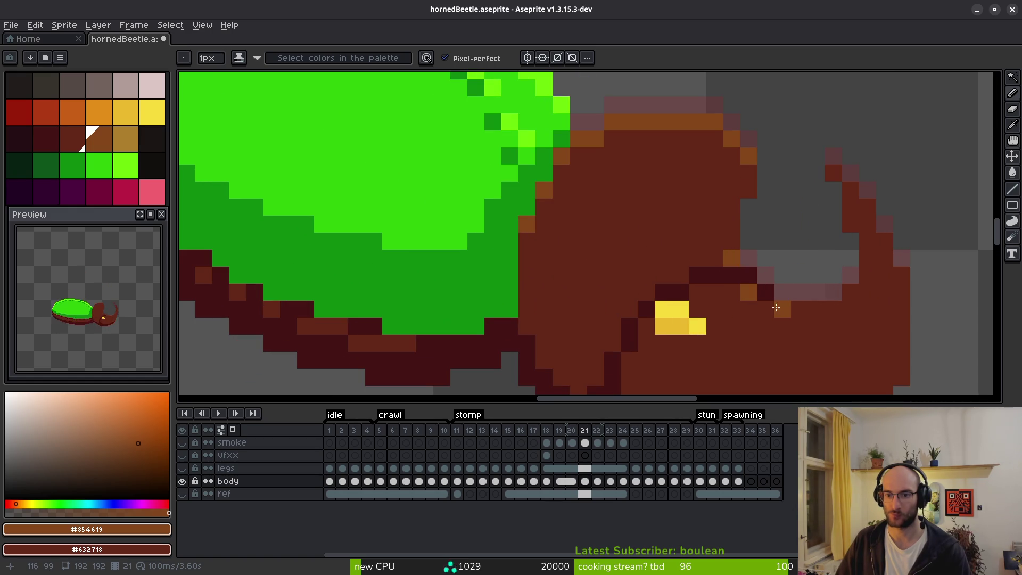
scroll(831, 319, "down", 4)
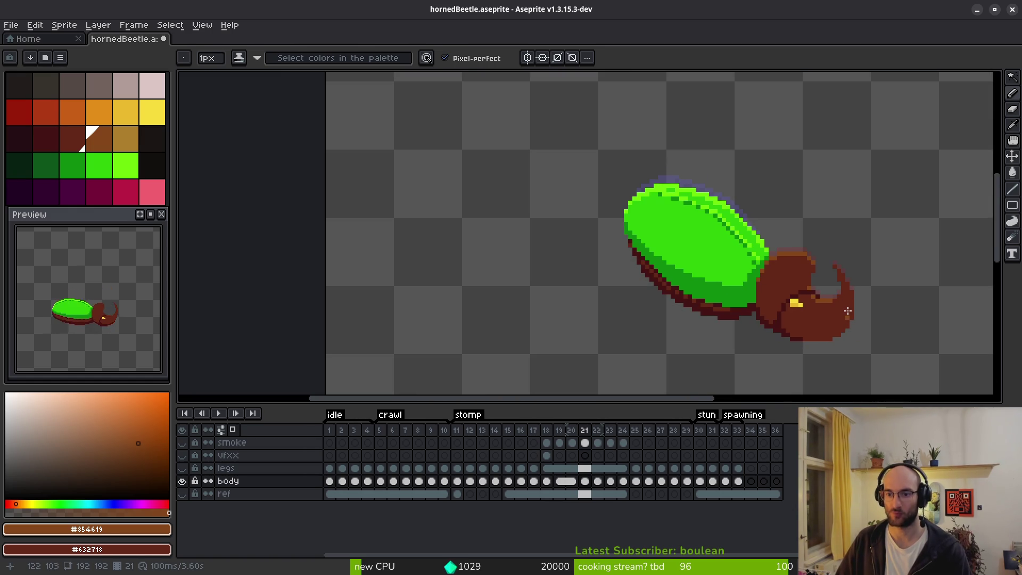
Pick the orange-brown #854619 from frame 20 and return to frame 21.
scroll(848, 311, "up", 3)
key("Left")
left_click(794, 291, "alt")
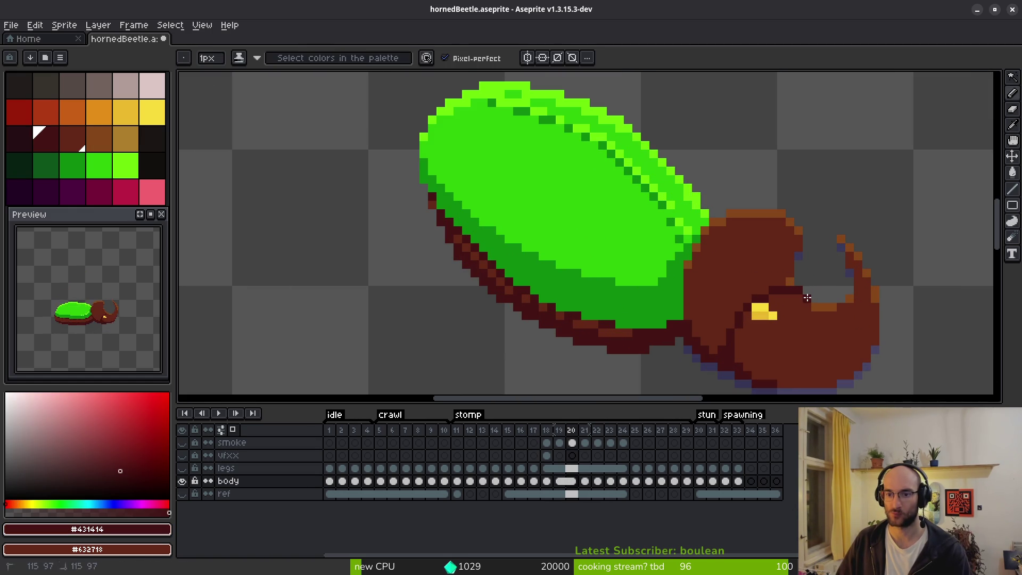
left_click(799, 299, "alt")
scroll(837, 275, "down", 2)
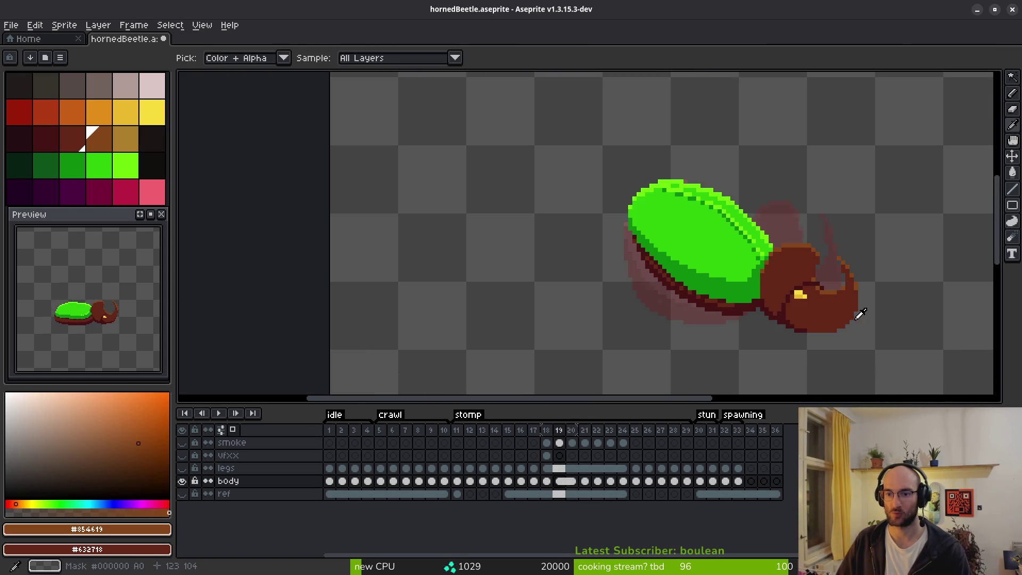
key("Right")
Draw an orange highlight stroke down the horn's outer edge on frame 21.
scroll(833, 281, "up", 3)
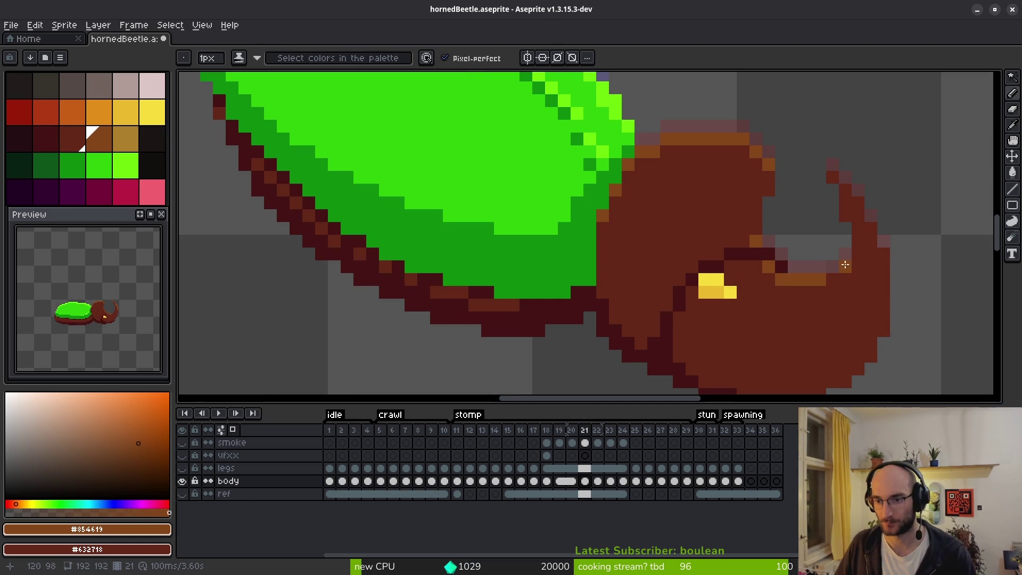
key("Left")
key("Right")
key("Left")
key("Right")
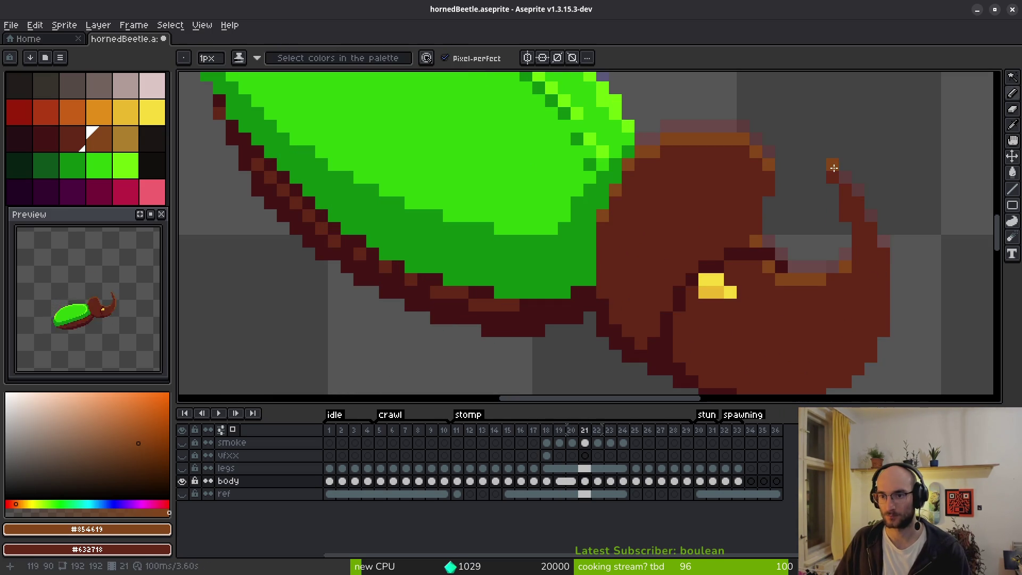
left_click_drag(835, 177, 850, 202)
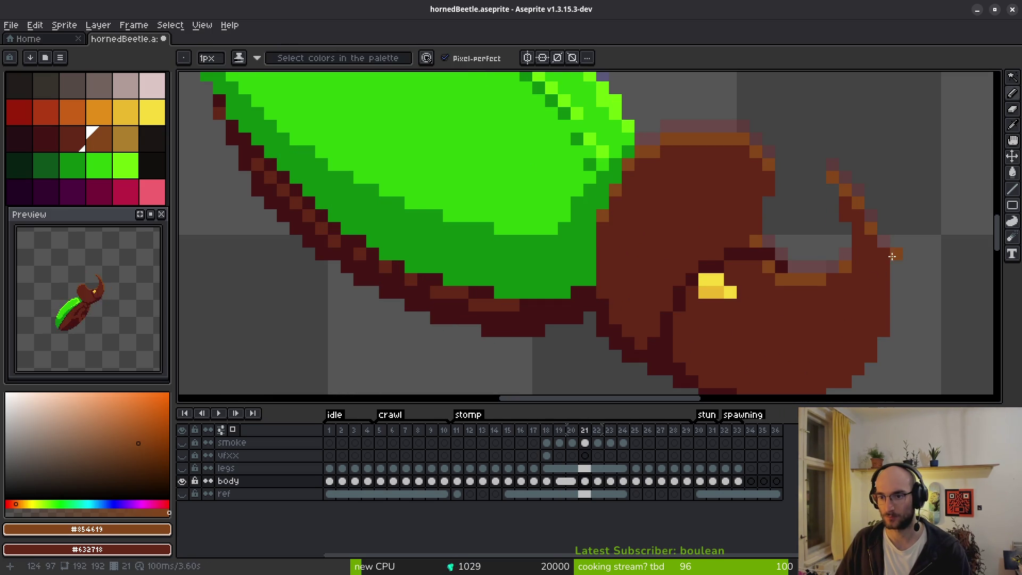
Check the horn highlight against frames 19 and 20 with onion skin.
key("Left")
key("Right")
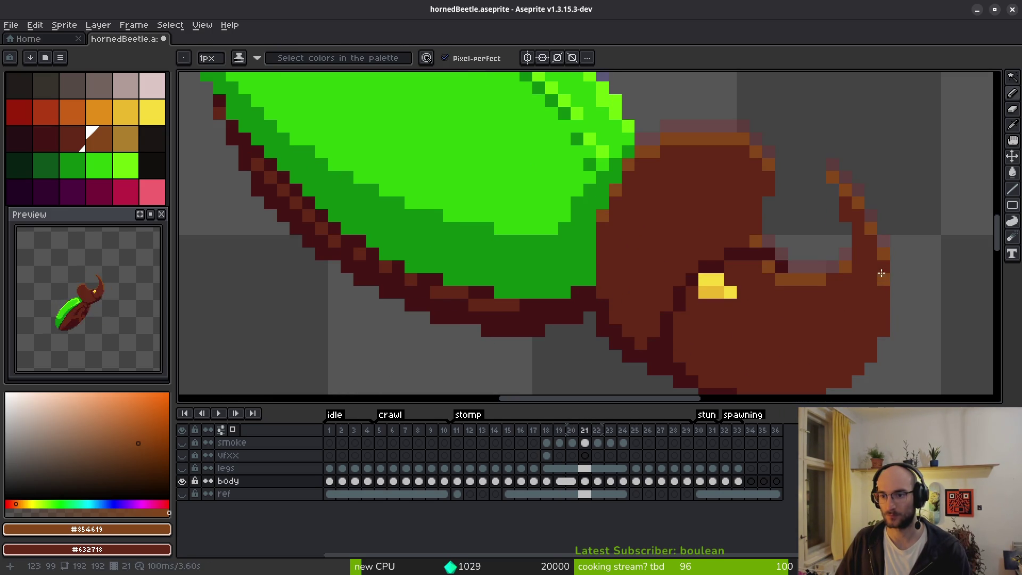
scroll(897, 271, "down", 6)
scroll(901, 295, "up", 4)
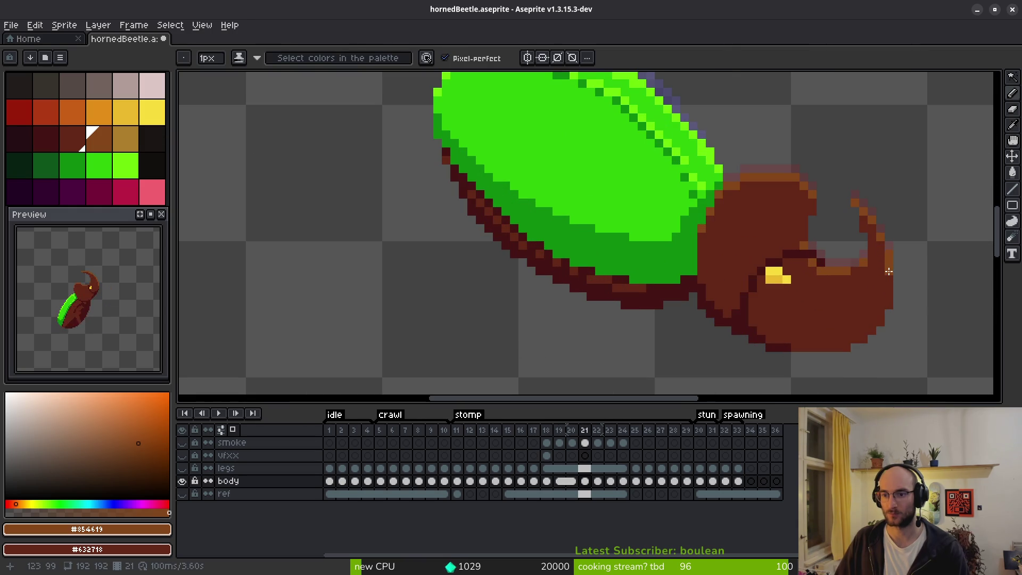
key("Left")
scroll(899, 277, "down", 2)
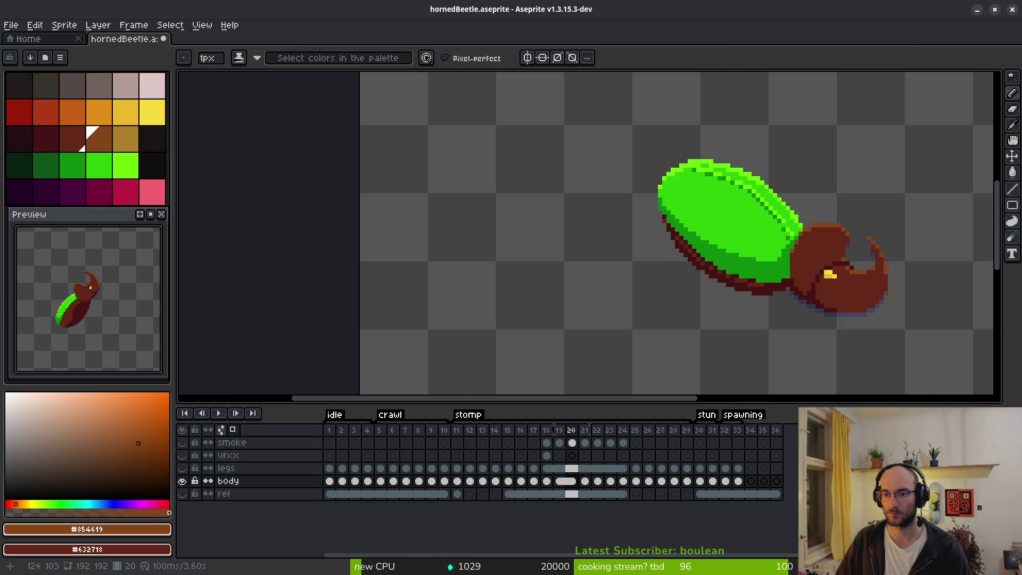
key("Left")
scroll(897, 291, "up", 2)
key("Right")
key("Right")
key("Left")
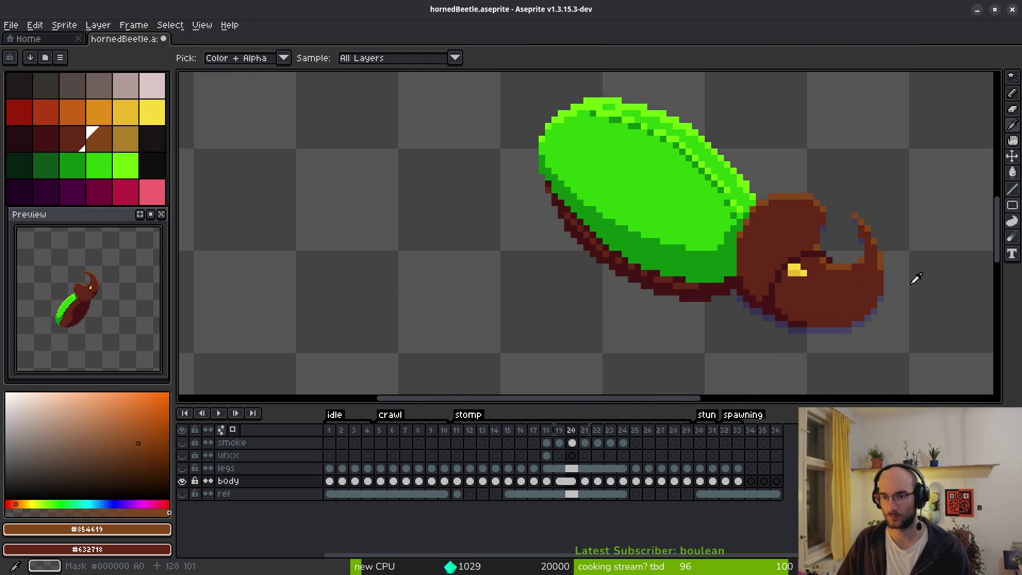
key("Right")
Compare frames 21 and 22, then re-pick the #854619 highlight colour.
key("Right")
key("Left")
key("Right")
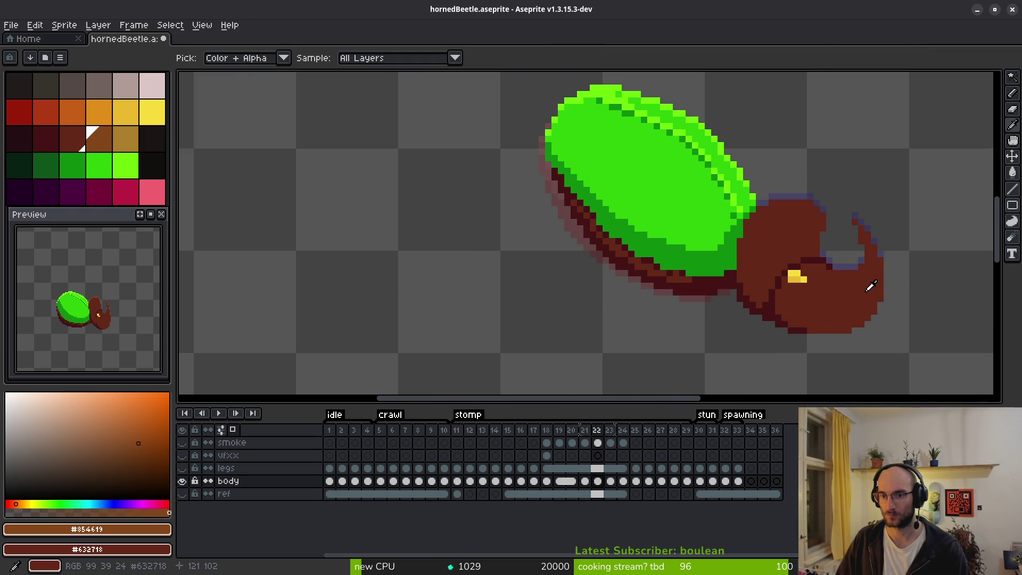
key("Left")
key("Right")
key("Left")
key("Right")
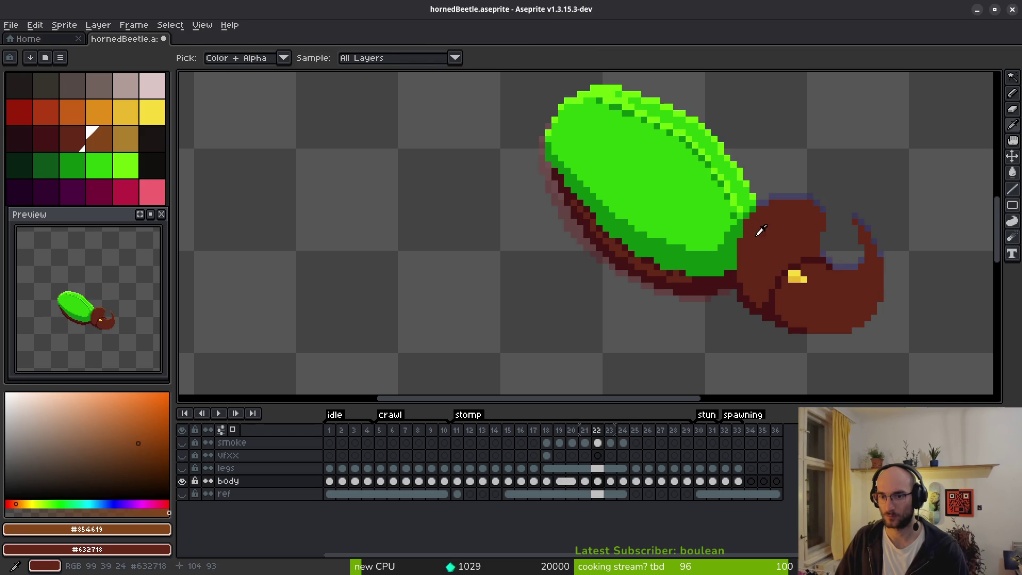
scroll(743, 224, "up", 2)
left_click(736, 211, "alt")
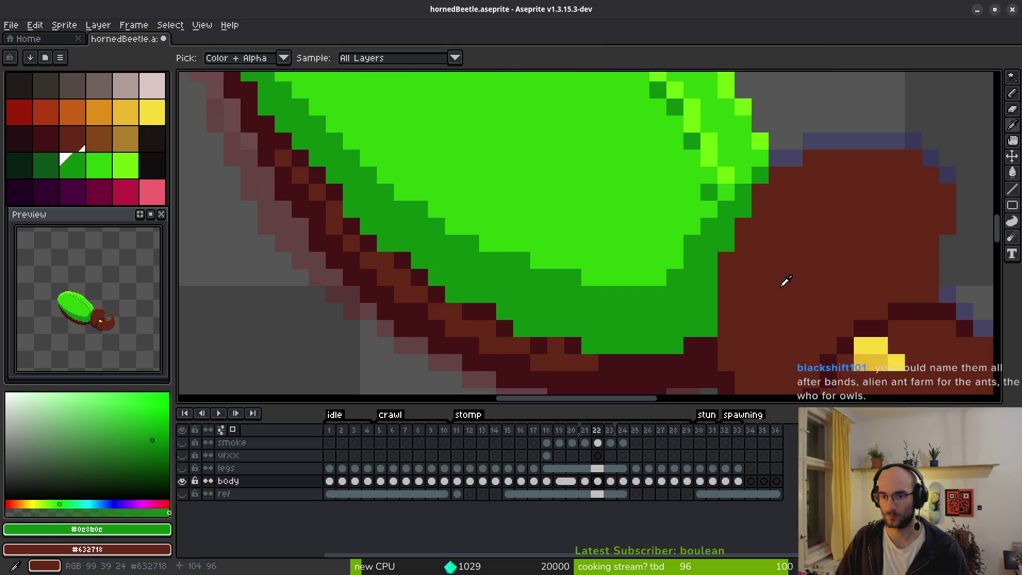
key("Left")
left_click(742, 218, "alt")
scroll(773, 183, "down", 3)
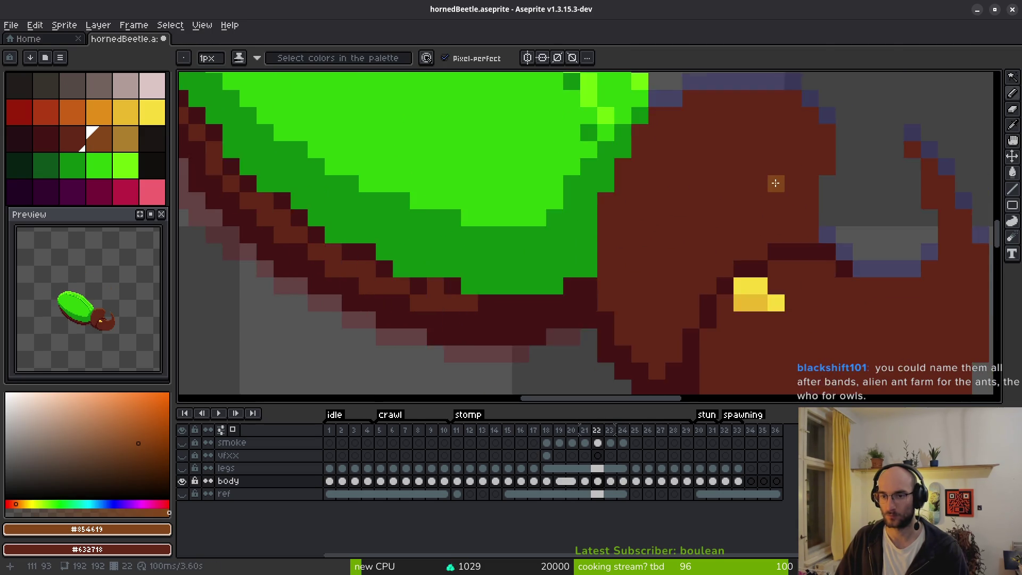
Lasso and copy frame 21's highlighted head and horn.
key("q")
left_click_drag(770, 130, 734, 157)
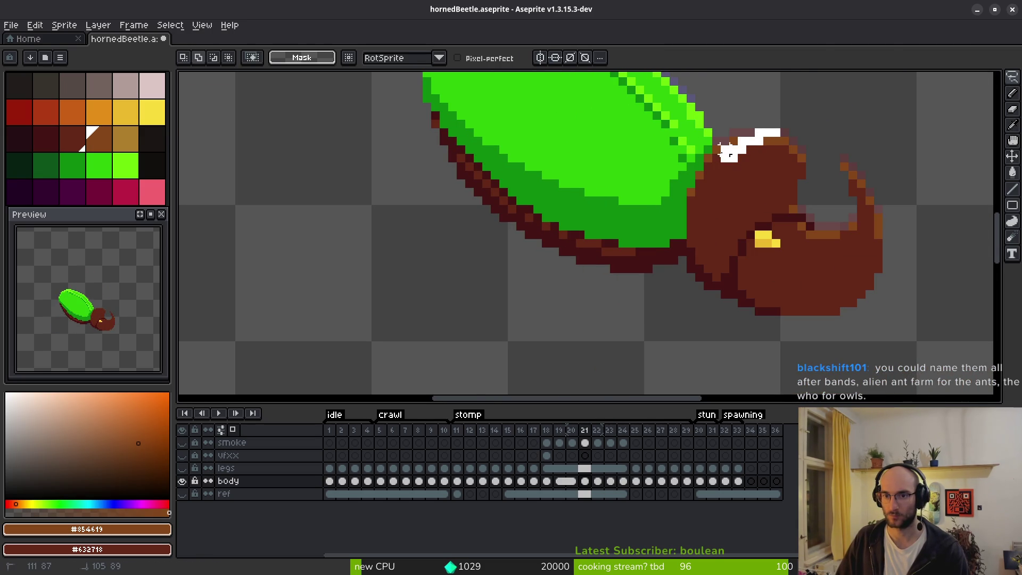
scroll(722, 151, "up", 2)
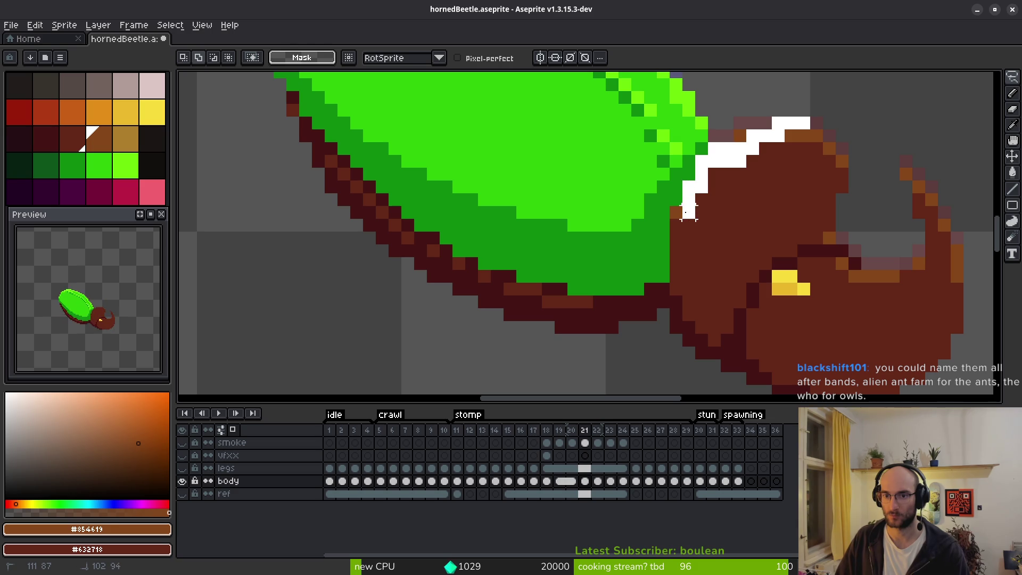
mouse_move(676, 237)
left_mouse_down()
mouse_move(689, 326)
mouse_move(677, 346)
mouse_move(762, 360)
mouse_move(708, 256)
left_mouse_up()
scroll(676, 314, "down", 2)
scroll(820, 267, "up", 2)
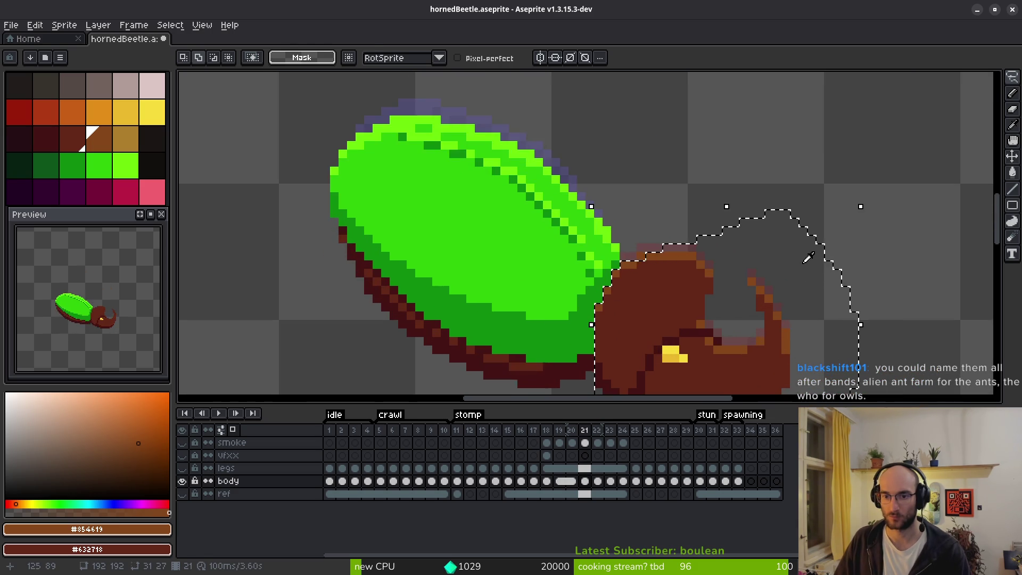
left_click(770, 222)
Paste the head onto frame 23, nudged up one pixel, and commit it.
key("period")
key("period")
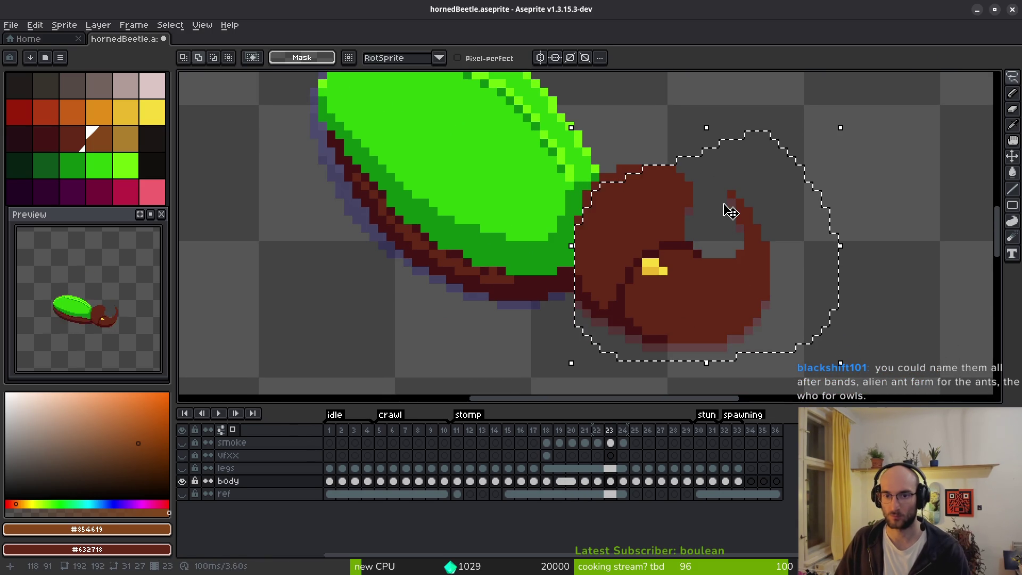
left_click(731, 212)
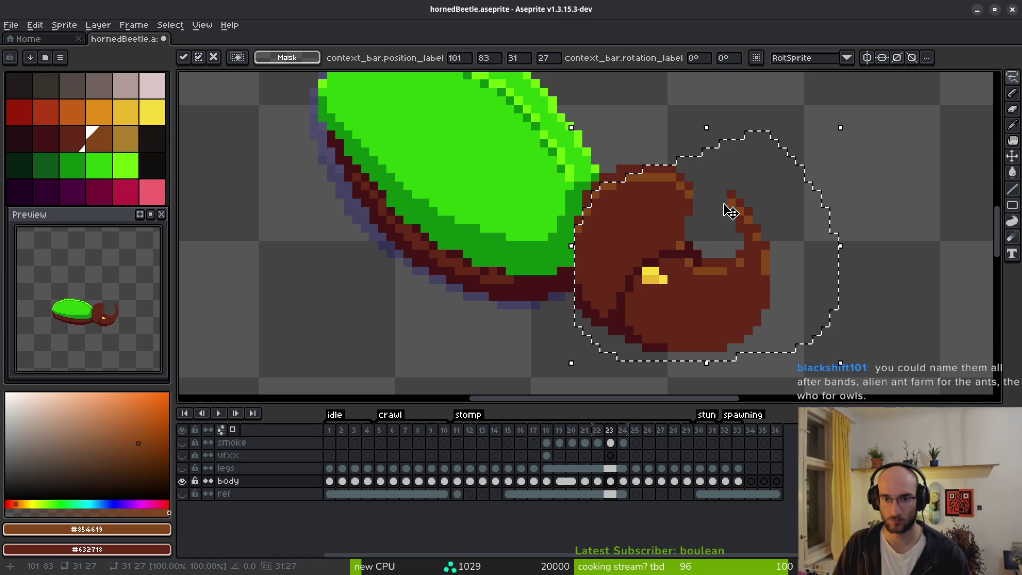
key("Up")
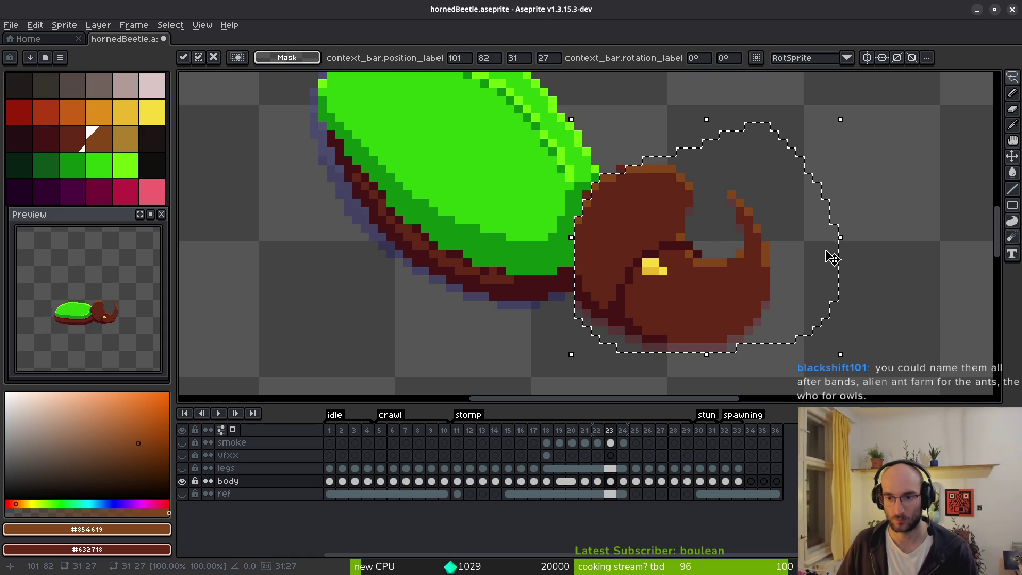
key("Escape")
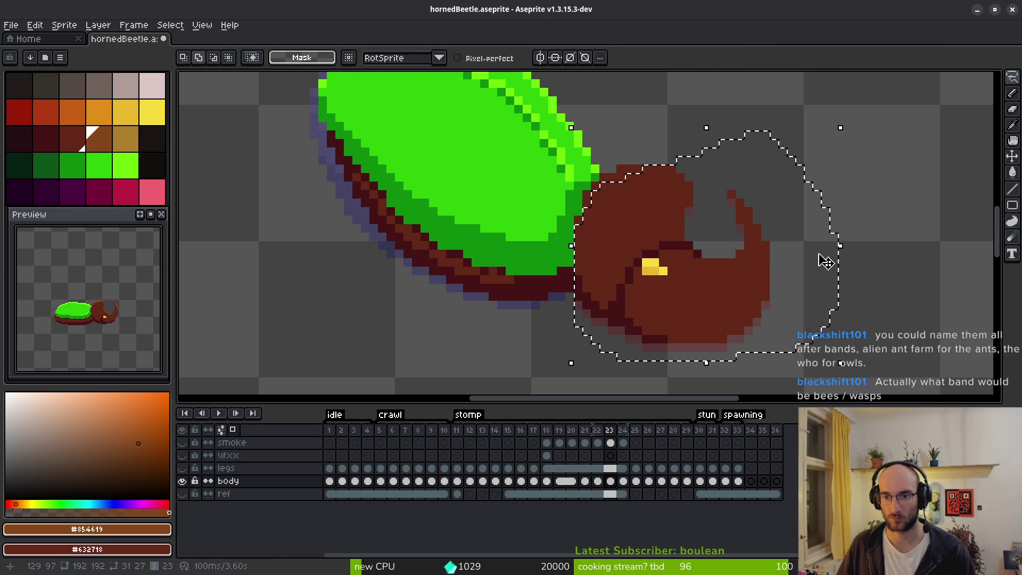
left_click(825, 261)
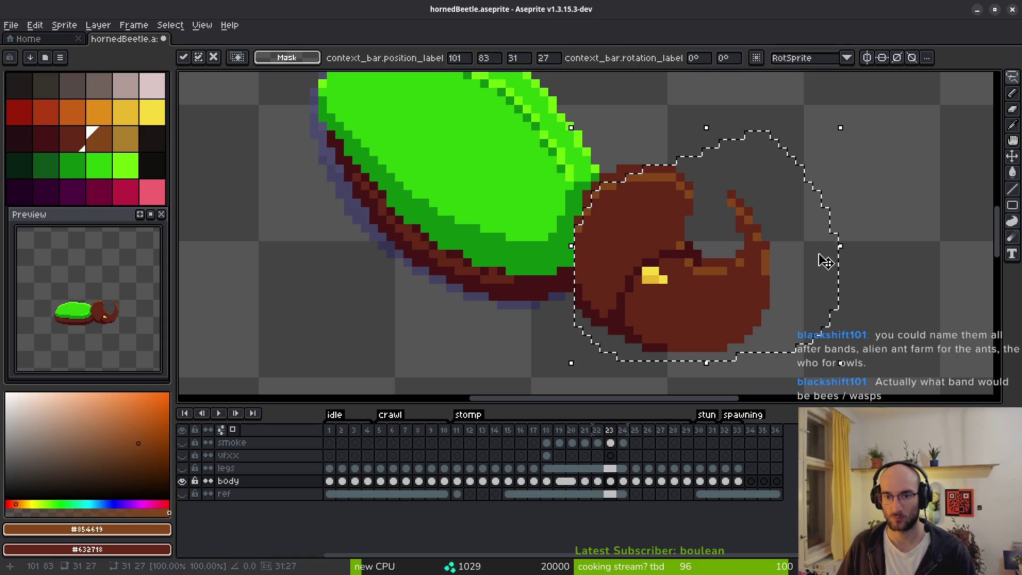
key("ctrl+d")
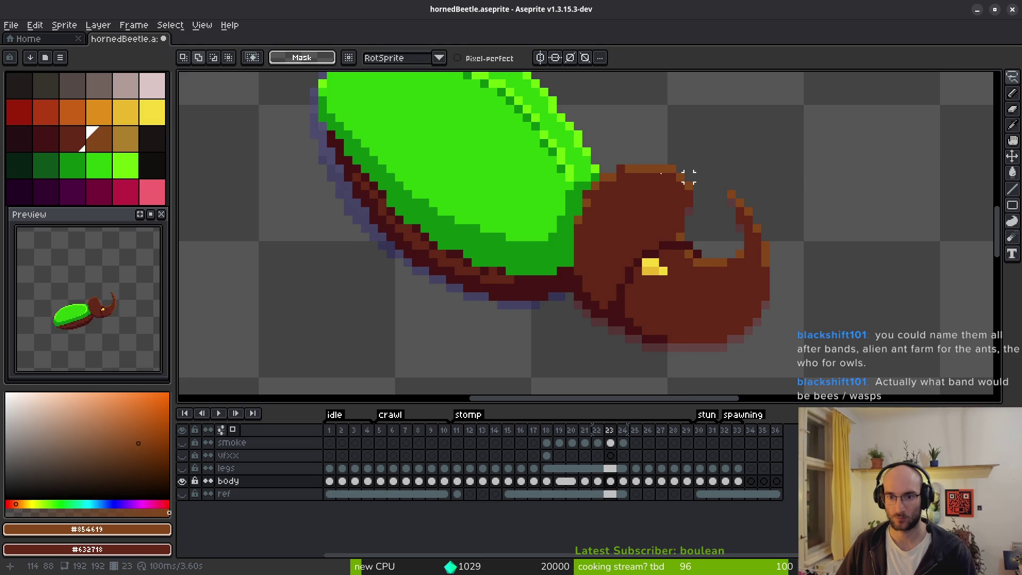
scroll(641, 199, "up", 5)
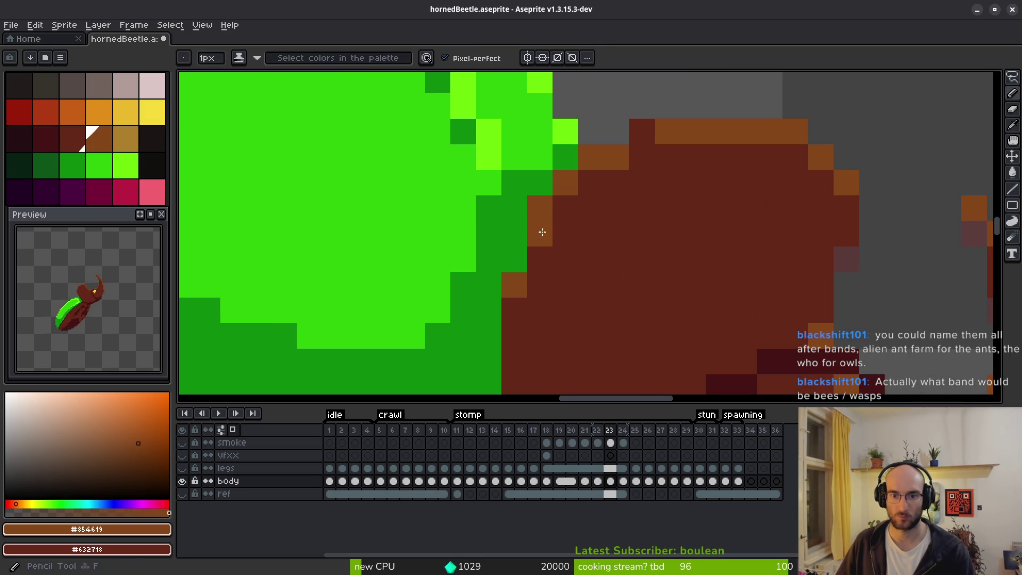
Flip between frames 22, 23 and 24 to check the pasted head.
key("Left")
scroll(692, 191, "down", 5)
key("i")
scroll(706, 197, "up", 5)
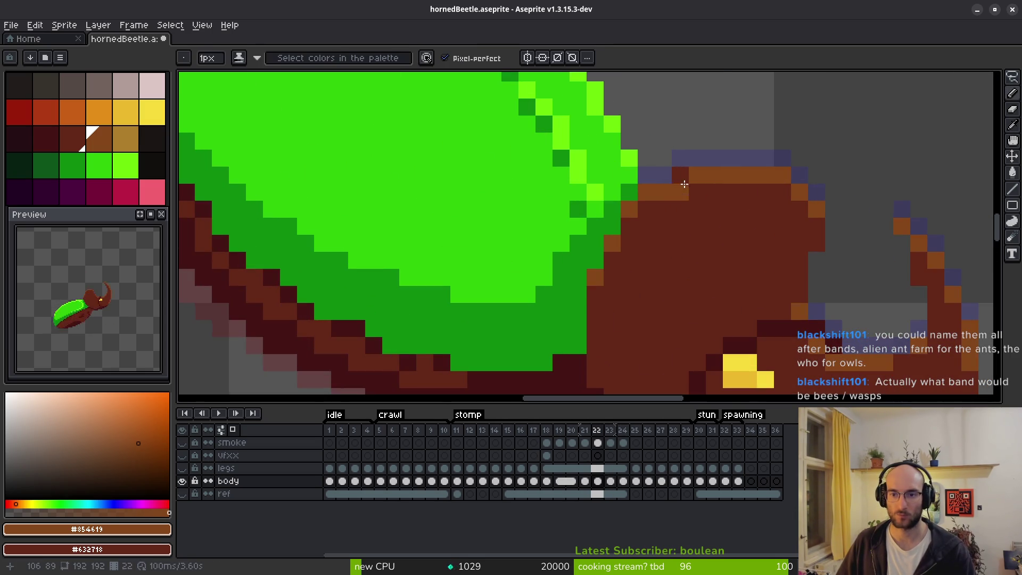
key("Right")
key("Left")
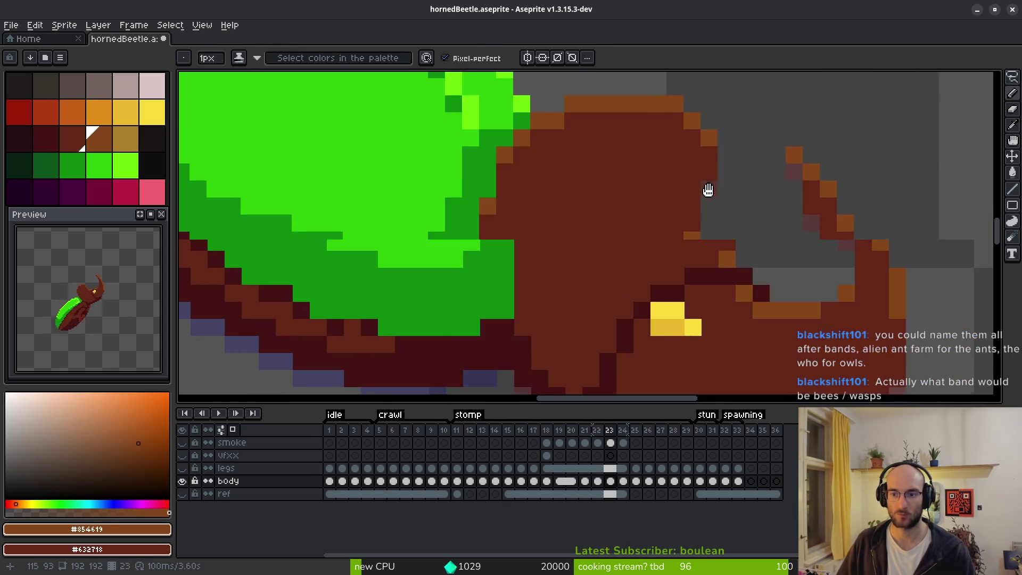
scroll(710, 192, "down", 5)
key("Right")
key("Left")
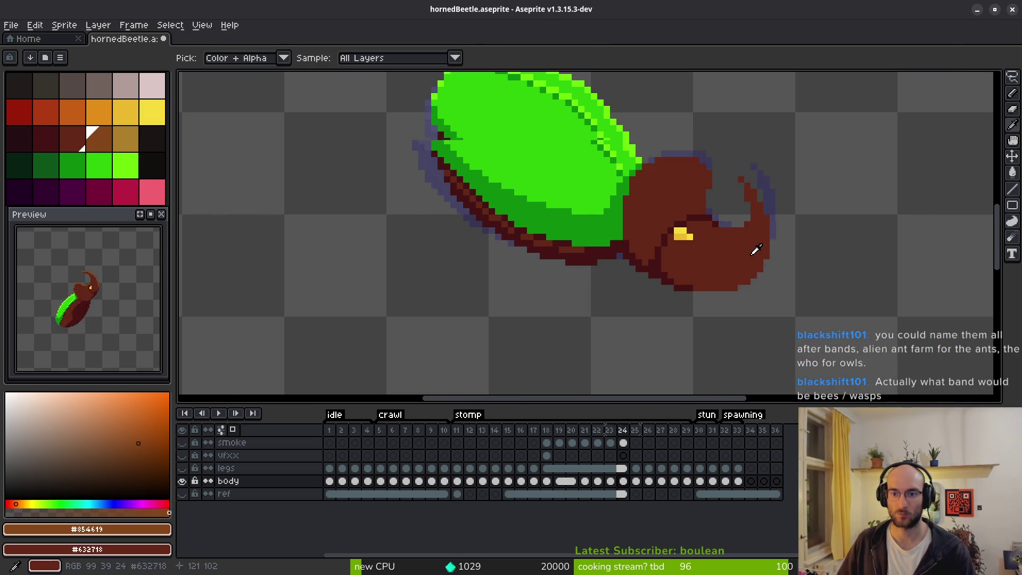
key("Right")
key("Left")
key("Right")
key("Right")
key("Left")
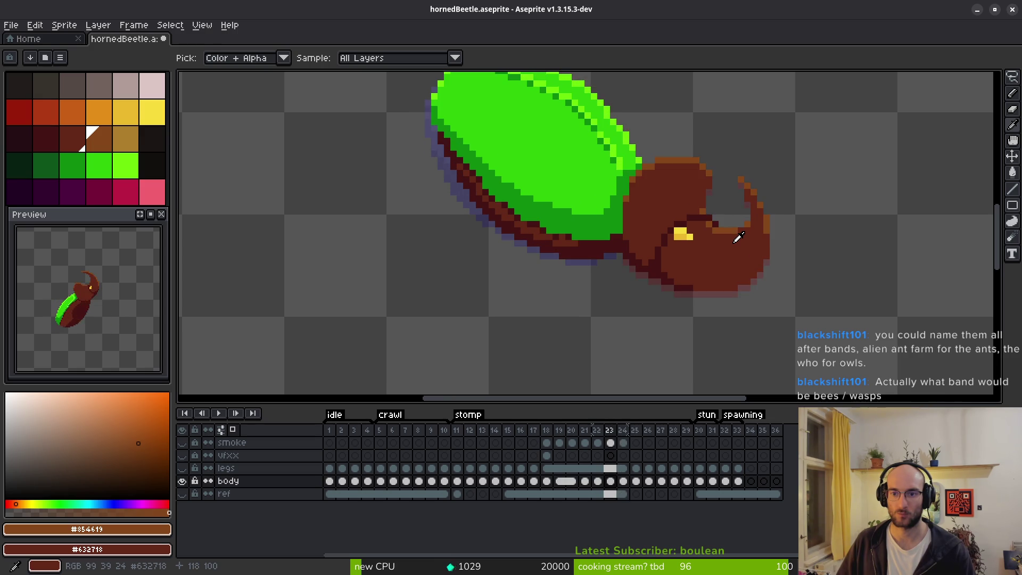
key("Right")
key("Left")
key("Right")
scroll(756, 229, "up", 3)
Undo the stray stroke, then copy frame 23's rim-lit head onto frame 24.
key("Left")
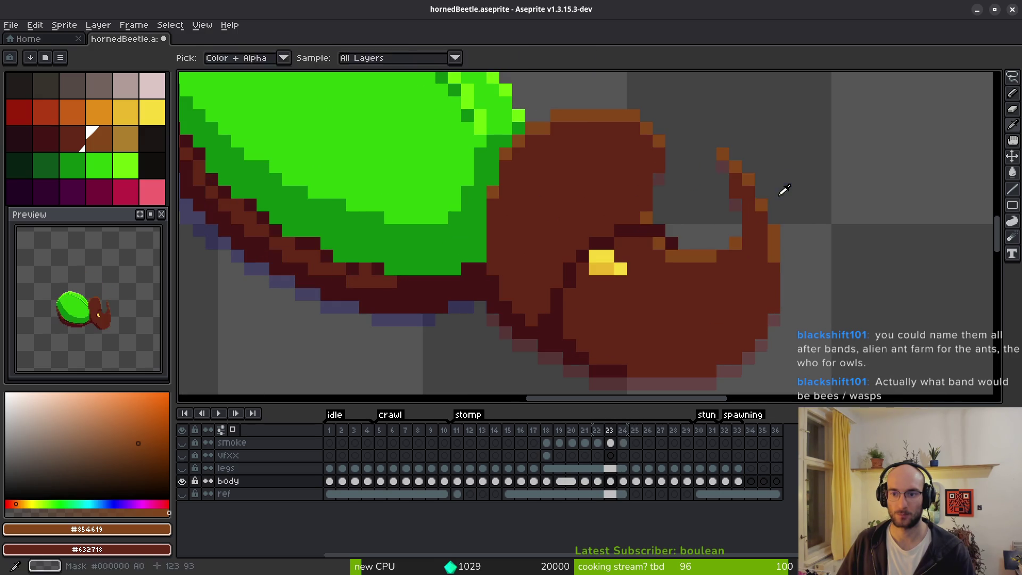
key("m")
key("ctrl+z")
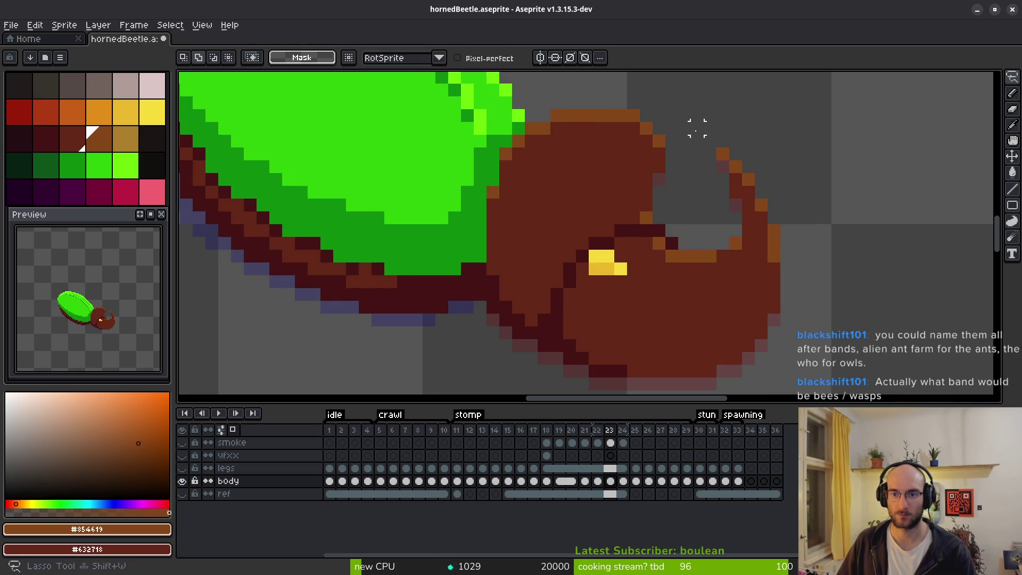
mouse_move(698, 114)
left_mouse_down()
mouse_move(612, 104)
mouse_move(544, 128)
left_mouse_up()
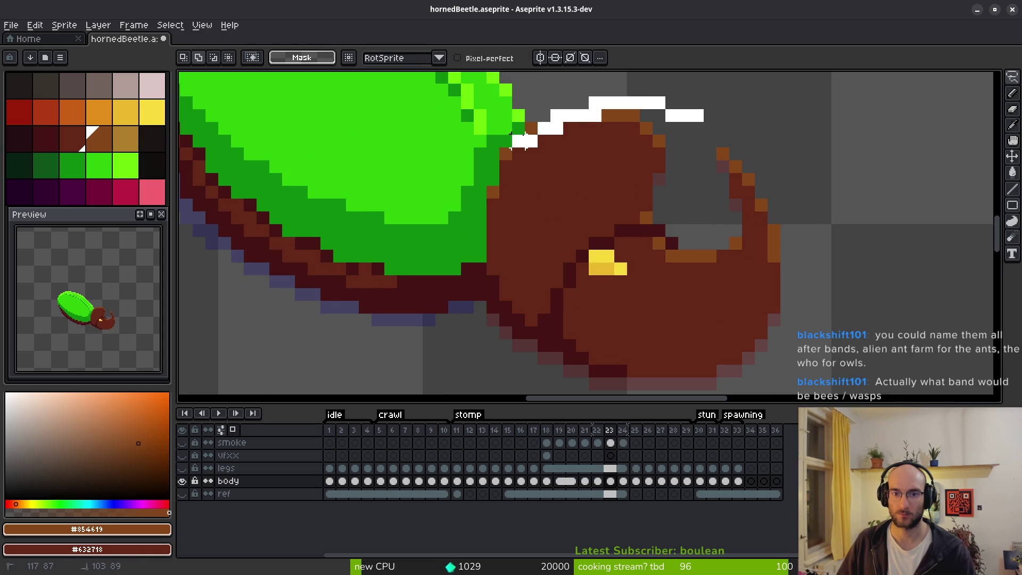
mouse_move(505, 181)
left_mouse_down()
mouse_move(487, 254)
mouse_move(551, 367)
mouse_move(806, 160)
mouse_move(692, 106)
left_mouse_up()
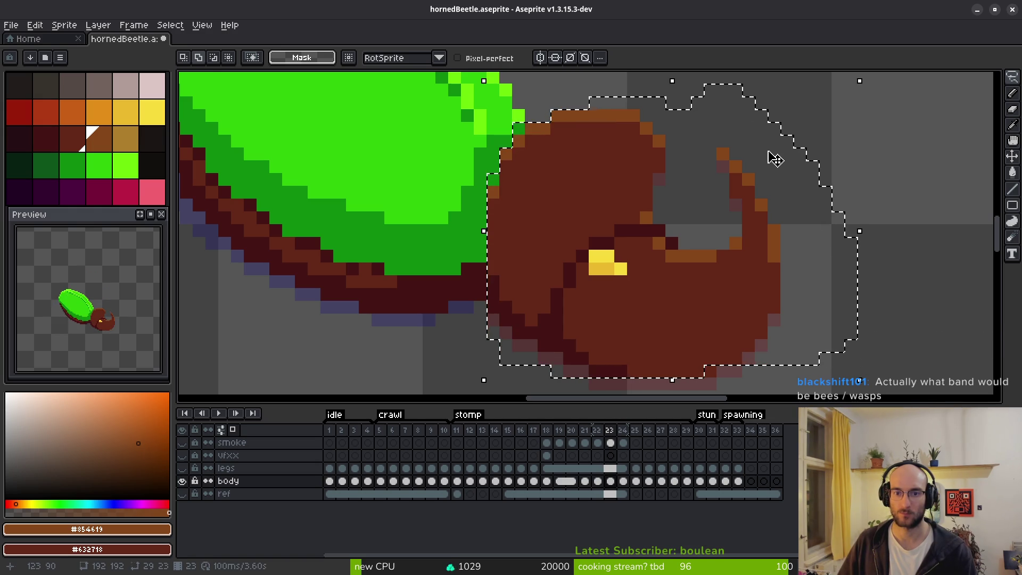
key("Right")
key("ctrl+v")
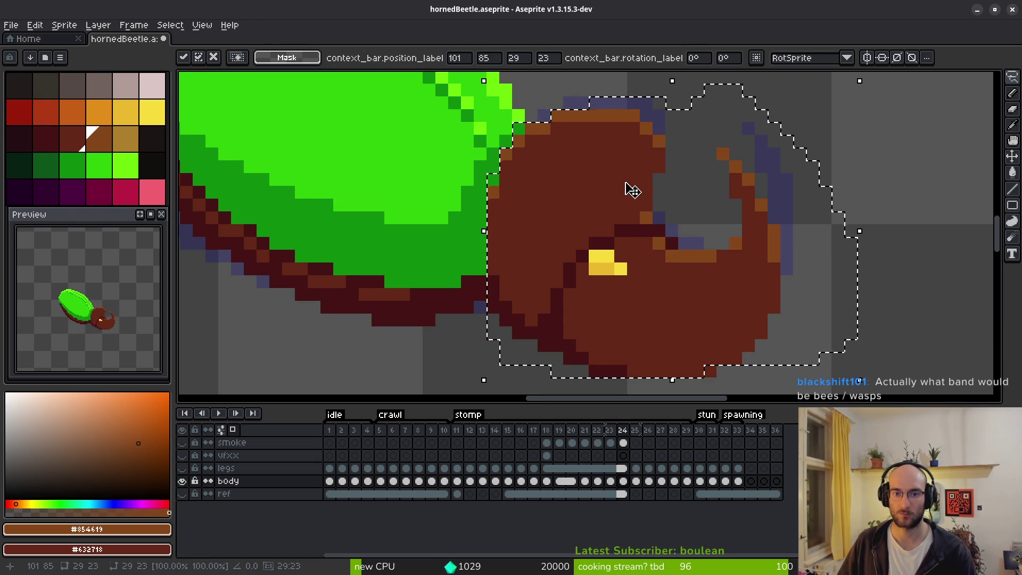
key("ctrl+d")
On frame 25, draw the orange rim along the head's top edge.
scroll(758, 228, "down", 2)
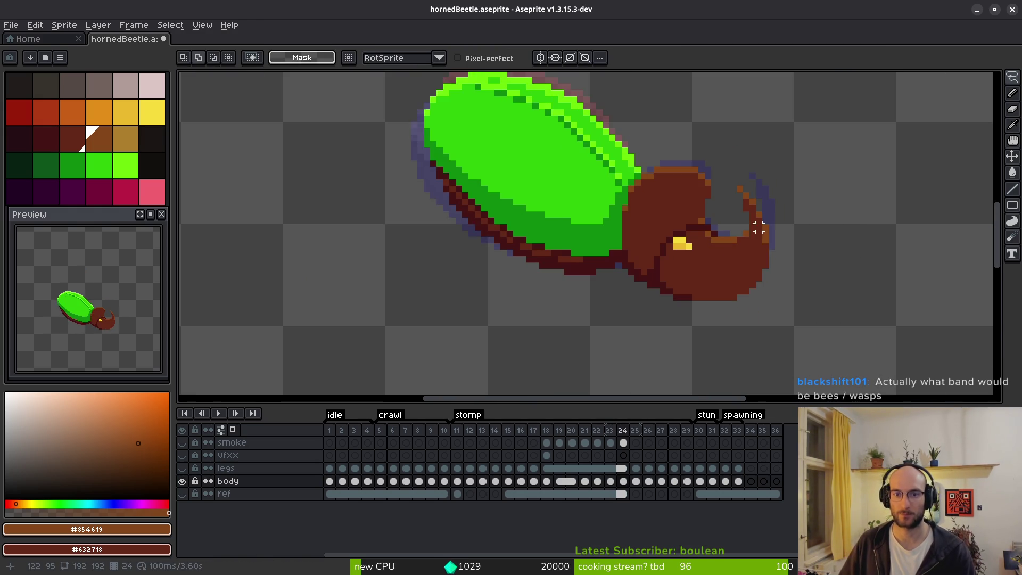
key("i")
key("Left")
key("Right")
key("Right")
key("Left")
key("Left")
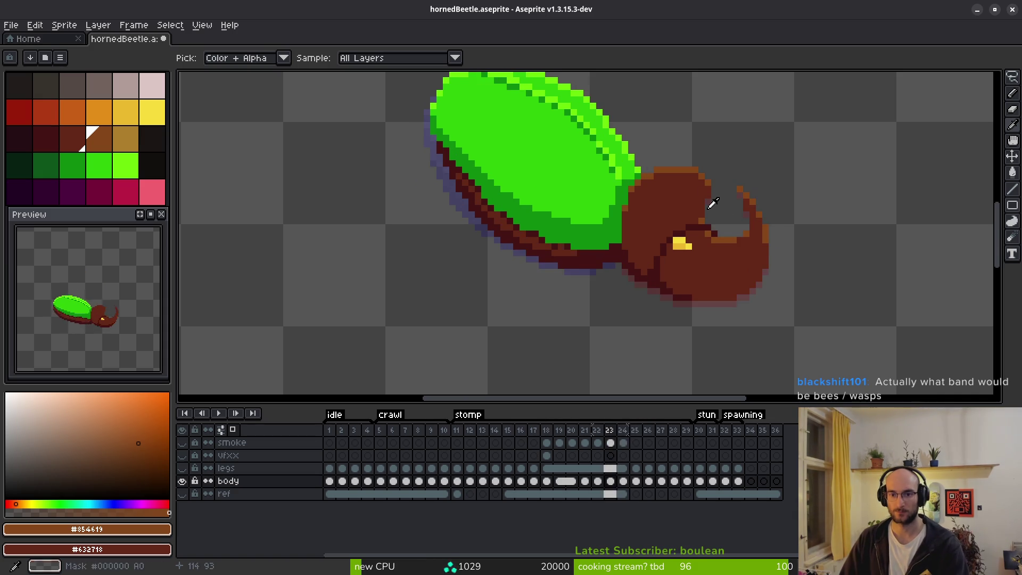
key("Right")
key("Right")
scroll(687, 196, "up", 2)
scroll(698, 206, "down", 3)
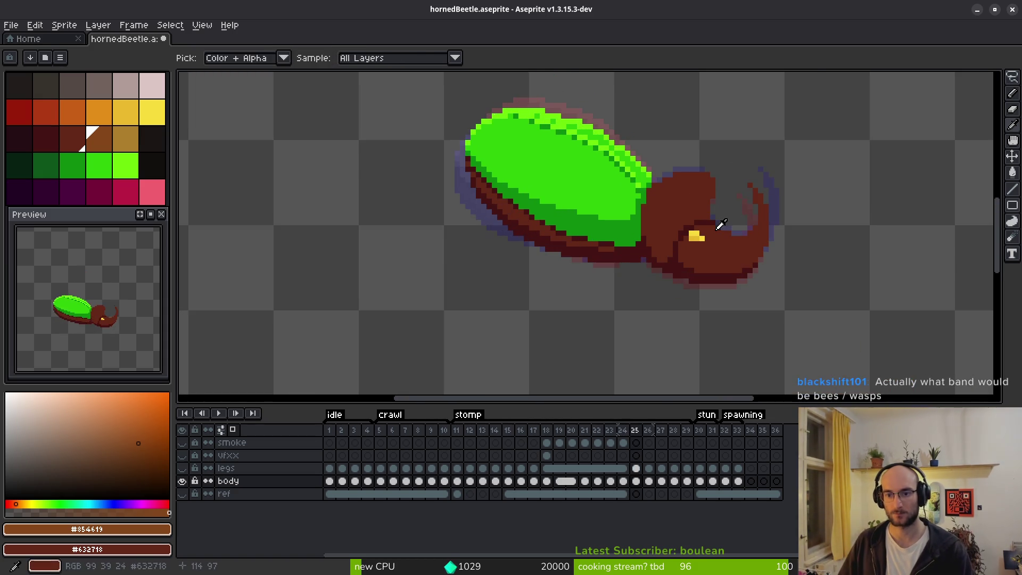
key("b")
scroll(687, 198, "up", 3)
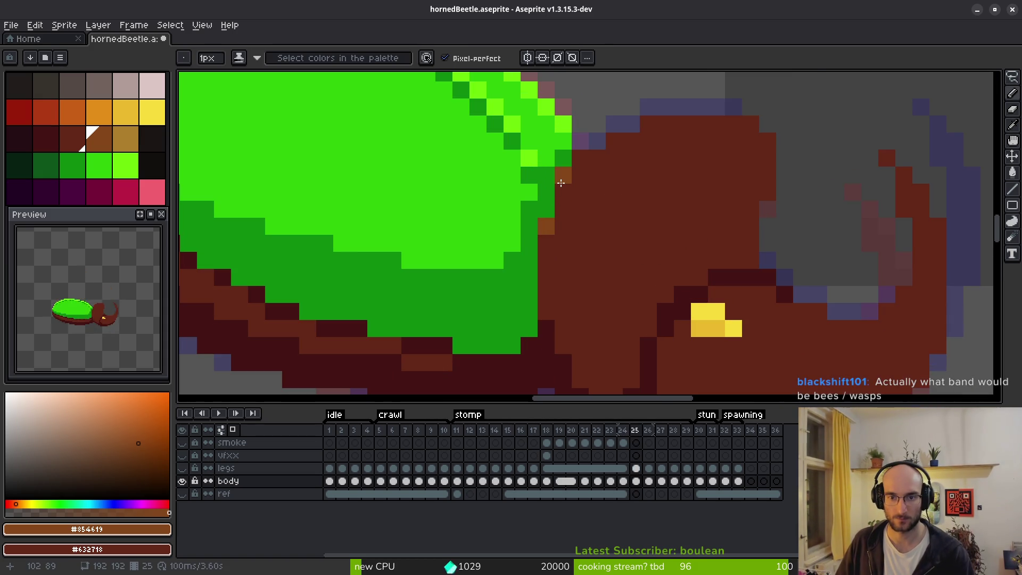
mouse_move(575, 164)
left_mouse_down()
mouse_move(700, 126)
mouse_move(748, 123)
mouse_move(767, 142)
left_mouse_up()
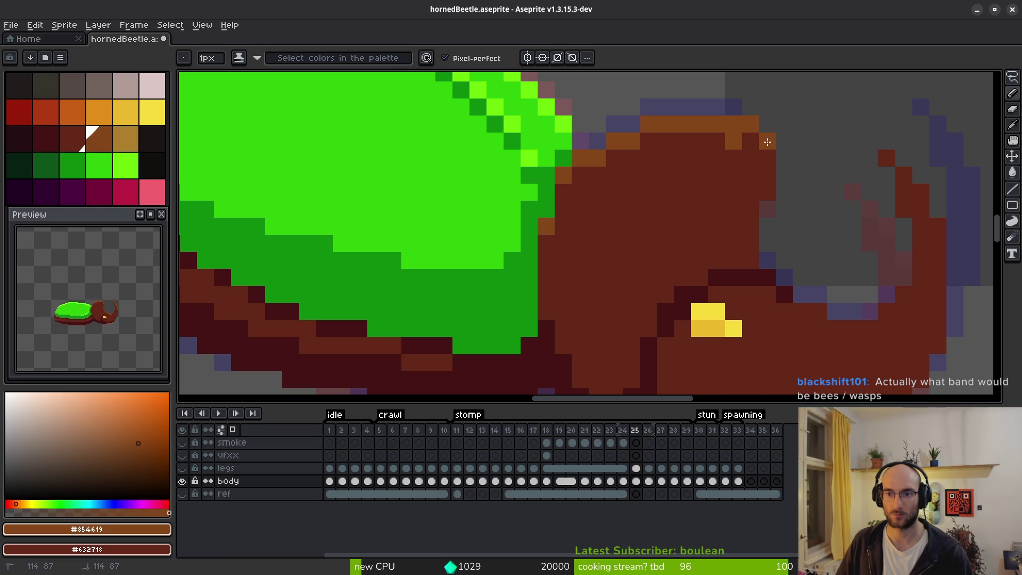
Add orange highlights along the head's lower edge and down the horn's right edge.
left_click(769, 226)
left_click_drag(776, 225, 698, 196)
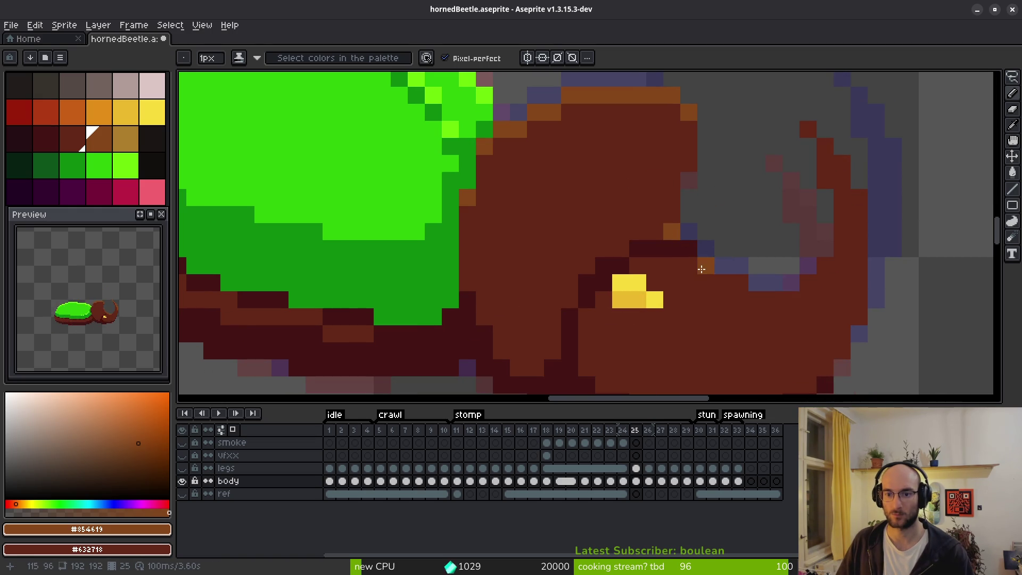
mouse_move(735, 282)
left_mouse_down()
mouse_move(757, 300)
mouse_move(816, 275)
left_mouse_up()
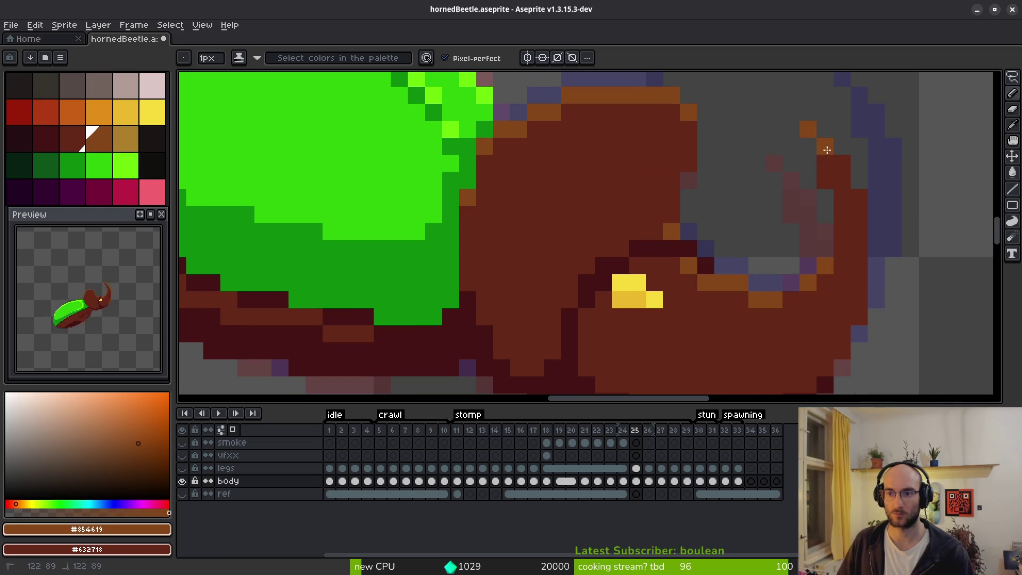
mouse_move(826, 150)
left_mouse_down()
mouse_move(858, 198)
mouse_move(859, 226)
left_mouse_up()
On frame 26, paint orange highlights down the horn's right edge and along its inner curve.
scroll(857, 237, "down", 3)
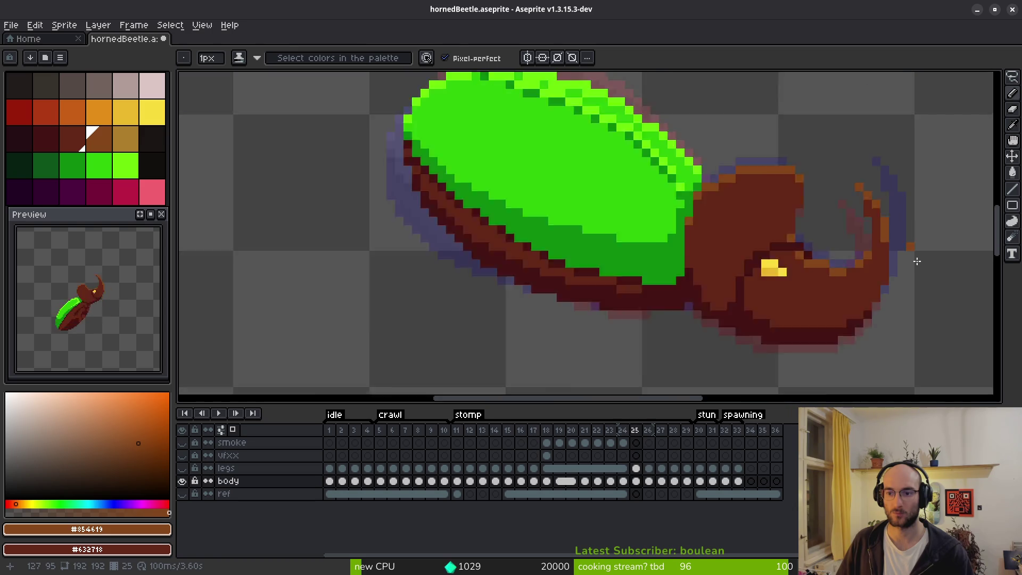
key("i")
key("Right")
key("b")
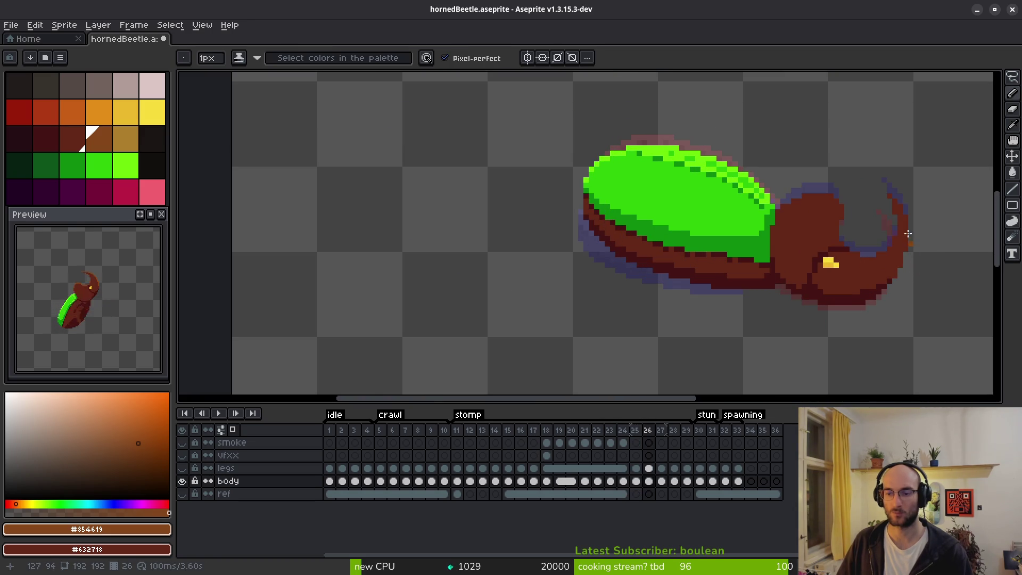
scroll(886, 155, "up", 2)
left_click_drag(863, 129, 894, 205)
mouse_move(850, 282)
left_mouse_down()
mouse_move(826, 302)
mouse_move(744, 315)
mouse_move(716, 301)
left_mouse_up()
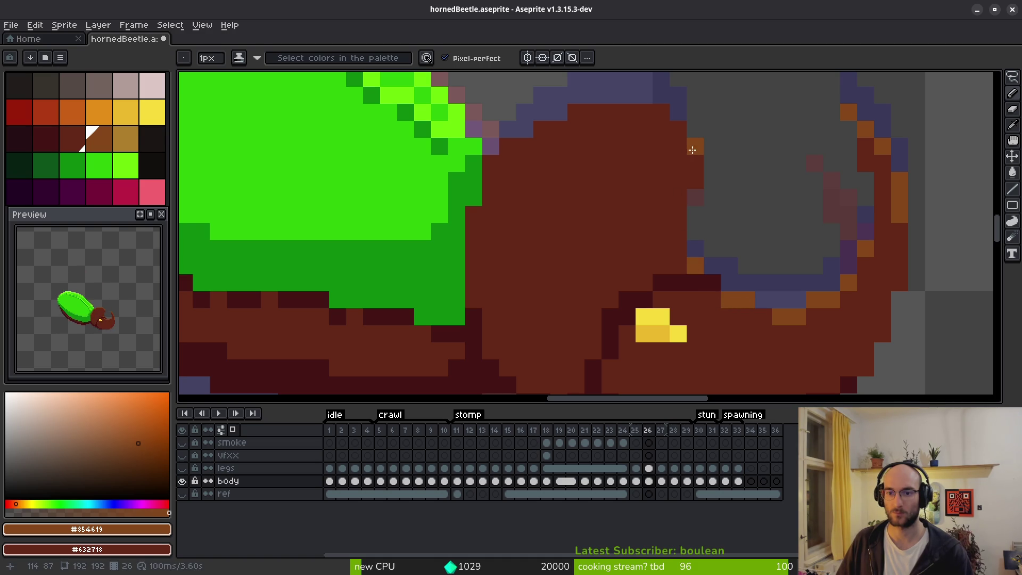
Add an orange rim along the head's top edge and left side, plus two highlight dots.
mouse_move(692, 149)
left_mouse_down()
mouse_move(657, 113)
mouse_move(577, 110)
left_mouse_up()
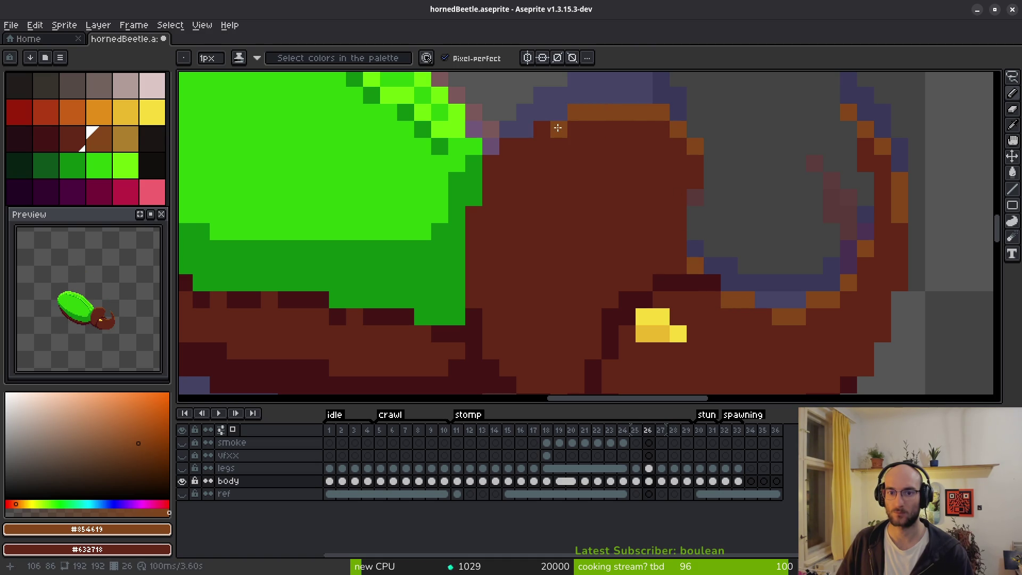
left_click_drag(531, 137, 491, 163)
left_click(473, 214)
left_click(575, 232)
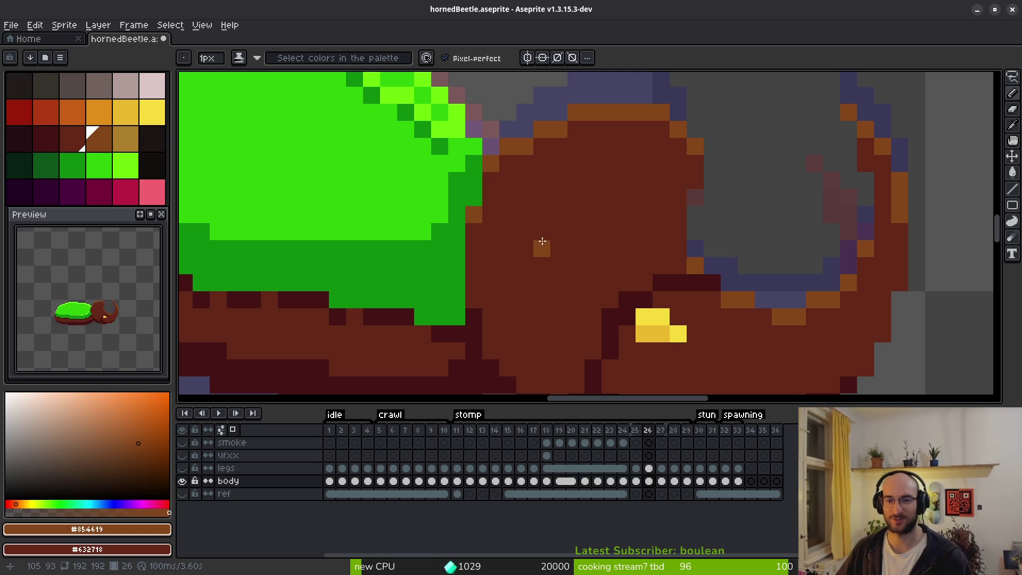
On frame 27, paint an orange rim along the head's top curve and near the head.
key("Right")
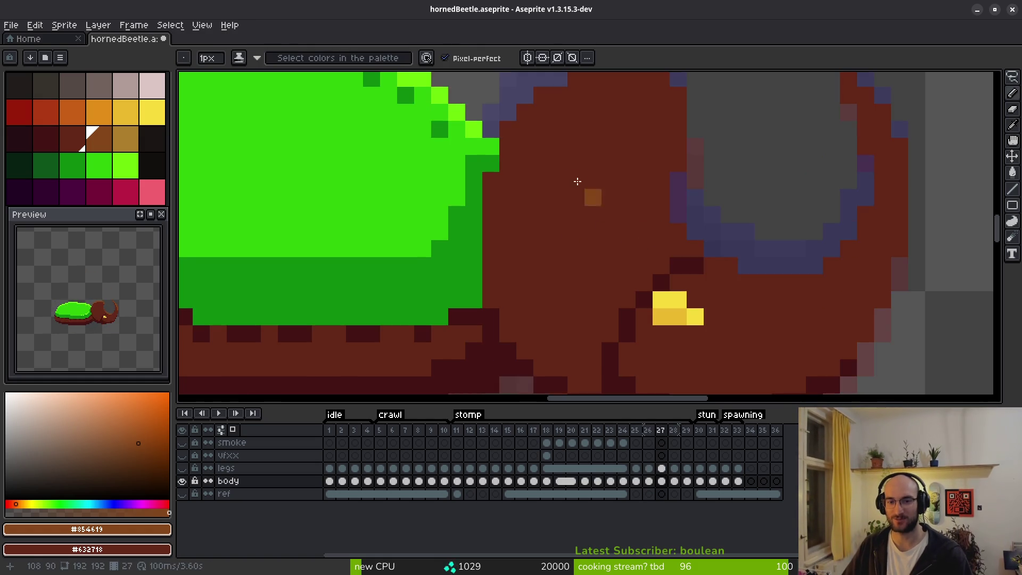
scroll(577, 274, "down", 3)
scroll(541, 277, "up", 2)
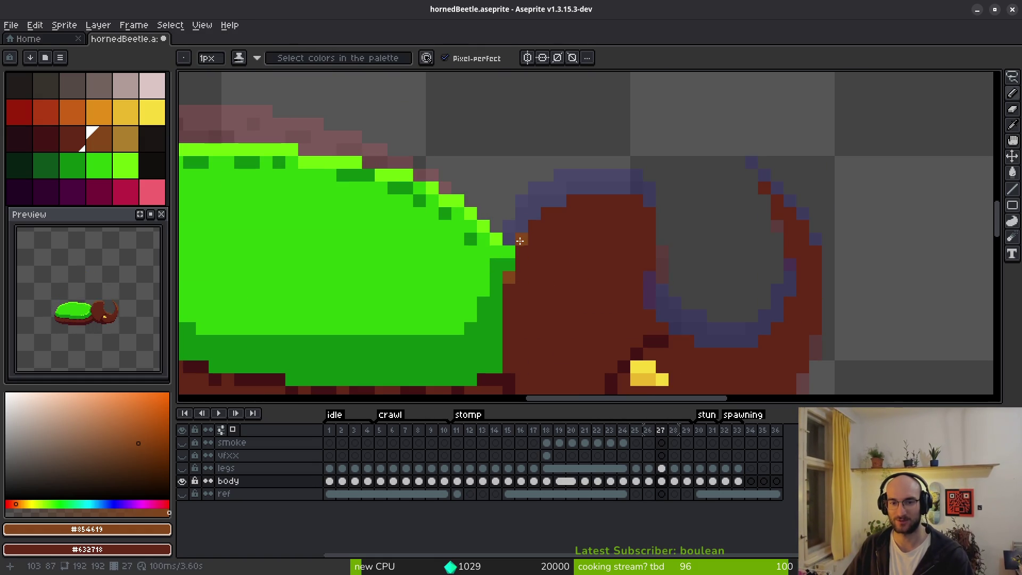
mouse_move(520, 241)
left_mouse_down()
mouse_move(548, 217)
mouse_move(605, 205)
mouse_move(650, 213)
left_mouse_up()
mouse_move(649, 320)
left_mouse_down()
mouse_move(700, 354)
mouse_move(766, 341)
mouse_move(791, 262)
left_mouse_up()
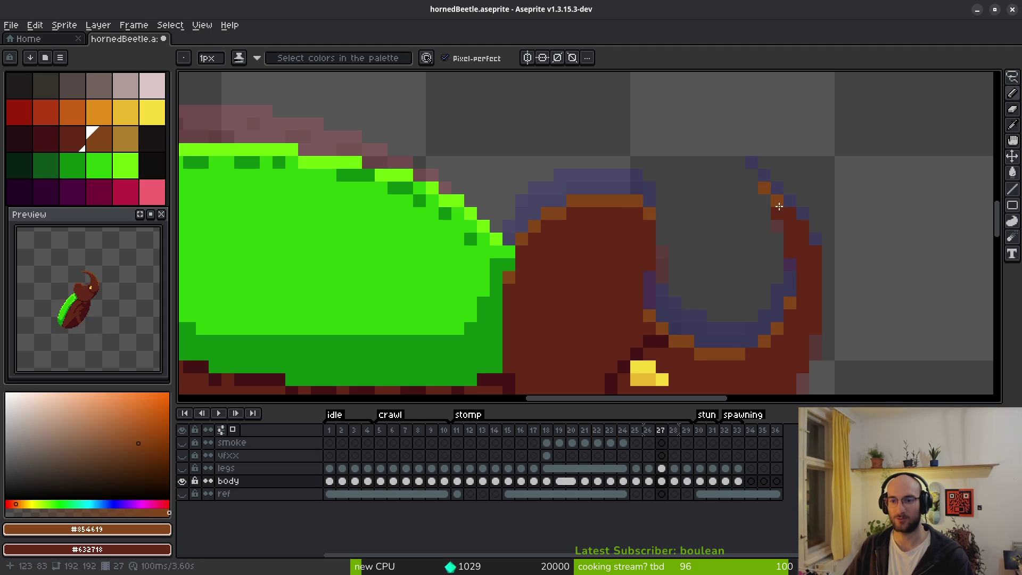
Paint orange highlight pixels down the horn's outer edge.
left_click(802, 226)
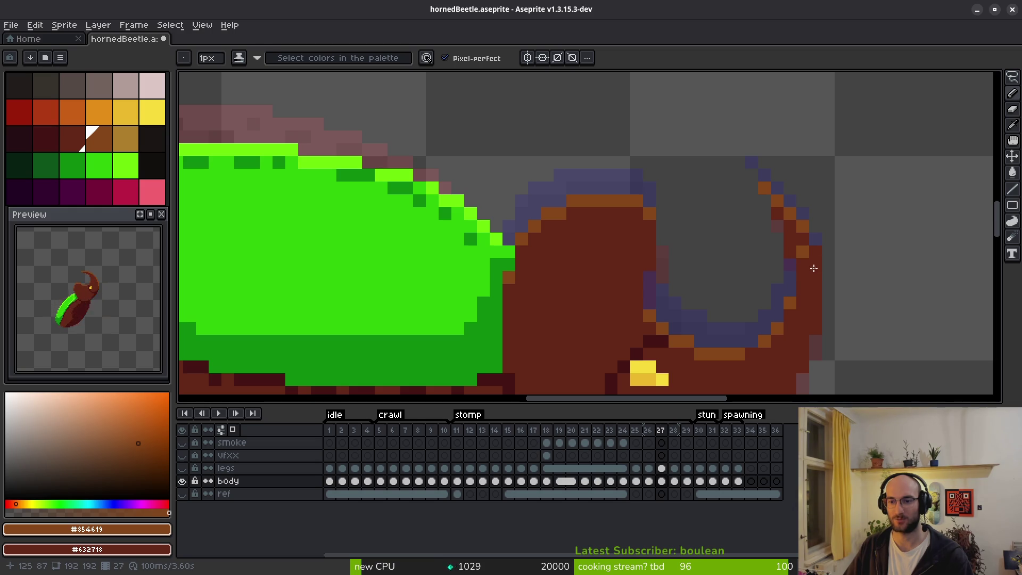
left_click_drag(814, 251, 821, 297)
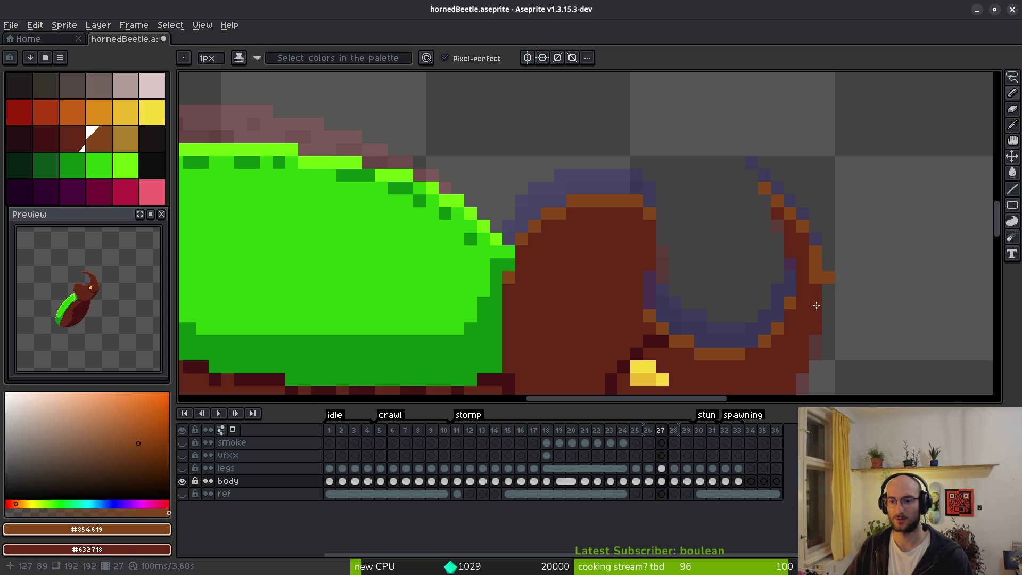
scroll(818, 302, "down", 4)
Flip between frames 27 and 28 to compare the horn highlights, alternating eyedropper and pencil.
key("i")
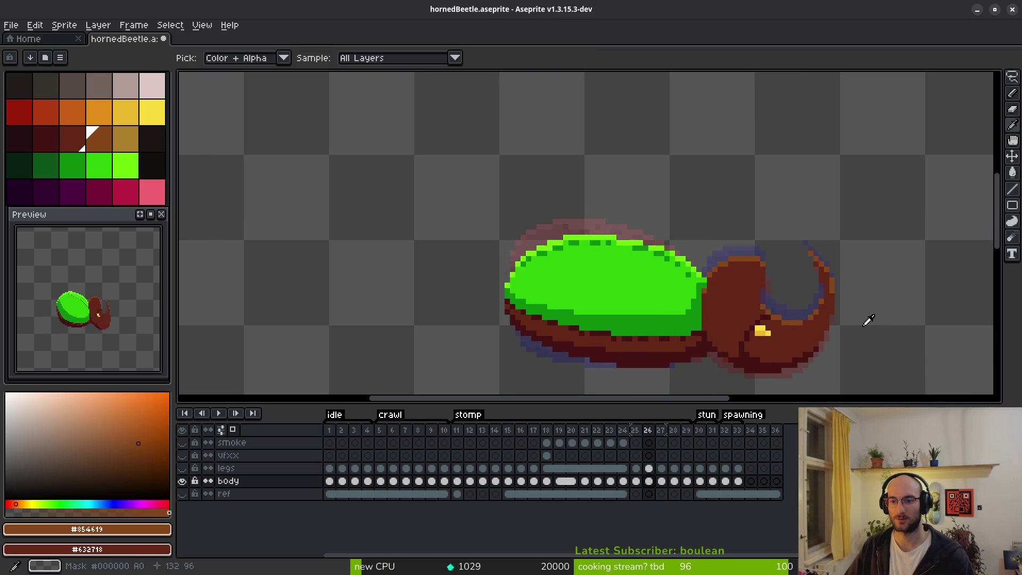
key("period")
key("comma")
key("period")
key("b")
key("comma")
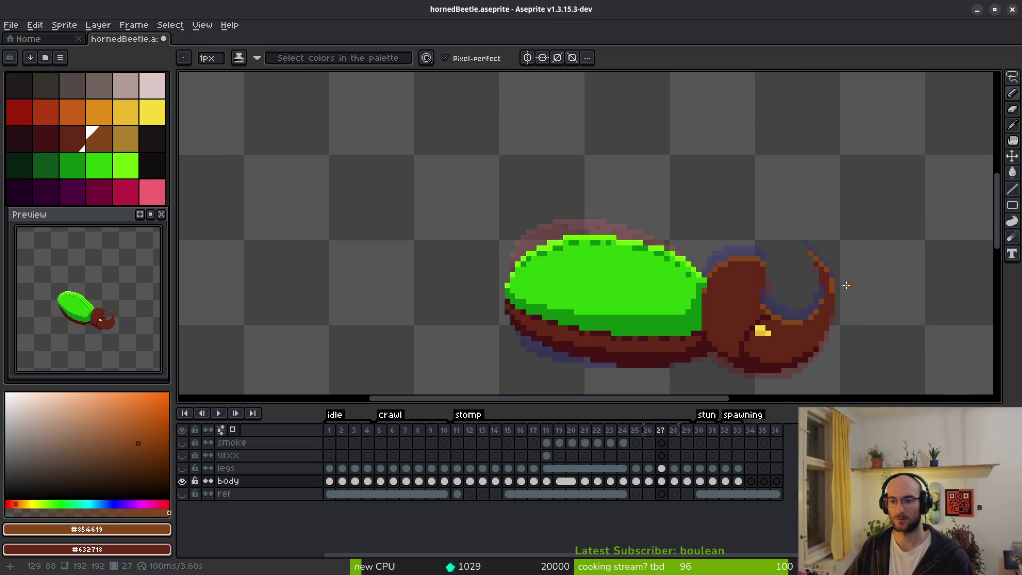
scroll(801, 255, "up", 4)
key("period")
key("comma")
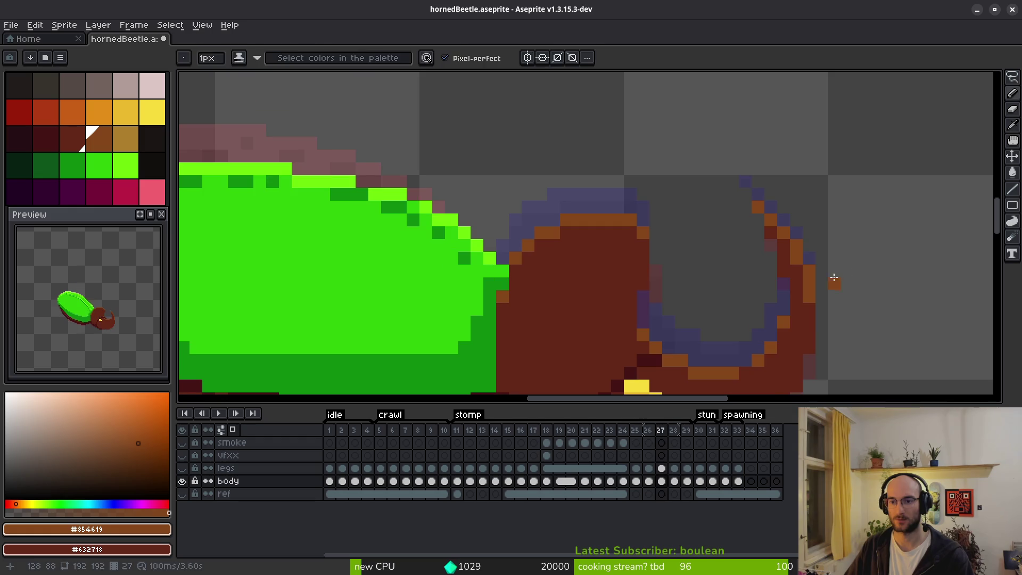
key("period")
scroll(832, 230, "down", 2)
key("comma")
key("i")
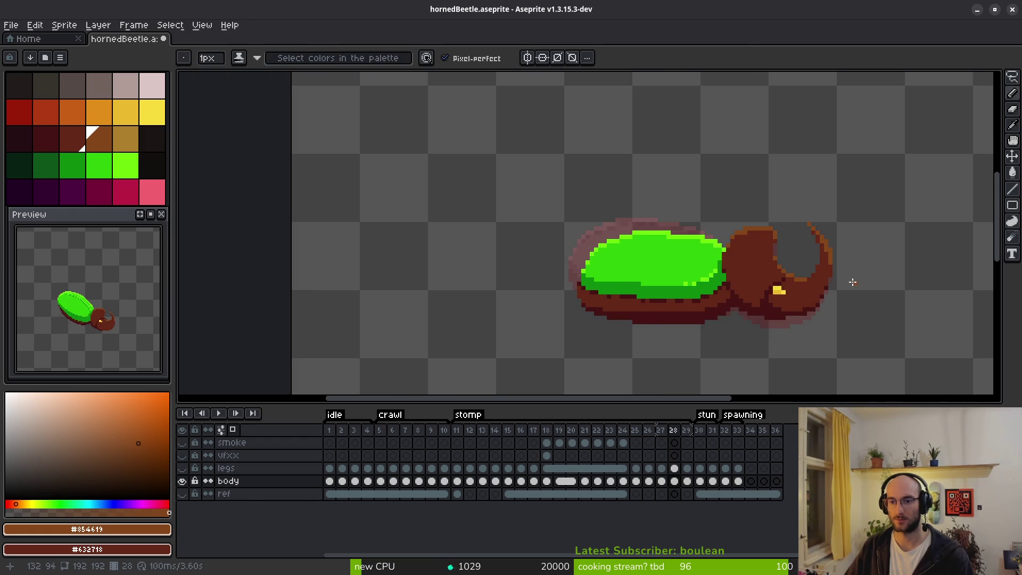
scroll(843, 277, "up", 1)
key("period")
key("b")
scroll(806, 282, "up", 2)
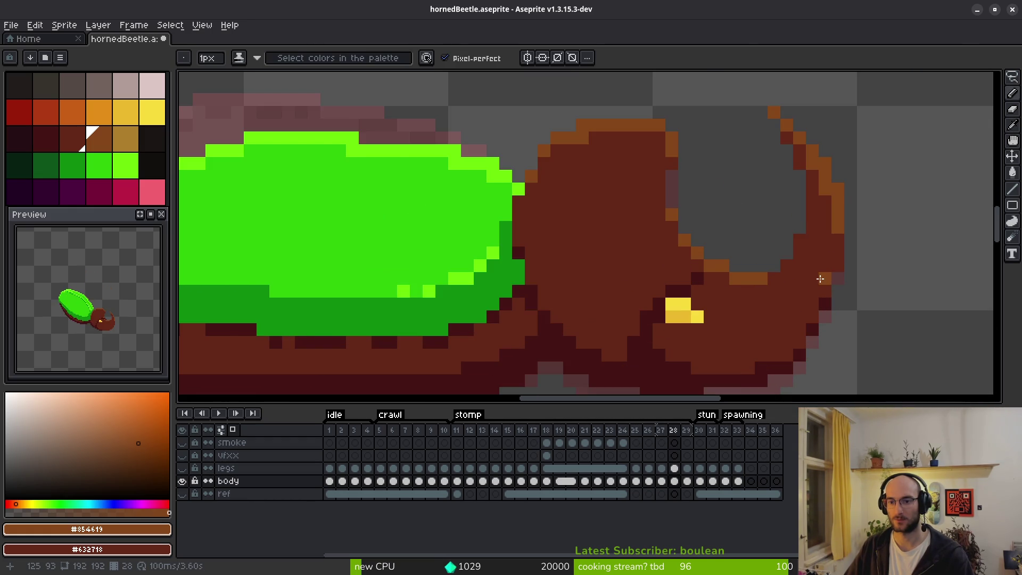
key("comma")
key("i")
key("b")
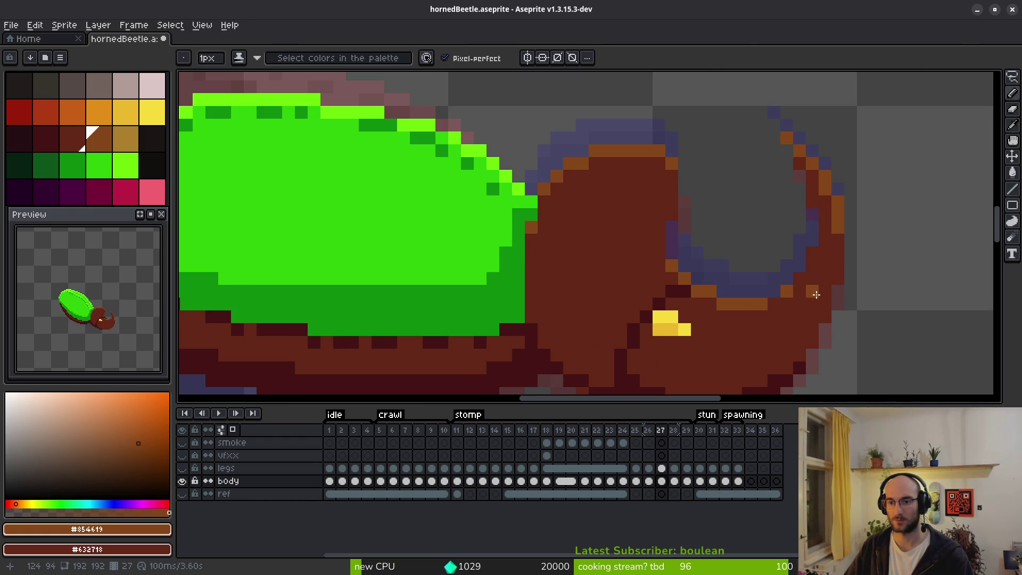
scroll(800, 278, "down", 2)
Move on through frames 28 and 29, sampling existing sprite colours before drawing pixels.
key("i")
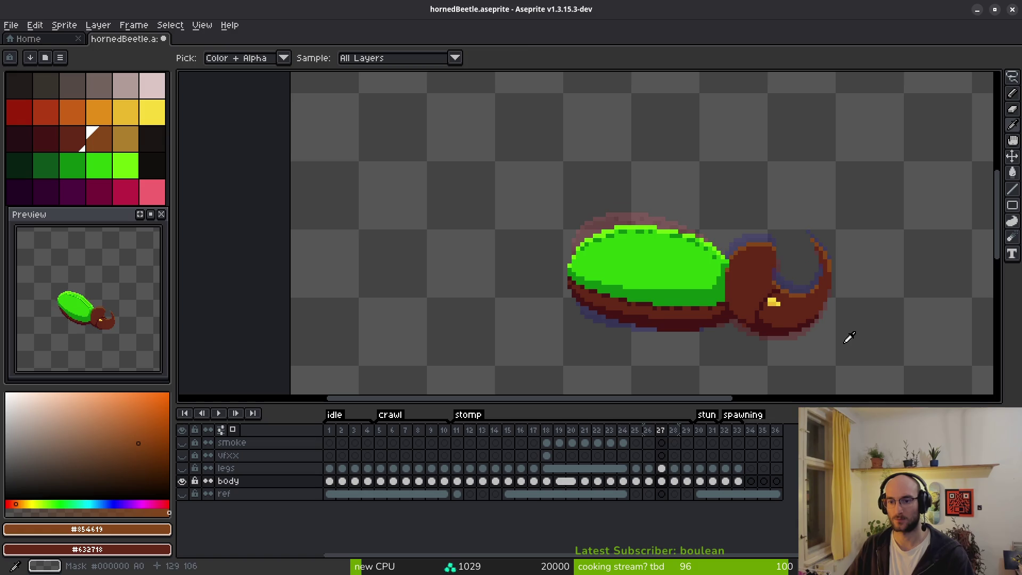
key("period")
key("b")
scroll(814, 281, "up", 2)
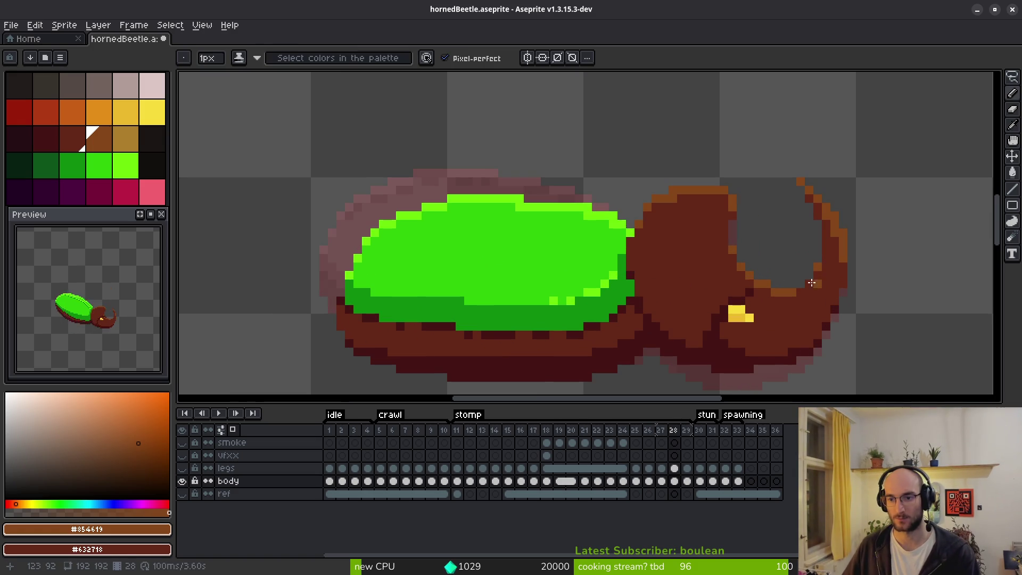
scroll(814, 270, "down", 2)
key("i")
key("period")
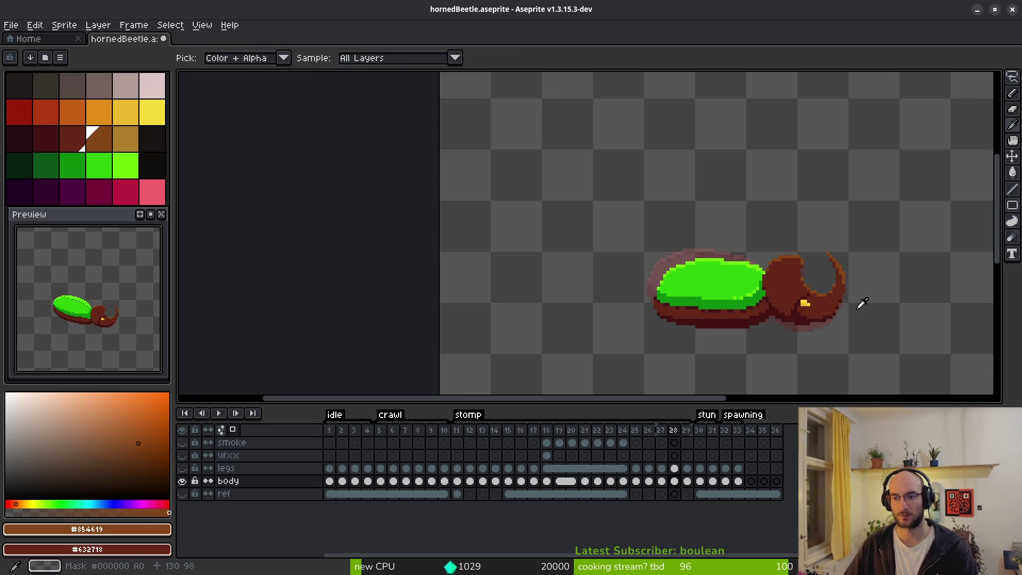
key("b")
scroll(823, 291, "up", 2)
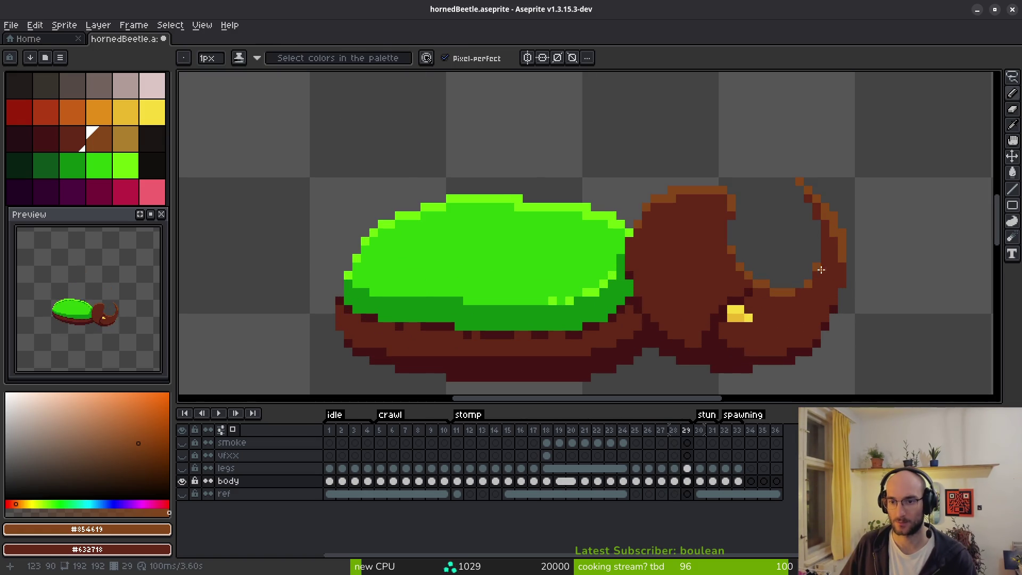
Step back from frame 25 to frame 16 and toward frame 11, resampling colours for the pencil.
key("i")
key("comma")
key("comma")
key("comma")
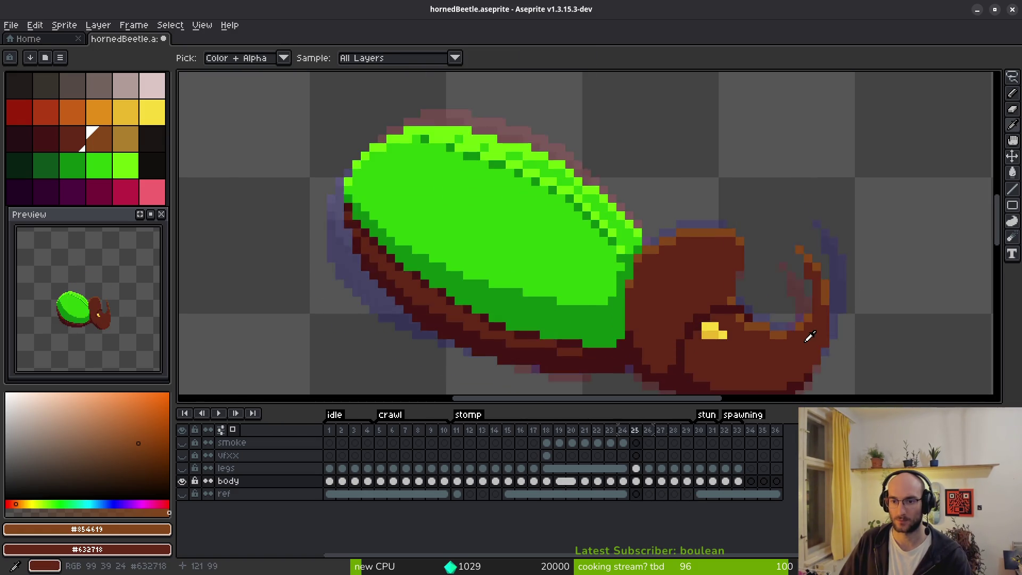
key("comma")
key("comma")
key("comma")
key("b")
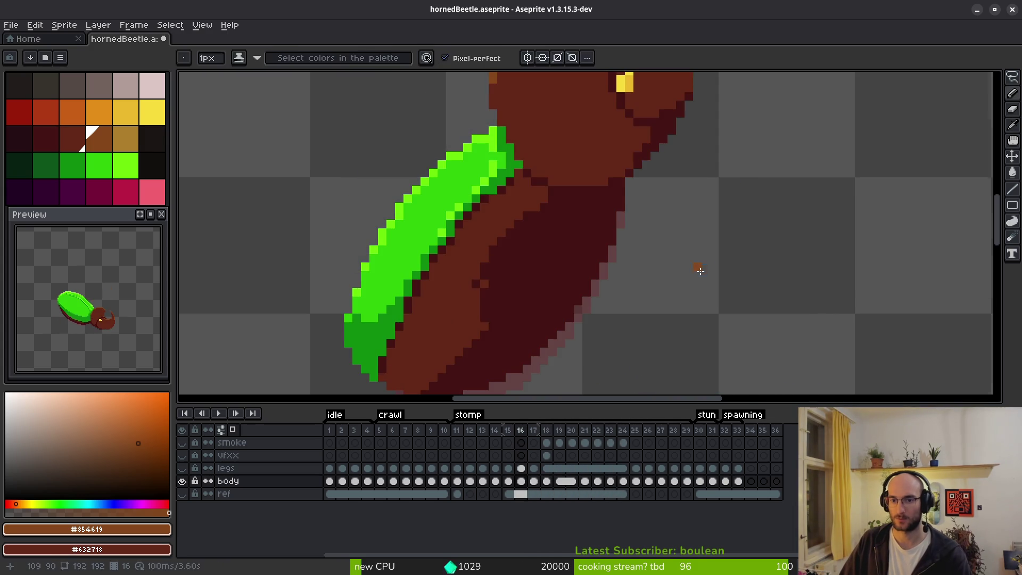
scroll(701, 272, "down", 2)
key("i")
key("comma")
key("comma")
key("comma")
key("b")
scroll(757, 275, "up", 2)
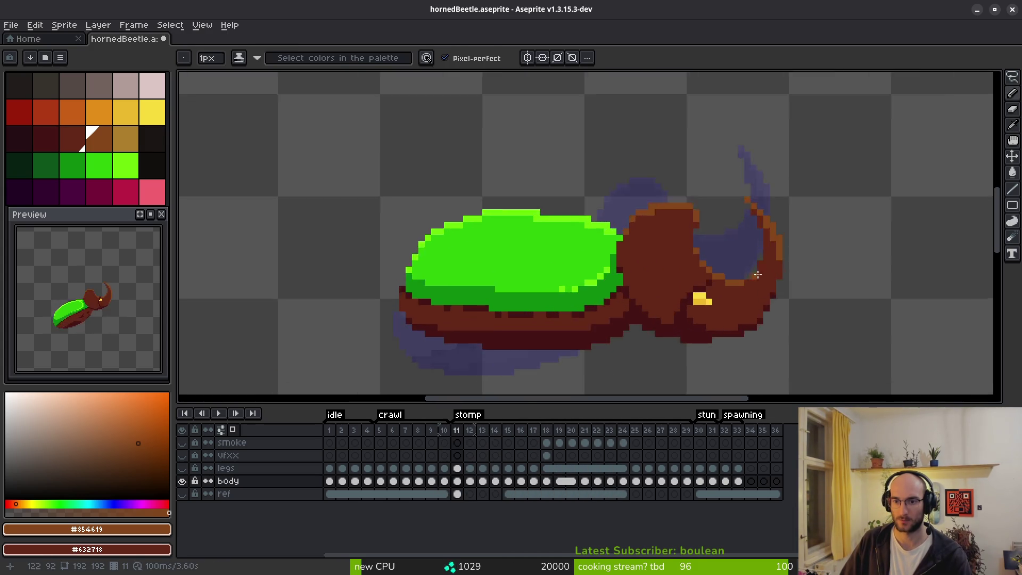
scroll(758, 274, "up", 2)
Step back frame by frame from frame 10 to frame 1 to check the highlights.
key("comma")
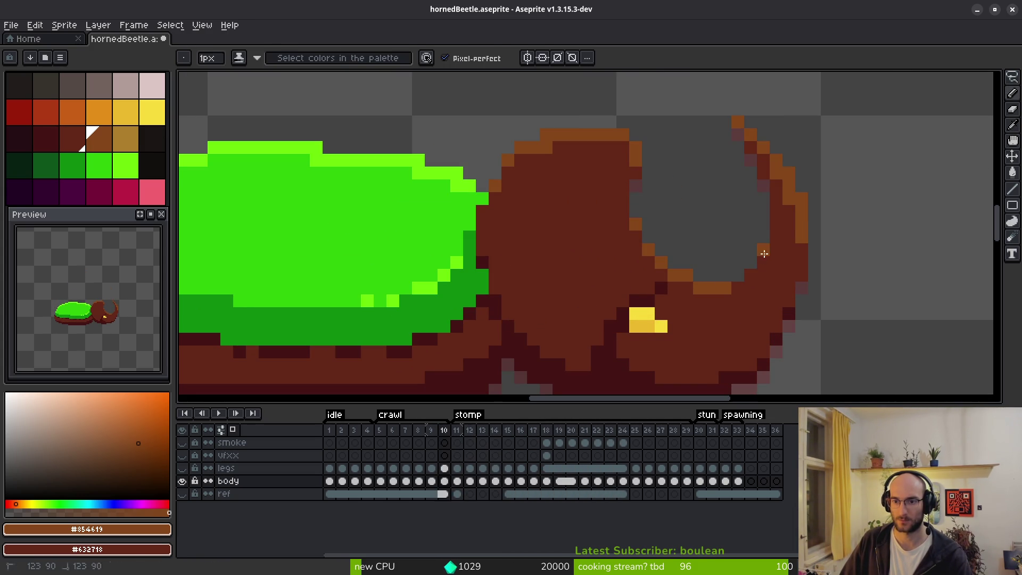
key("comma")
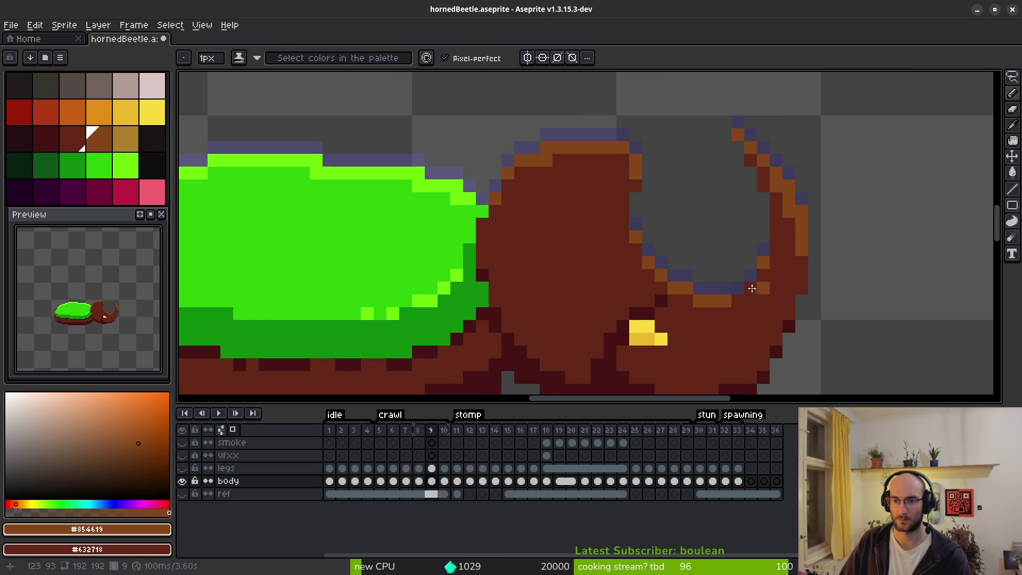
key("comma")
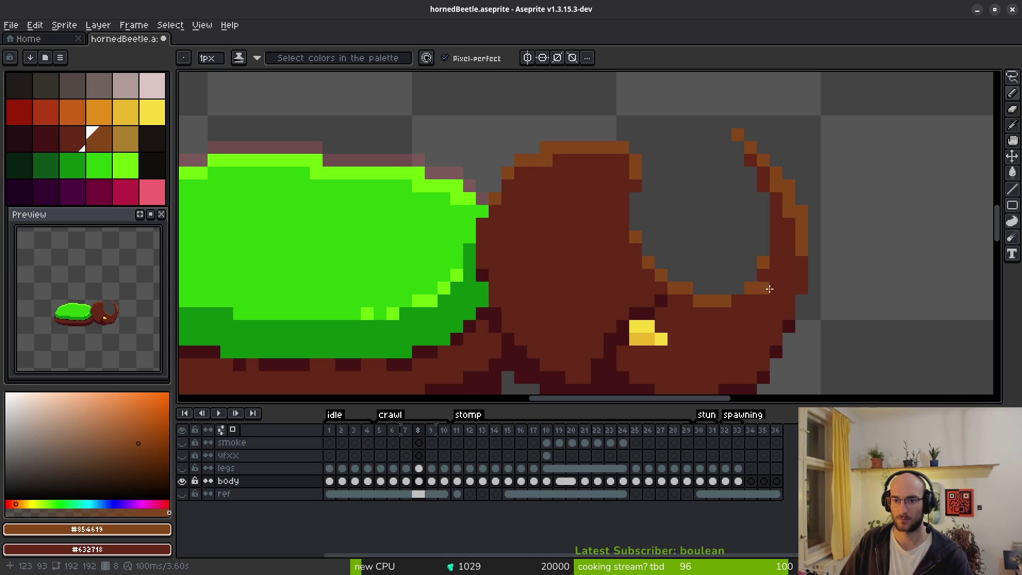
key("comma")
key("comma")
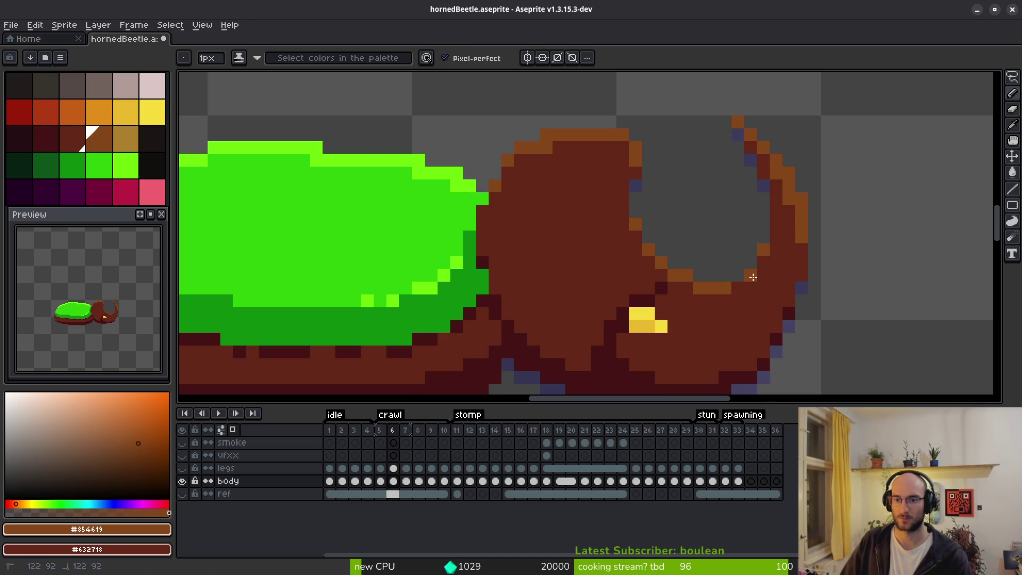
key("comma")
key("comma")
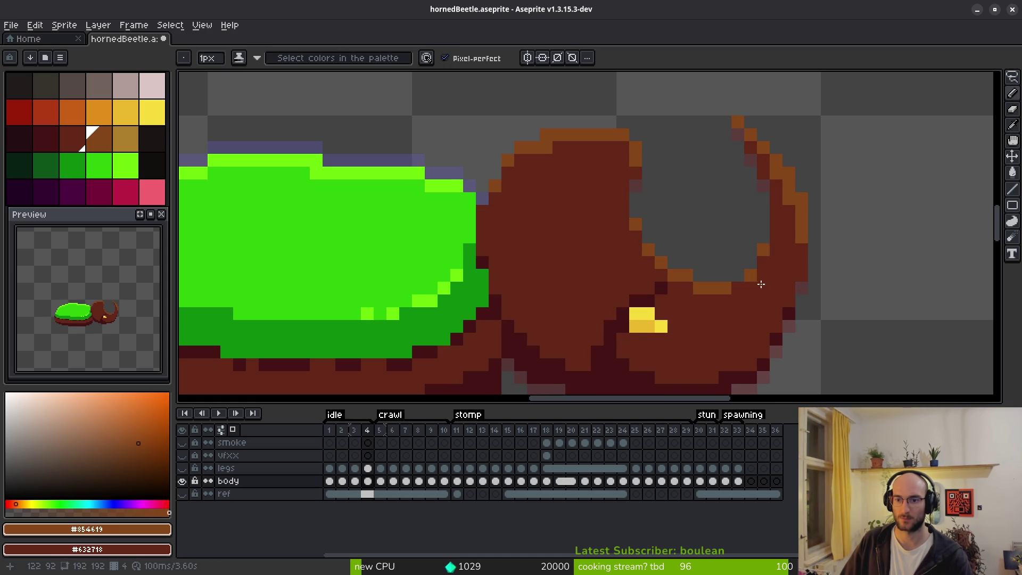
key("comma")
key("comma")
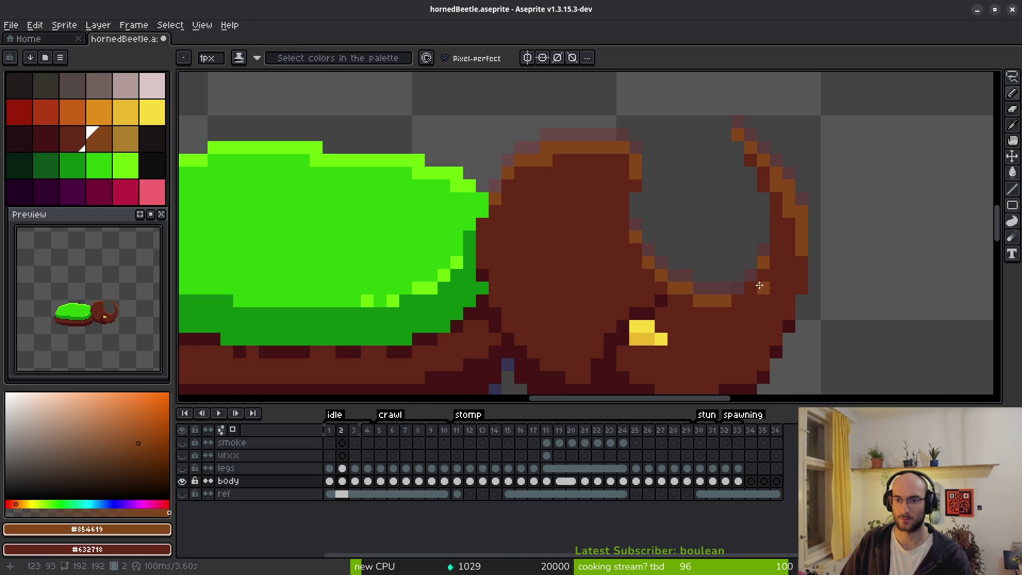
key("comma")
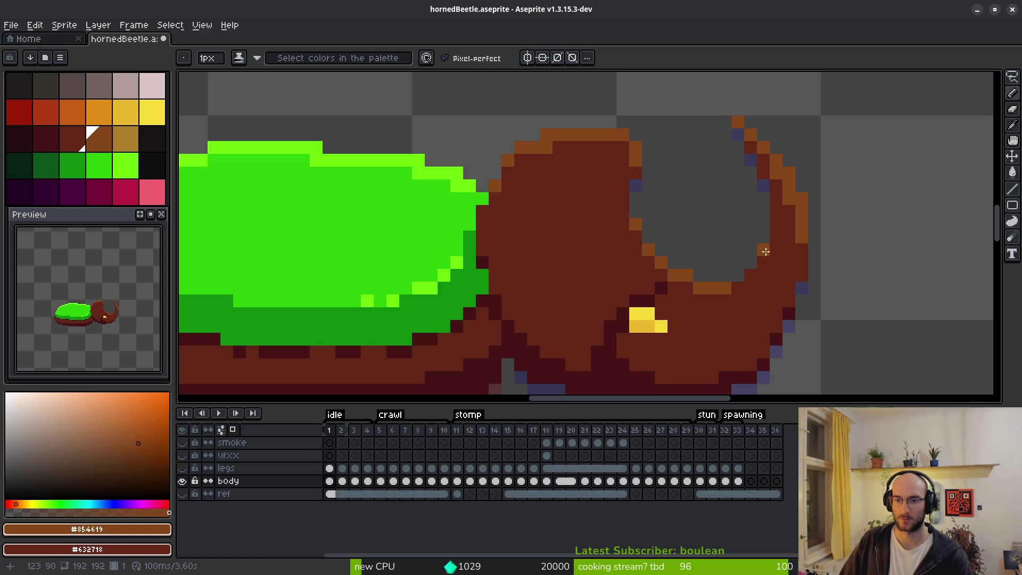
Play the whole animation loop from frame 1.
scroll(755, 276, "down", 3)
key("i")
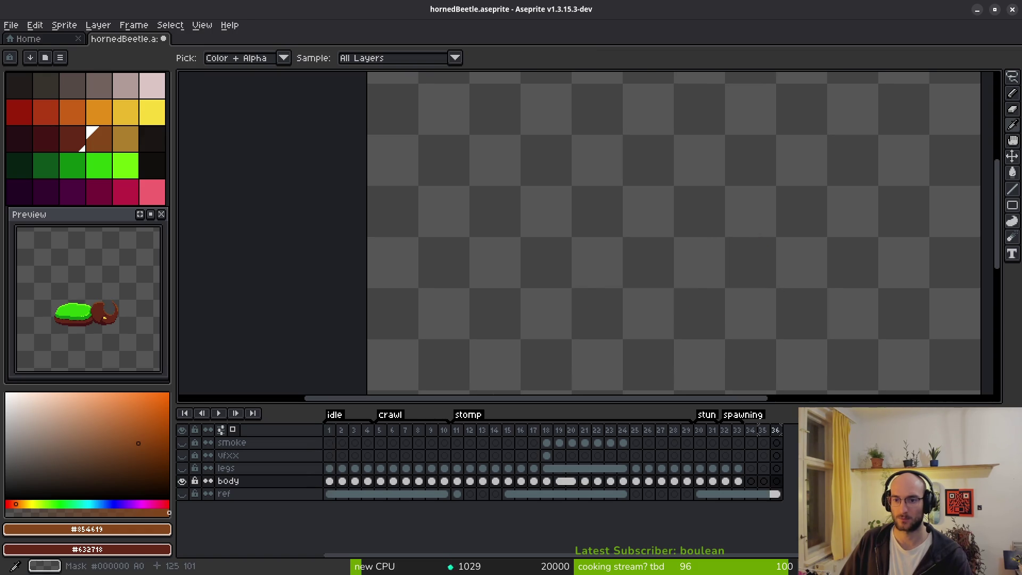
key("Return")
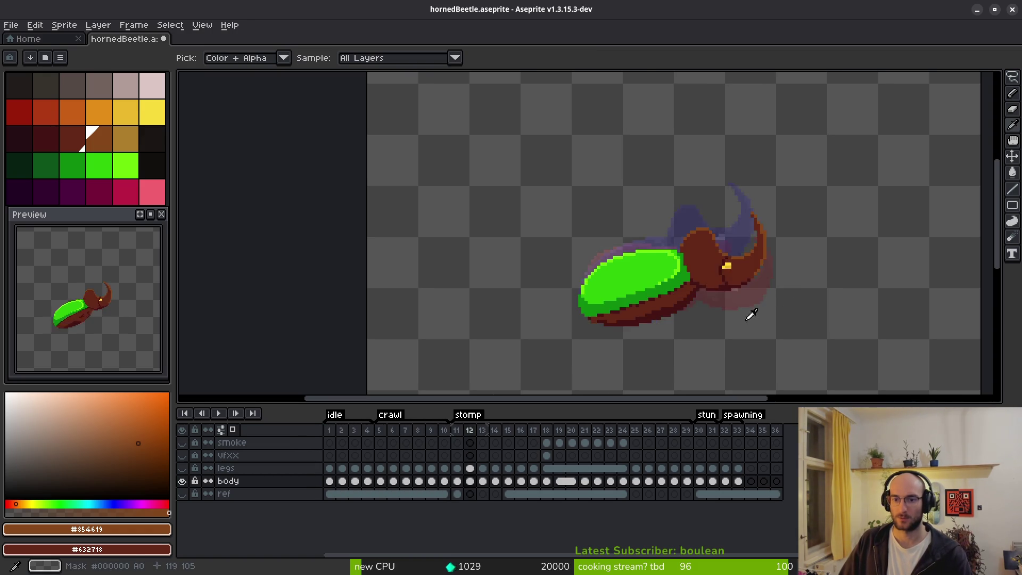
Make the legs and vfxx layers visible and shift the view of the beetle slightly.
key("b")
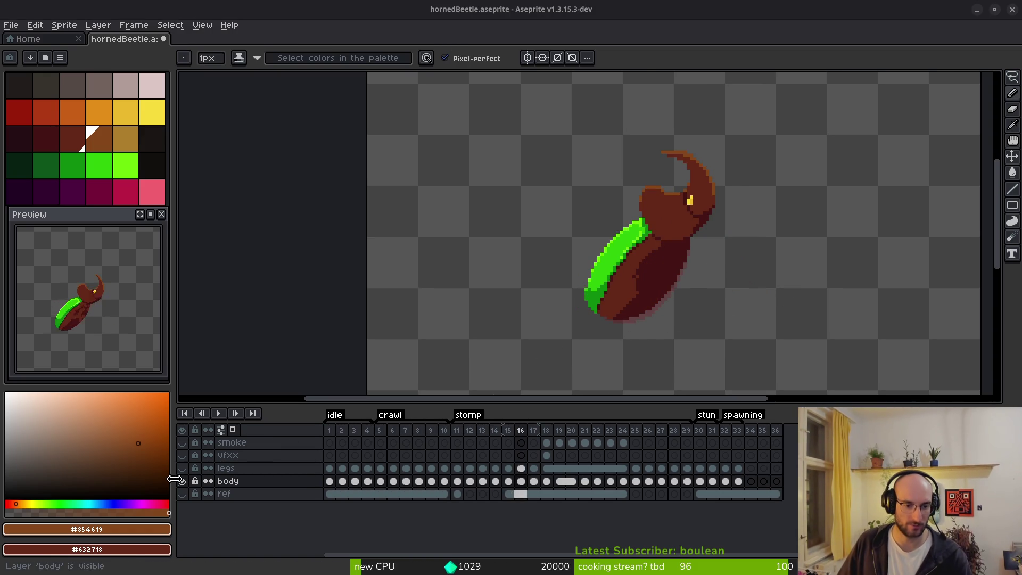
left_click_drag(182, 468, 181, 455)
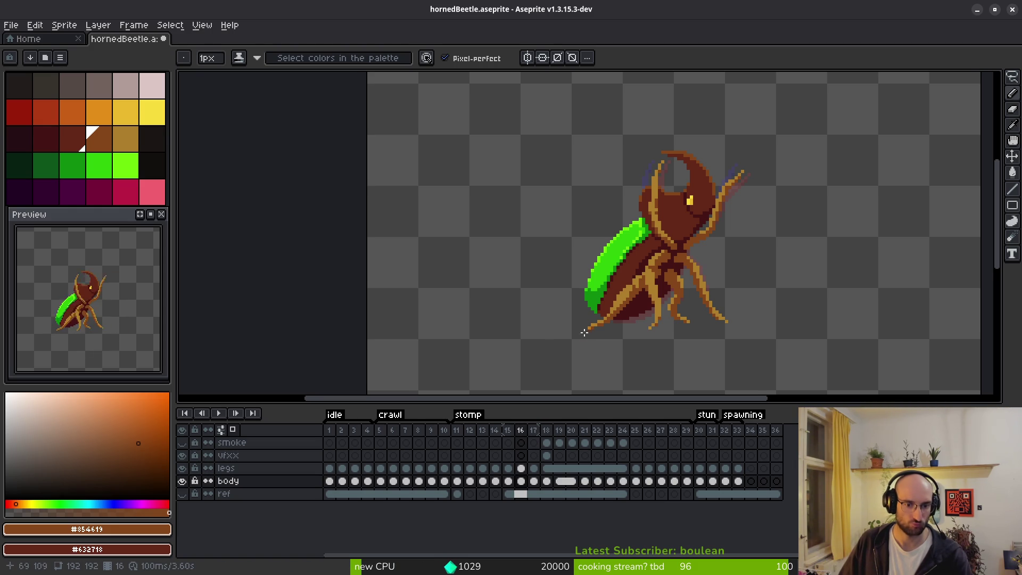
left_click_drag(591, 351, 569, 359)
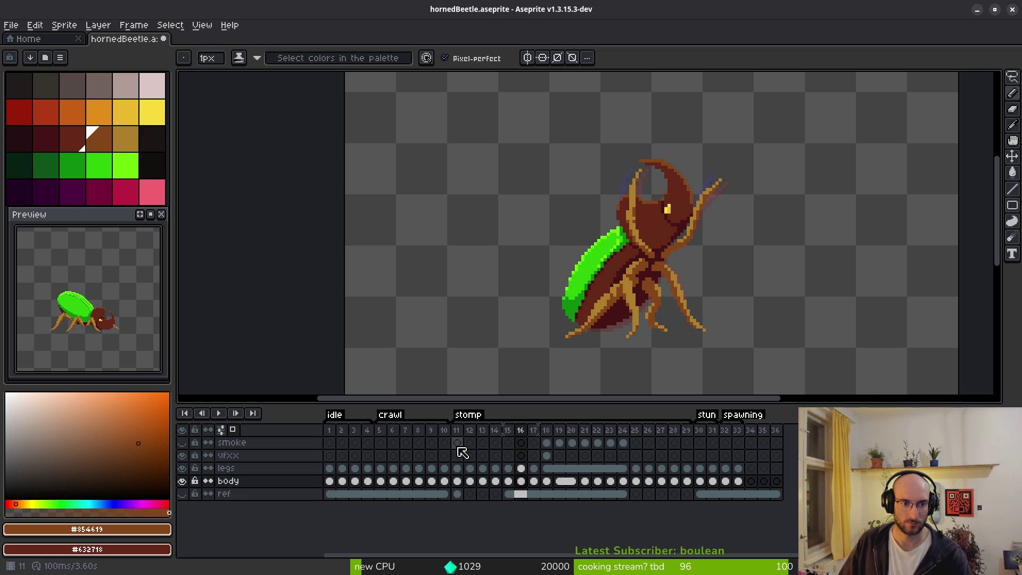
Toggle the smoke layer's visibility and play the animation, recentring the sprite in view.
left_click(183, 443)
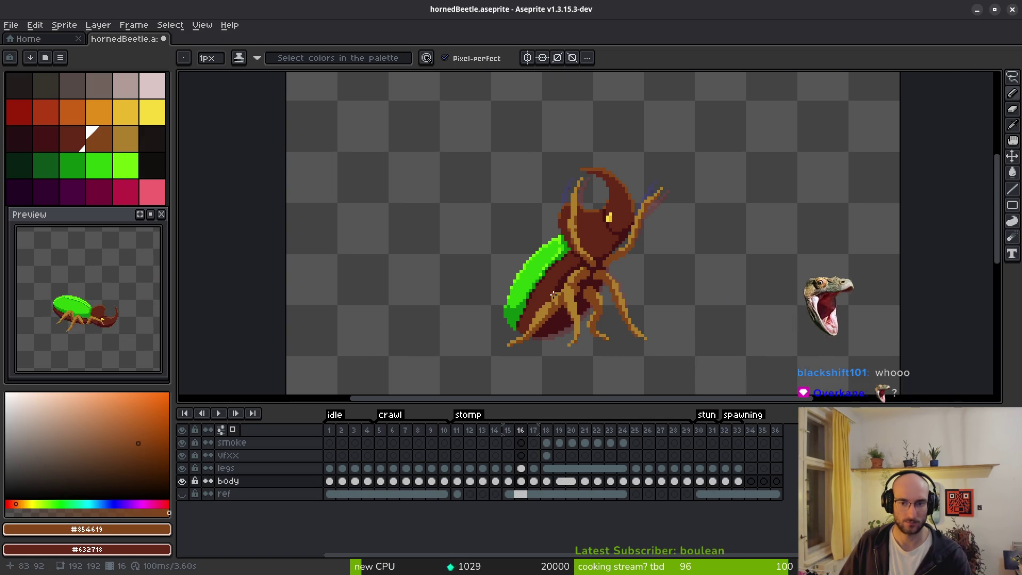
left_click(218, 414)
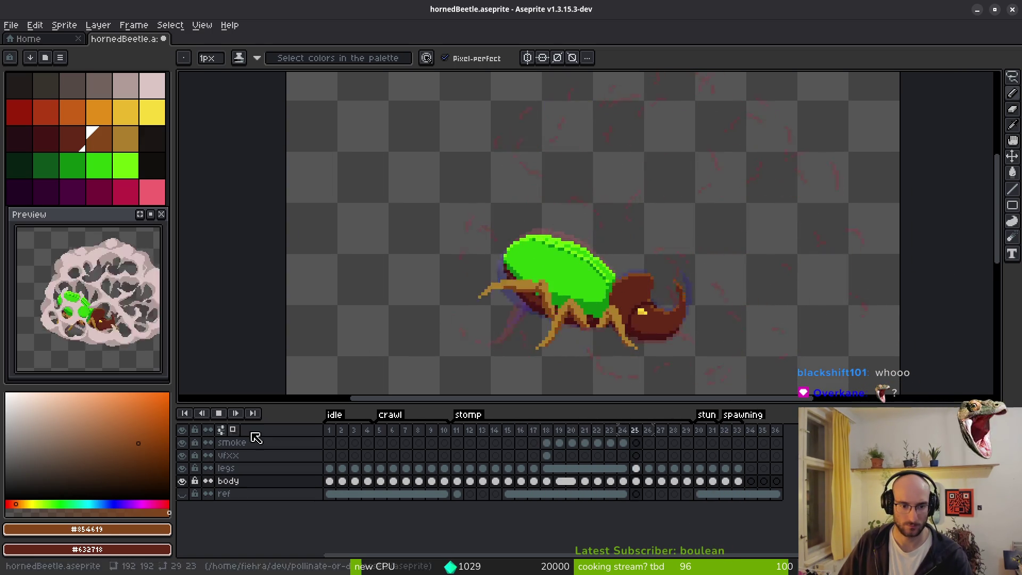
scroll(527, 333, "down", 2)
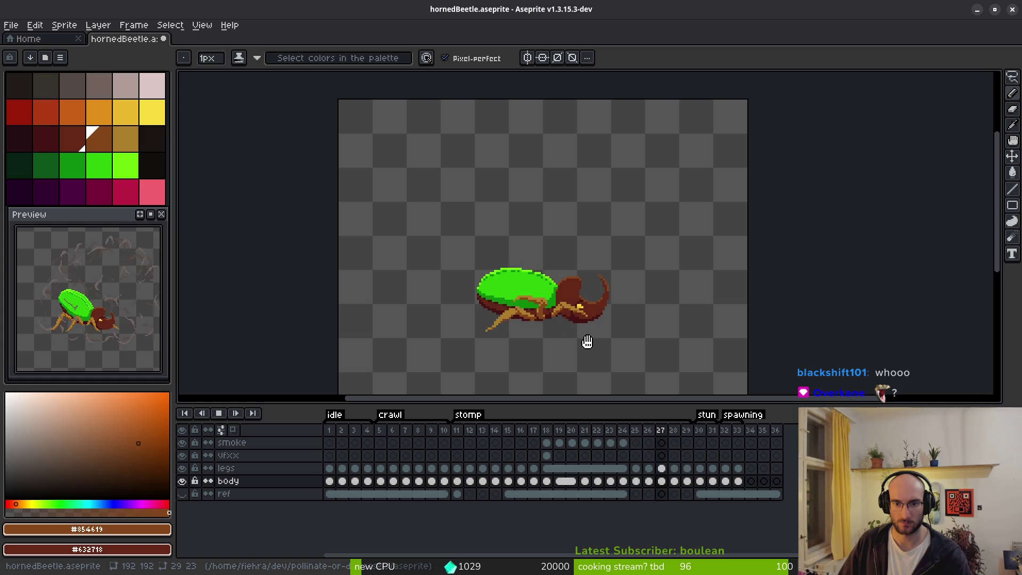
left_click_drag(586, 343, 593, 315)
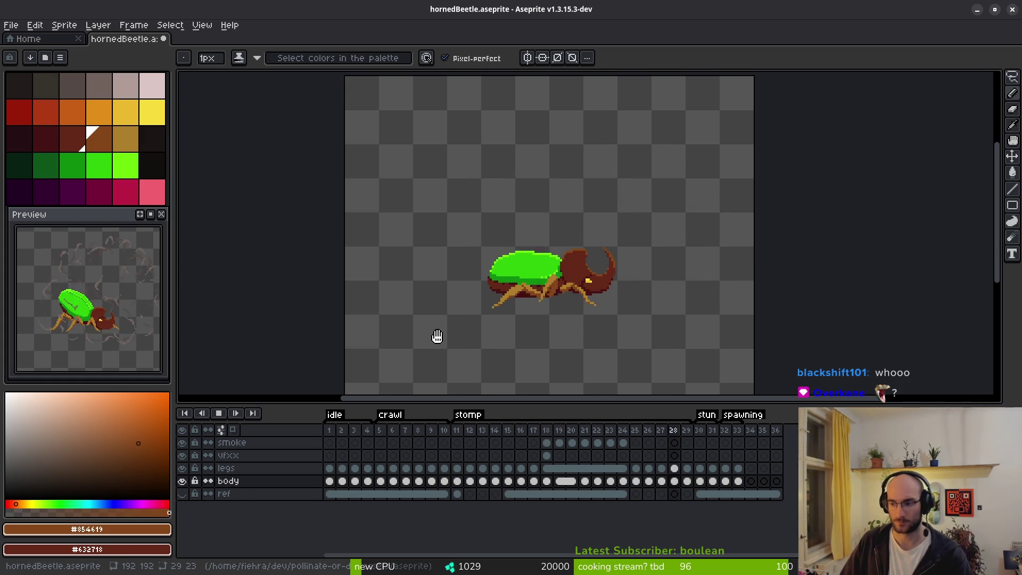
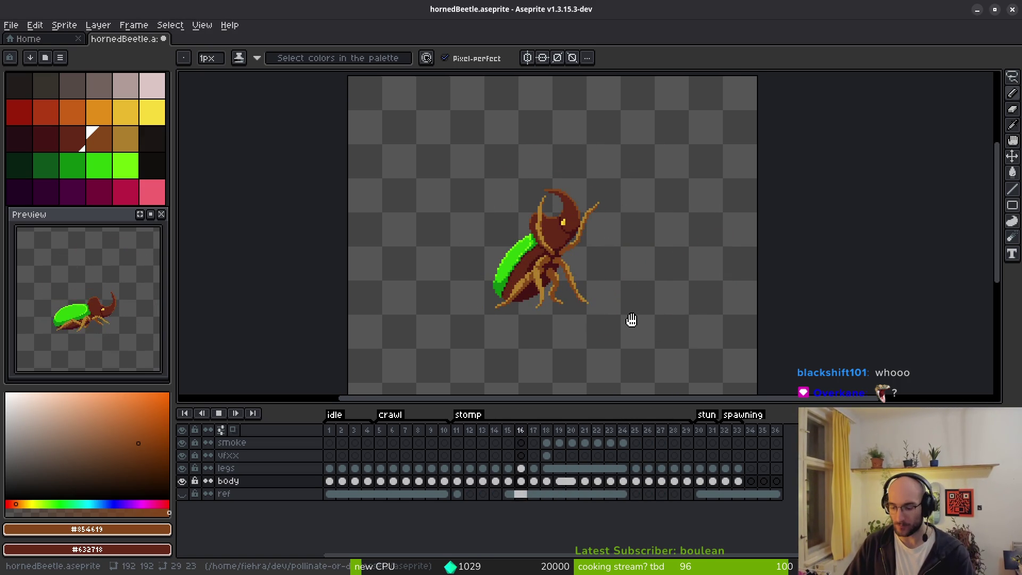
On frame 24, pick dark maroon #431414 and outline the underside of the beetle's head.
key("i")
key("Return")
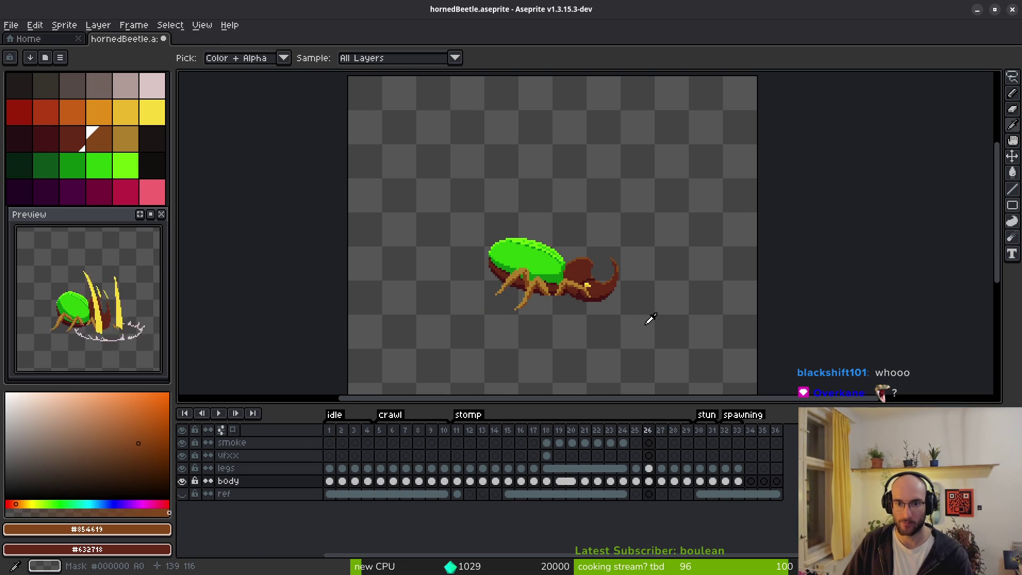
key("b")
scroll(650, 319, "up", 5)
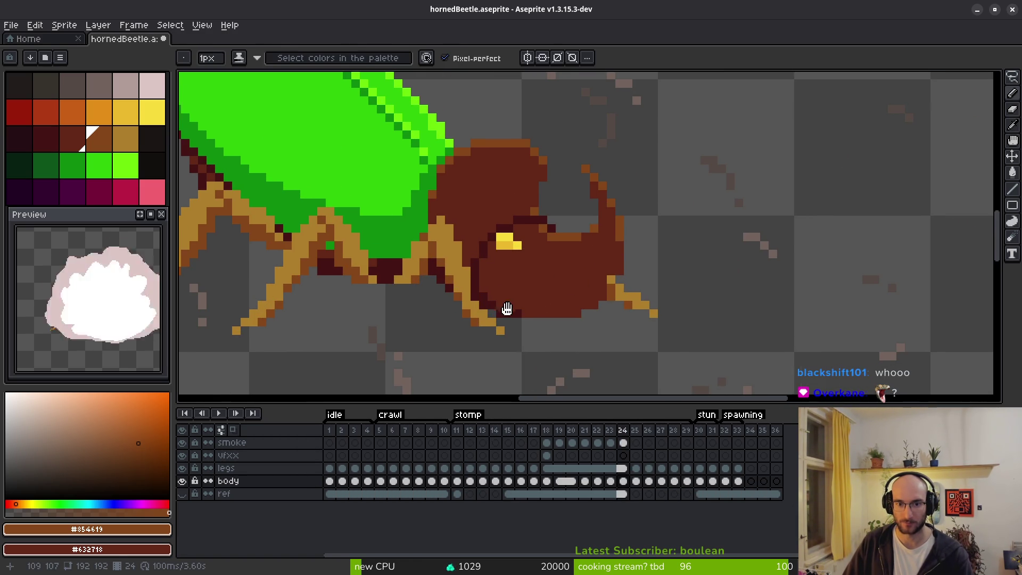
left_click_drag(506, 309, 515, 308)
left_click(495, 292, "alt")
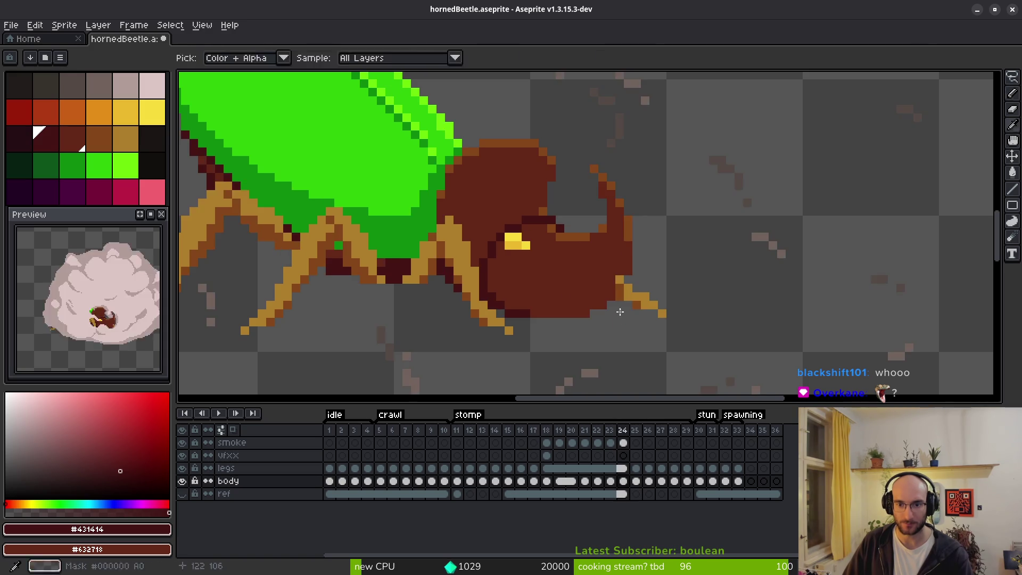
left_click(611, 313)
scroll(608, 309, "up", 3)
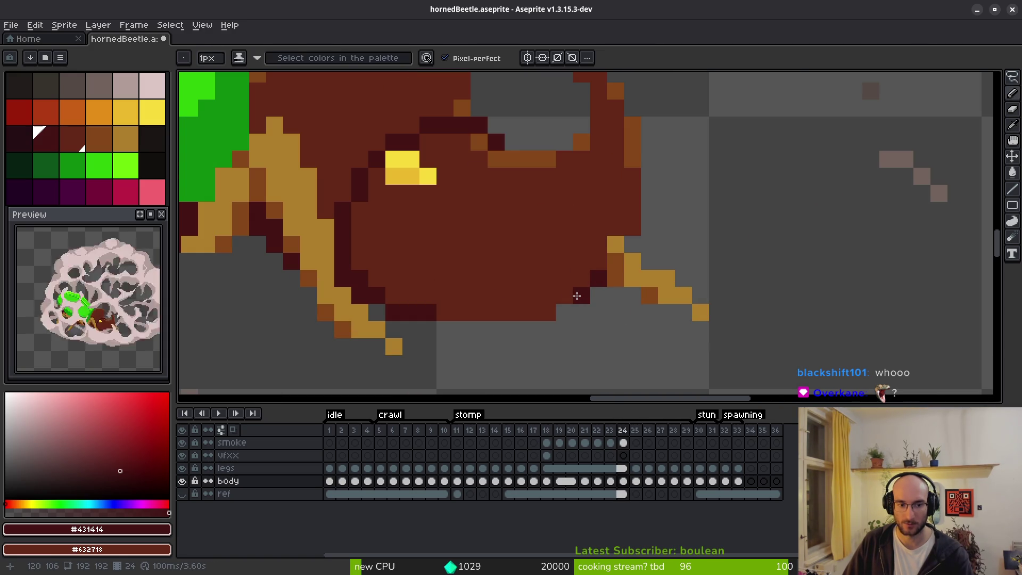
left_click_drag(562, 298, 442, 305)
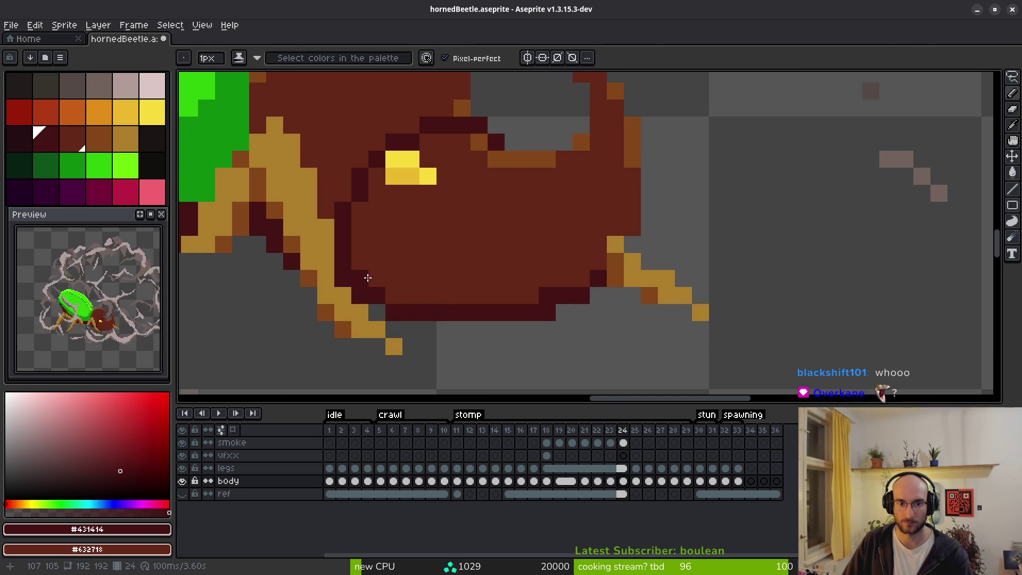
left_click_drag(416, 295, 502, 303)
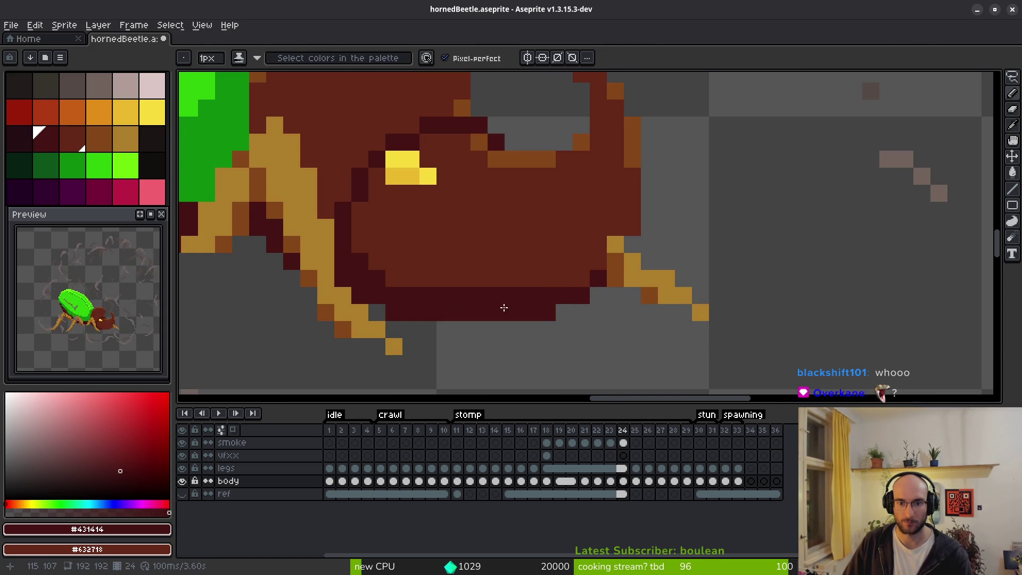
Undo the two stray strokes and re-pick brown #632718 and maroon #431414 while checking frame 23.
key("ctrl+z")
scroll(468, 273, "down", 3)
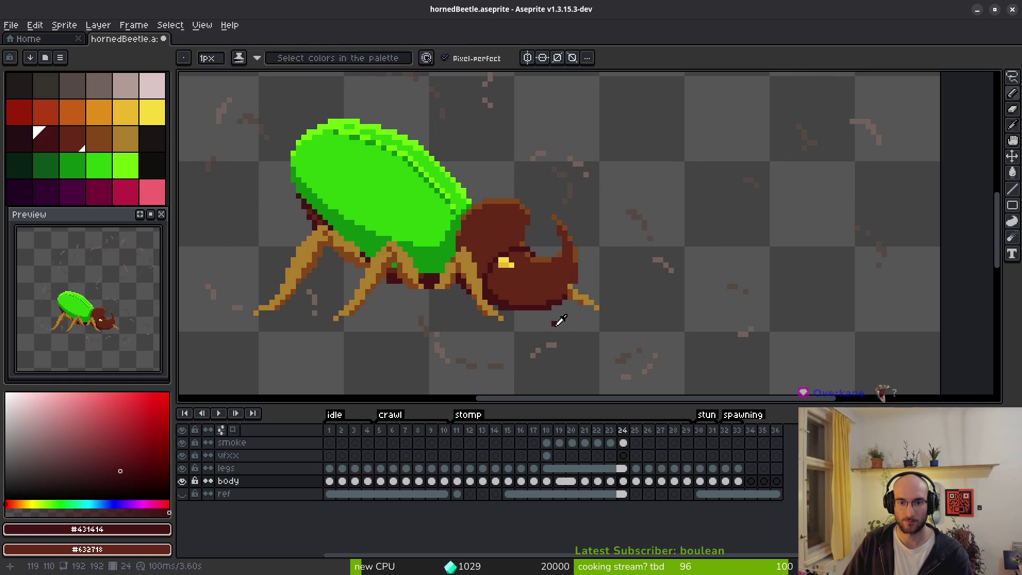
key("ctrl+z")
key("ctrl+z")
scroll(524, 297, "up", 3)
key("alt")
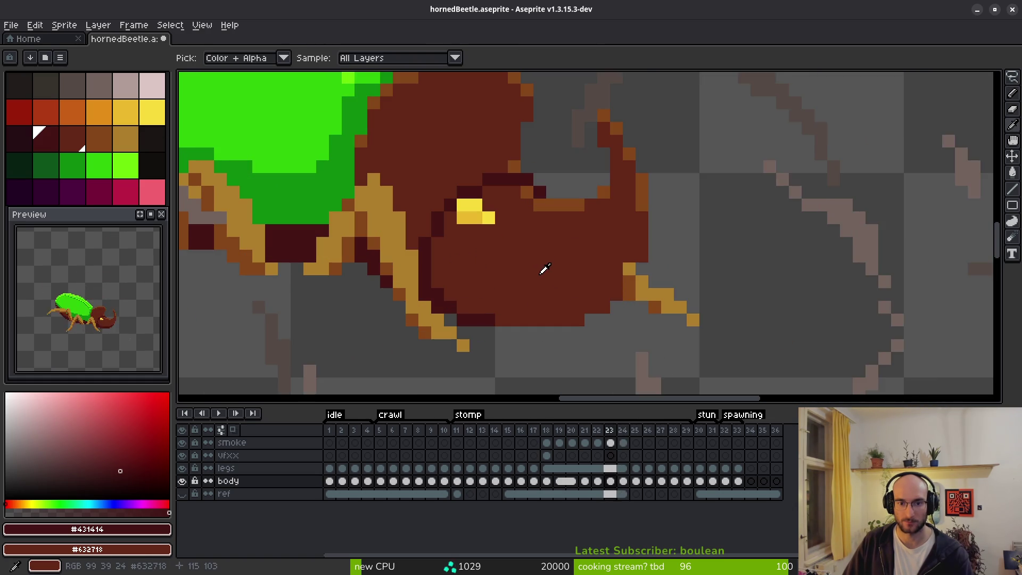
key("comma")
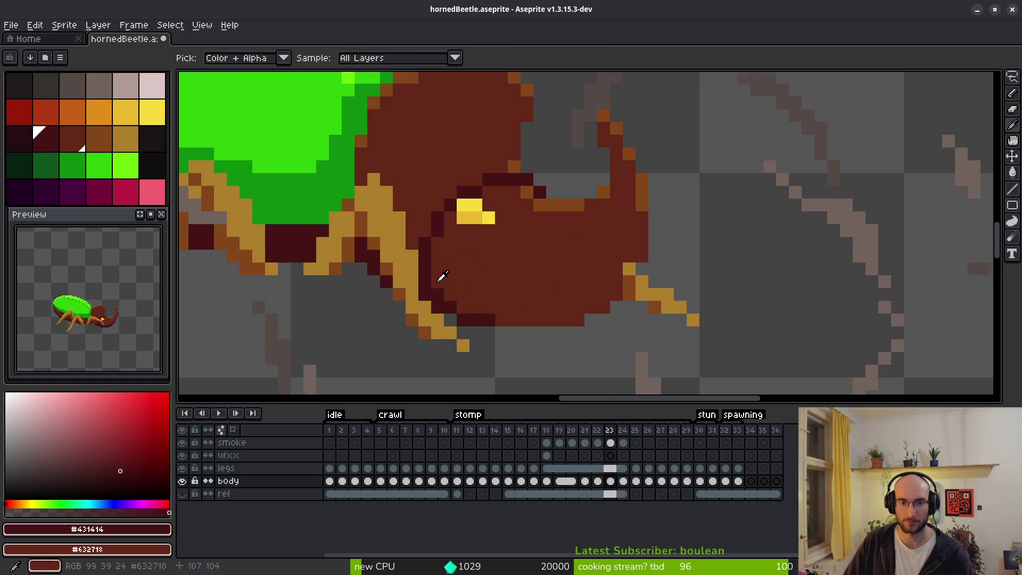
left_click(590, 307, "alt")
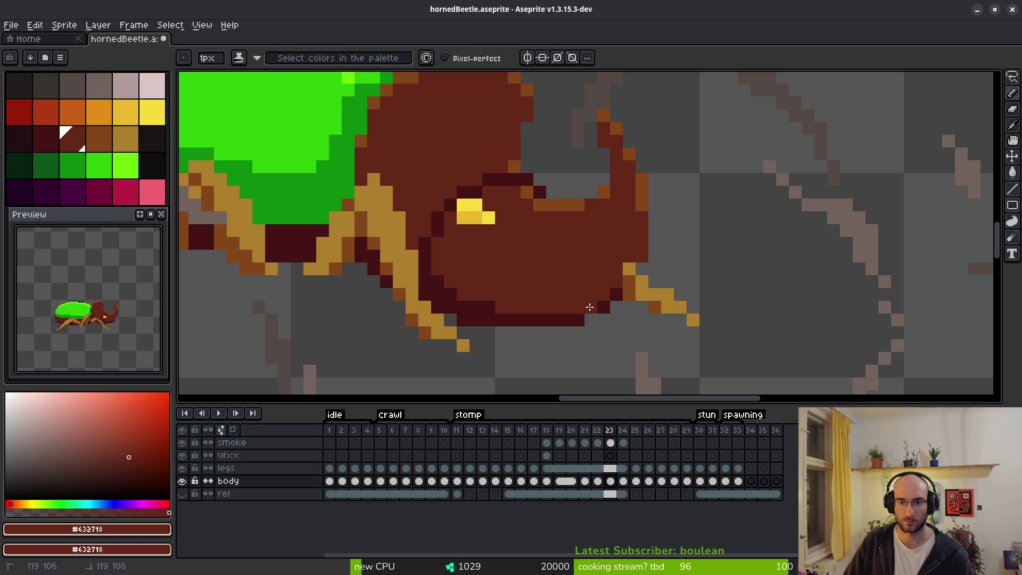
left_click(576, 318, "alt")
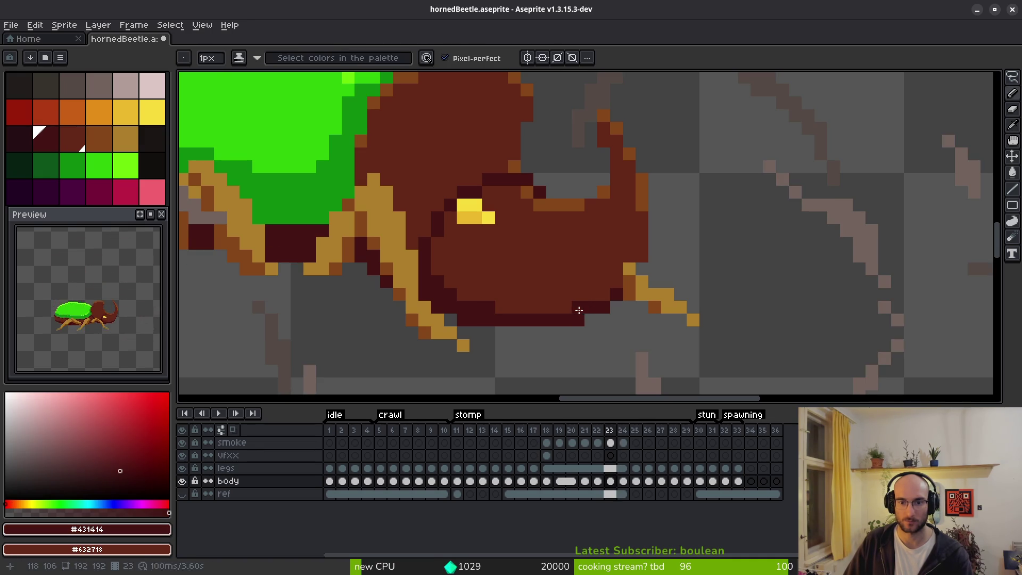
key("period")
Hide the smoke layer and draw the dark outline under the head on frame 21.
key("comma")
key("comma")
key("comma")
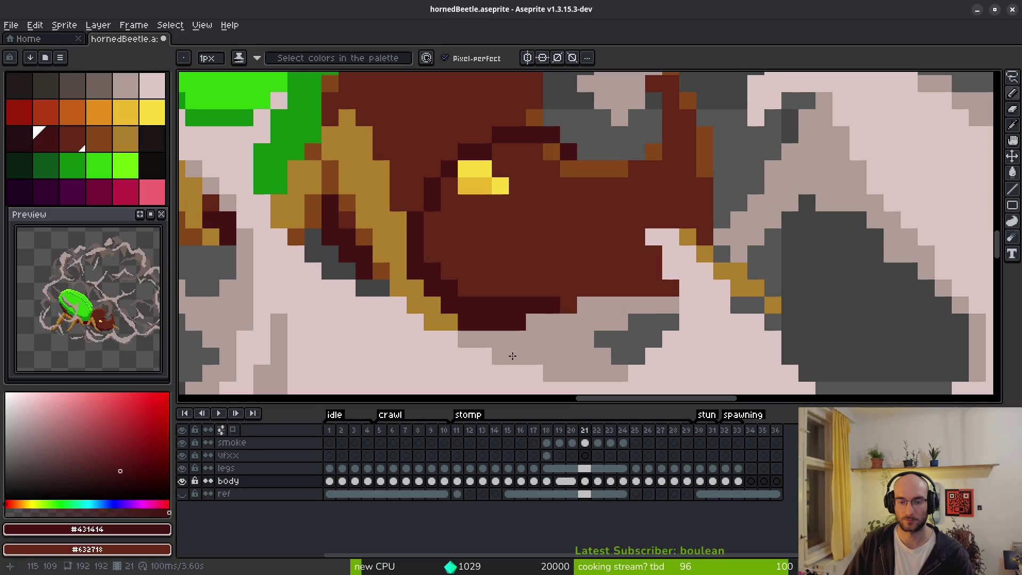
left_click(184, 444)
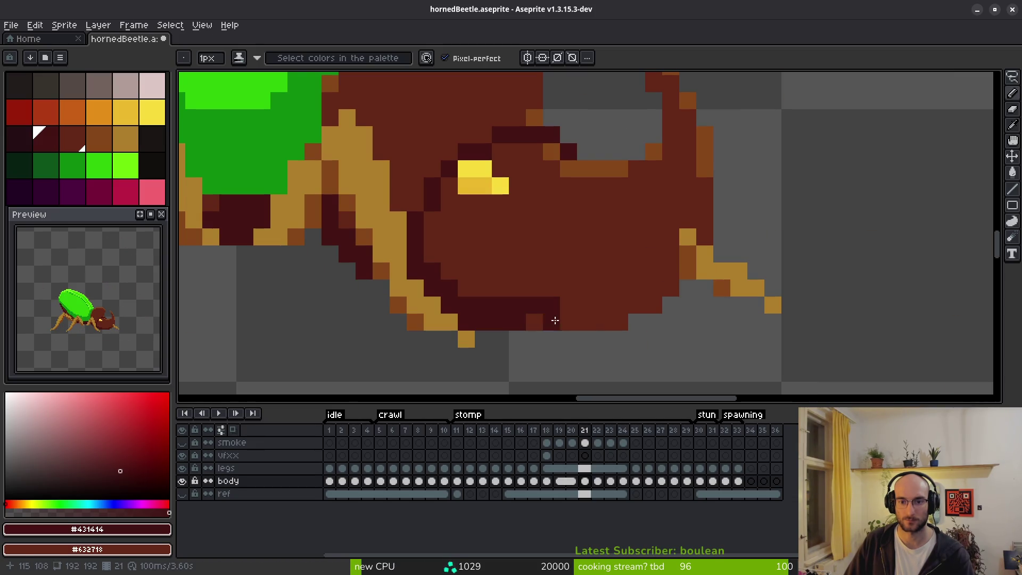
left_click_drag(534, 322, 610, 319)
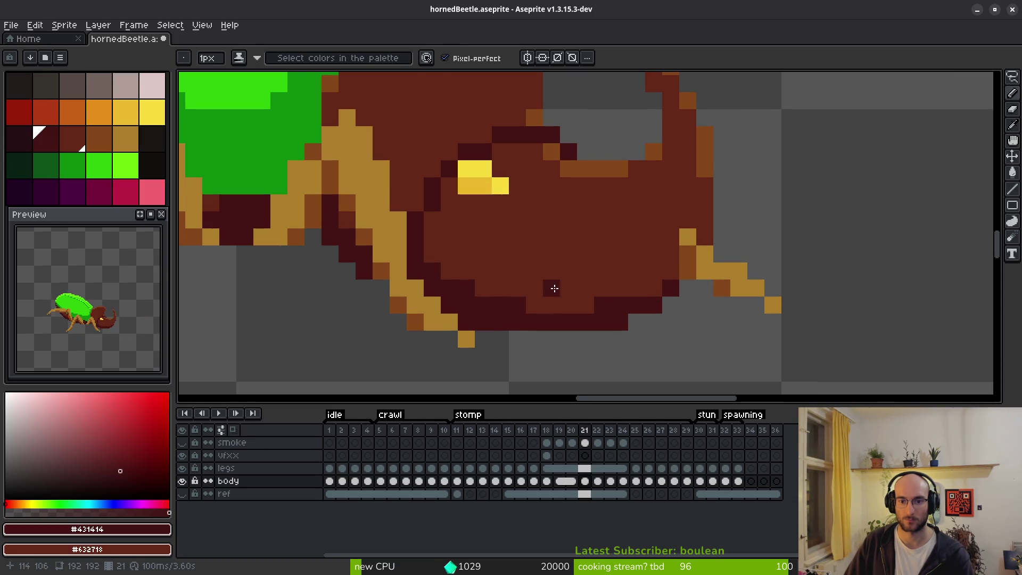
scroll(555, 288, "down", 4)
key("i")
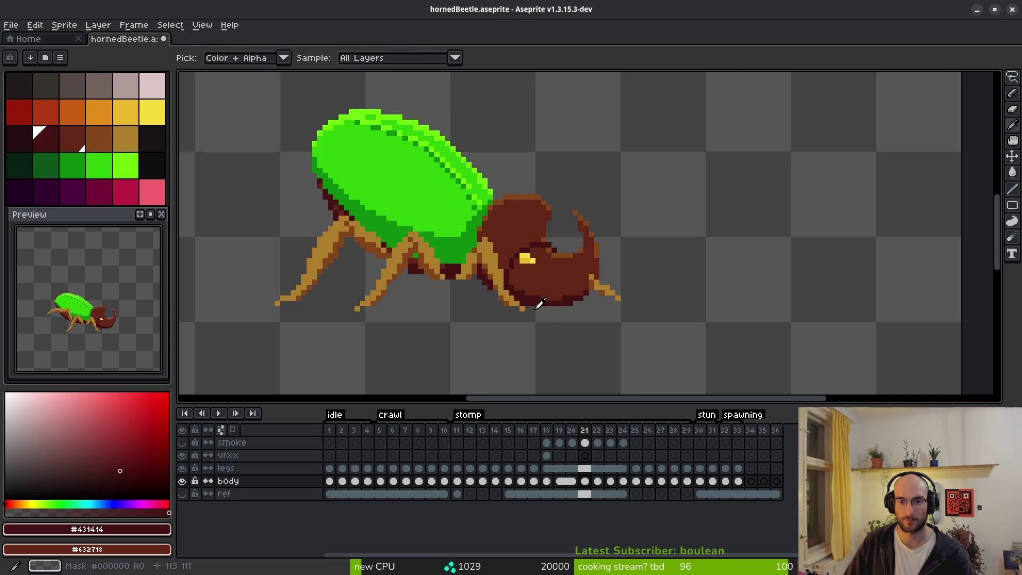
scroll(539, 303, "up", 2)
Add the dark head-underside outline on frame 20, comparing it with its neighbouring frames.
key("comma")
key("b")
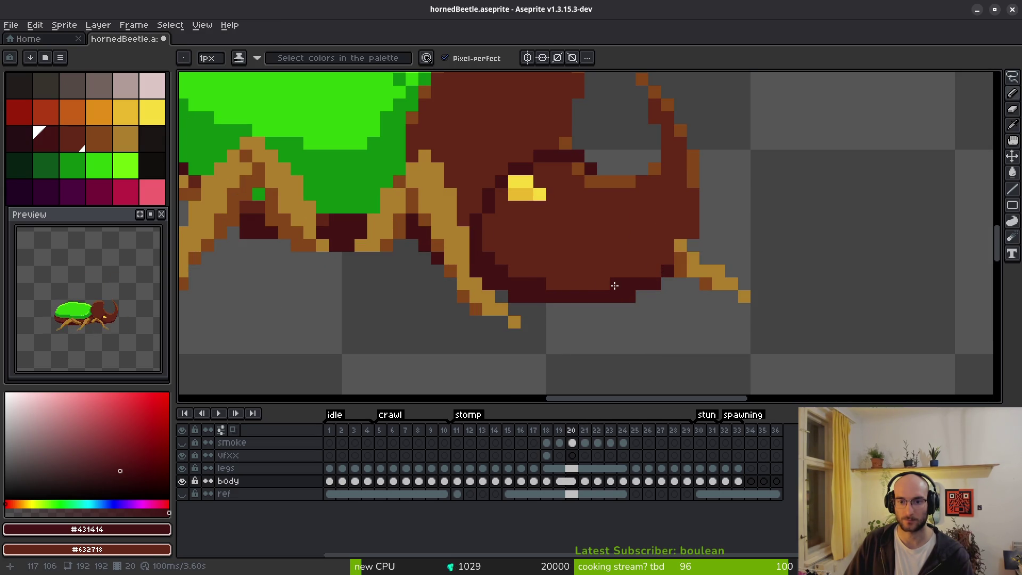
scroll(615, 286, "down", 2)
key("i")
key("b")
scroll(617, 312, "up", 2)
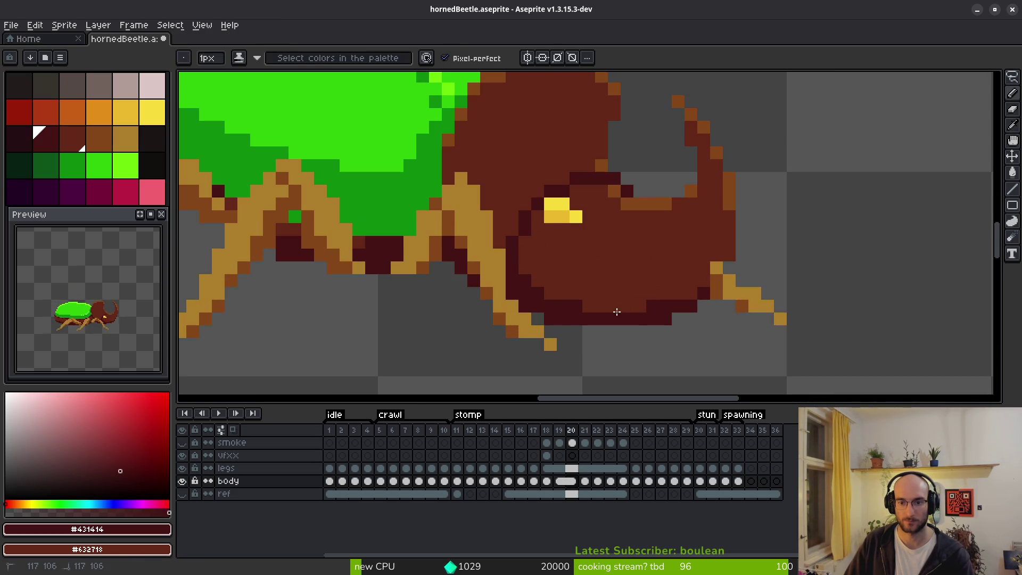
key("i")
key("comma")
key("period")
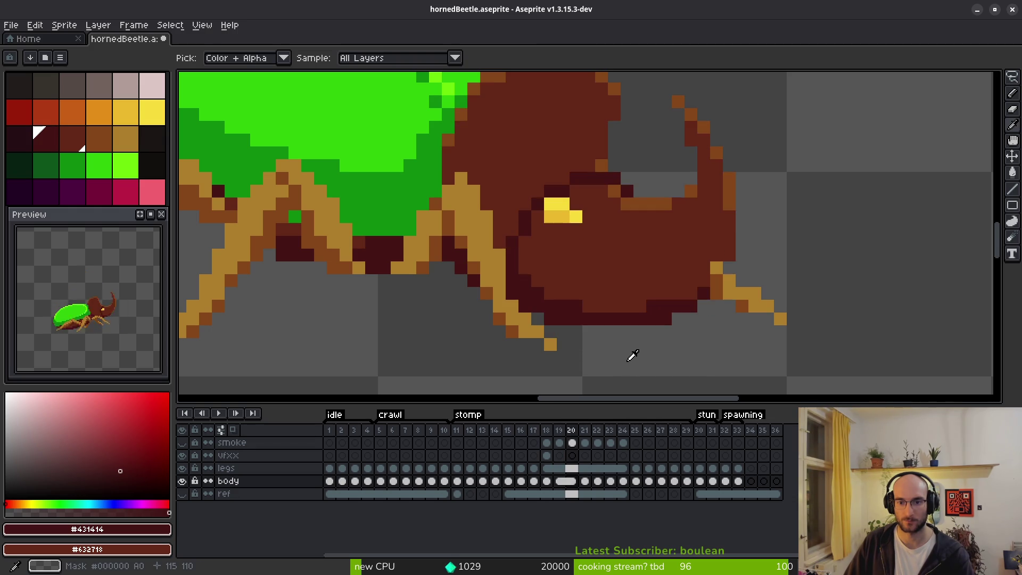
key("comma")
key("period")
Step through frames 19–24 to compare the head outline across the stomp poses.
key("comma")
scroll(655, 326, "down", 3)
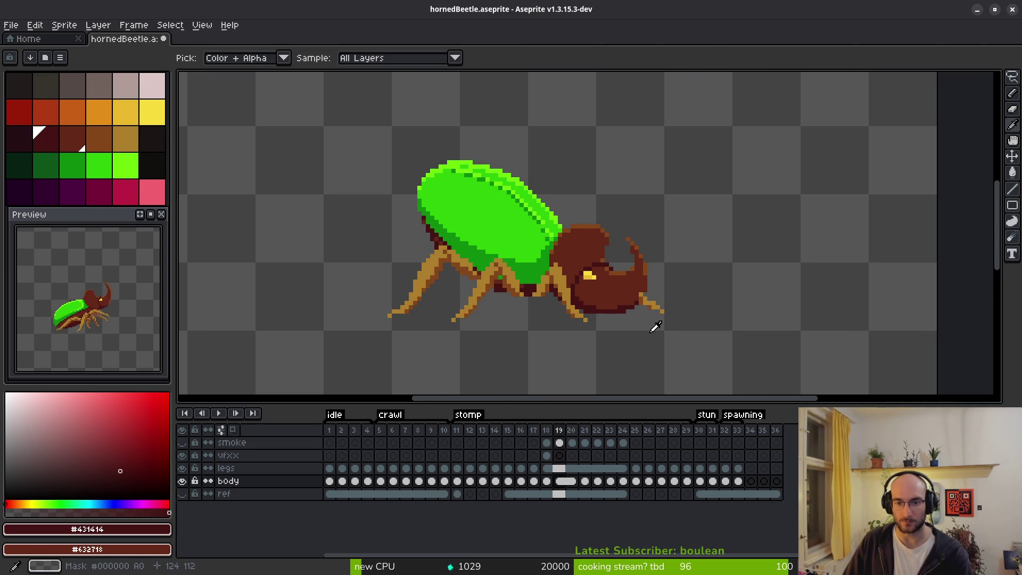
key("period")
key("period")
key("period")
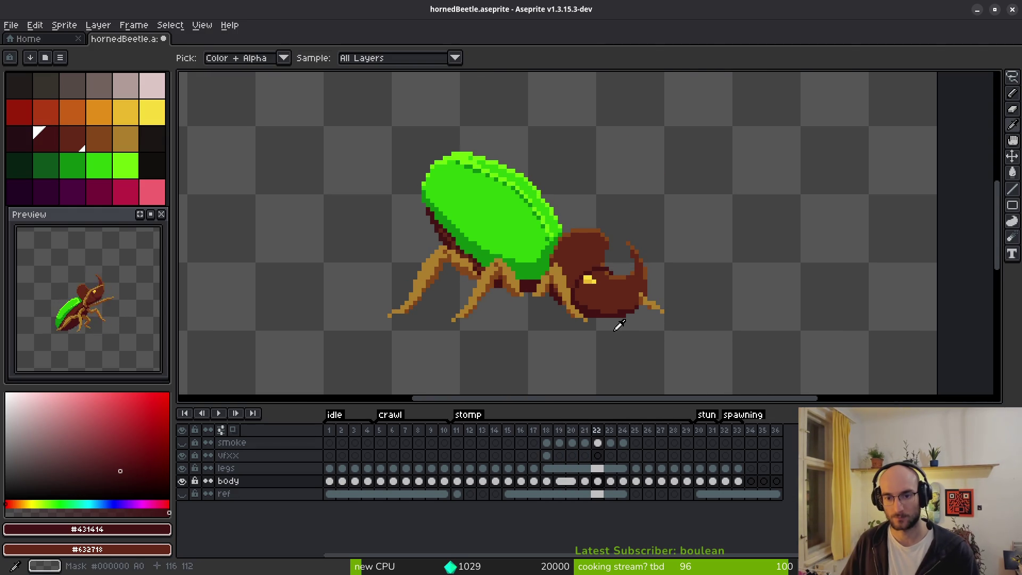
key("period")
key("period")
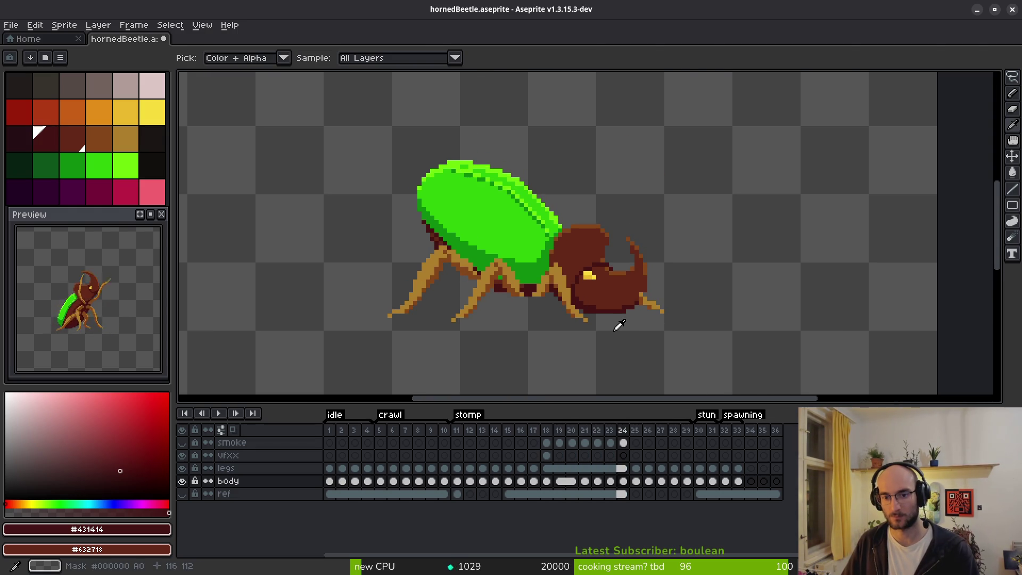
key("comma")
key("comma")
key("b")
scroll(612, 319, "up", 2)
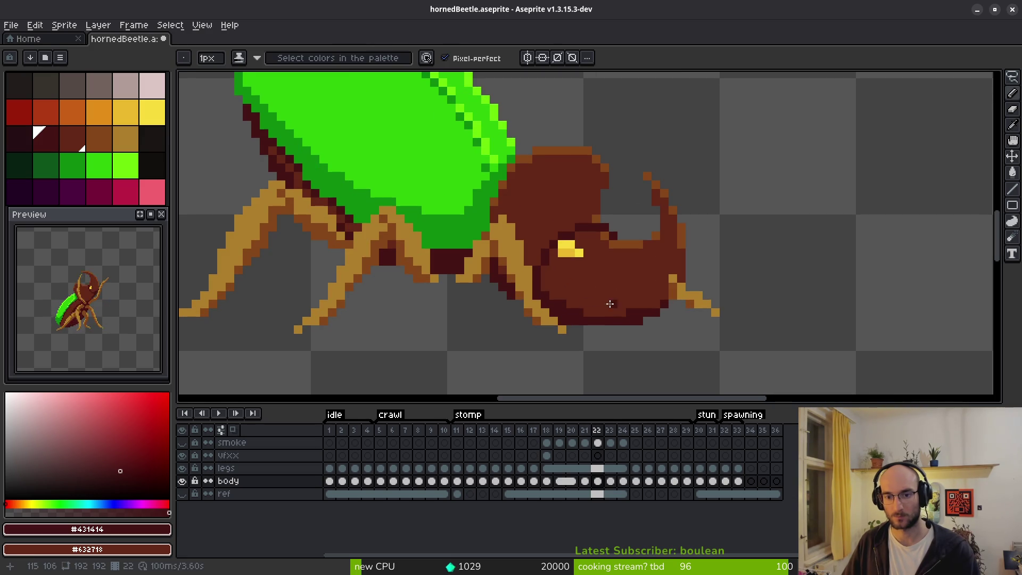
scroll(610, 303, "up", 2)
key("comma")
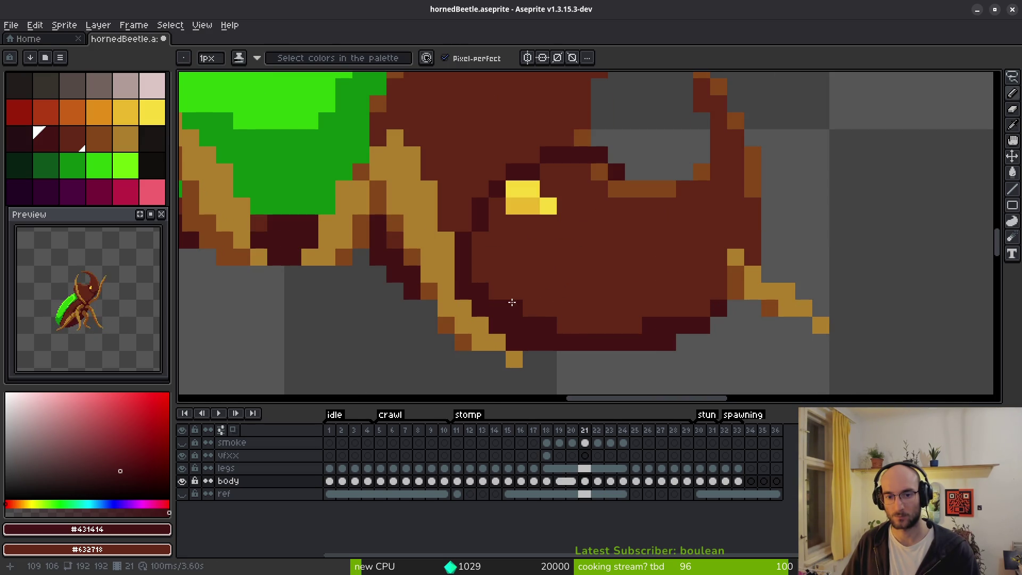
key("comma")
key("period")
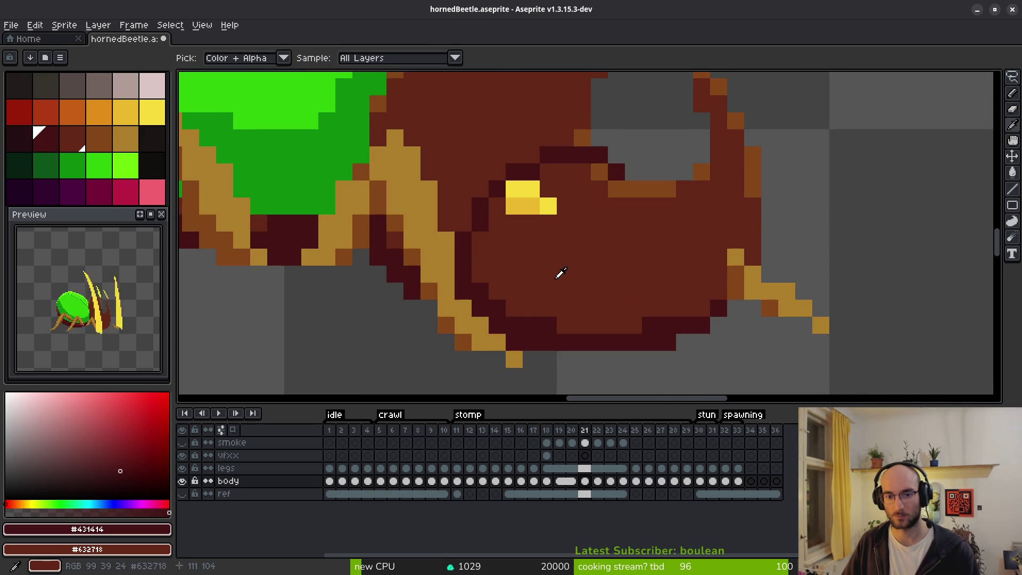
key("period")
Continue flipping through frames 23–27 to check the outline in the later stomp frames.
key("period")
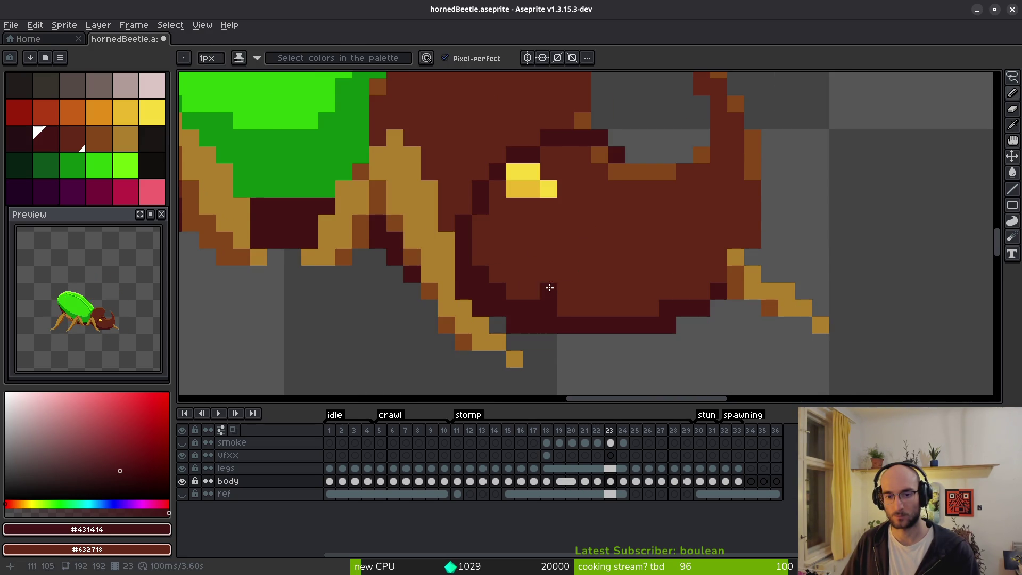
key("i")
key("comma")
key("period")
key("period")
key("period")
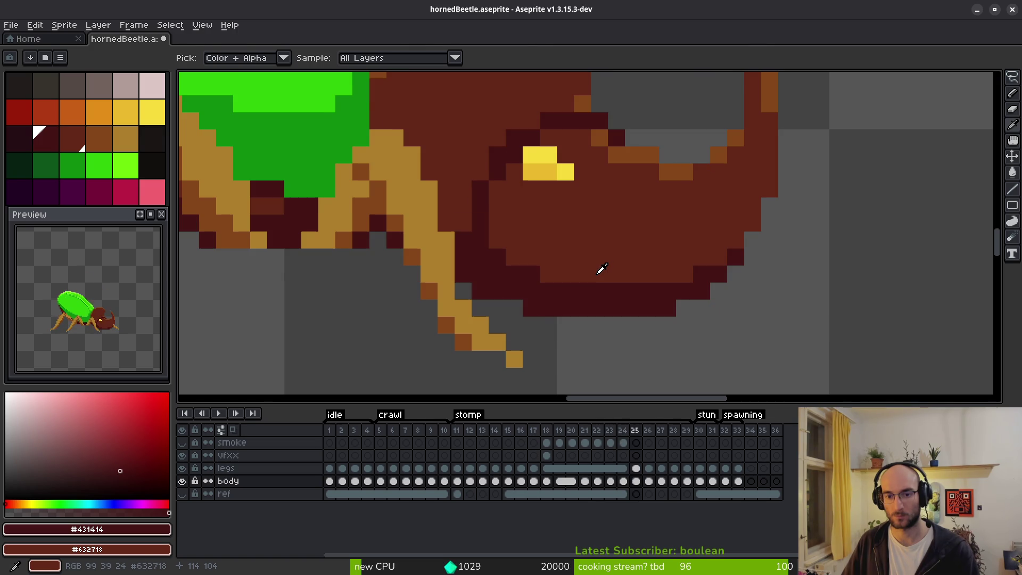
key("b")
scroll(532, 271, "down", 5)
key("i")
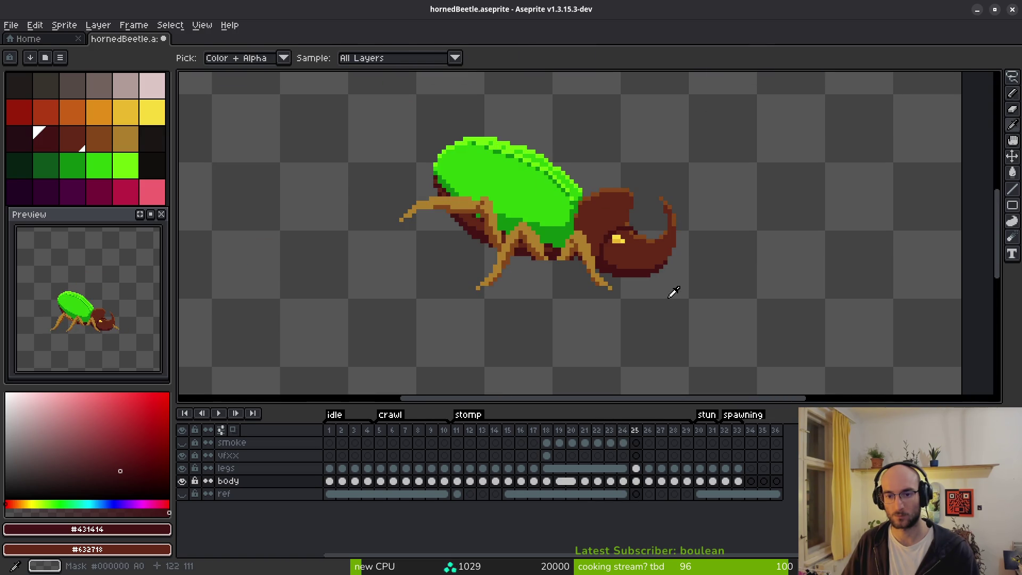
key("period")
key("period")
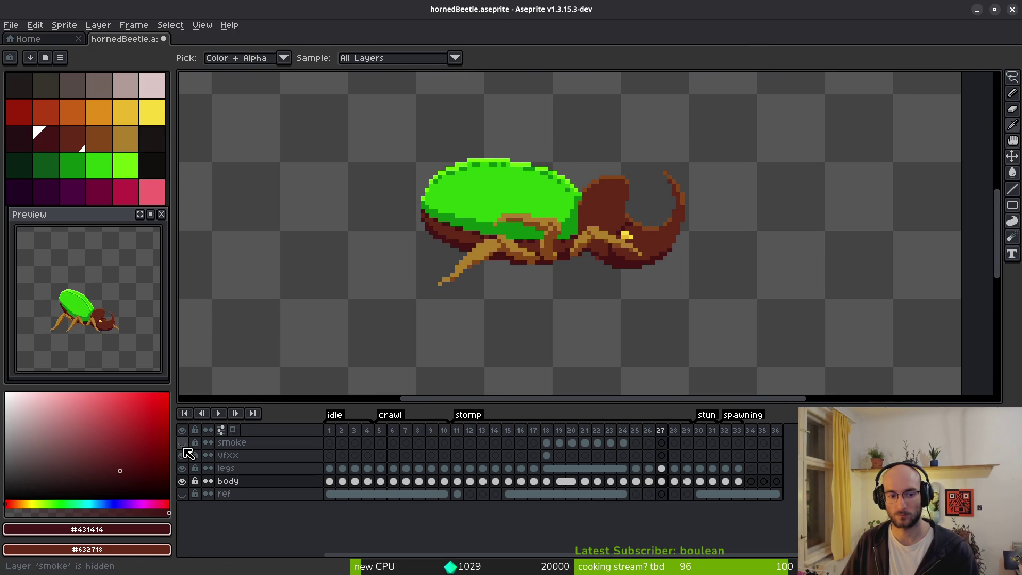
Play the stomp animation to review the new outline, then switch to the eyedropper.
key("b")
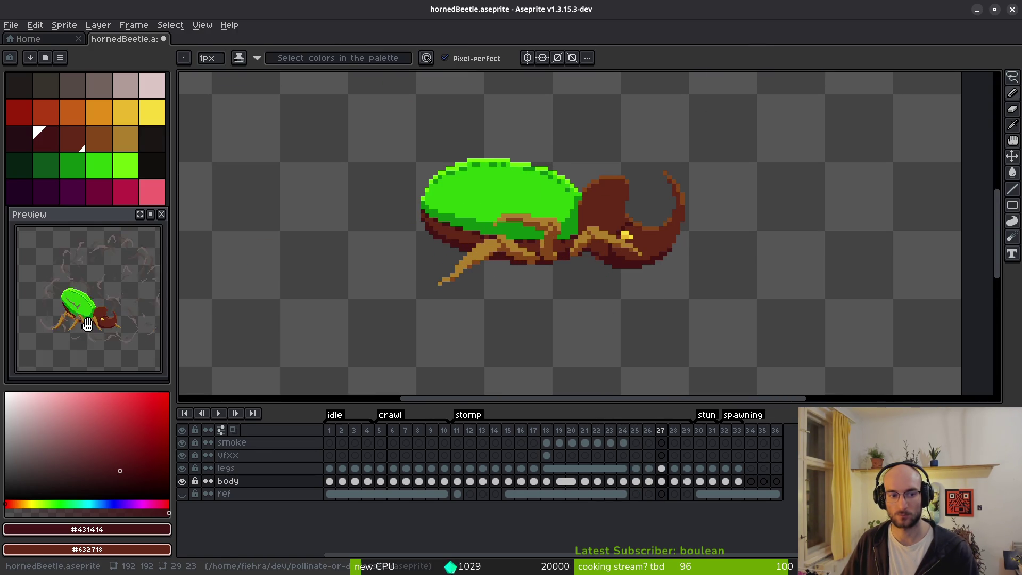
key("Return")
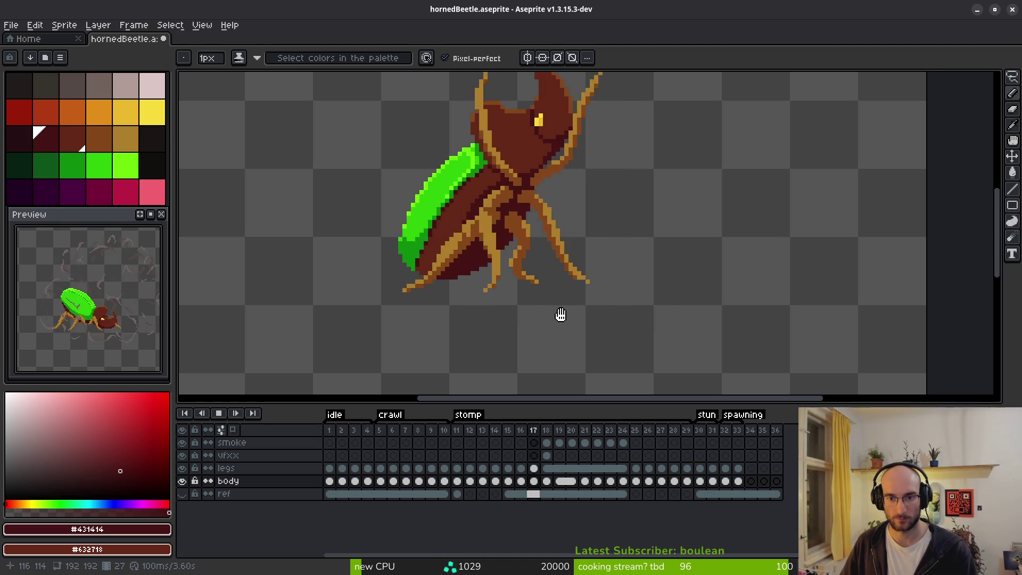
scroll(595, 314, "down", 1)
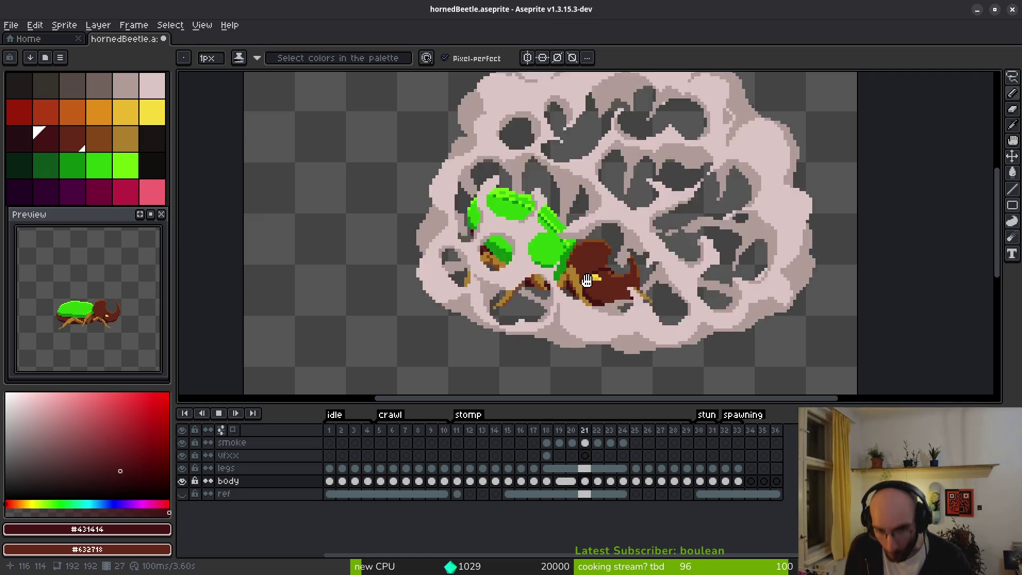
key("i")
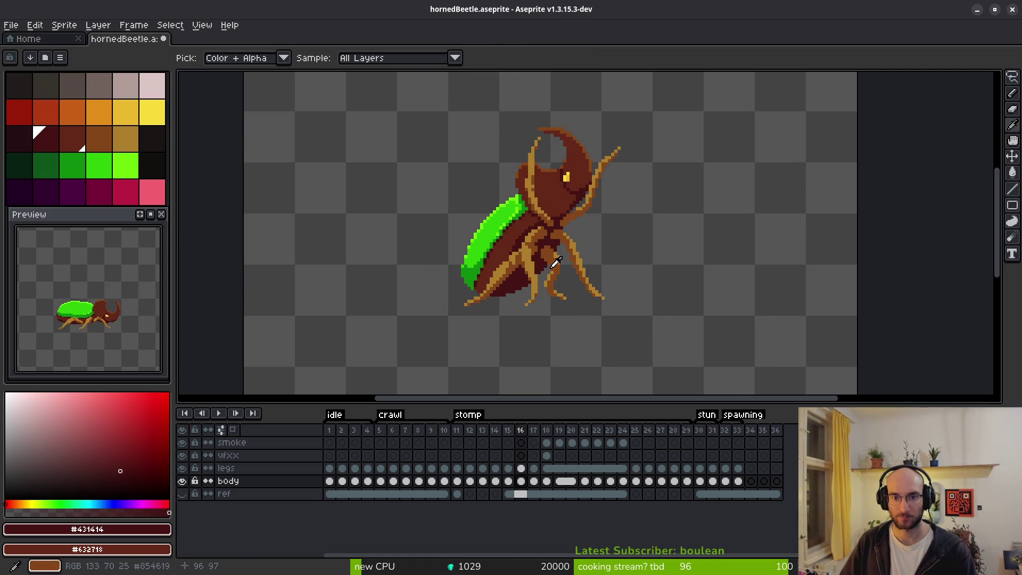
Sample the shell greens #2FC809 and #6CFF0A from the beetle.
key("b")
scroll(527, 221, "up", 3)
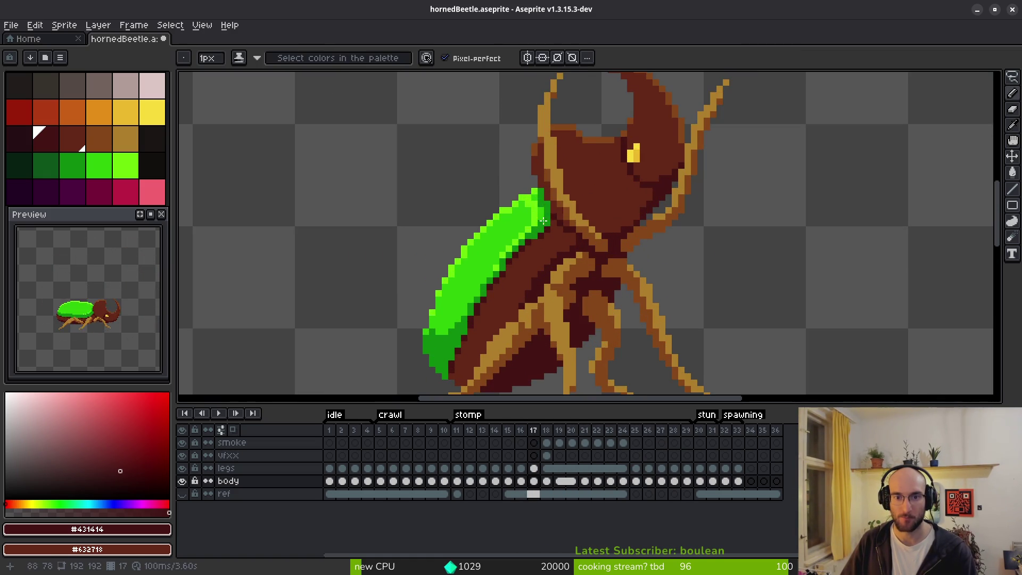
left_click(527, 221, "alt")
scroll(506, 191, "up", 2)
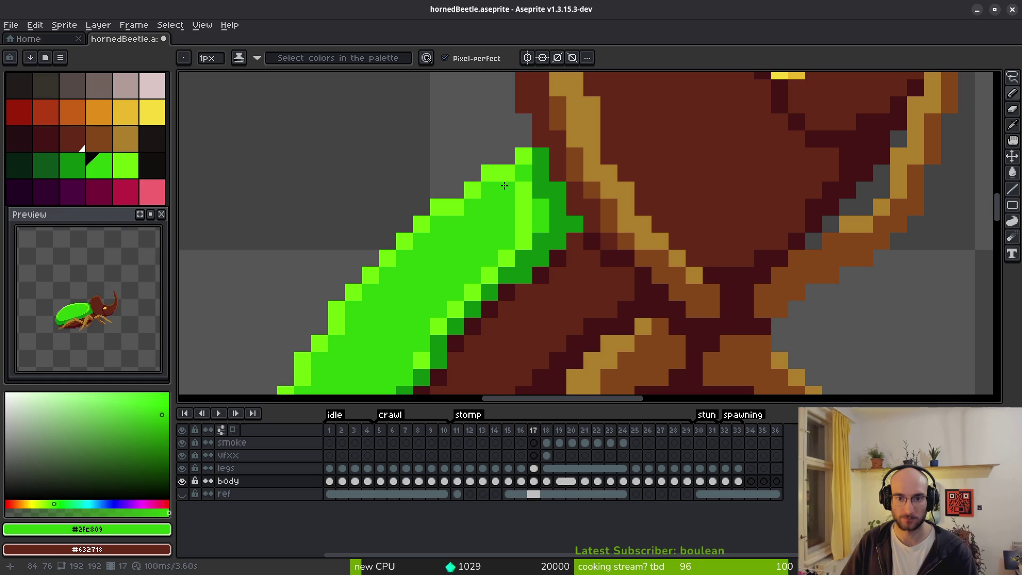
left_click(526, 183, "alt")
scroll(573, 235, "down", 3)
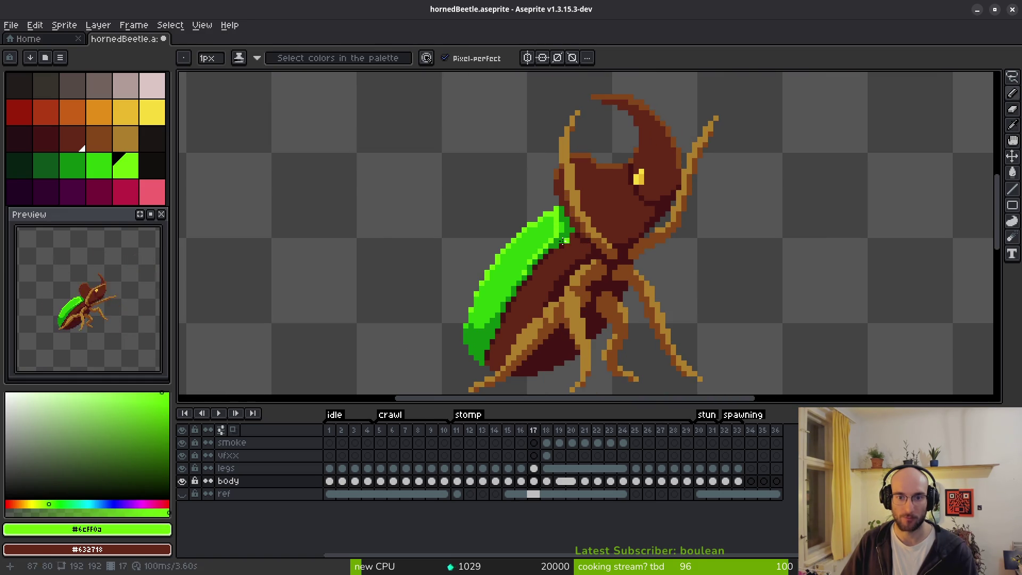
scroll(559, 225, "up", 2)
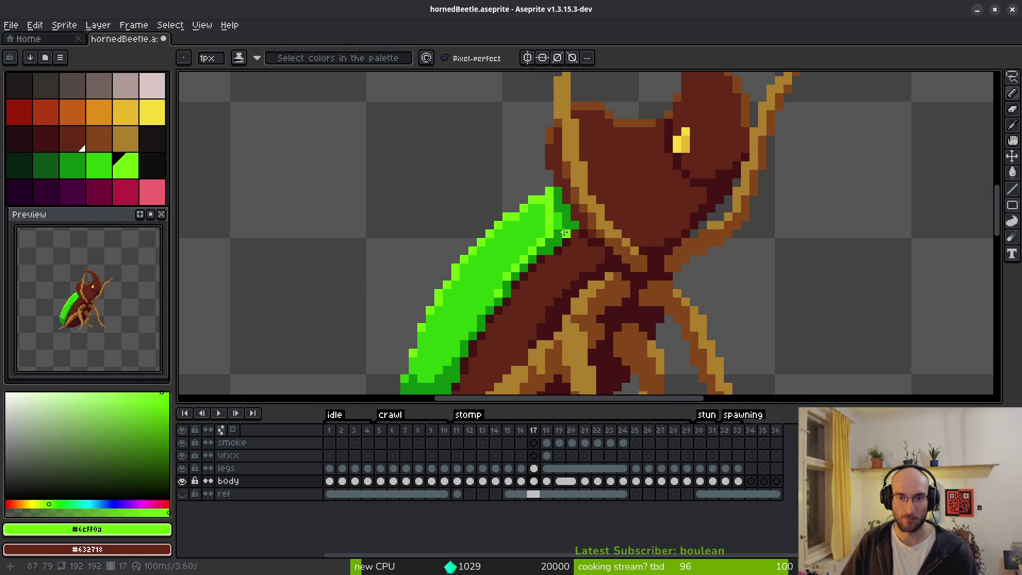
Compare the beetle between frames 16 and 17, sampling the shell green as background colour.
key("Right")
right_click(552, 217, "alt")
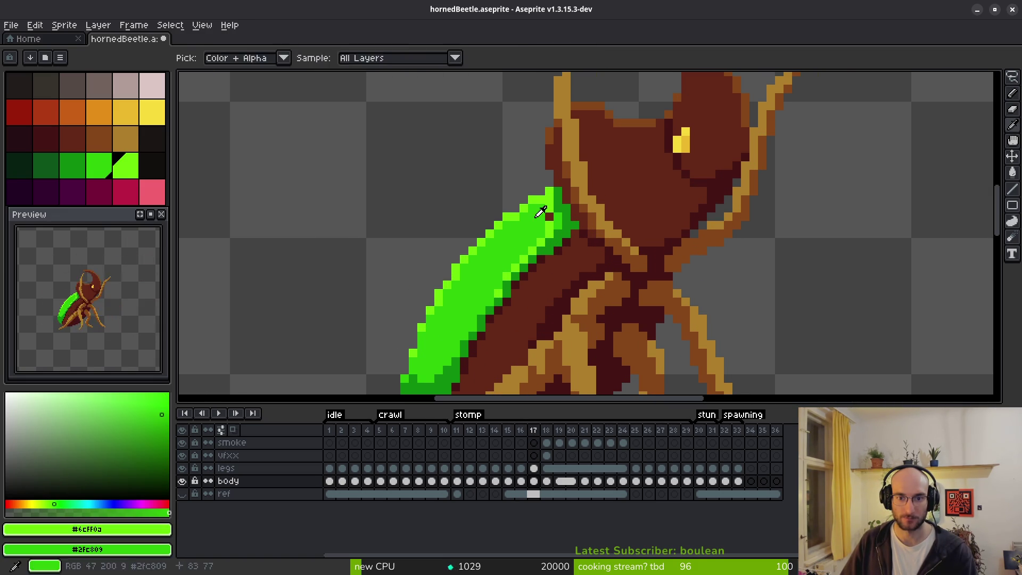
scroll(564, 234, "down", 2)
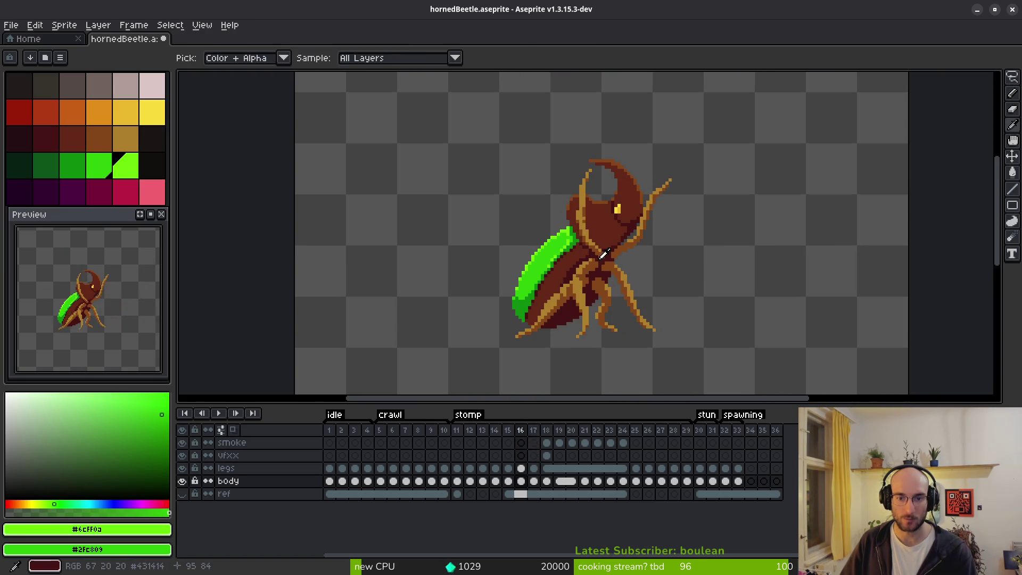
scroll(571, 248, "up", 2)
key("Left")
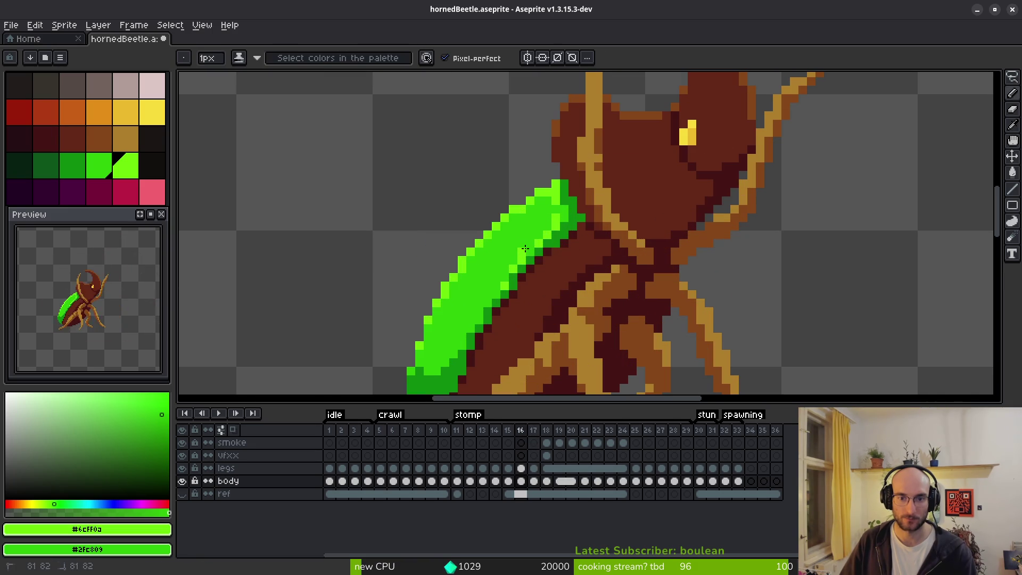
scroll(529, 250, "down", 2)
key("Right")
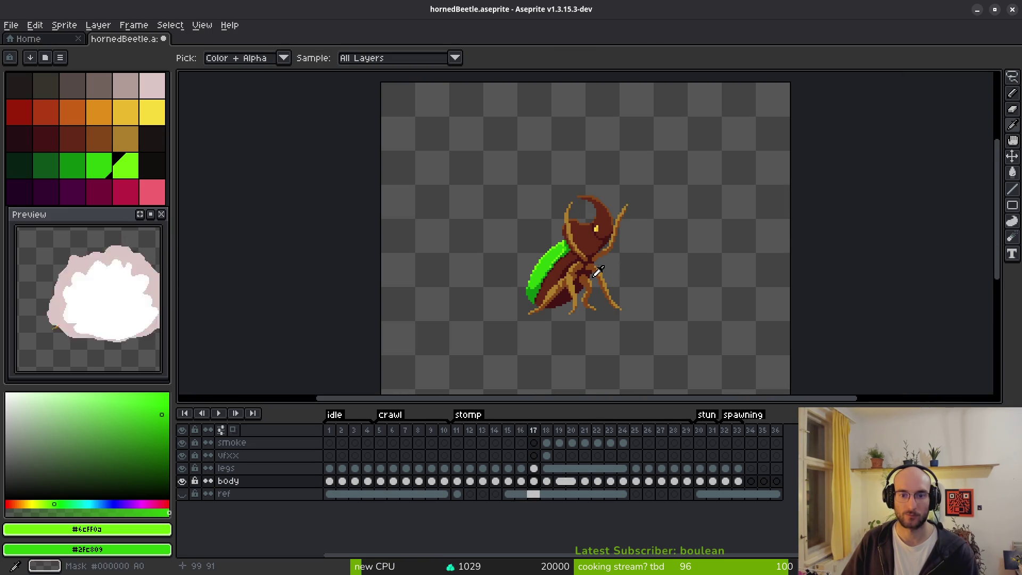
key("Left")
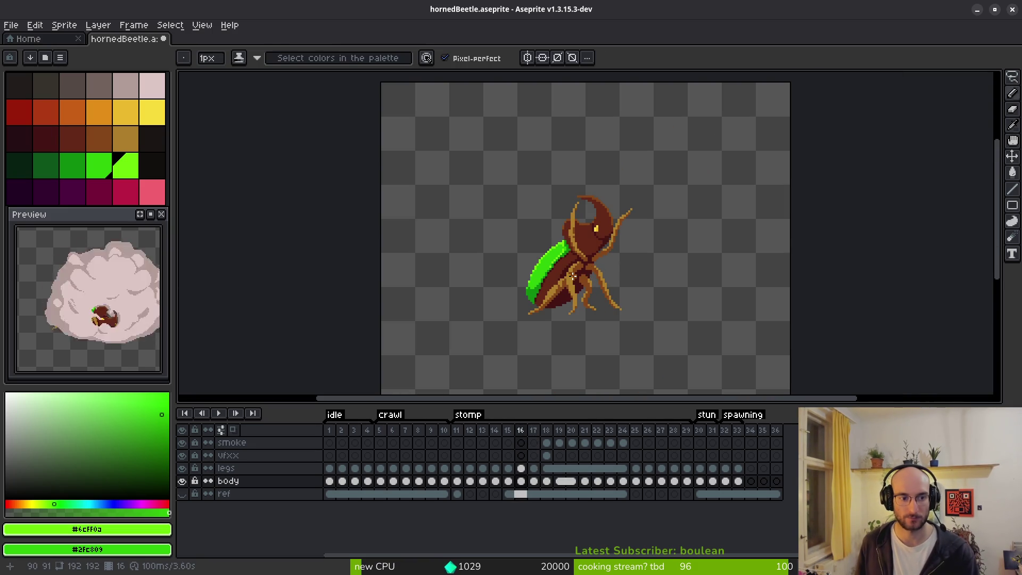
scroll(572, 275, "up", 5)
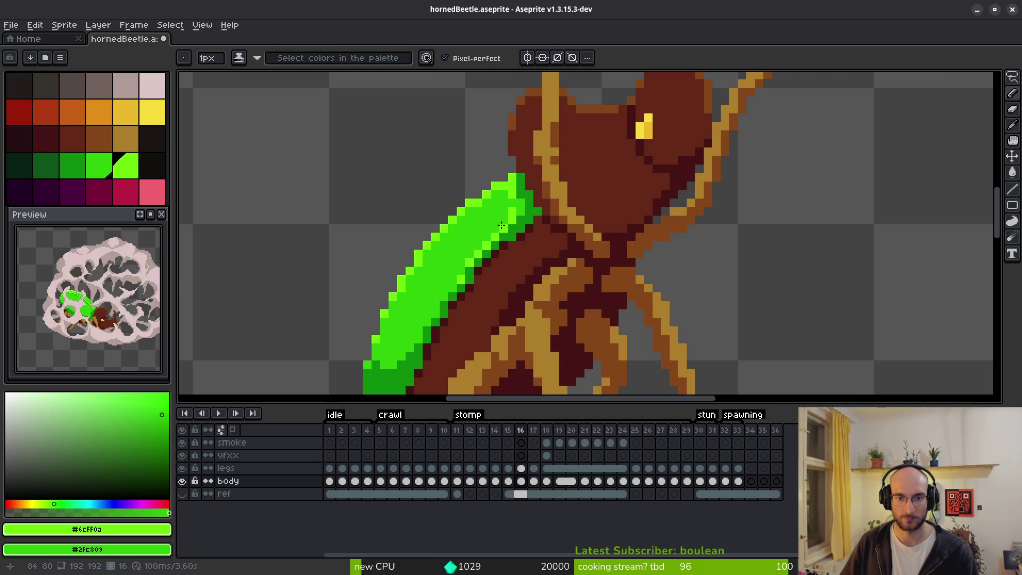
key("Right")
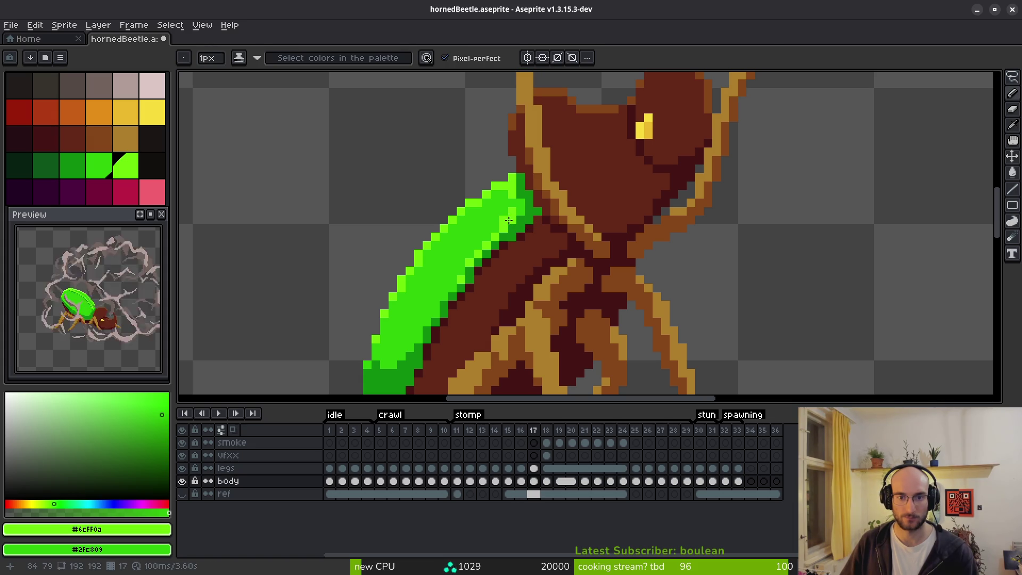
scroll(545, 245, "down", 5)
Save hornedBeetle.aseprite and move on to frame 18.
key("ctrl+s")
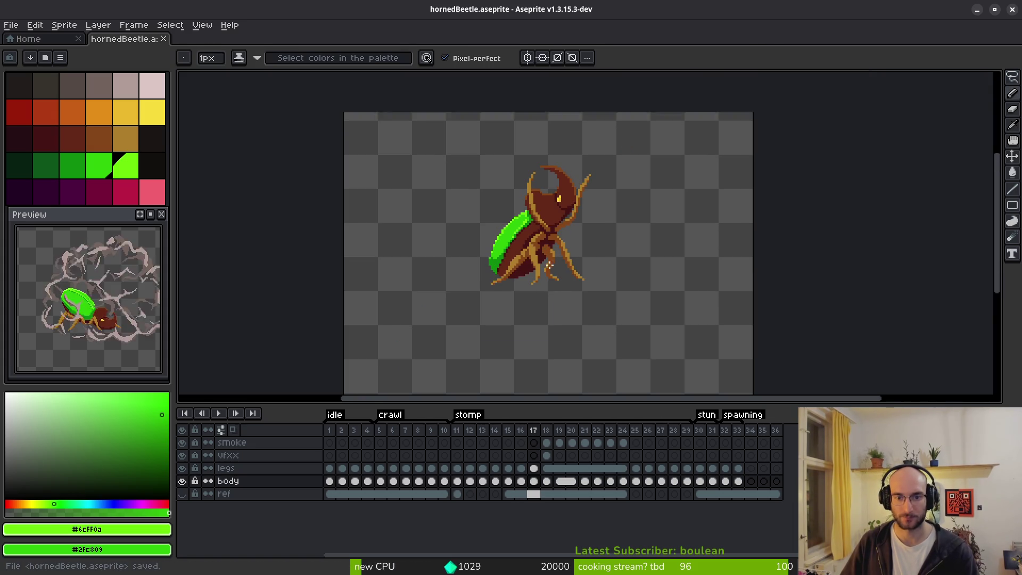
scroll(529, 274, "up", 2)
scroll(556, 266, "down", 3)
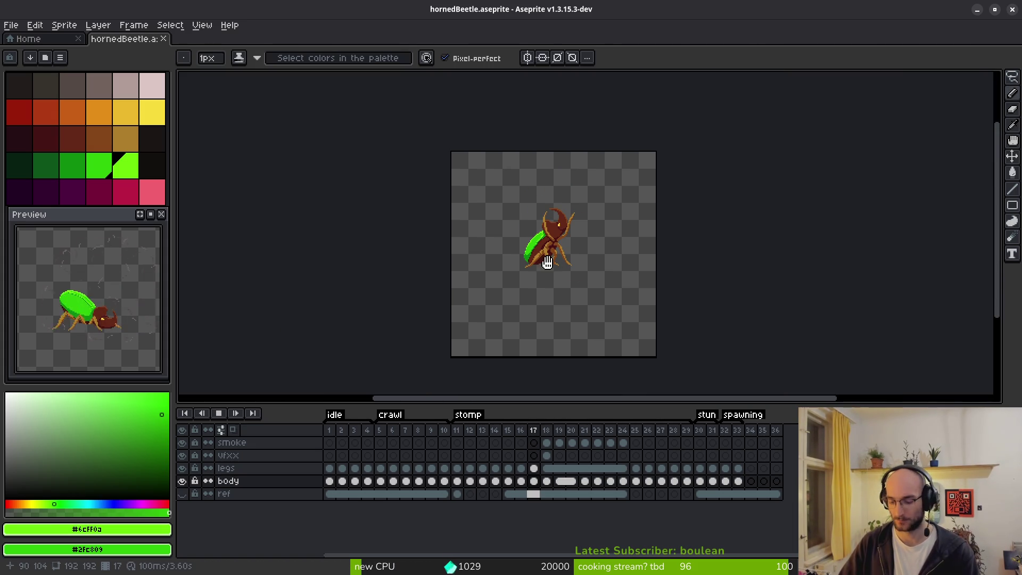
key("Right")
scroll(535, 288, "up", 2)
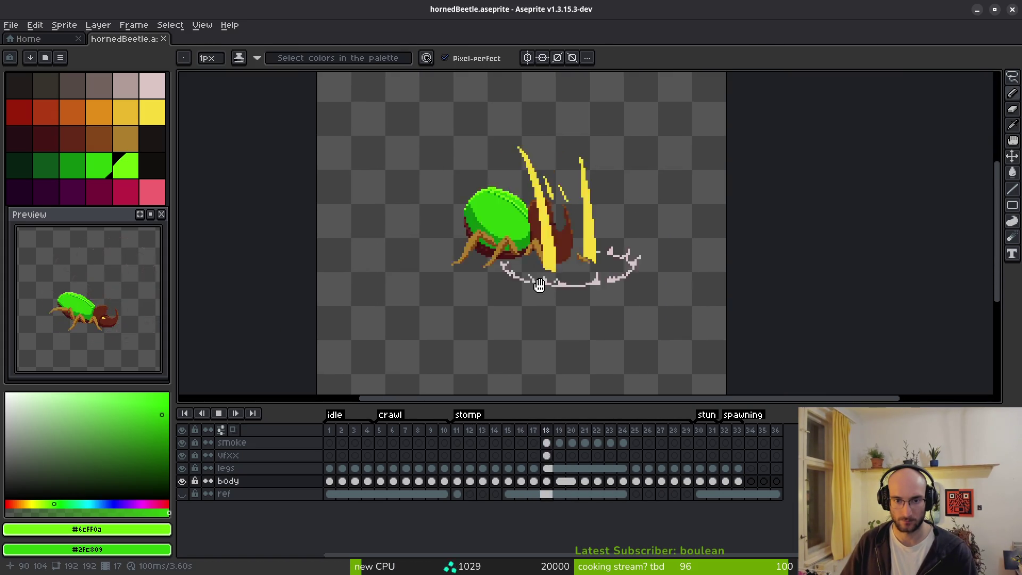
Play the animation, stop it, and try selecting the legs layer across frames 1–33.
key("Return")
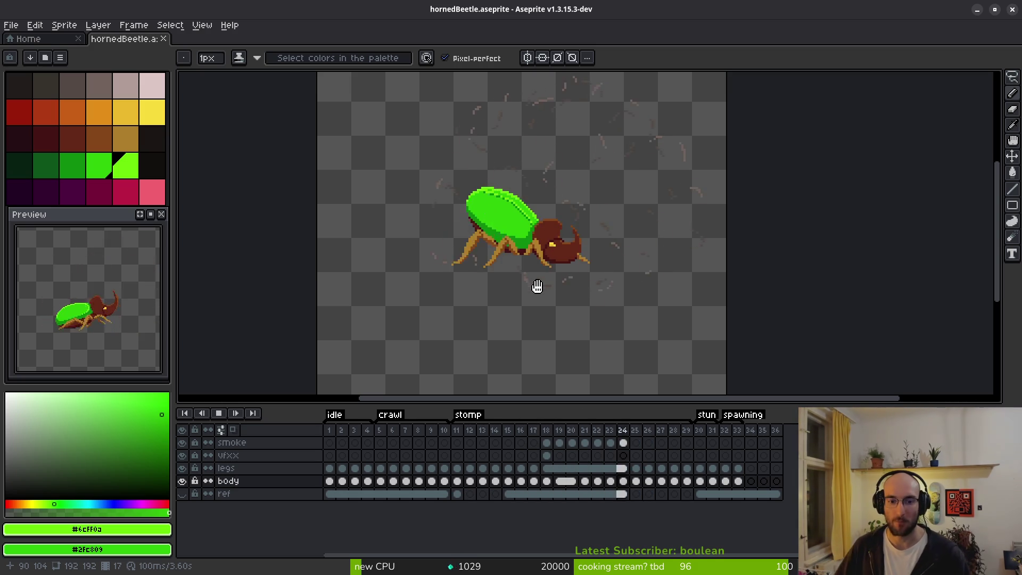
left_click(431, 457)
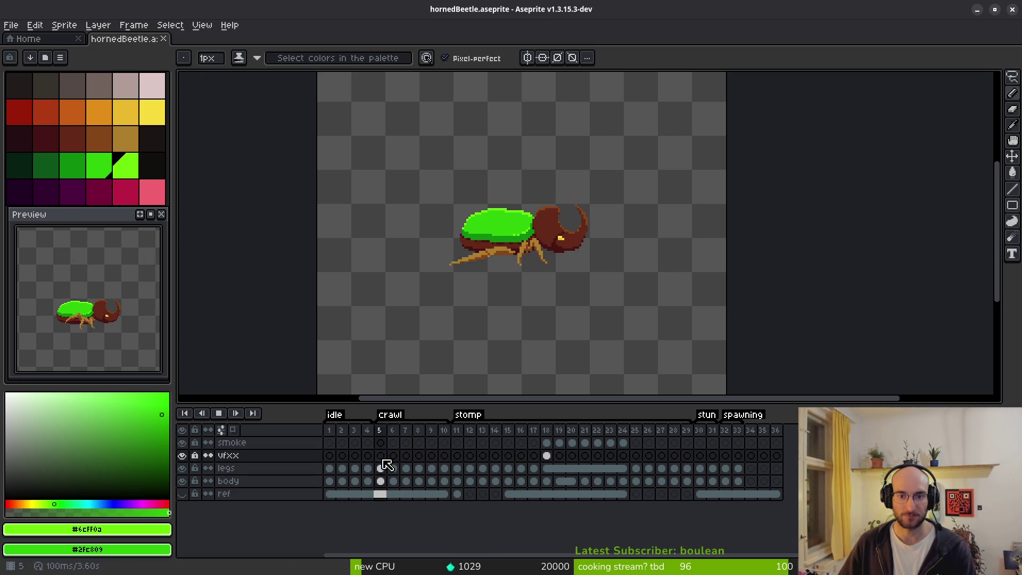
left_click(225, 468)
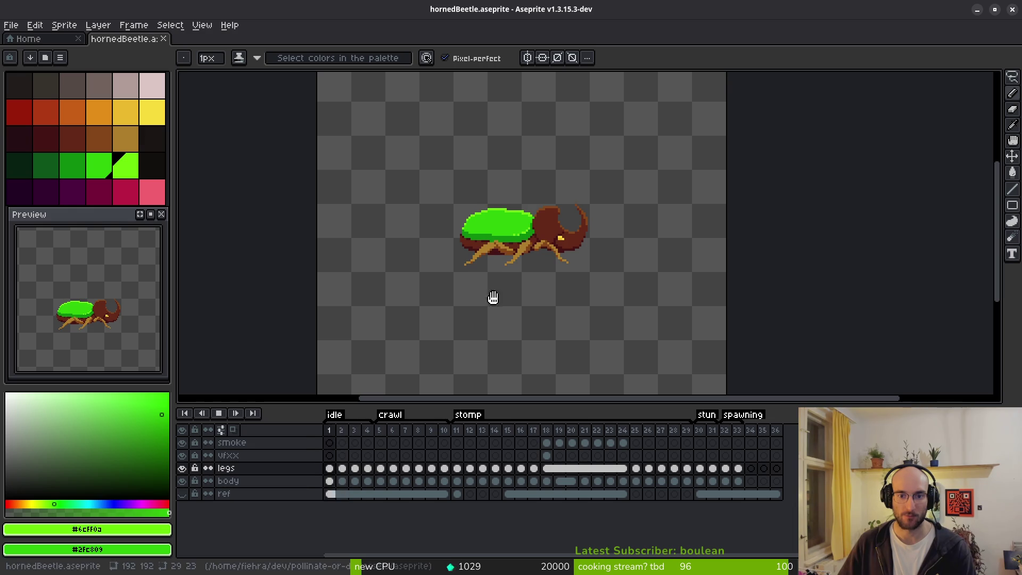
key("v")
left_click_drag(332, 430, 738, 432)
key("b")
key("Escape")
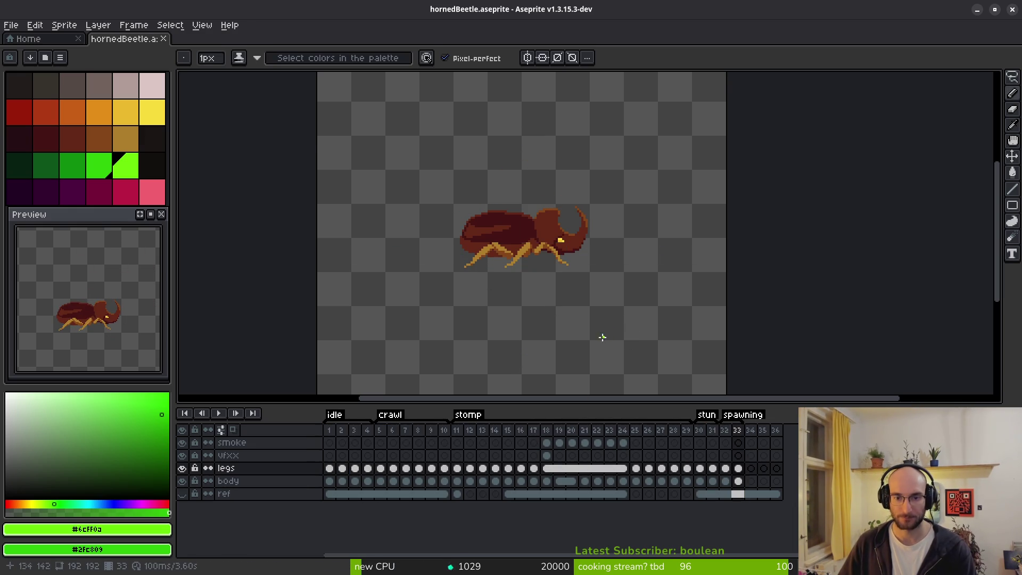
Copy the legs and body cels of frames 1–4 onto spawning frames starting at 33.
left_click(742, 470)
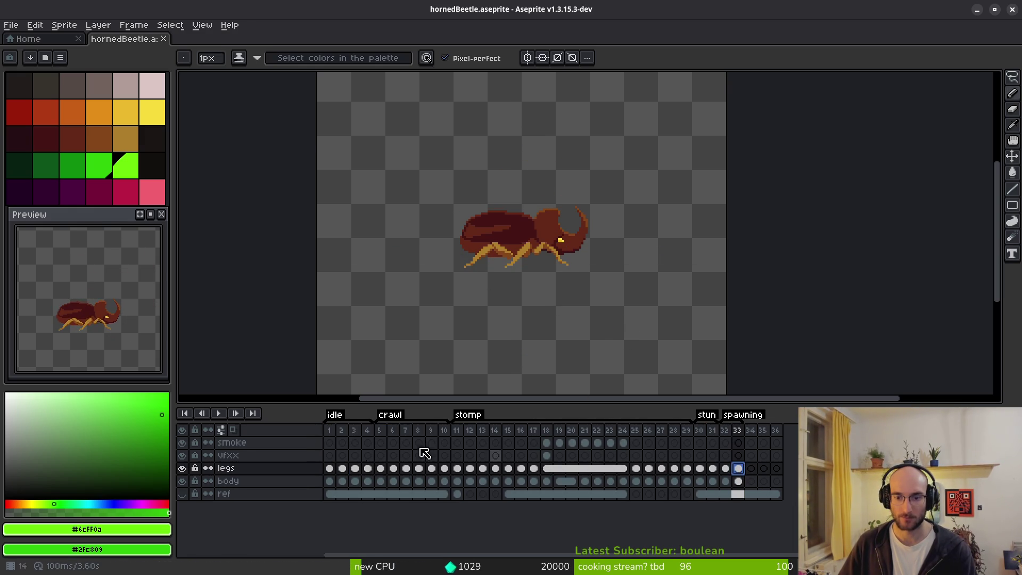
left_click(329, 471)
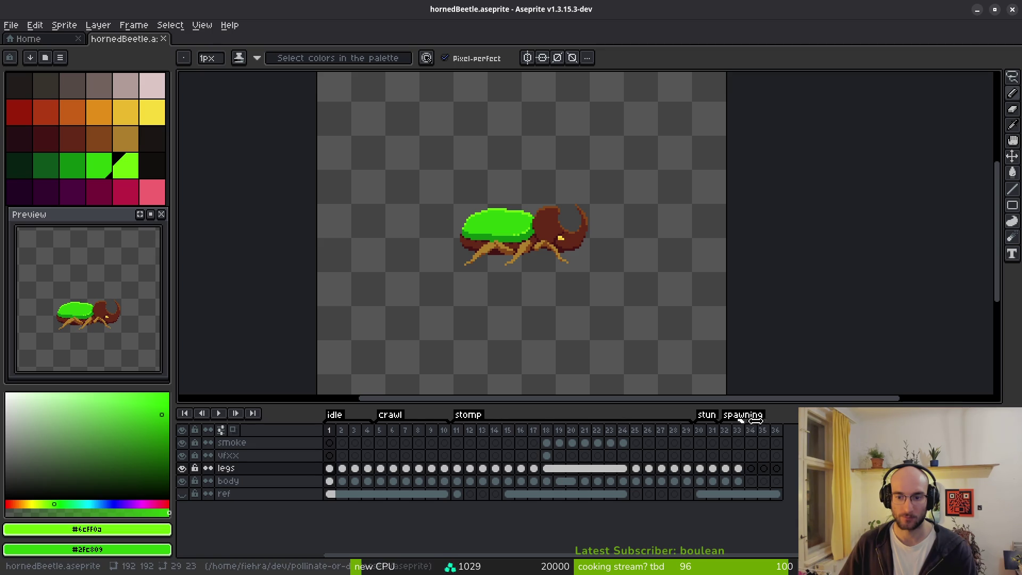
left_click_drag(329, 468, 368, 481)
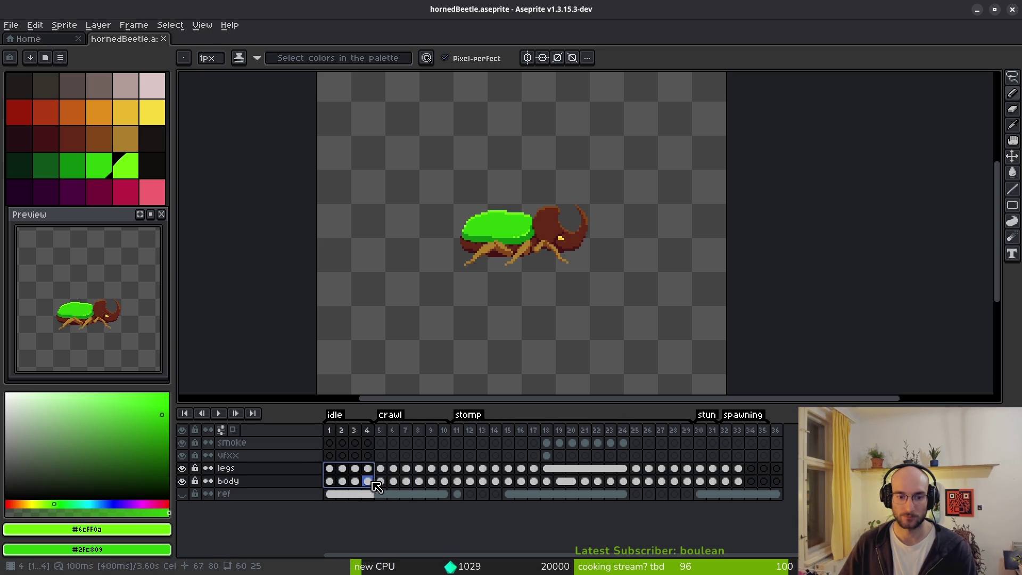
left_click(727, 470)
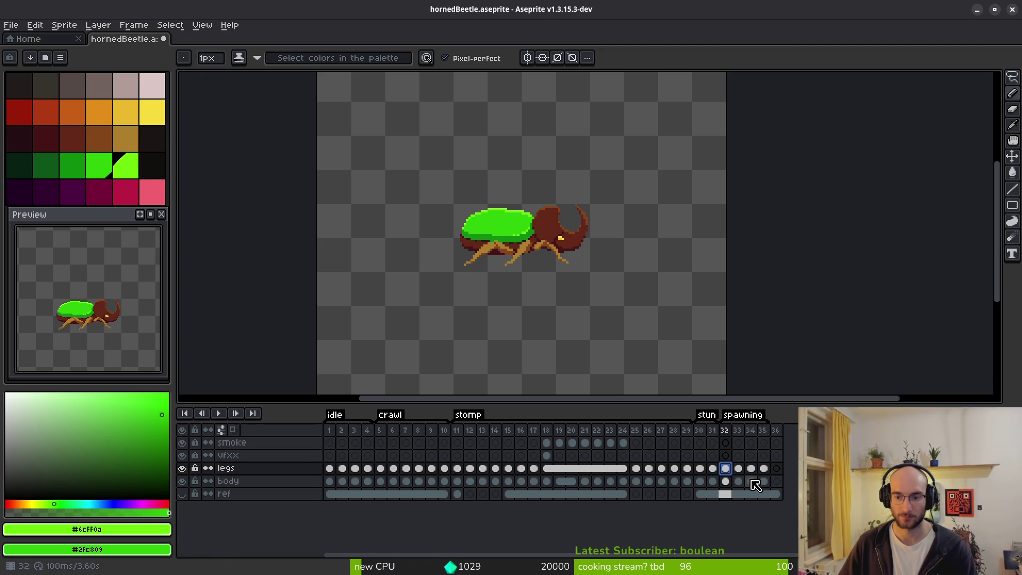
left_click(738, 482)
left_click(738, 468)
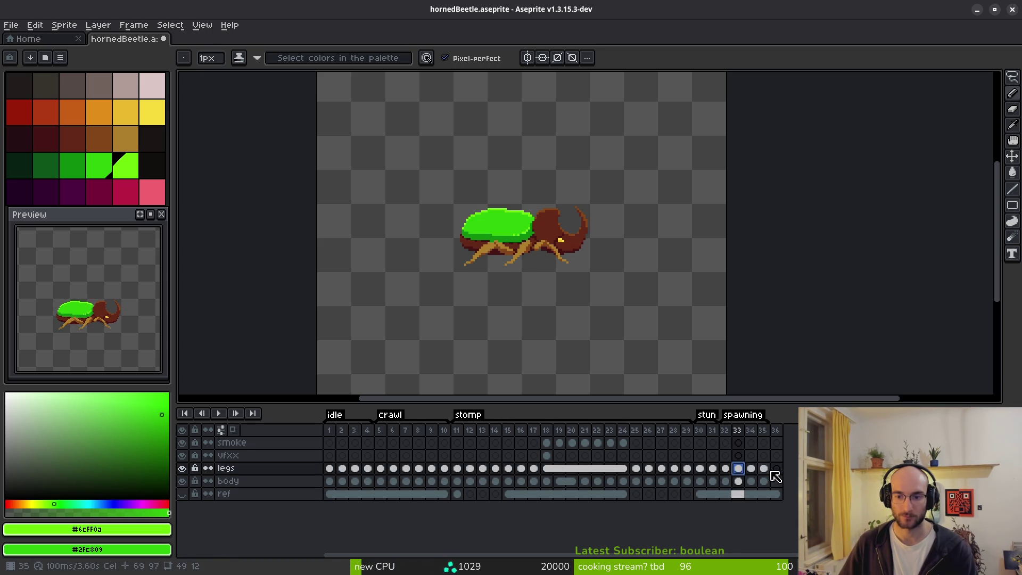
On stun frame 30, paint a brown #632718 pixel on the body edge and erase stray pixels below.
left_click(699, 430)
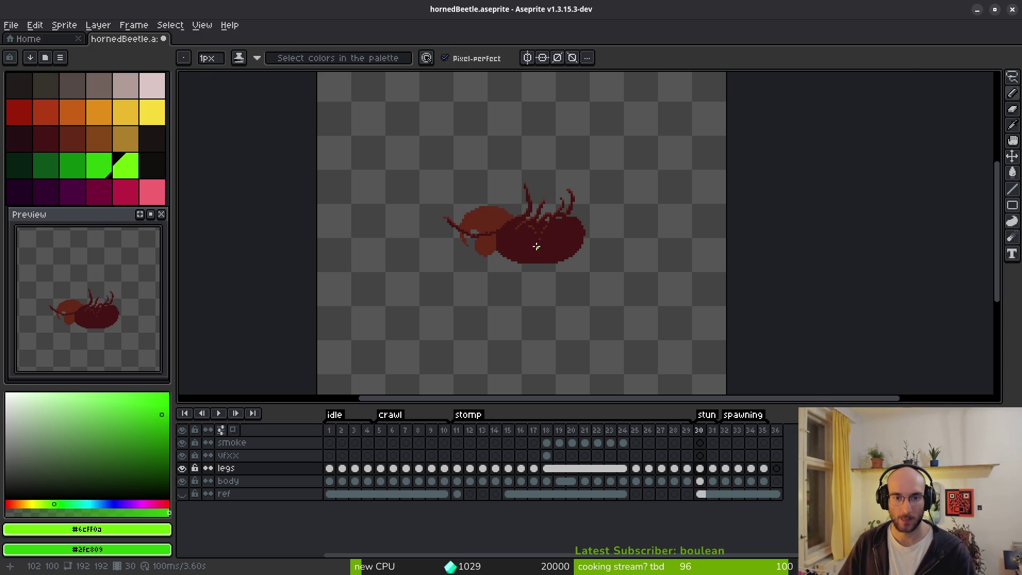
scroll(536, 247, "up", 3)
key("e")
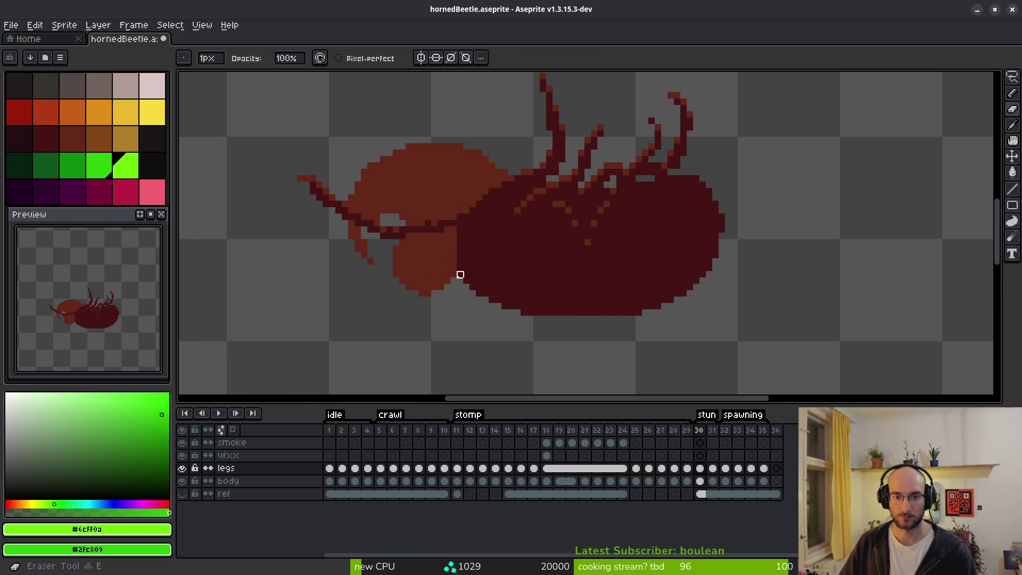
left_click(700, 482)
scroll(457, 265, "up", 2)
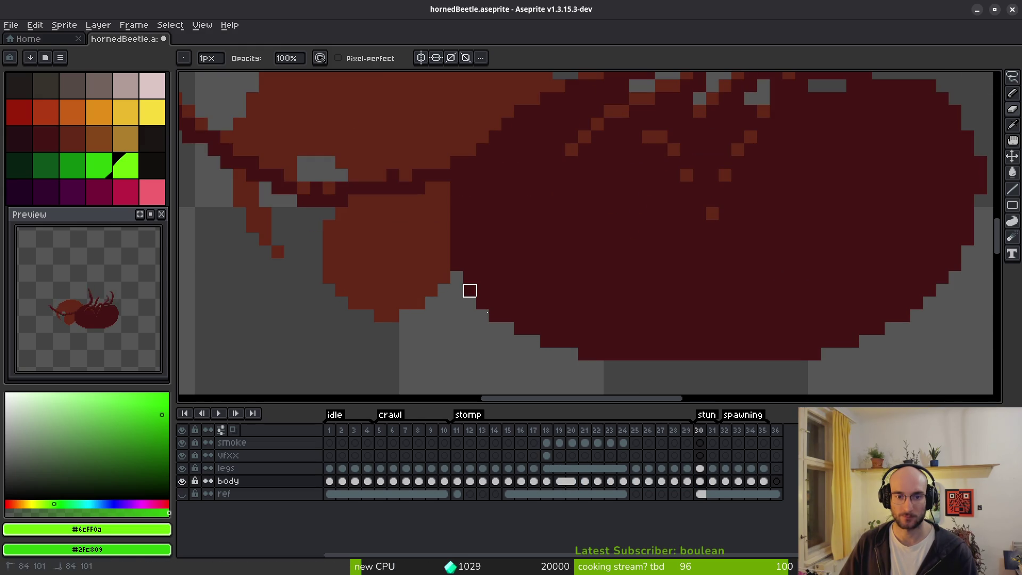
left_click(431, 290, "alt")
key("f")
left_click(439, 299)
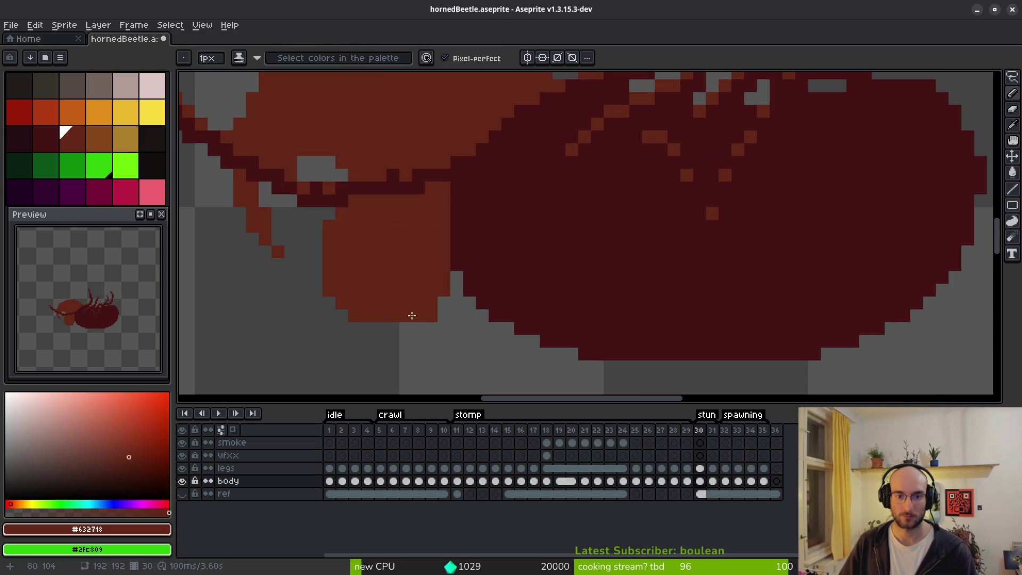
key("e")
left_click_drag(393, 315, 457, 316)
scroll(479, 333, "down", 3)
scroll(450, 328, "up", 3)
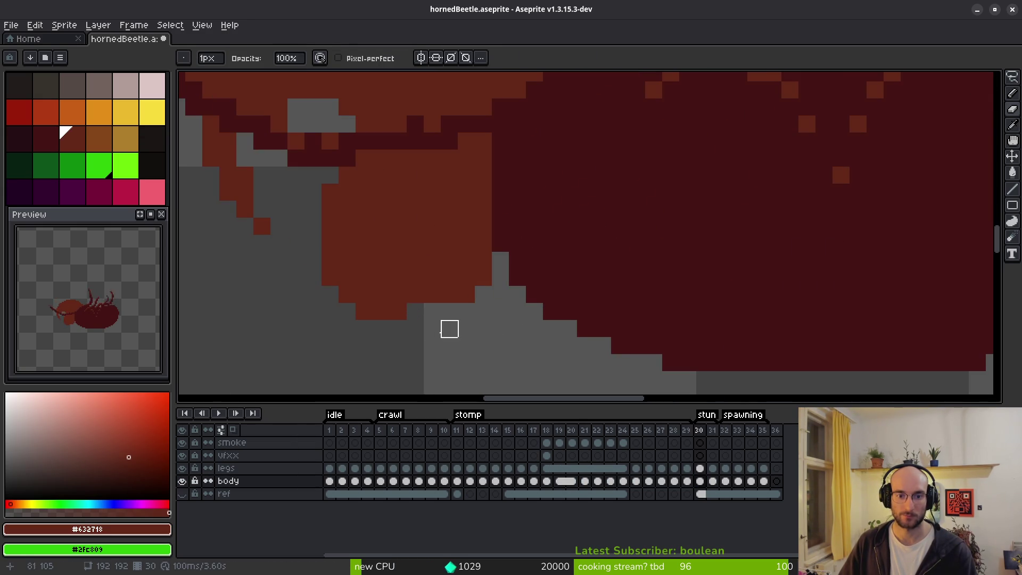
key("b")
scroll(524, 332, "down", 3)
Save hornedBeetle.aseprite and shift the working colour's hue from green to yellow.
key("ctrl+s")
scroll(490, 303, "up", 3)
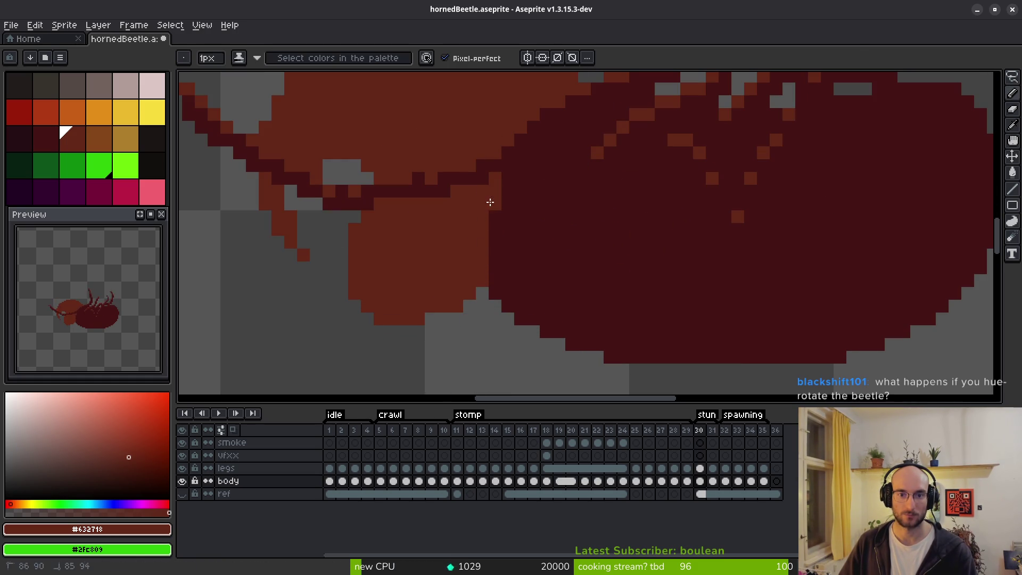
scroll(509, 160, "down", 4)
scroll(516, 110, "up", 3)
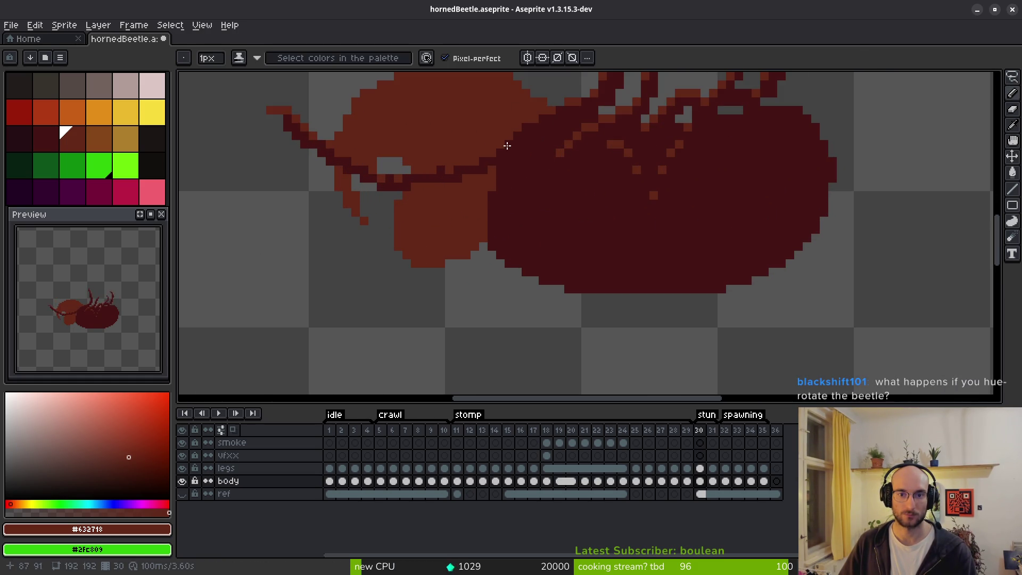
scroll(498, 242, "up", 1)
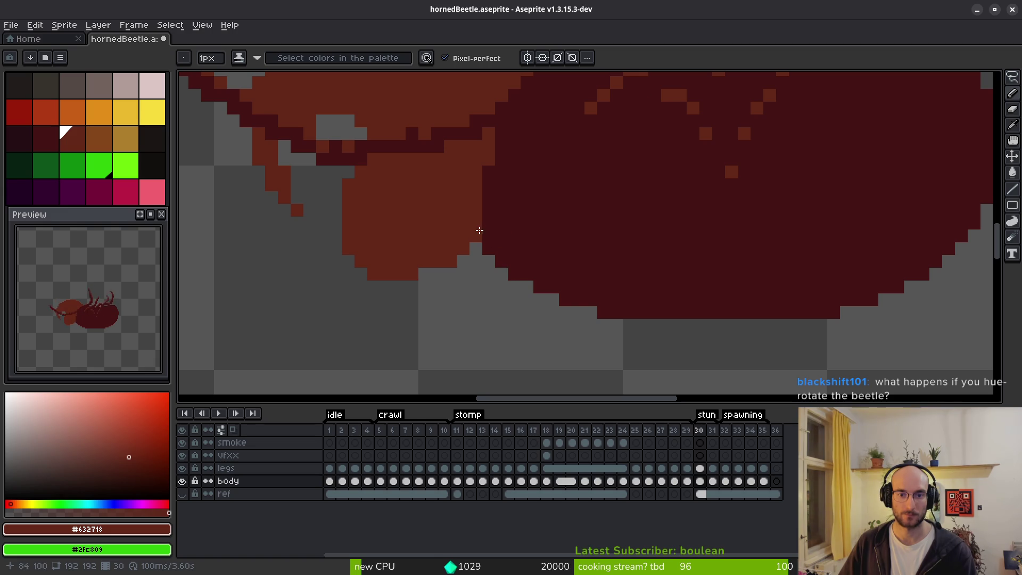
scroll(504, 128, "down", 3)
scroll(512, 223, "up", 2)
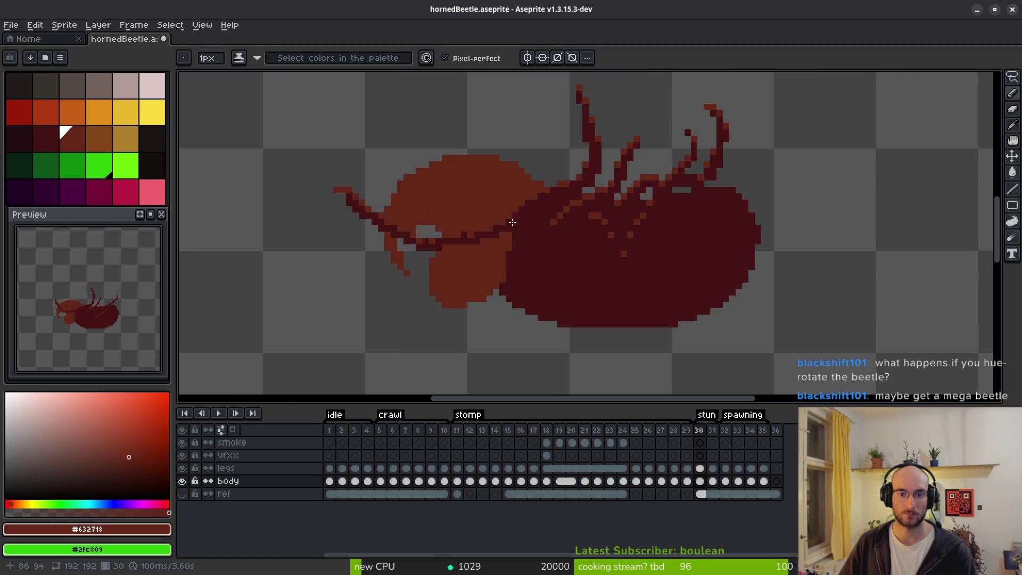
key("ctrl+s")
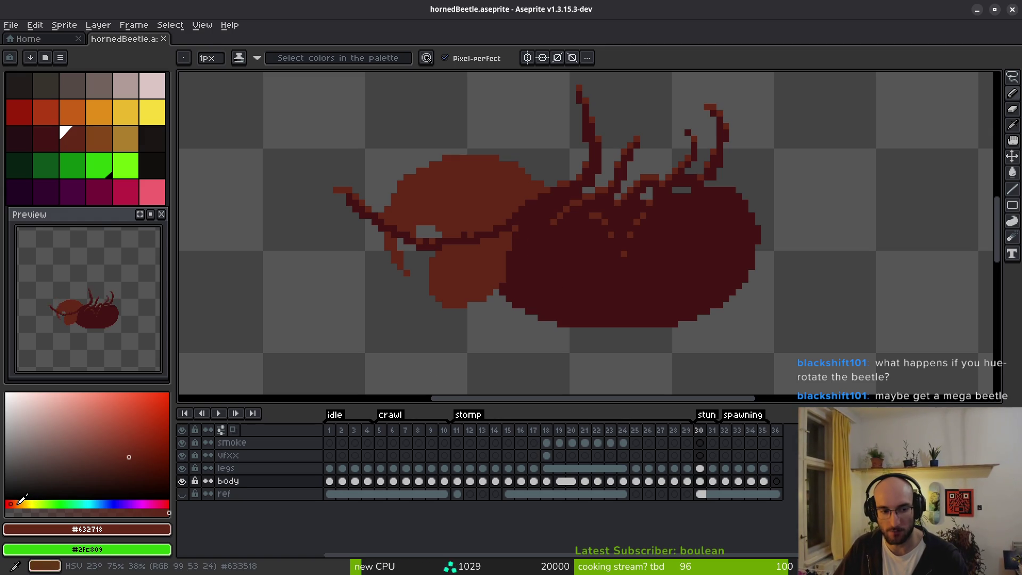
left_click(57, 503)
left_click(32, 504)
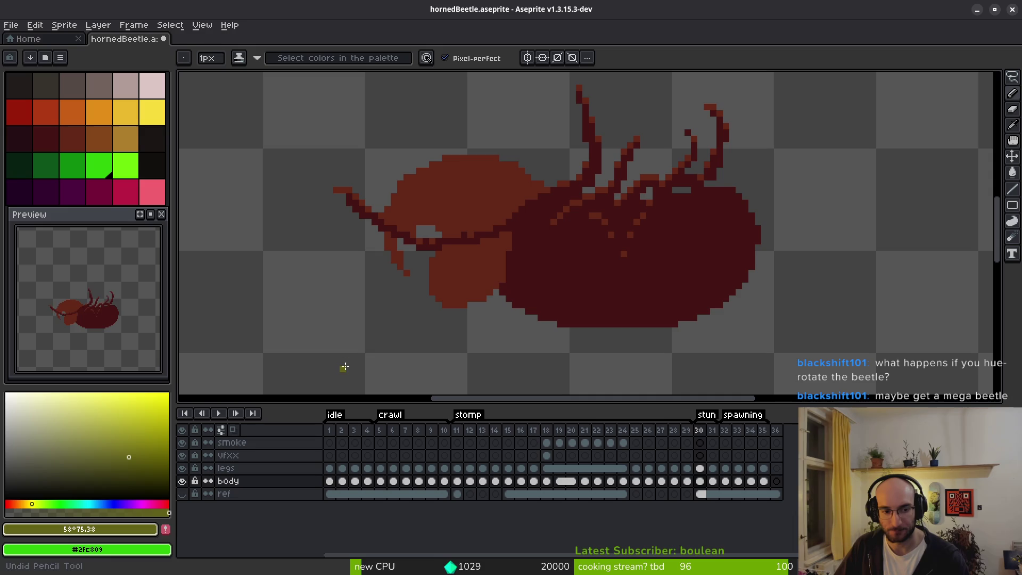
Save the file, play the animation, and undo the last pencil stroke.
key("ctrl+s")
scroll(546, 263, "down", 1)
key("Left")
key("shift+w")
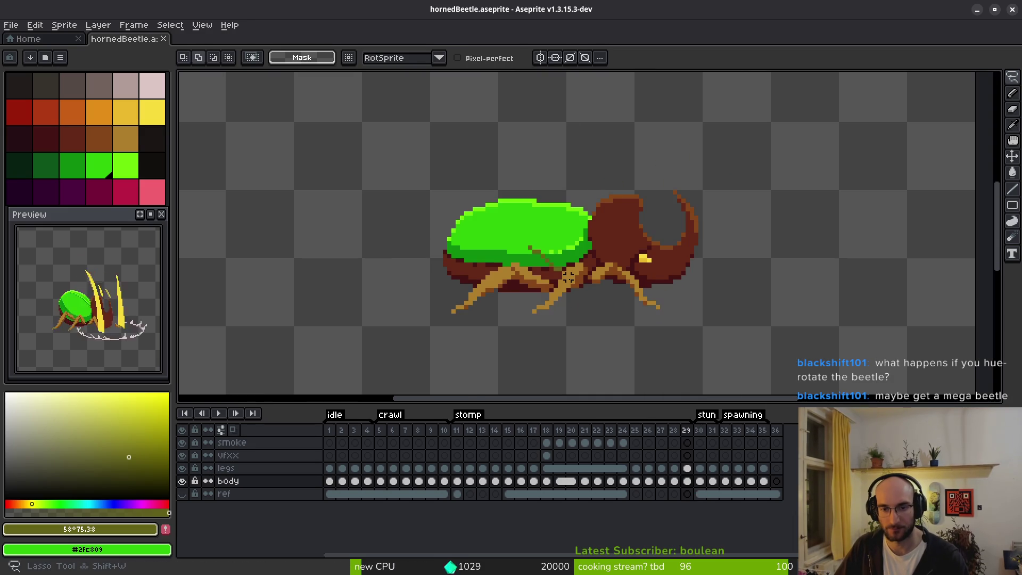
key("Return")
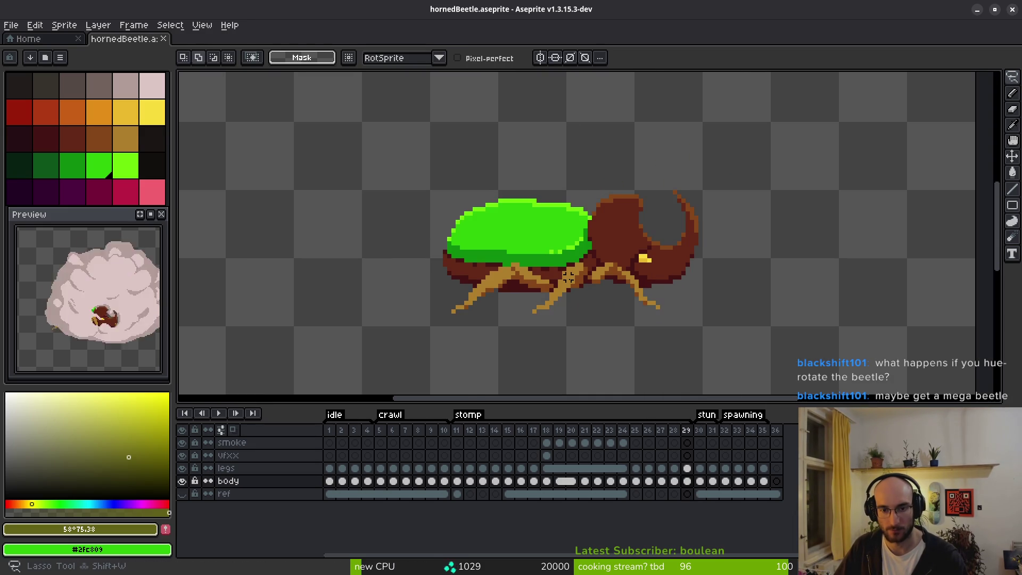
key("ctrl+z")
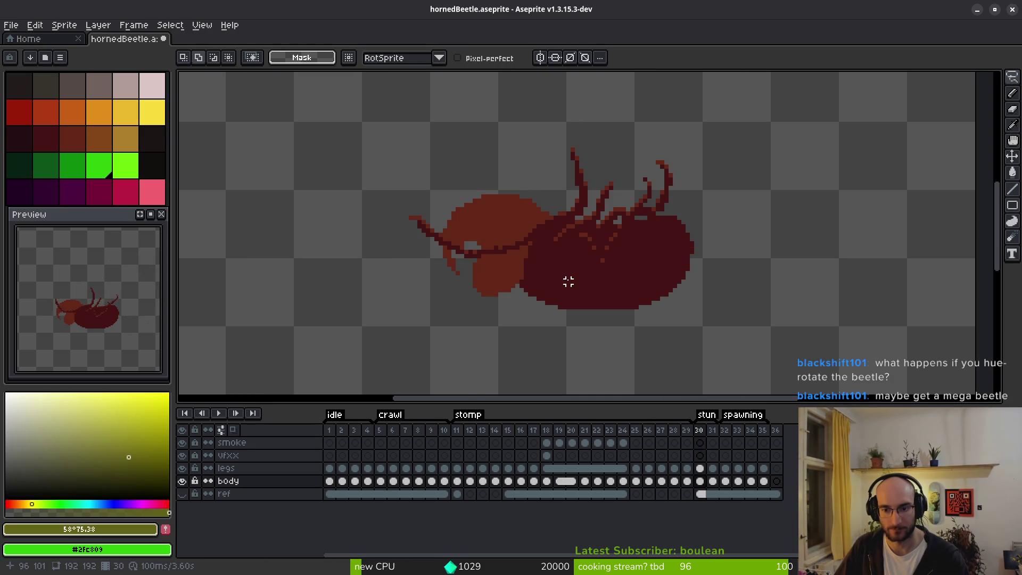
Select frames 1–36 for a sprite sheet export, cancel, and hide the smoke layer.
left_click(330, 432)
left_click_drag(344, 437, 773, 421)
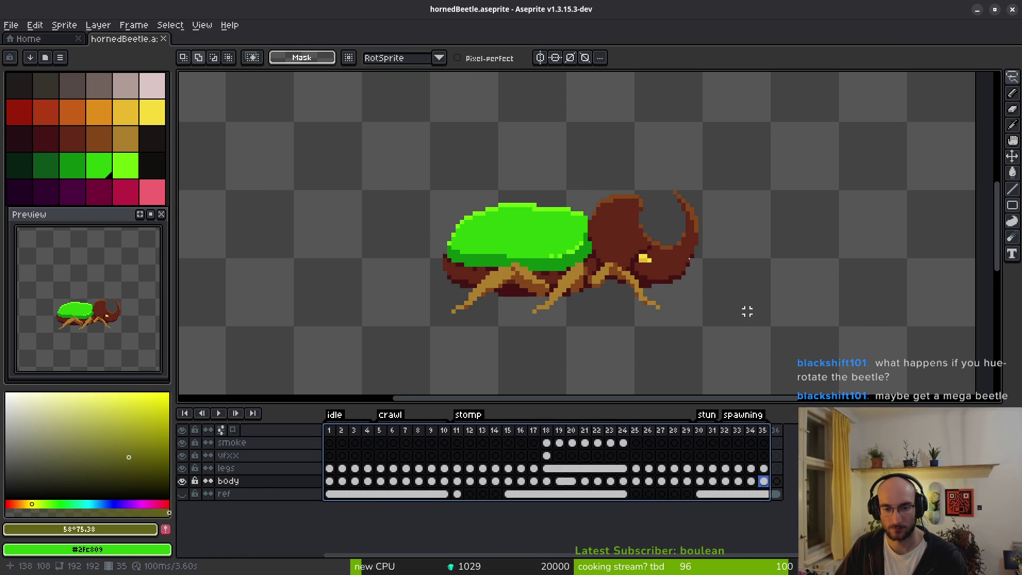
key("ctrl+e")
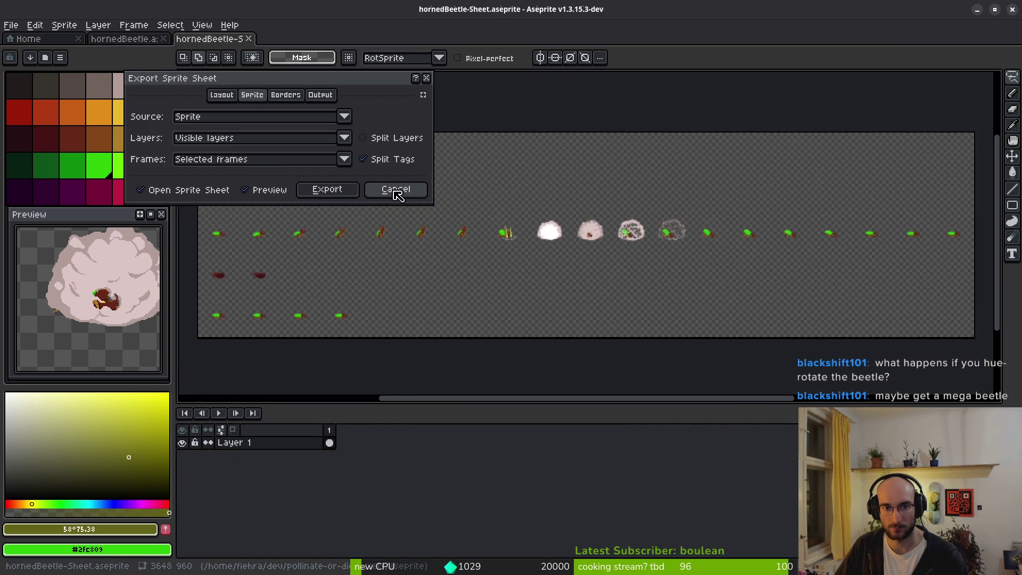
left_click(396, 189)
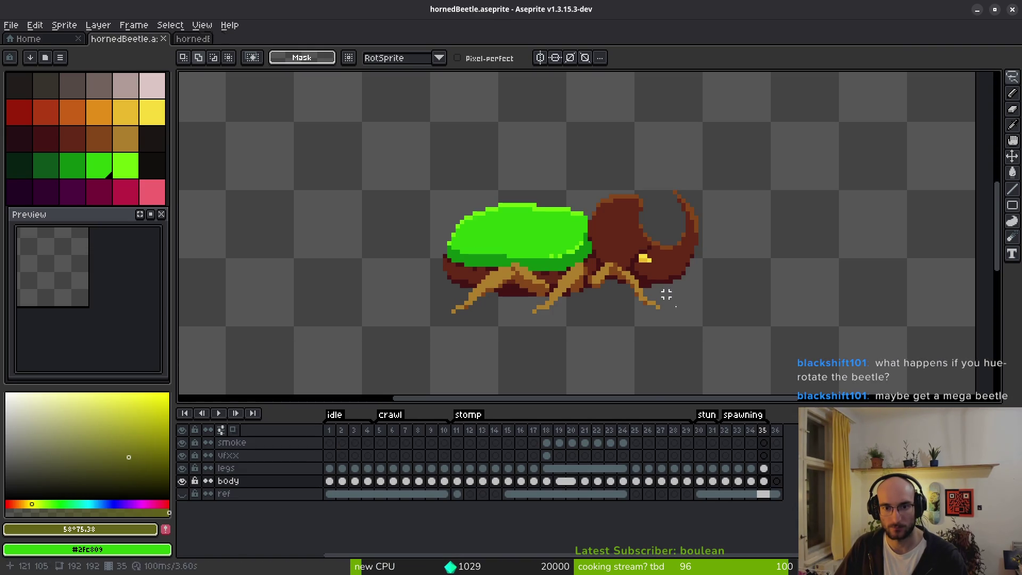
left_click(182, 442)
key("ctrl+e")
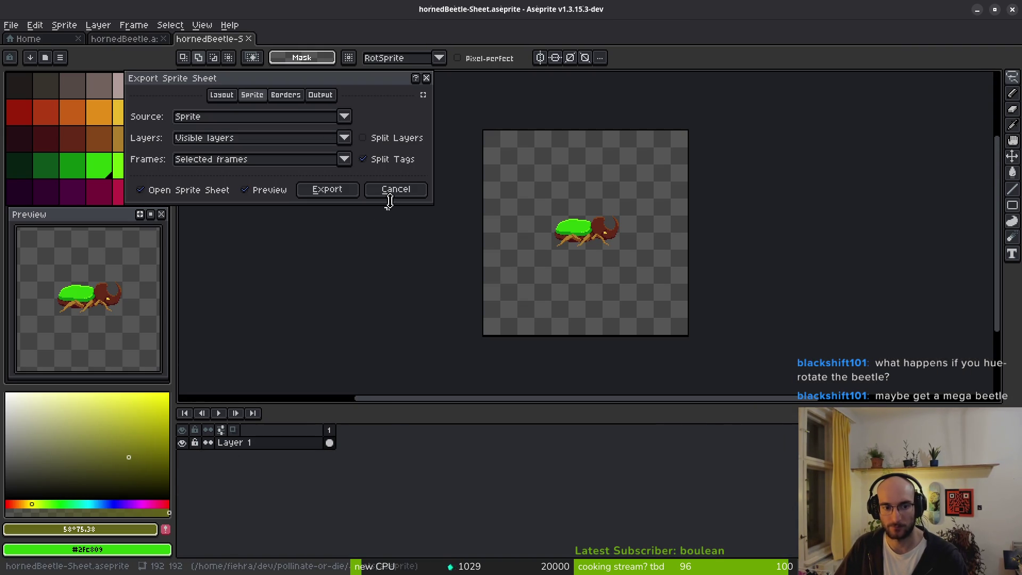
left_click(389, 194)
Preview the sprite sheet export for frames 1–35, then cancel it.
left_click_drag(329, 430, 768, 440)
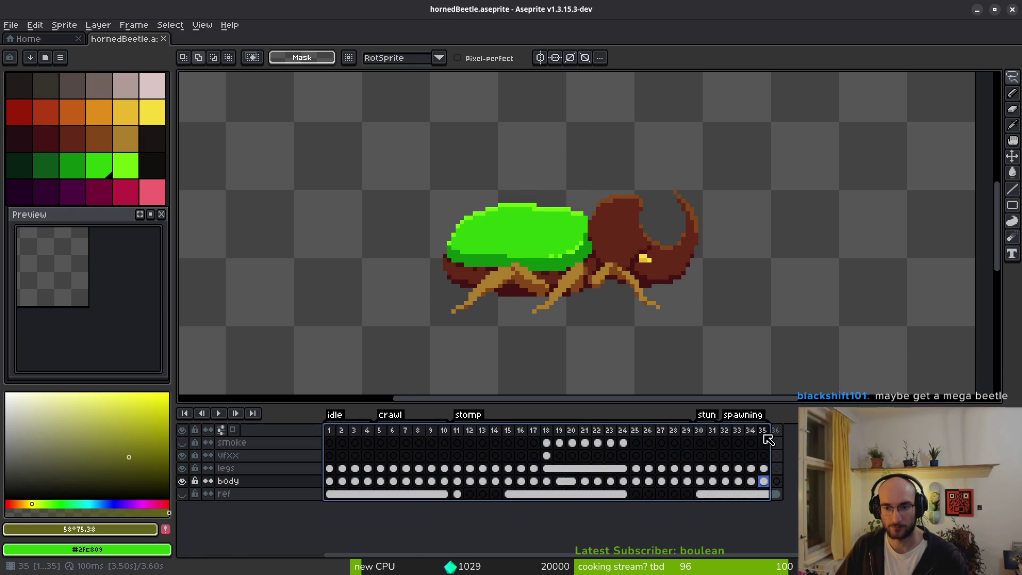
key("ctrl+e")
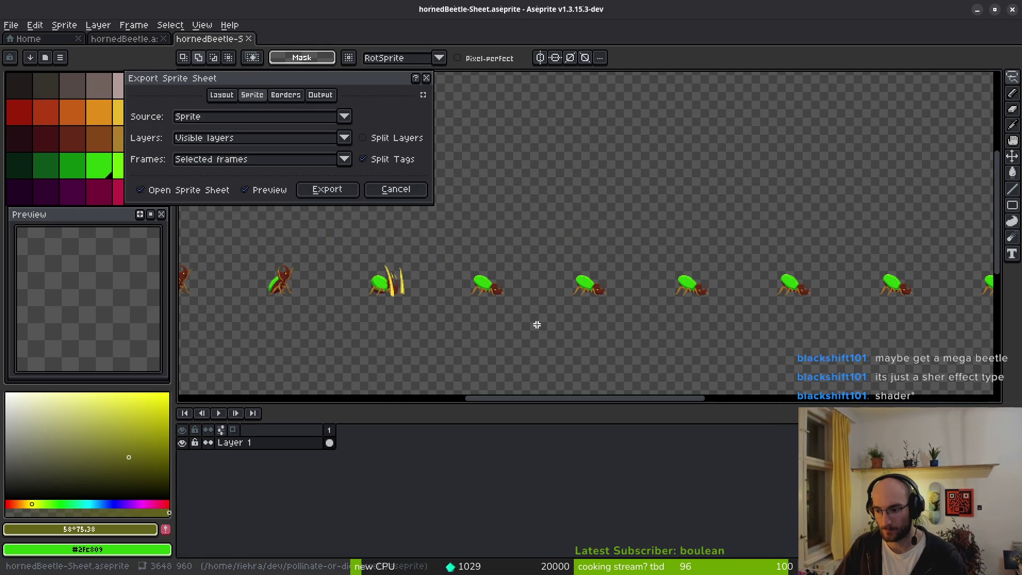
scroll(508, 317, "down", 3)
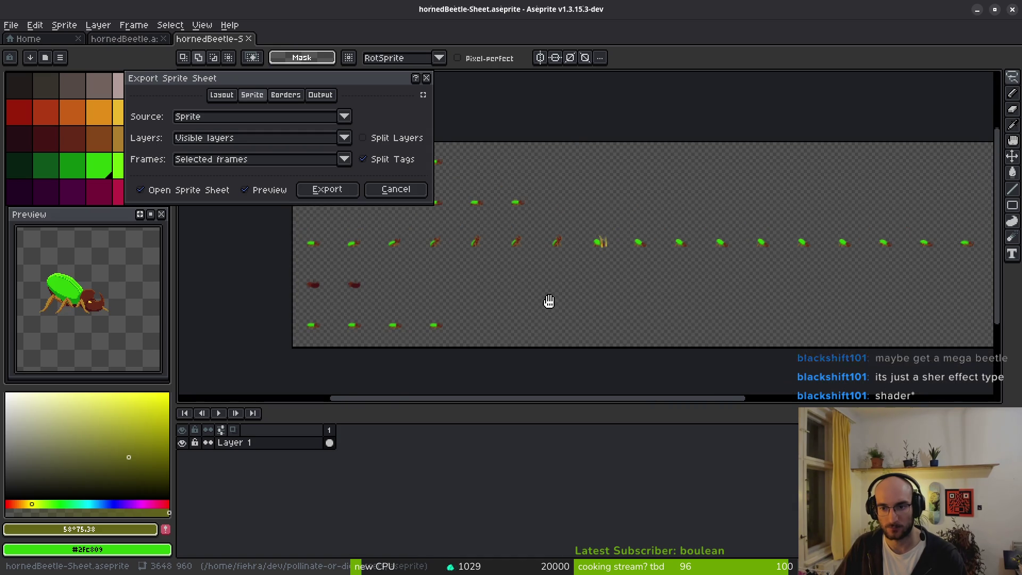
mouse_move(548, 301)
left_mouse_down()
mouse_move(417, 342)
mouse_move(545, 294)
mouse_move(570, 299)
left_mouse_up()
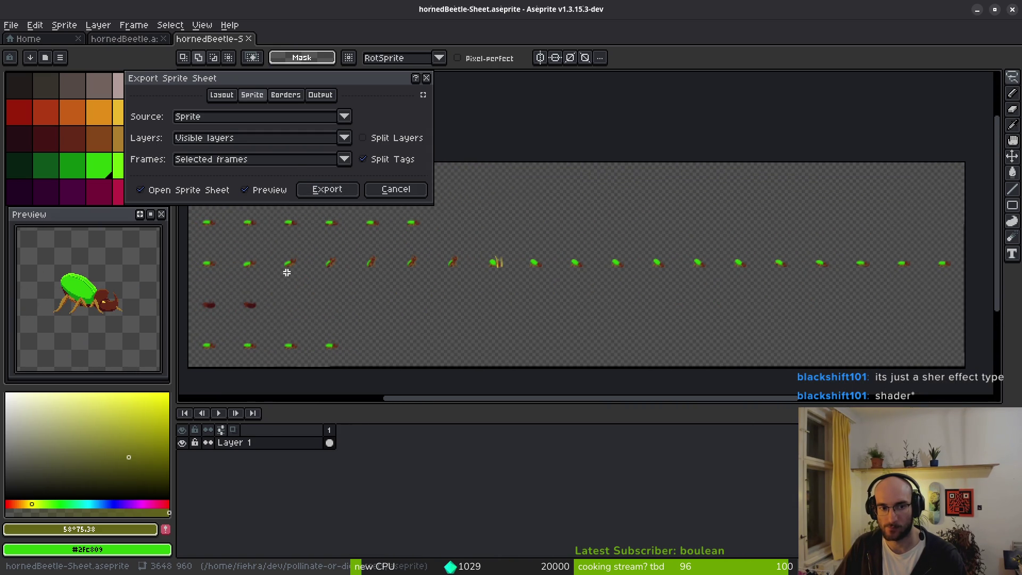
left_click(405, 190)
scroll(607, 294, "down", 4)
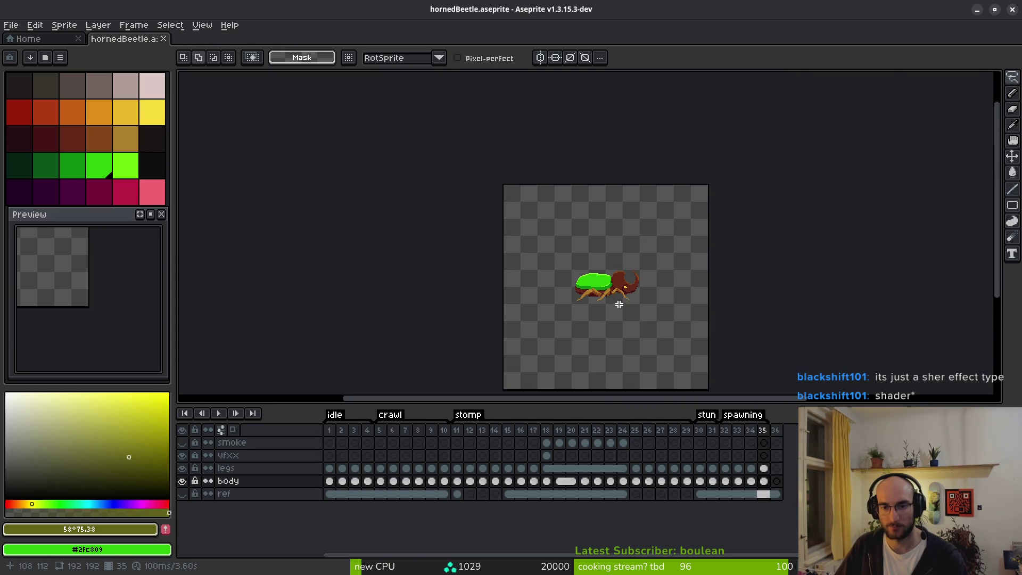
Step back through the beetle frames, showing and then hiding the smoke layer to check the smoke cloud.
key("i")
key("Left")
key("Left")
key("Left")
key("Left")
key("Left")
key("Left")
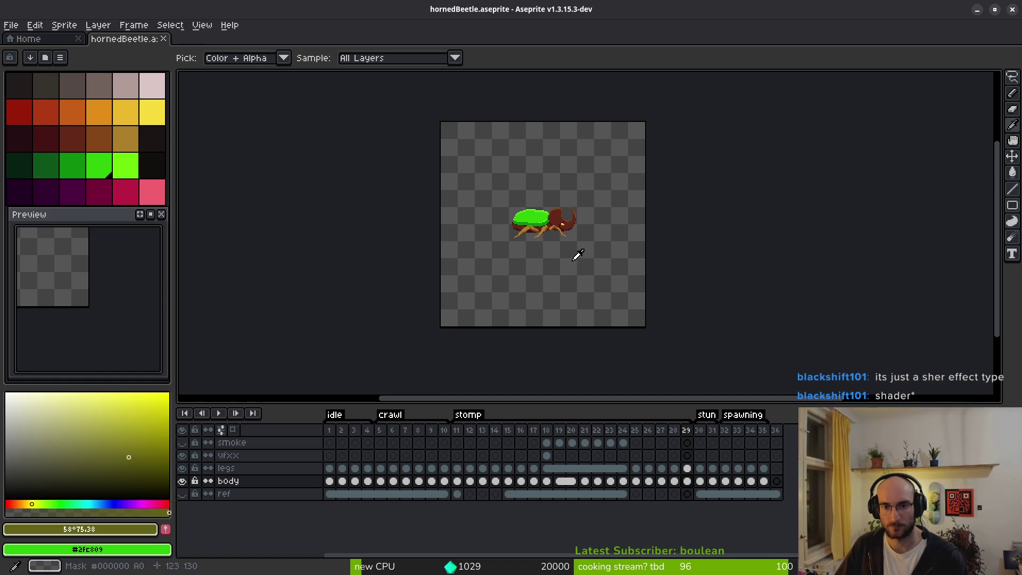
key("m")
left_click(185, 442)
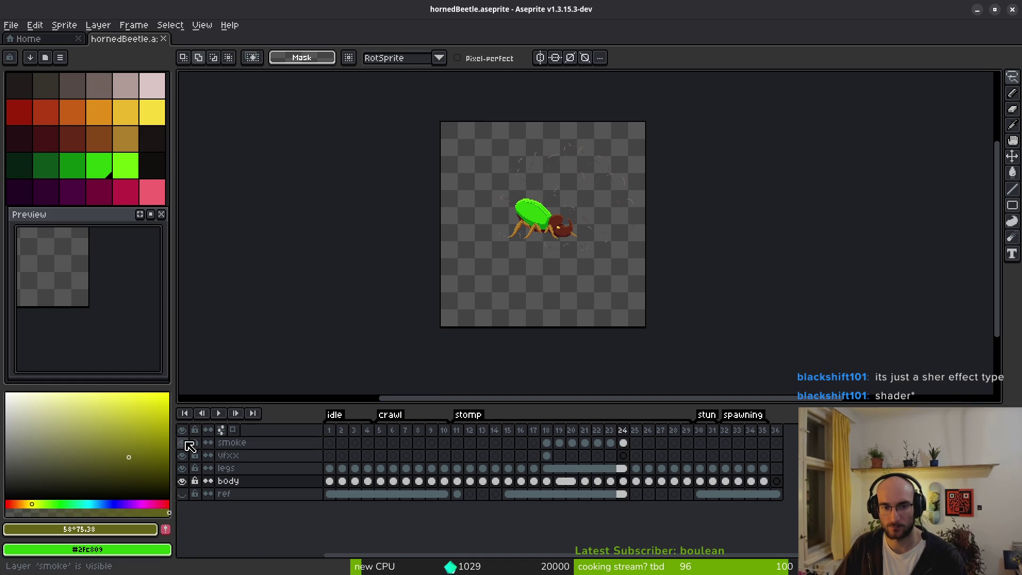
key("Left")
key("Left")
key("Left")
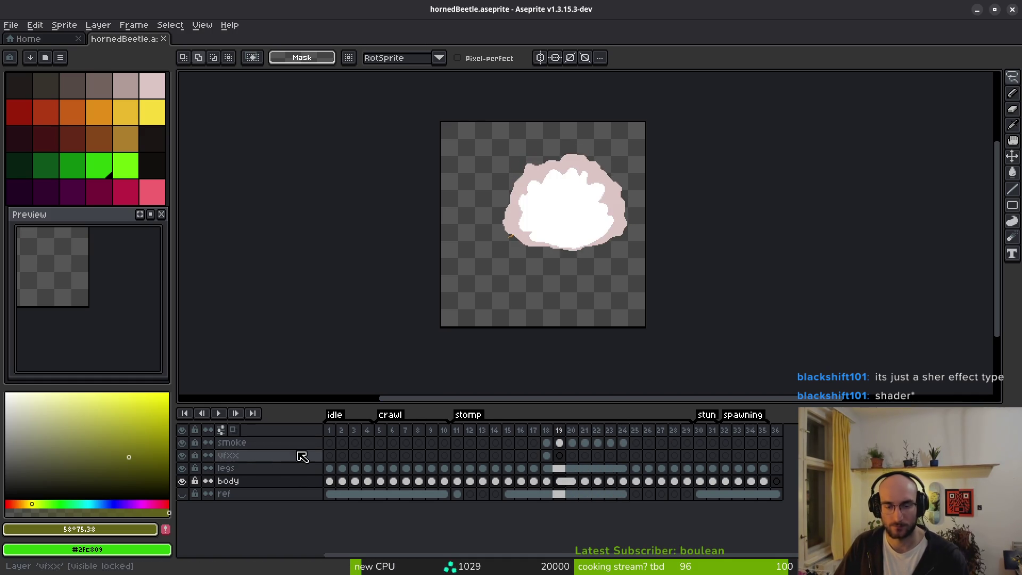
left_click(182, 442)
key("w")
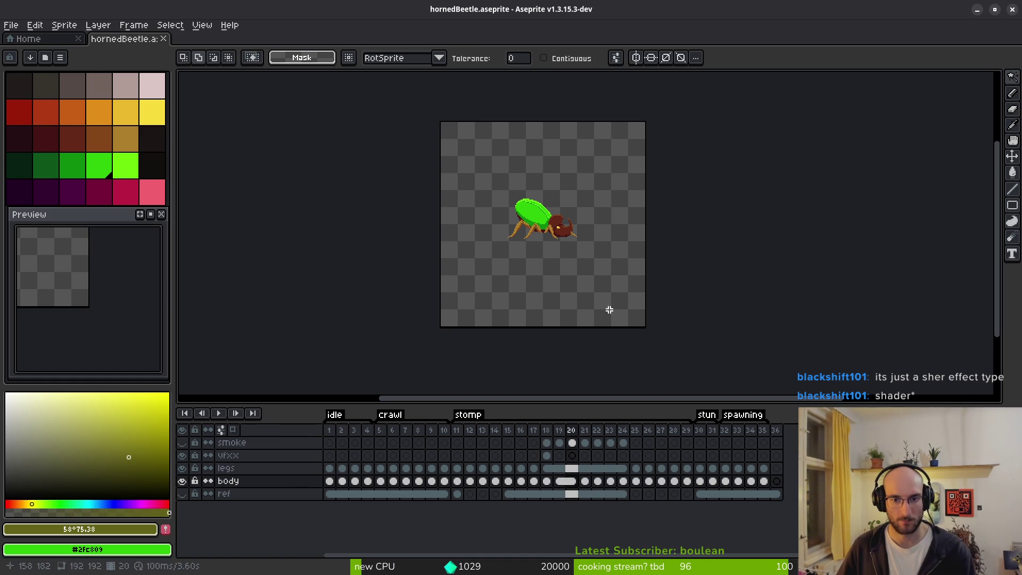
scroll(607, 306, "up", 1)
Resize the canvas to 128×128 pixels and select frames 1 through 9 in the timeline.
key("ctrl+alt+c")
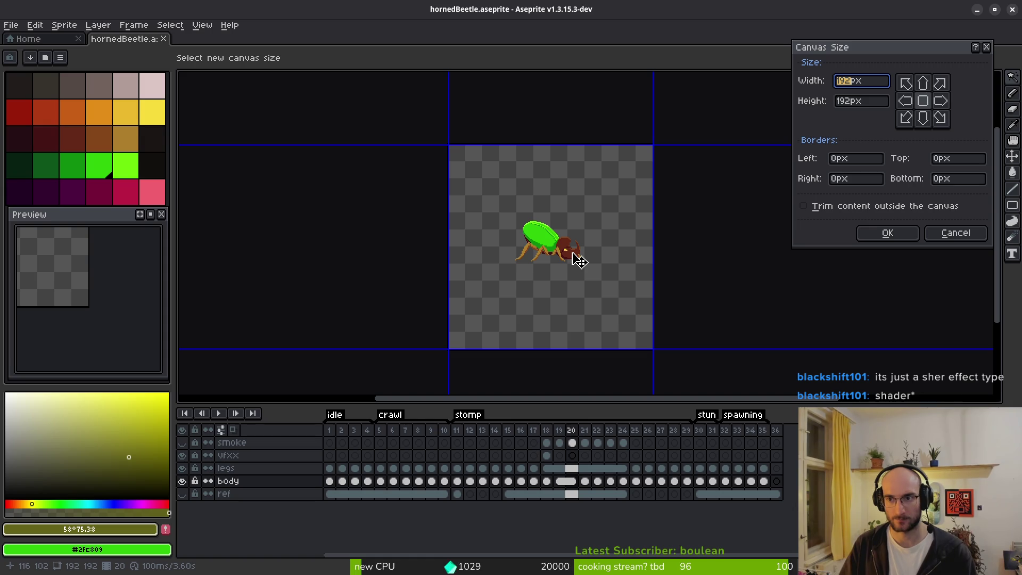
type("128")
key("Tab")
type("128")
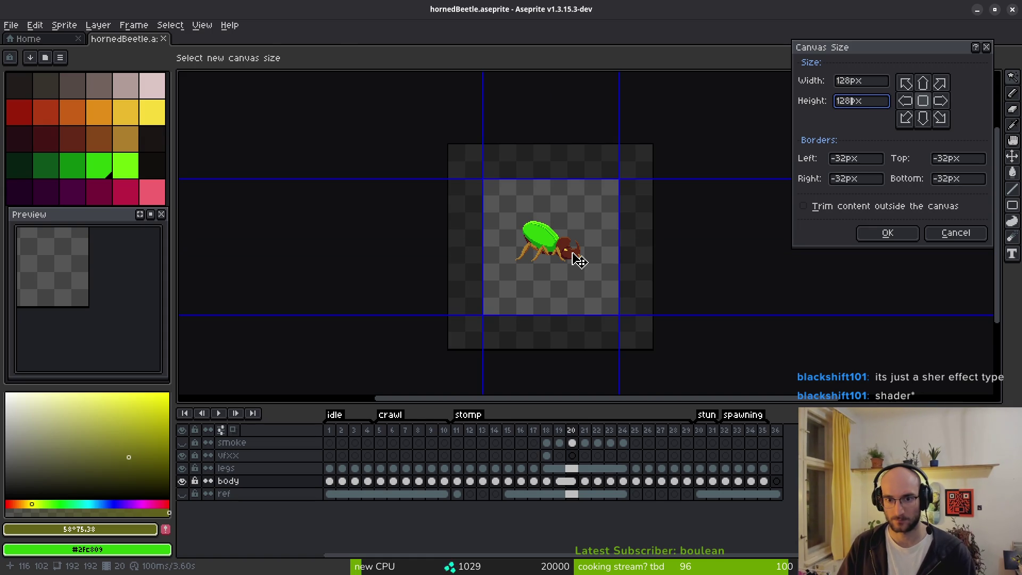
key("Return")
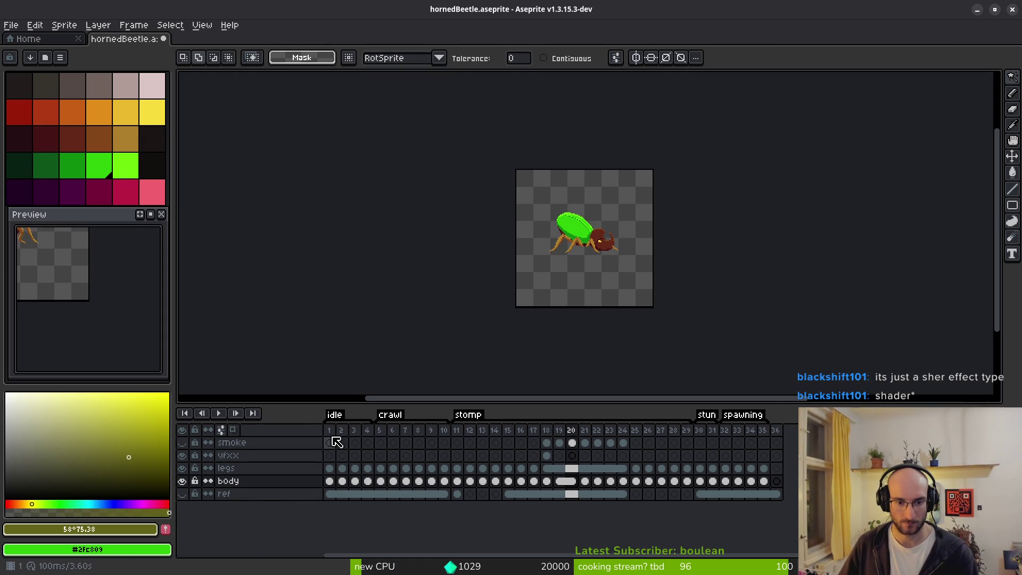
scroll(531, 288, "up", 2)
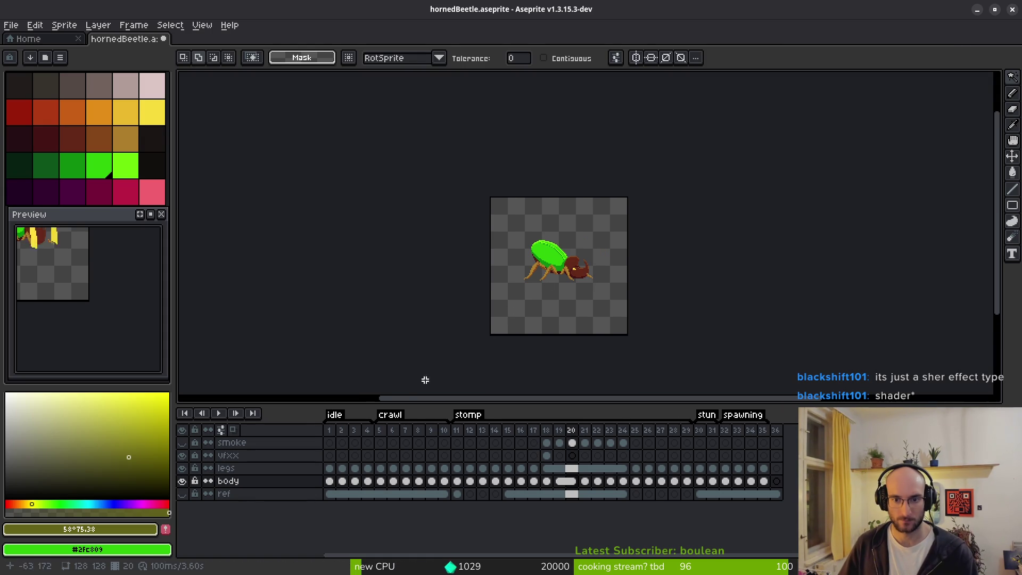
left_click_drag(329, 434, 765, 442)
Export the sprite sheet, overwriting art/enemies/hornedBeetle-Sheet.png.
key("ctrl+e")
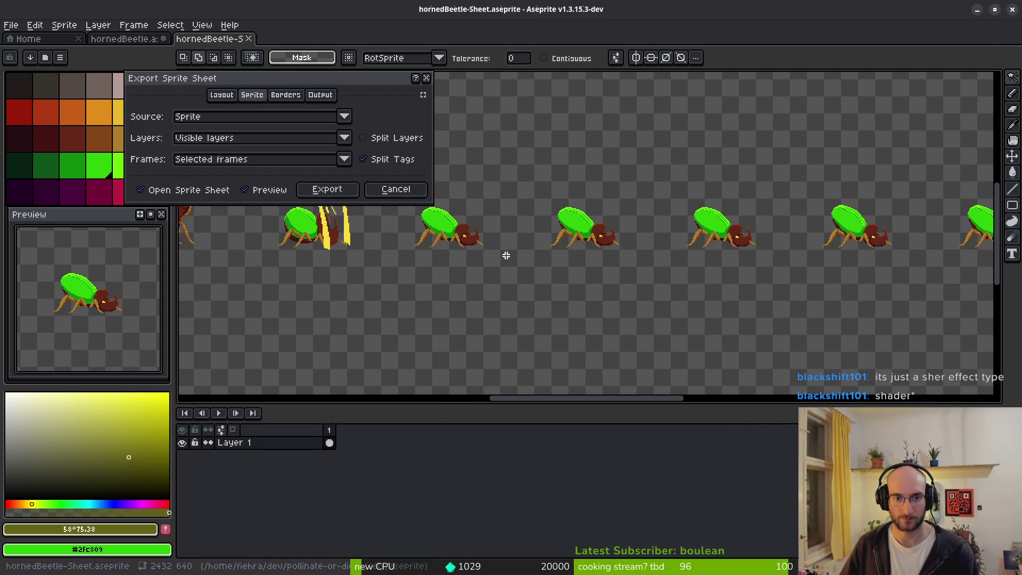
left_click(328, 190)
key("ctrl+alt+shift+s")
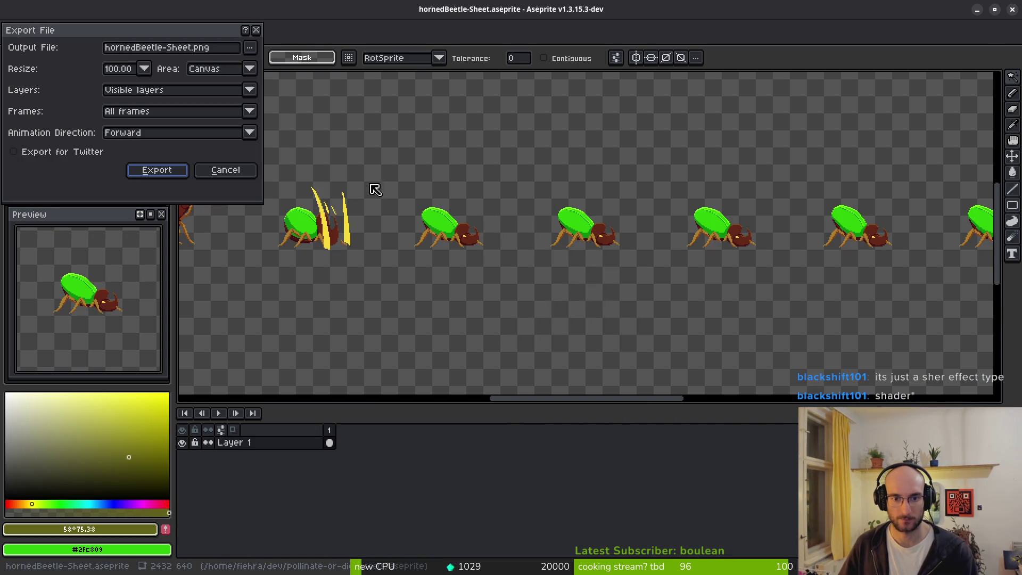
left_click(250, 47)
left_click(278, 64)
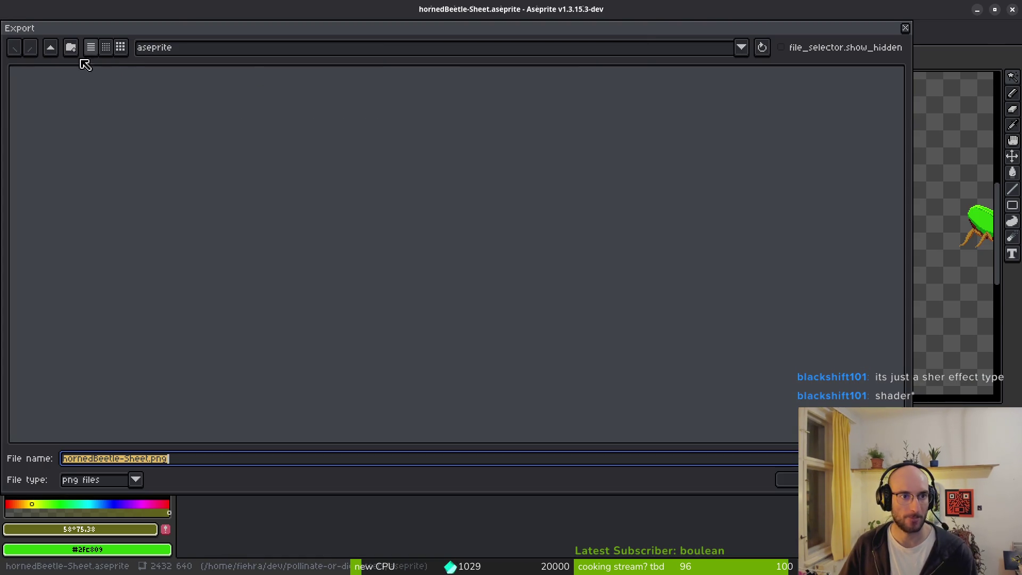
left_click(51, 47)
double_click(54, 108)
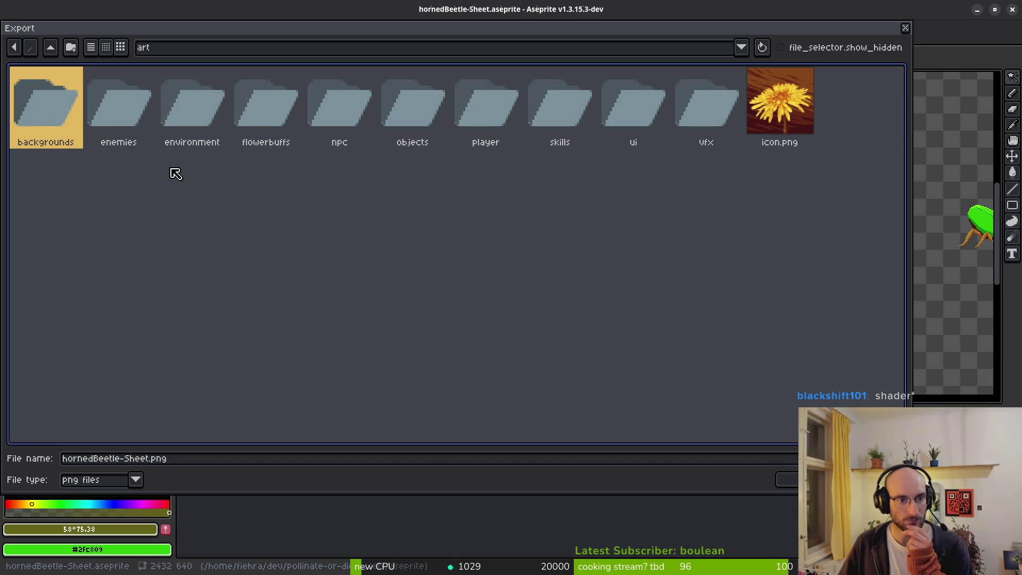
double_click(127, 99)
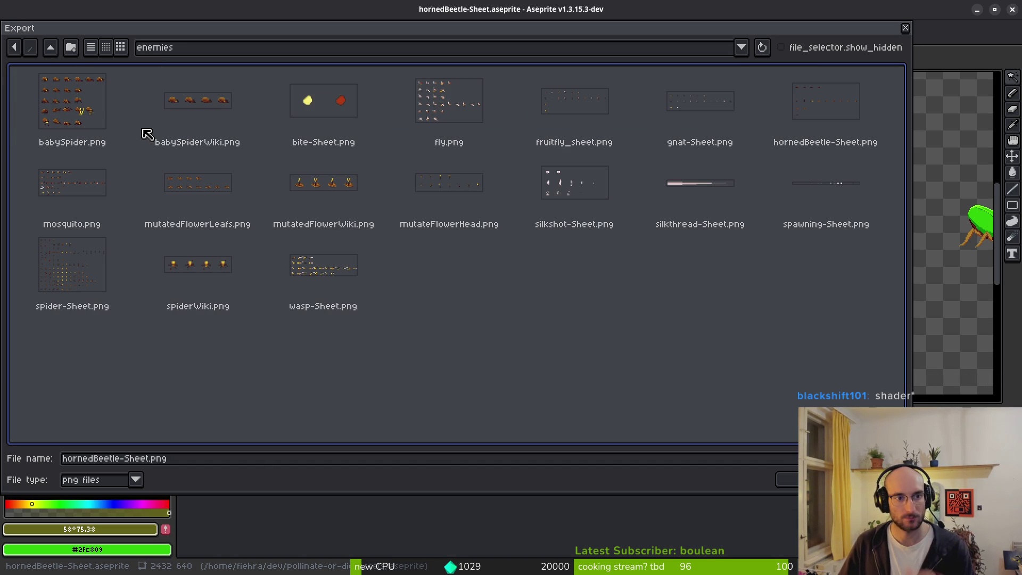
left_click(837, 103)
left_click(787, 479)
left_click(437, 323)
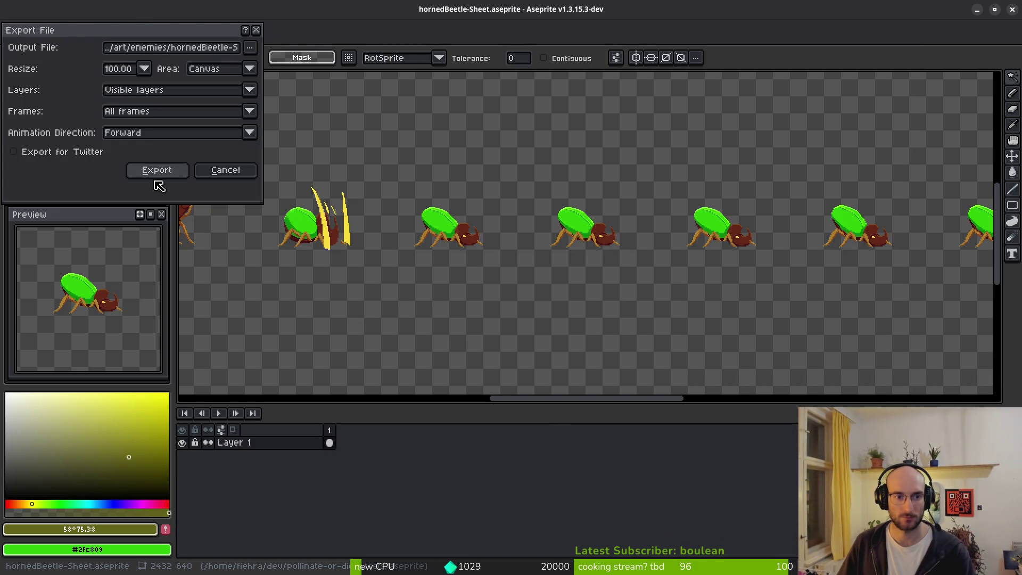
left_click(155, 170)
Check the canvas size change in hornedBeetle.aseprite with redo/undo, then close that document.
left_click(106, 39)
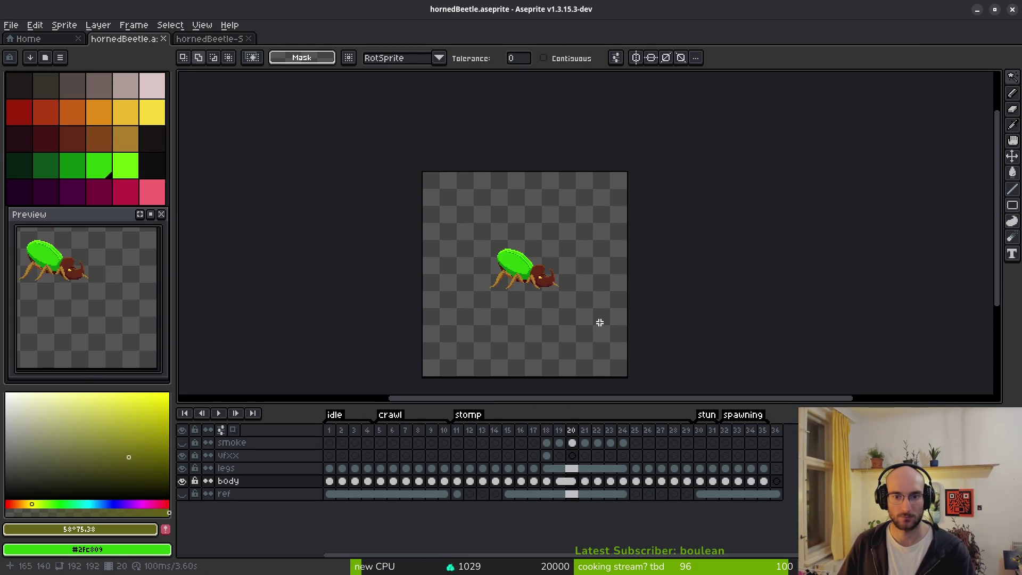
key("ctrl+y")
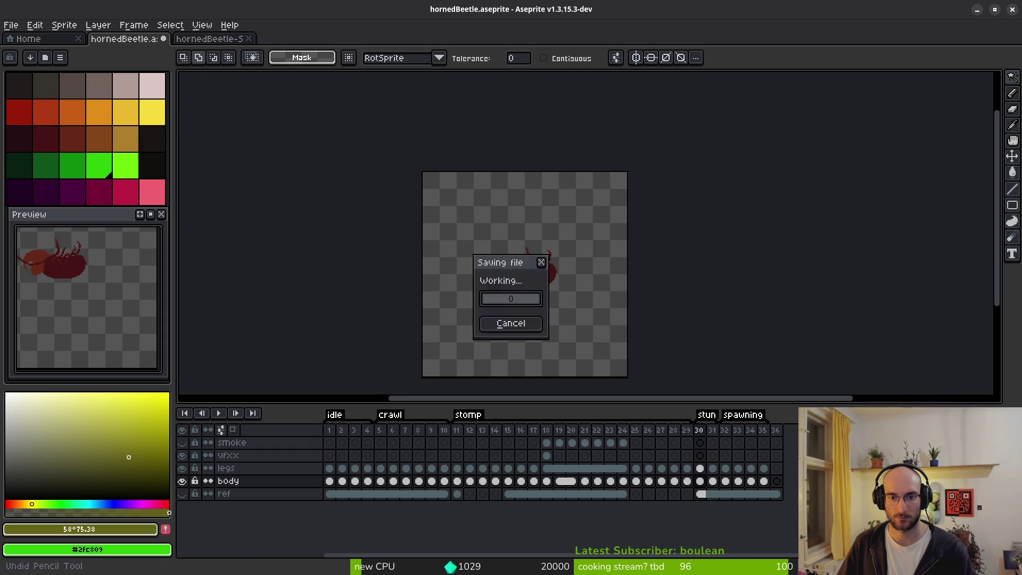
key("ctrl+z")
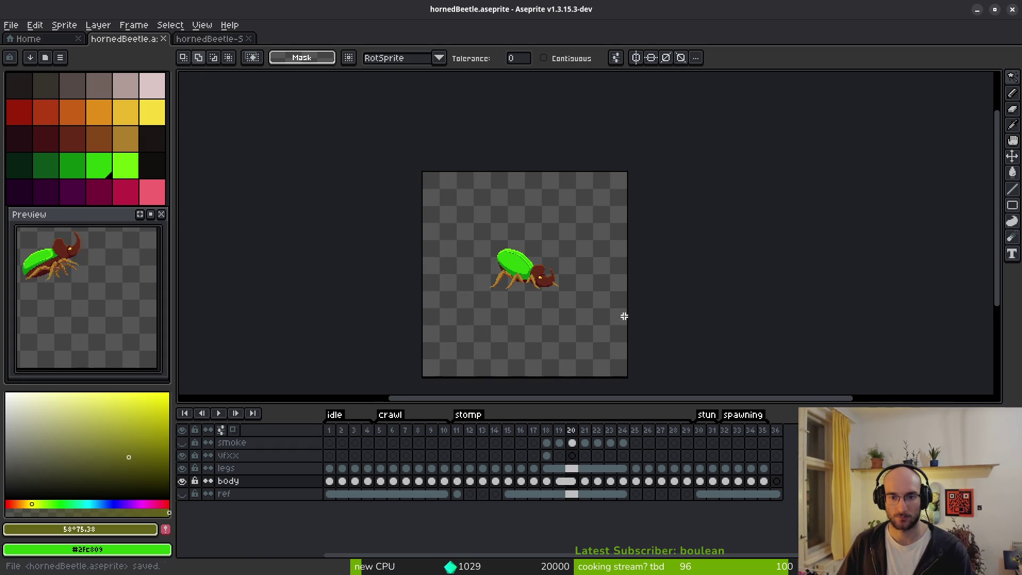
left_click(163, 38)
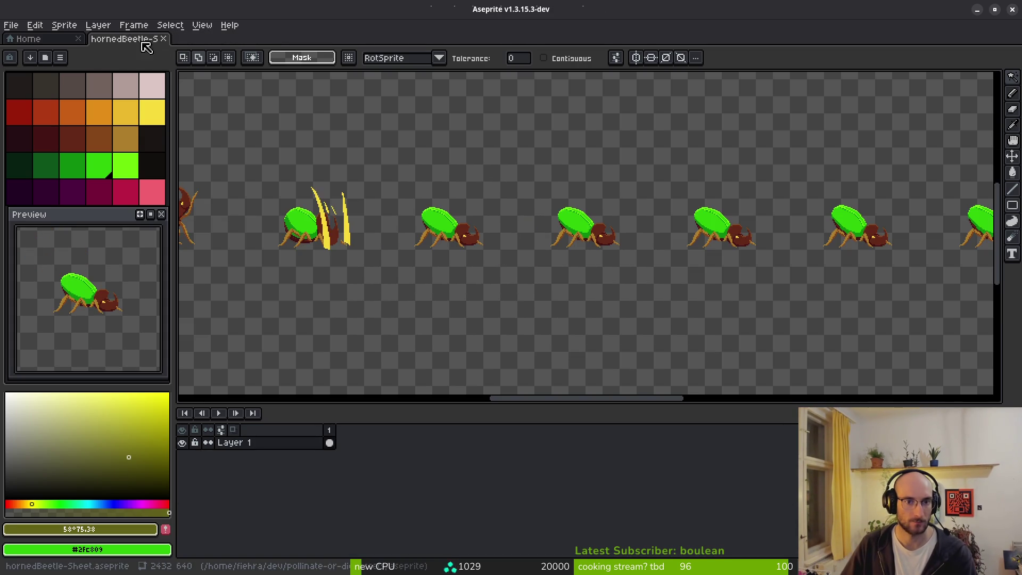
Close the hornedBeetle-Sheet document and minimize Aseprite to reach the desktop.
left_click(163, 39)
key("ctrl+q")
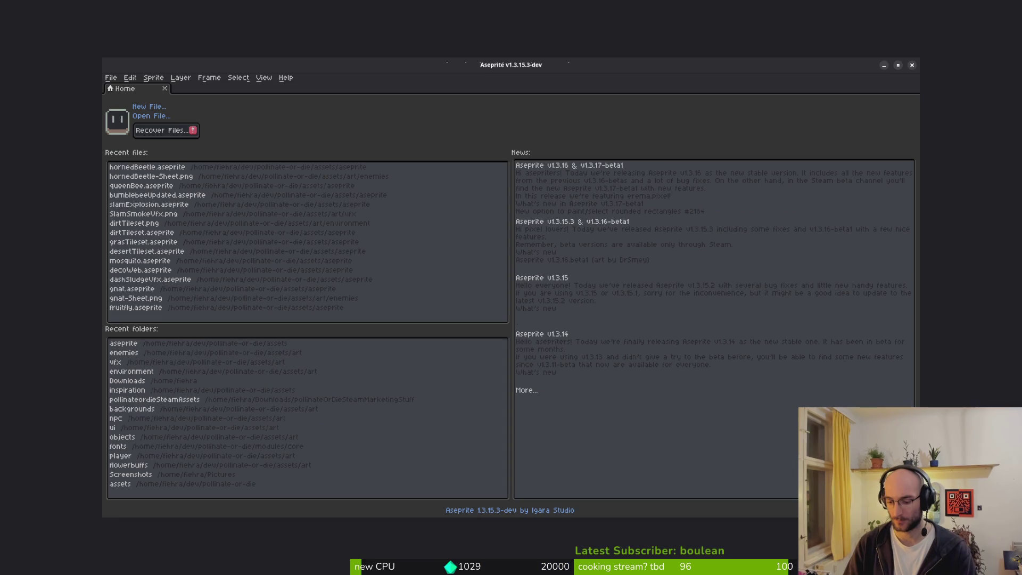
double_click(489, 5)
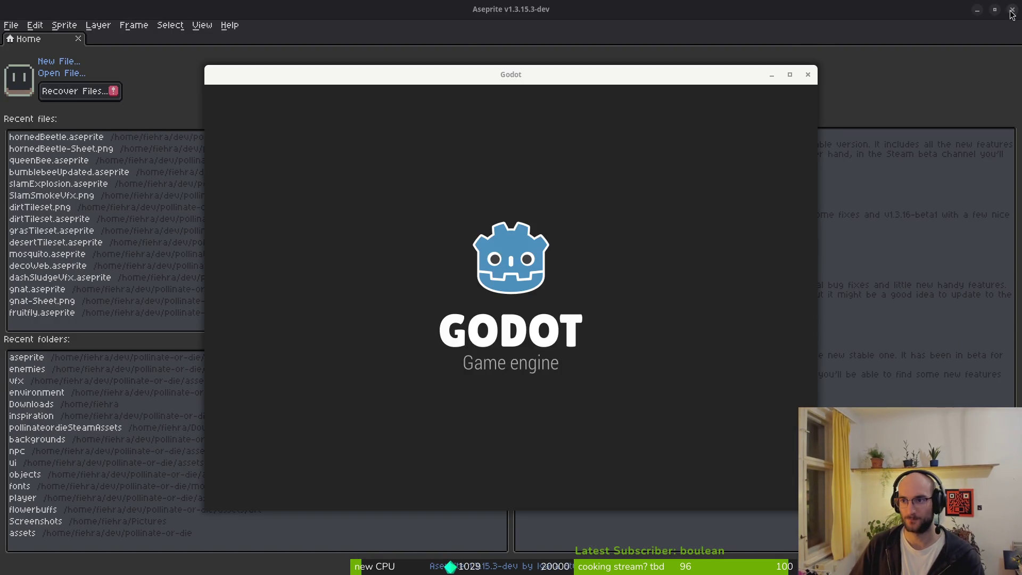
left_click(977, 9)
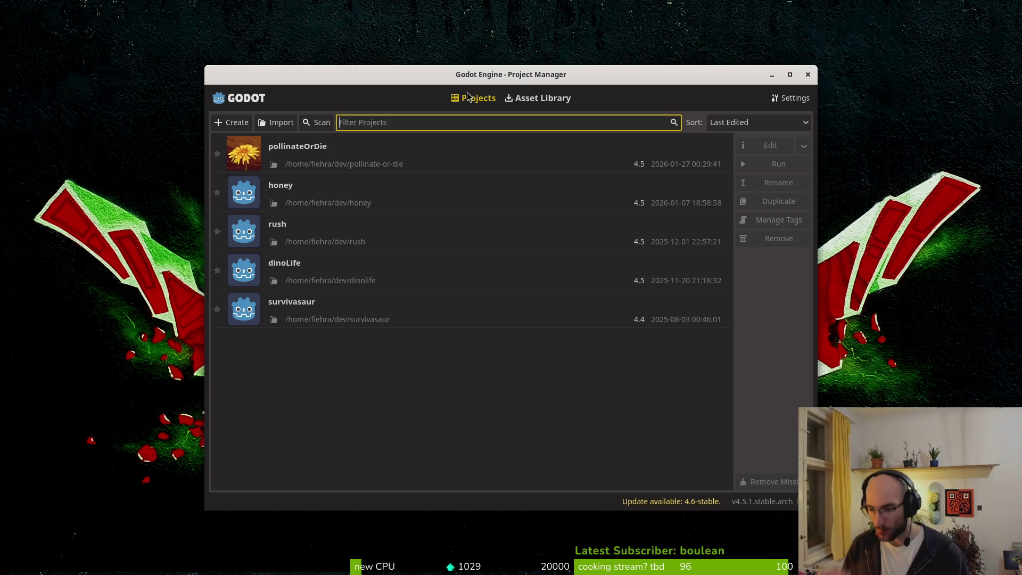
Open pollinateOrDie, then close devlevel, tutorial_4, enemy and the other extra scenes, keeping player.
left_click(293, 169)
double_click(269, 165)
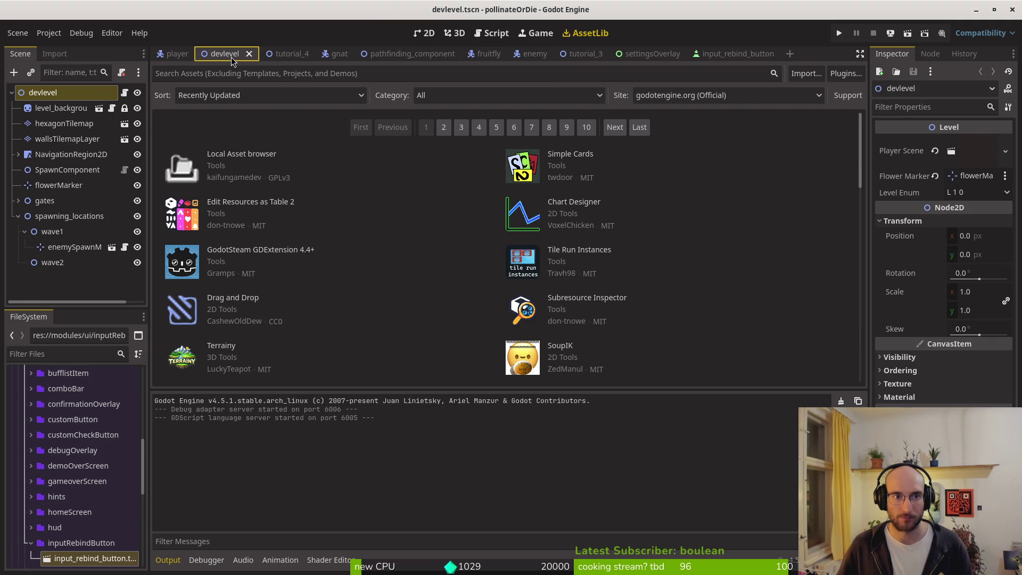
left_click(428, 35)
middle_click(232, 59)
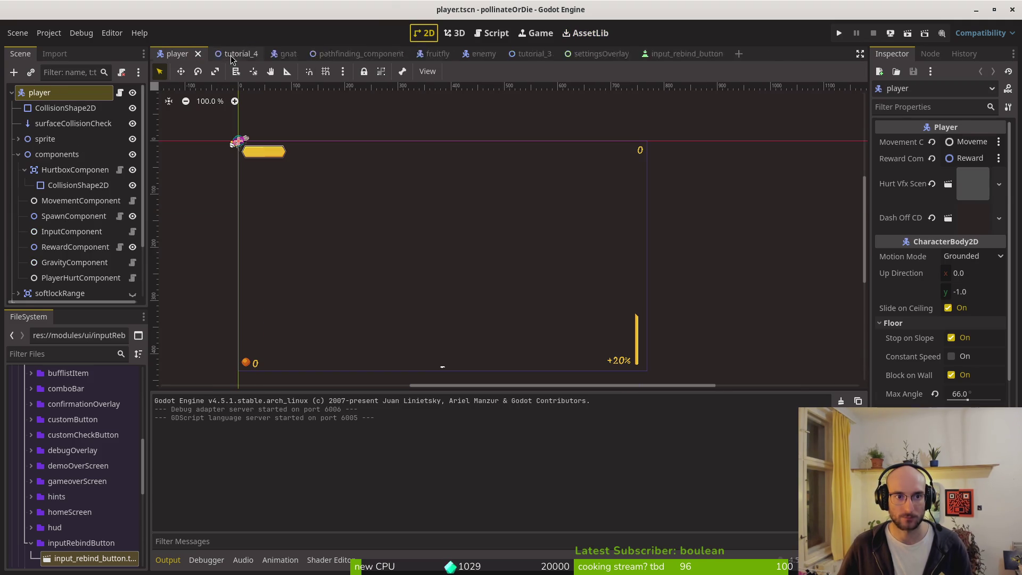
middle_click(232, 55)
middle_click(233, 55)
middle_click(234, 55)
middle_click(233, 55)
middle_click(234, 55)
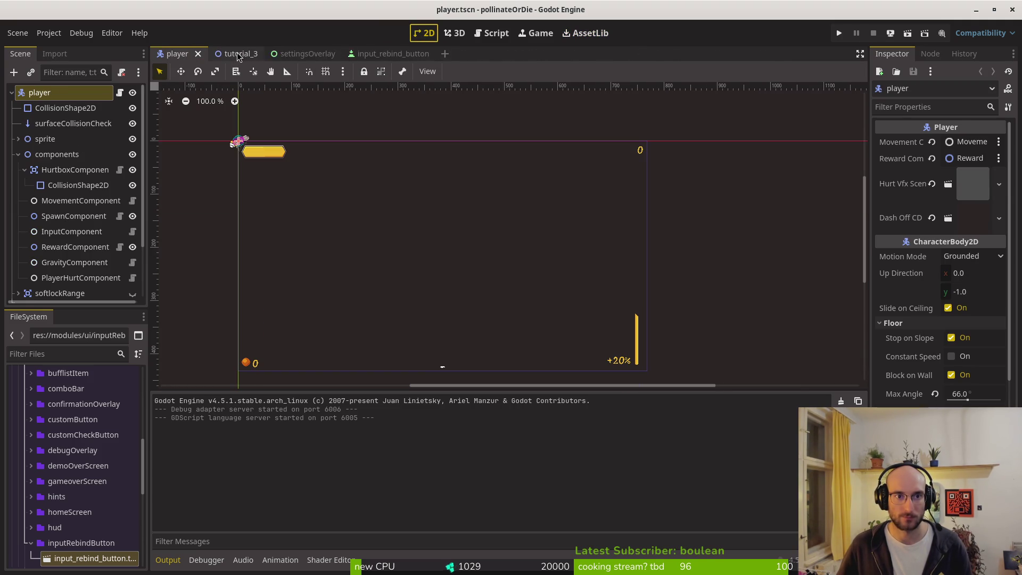
middle_click(234, 56)
middle_click(234, 55)
middle_click(234, 55)
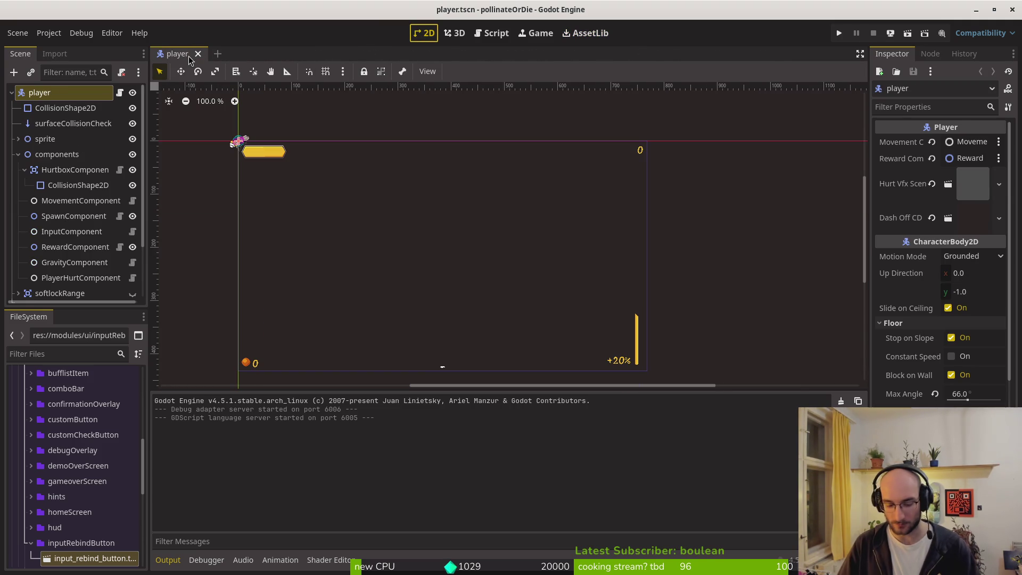
Quick-open rhino_beetle.tscn by searching for 'rhino'.
key("alt+shift+o")
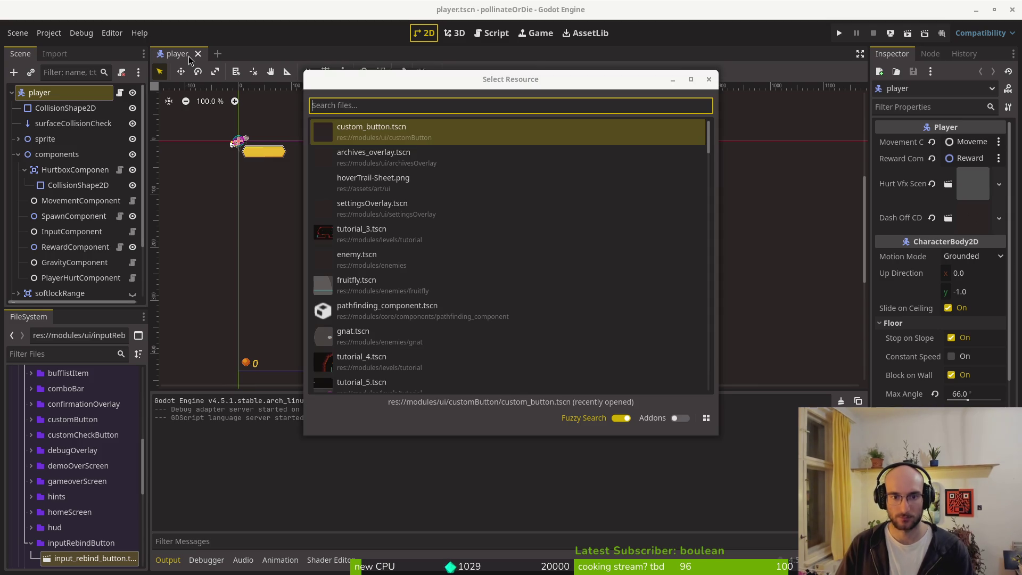
type("rhino")
key("Down")
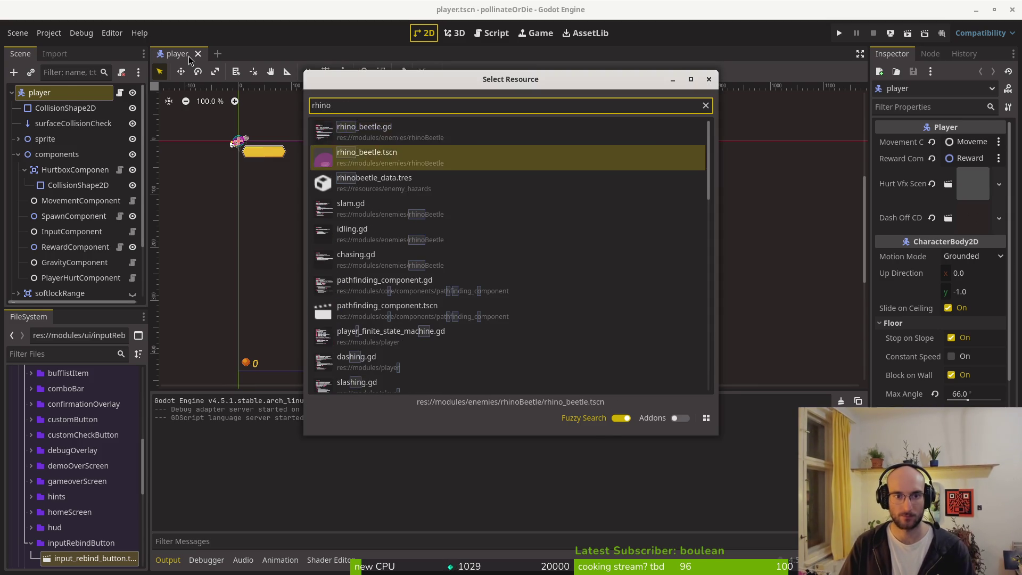
key("Return")
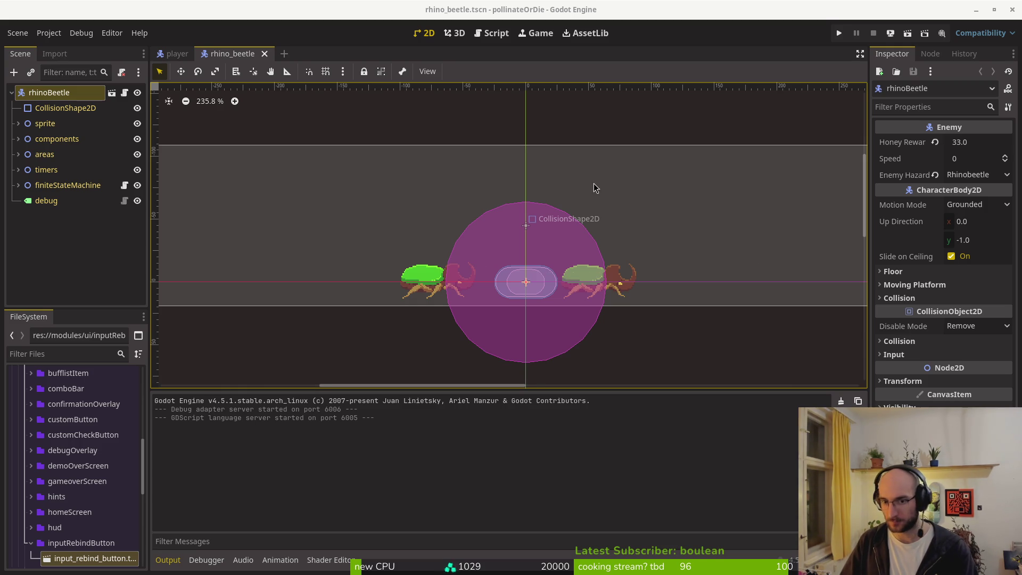
scroll(552, 249, "down", 4)
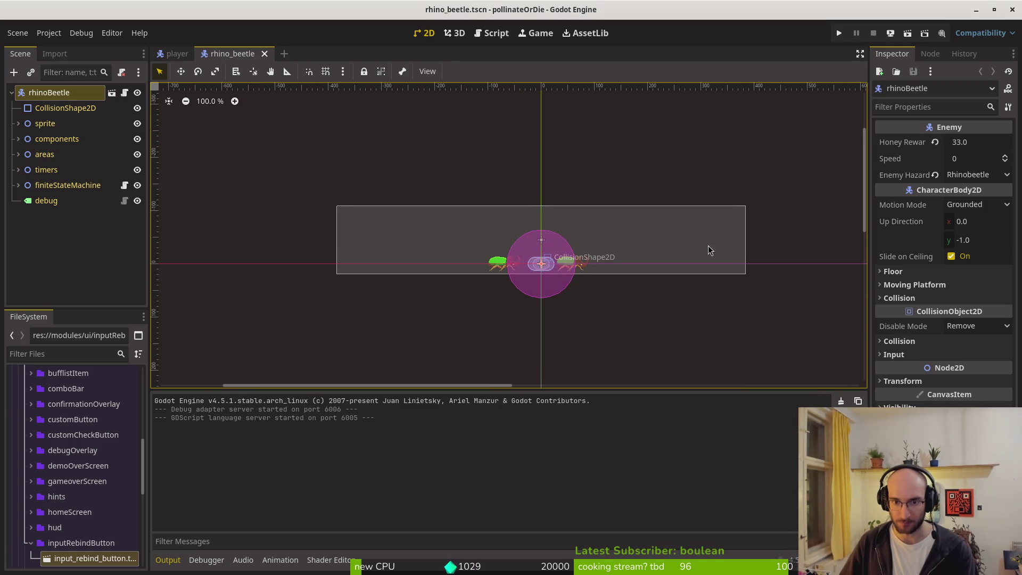
Select the beetle's Sprite2D node and raise its Hframes above 9 to fit the new sheet.
left_click(18, 123)
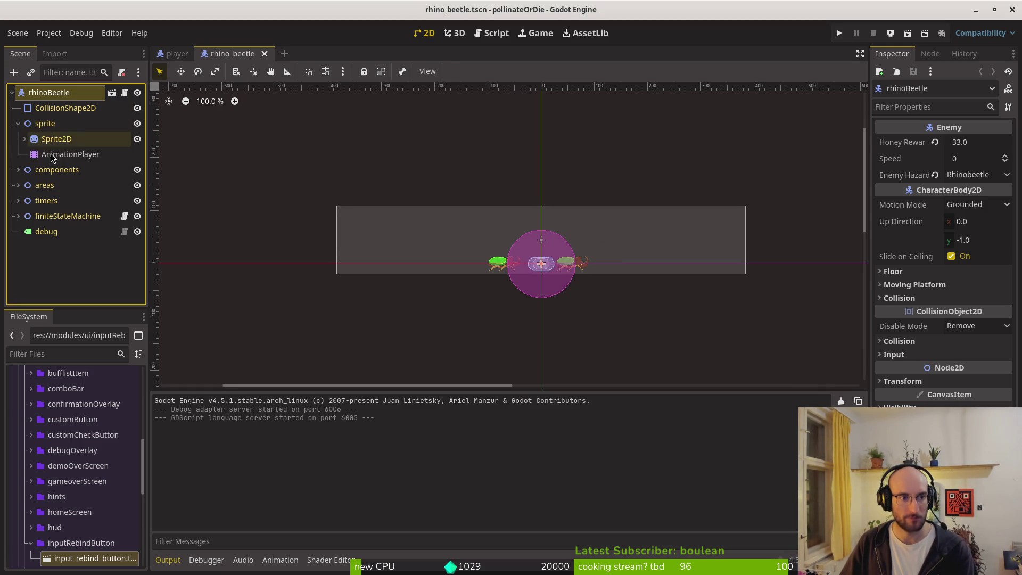
left_click(53, 154)
left_click(56, 139)
left_click(955, 203)
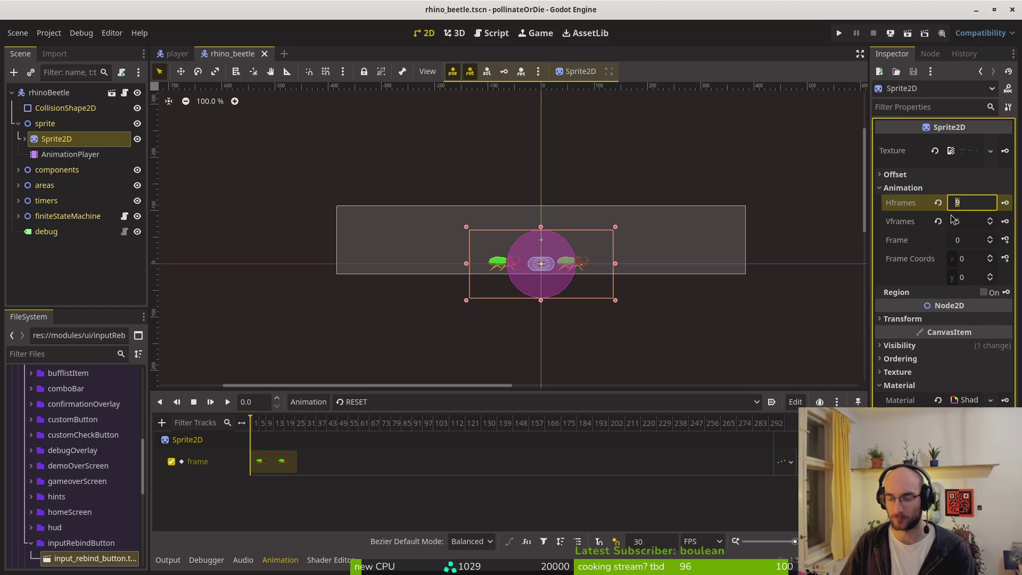
type("9")
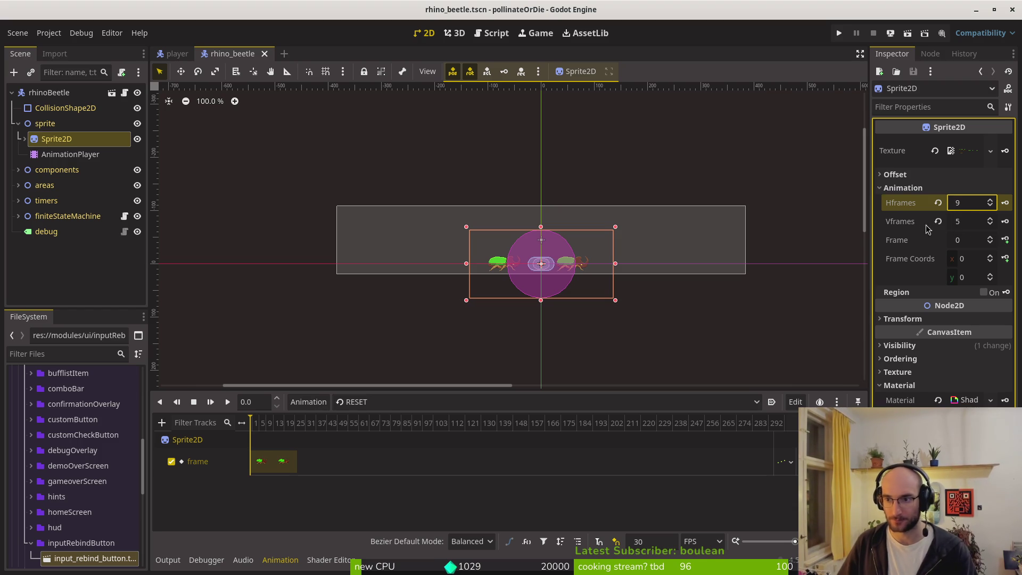
scroll(565, 279, "up", 5)
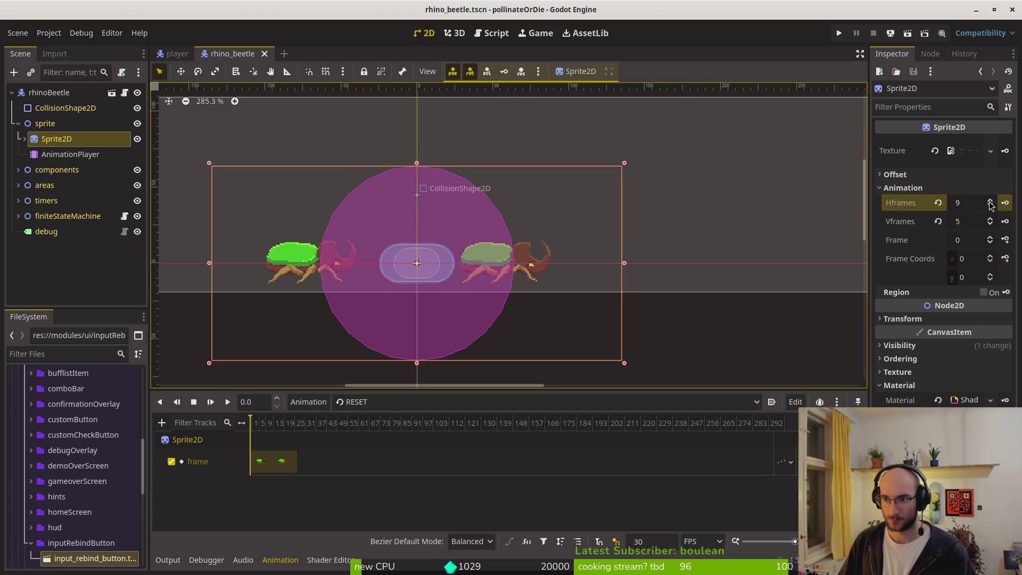
scroll(992, 205, "up", 10)
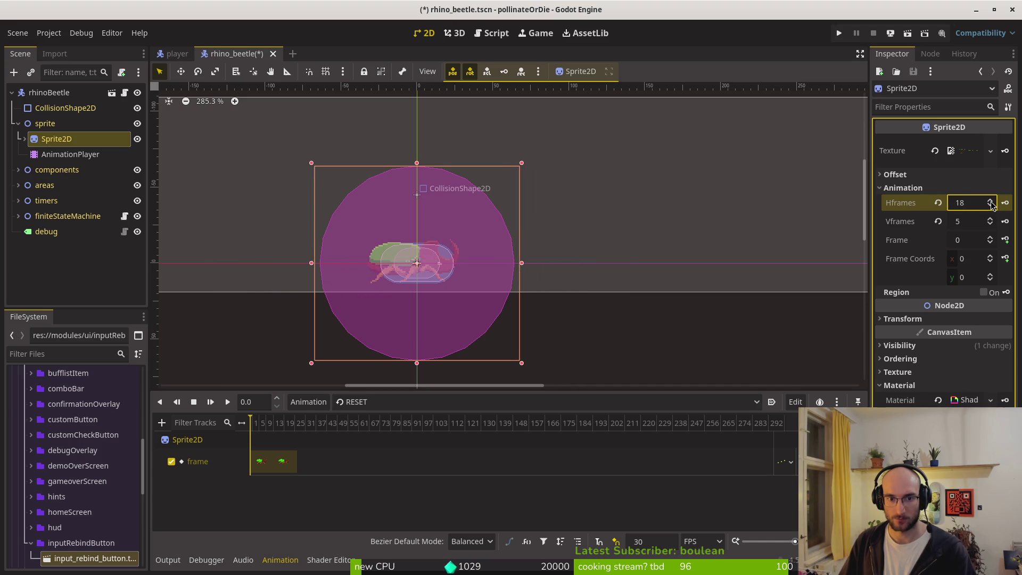
scroll(992, 205, "up", 1)
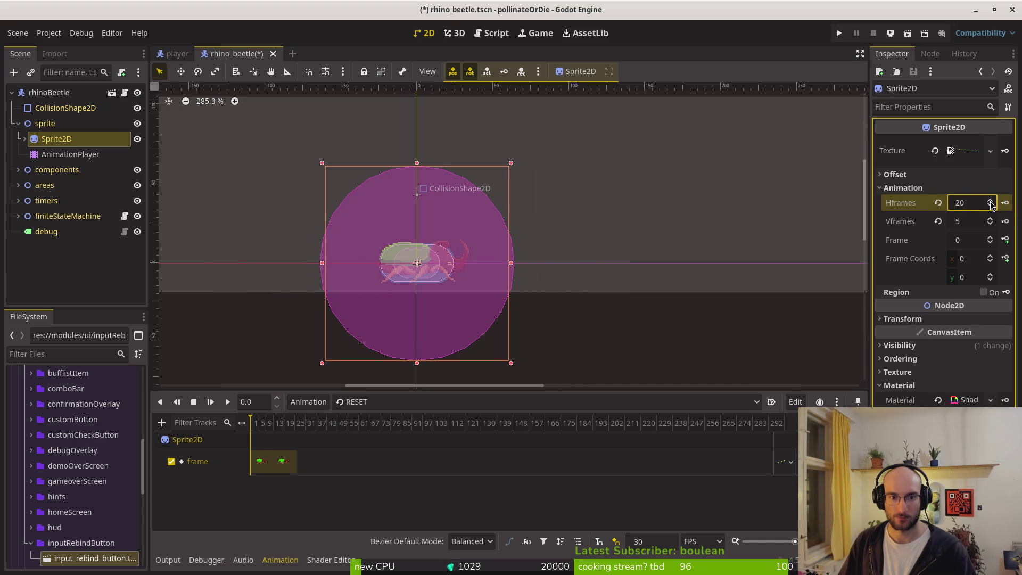
scroll(992, 204, "up", 1)
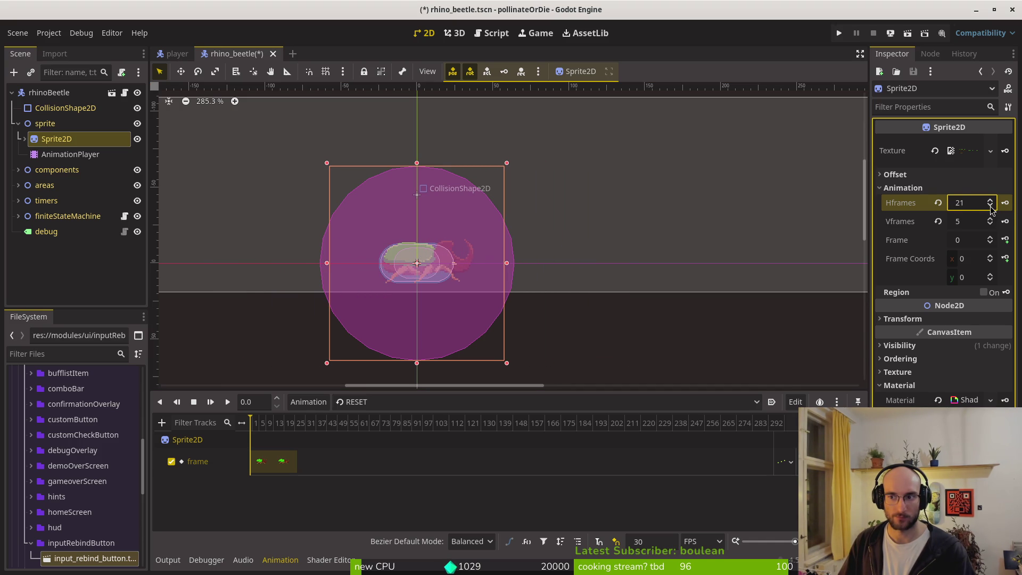
scroll(992, 207, "up", 1)
Deselect the sprite, save rhino_beetle.tscn and switch to Aseprite.
left_click(463, 294)
scroll(426, 279, "up", 5)
key("ctrl+s")
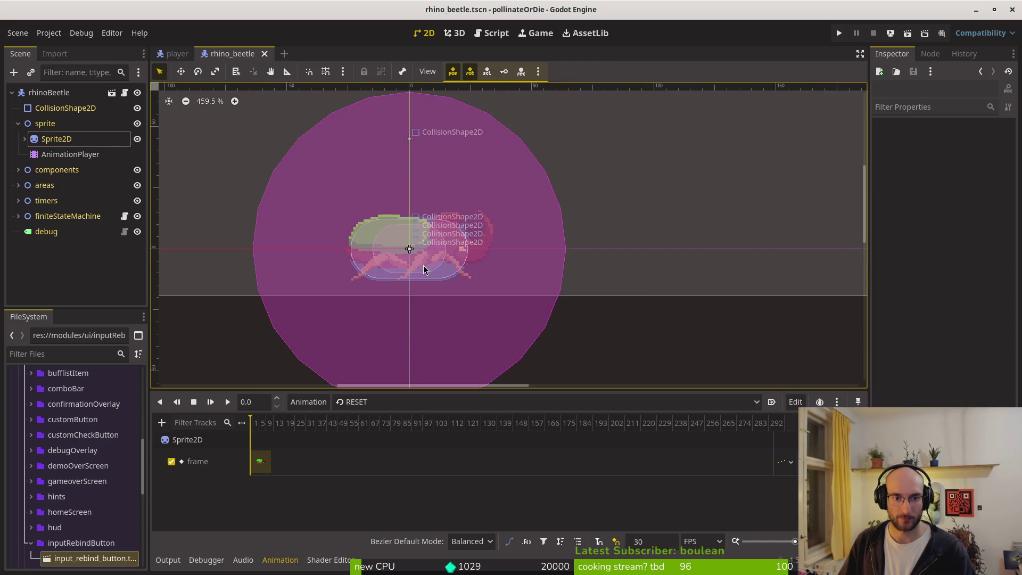
key("alt+Tab")
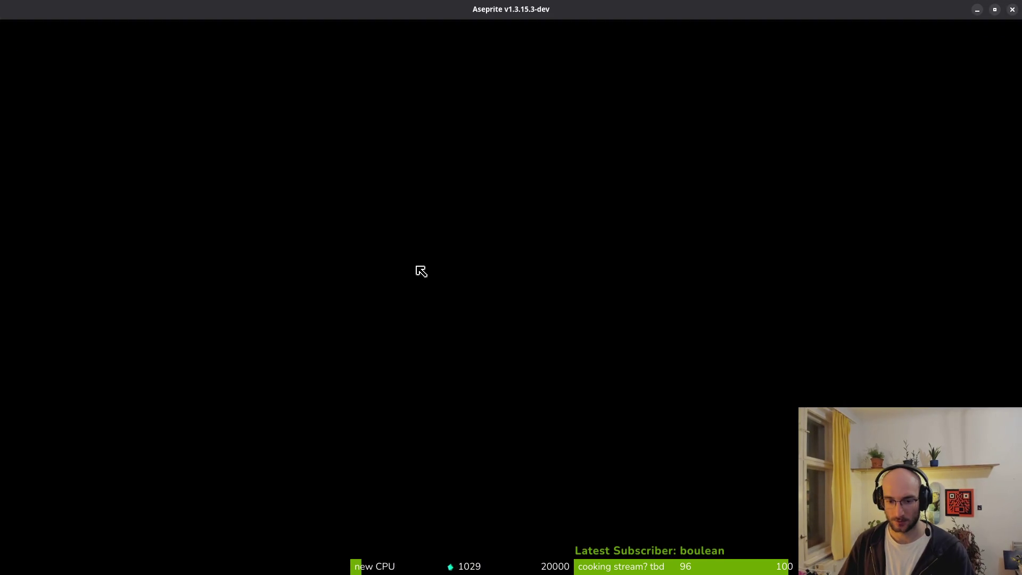
Reopen hornedBeetle.aseprite from Recent files and select the stomp frames to count them.
left_click(91, 151)
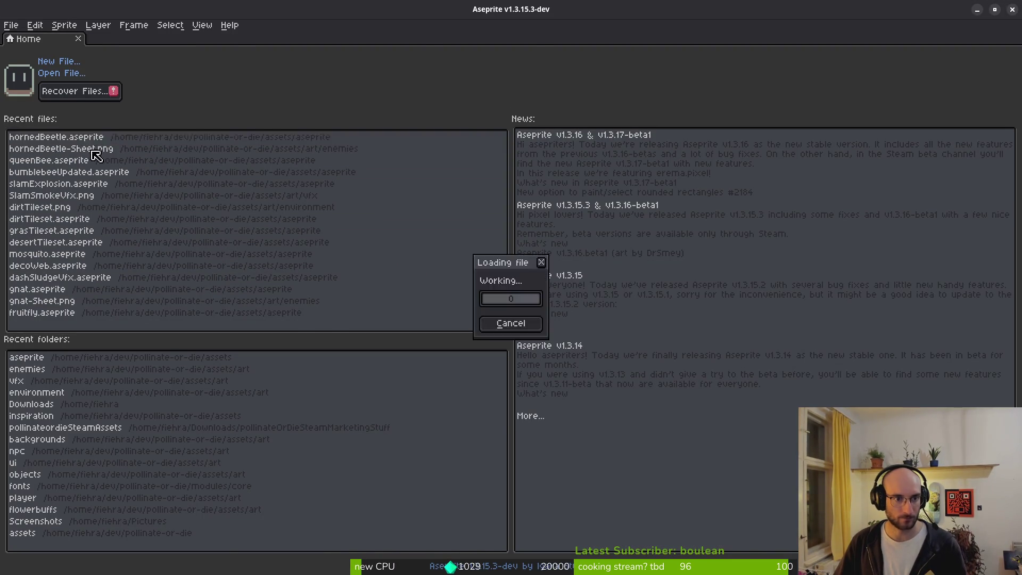
left_click_drag(457, 430, 687, 431)
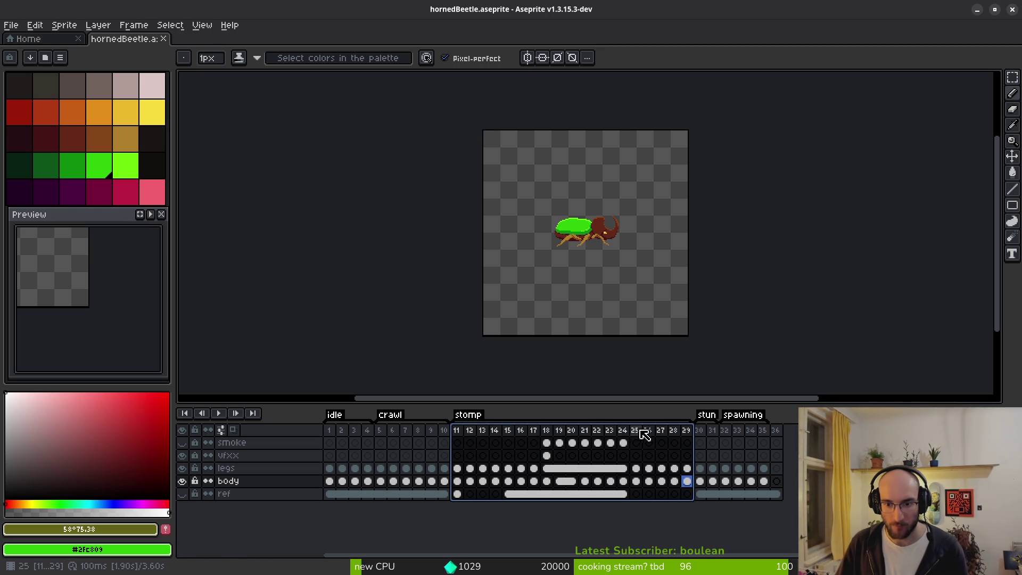
Lower the Sprite2D's Hframes from 20 to 19 and save rhino_beetle.tscn.
key("alt+Tab")
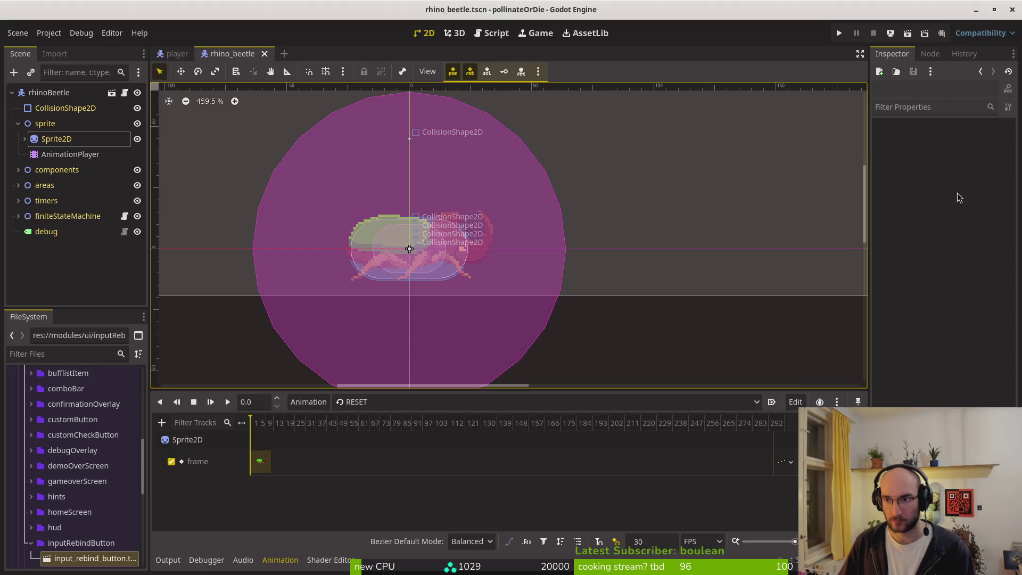
left_click(56, 139)
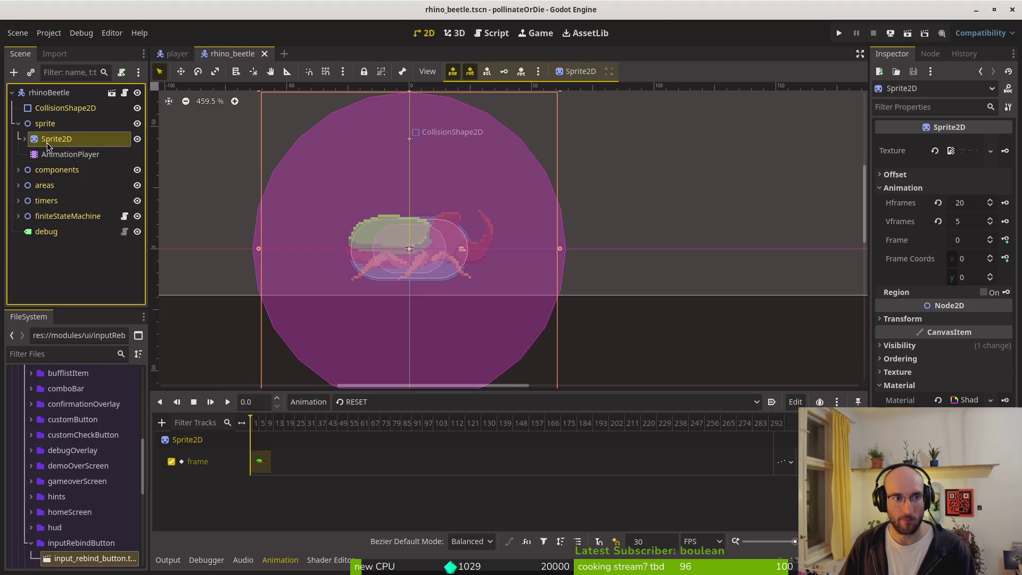
left_click(990, 206)
scroll(443, 258, "up", 3)
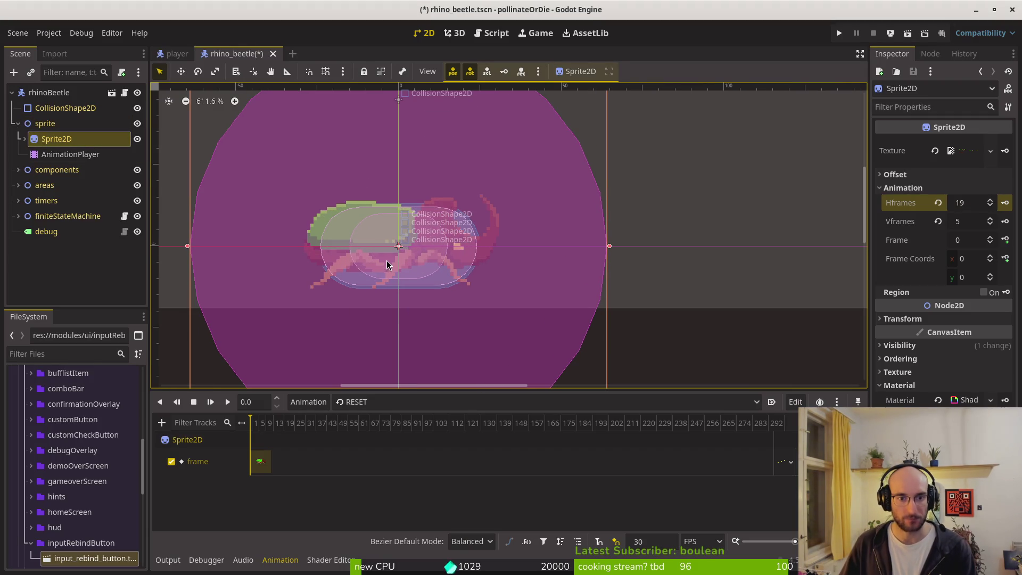
key("Escape")
key("ctrl+s")
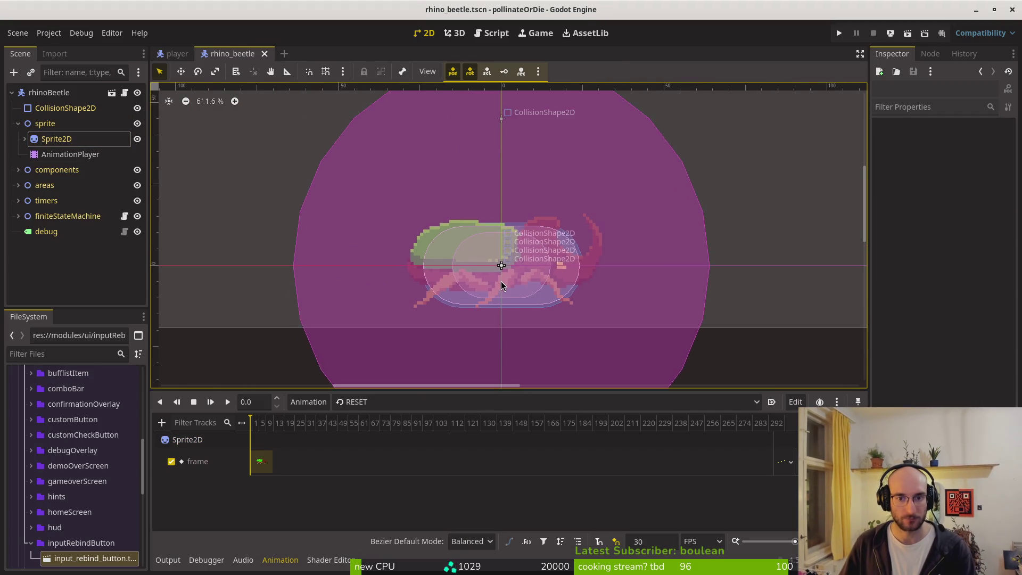
scroll(502, 281, "up", 2)
Look over the beetle frames in Aseprite, then return to Godot.
key("alt+Tab")
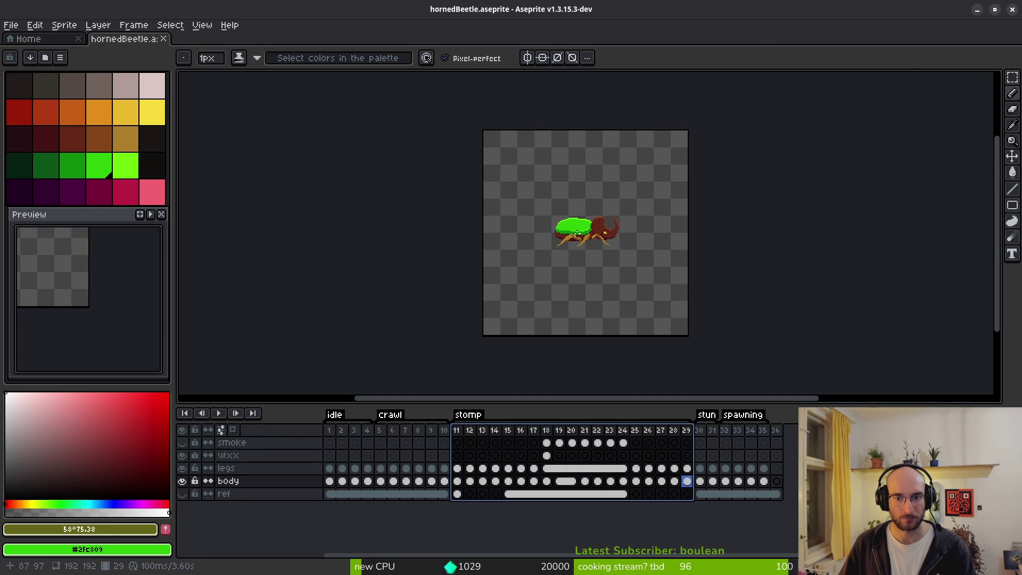
scroll(584, 233, "up", 4)
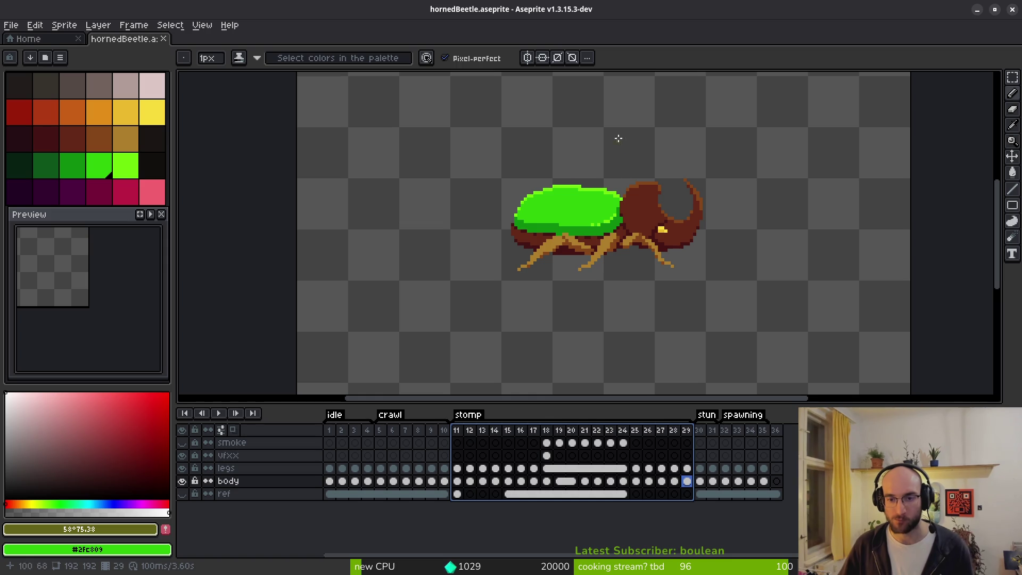
scroll(630, 248, "down", 2)
key("alt+Tab")
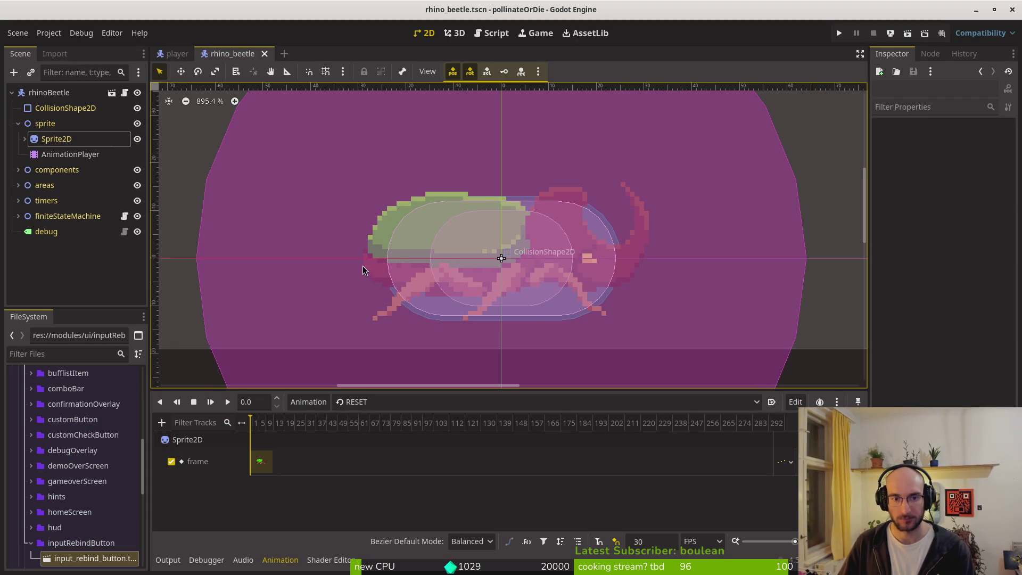
scroll(478, 274, "down", 4)
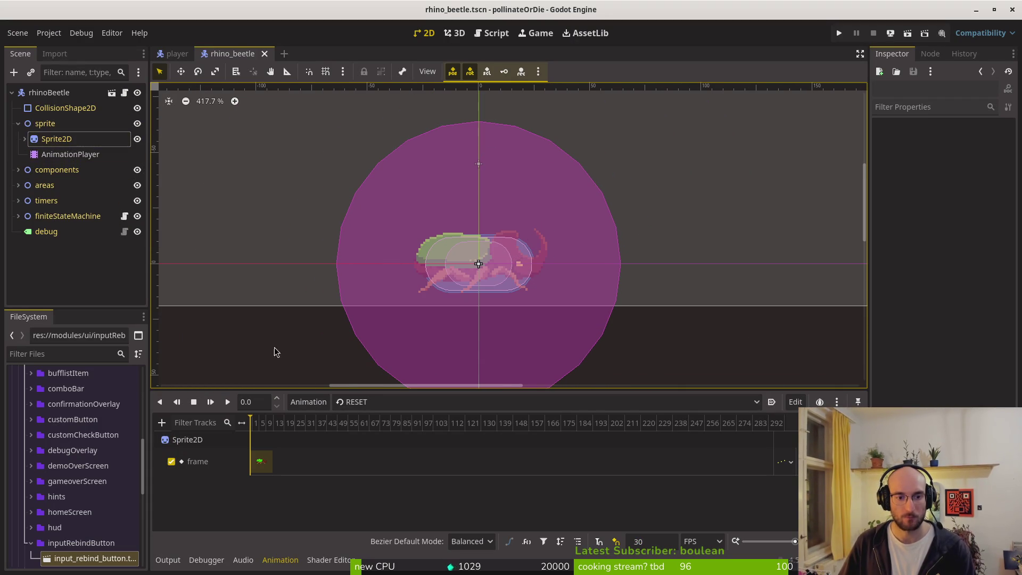
Select the crawl animation in the Animation panel, save, and select the Sprite2D node.
left_click(383, 402)
left_click(405, 429)
key("ctrl+s")
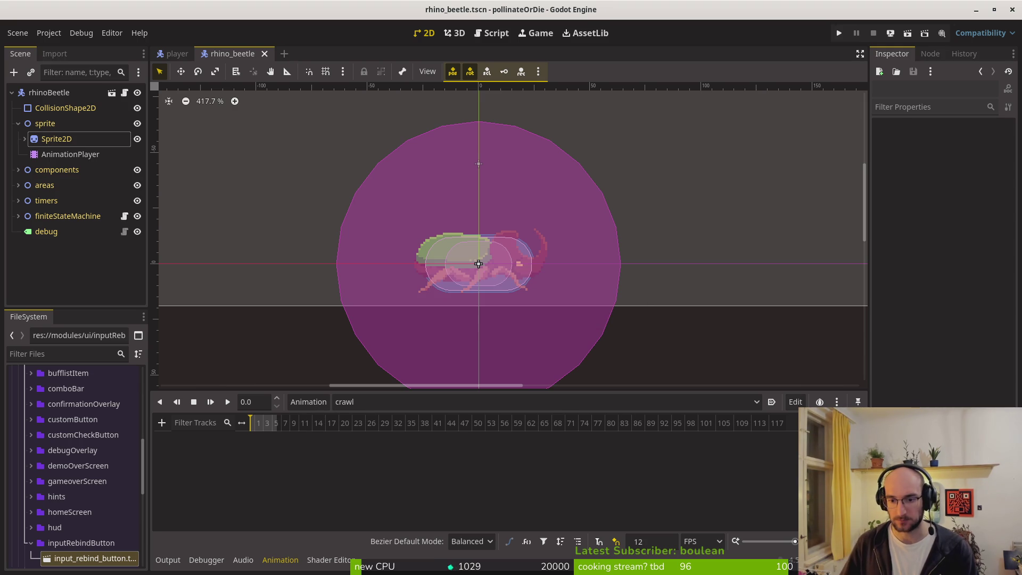
key("ctrl+s")
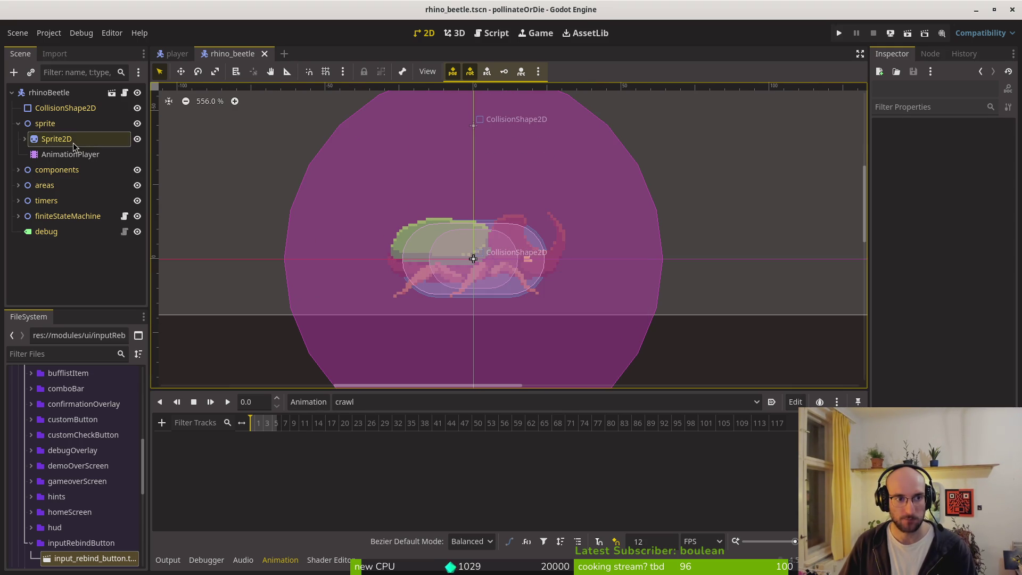
left_click(72, 139)
key("alt+Tab")
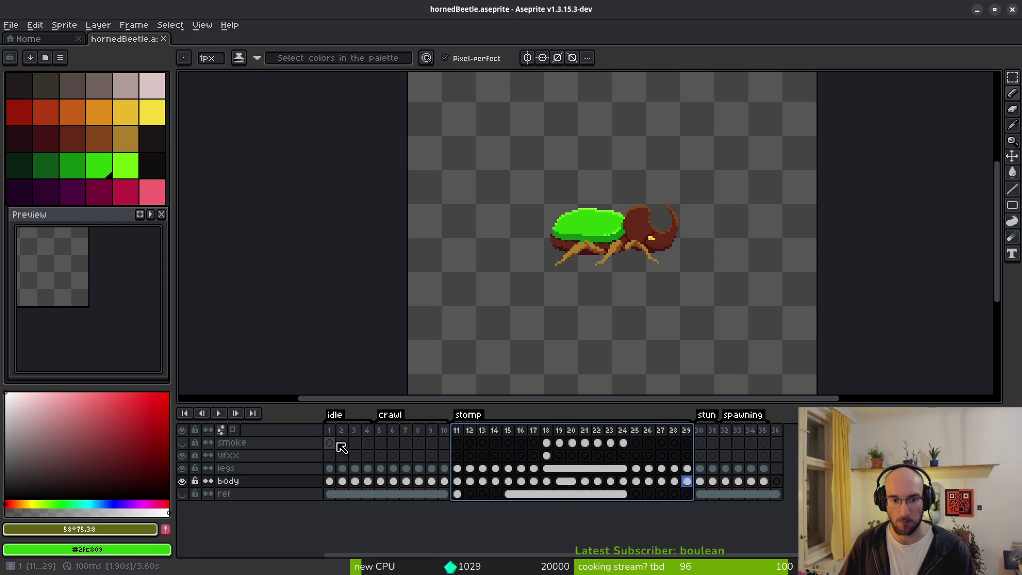
Check the sheet's first frame and frames 5–6 in Aseprite, then return to Godot.
left_click(331, 443)
left_click(387, 447)
key("alt+Tab")
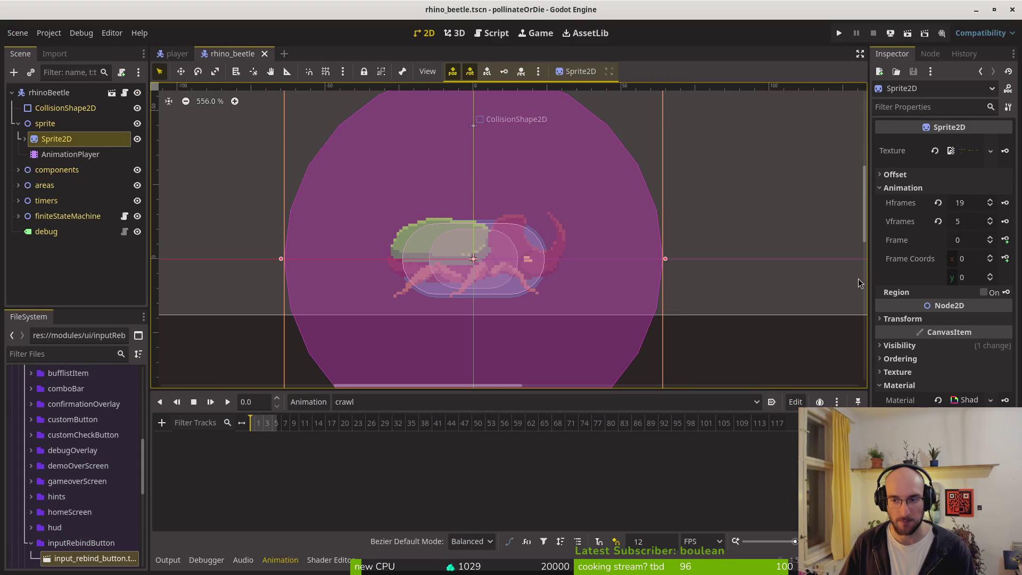
Set Frame Coords y to 1 and key six sprite frames into crawl's new frame track, up to 25.
left_click(990, 275)
left_click(1006, 241)
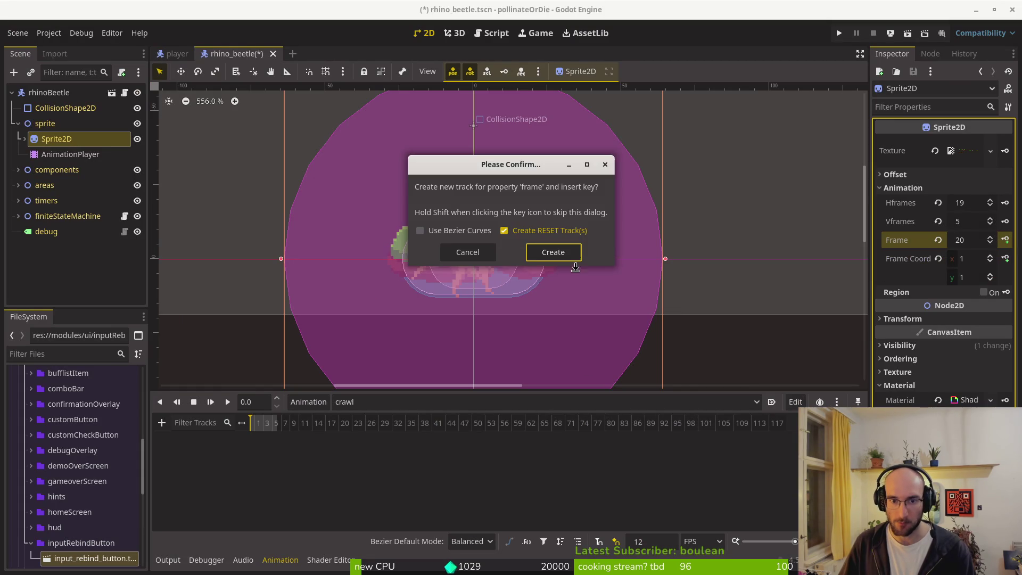
left_click(553, 252)
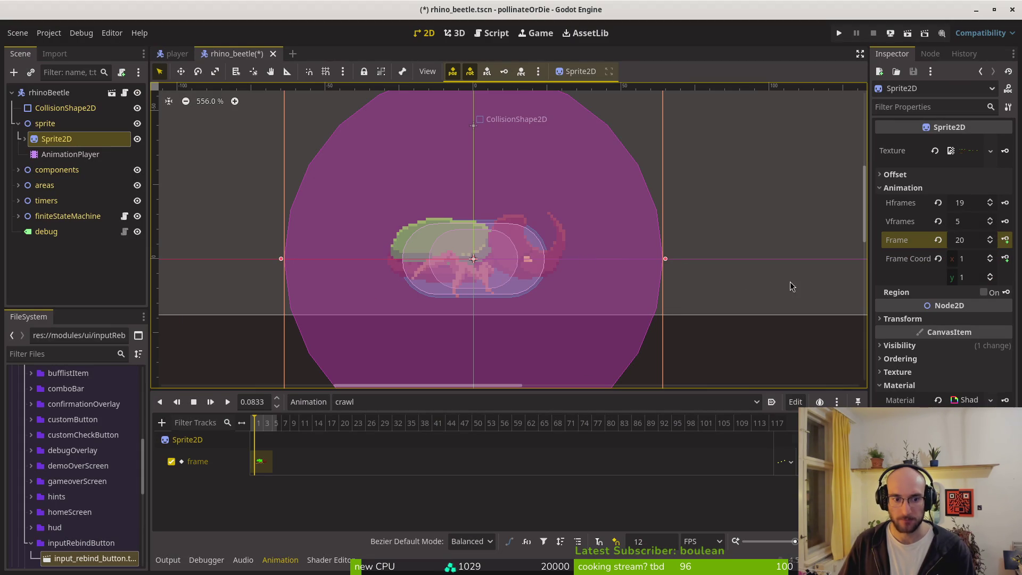
left_click(1005, 240)
left_click(1005, 240)
left_click(1006, 240)
left_click(1005, 240)
left_click(1005, 240)
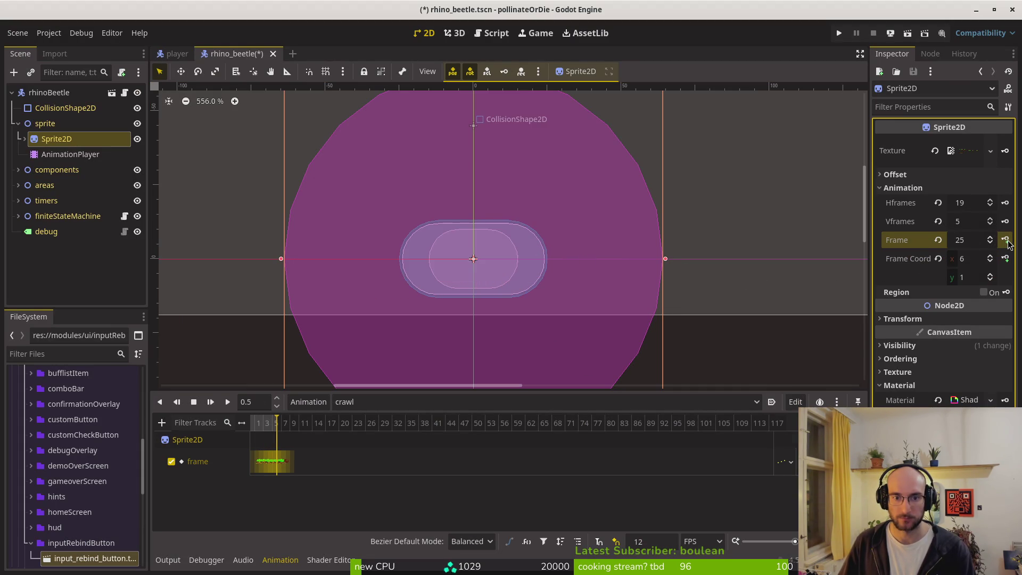
key("ctrl+s")
key("ctrl+s")
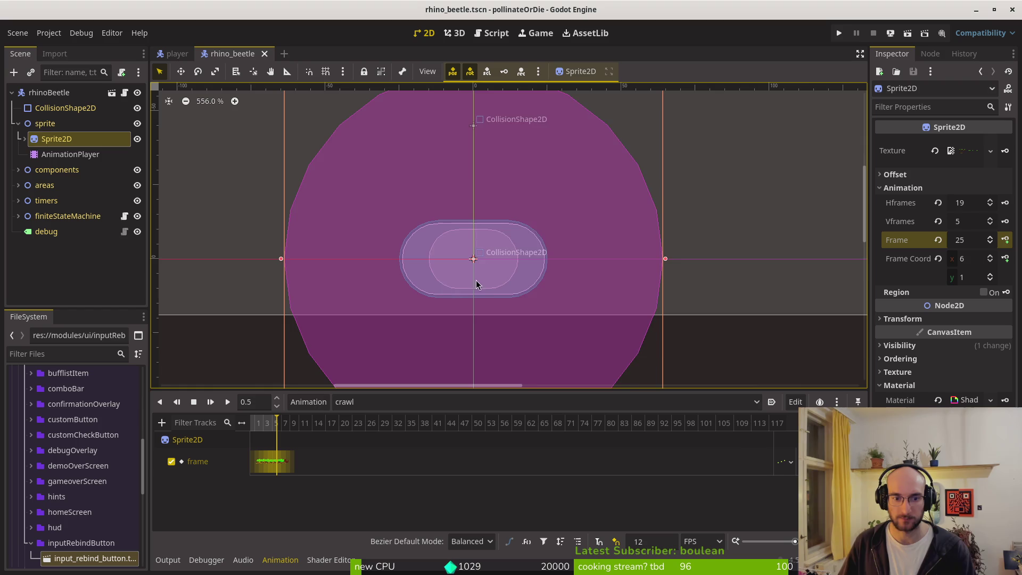
scroll(479, 261, "up", 5)
scroll(310, 442, "up", 3)
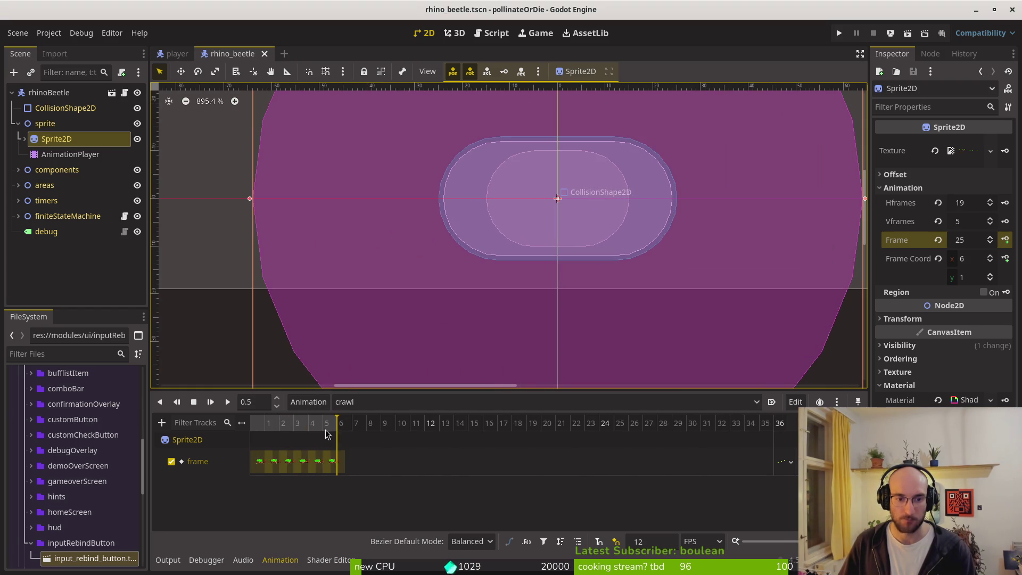
key("ctrl+s")
Switch to the idle animation and play it to preview.
left_click(387, 403)
left_click(397, 448)
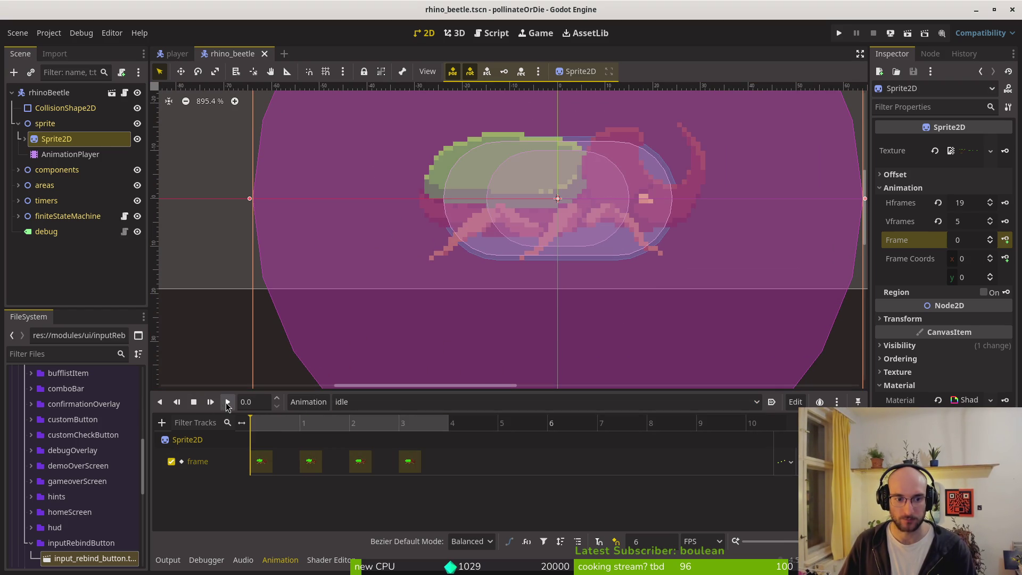
left_click(227, 403)
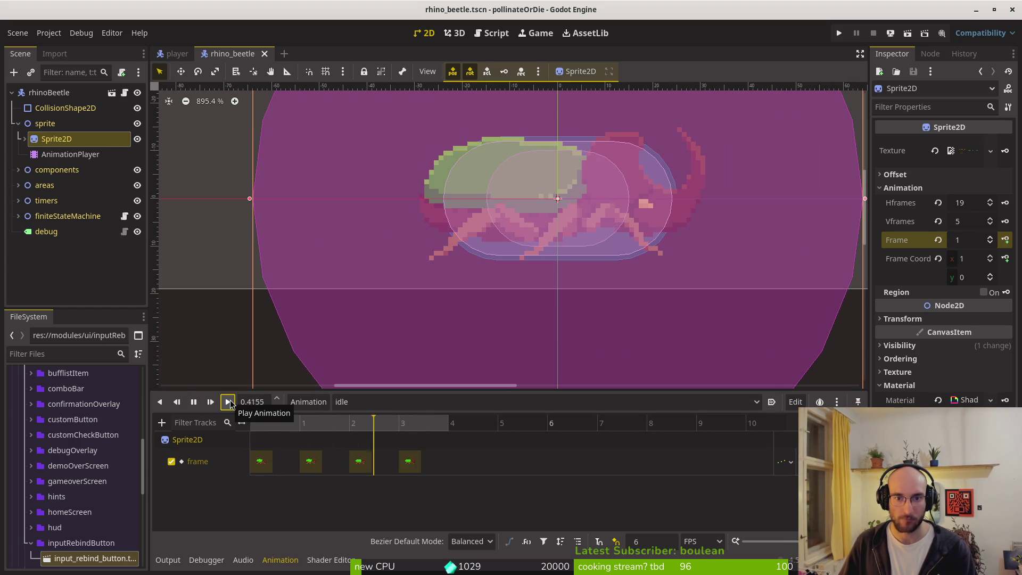
left_click(363, 406)
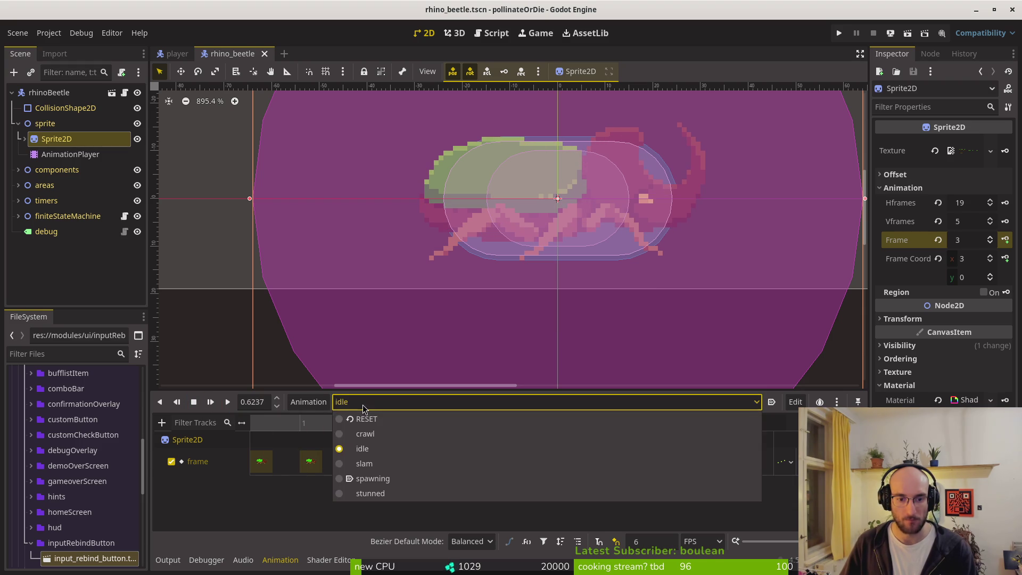
Select the slam animation, delete its old frame track and save.
left_click(364, 463)
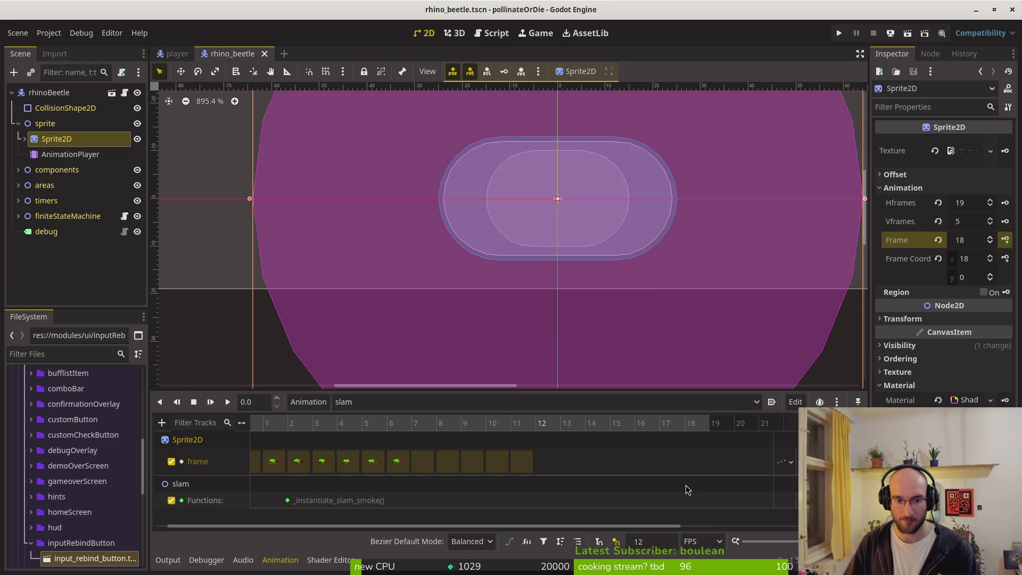
left_click(685, 461)
key("Delete")
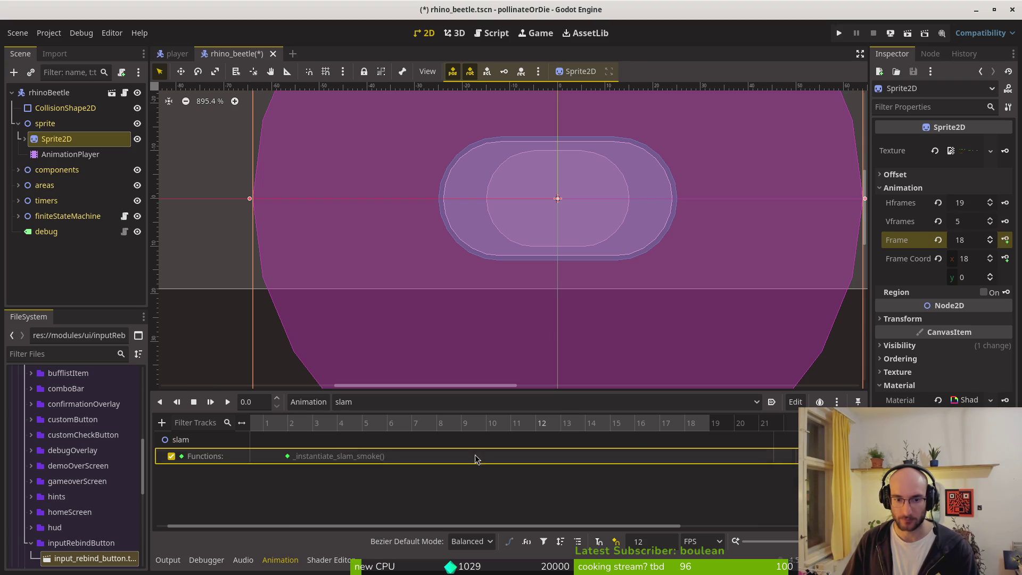
key("ctrl+s")
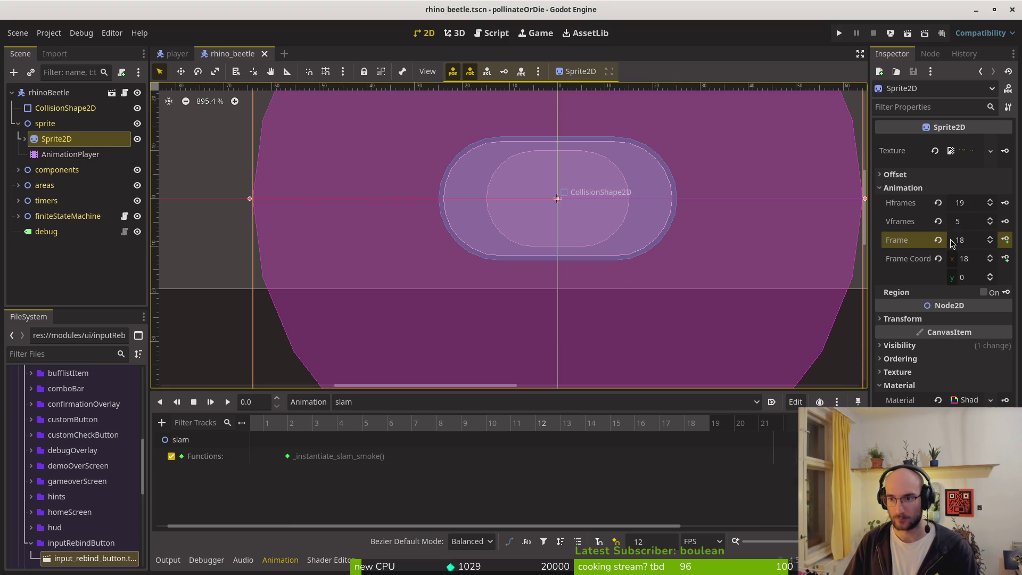
Reset Frame to 0, set Frame Coords y to 2 and adjust the starting frame.
left_click(938, 239)
left_click(991, 276)
left_click(991, 276)
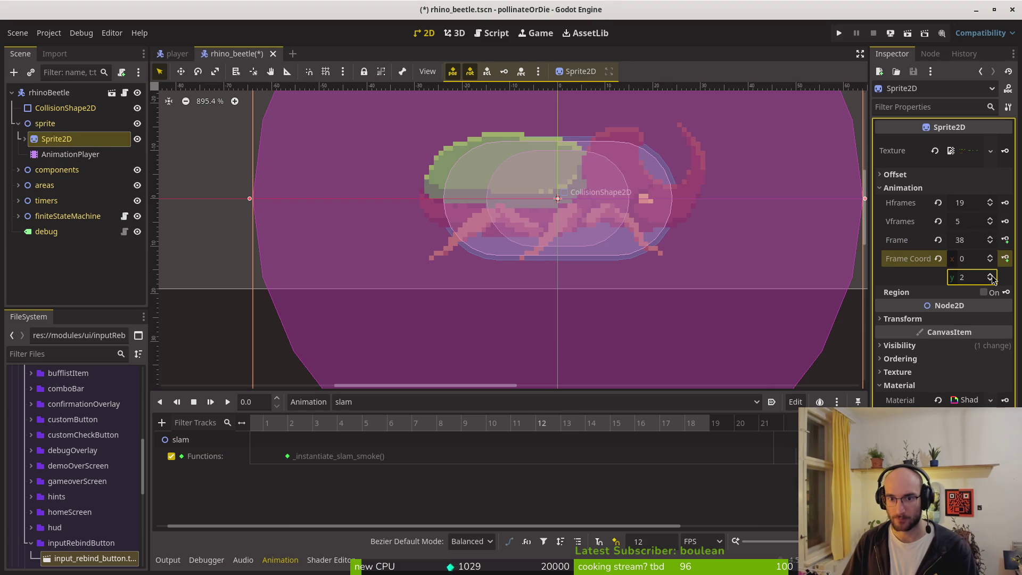
left_click(991, 238)
left_click(991, 237)
left_click(993, 244)
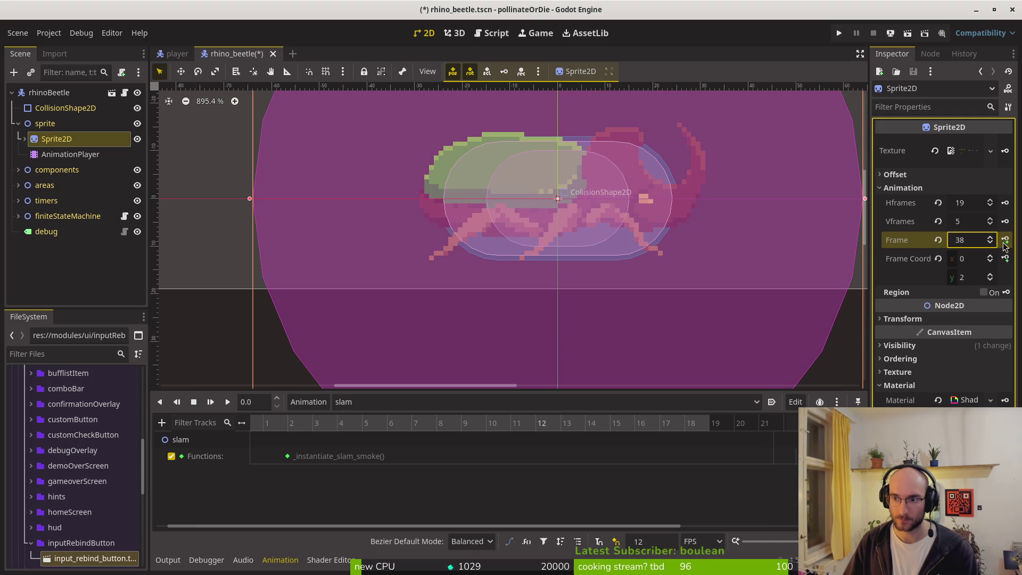
Key consecutive sprite frames into a new slam frame track up to frame 57 and save.
left_click(1005, 239)
left_click(554, 251)
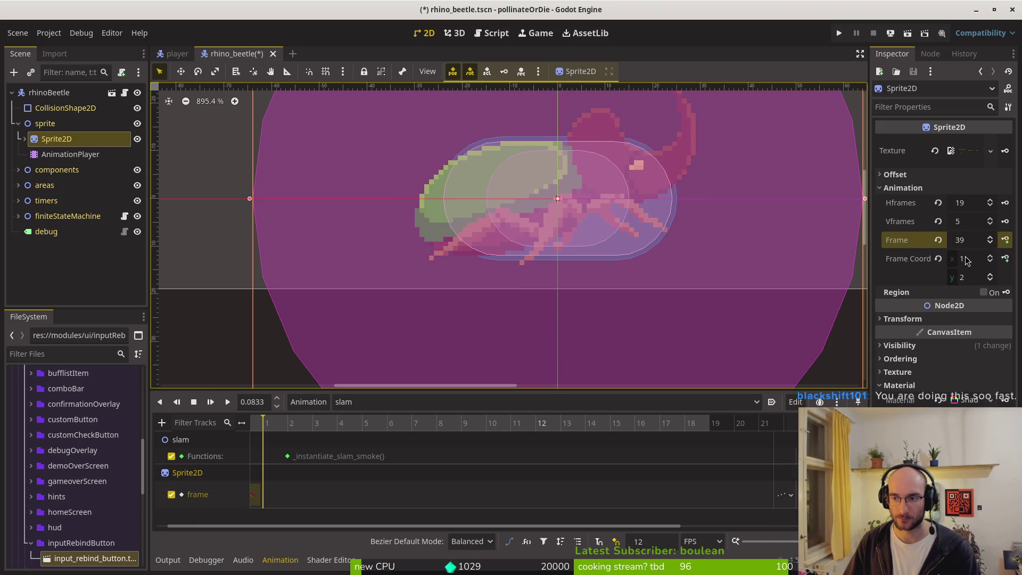
left_click(1005, 241)
left_click(1005, 240)
left_click(1005, 241)
left_click(1005, 240)
left_click(1005, 241)
left_click(1005, 241)
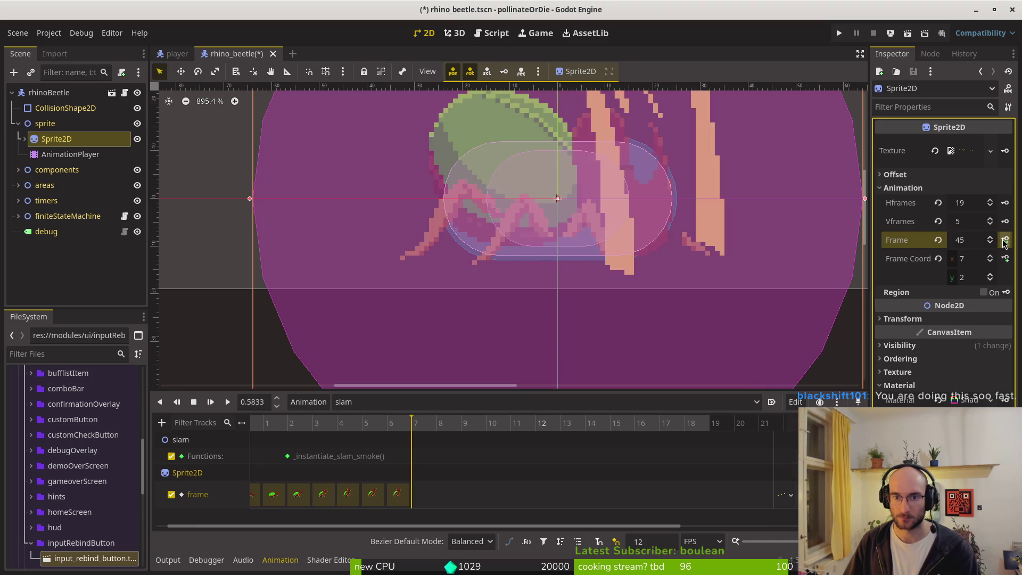
left_click(1005, 241)
left_click(1005, 240)
left_click(1005, 240)
left_click(1005, 240)
left_click(1005, 241)
left_click(1005, 240)
left_click(1005, 241)
left_click(1005, 240)
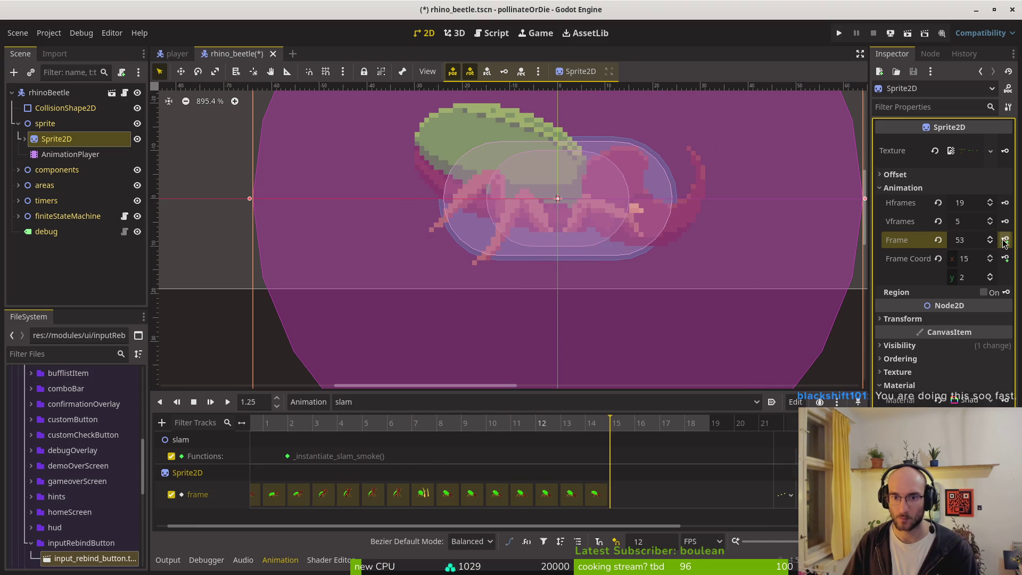
left_click(1005, 240)
left_click(1005, 240)
left_click(1005, 241)
left_click(1005, 240)
key("ctrl+s")
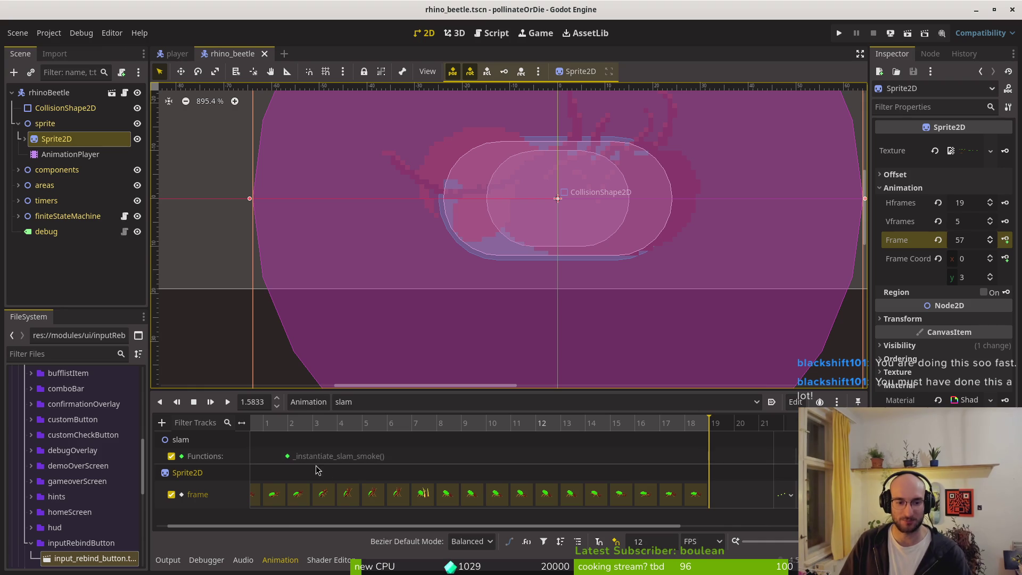
Move the _instantiate_slam_smoke() call key to frame 8 of the slam animation.
mouse_move(289, 461)
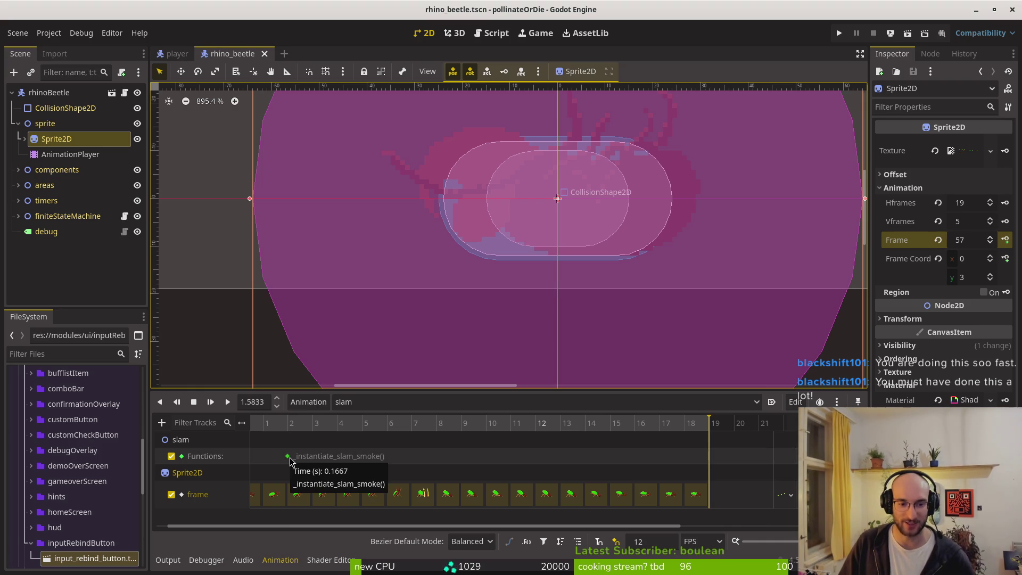
left_click_drag(290, 461, 327, 459)
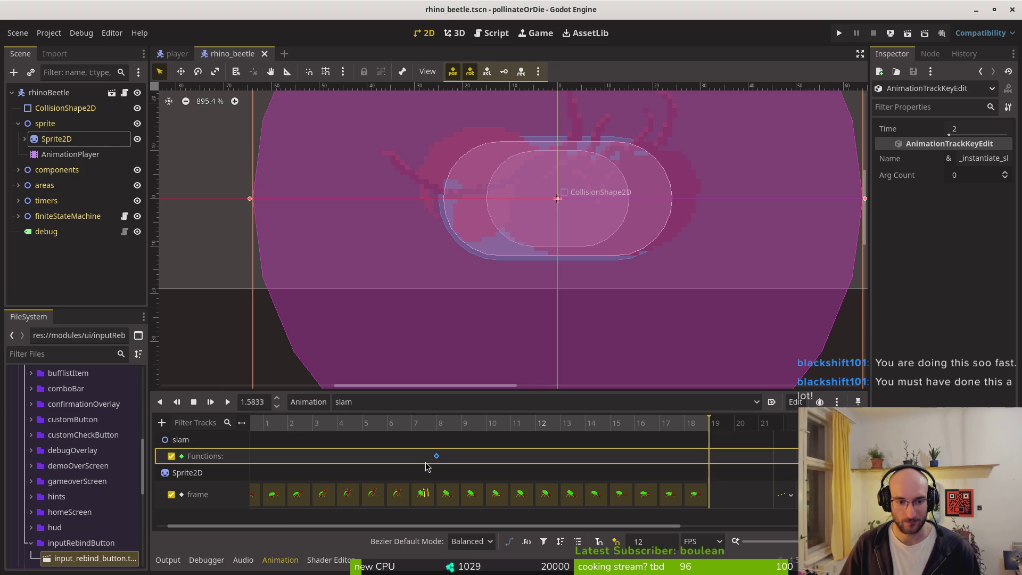
left_click_drag(427, 466, 427, 467)
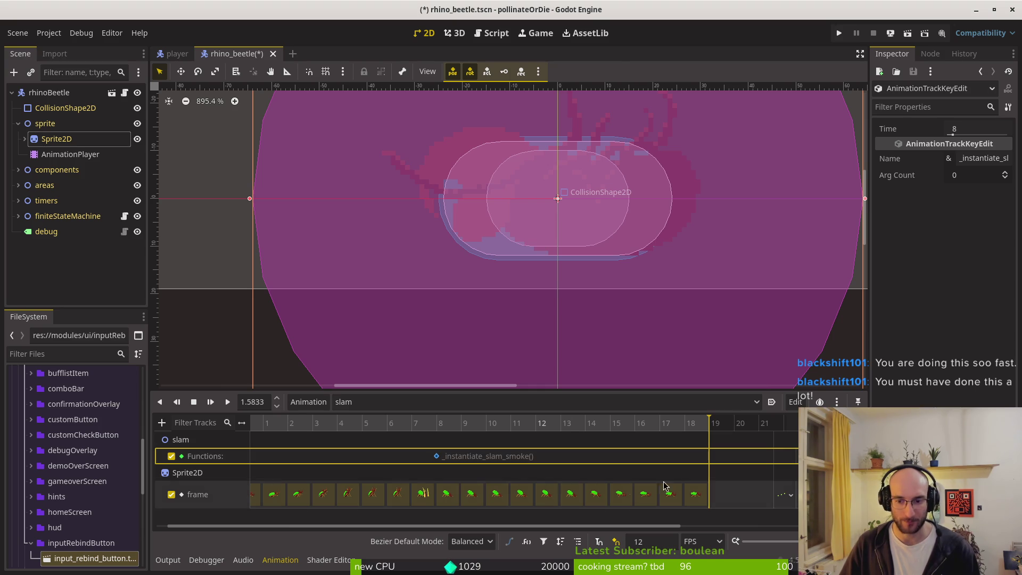
left_click(366, 359)
Switch the Animation list to spawning and run the game to its main menu.
left_click(373, 402)
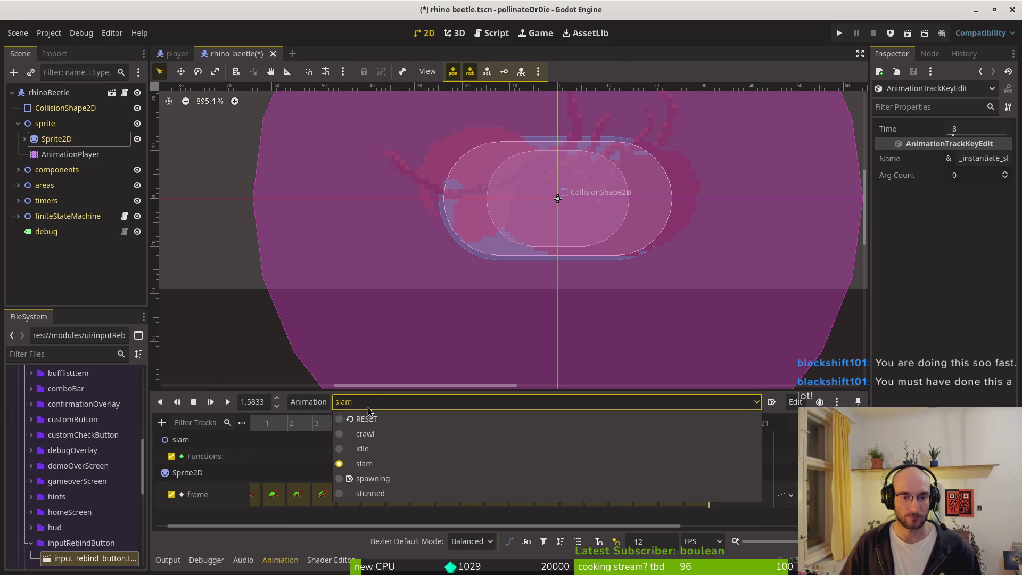
left_click(383, 478)
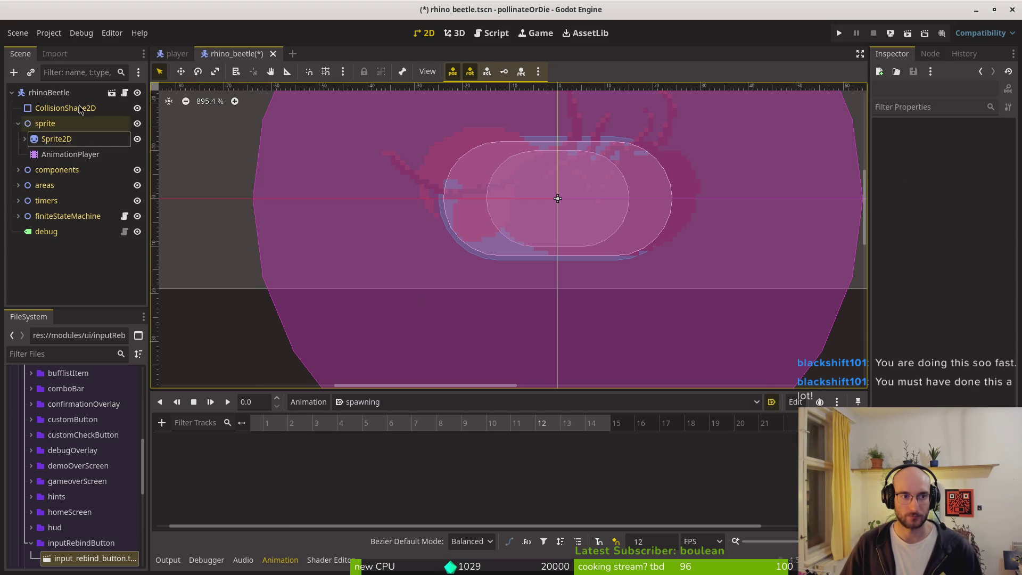
left_click(839, 34)
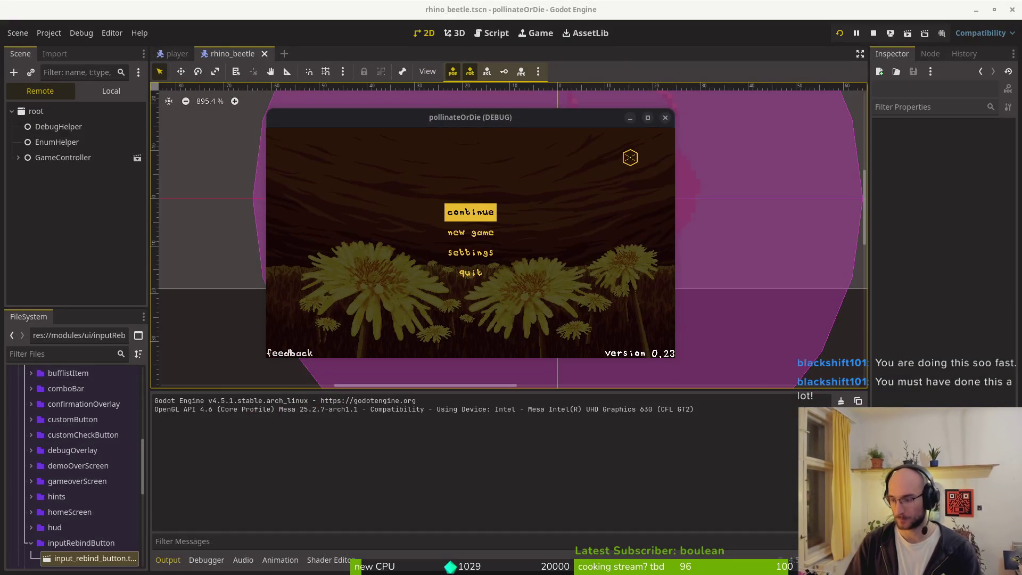
Start vim in the pollinate-or-die project and open the rhino beetle's chasing.gd script.
key("super+2")
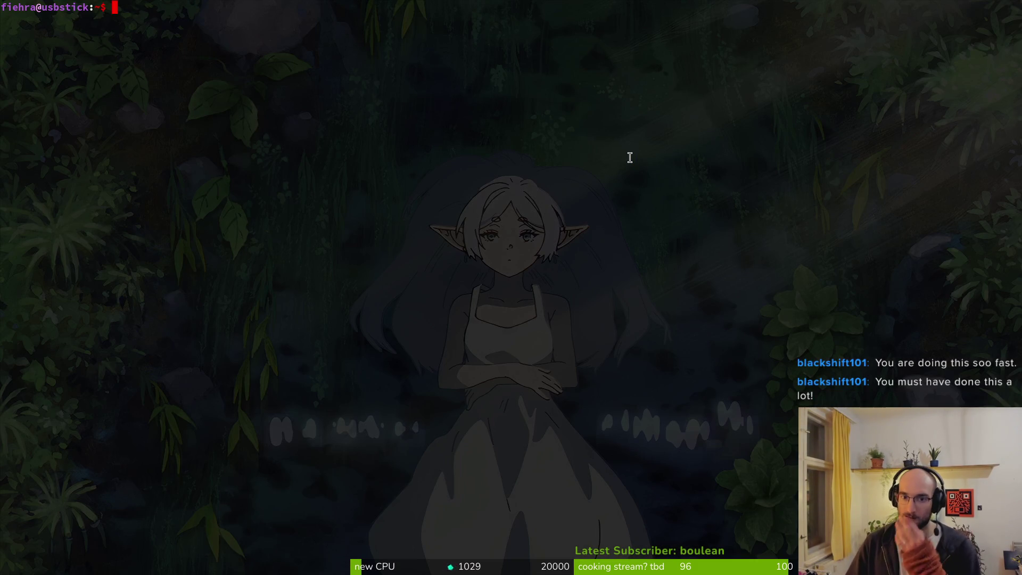
type("cd dev/pol")
key("Tab")
key("Return")
type("vim")
key("Return")
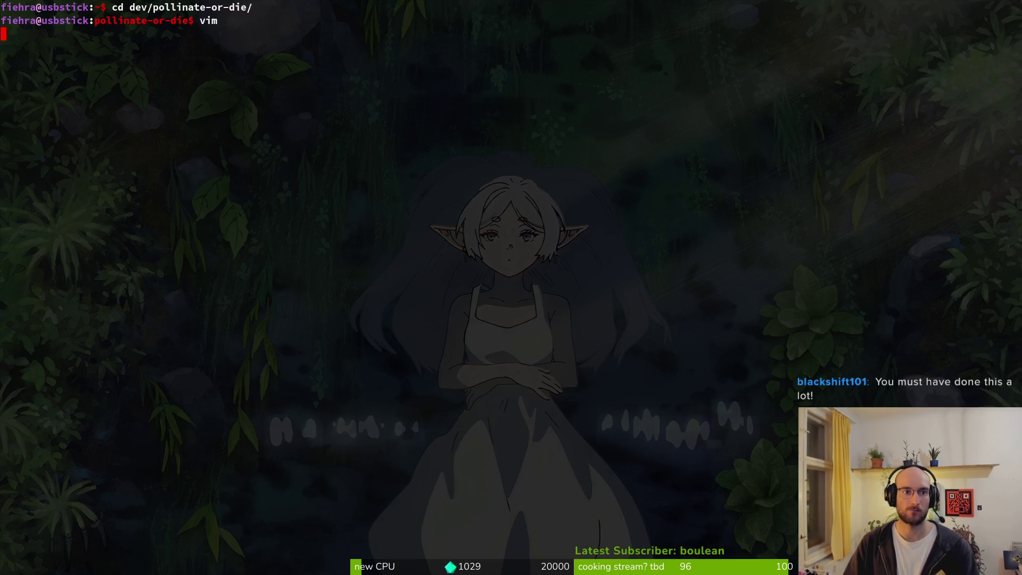
key("space")
key("f")
key("f")
type("rhnio")
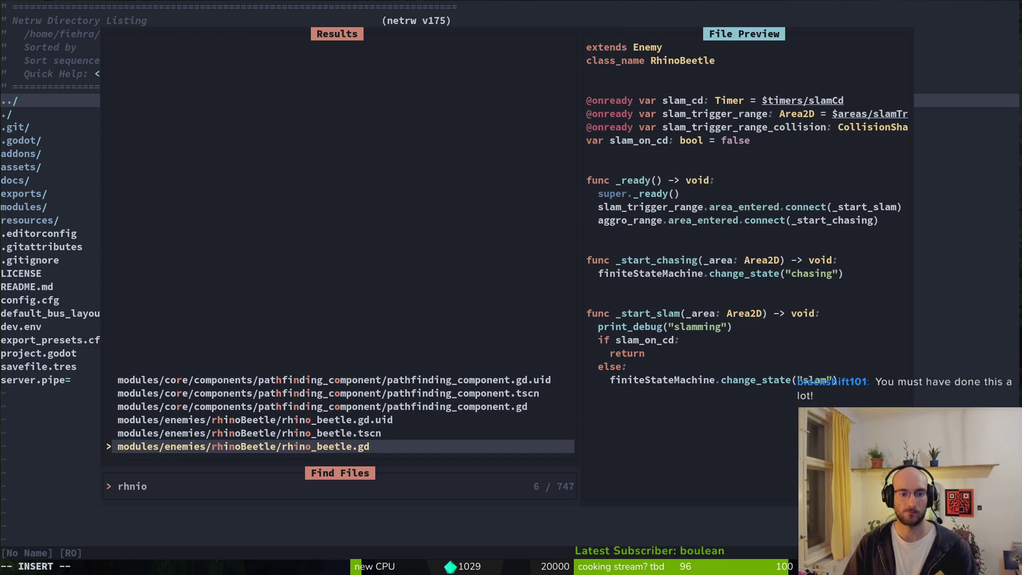
key("Return")
key("space")
key("f")
key("f")
type("idling")
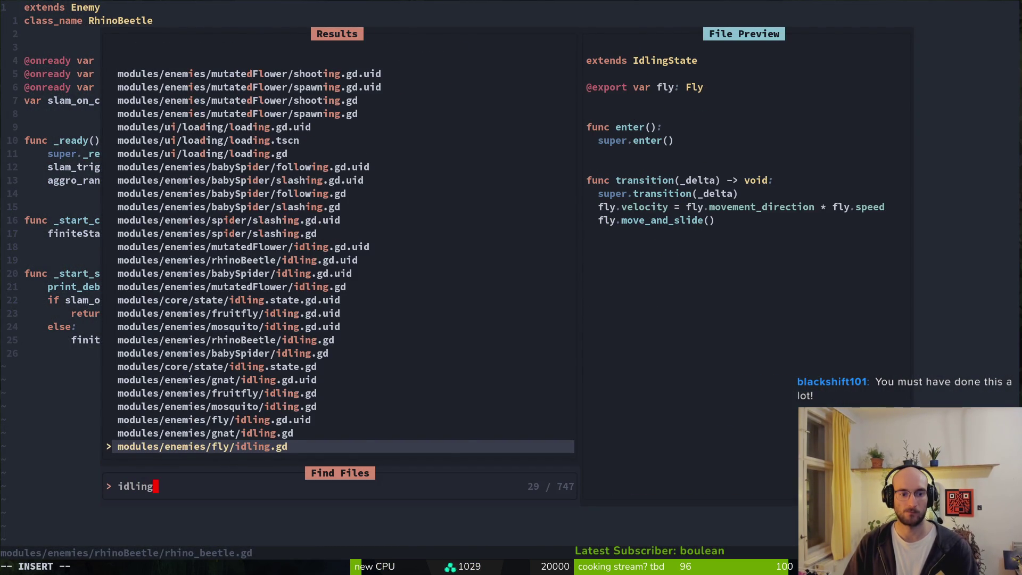
key("Escape")
key("space")
key("f")
key("f")
type("chasing")
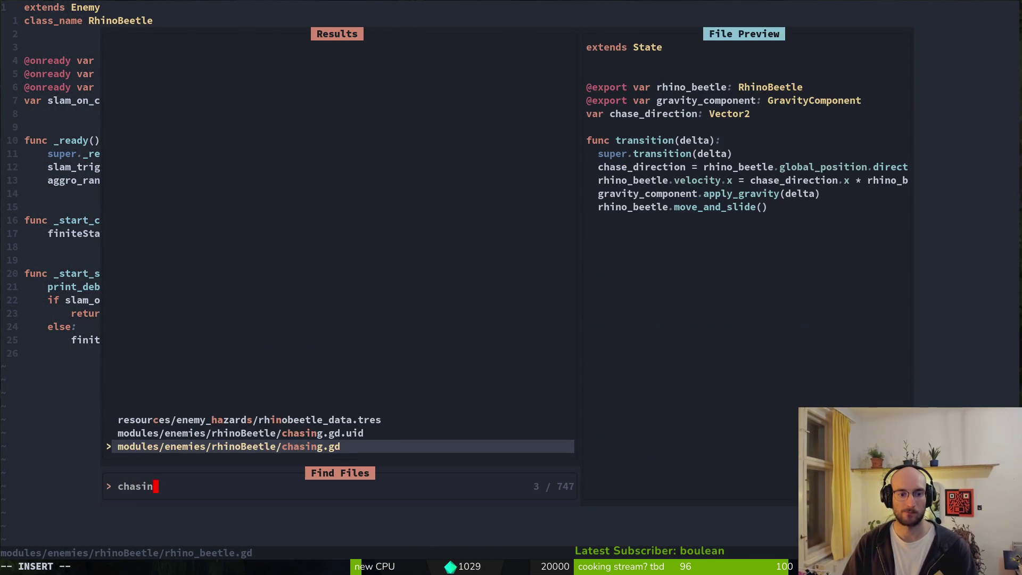
key("Return")
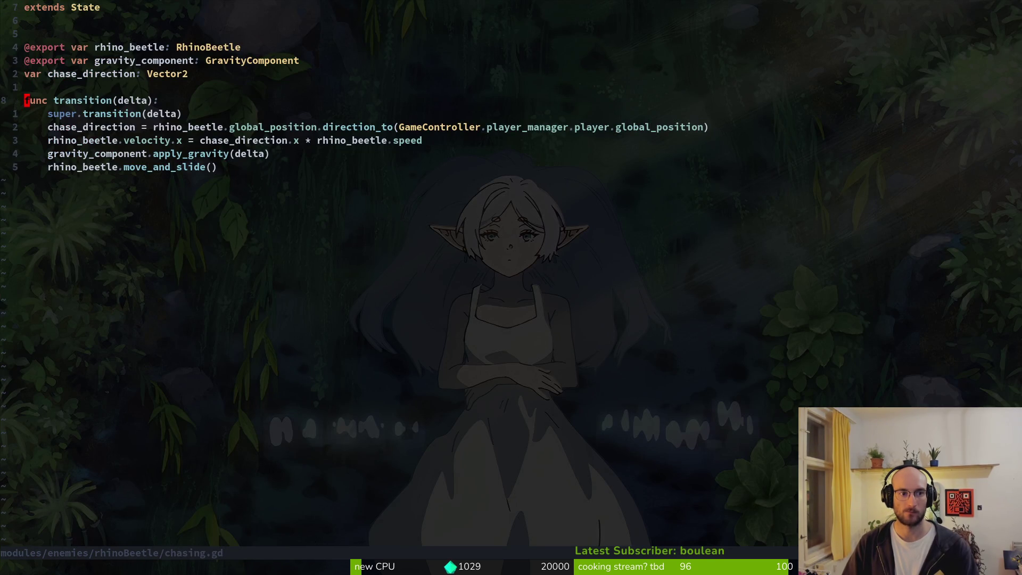
Add blank lines above the transition function and save, undoing a trial _ready function.
key("O")
key("Escape")
key("O")
key("Escape")
type(":w")
key("Return")
type("O")
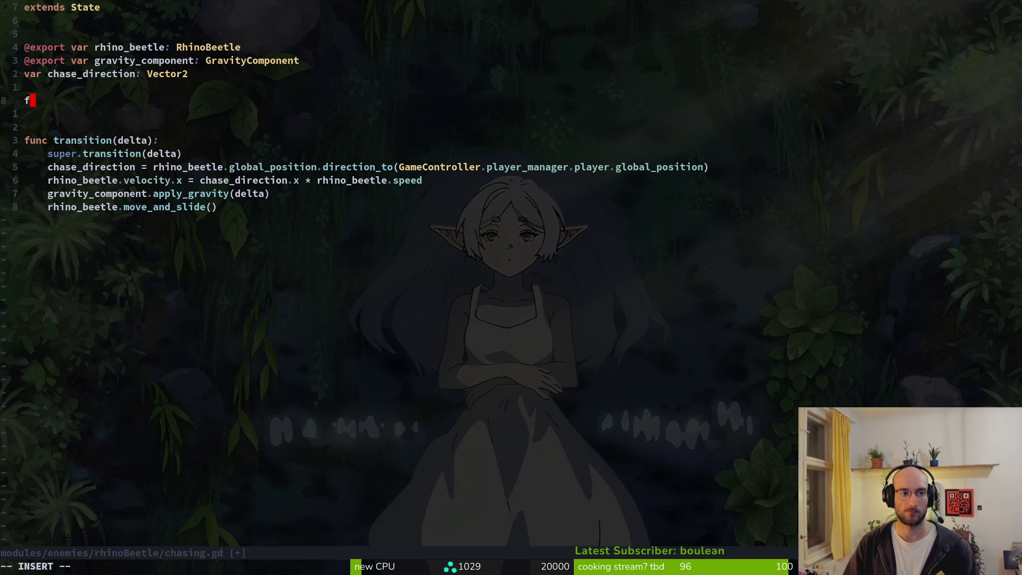
type("unc _rea")
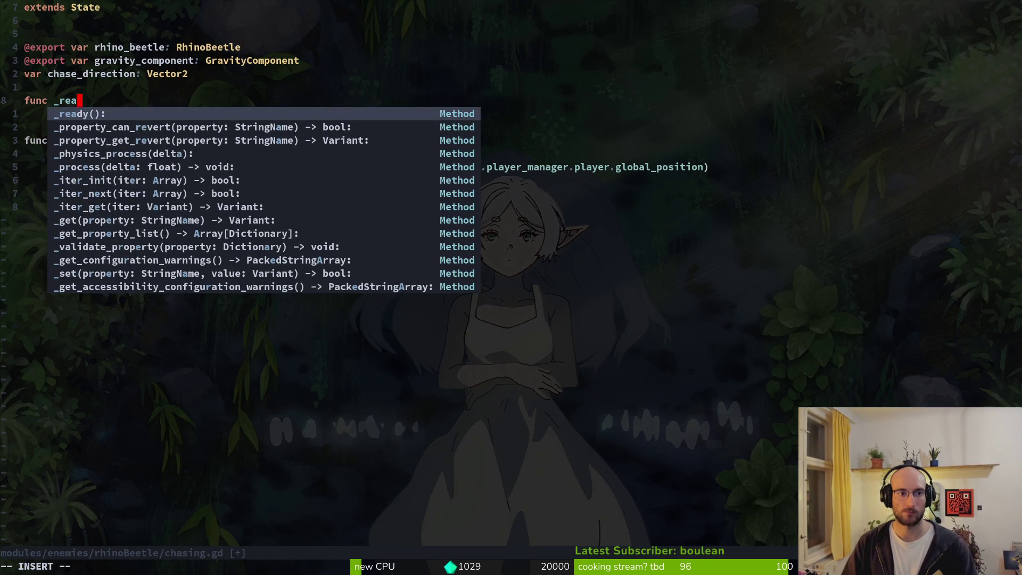
key("Return")
key("Escape")
key("u")
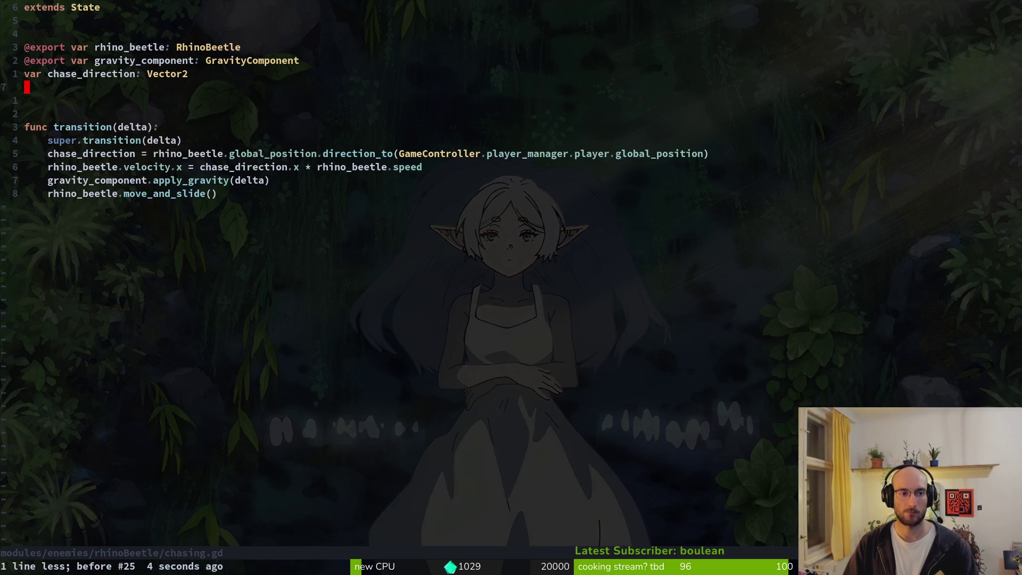
Open the core idling.state.gd script, undoing an accidental edit to the fly's idling.gd.
key("space")
key("f")
key("f")
type("idlin")
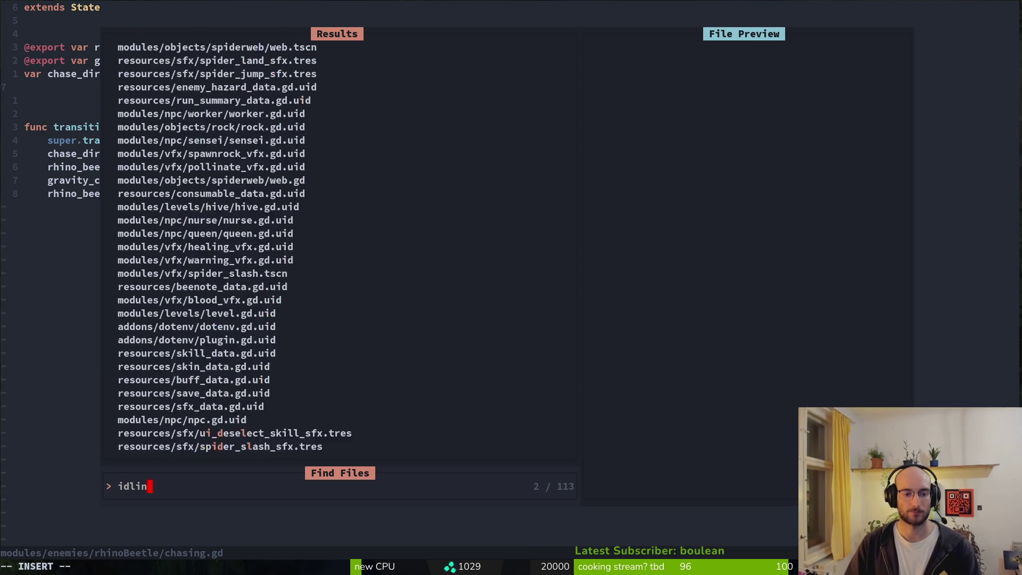
key("Return")
key("V")
key("j")
key("j")
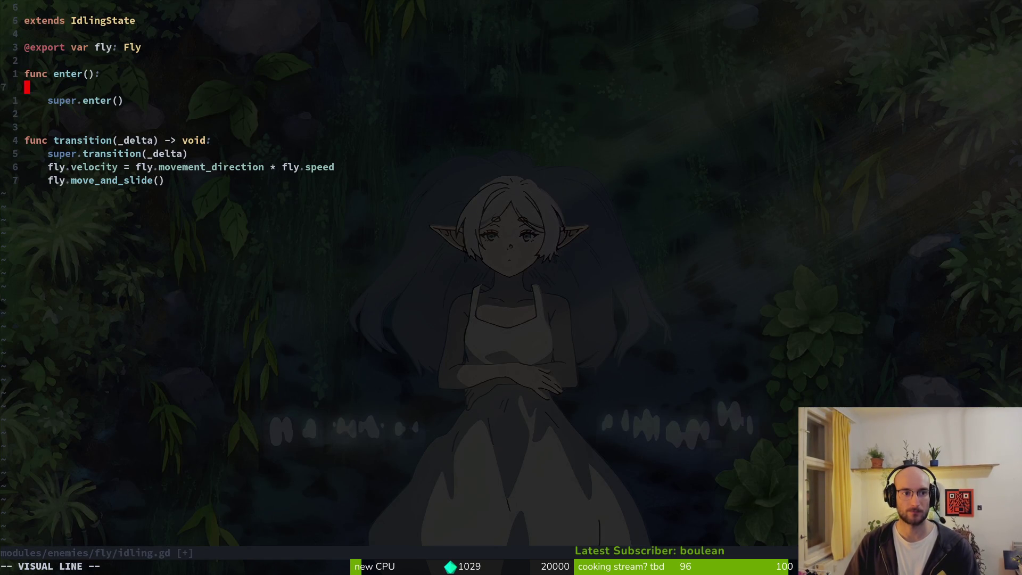
key("u")
key("space")
key("f")
key("f")
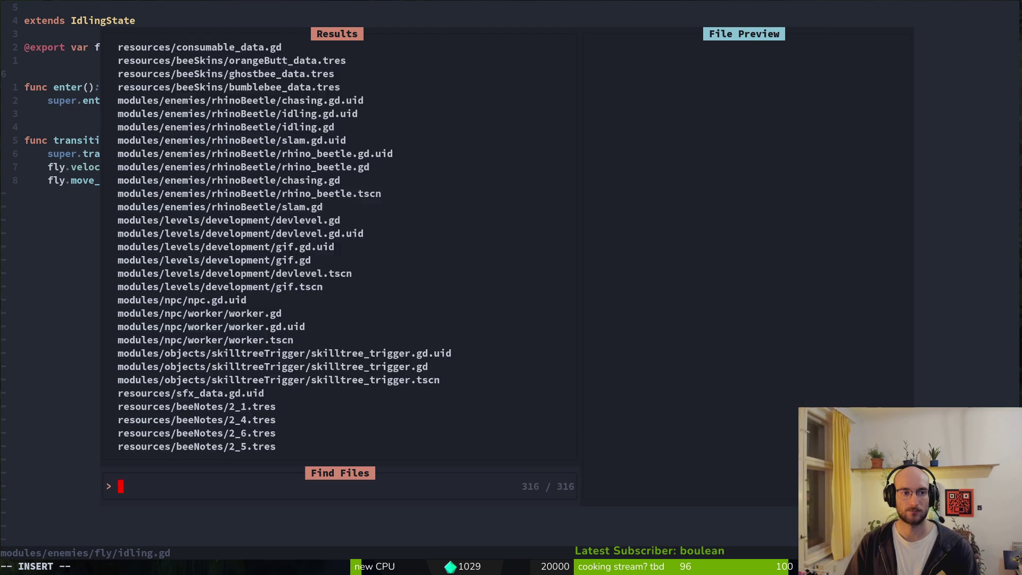
type("idlingsta")
key("Return")
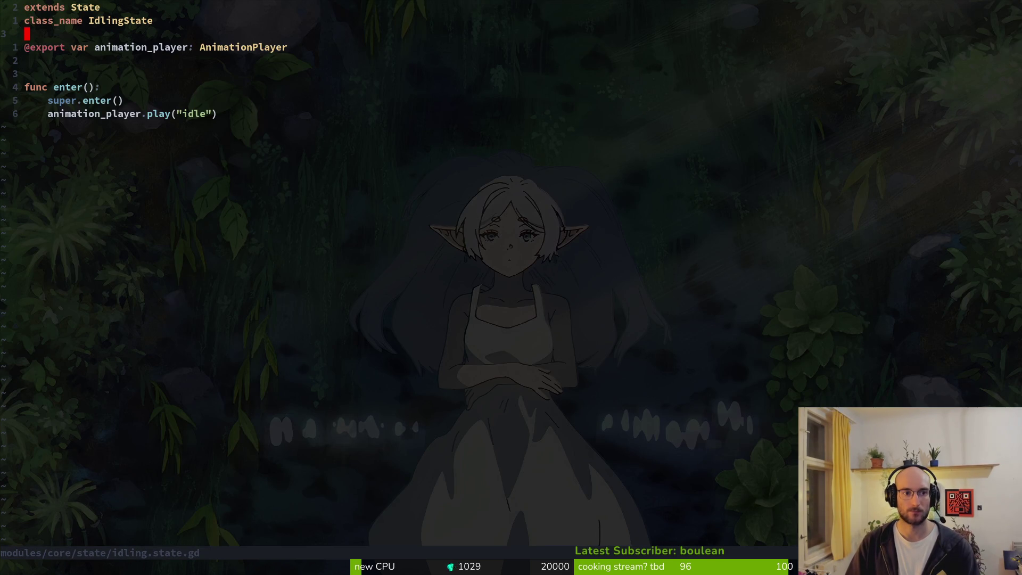
Copy the animation_player export and enter() function into the rhino beetle's chasing.gd.
key("V")
key("k")
key("j")
key("j")
key("j")
key("y")
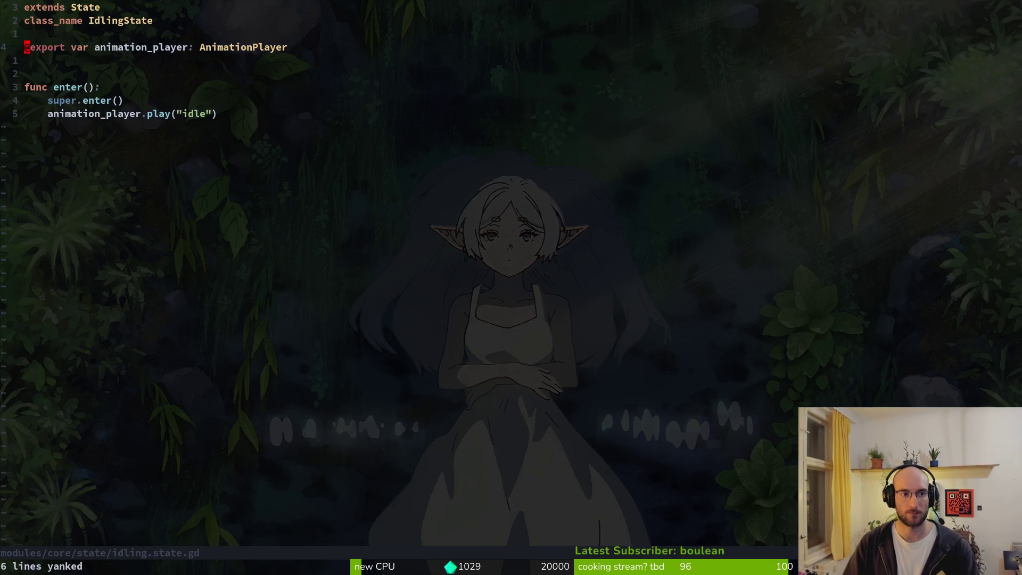
key("space")
key("f")
key("f")
type("rhinochas")
key("Return")
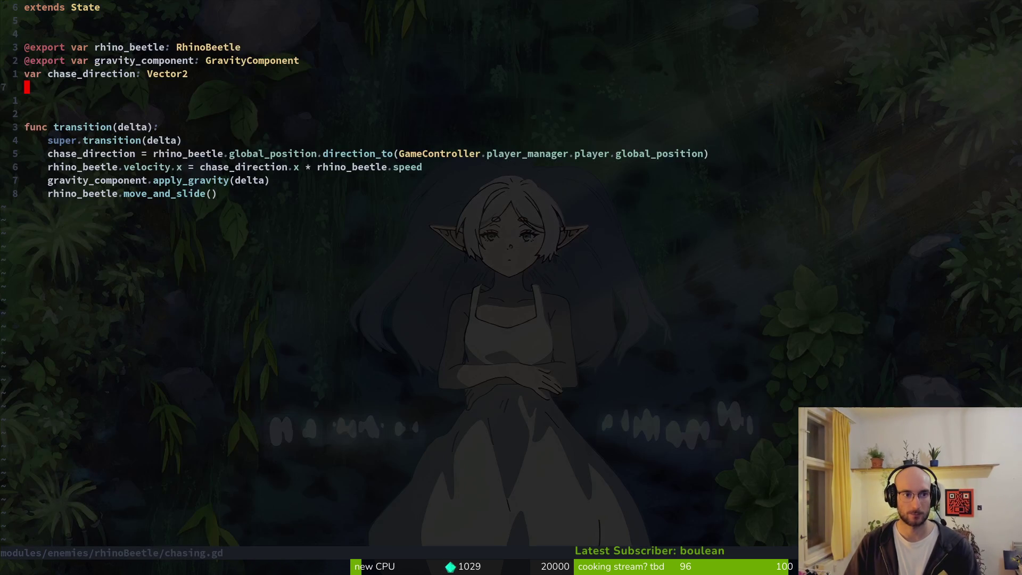
key("p")
Move the animation_player export above chase_direction, tidy the blank lines, and save.
key("O")
key("Escape")
key("j")
key("V")
key("alt+k")
key("alt+k")
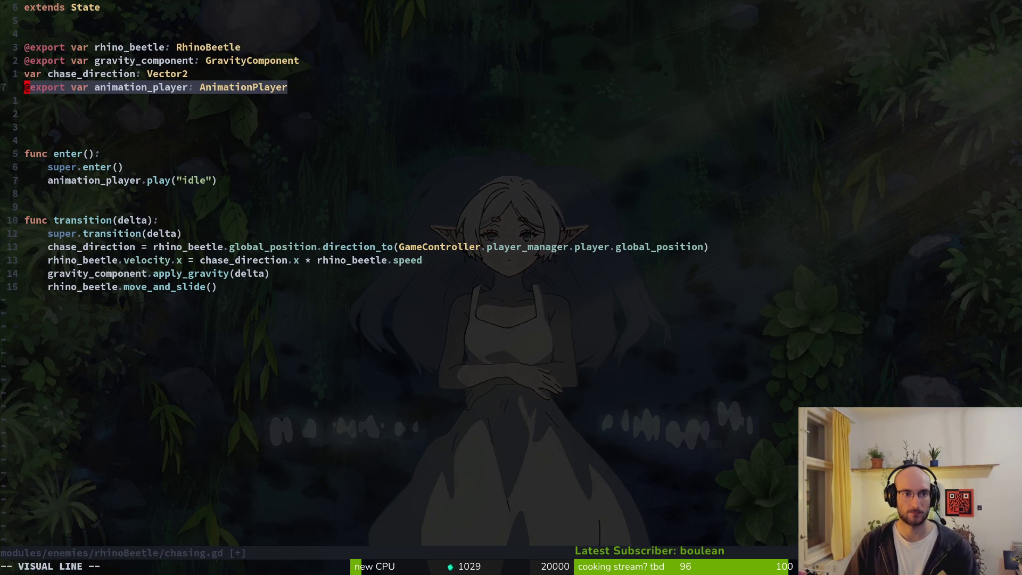
key("alt+k")
key("Escape")
key("ctrl+s")
key("j")
key("j")
key("d")
key("d")
key("d")
Change the enter function's play animation from "idle" to "crawl" and save.
key("j")
key("j")
key("j")
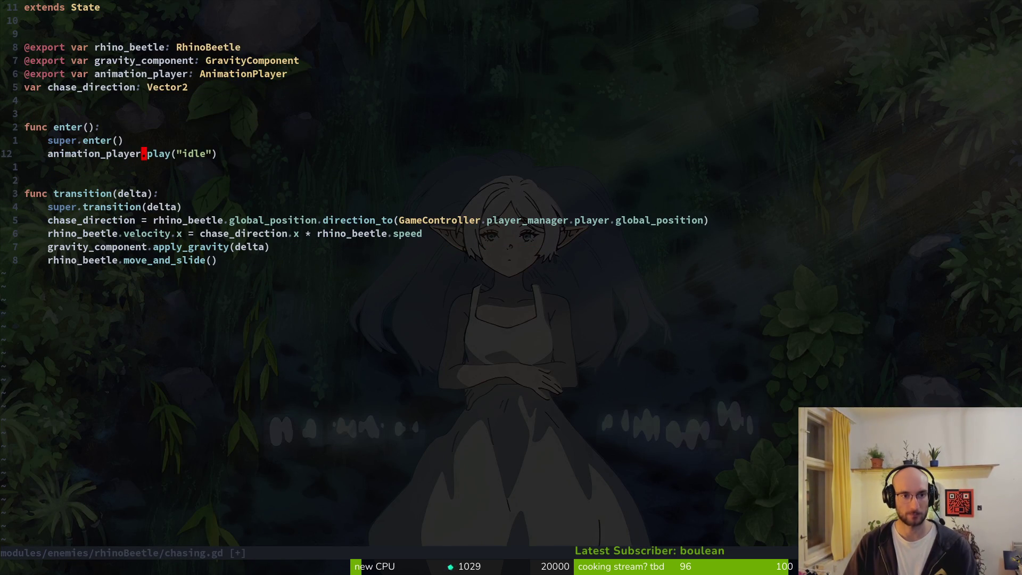
type("ciwcrawl")
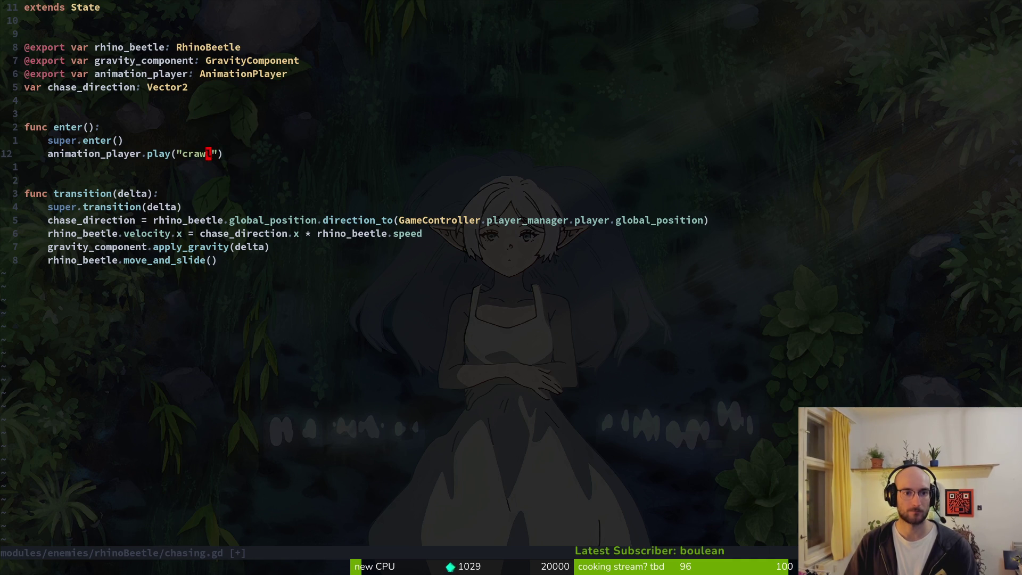
key("Escape")
key("ctrl+s")
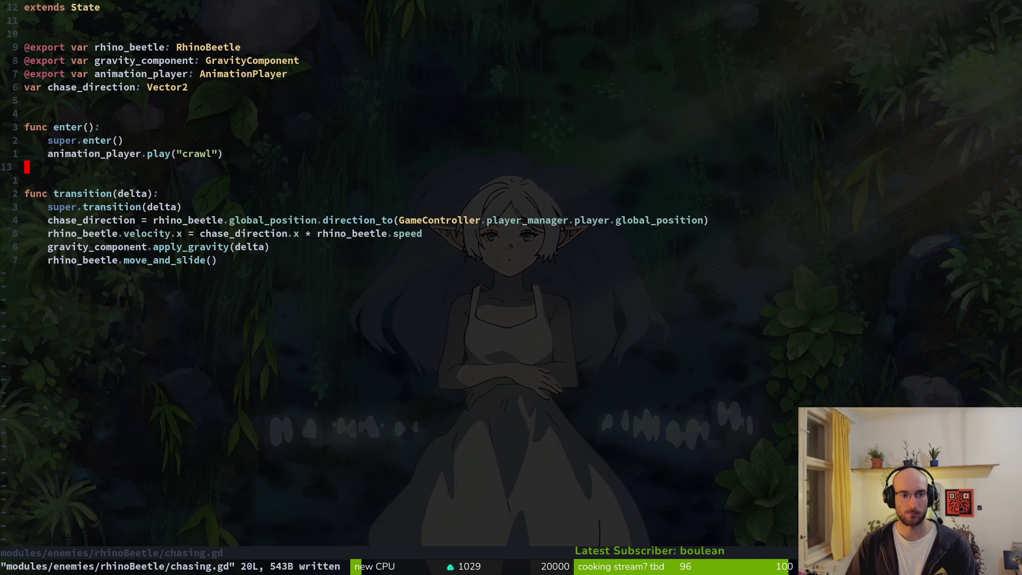
Start a rhino_beetle.velocity condition below the move_and_slide line.
key("j")
key("j")
key("j")
type("o")
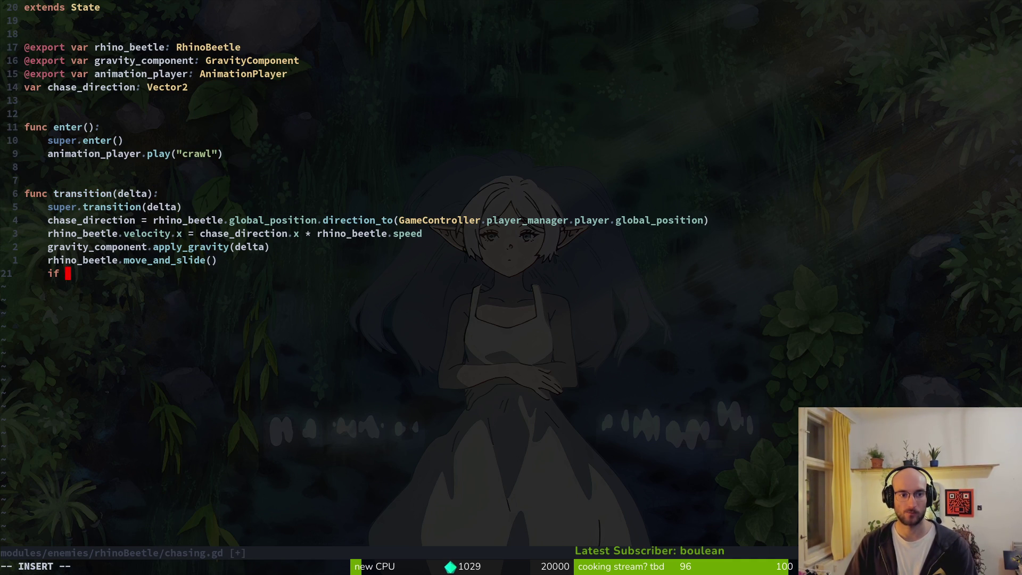
type(" r")
key("Return")
type(".vel")
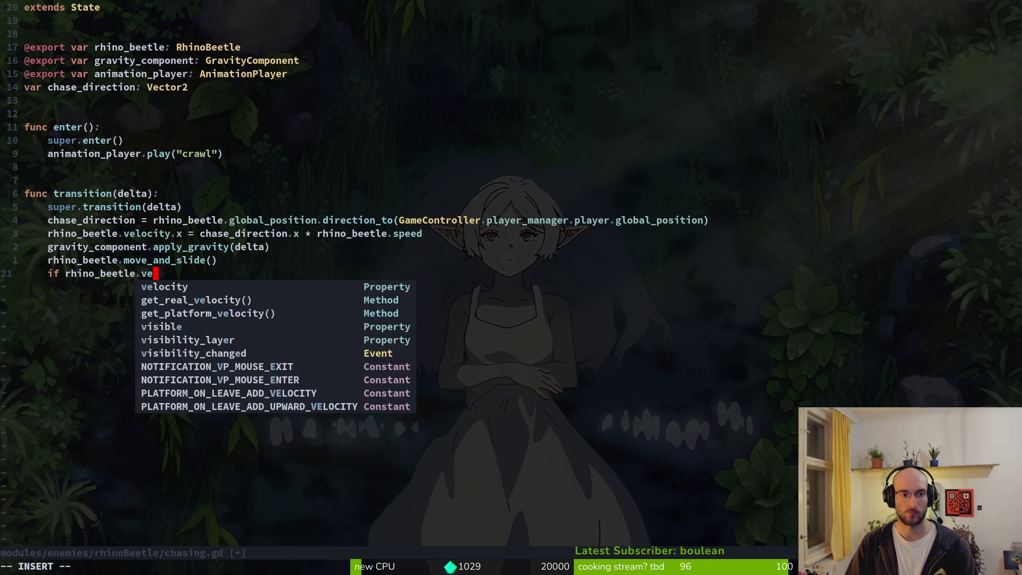
key("Return")
key("Escape")
Copy the six idle/crawl animation-switching lines from the player's crawling.gd.
key("space")
key("f")
key("f")
type("p")
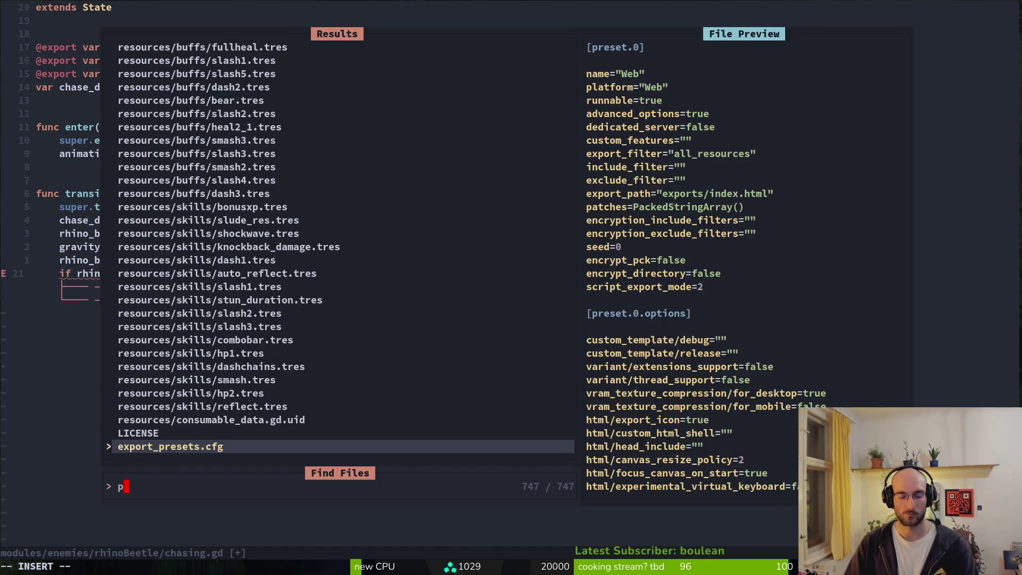
type("lay(\"crawl")
key("Return")
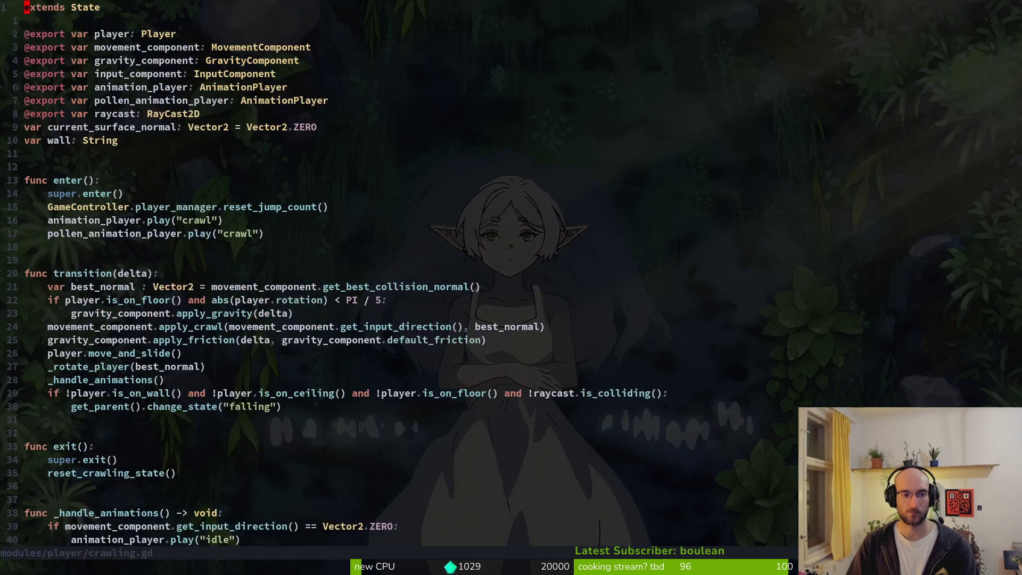
key("ctrl+u")
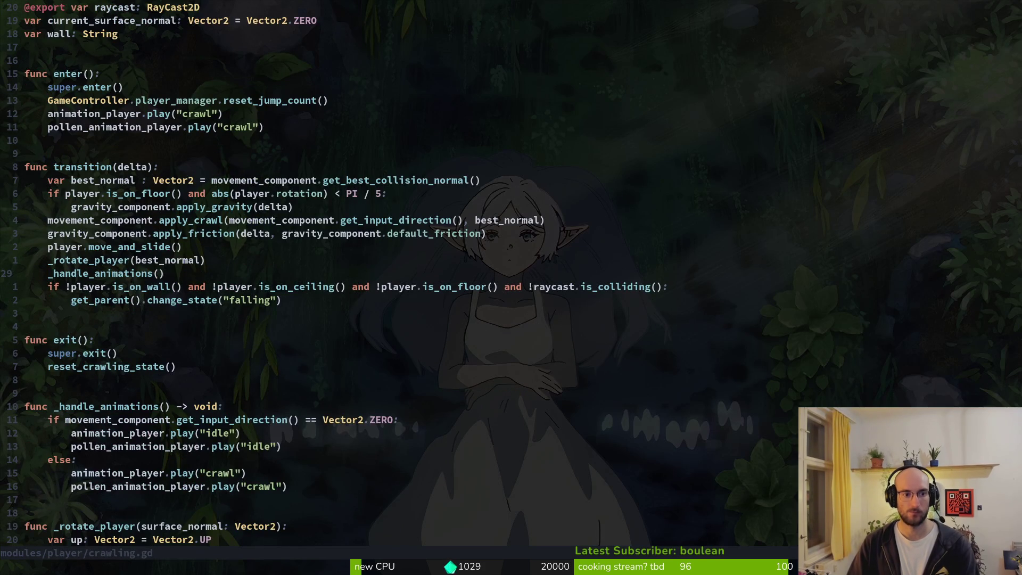
key("9j")
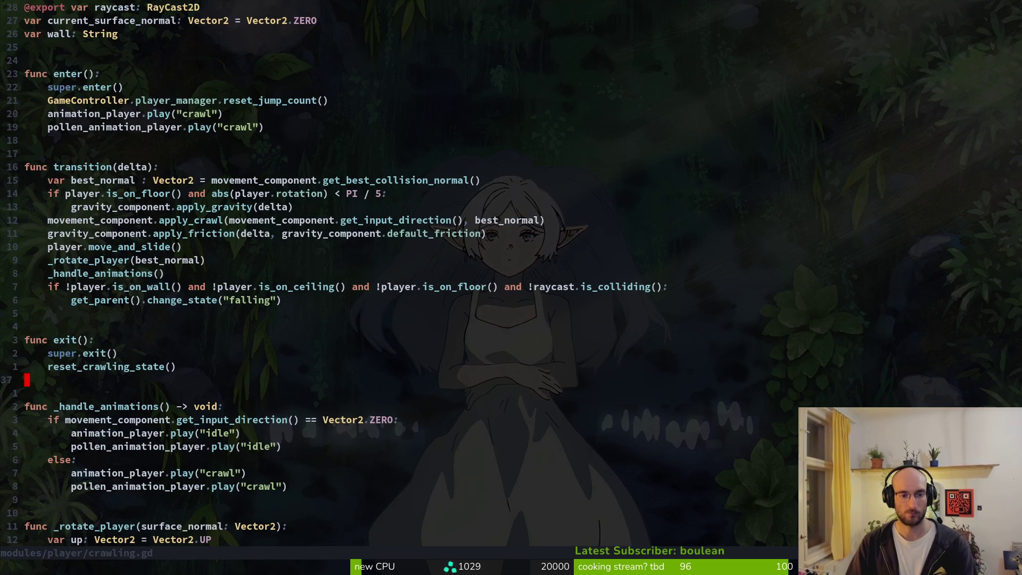
key("j")
key("V")
key("j")
key("j")
key("j")
key("j")
key("j")
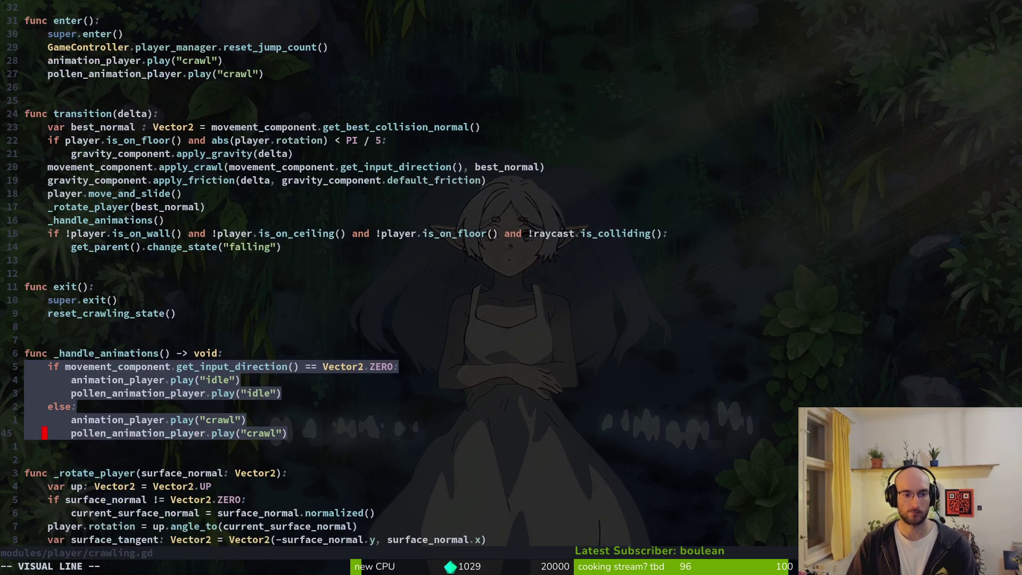
key("y")
Paste those lines into chasing.gd above move_and_slide and delete the input-direction expression.
key("ctrl+6")
key("d")
key("d")
key("P")
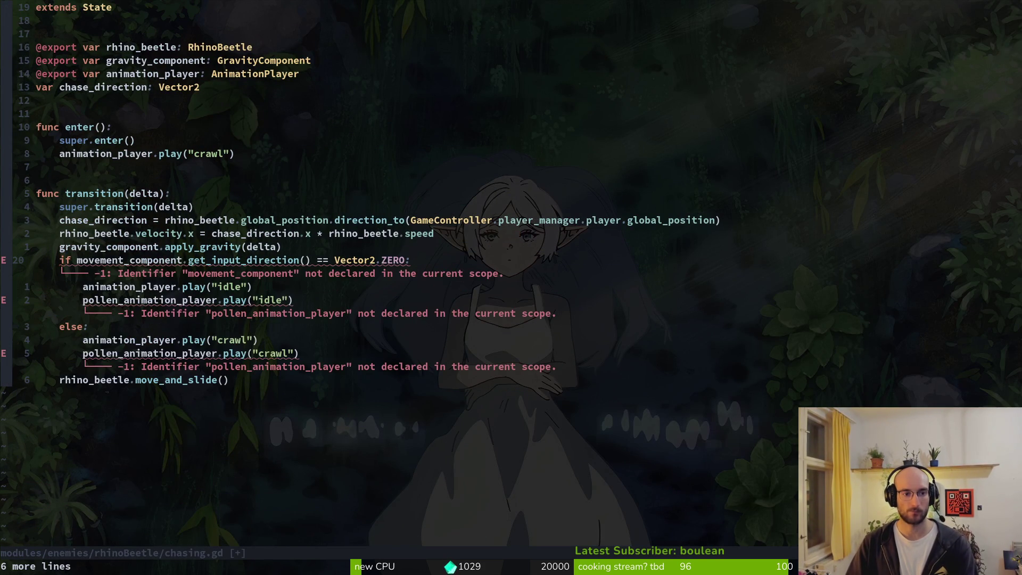
key("v")
key("w")
key("w")
key("w")
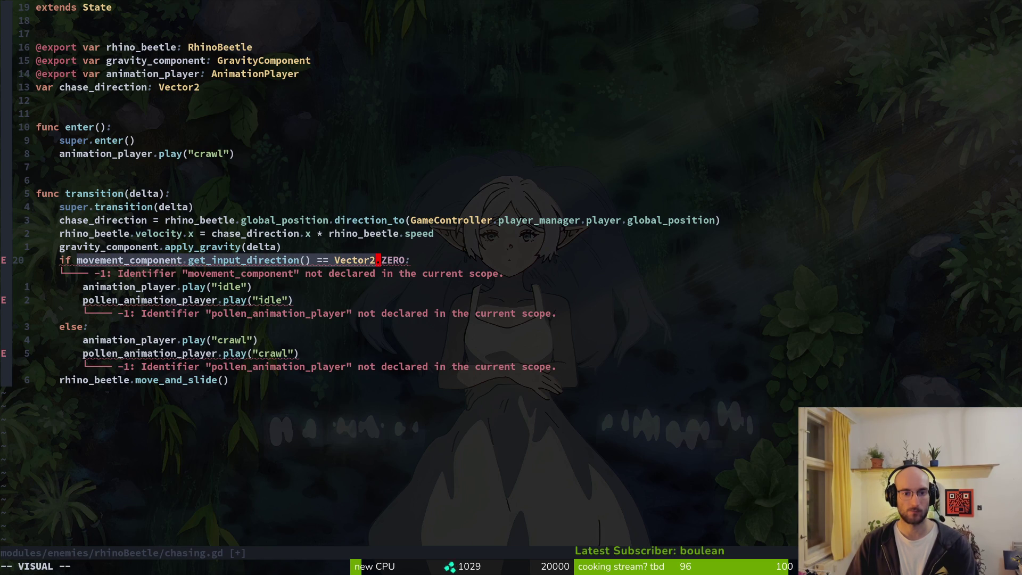
key("b")
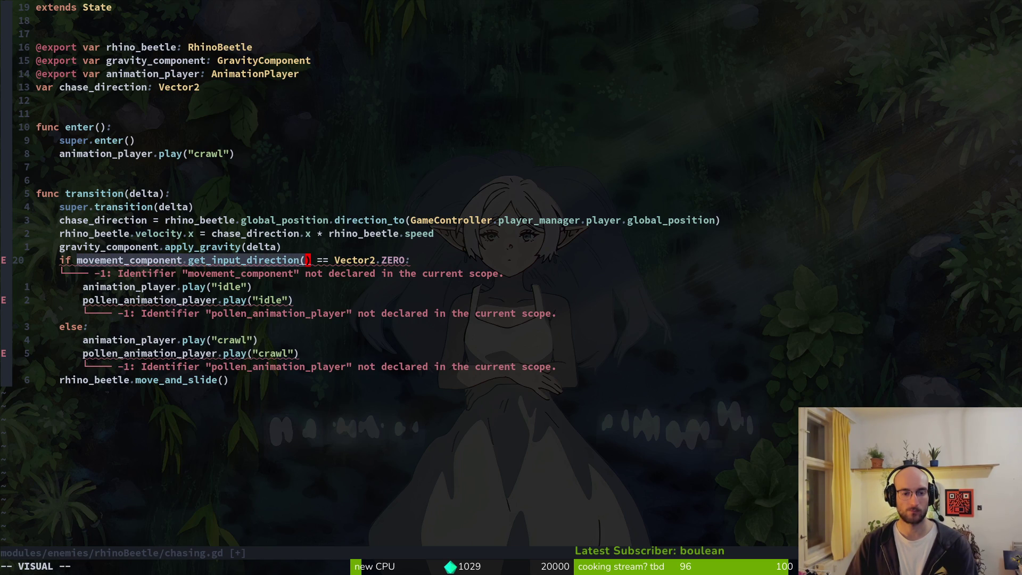
key("d")
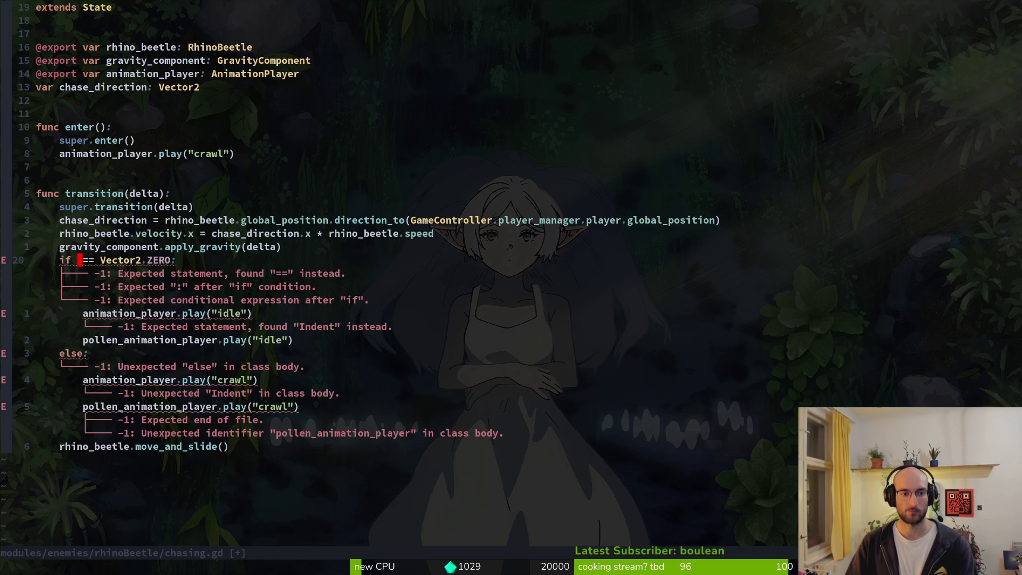
Make the idle/crawl condition test rhino_beetle.velocity and save.
key("r")
key("h")
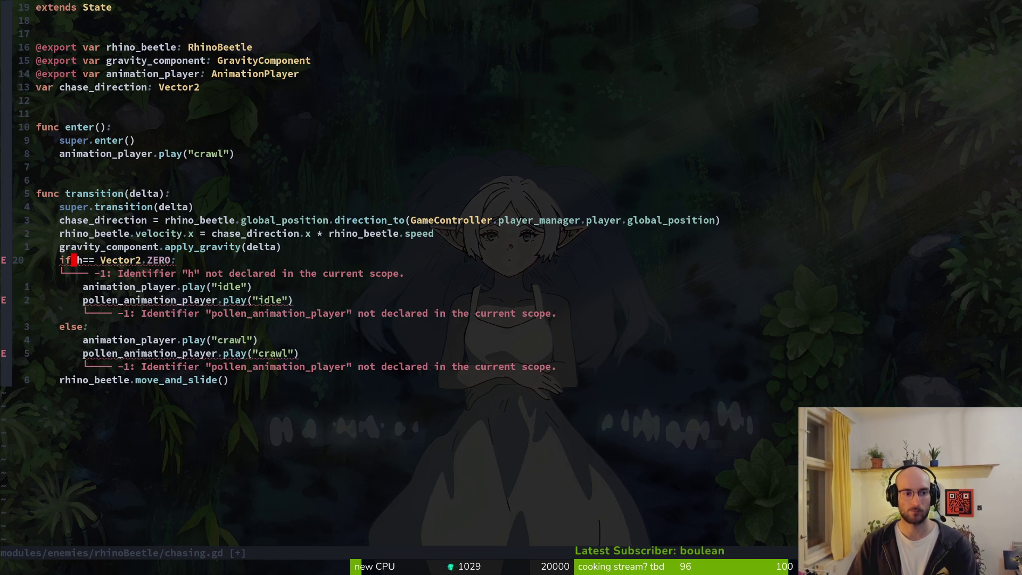
type("srh")
key("Return")
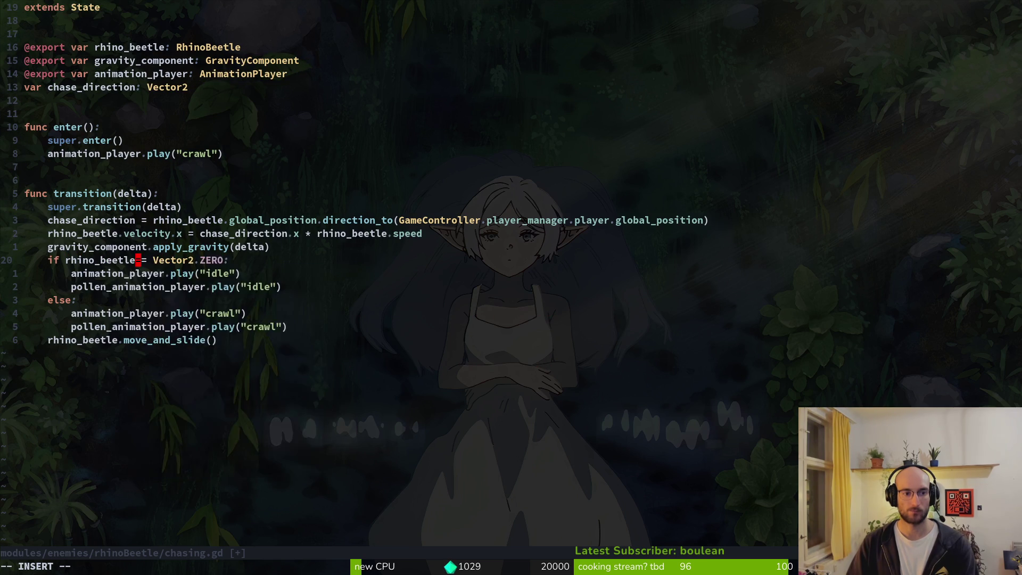
type(".velocity")
key("Escape")
type(":w")
key("Return")
Delete the two pollen_animation_player lines and save.
key("j")
key("j")
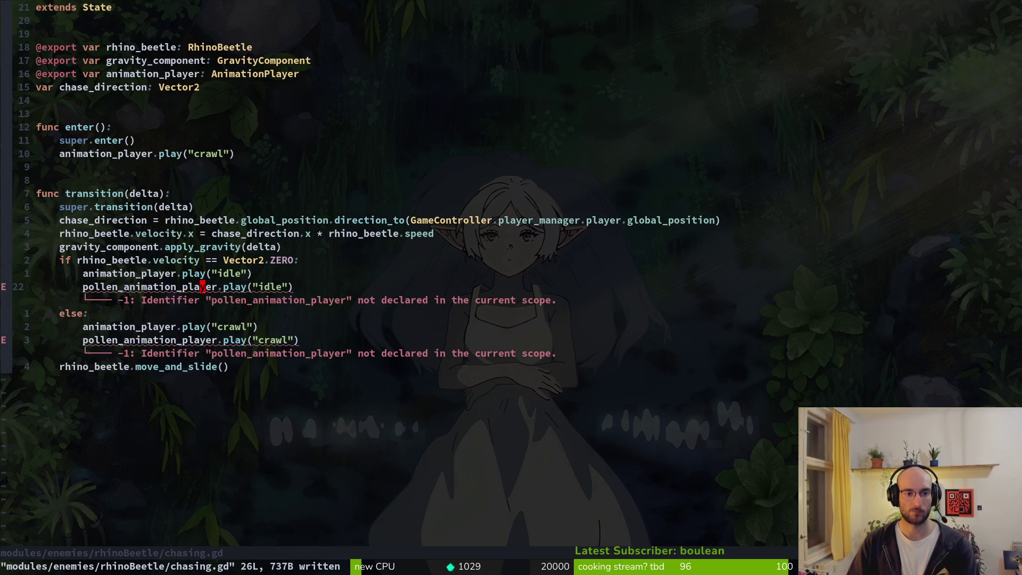
key("d")
key("d")
key("j")
key("d")
key("d")
type(":w")
key("Return")
key("k")
key("k")
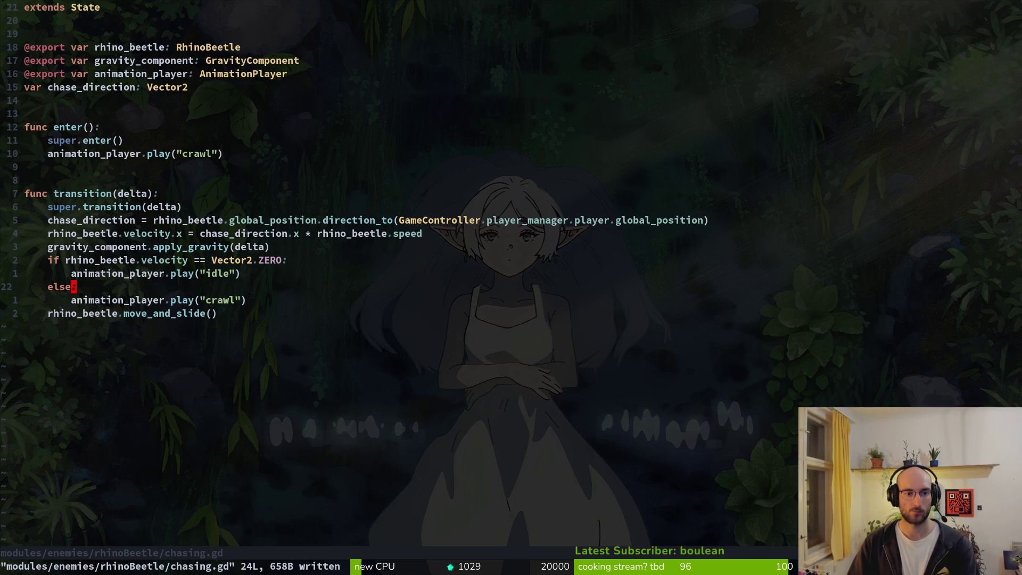
Move move_and_slide() above the if/else animation block and save.
key("d")
key("d")
type("u:w")
key("Return")
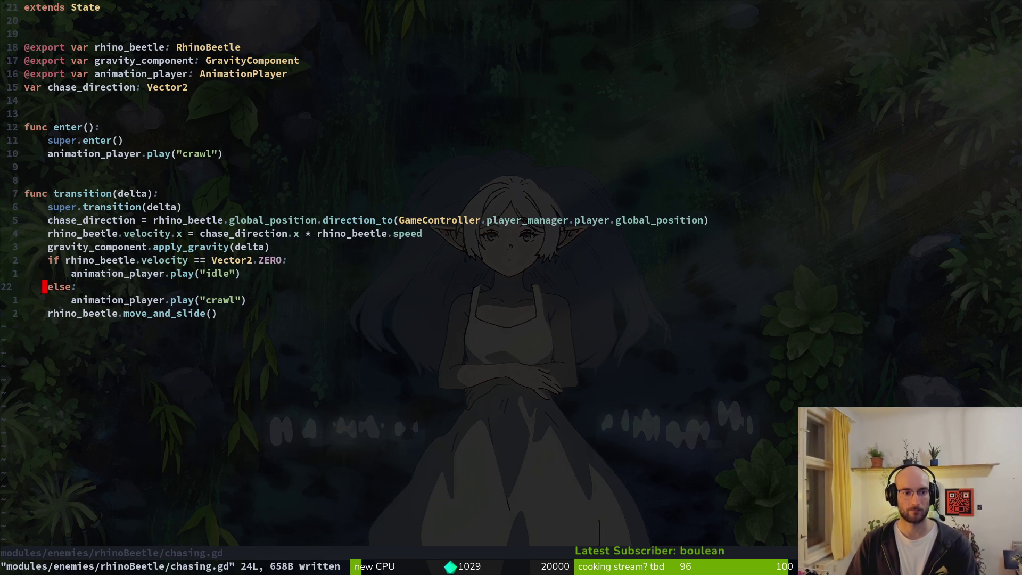
key("k")
key("V")
key("j")
key("Escape")
key("k")
key("V")
key("j")
key("j")
key("j")
key("J")
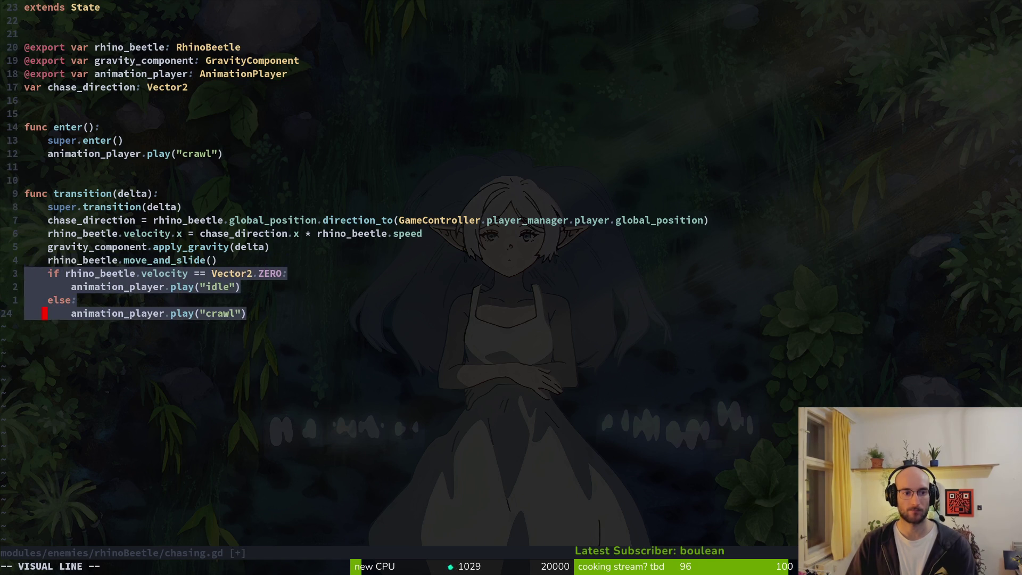
key("Escape")
type(":w")
key("Return")
Create func _handle_animation() -> void: and move the if/else block into it.
key("j")
key("j")
key("o")
key("Return")
key("Return")
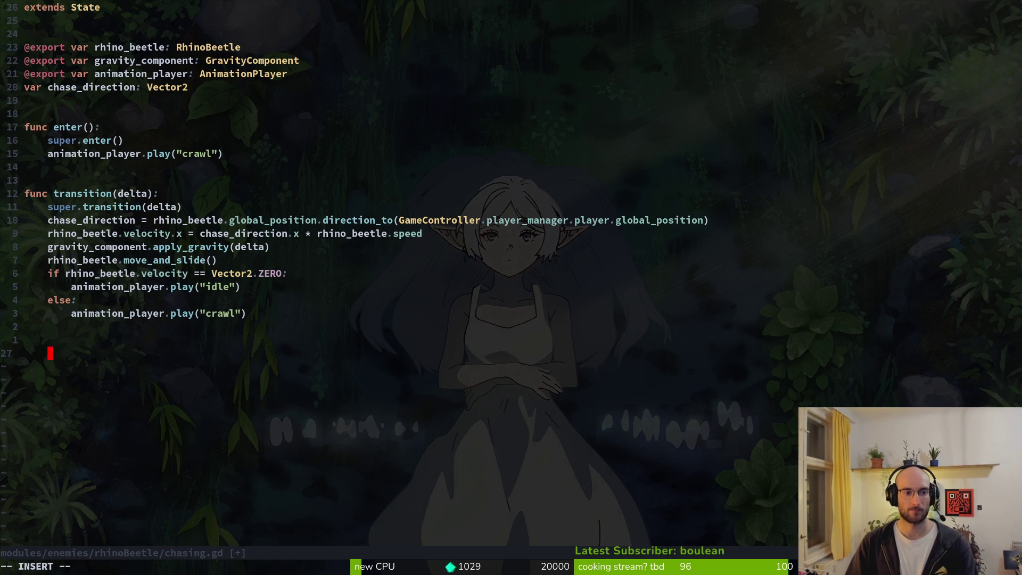
type("func _")
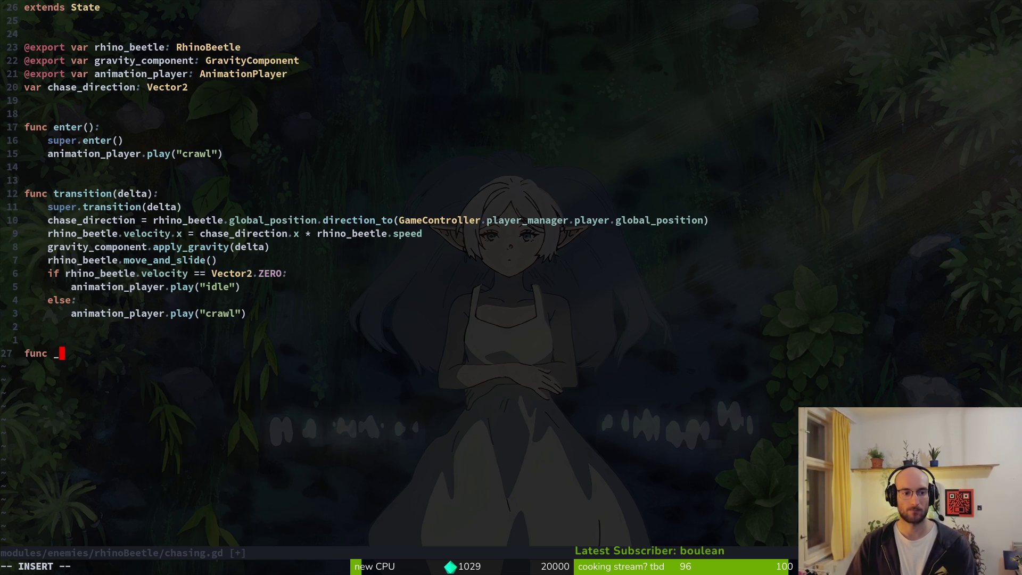
type("handle_animation() -")
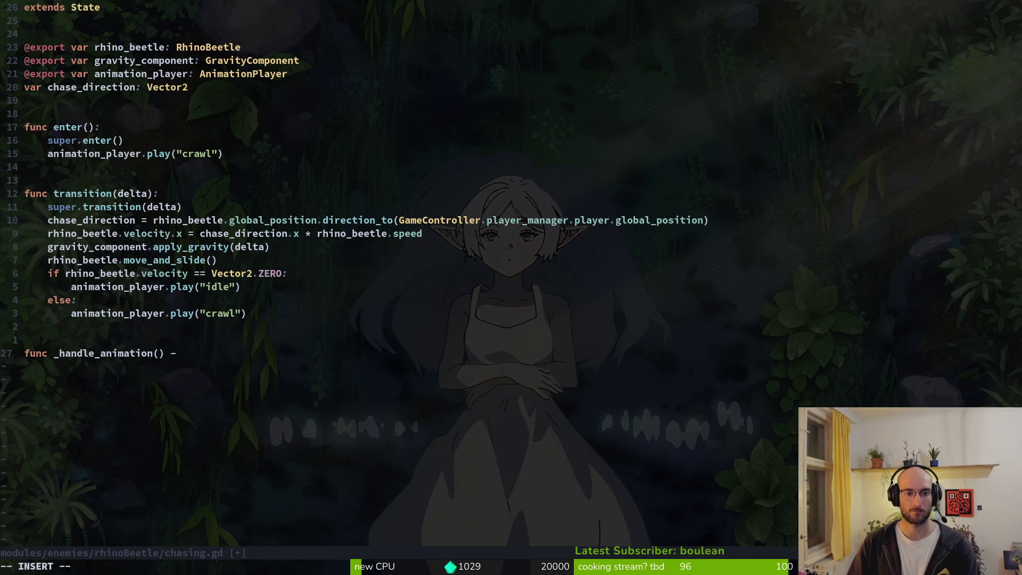
type("> void:L")
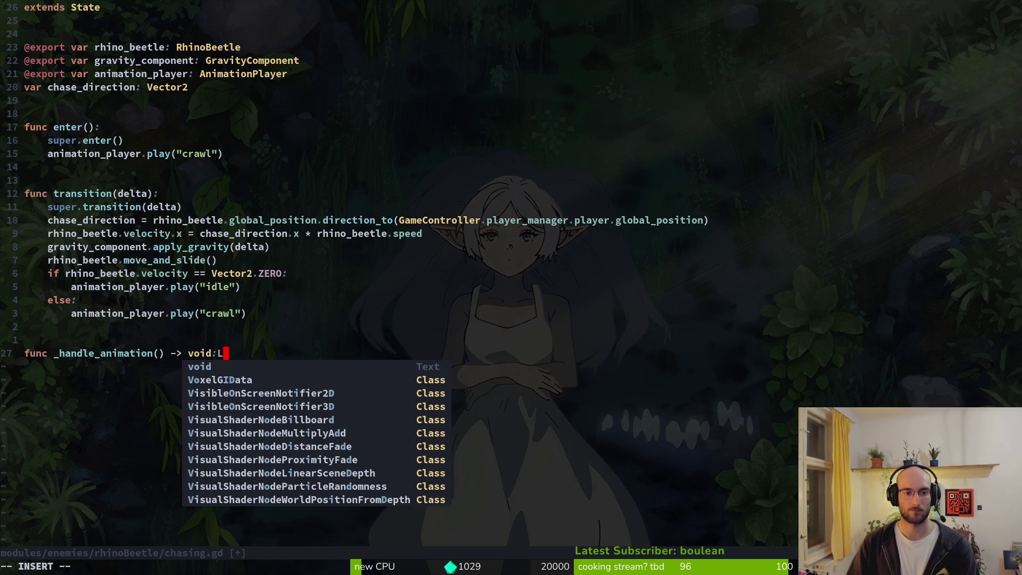
type("abe")
key("BackSpace")
key("BackSpace")
key("BackSpace")
key("Escape")
key("k")
key("k")
key("k")
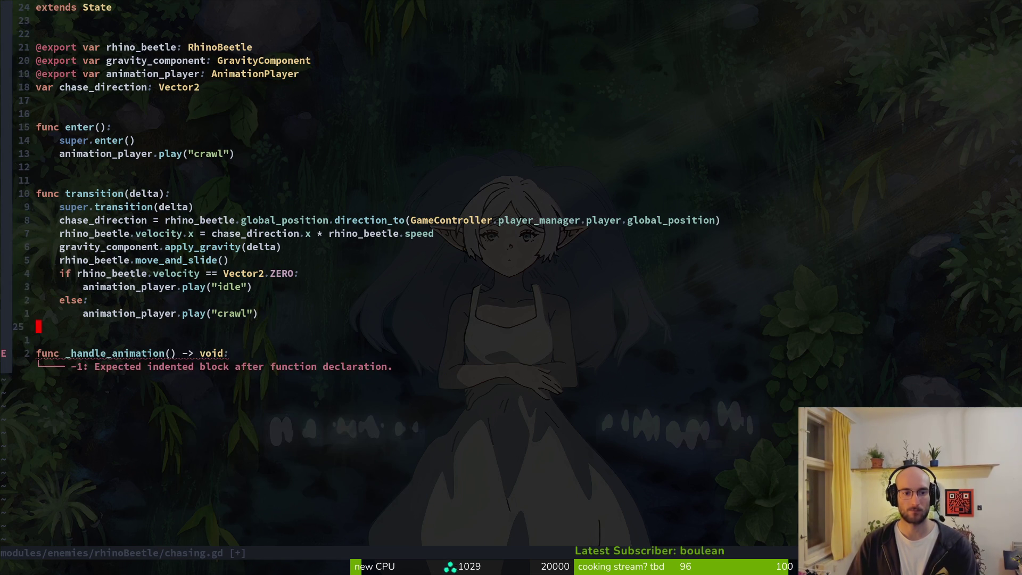
key("shift+v")
key("j")
key("j")
key("j")
key("shift+j")
key("shift+j")
key("shift+j")
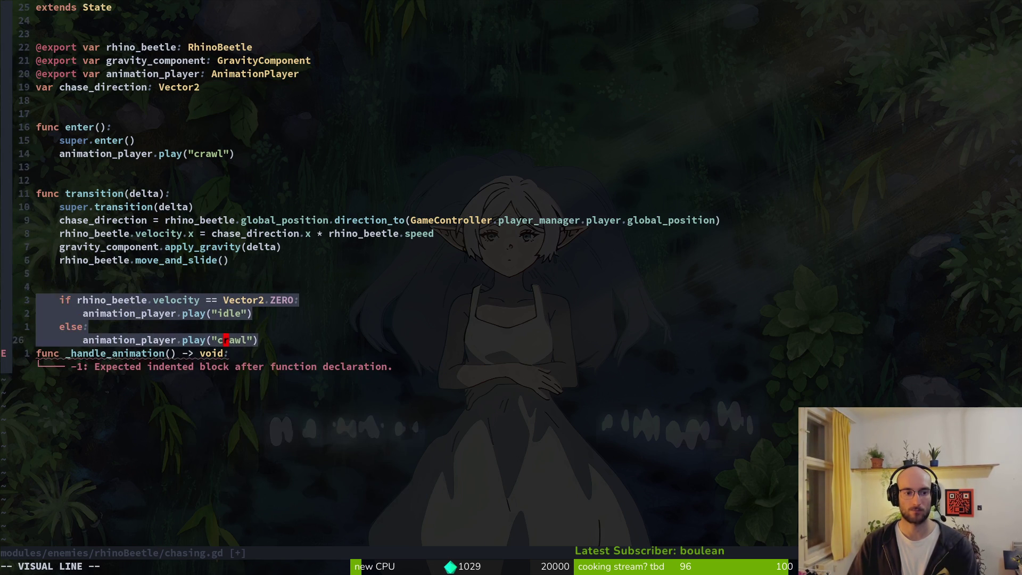
key("Escape")
key("k")
key("k")
key("k")
Call _handle_animation() after move_and_slide in transition and save.
key("shift+o")
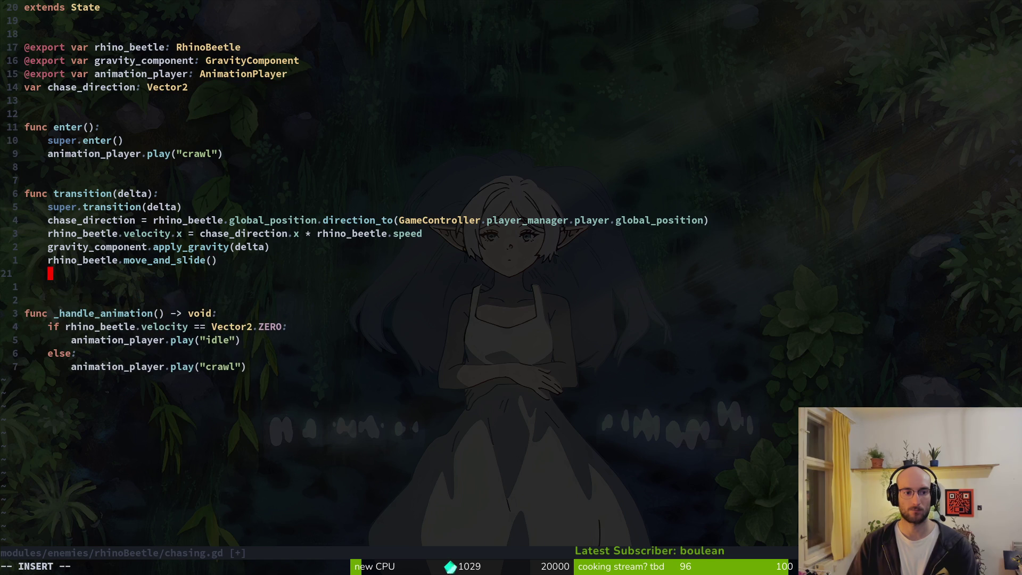
type("_han")
key("Return")
key("Escape")
type(":w")
key("Return")
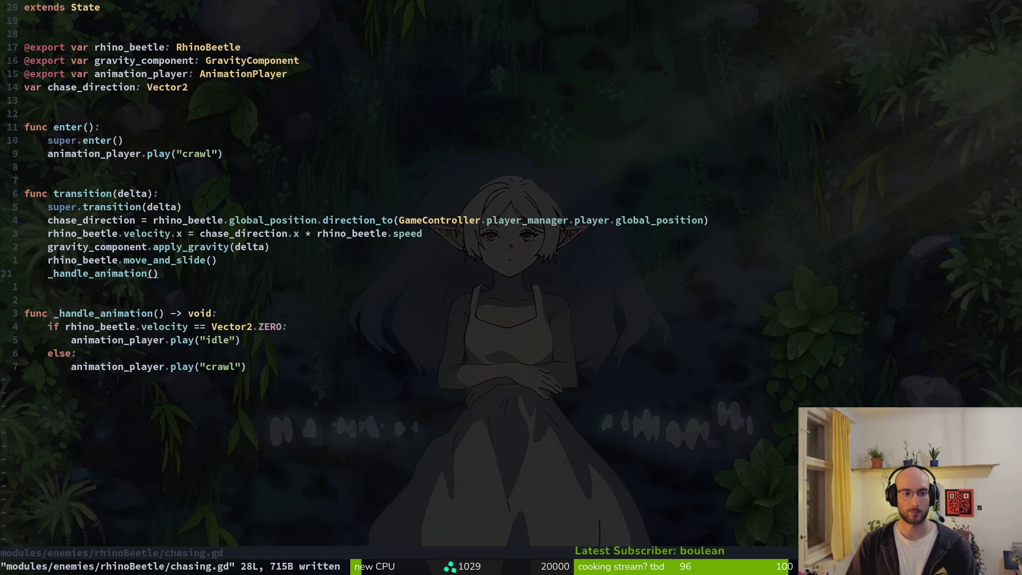
key("k")
key("k")
key("k")
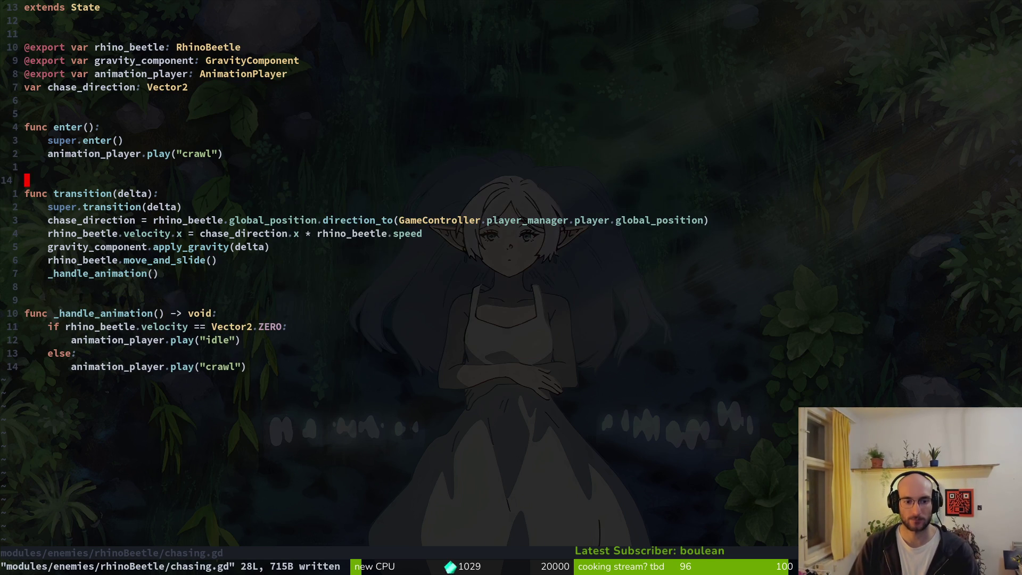
Open the rhino beetle's slam.gd script with the Telescope file finder.
key("space")
key("f")
key("f")
type("slam")
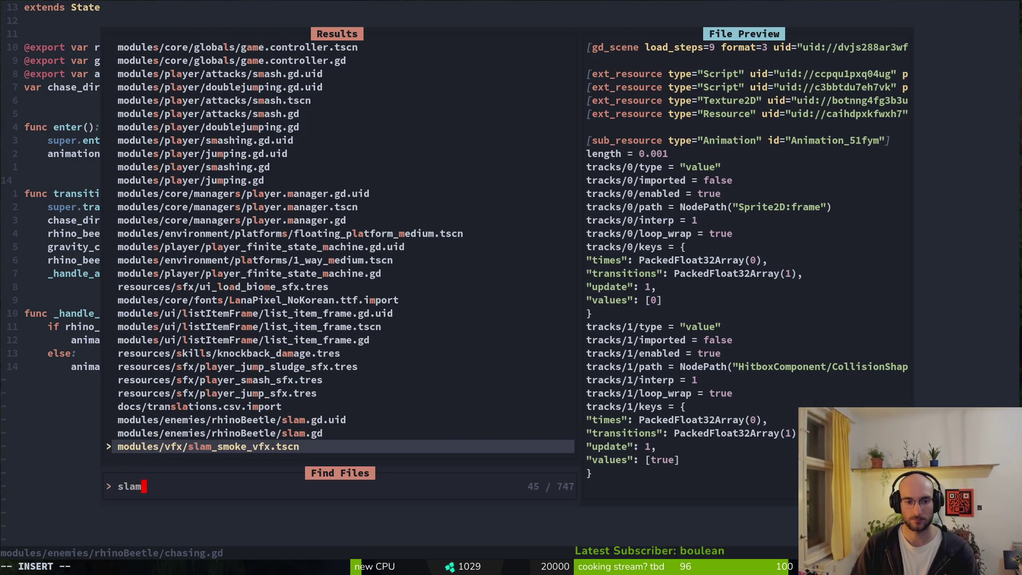
key("Up")
key("Return")
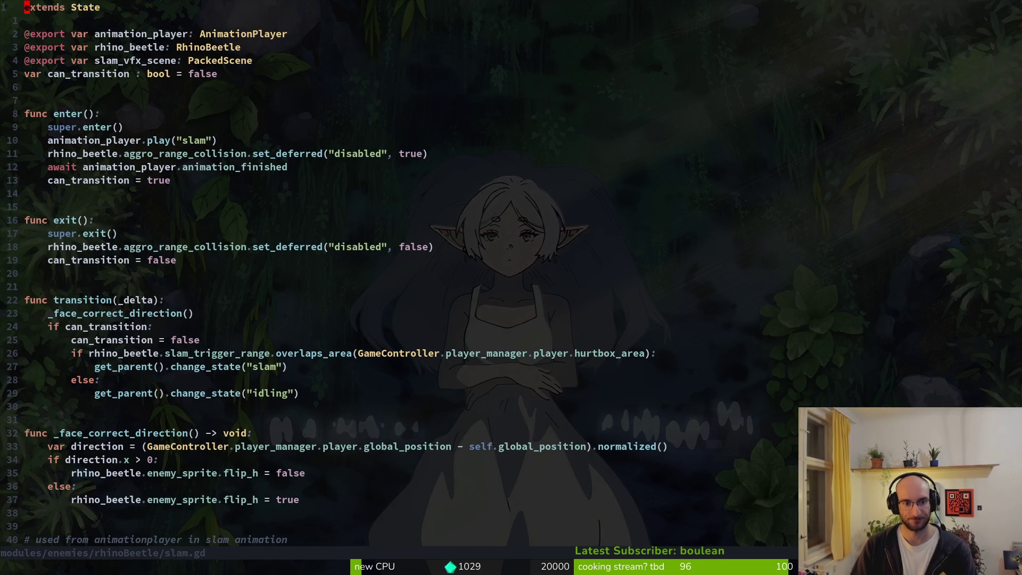
Open the rhino beetle's idling.gd script, then return to the Godot editor.
key("space")
key("f")
key("f")
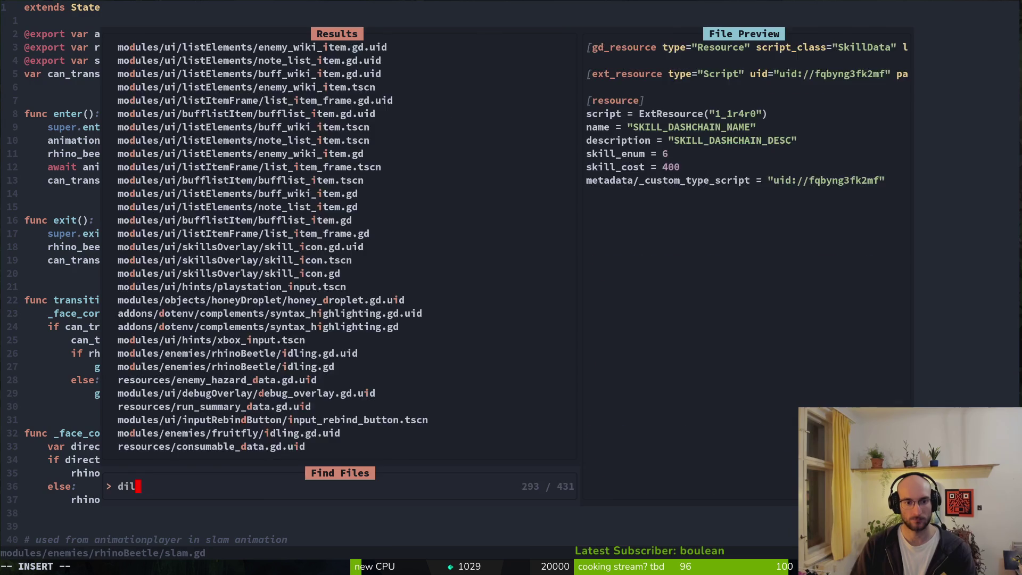
key("Escape")
key("space")
key("f")
key("f")
type("idling")
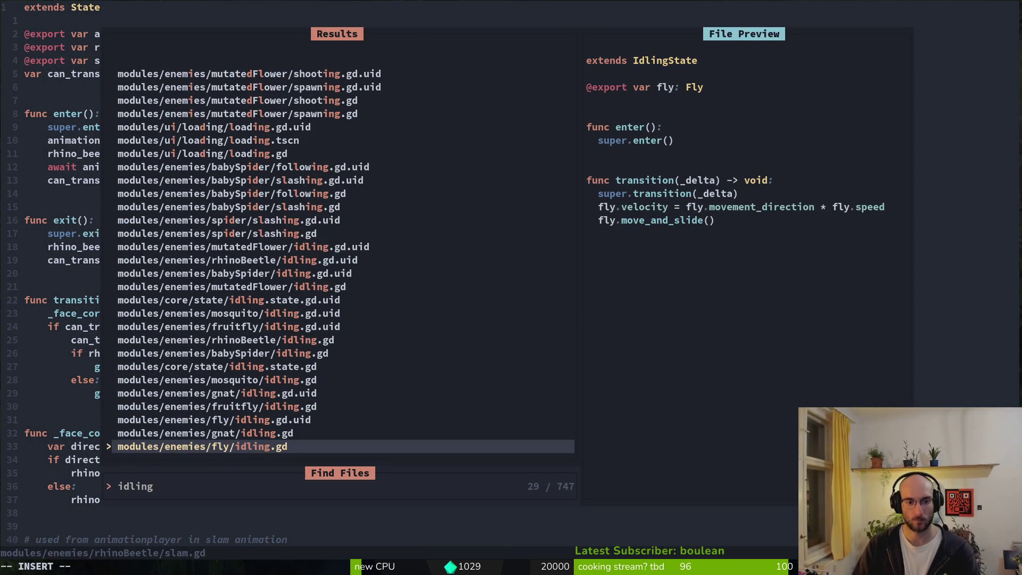
key("BackSpace")
key("BackSpace")
key("BackSpace")
type("rhid")
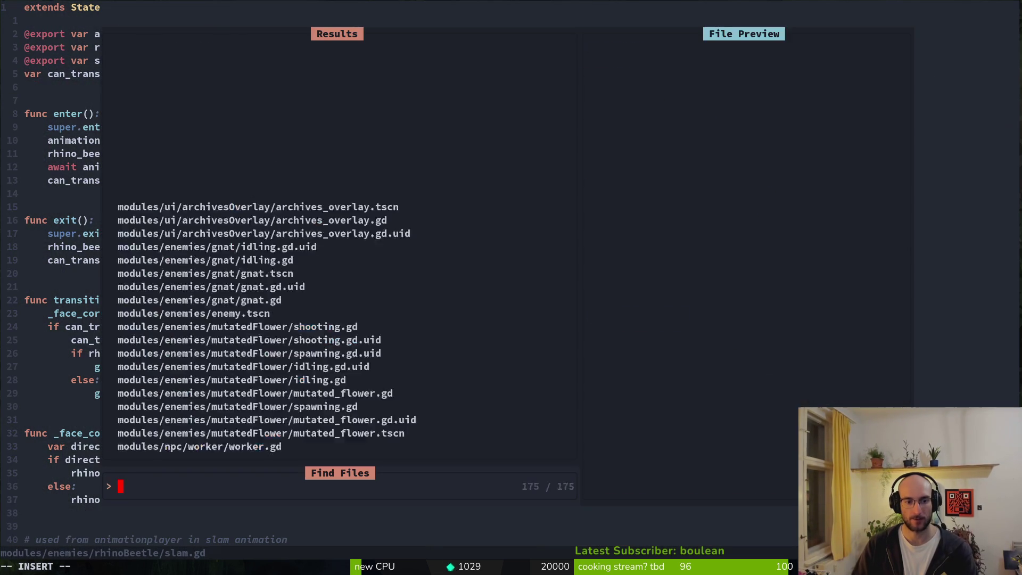
key("Return")
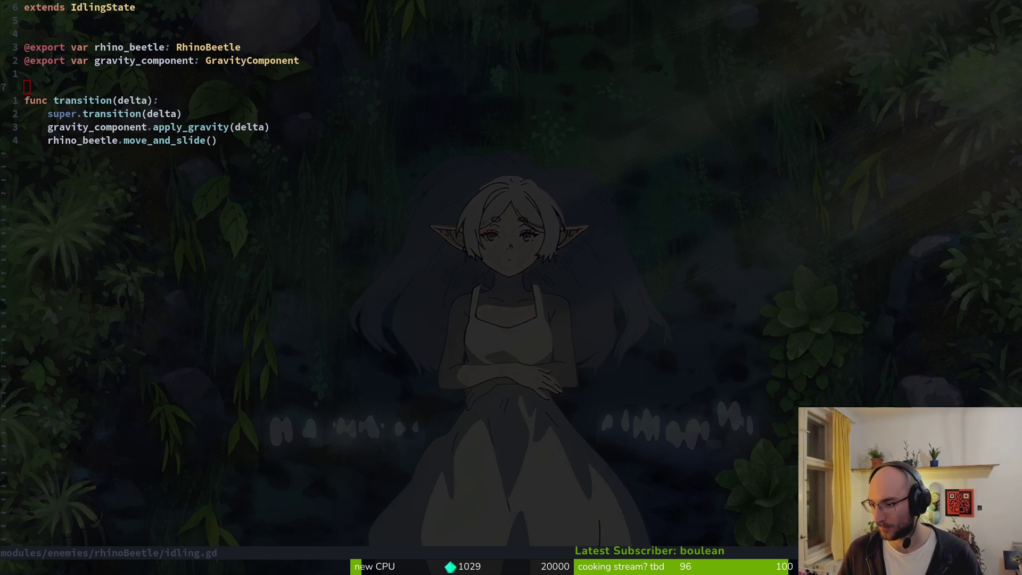
key("alt+Tab")
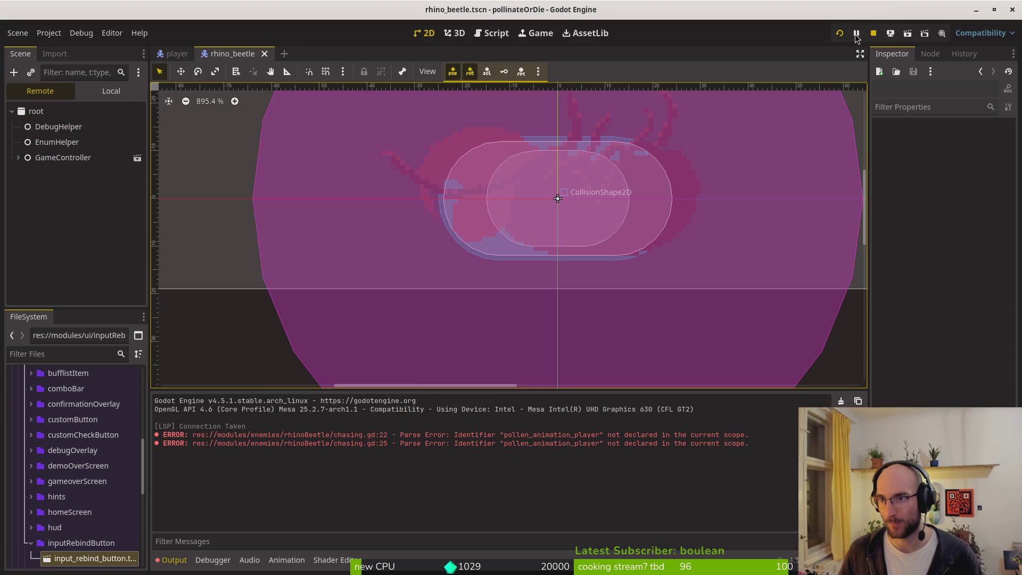
Relaunch the game maximized, start a new game and check the debugging settings.
key("F5")
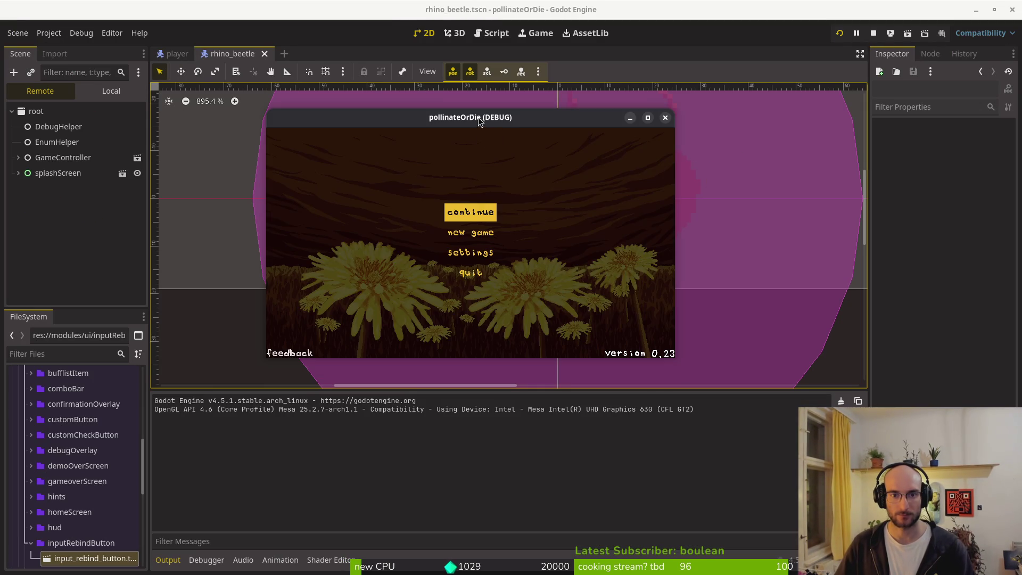
double_click(478, 117)
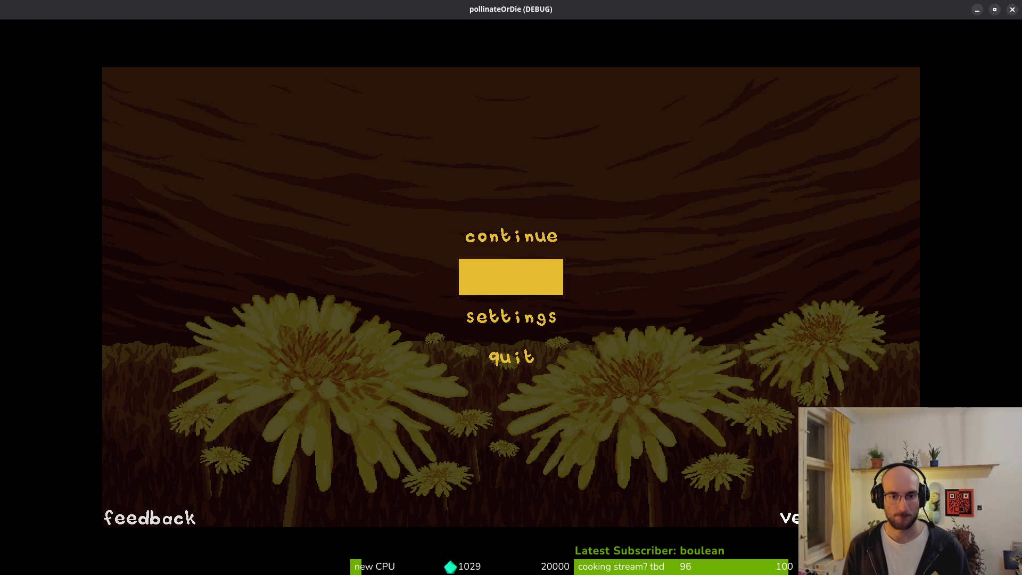
left_click(511, 277)
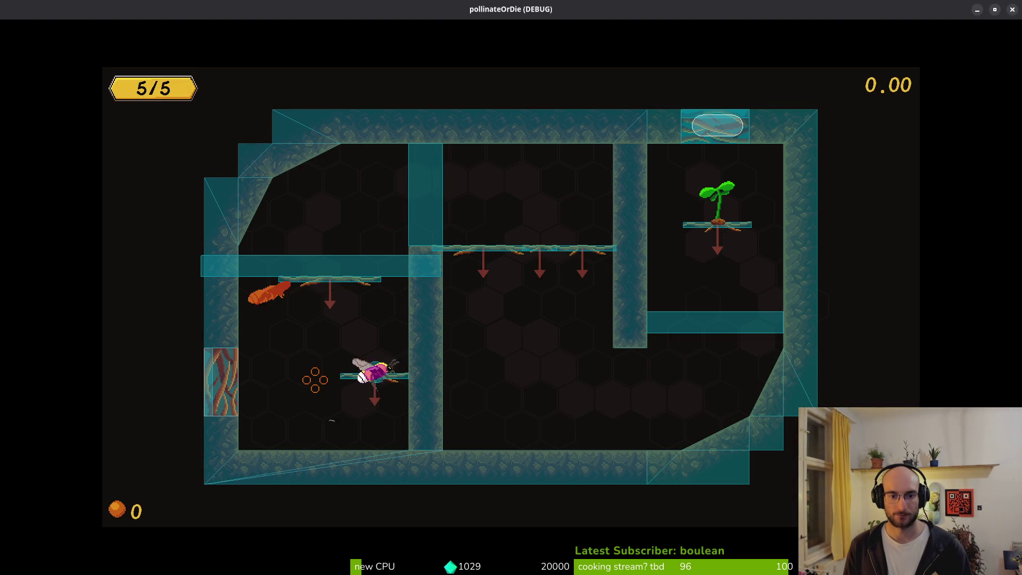
key("Escape")
key("Down")
key("Return")
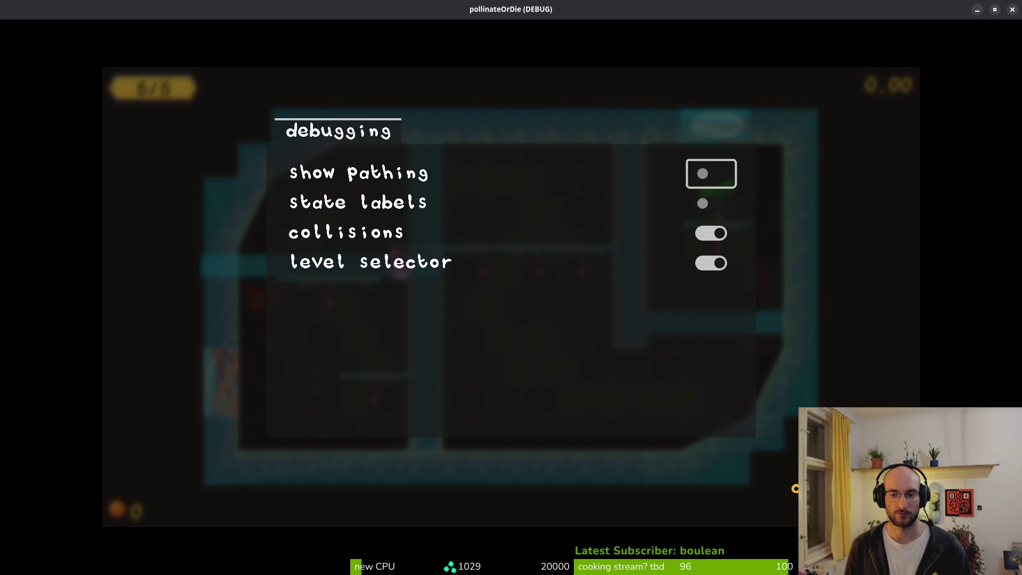
key("Escape")
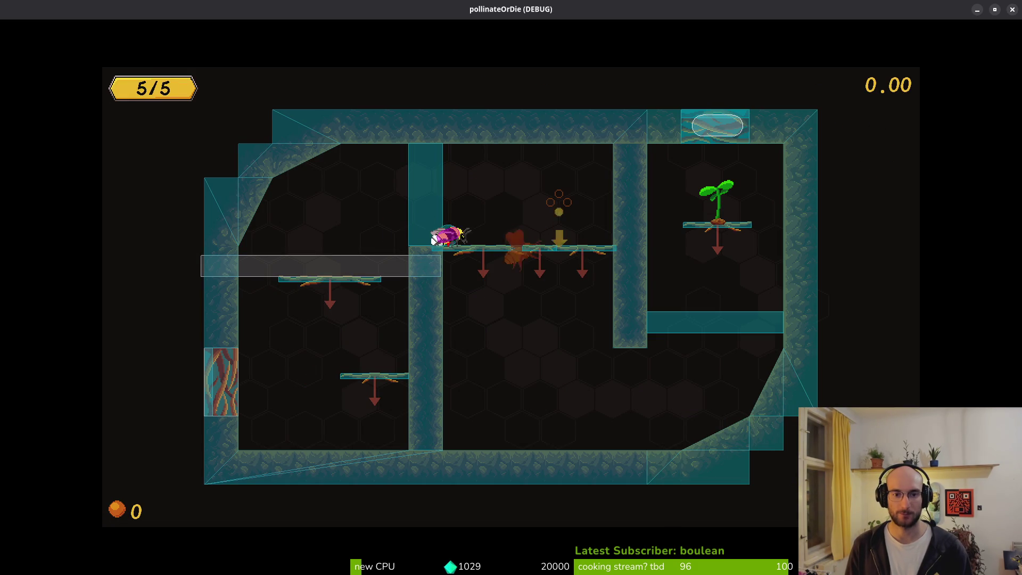
Fly the bee down, across and up the first room to its top exit.
key("Down")
key("Right")
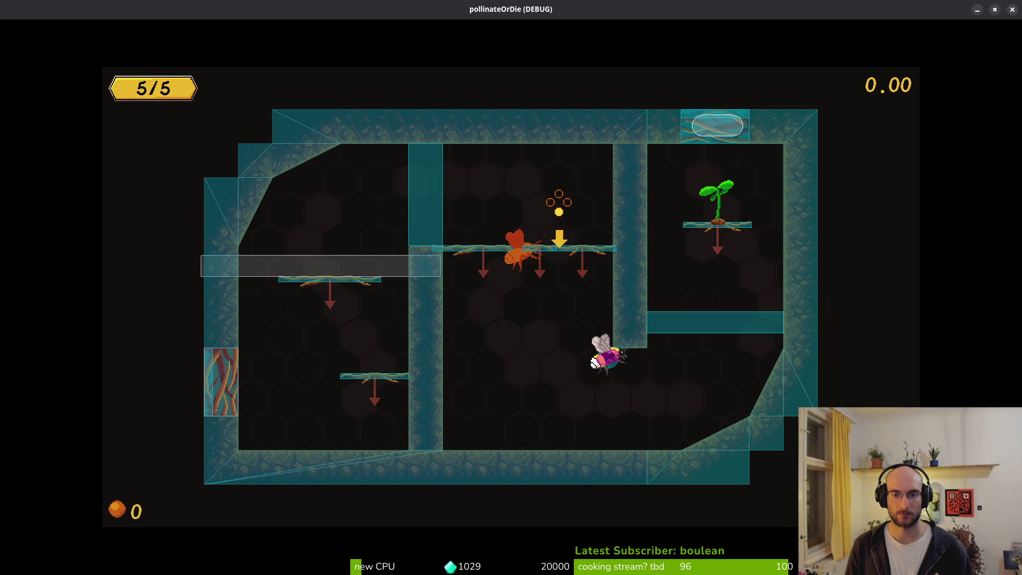
key("Up")
key("Up")
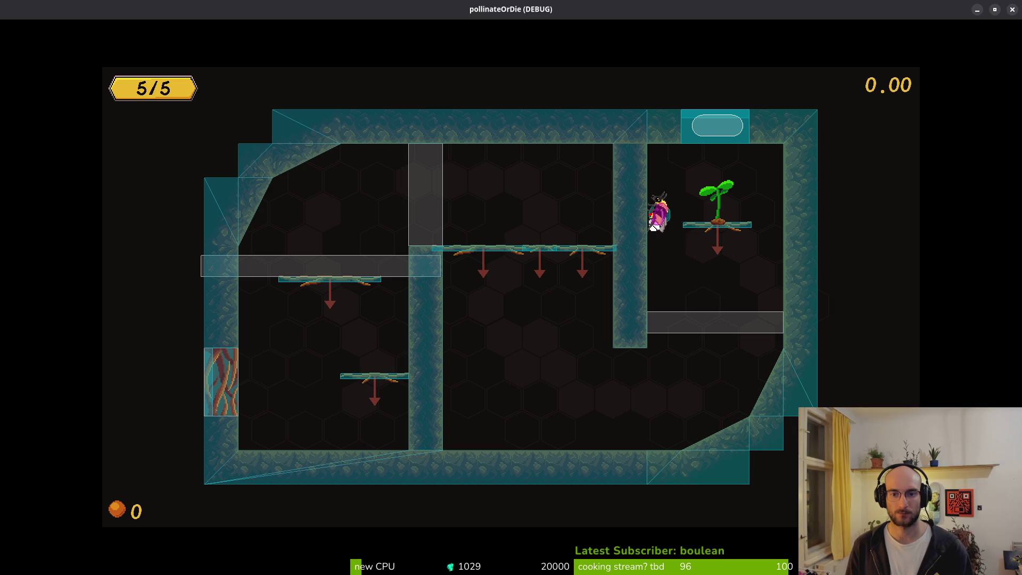
key("Right")
key("Up")
key("Down")
key("Right")
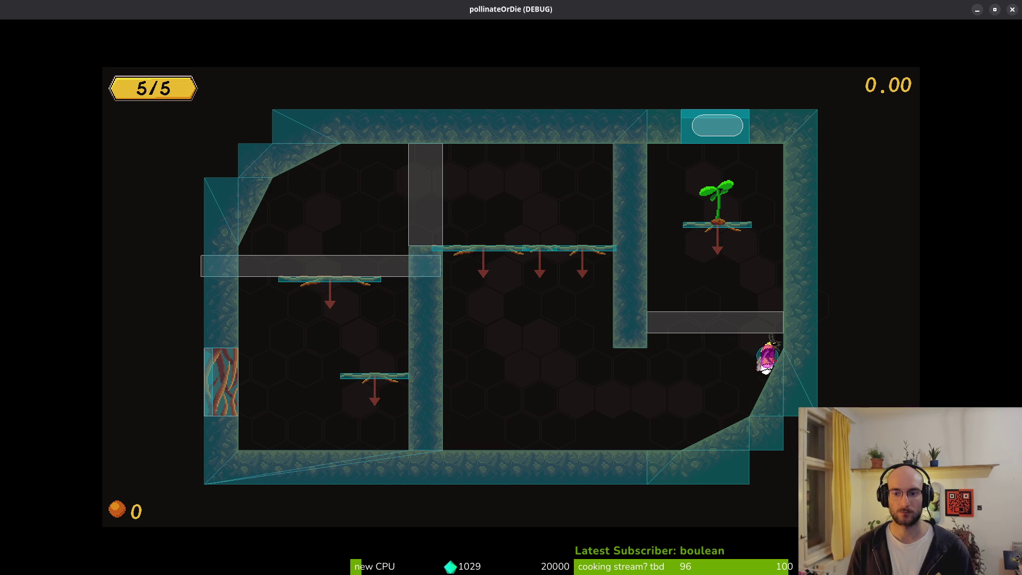
key("Up")
key("Down")
key("Right")
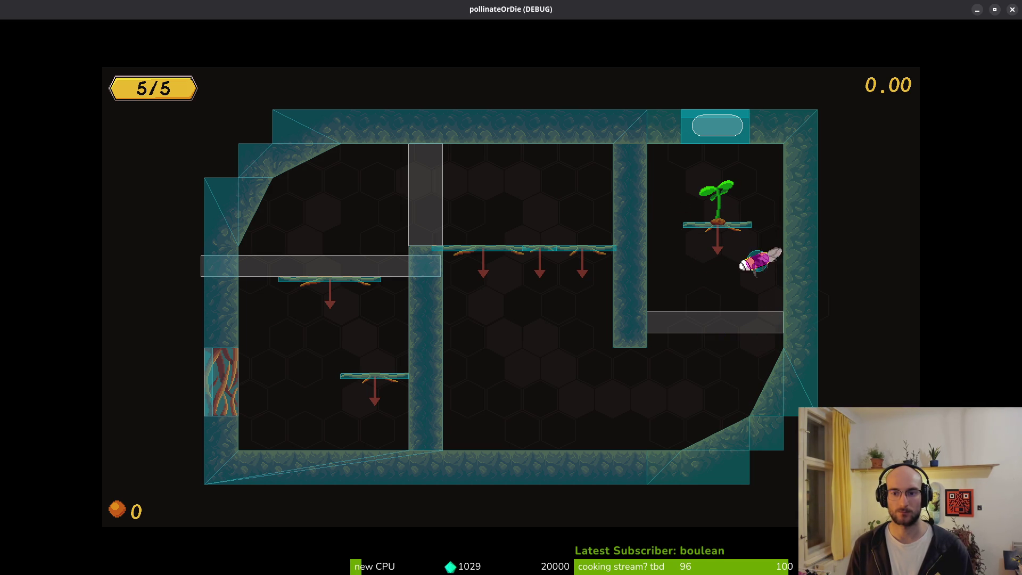
key("Up")
key("Left")
key("Up")
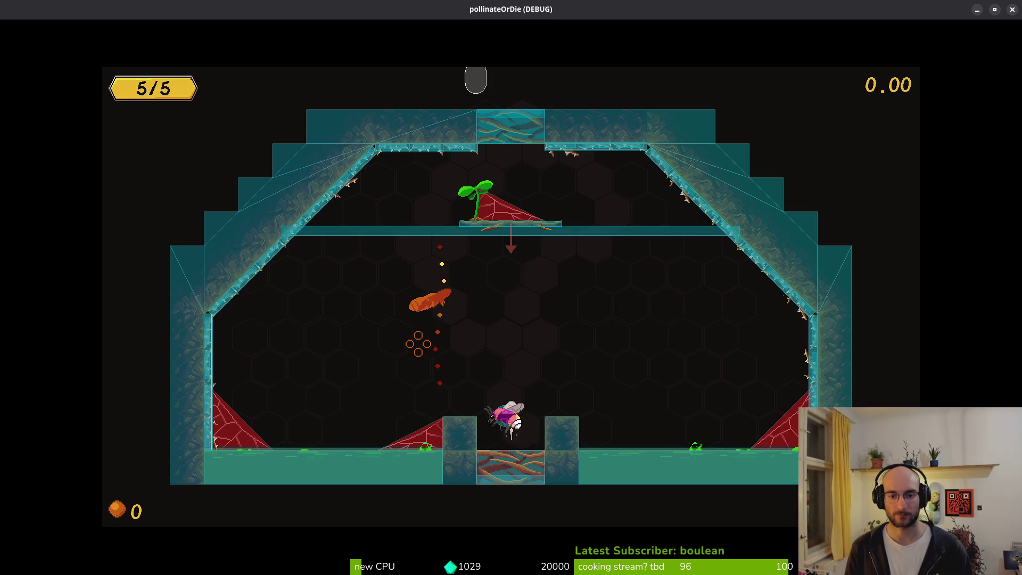
Fly through the next level collecting flower pollen, then unmaximize the game to see the error.
key("Up")
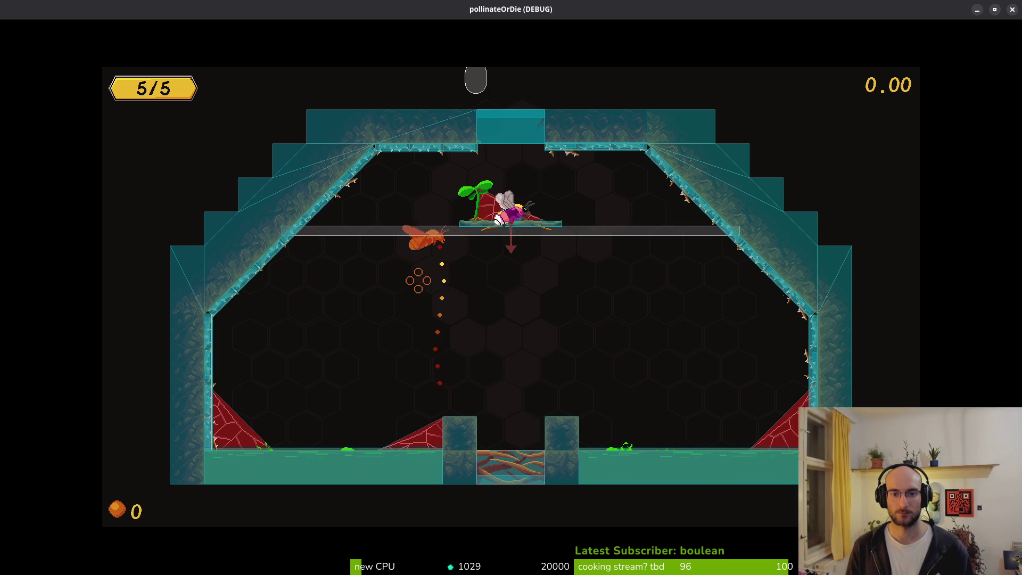
key("Down")
key("Up")
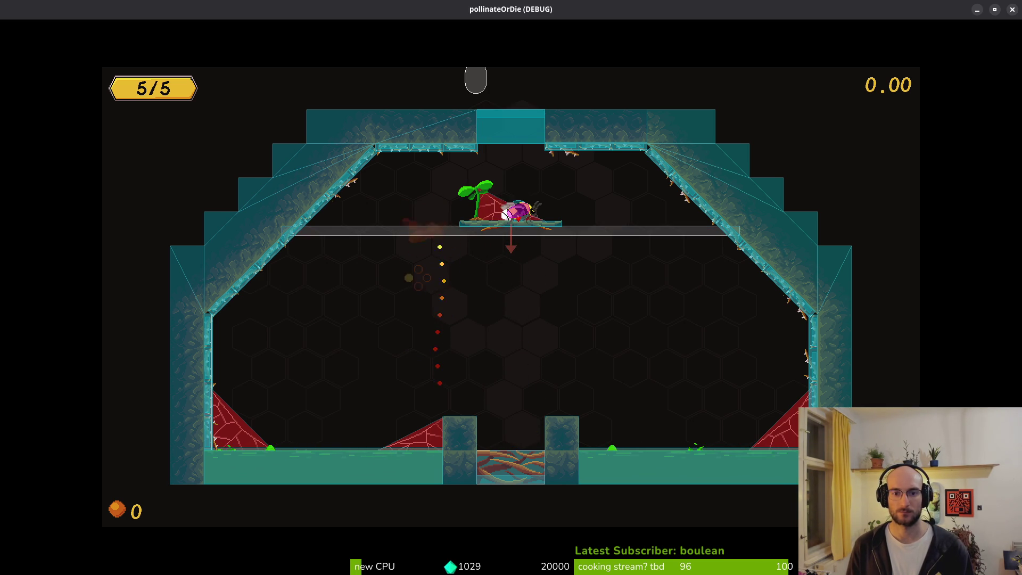
key("Up")
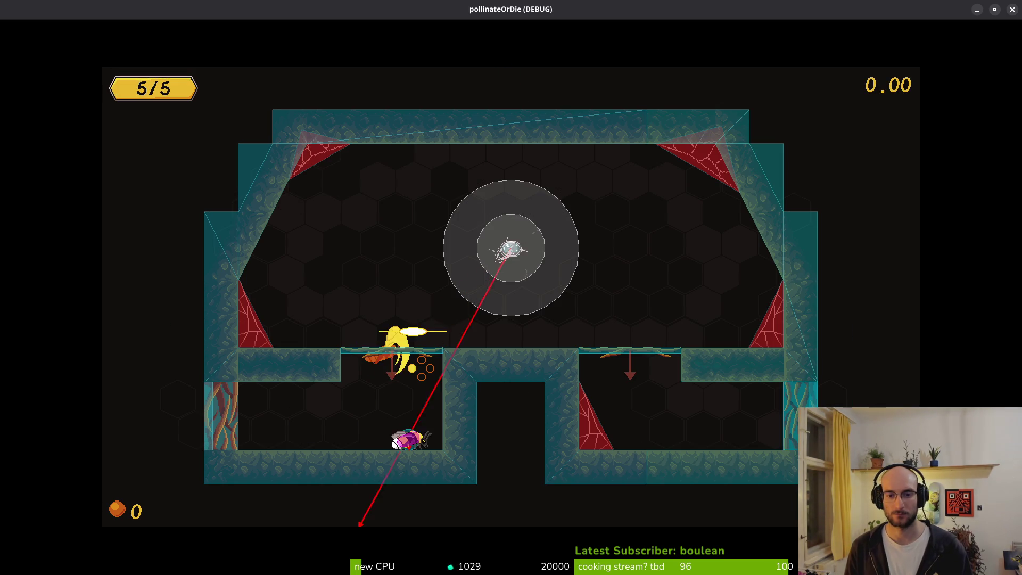
key("Up")
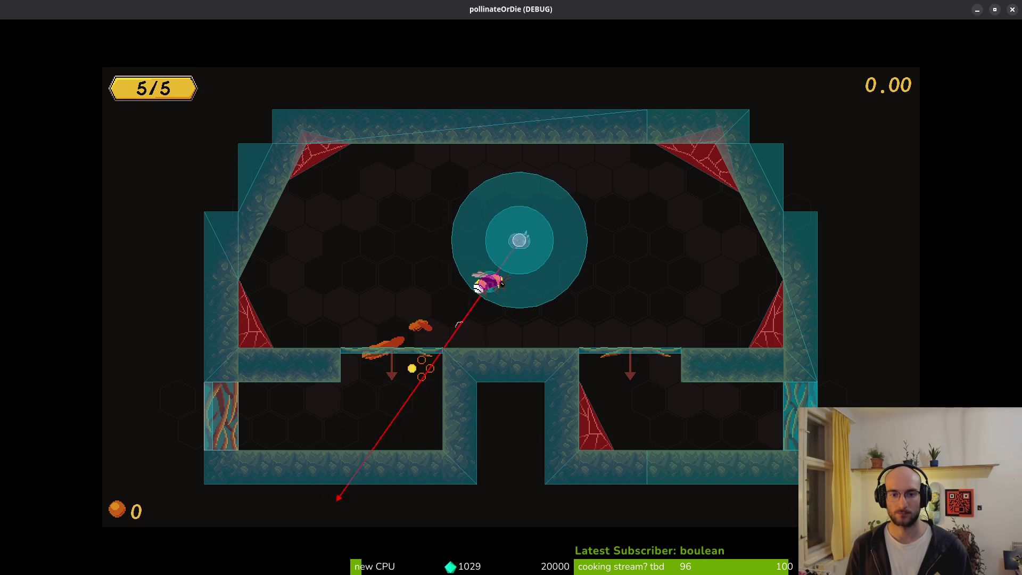
key("Up")
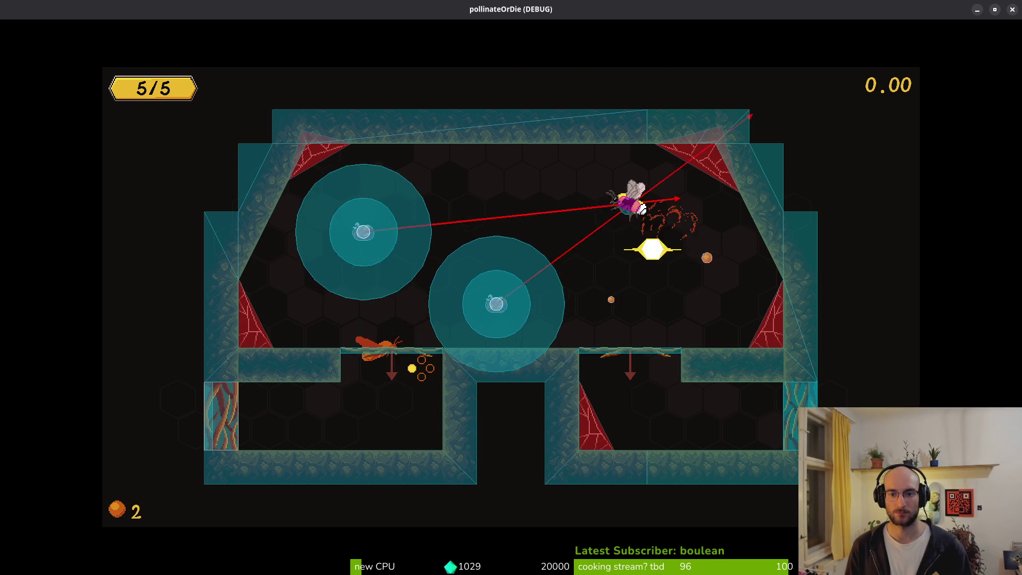
key("Up")
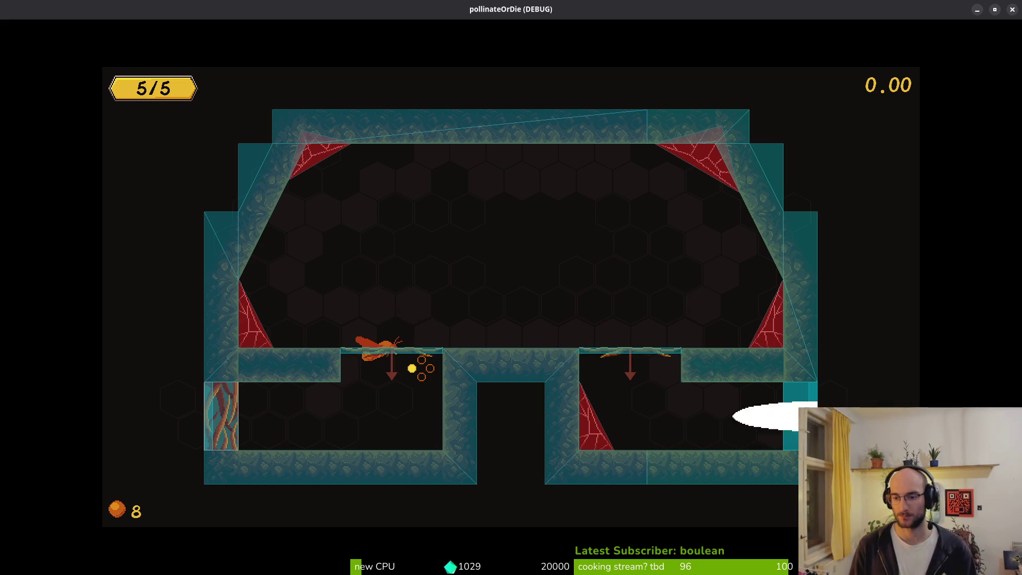
key("Up")
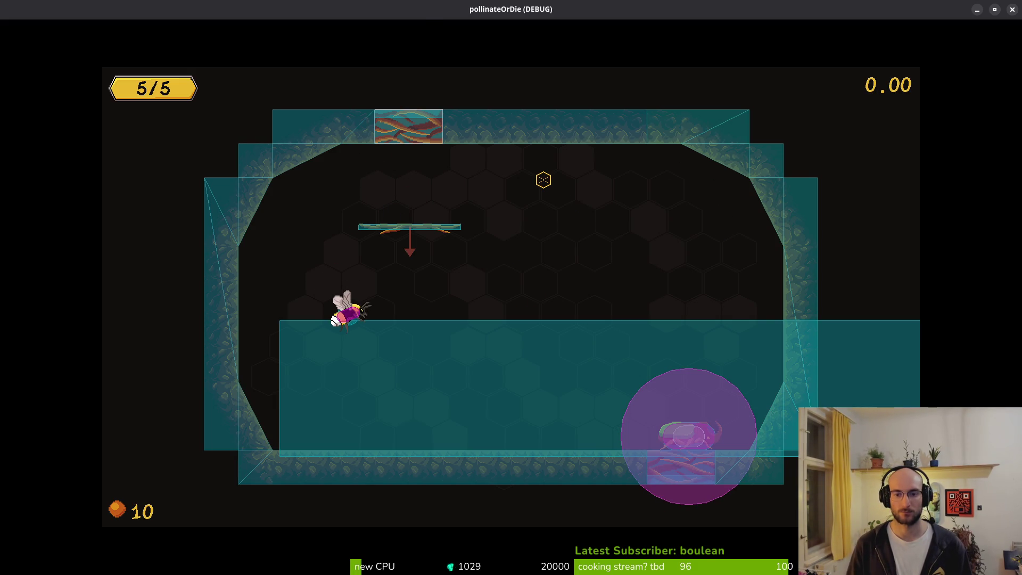
double_click(419, 20)
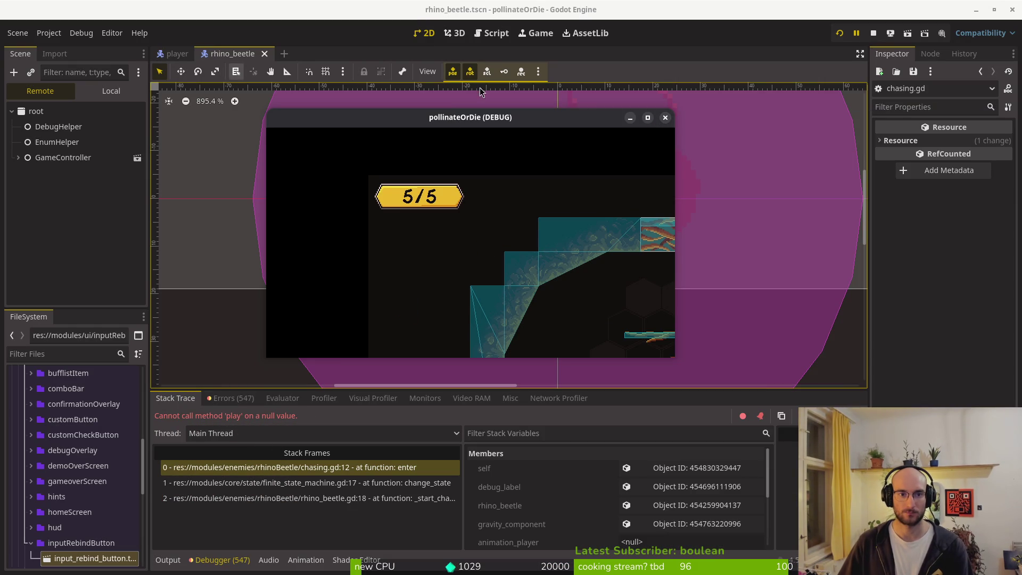
Stop the running game and restore the editor window.
mouse_move(492, 124)
left_mouse_down()
mouse_move(563, 117)
mouse_move(435, 109)
left_mouse_up()
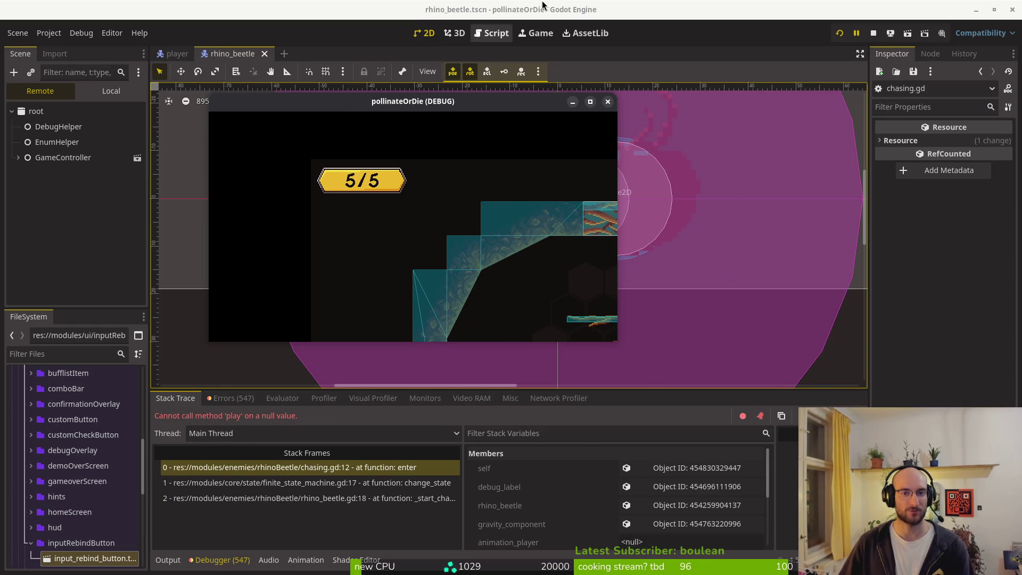
left_click(874, 34)
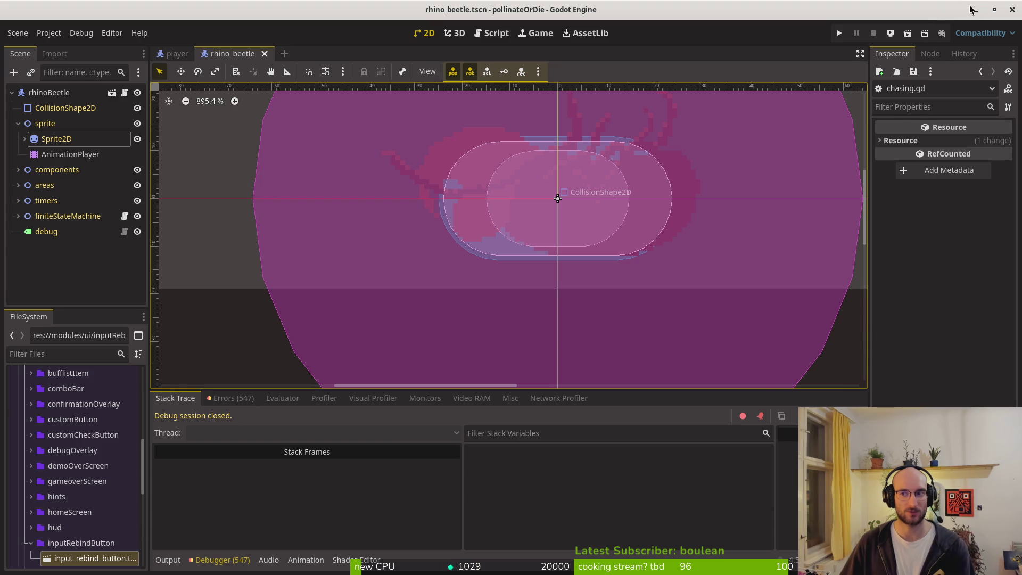
double_click(305, 11)
double_click(302, 68)
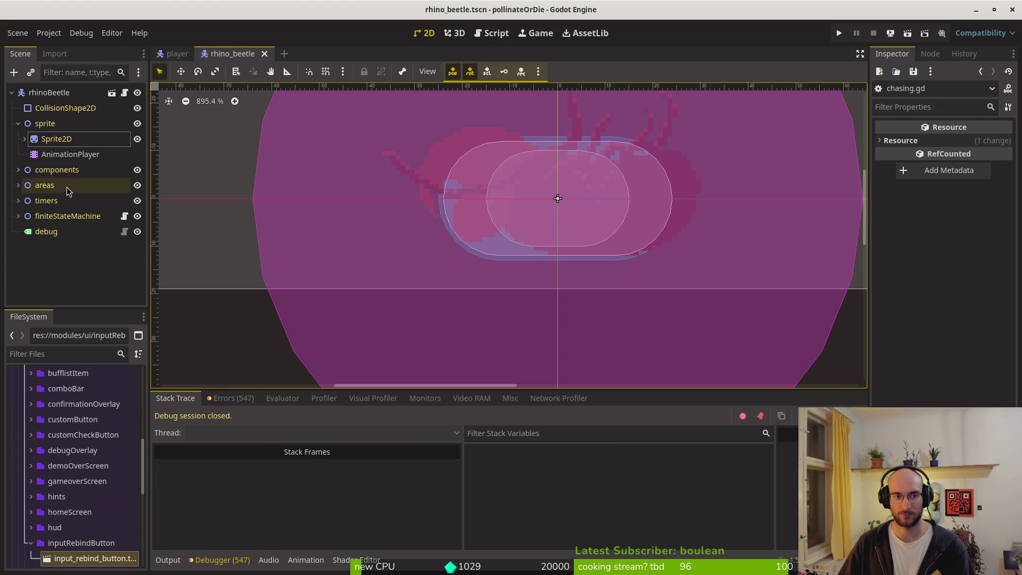
Assign the beetle's AnimationPlayer to the chasing state's Animation Player property.
left_click(18, 216)
left_click(53, 247)
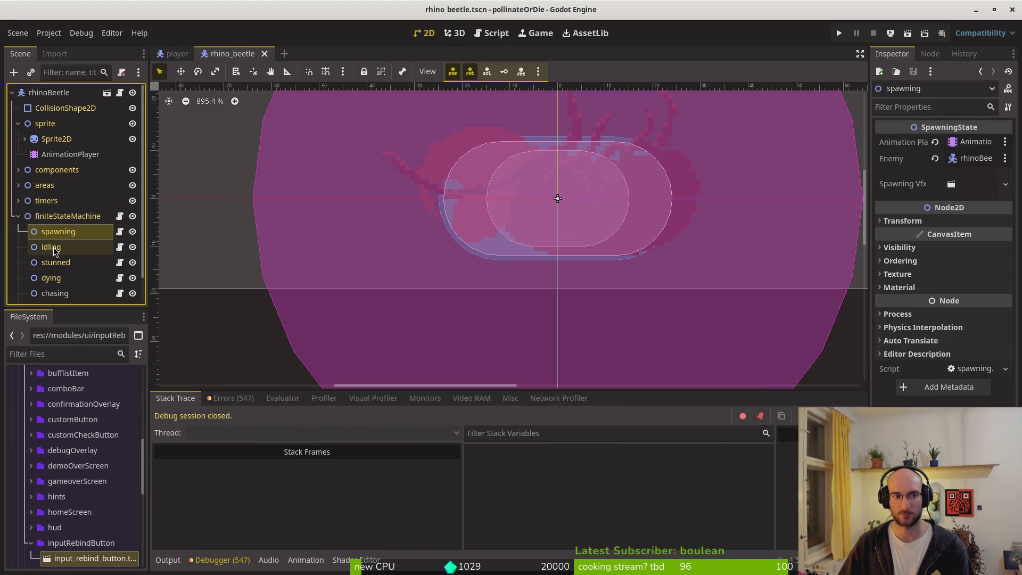
left_click(68, 264)
left_click(58, 279)
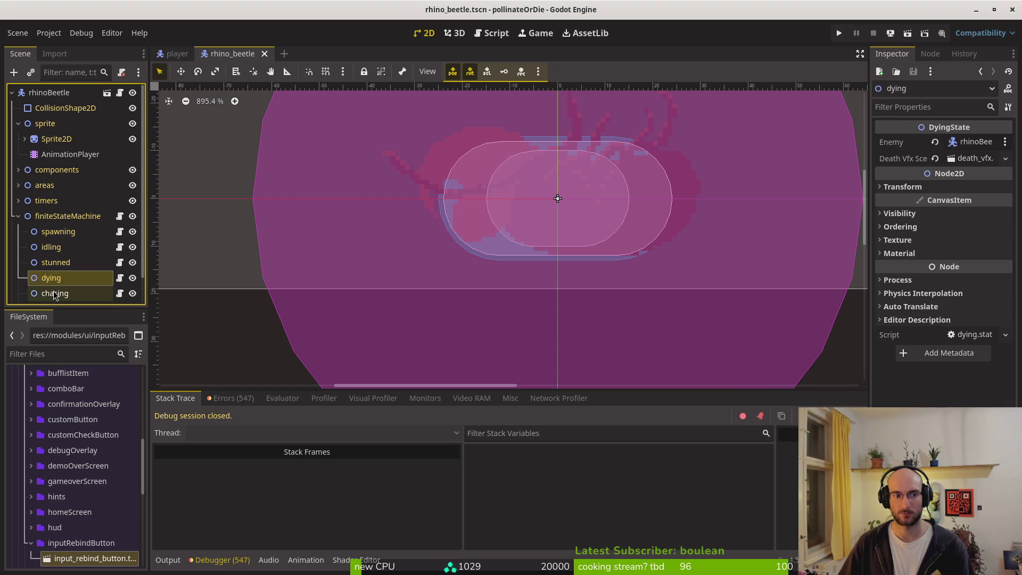
left_click(59, 293)
scroll(73, 250, "down", 2)
left_click(970, 175)
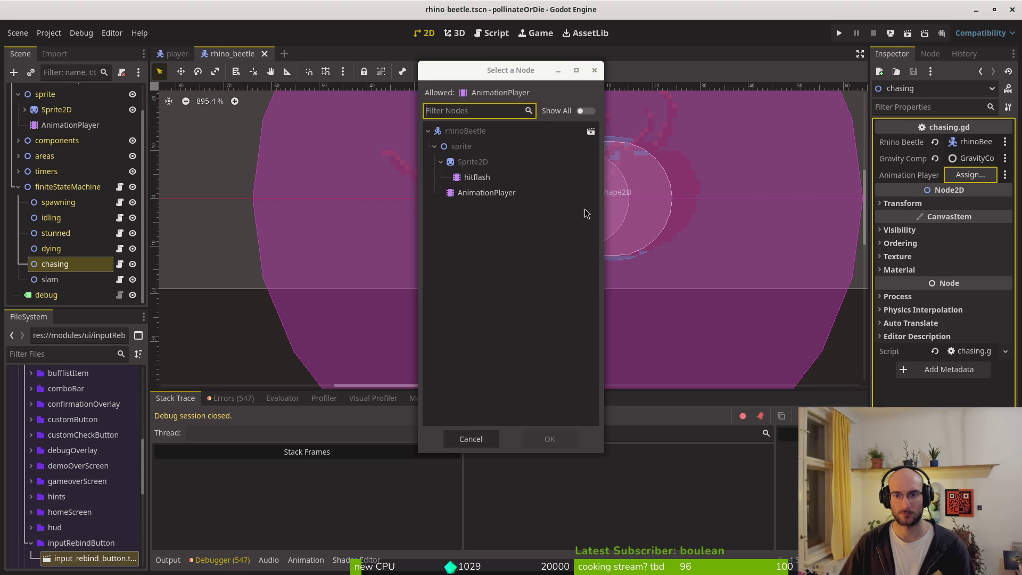
left_click(475, 192)
left_click(549, 439)
Save rhino_beetle.tscn, then run the project and start a new game.
left_click(65, 280)
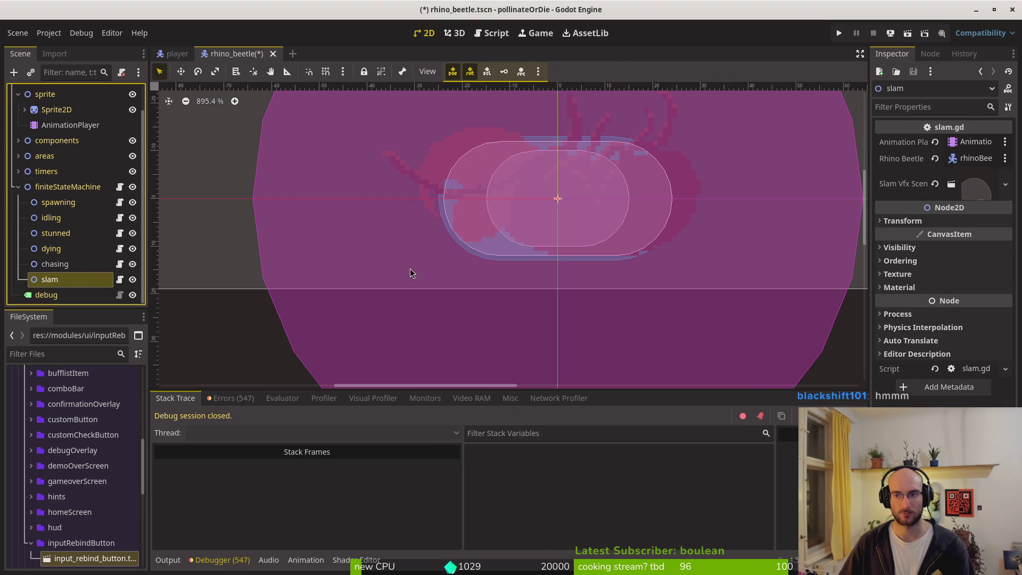
key("ctrl+s")
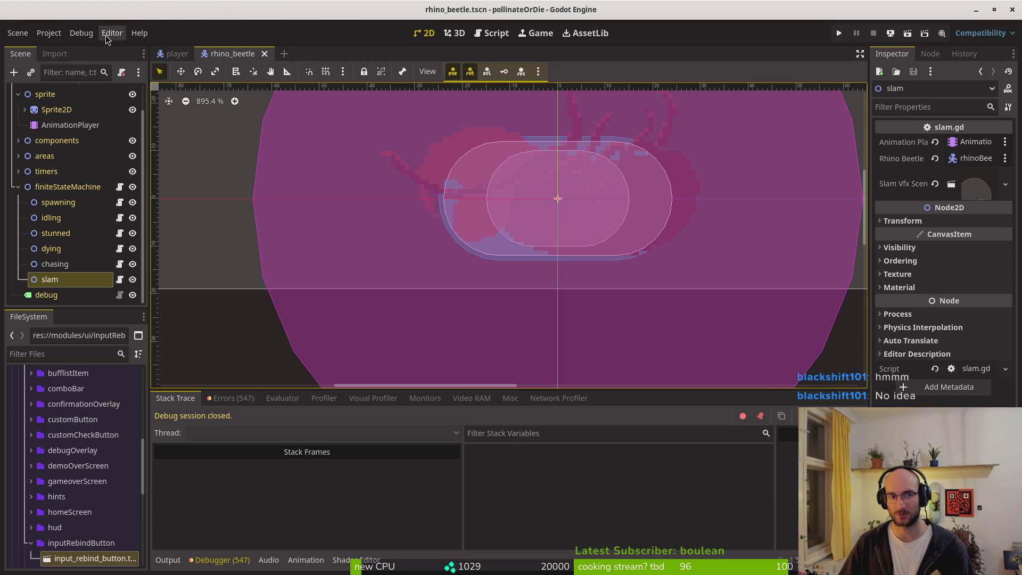
left_click(838, 34)
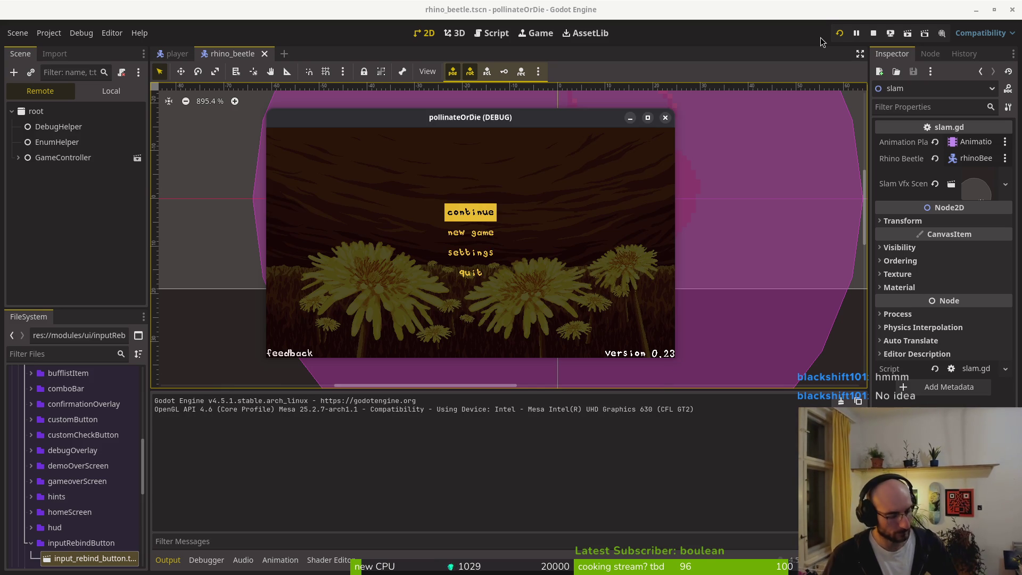
key("Down")
key("Return")
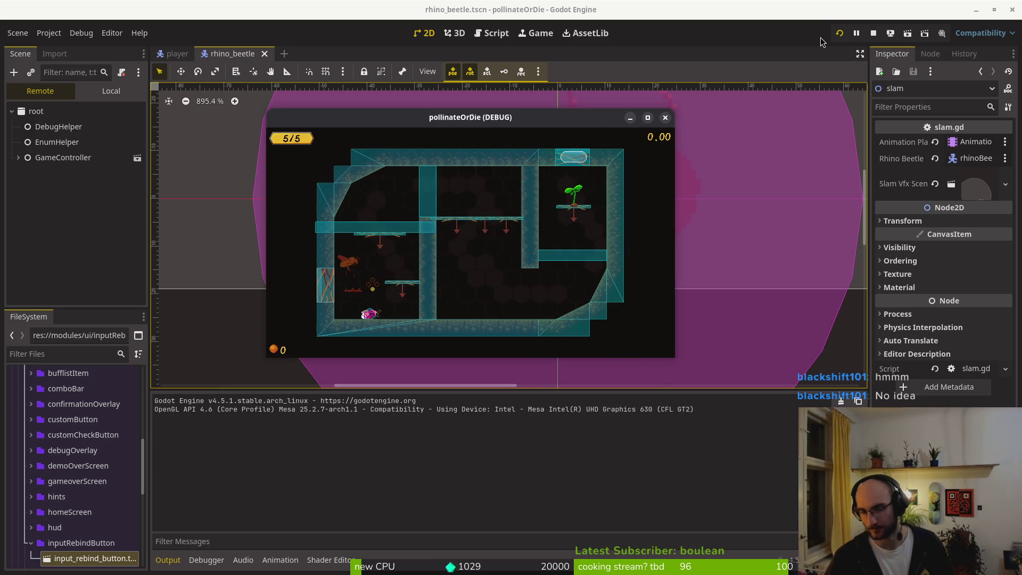
key("Up")
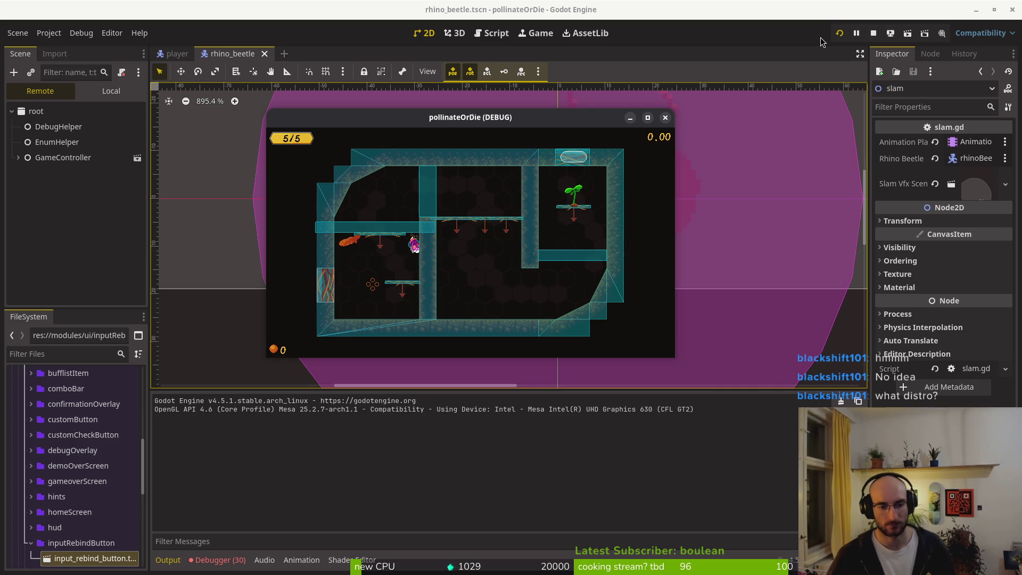
Inspect the Debugger errors about the missing "jump" action in jumping.gd line 39.
left_click(220, 559)
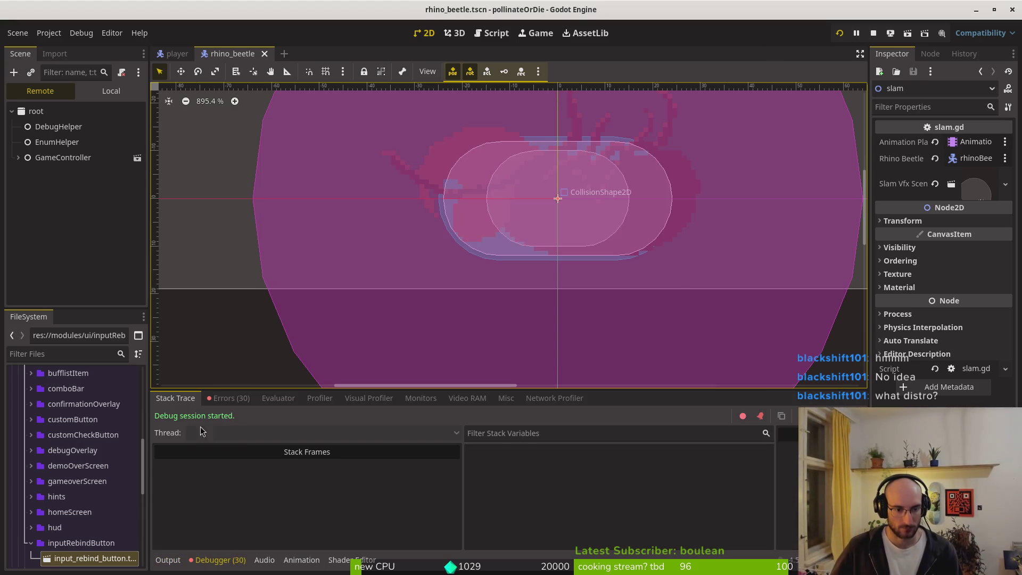
left_click(229, 398)
left_click(373, 469)
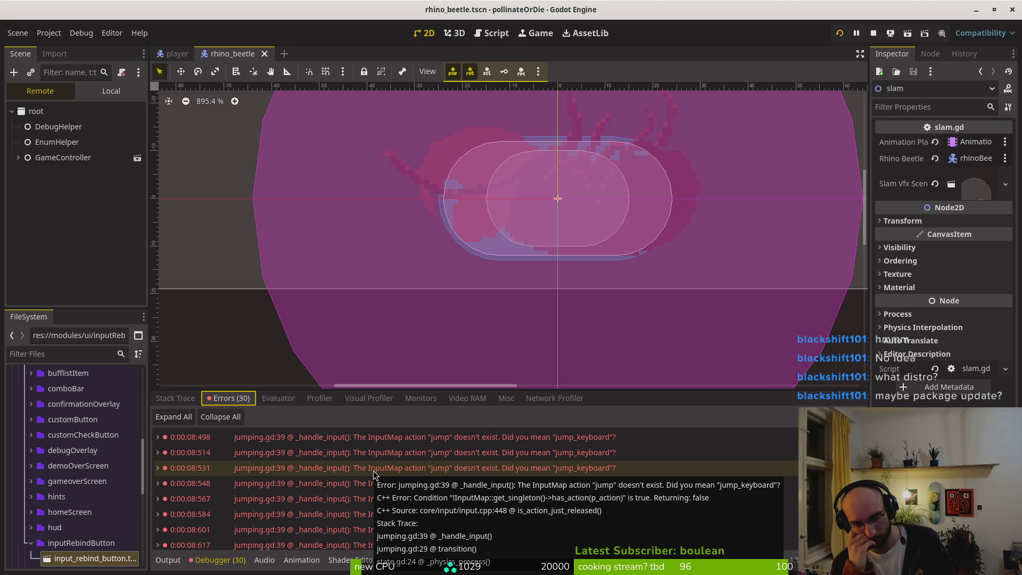
Quit Neovim in the terminal and launch tig.
key("super+1")
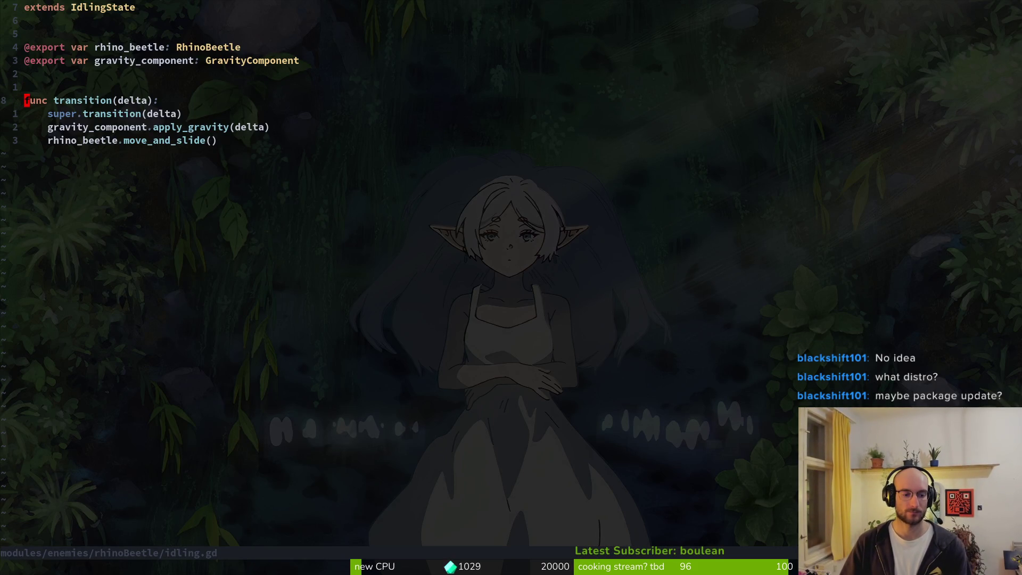
type(":q")
key("Return")
type("tig")
key("Return")
Review diffs of chasing.gd, settingsOverlay.gd, rhino_beetle.tscn, input_component.gd and debug.helper.gd.
key("Down")
key("Down")
key("Down")
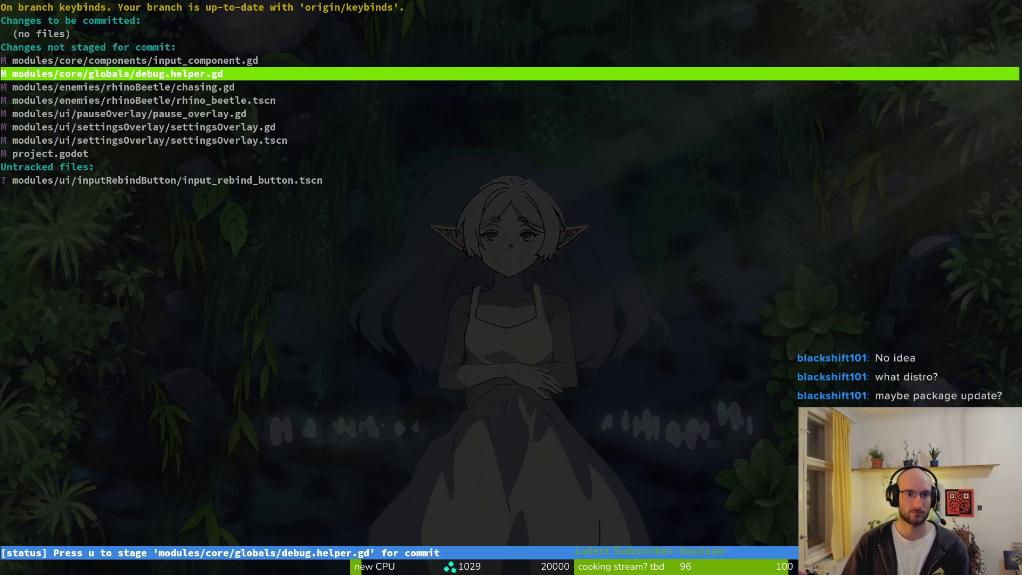
key("Return")
key("Down")
key("Down")
key("Down")
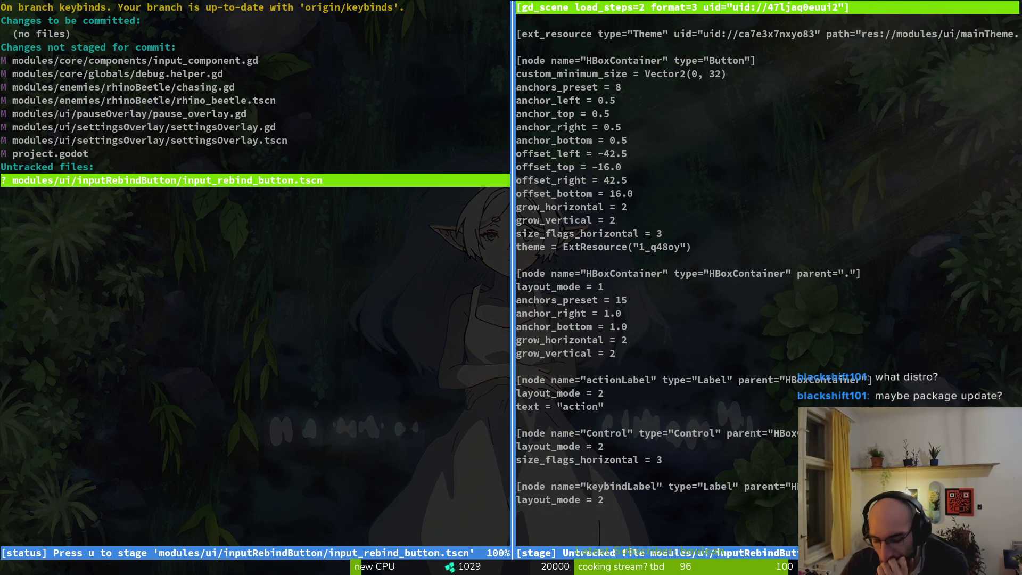
key("Up")
key("Up")
key("Up")
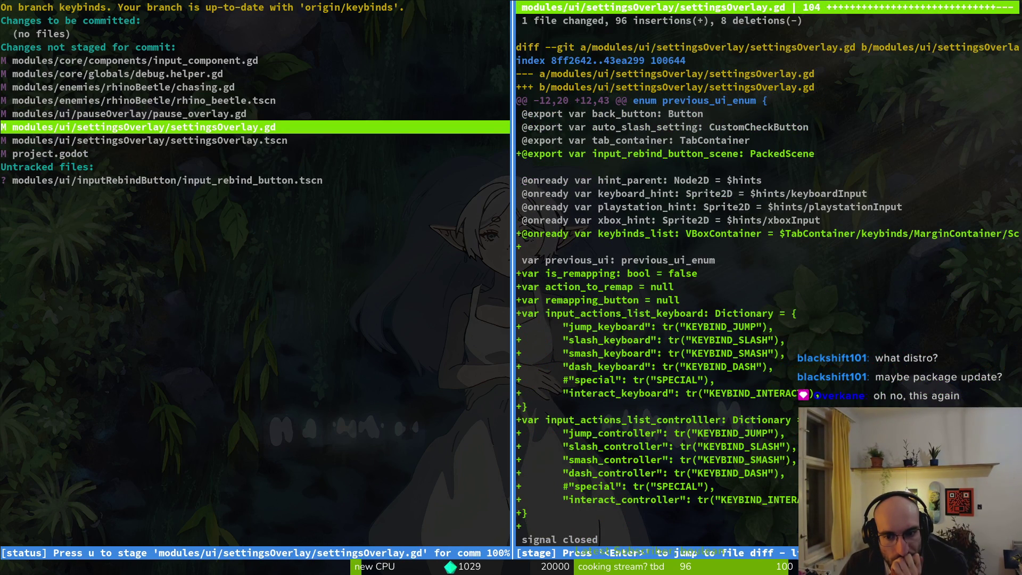
key("Up")
key("Up")
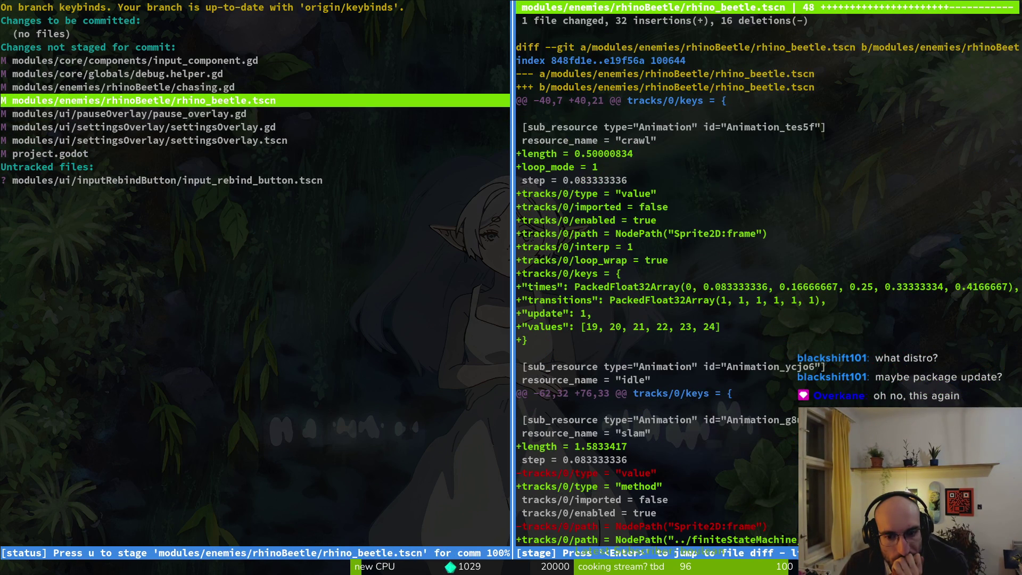
key("Up")
key("Up")
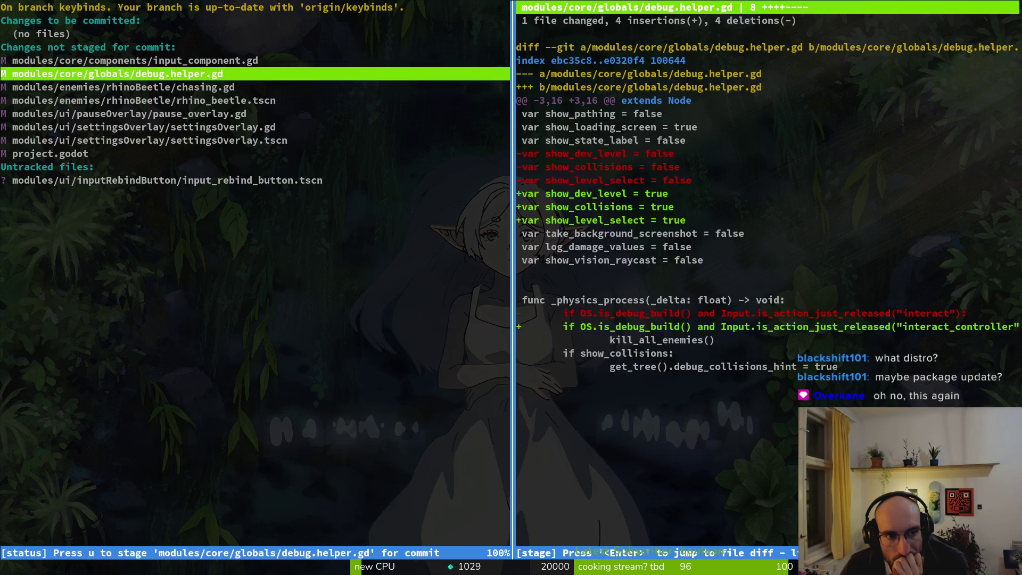
key("Up")
key("Down")
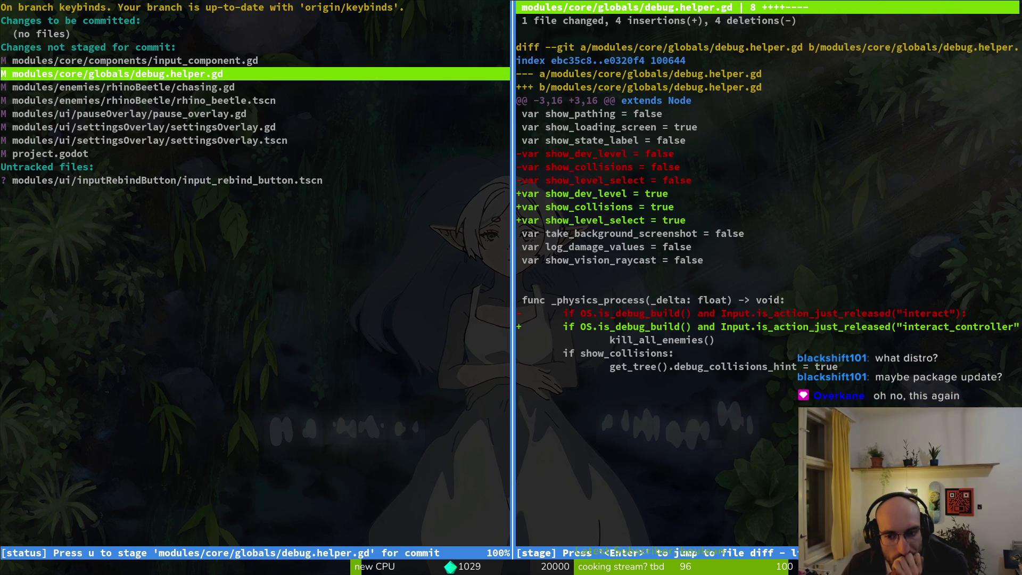
Quit tig and clear the terminal.
key("Escape")
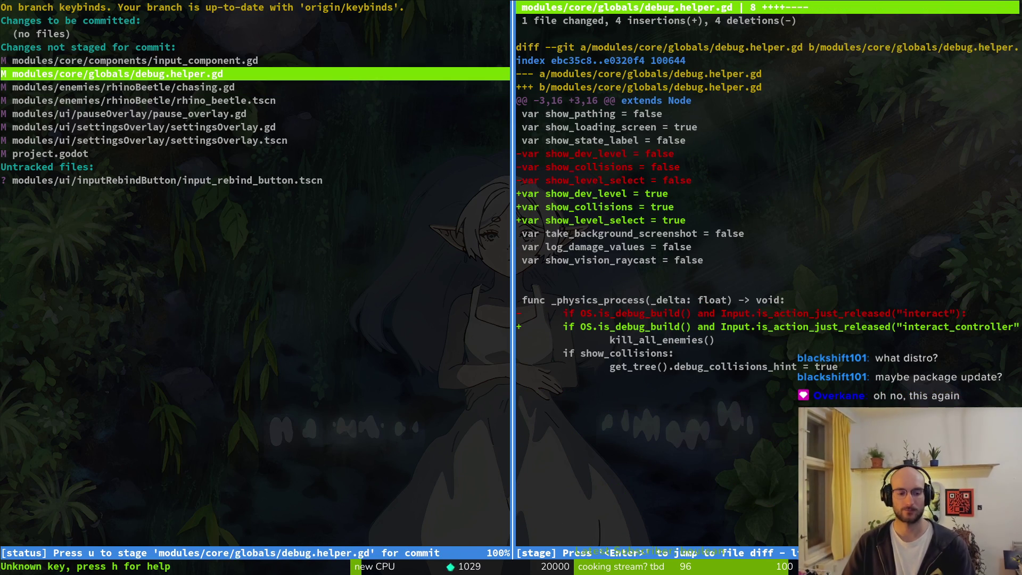
key("q")
key("ctrl+c")
key("ctrl+l")
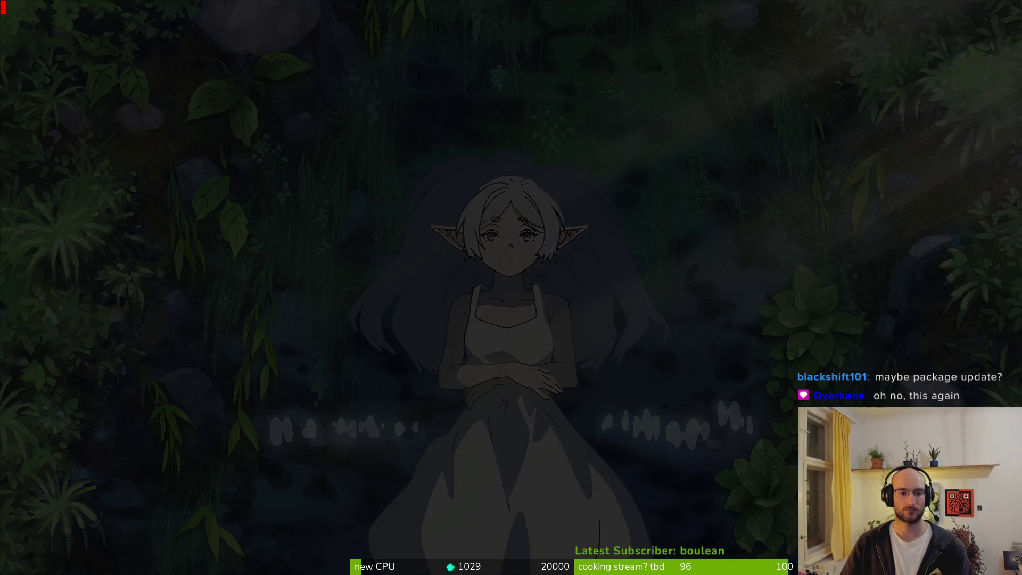
Launch Neovim on the project folder with 'nvim .' and glance at the Godot errors.
type("nvim .")
key("Return")
key("Return")
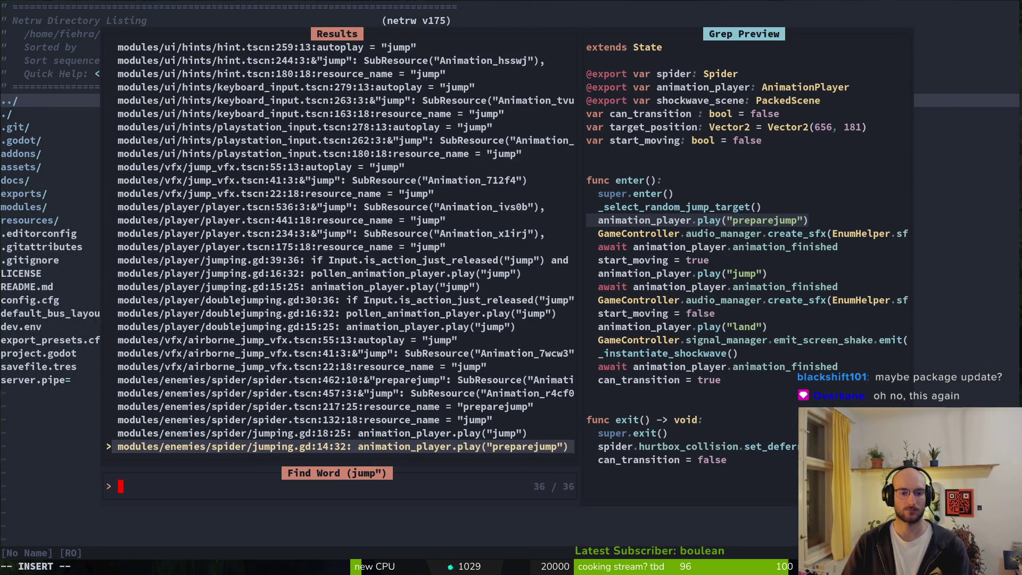
key("Escape")
key("Escape")
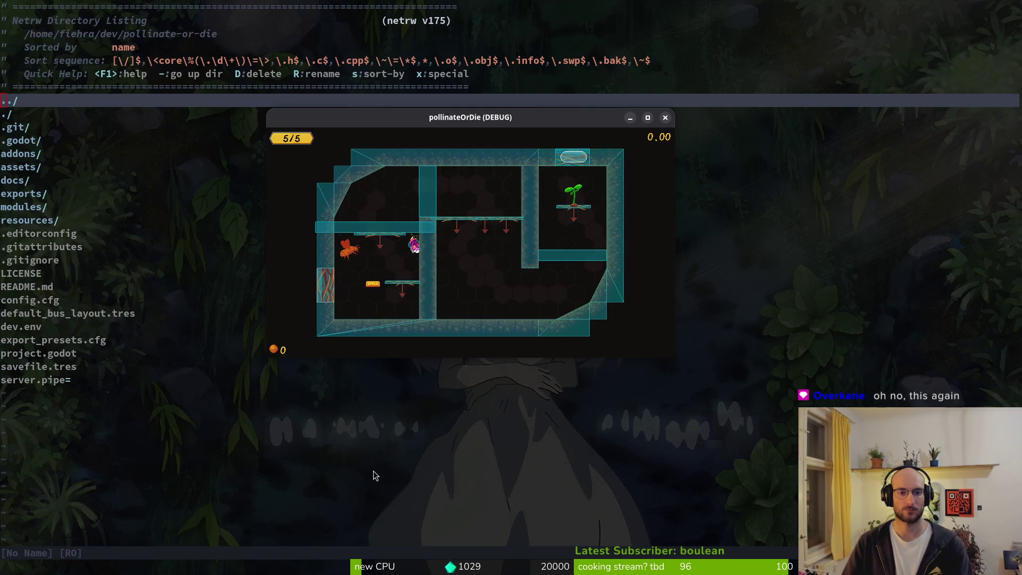
key("alt+Tab")
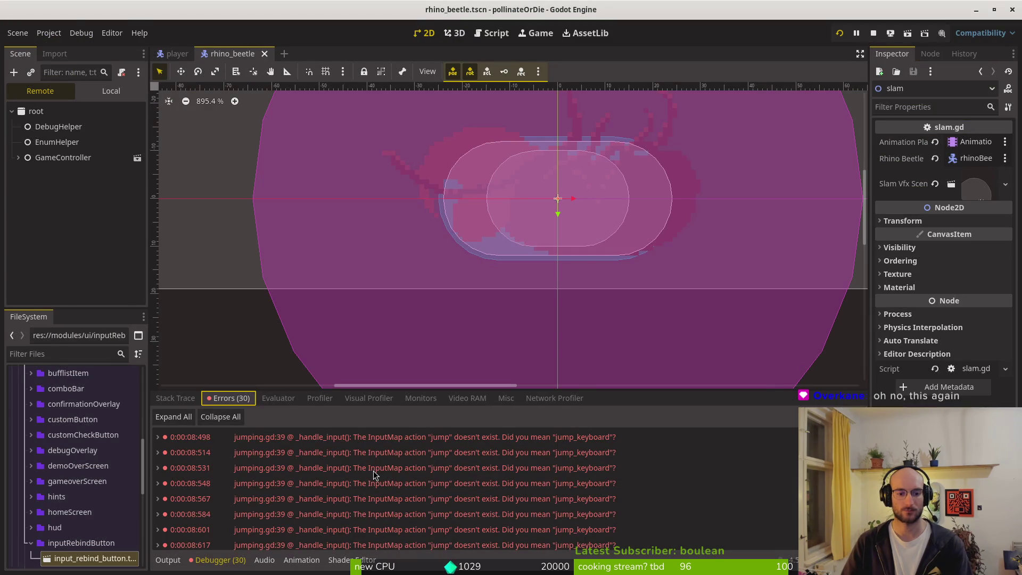
key("alt+Tab")
Open modules/player/jumping.gd and locate its jump-release condition lines.
key("space")
type("pfjumping")
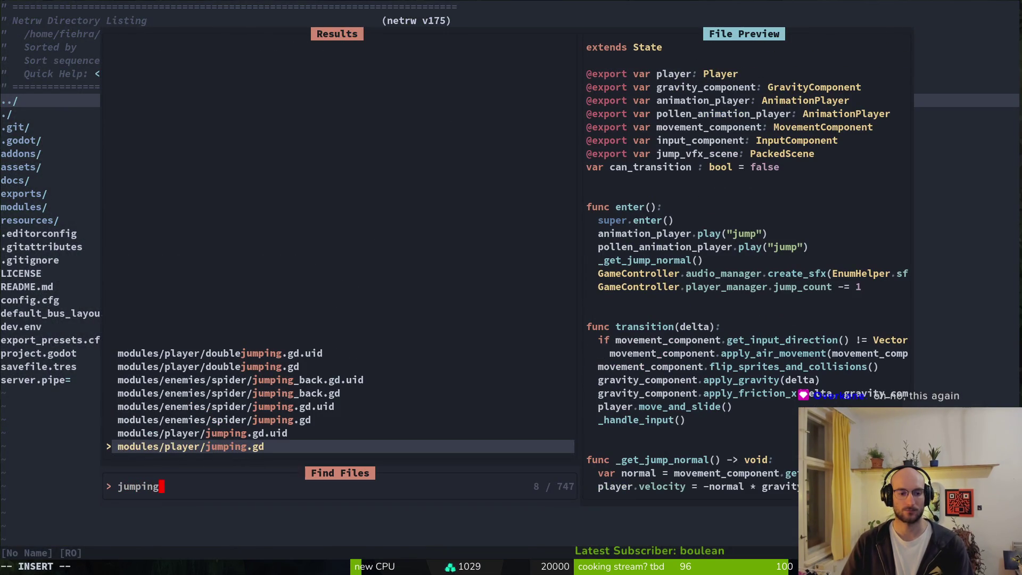
key("Return")
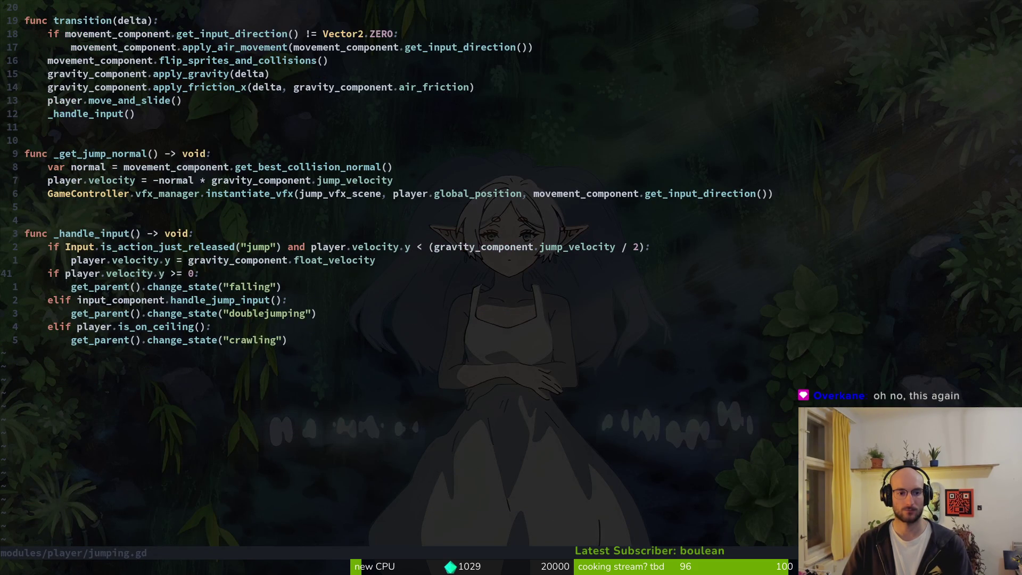
key("shift+v")
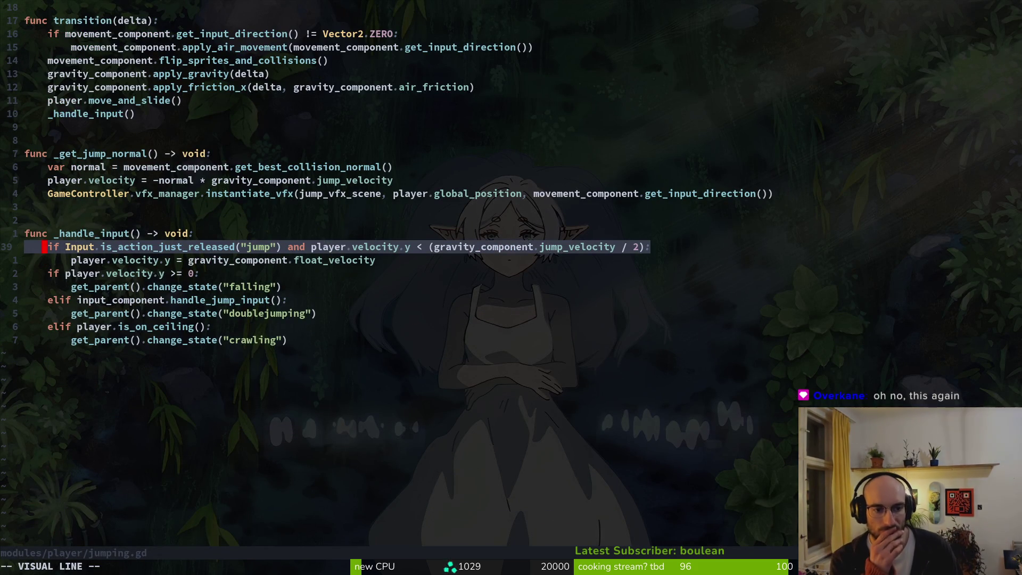
key("j")
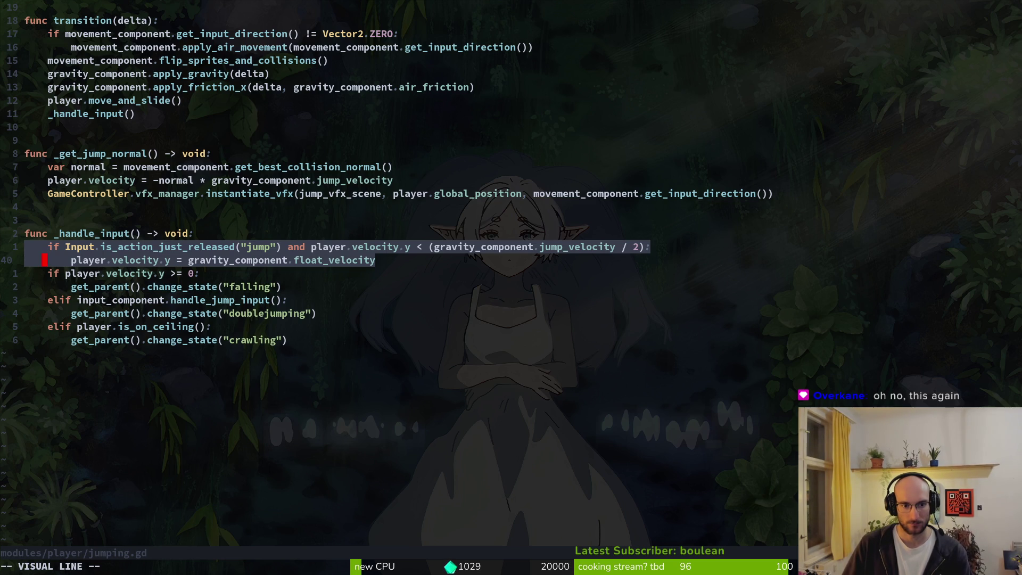
key("Escape")
Open player_finite_state_machine.gd in a side split and find handle_jump_input's JUMPING case.
key("space")
key("f")
key("f")
type("p")
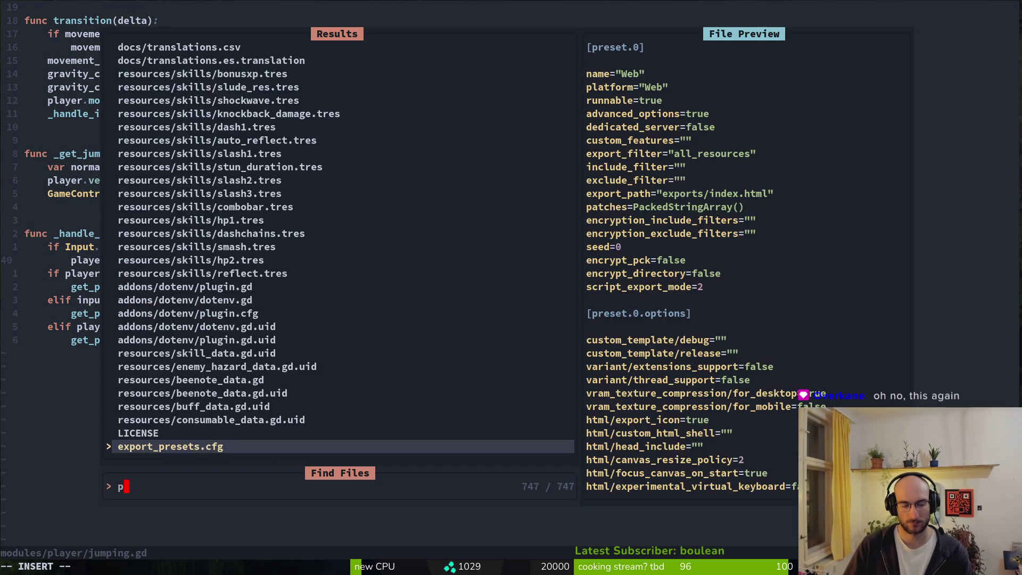
type("lifsta")
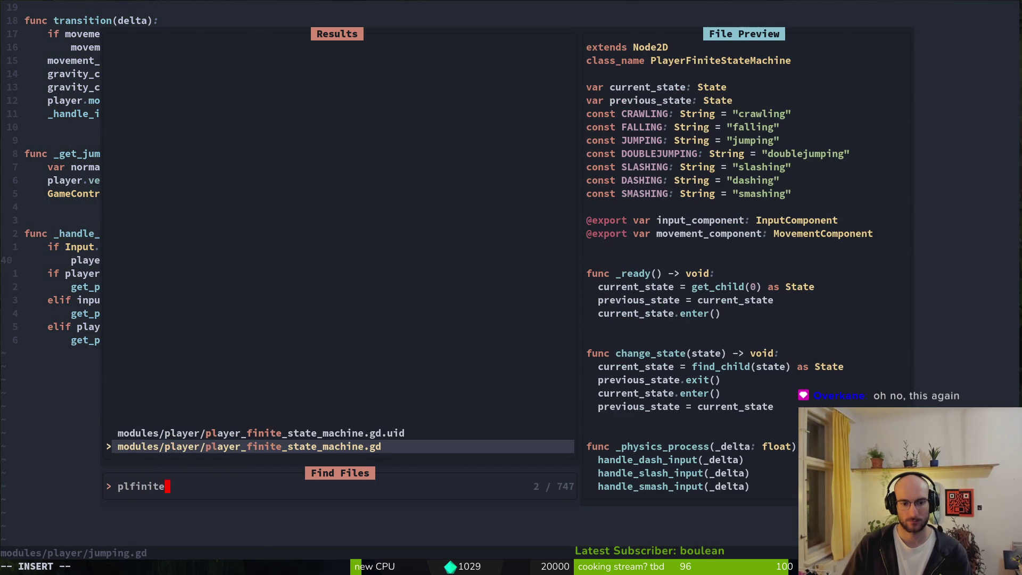
key("ctrl+v")
key("n")
key("n")
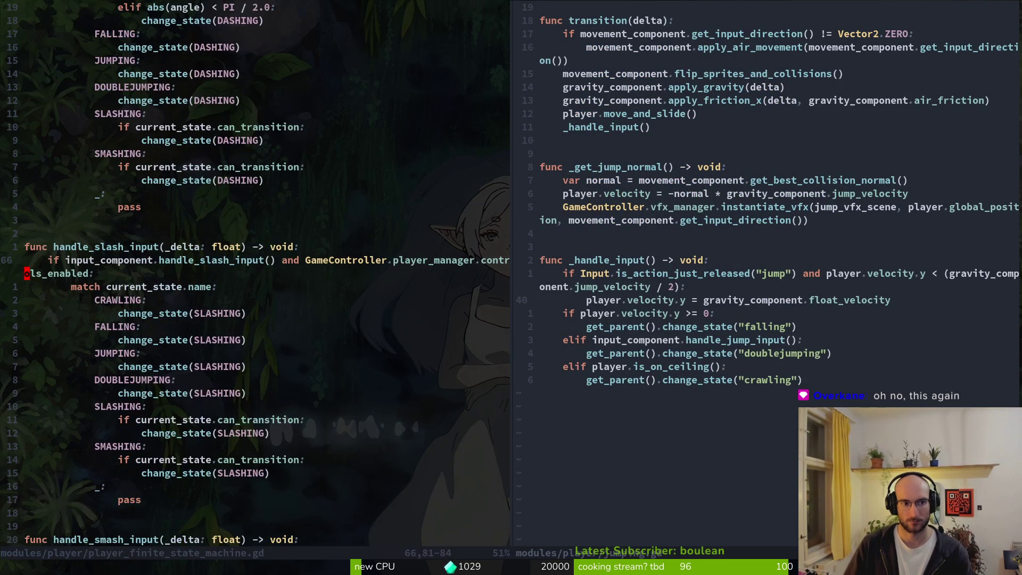
key("ctrl+w")
key("l")
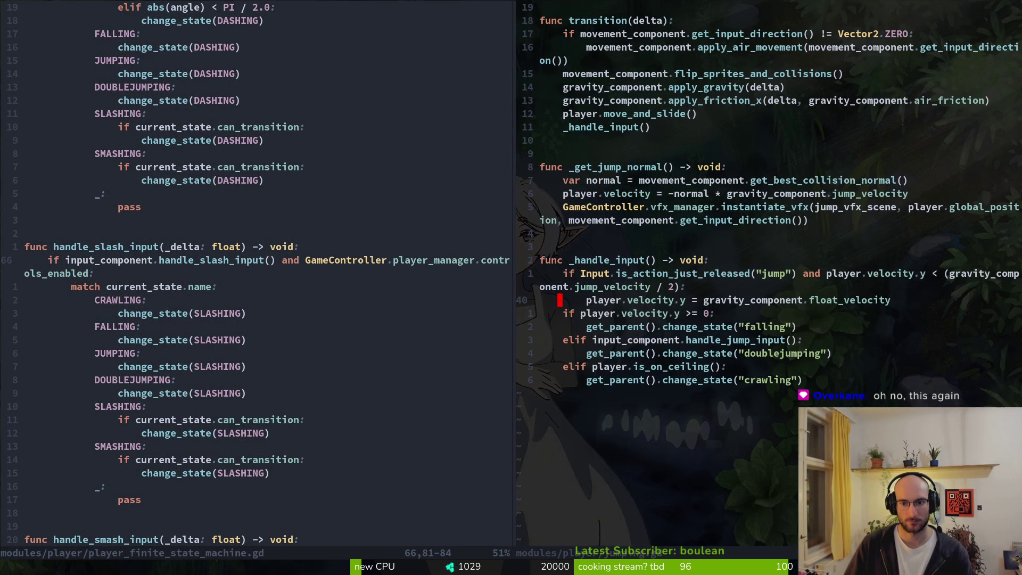
key("ctrl+w")
key("h")
key("ctrl+d")
key("ctrl+d")
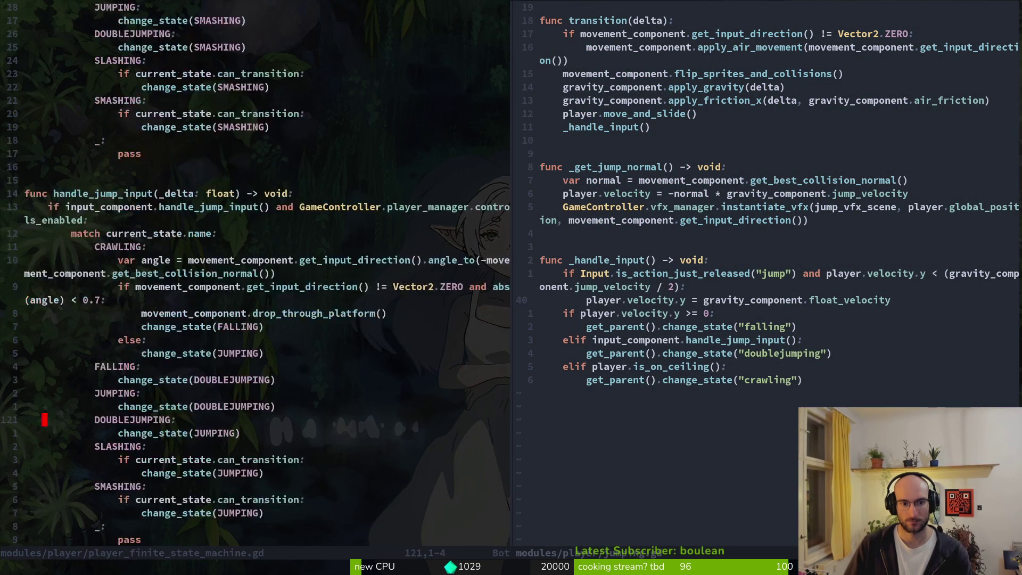
key("z")
key("z")
key("ctrl+u")
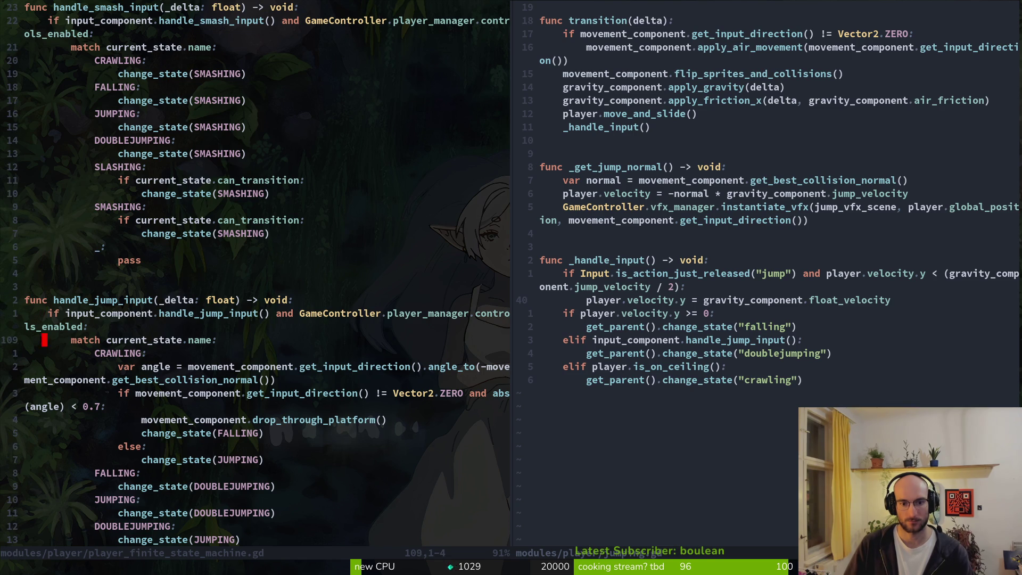
key("9")
key("j")
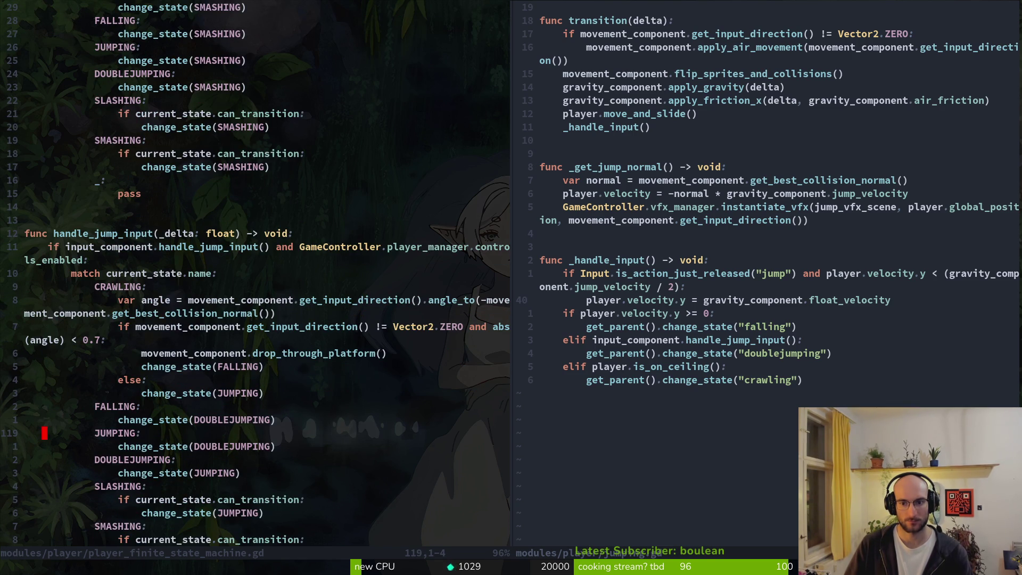
Change the jump-release check in jumping.gd line 39 to use "jump_keyboard".
key("ctrl+w")
key("l")
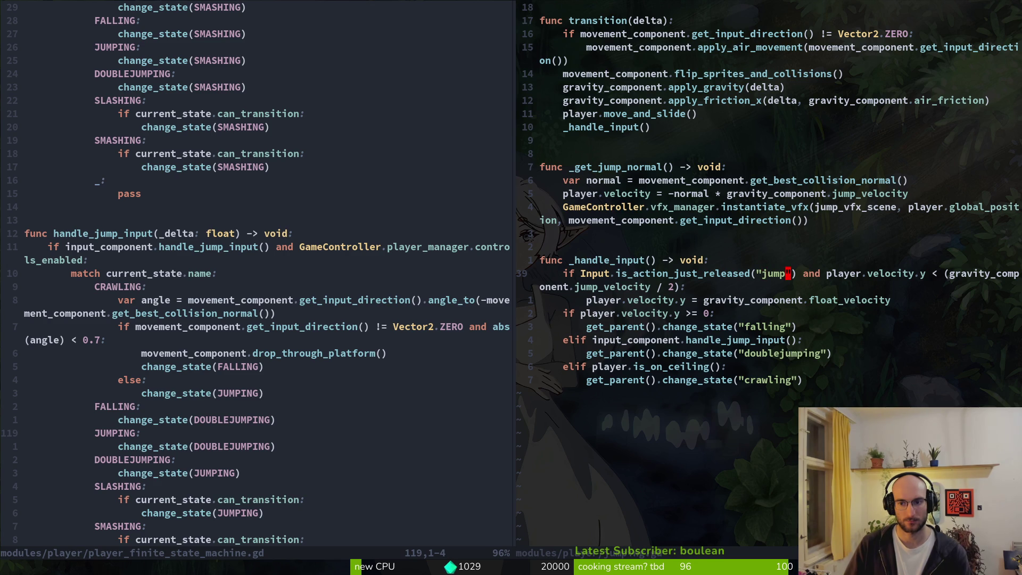
type("is_")
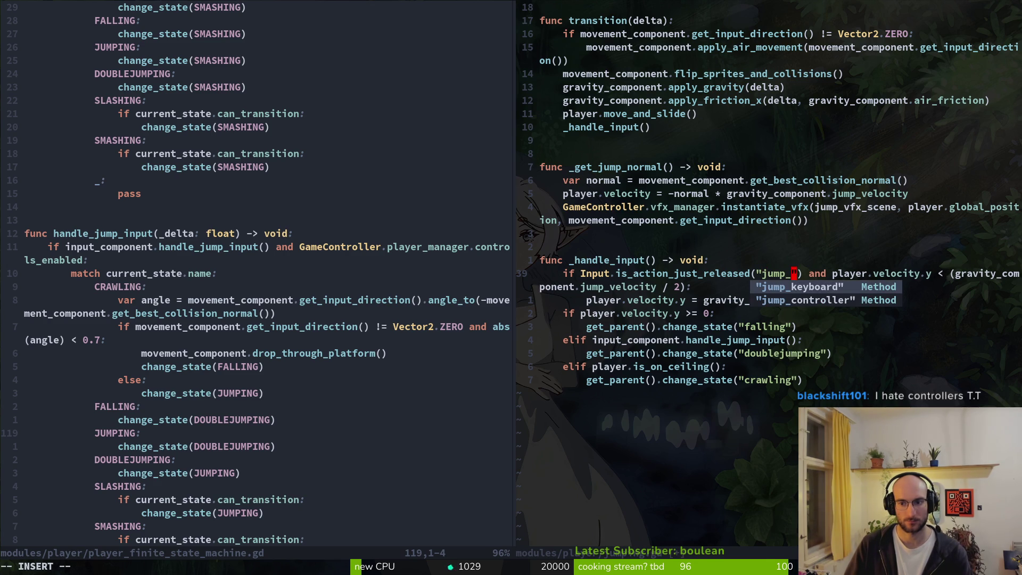
key("ctrl+n")
key("Escape")
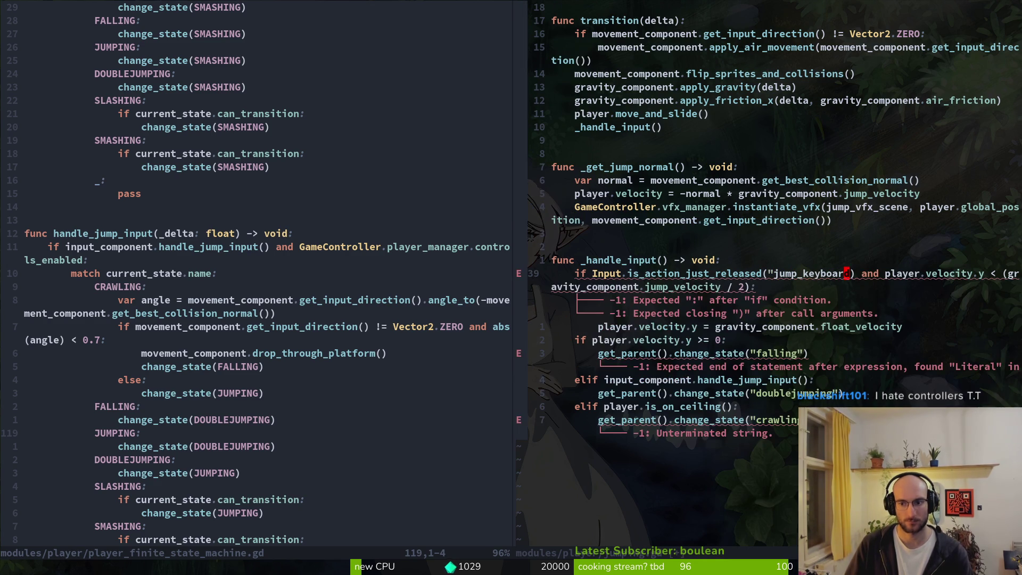
Stop the game in Godot, relaunch it with F5 and start a new game.
key("alt+Tab")
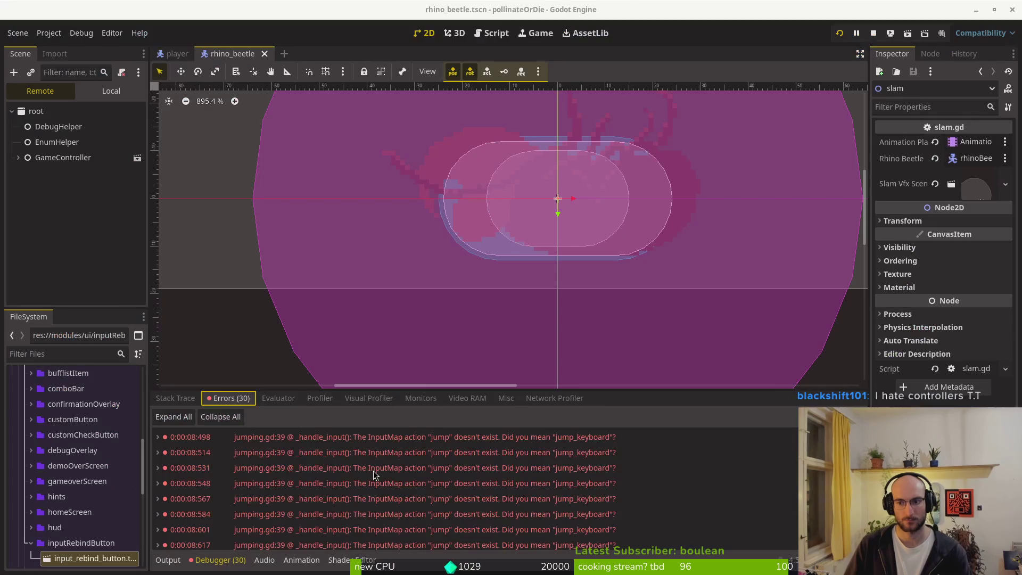
key("F8")
key("F5")
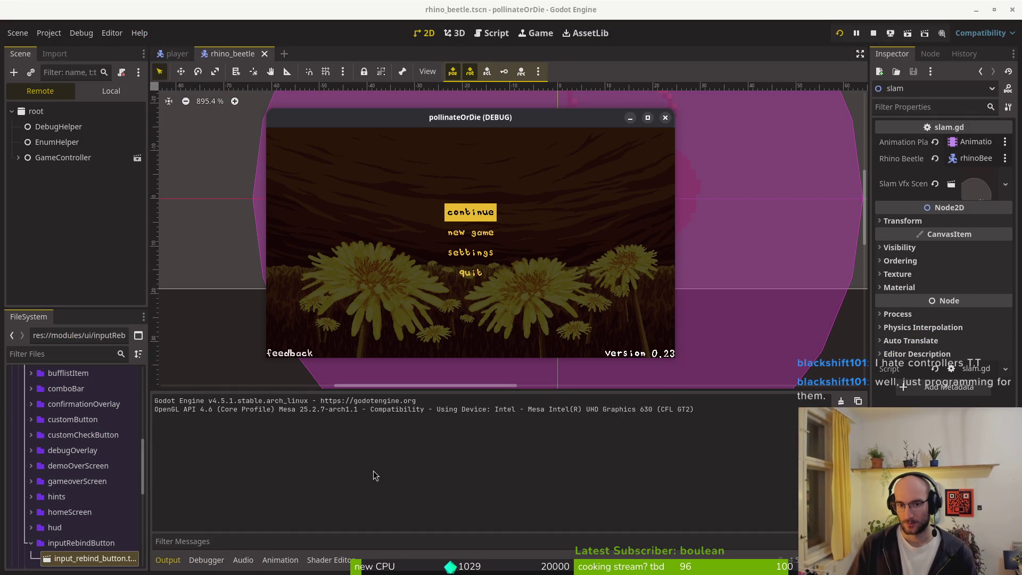
key("Down")
key("Return")
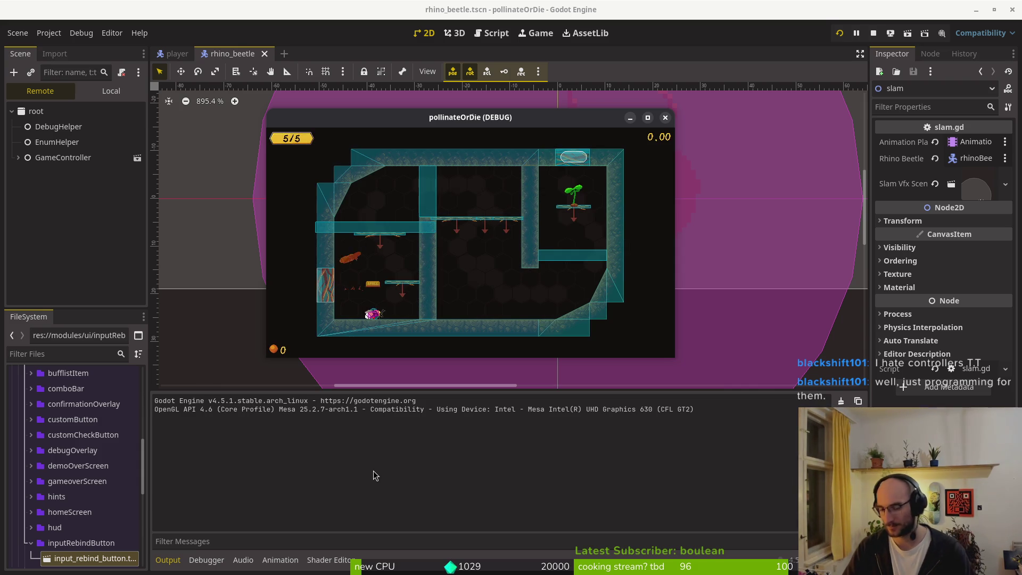
Jump and move the player right across the platforms to the next ledge.
key("space")
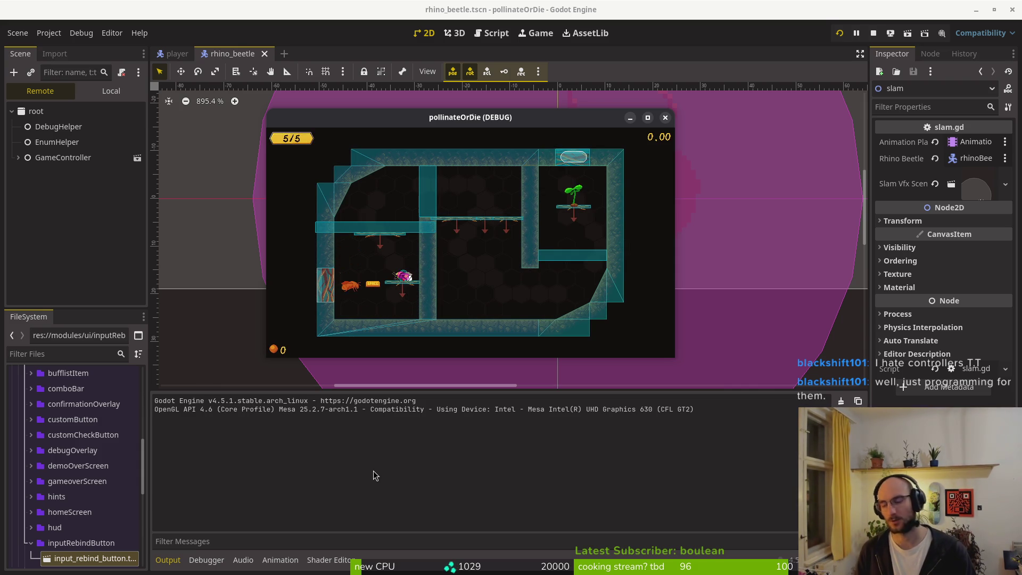
key("space")
key("Right")
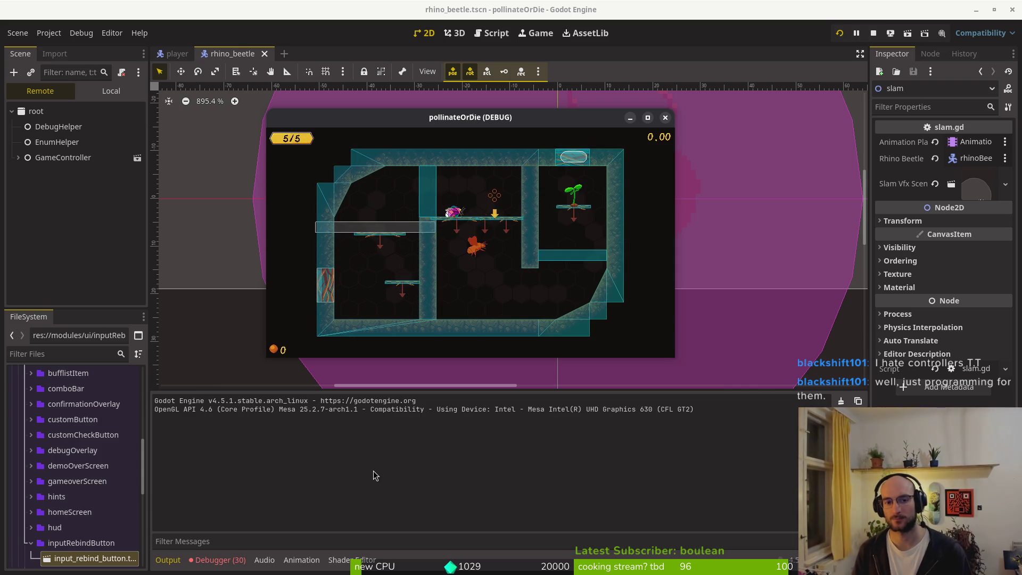
key("Right")
key("space")
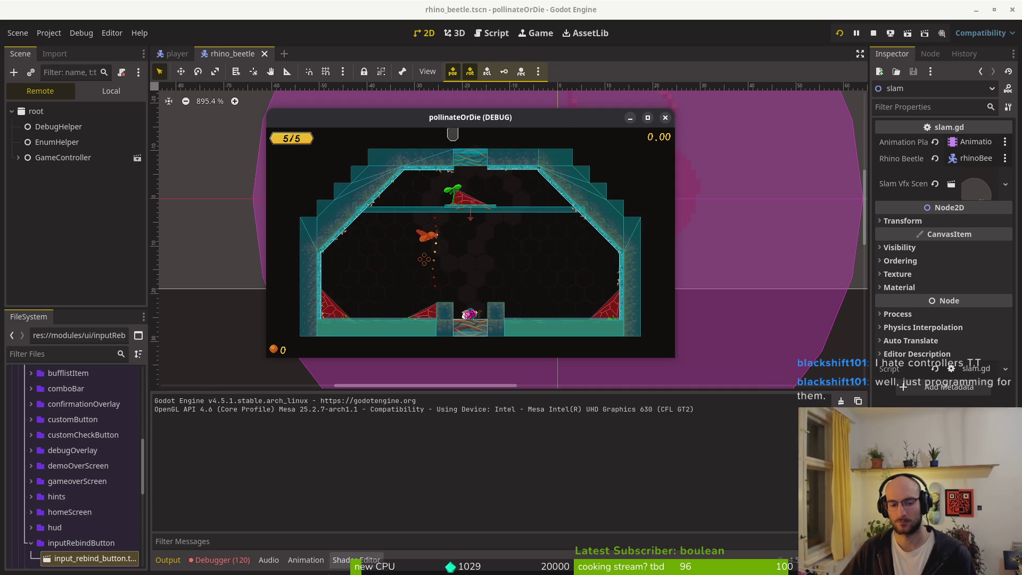
Check the doublejumping.gd missing "jump" errors, then return to Output and the game.
left_click(239, 561)
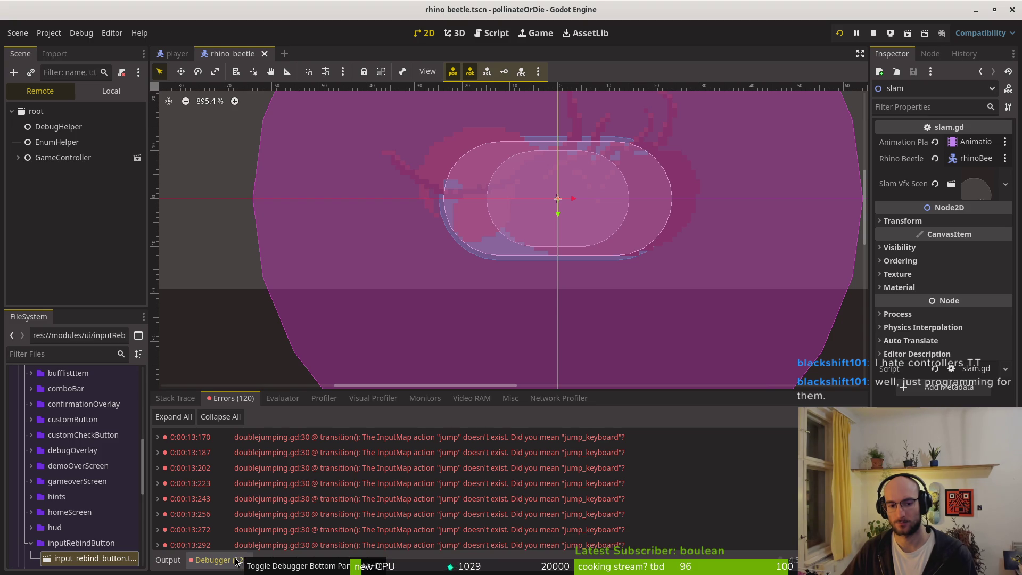
left_click(168, 561)
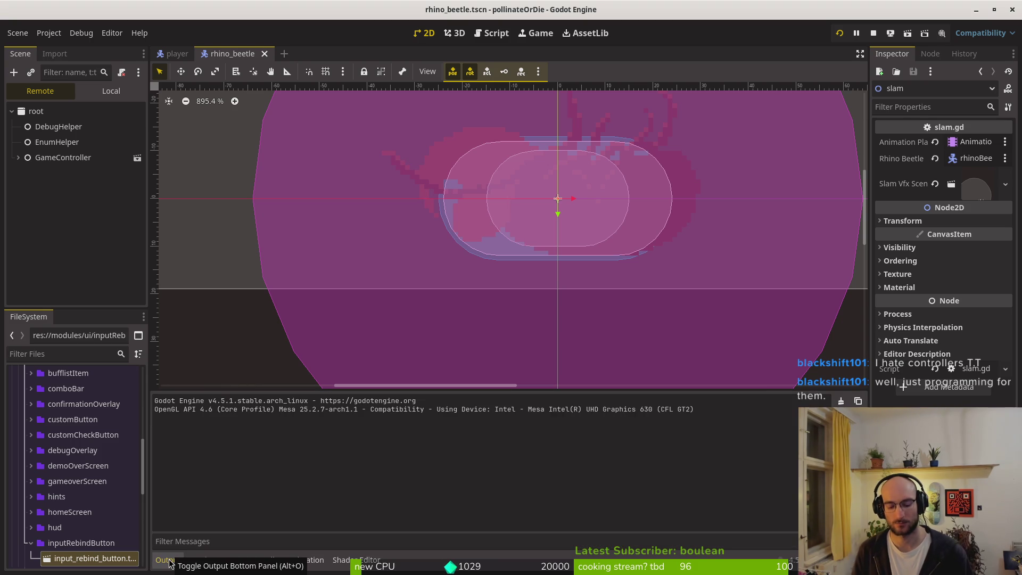
key("alt+Tab")
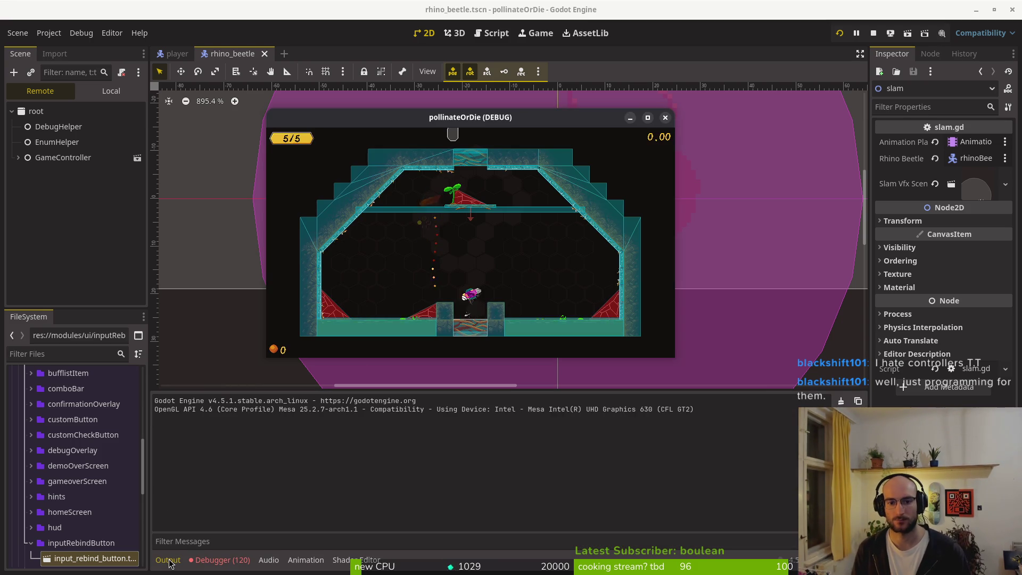
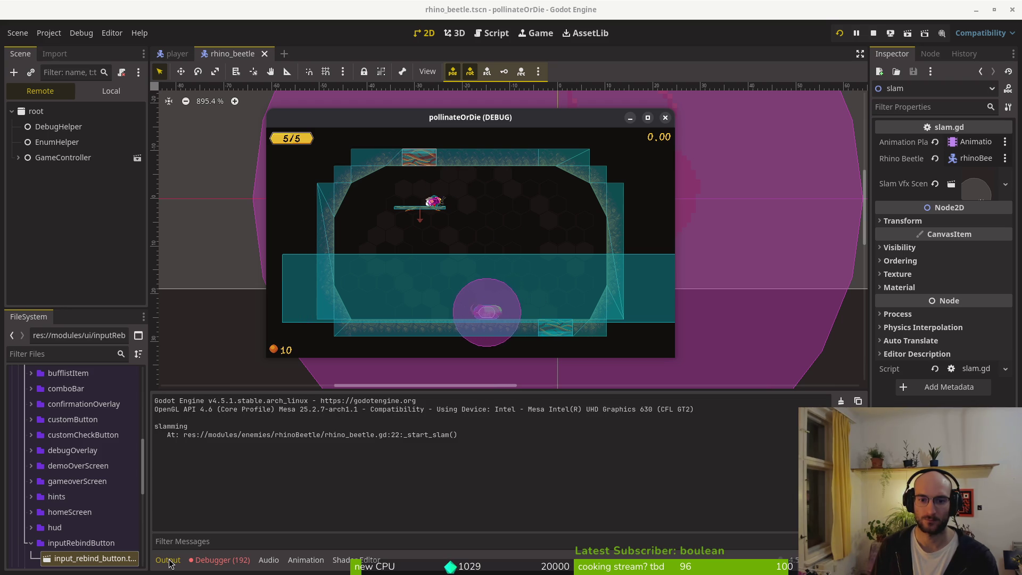
Pause the game, open the debugging panel, then close it to resume the boss fight.
key("Escape")
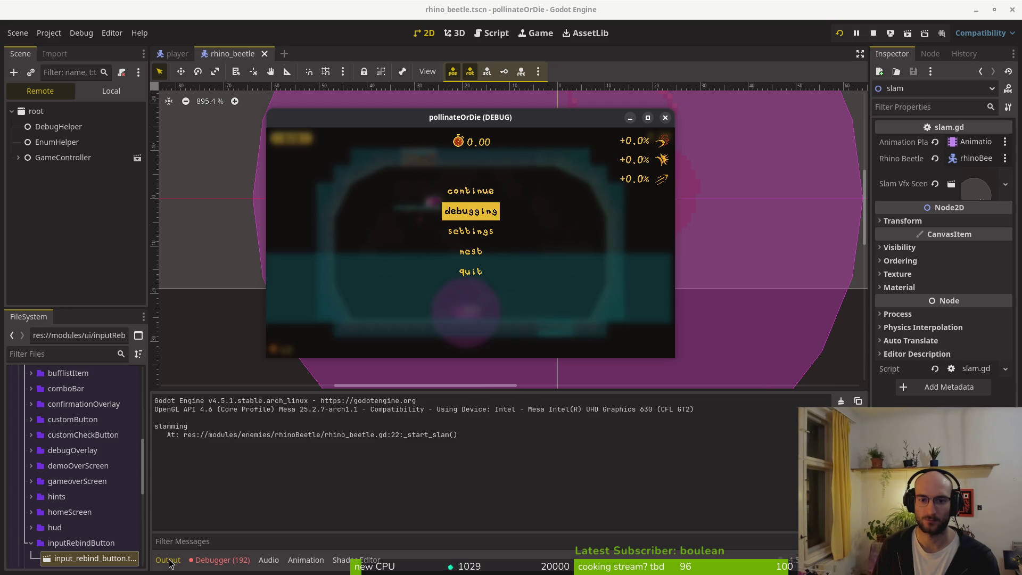
key("Return")
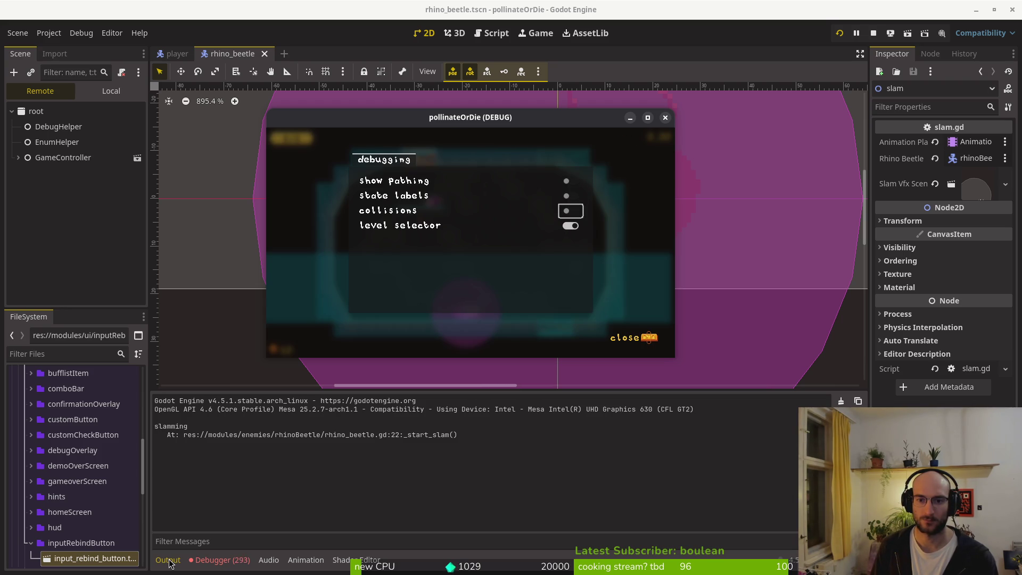
key("Escape")
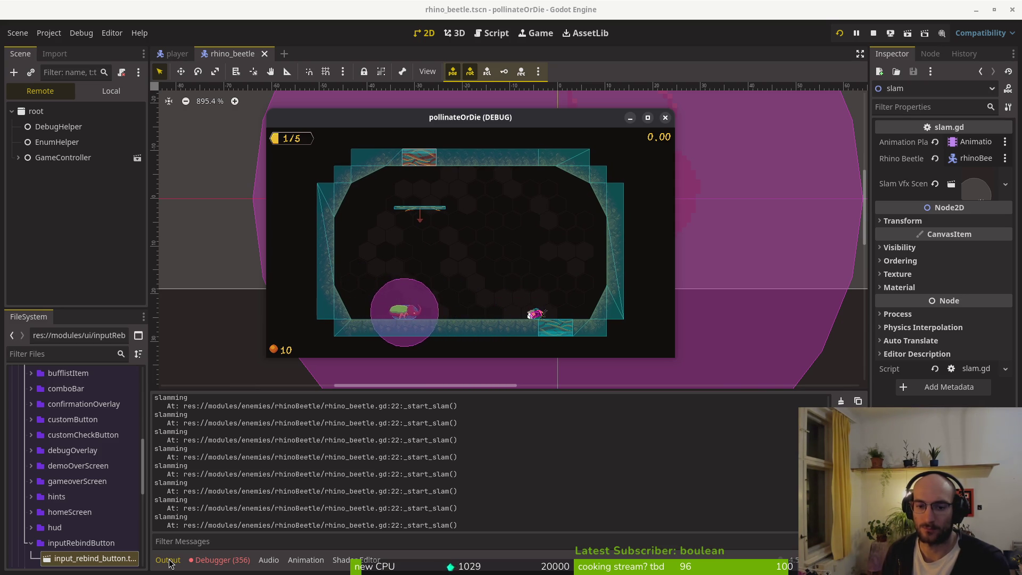
Pause and choose the nest option to return to the hive, repeating until the hive loads.
key("Escape")
key("Down")
key("Down")
key("Down")
key("Return")
key("Return")
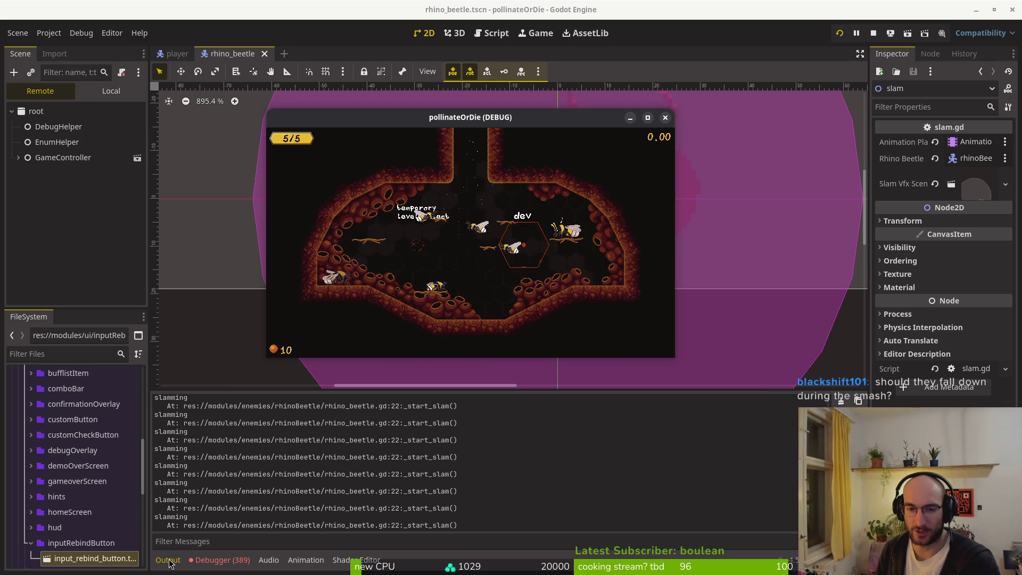
key("Return")
key("Escape")
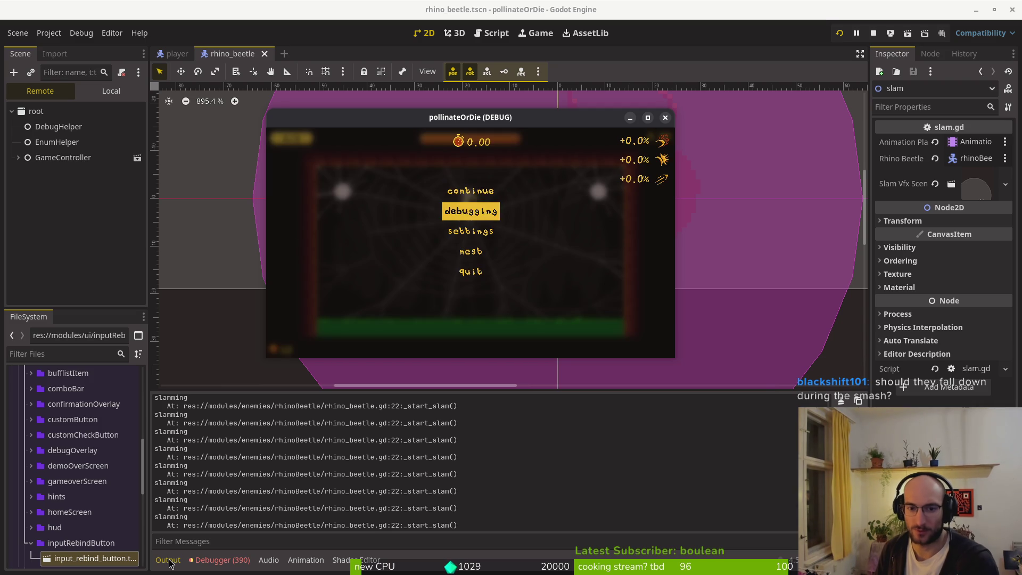
key("Return")
key("Escape")
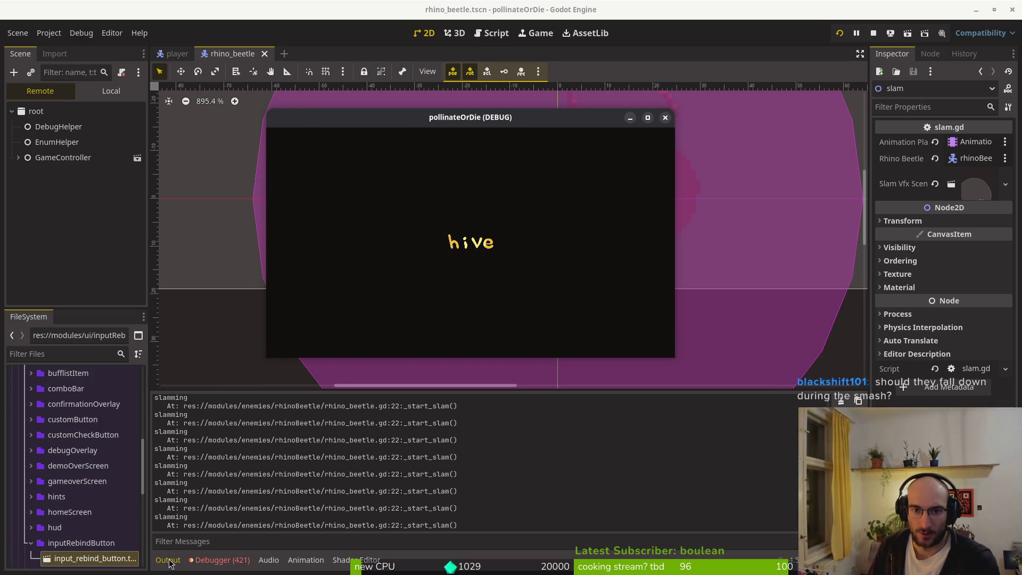
Maximise the game window and load level 5 from level select.
double_click(368, 123)
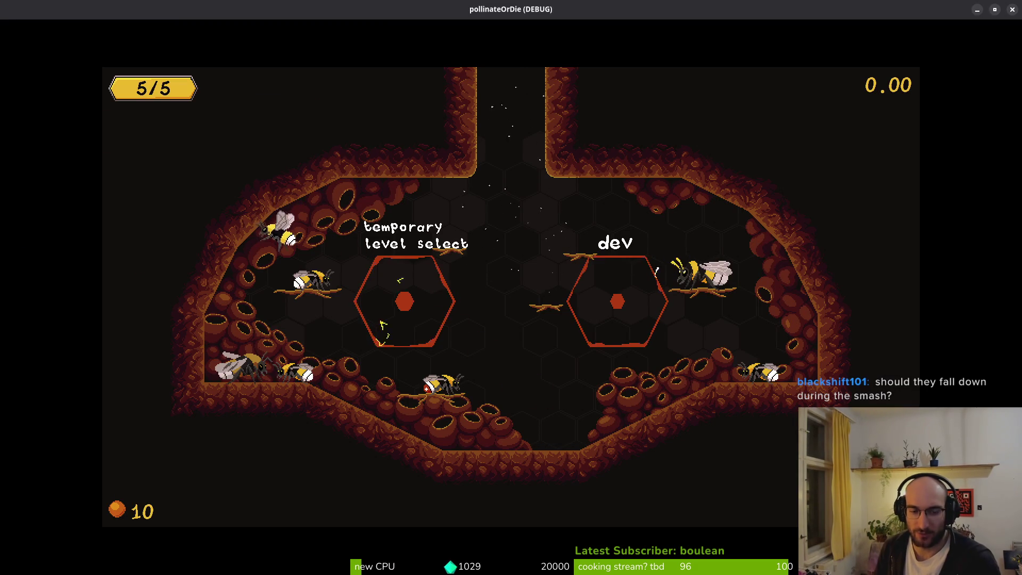
key("Left")
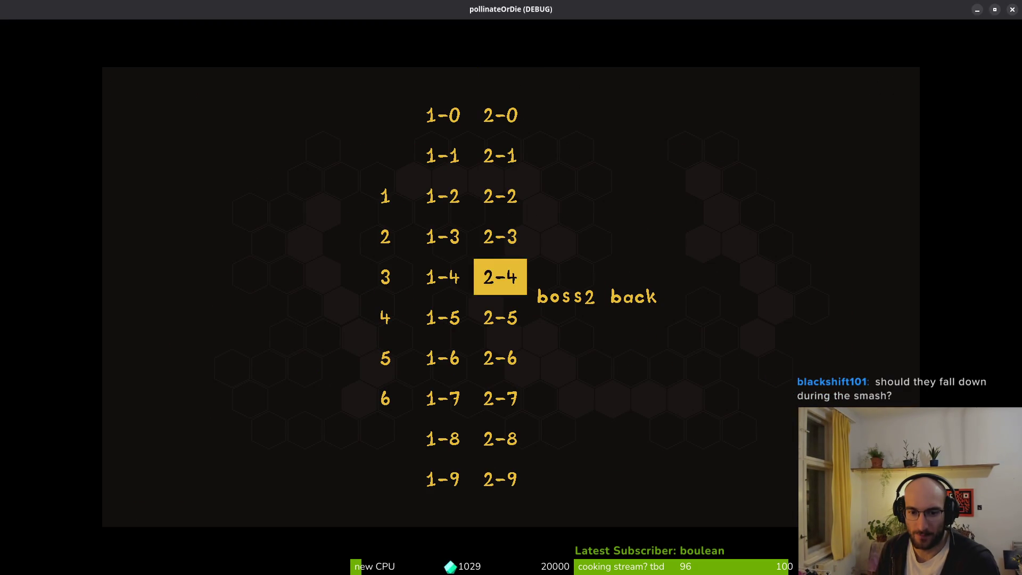
key("Left")
key("Left")
key("Down")
key("Down")
key("Return")
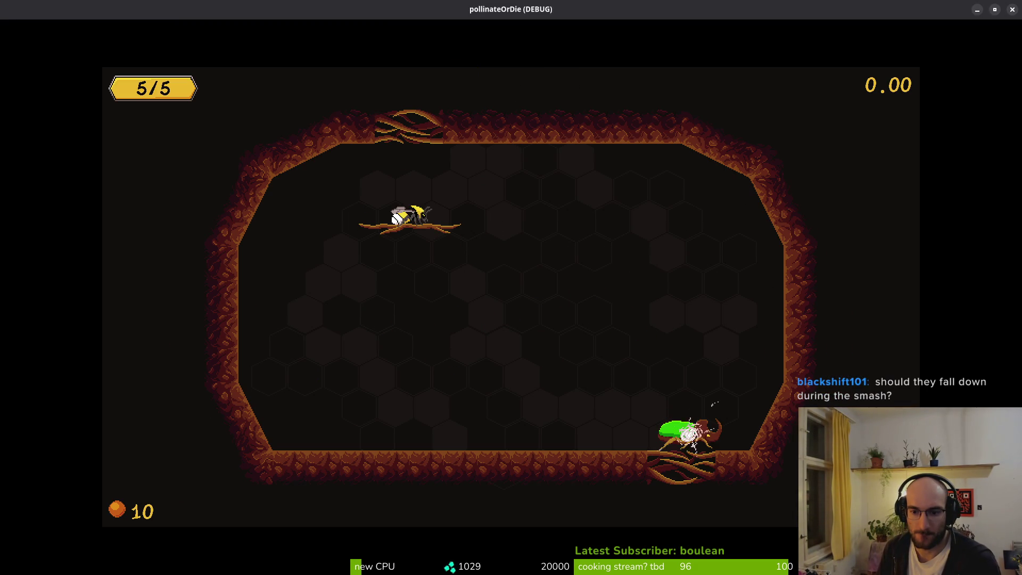
Drop the bee to the floor and jump over the charging beetle both ways.
key("Right")
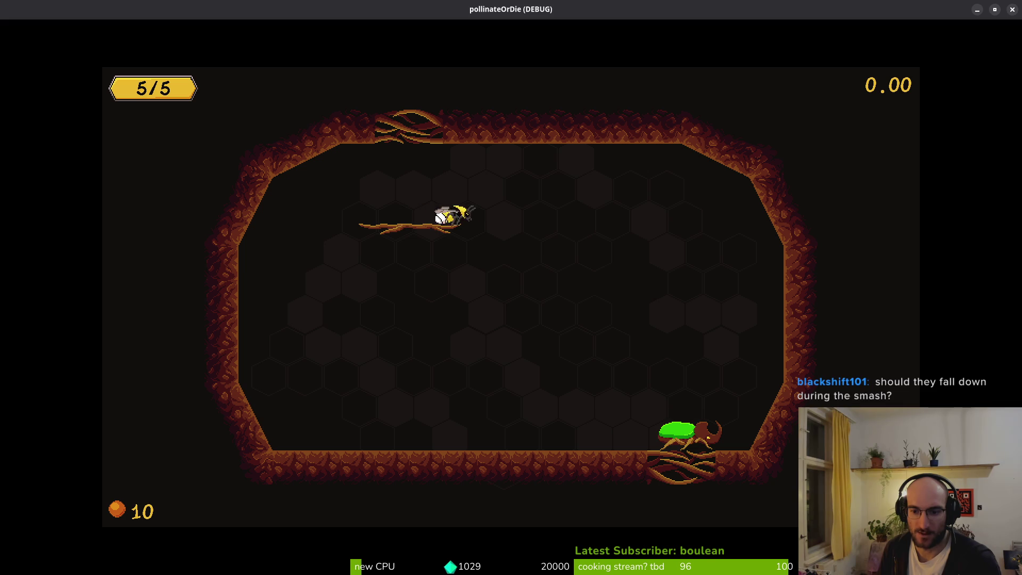
key("Left")
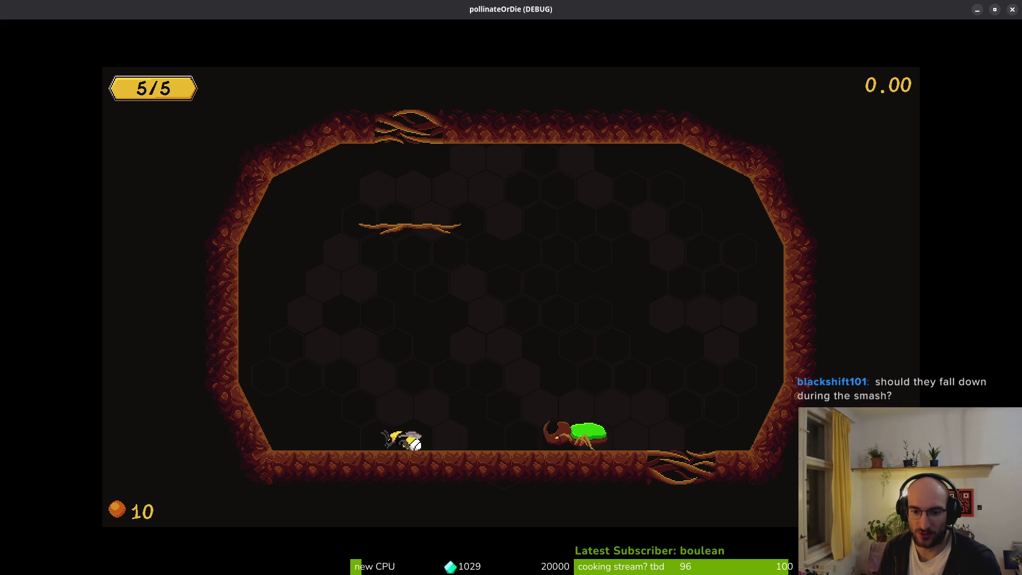
key("Right")
key("space")
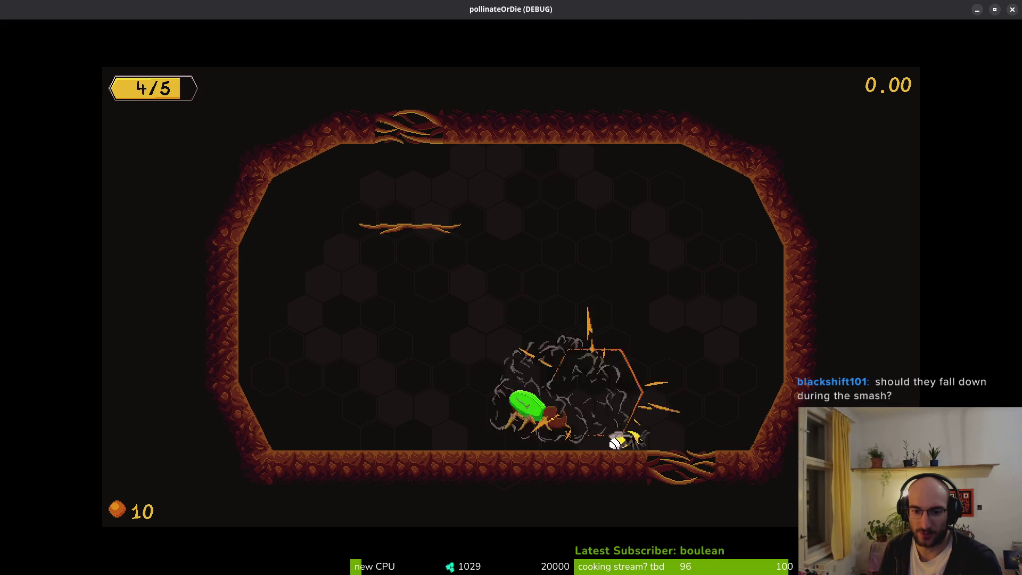
key("Left")
key("space")
Fly the bee over the beetle, then keep it moving right ahead of the beetle.
key("Right")
key("space")
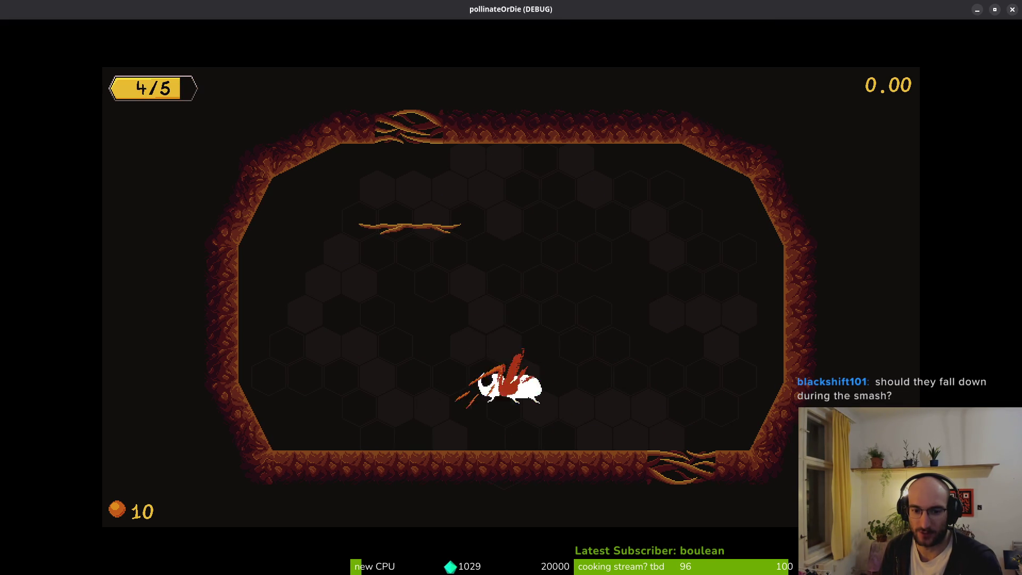
key("Right")
key("space")
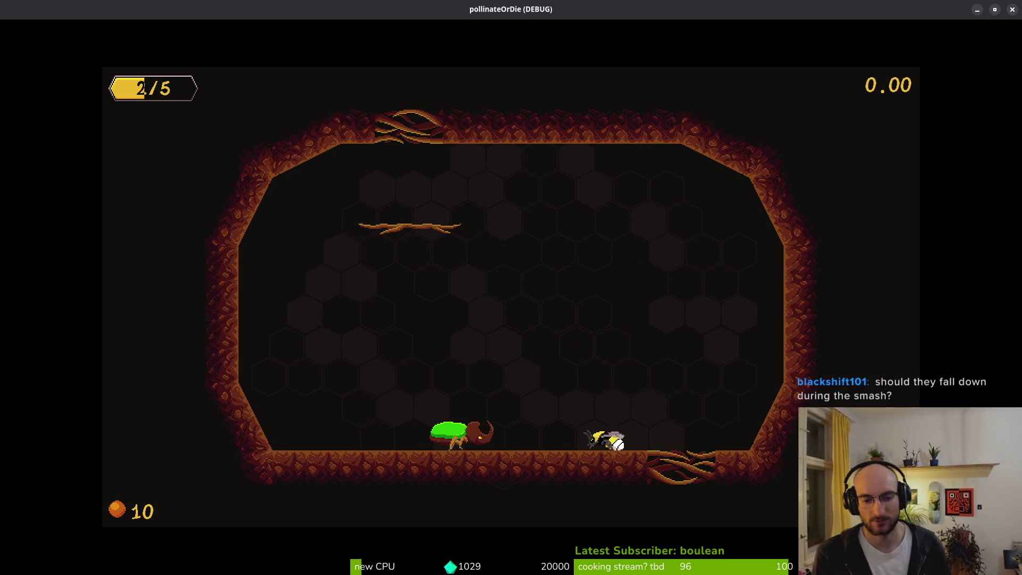
key("Left")
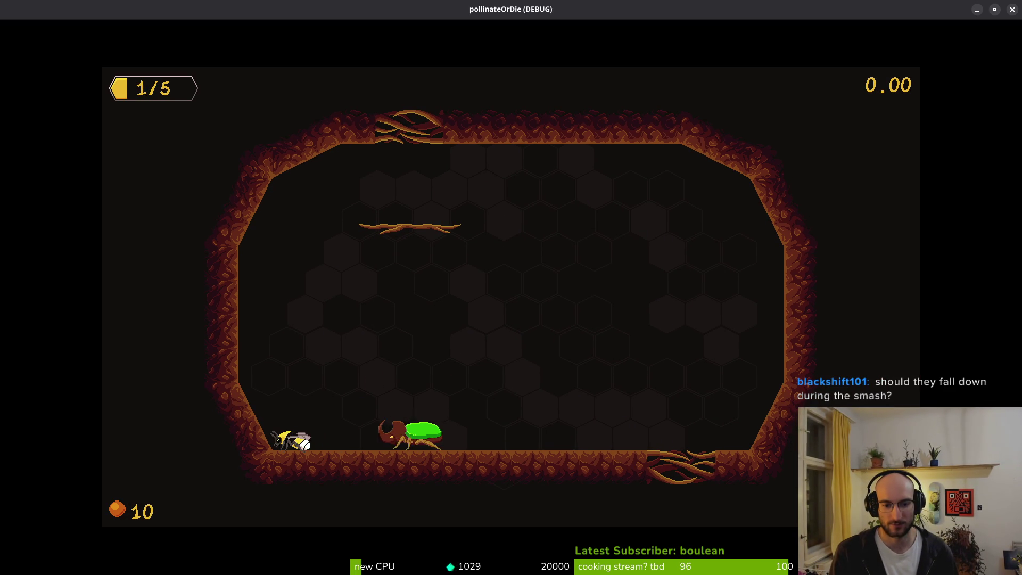
key("Up")
key("Right")
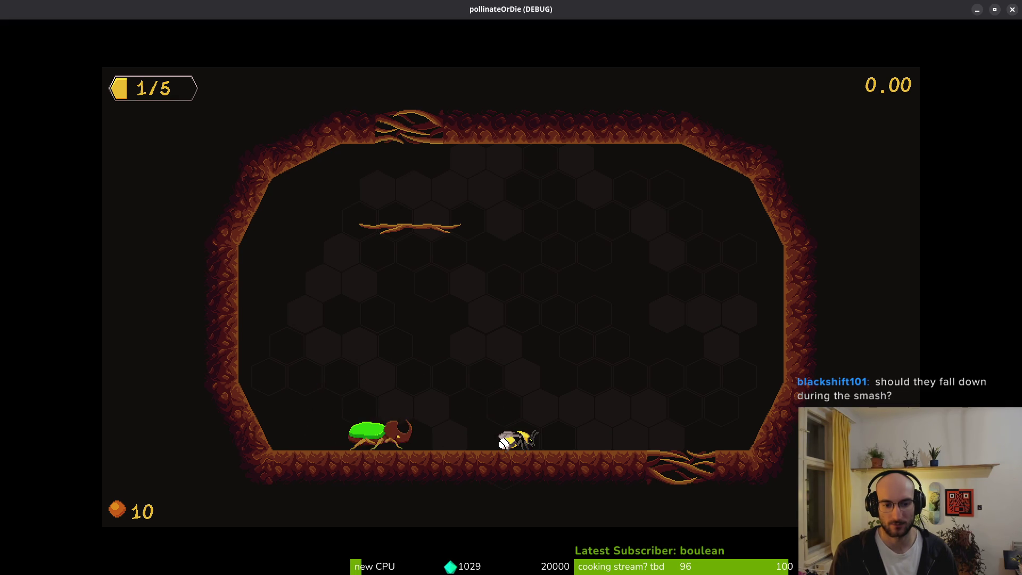
key("Right")
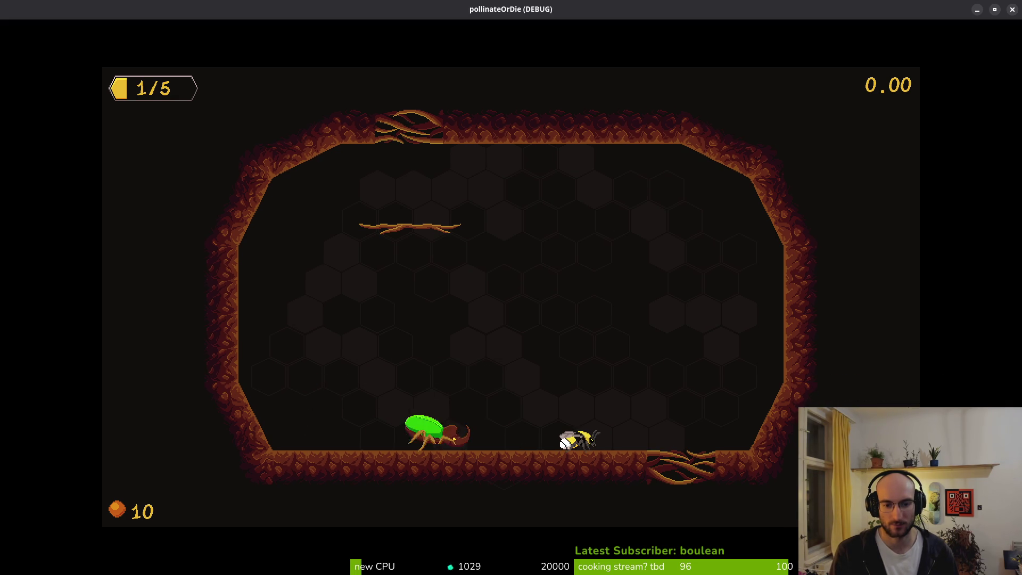
key("Right")
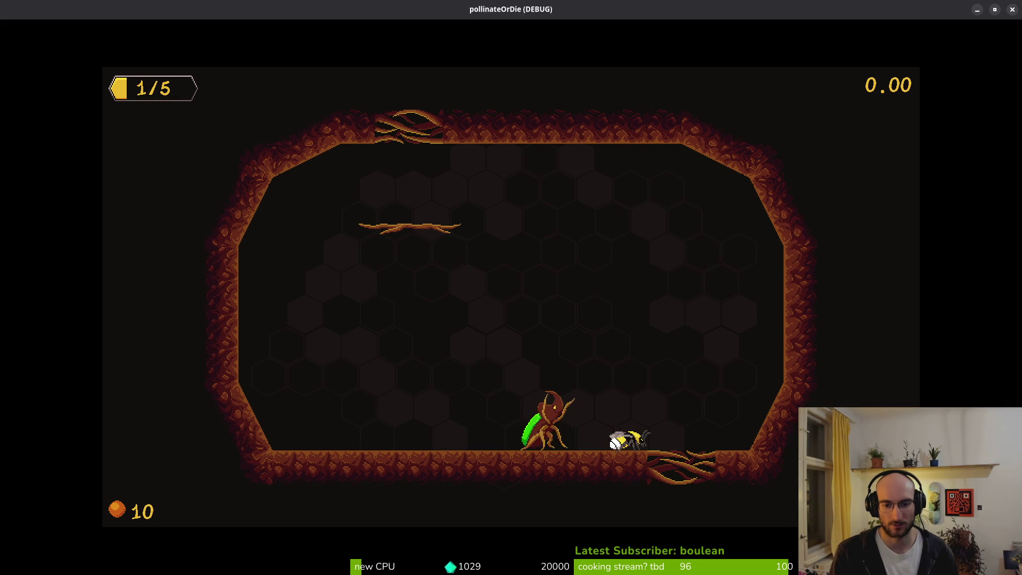
In the beetle's Local scene tree, select Sprite2D and reset its Frame to 0.
key("alt+Tab")
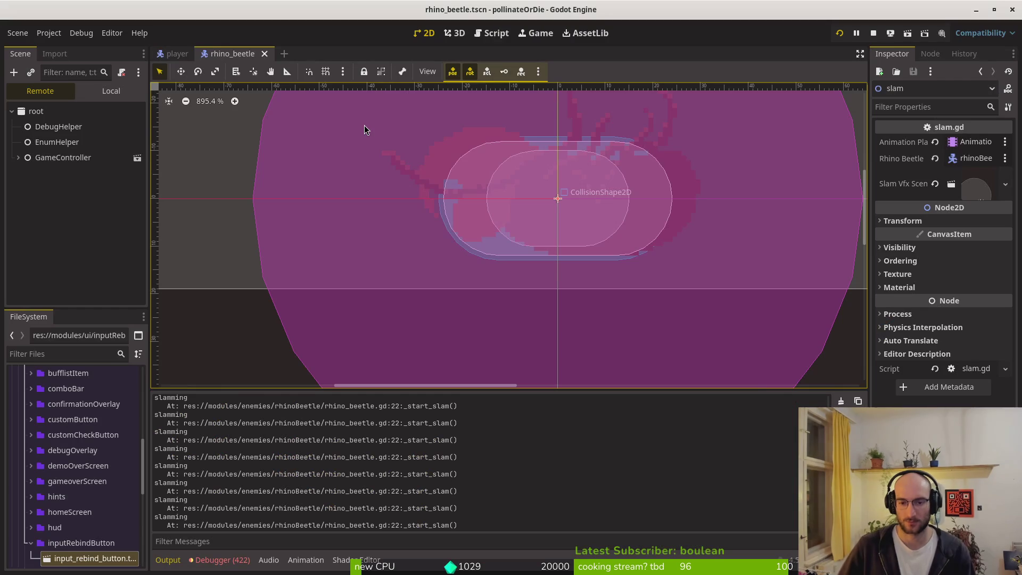
left_click(128, 95)
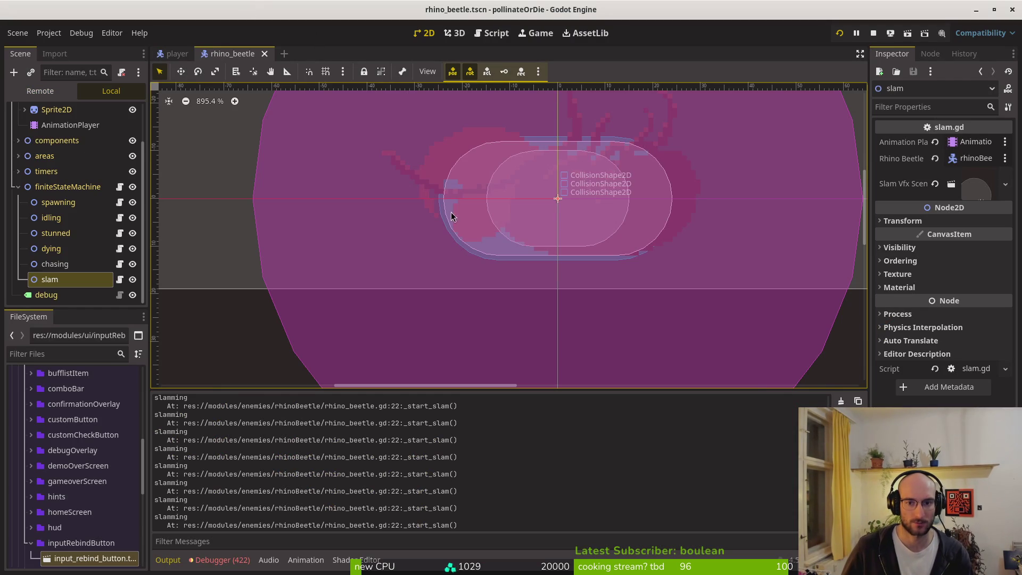
left_click(56, 109)
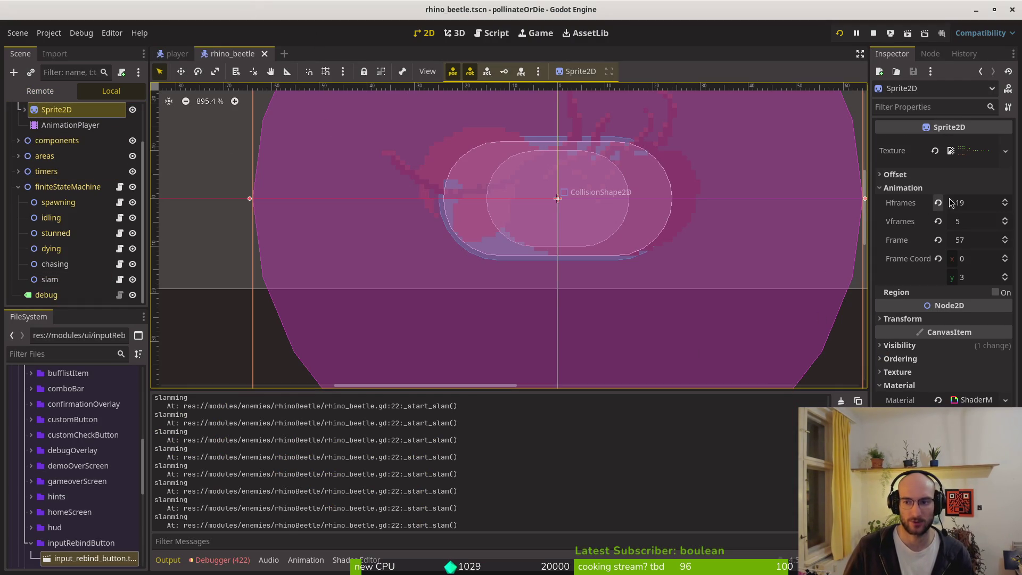
left_click(939, 240)
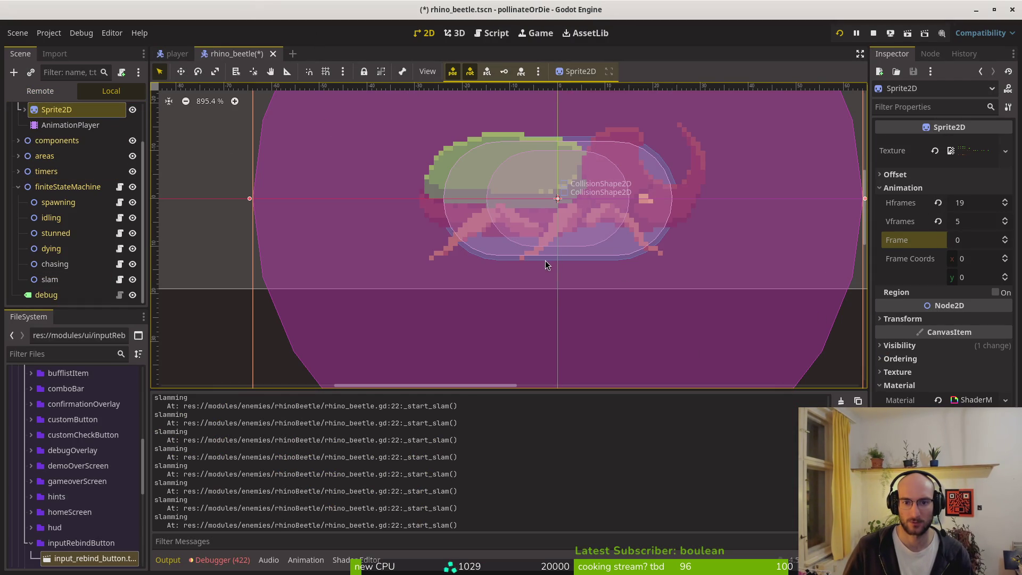
Set the CollisionShape2D capsule radius to 11 px, save the rhino_beetle scene, and restart the game.
scroll(64, 154, "up", 3)
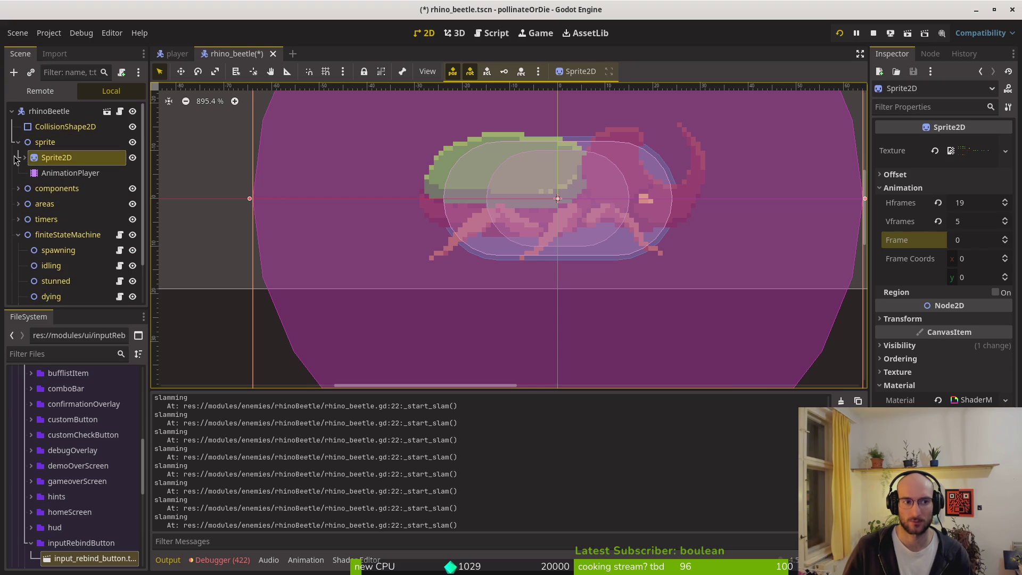
left_click(18, 142)
left_click(64, 127)
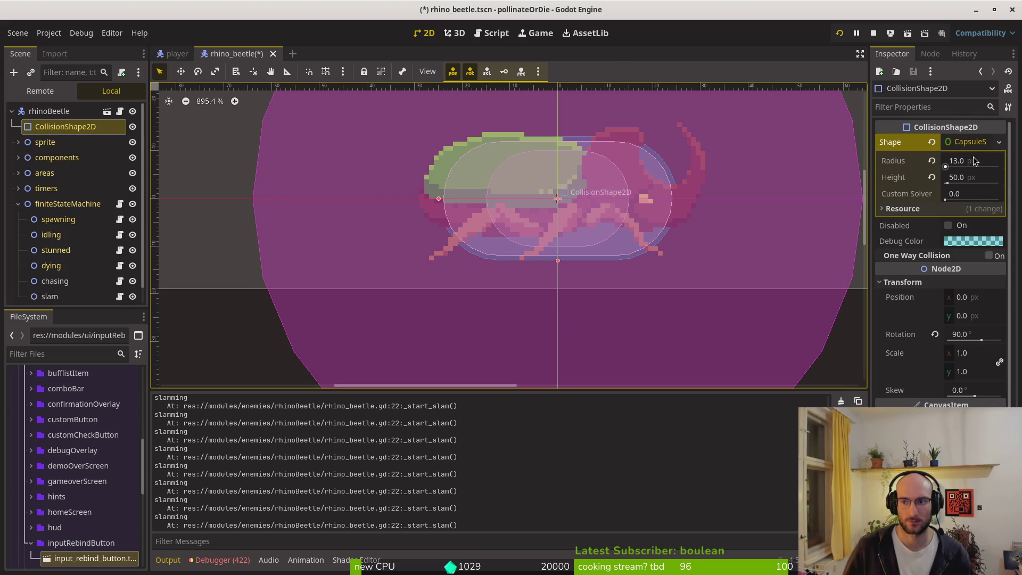
left_click(974, 160)
type("11")
key("Return")
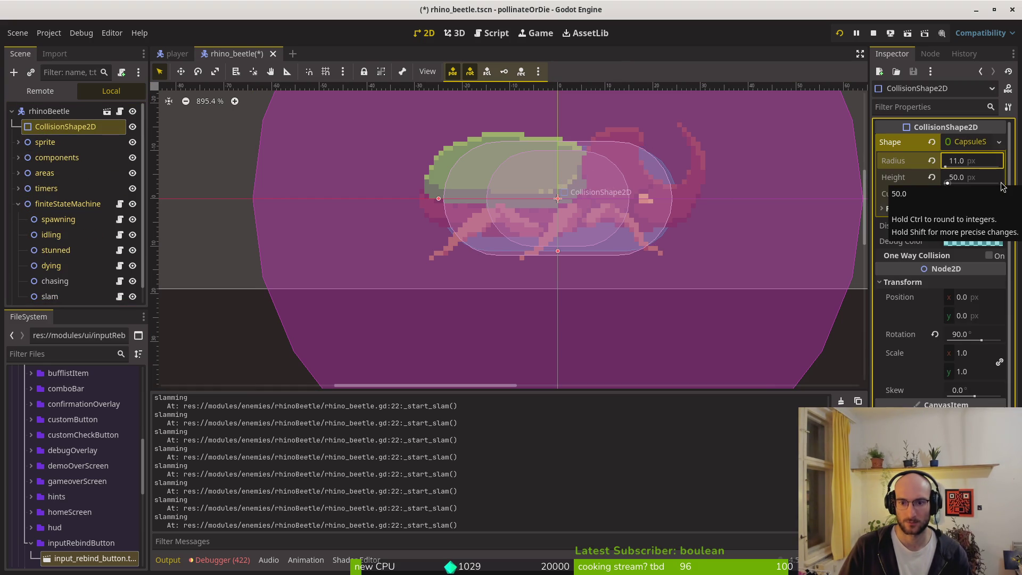
key("ctrl+s")
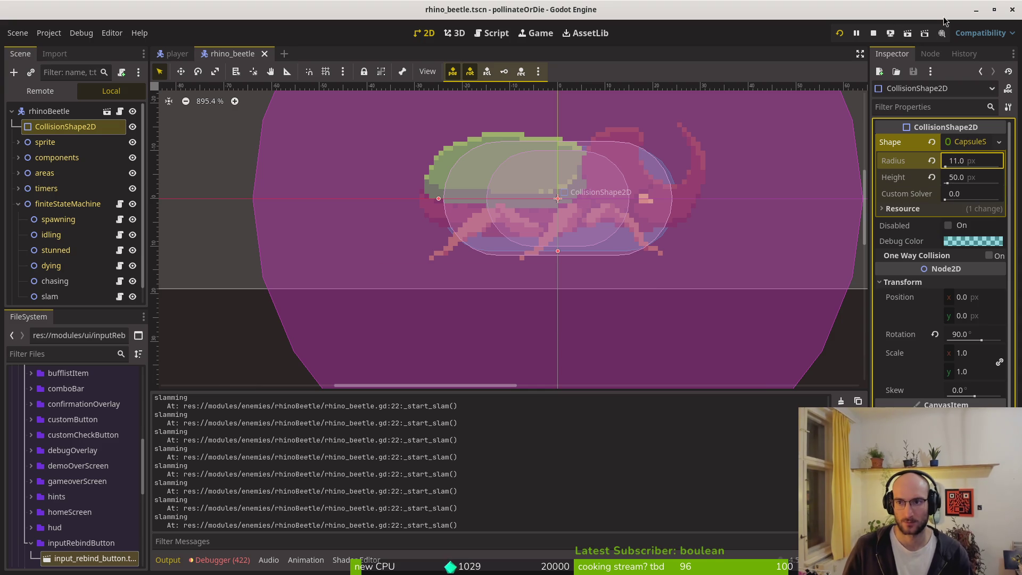
left_click(873, 34)
left_click(840, 33)
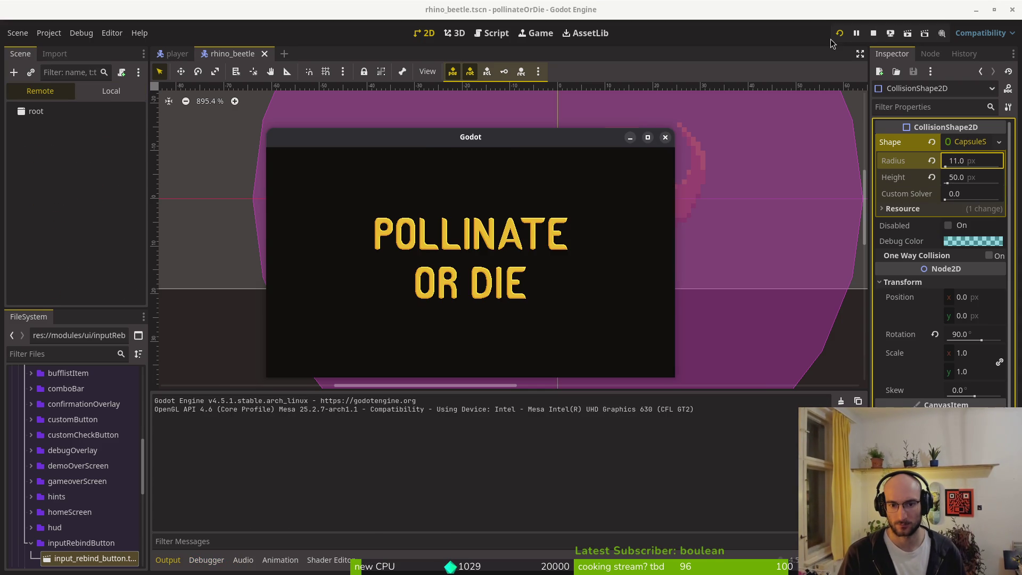
Look through the general and keybinds settings, then continue the game into the hive.
key("Down")
key("Down")
key("Return")
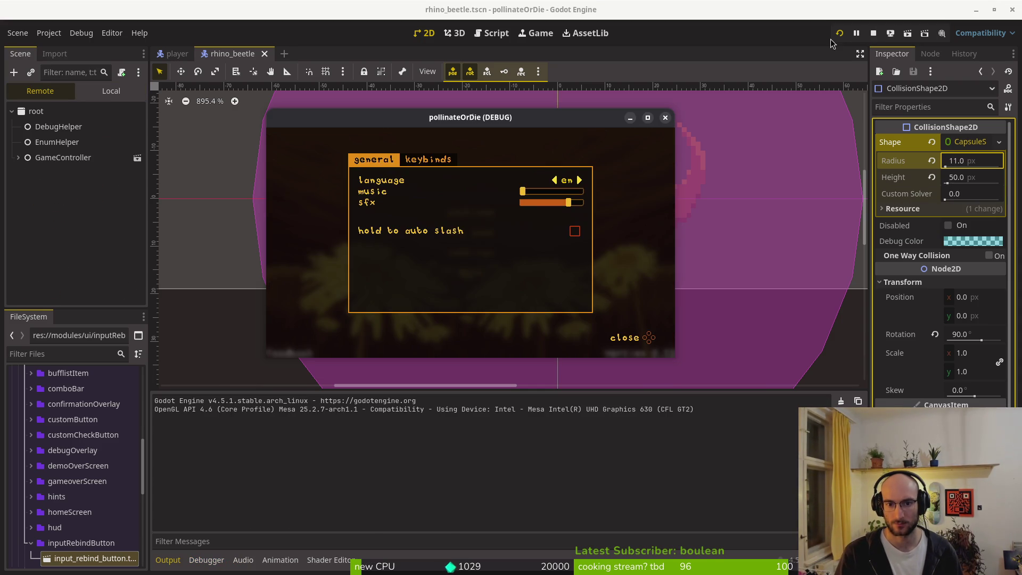
key("Right")
key("Left")
key("Escape")
key("Down")
key("Up")
key("Return")
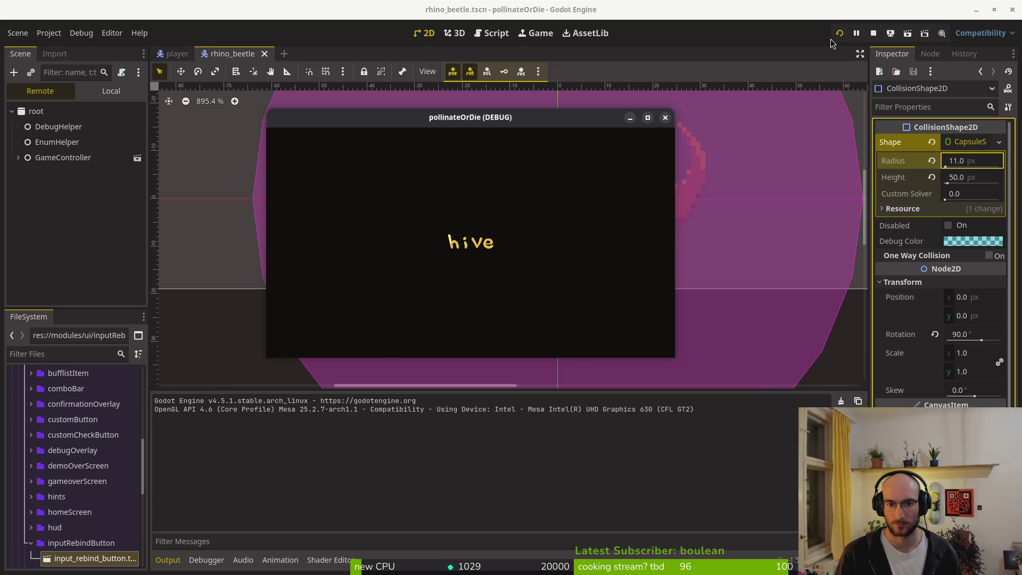
Open the debugging menu from the pause screen, close it, and fly the bee to the upper left.
key("Down")
key("Down")
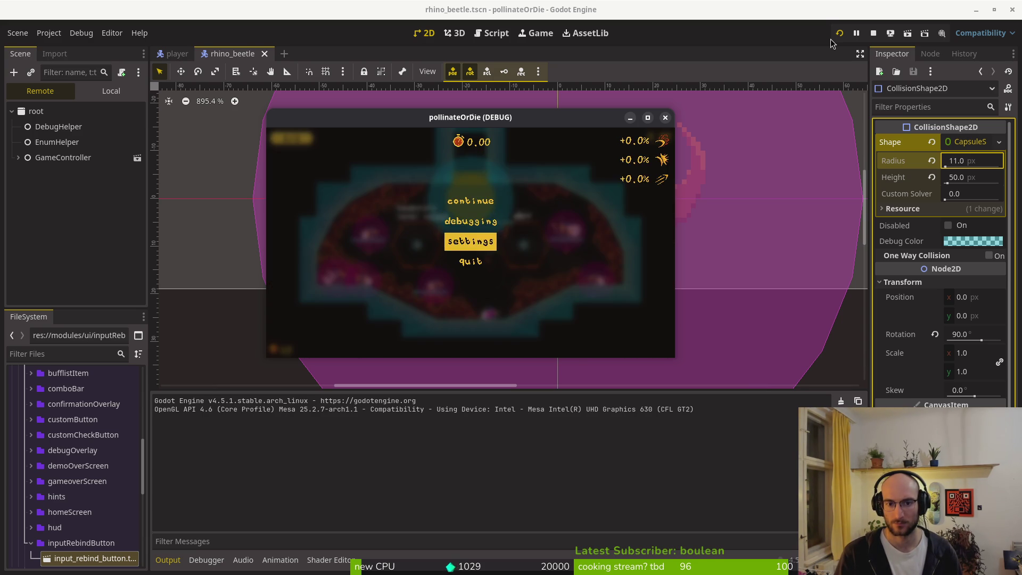
key("Up")
key("Return")
key("Down")
key("Escape")
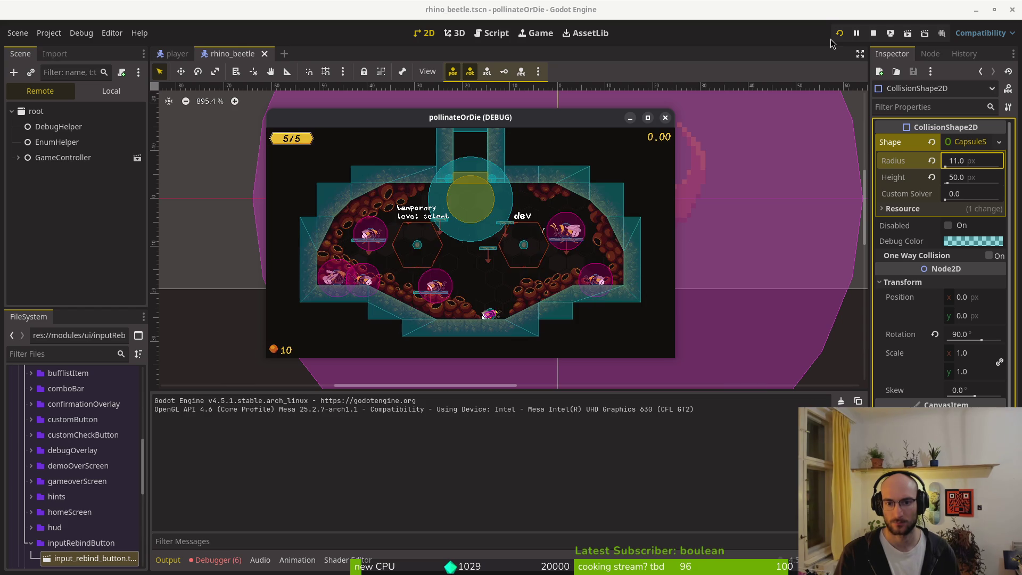
key("Up")
key("Left")
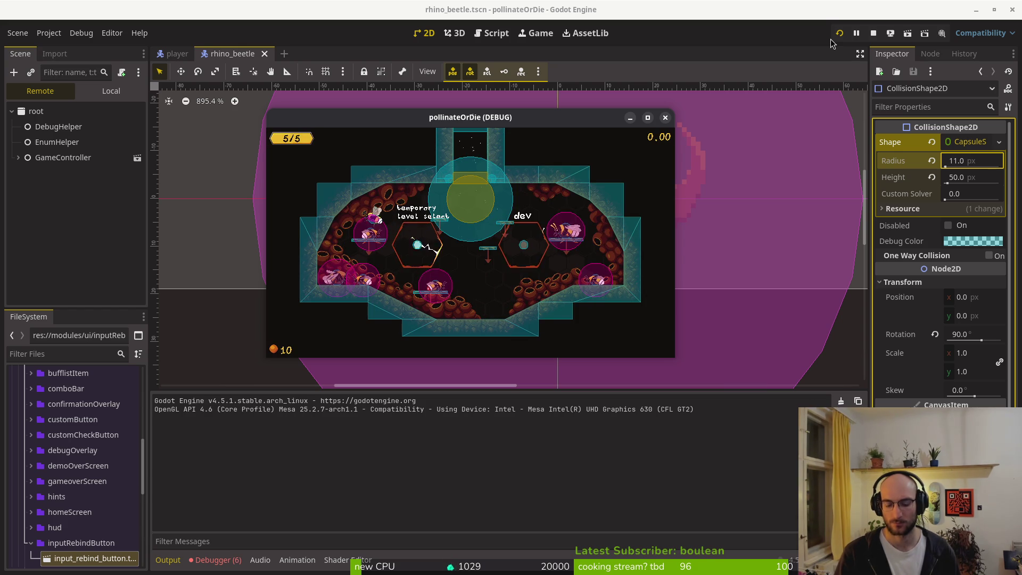
key("alt+Tab")
Find and open debug_overlay.gd with Telescope and make it the only window.
key("space")
key("f")
key("f")
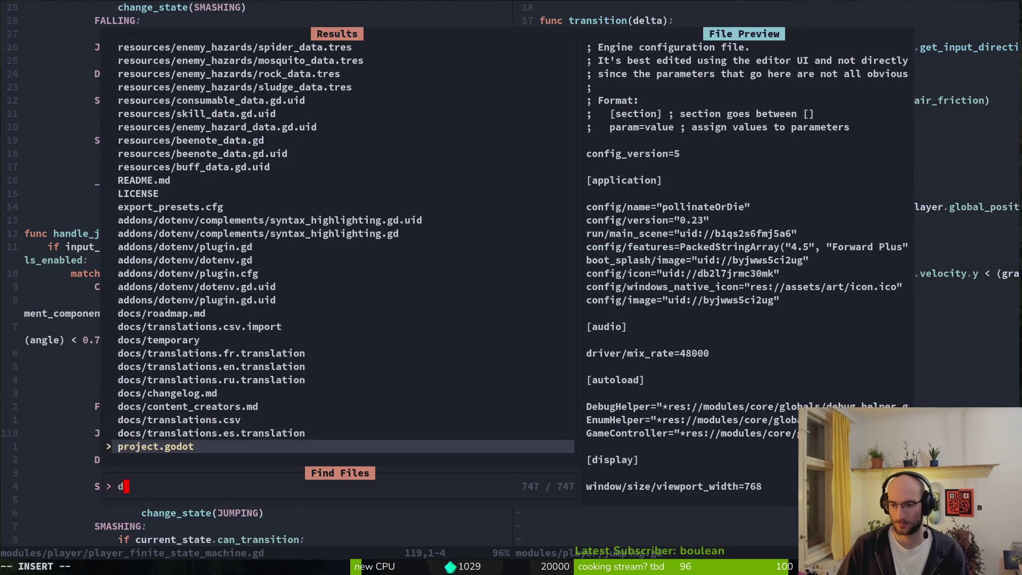
type("dedbover")
key("Return")
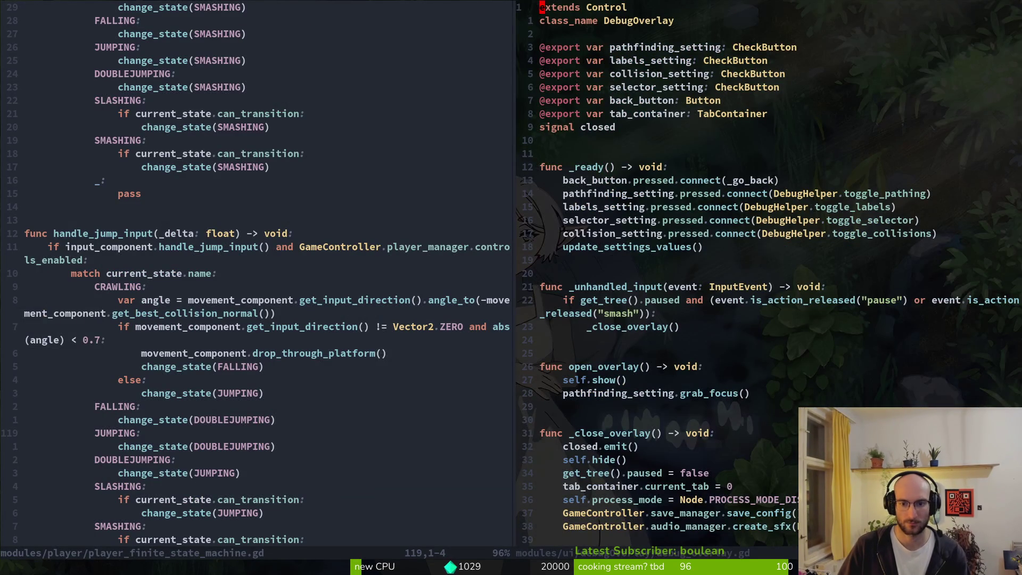
type(":on")
key("Return")
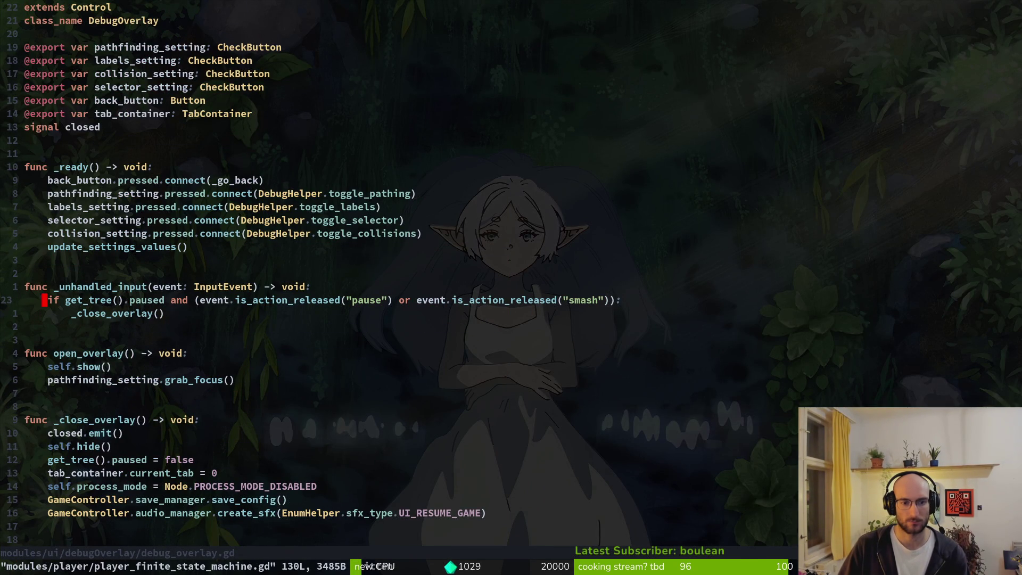
Insert the smash_keyboard completion into the script and save it.
type("i_")
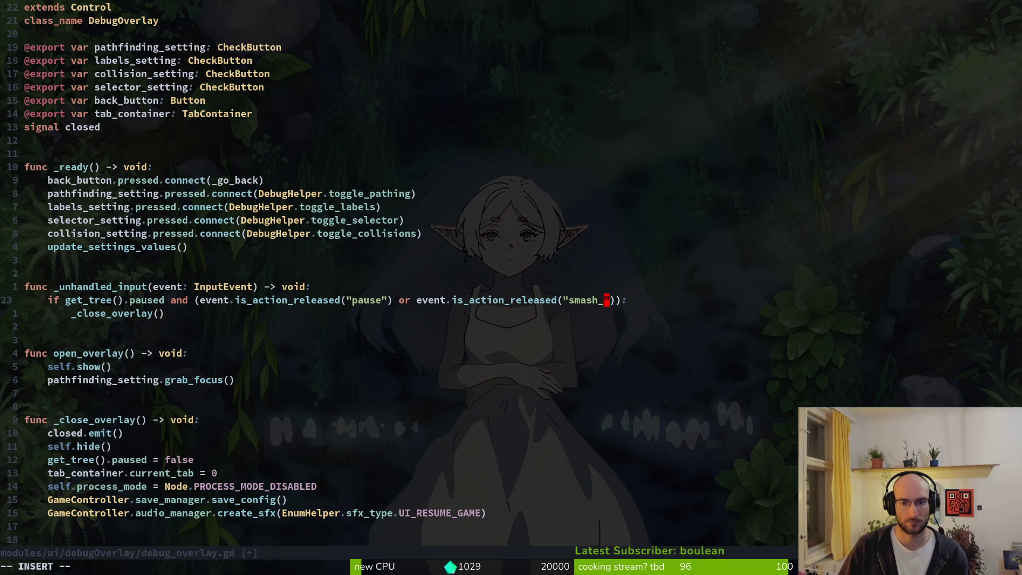
type("k")
key("Tab")
key("Escape")
type(":w")
key("Return")
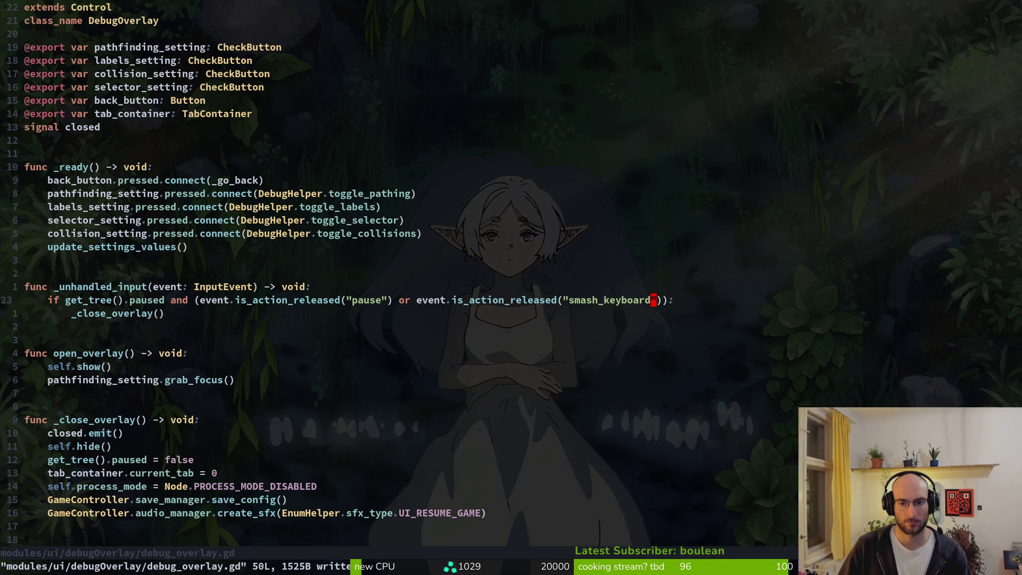
Replace the close-overlay action string with "smash_controller" and save the script.
type("ci\"c")
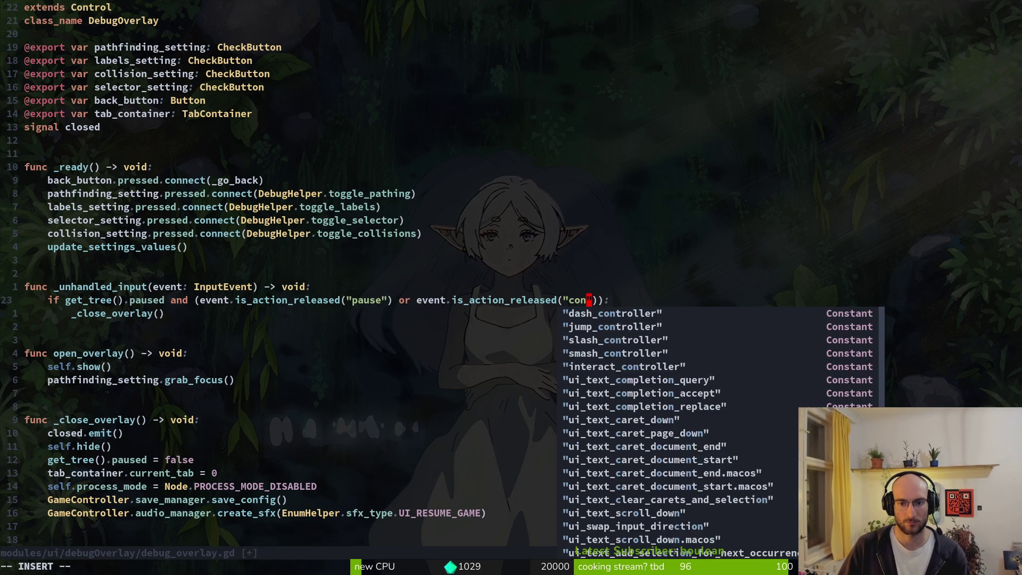
type("mash_co")
key("Tab")
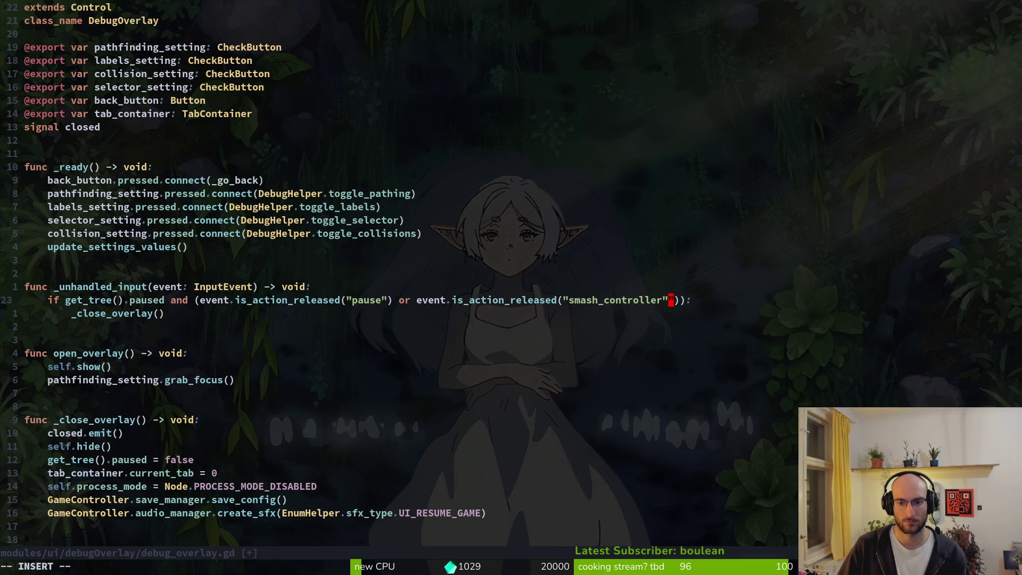
key("Escape")
type(":w")
key("Return")
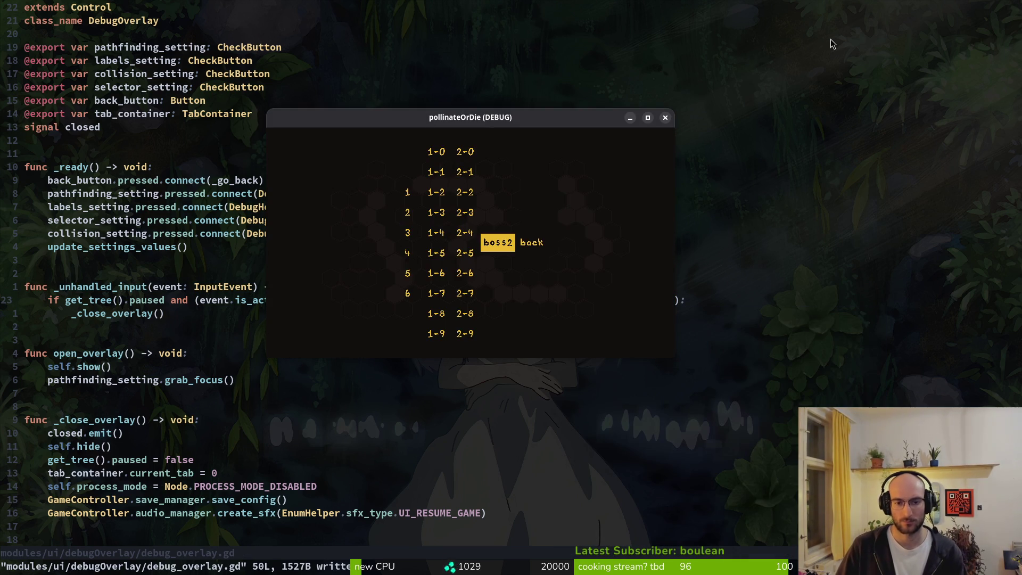
Start the boss level from level select and maximise the game window.
key("alt+Tab")
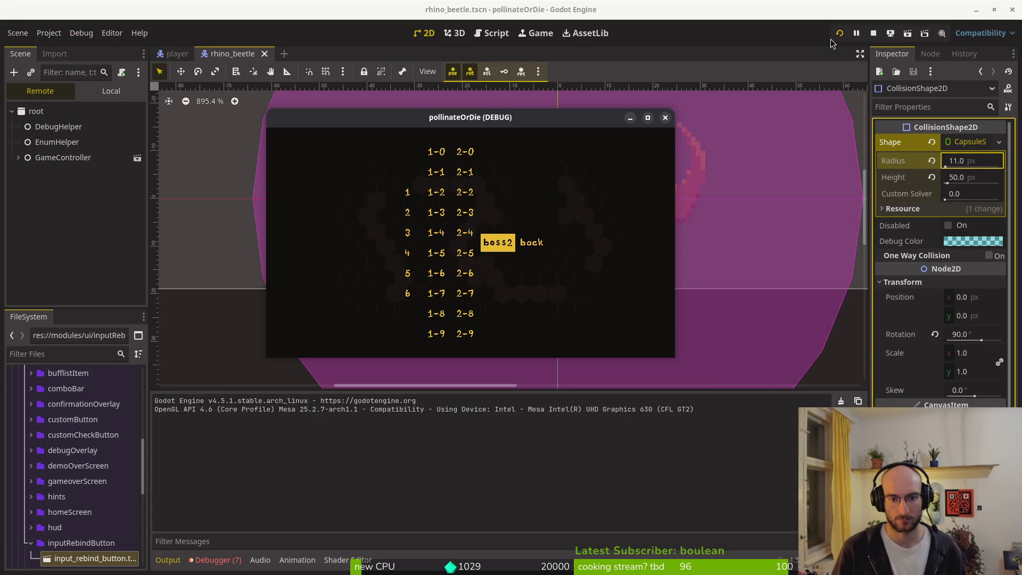
key("Left")
key("Left")
key("Return")
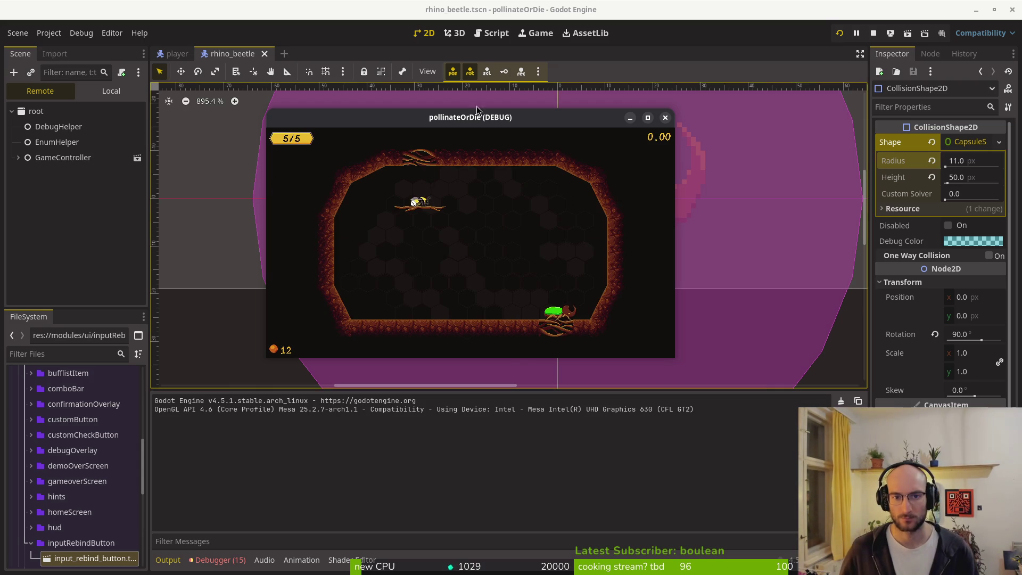
double_click(447, 113)
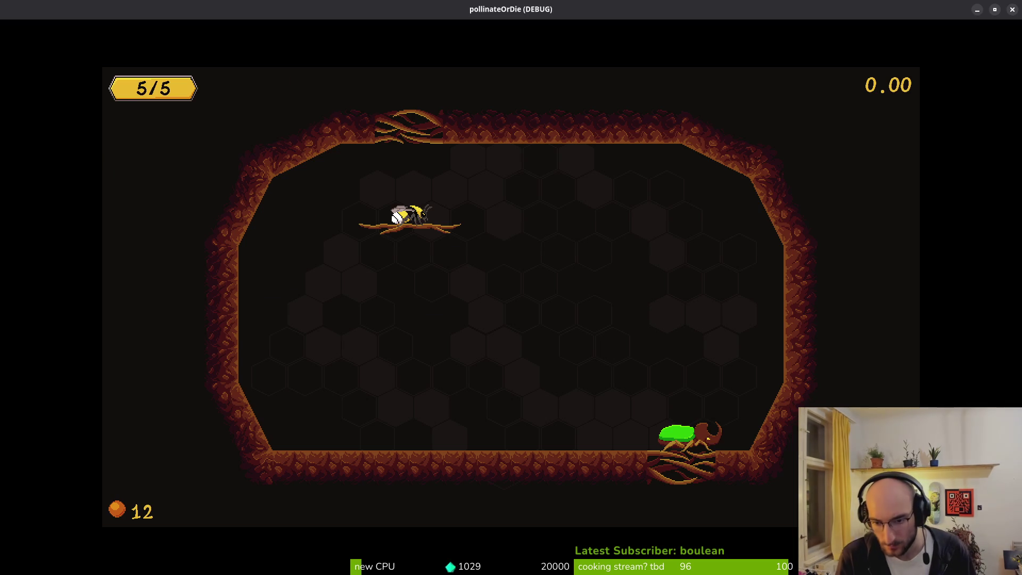
Drop the bee to the floor, dash and run right, then slash at the beetle.
key("Right")
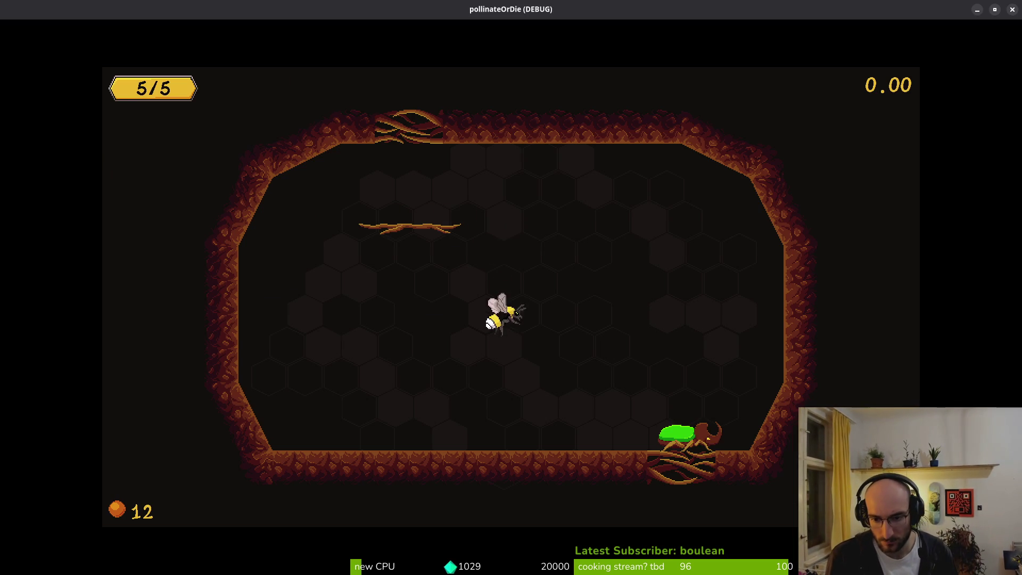
key("Left")
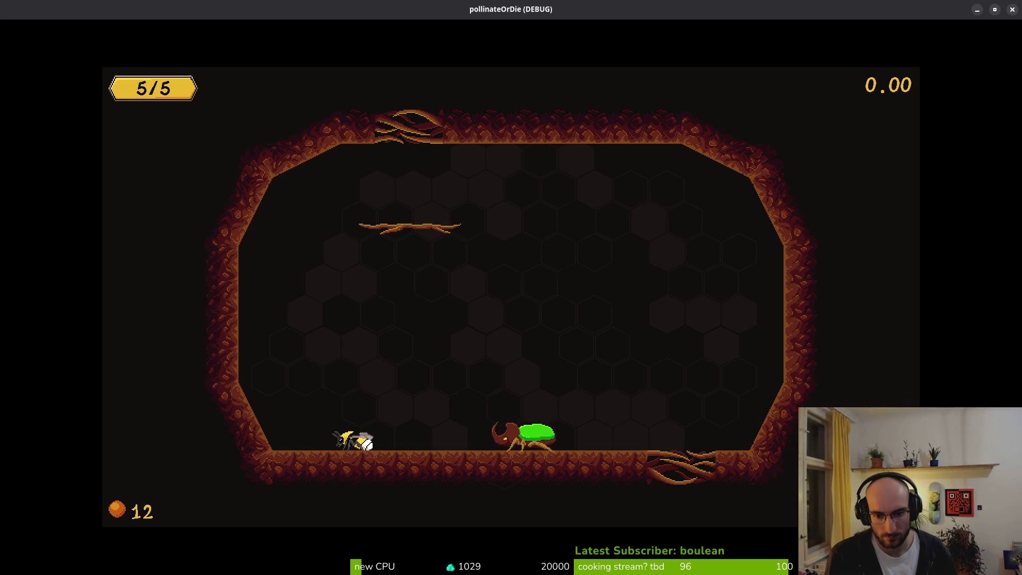
key("shift")
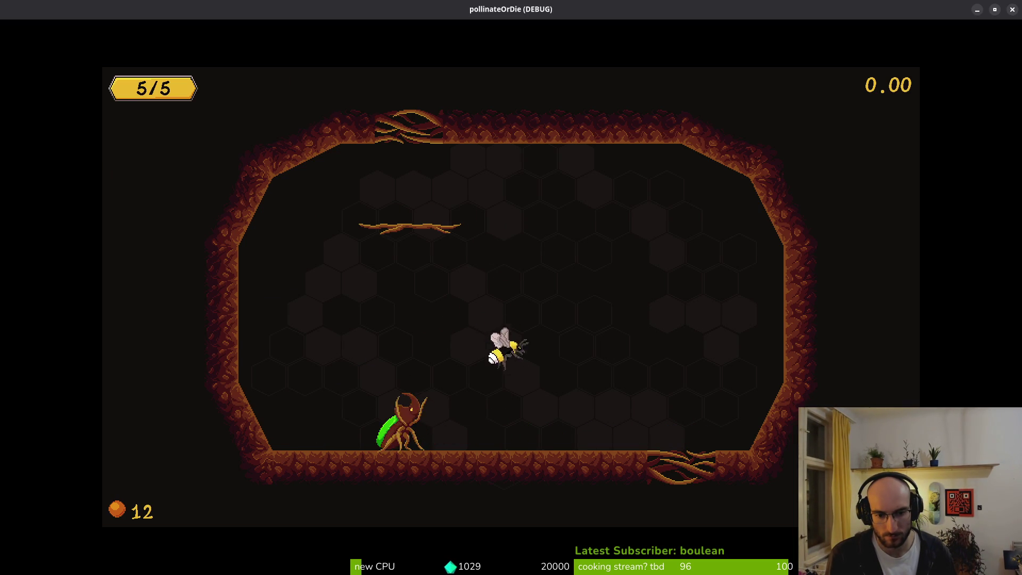
key("shift")
key("Right")
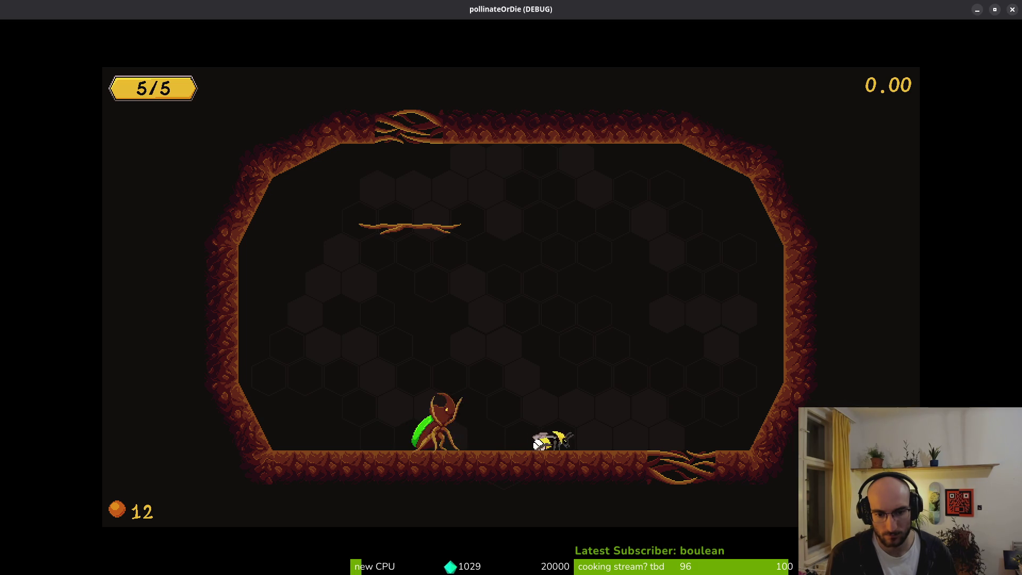
key("Right")
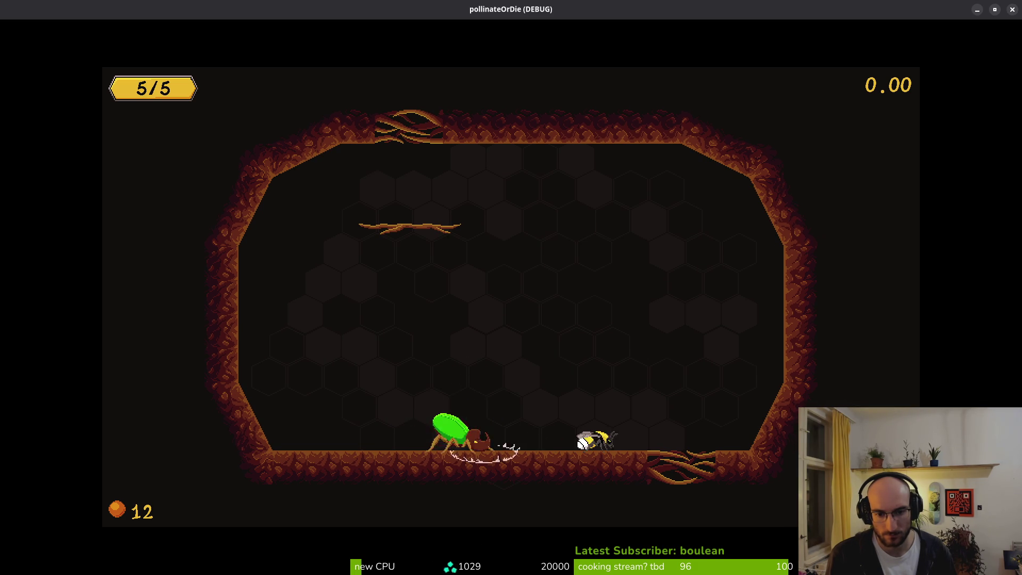
key("Right")
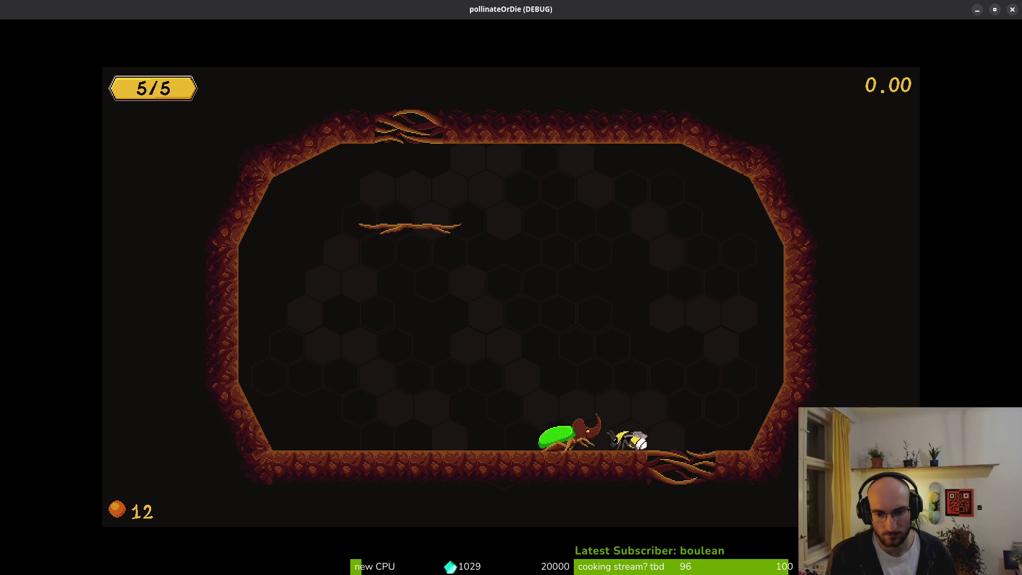
key("Right")
key("space")
key("Left")
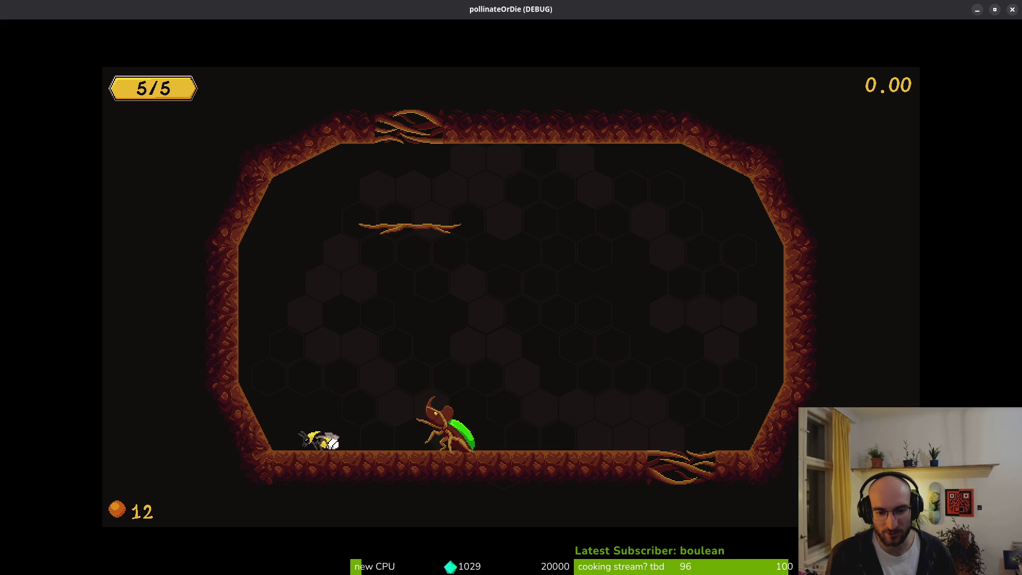
key("Right")
key("space")
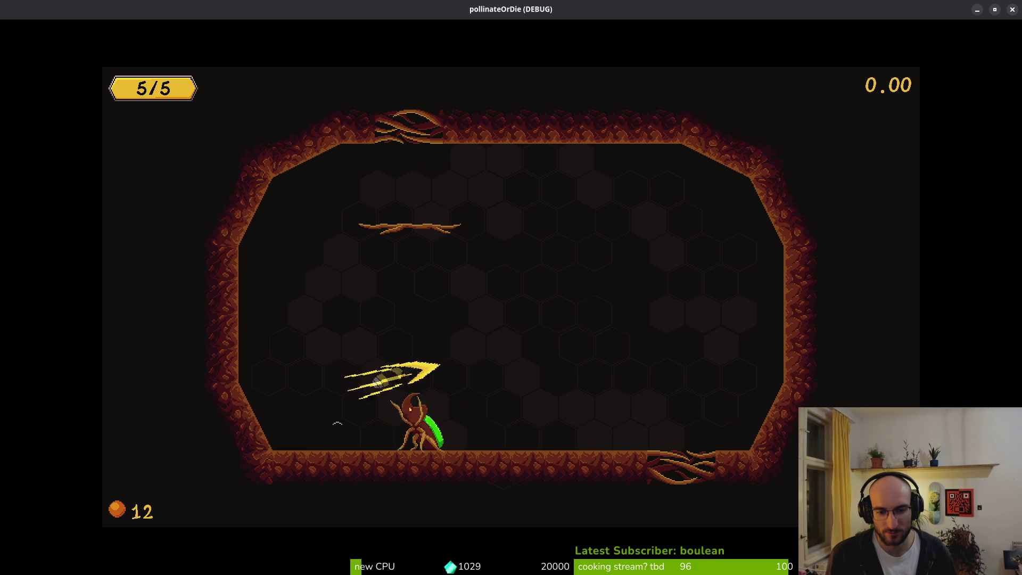
key("Left")
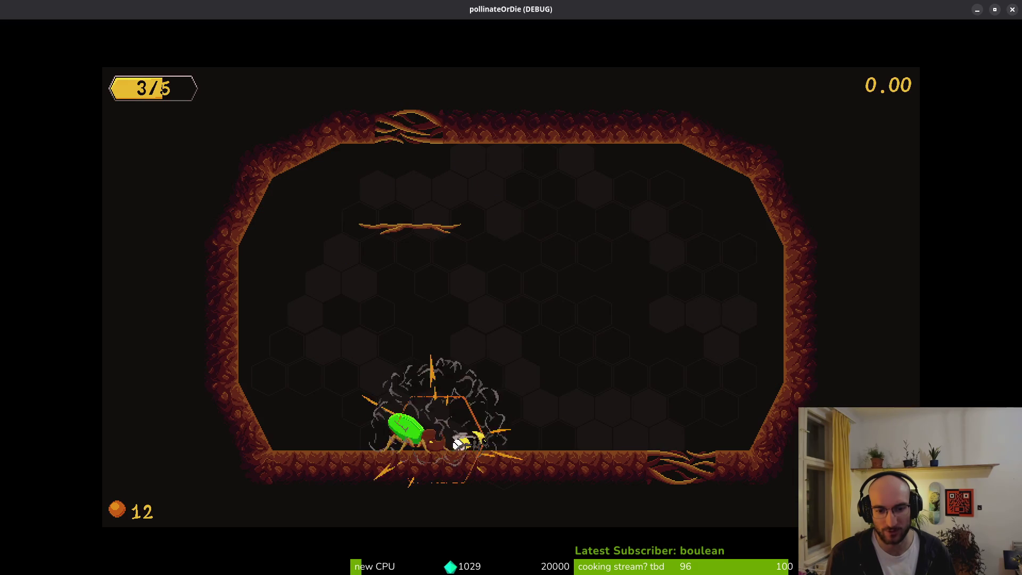
Leap back and forth over the beetle, dashing up and right to dodge its charges.
key("Right")
key("space")
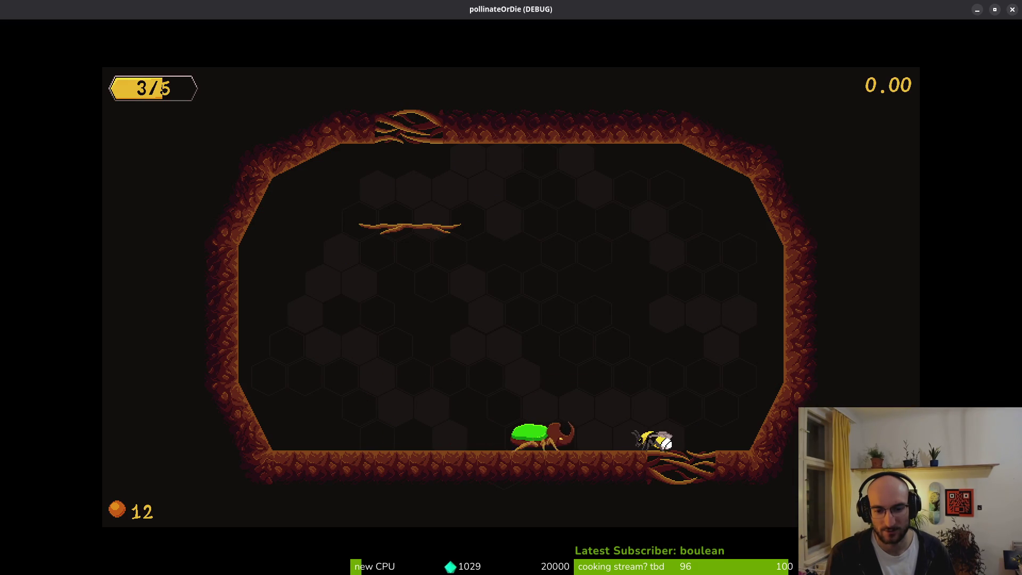
key("Left")
key("space")
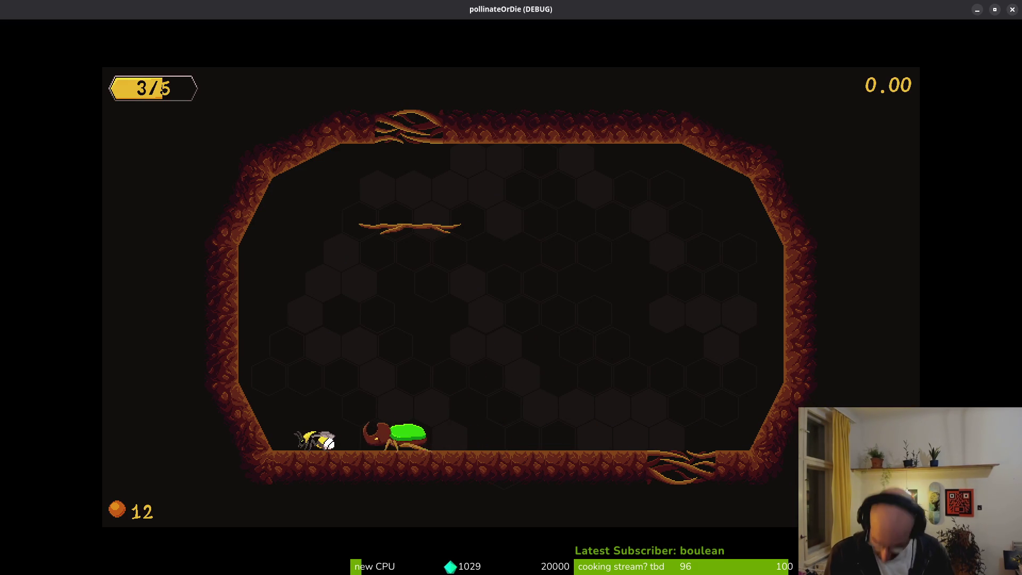
key("Right")
key("space")
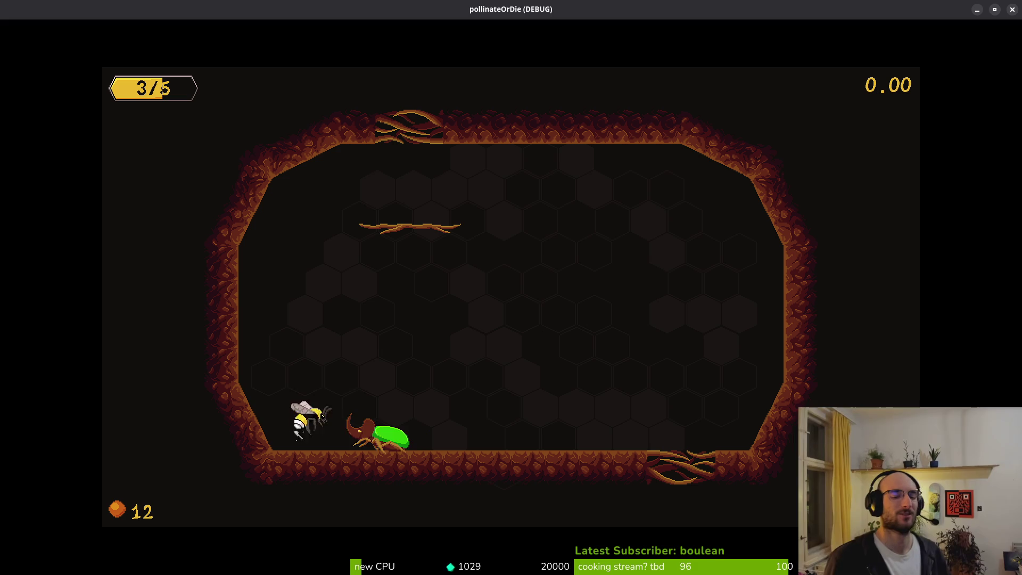
key("Left")
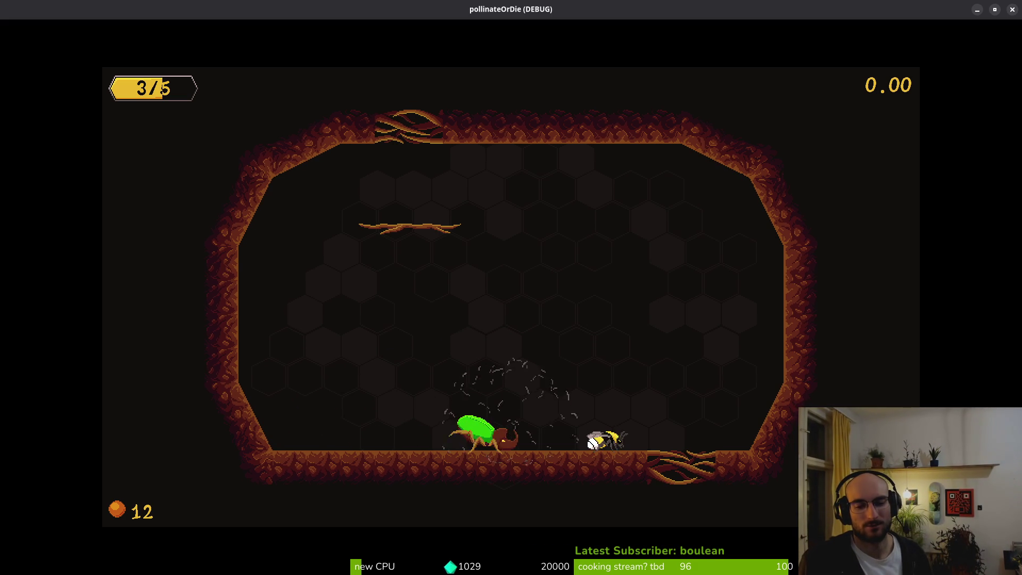
key("Left")
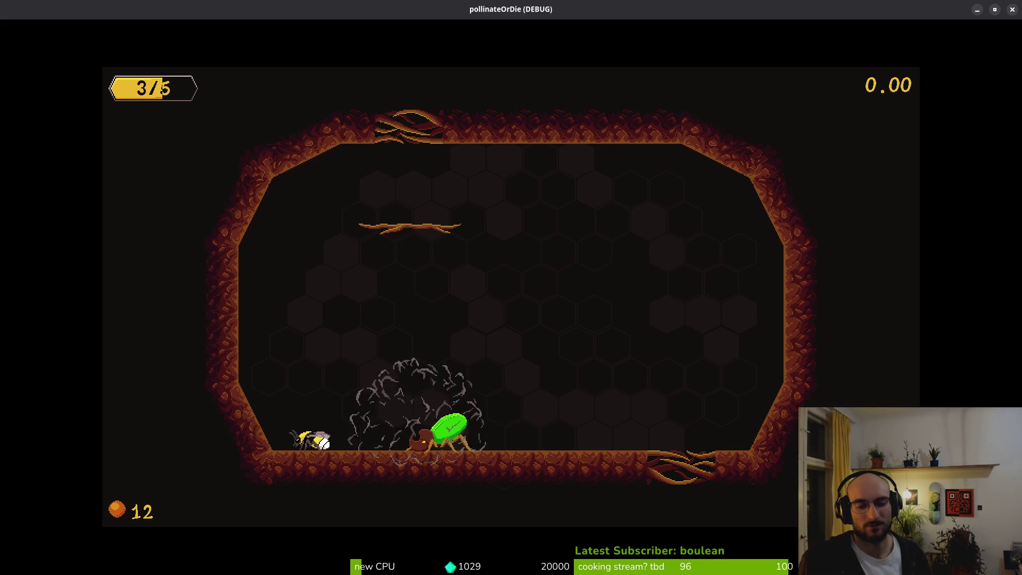
key("space")
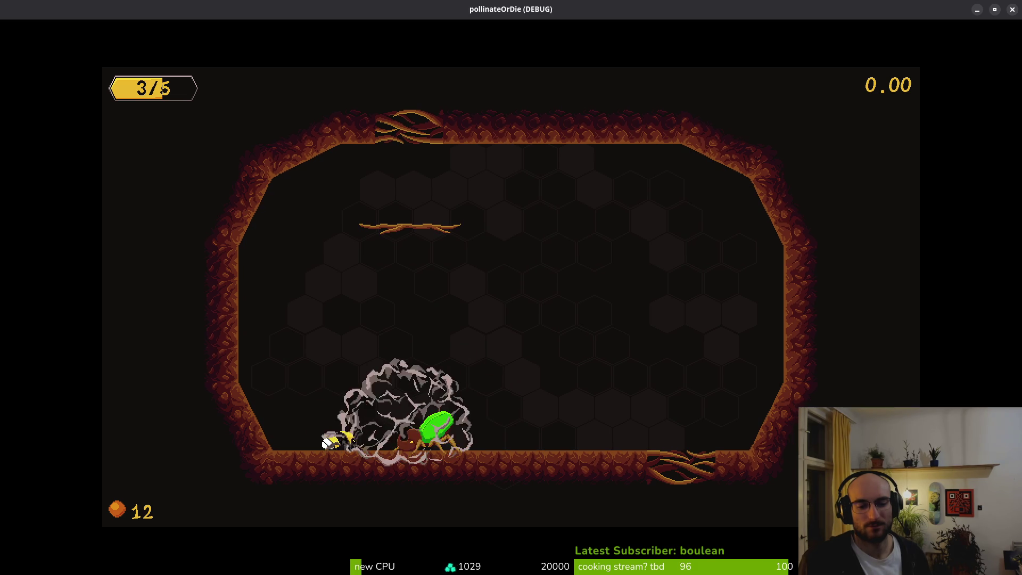
key("space")
key("space")
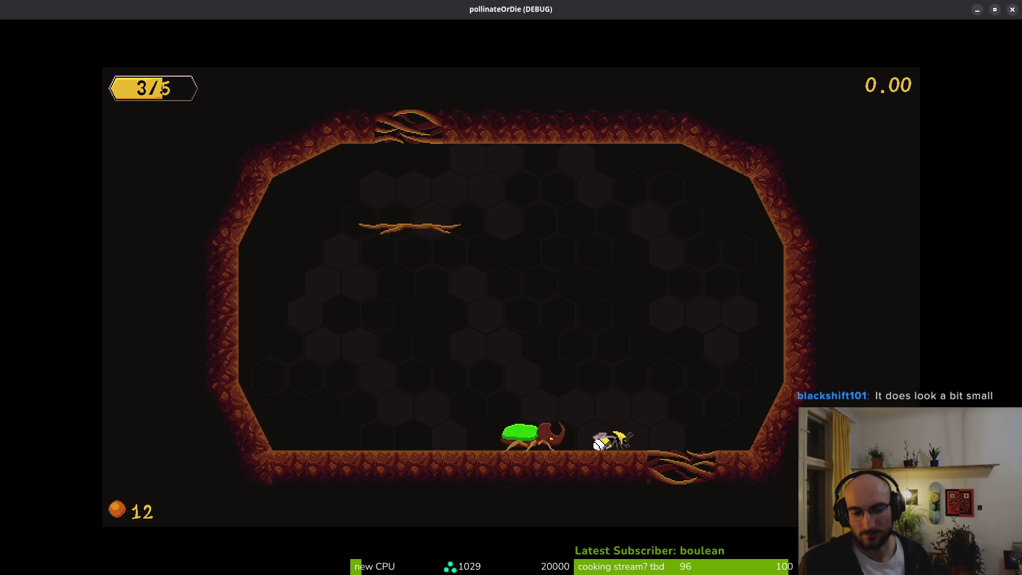
key("space")
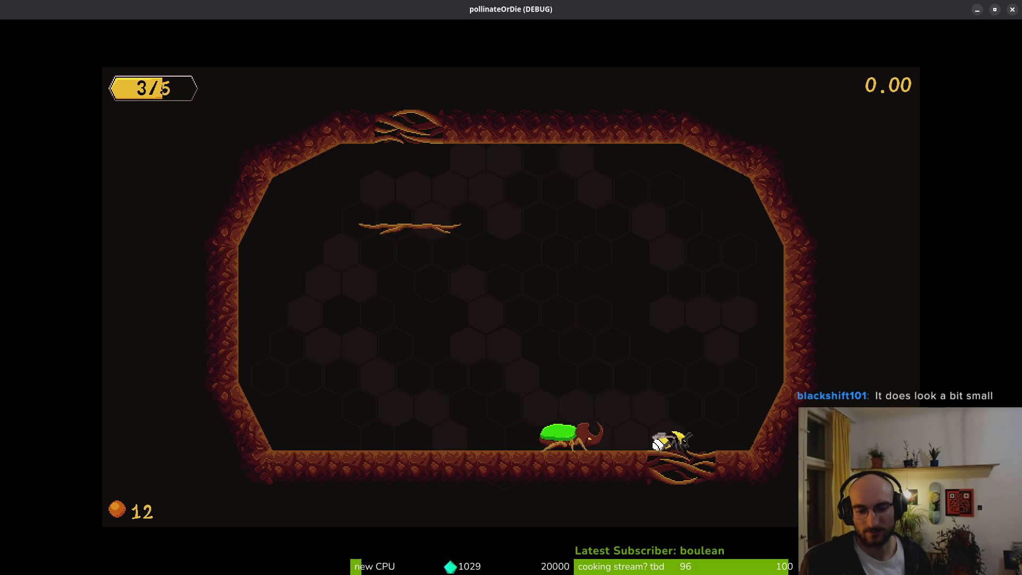
key("space")
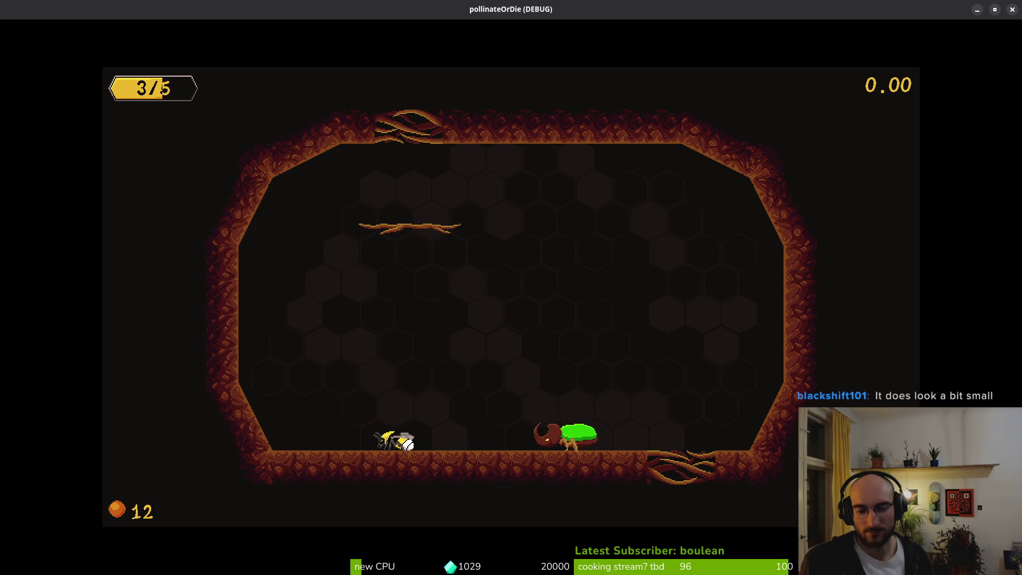